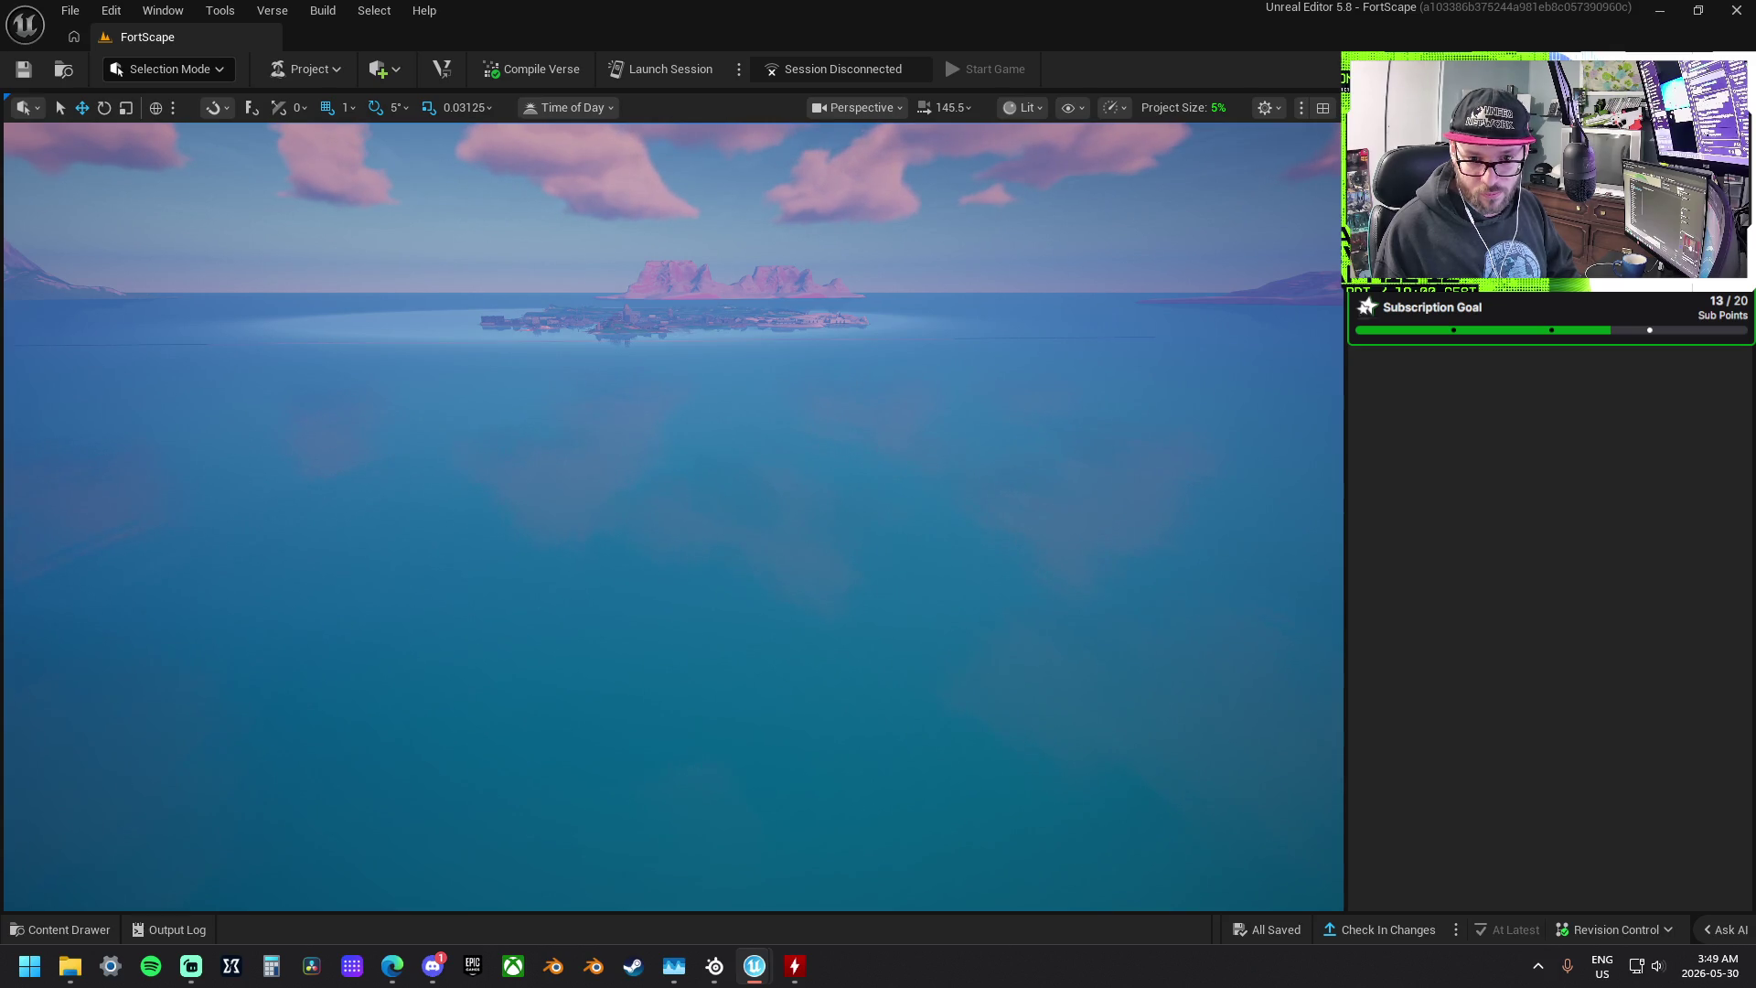
- Pick an actor beside the island and press Ctrl+A to select every matching lobby camera
click(622, 328)
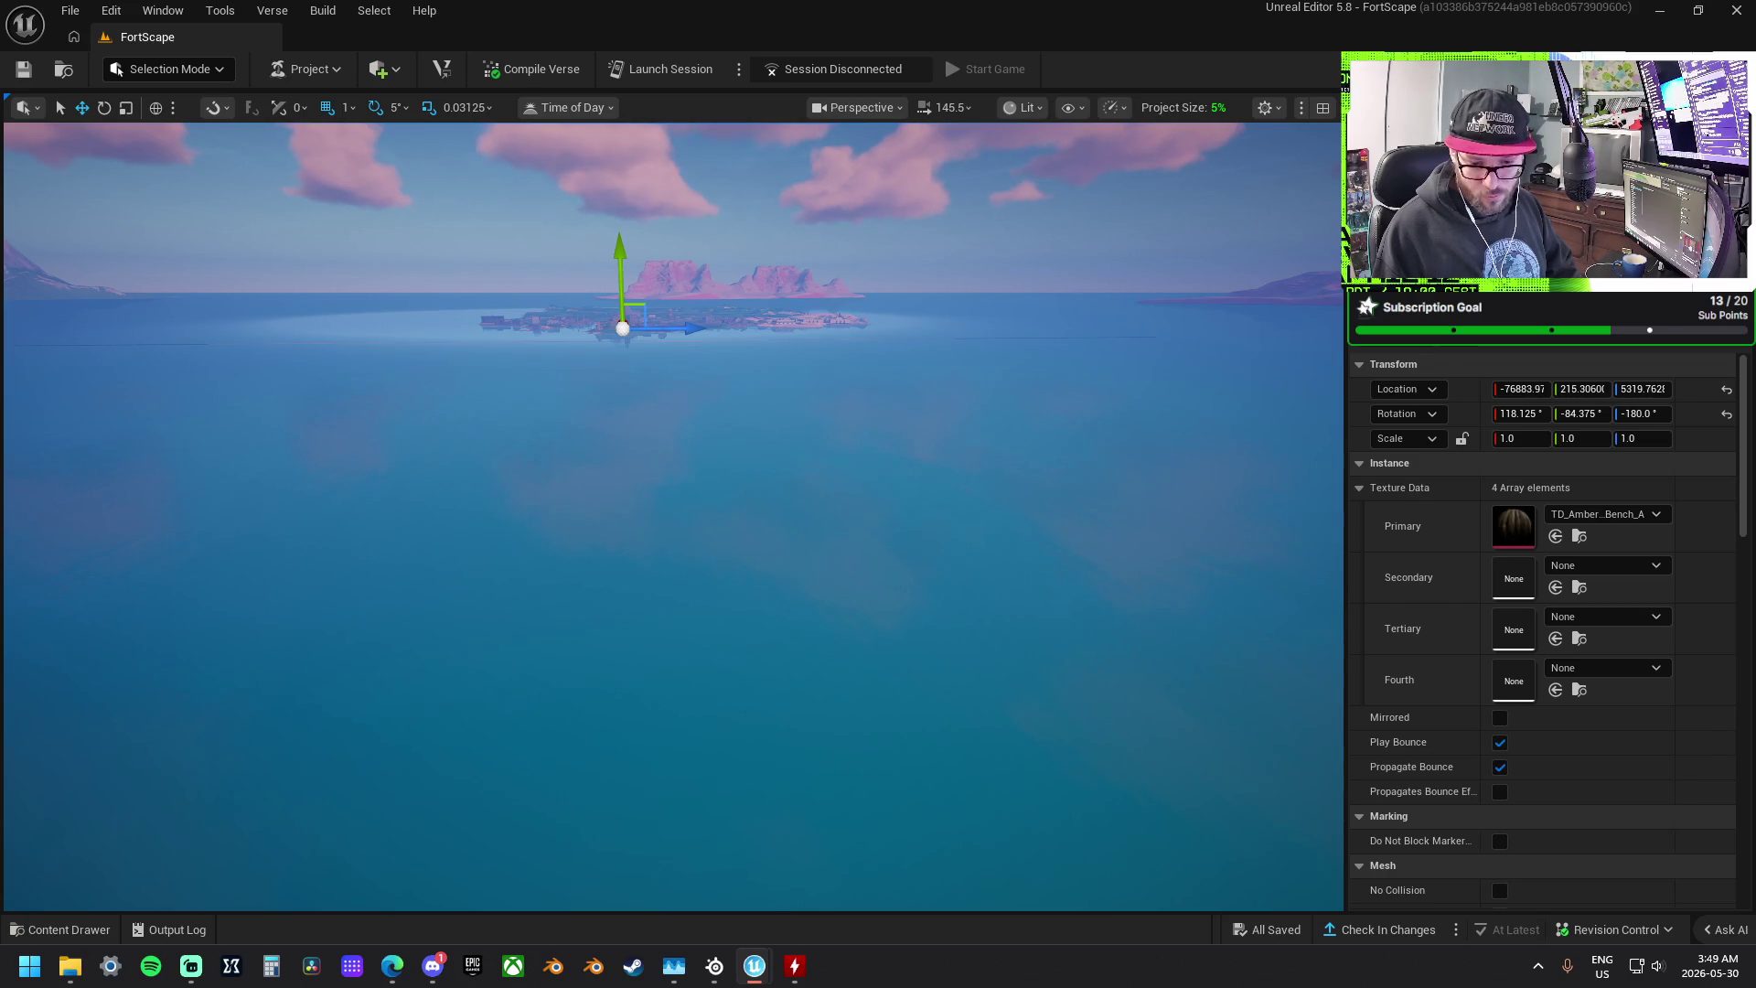
key(ctrl+a)
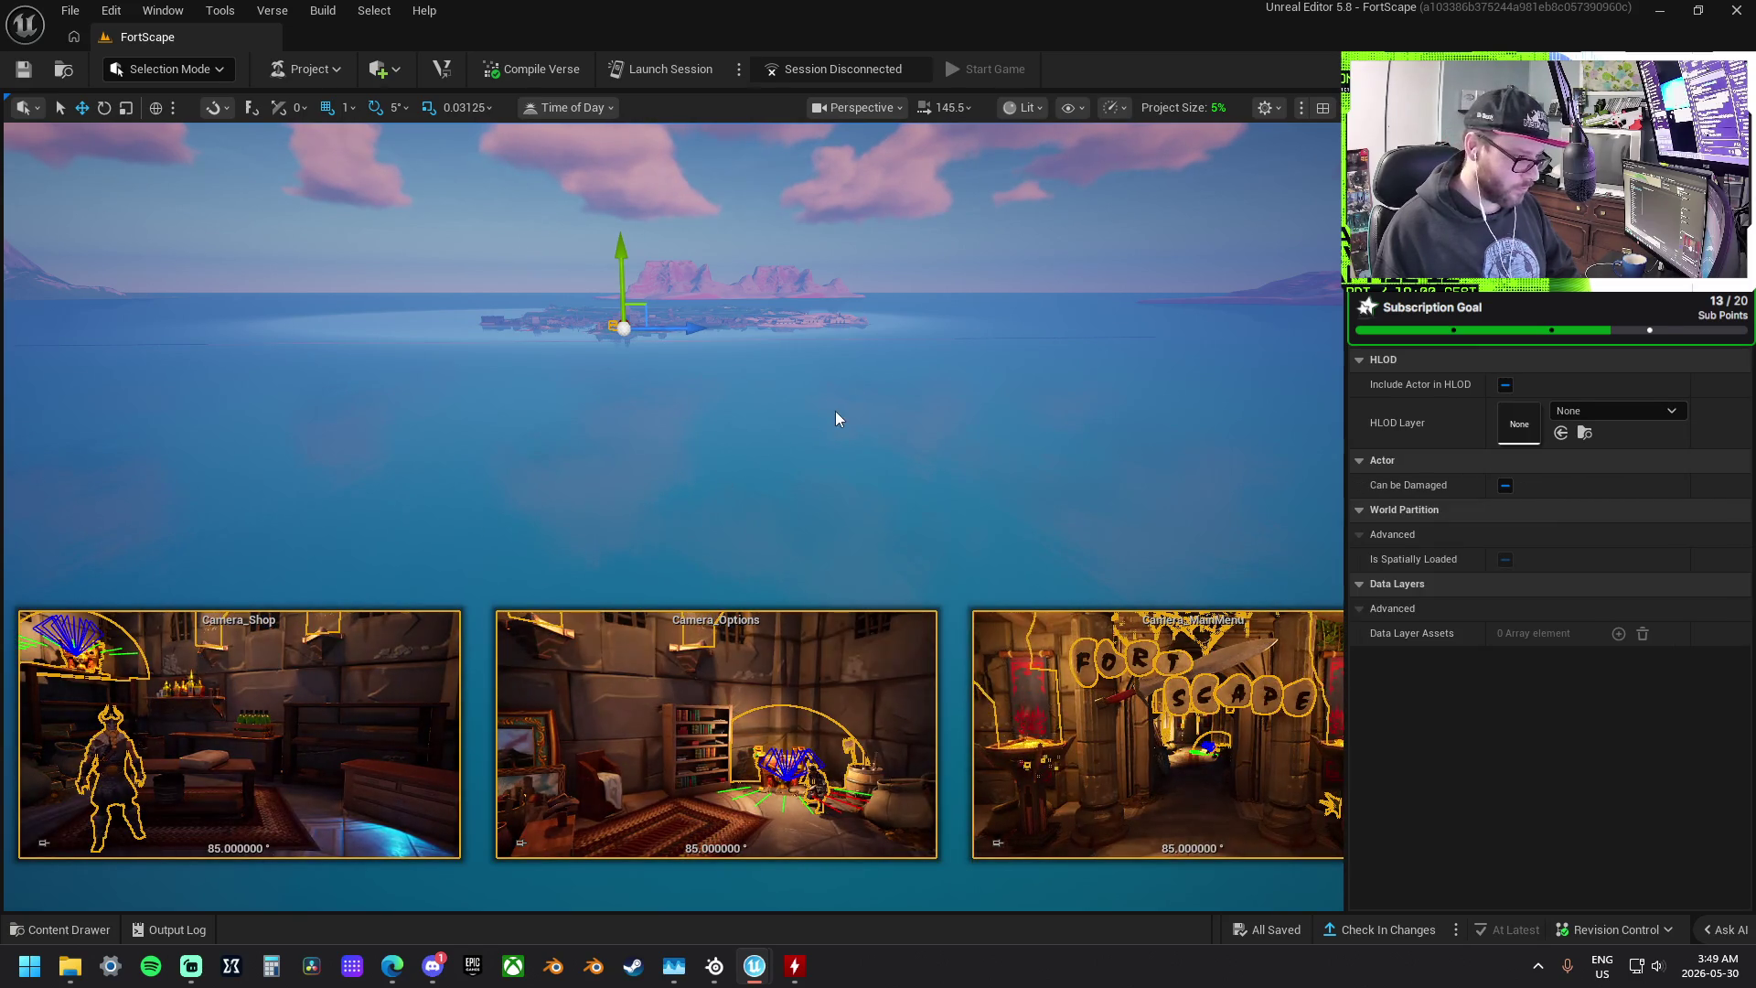
mouse_move(852, 408)
mouse_down()
mouse_move(750, 499)
mouse_move(823, 484)
mouse_up()
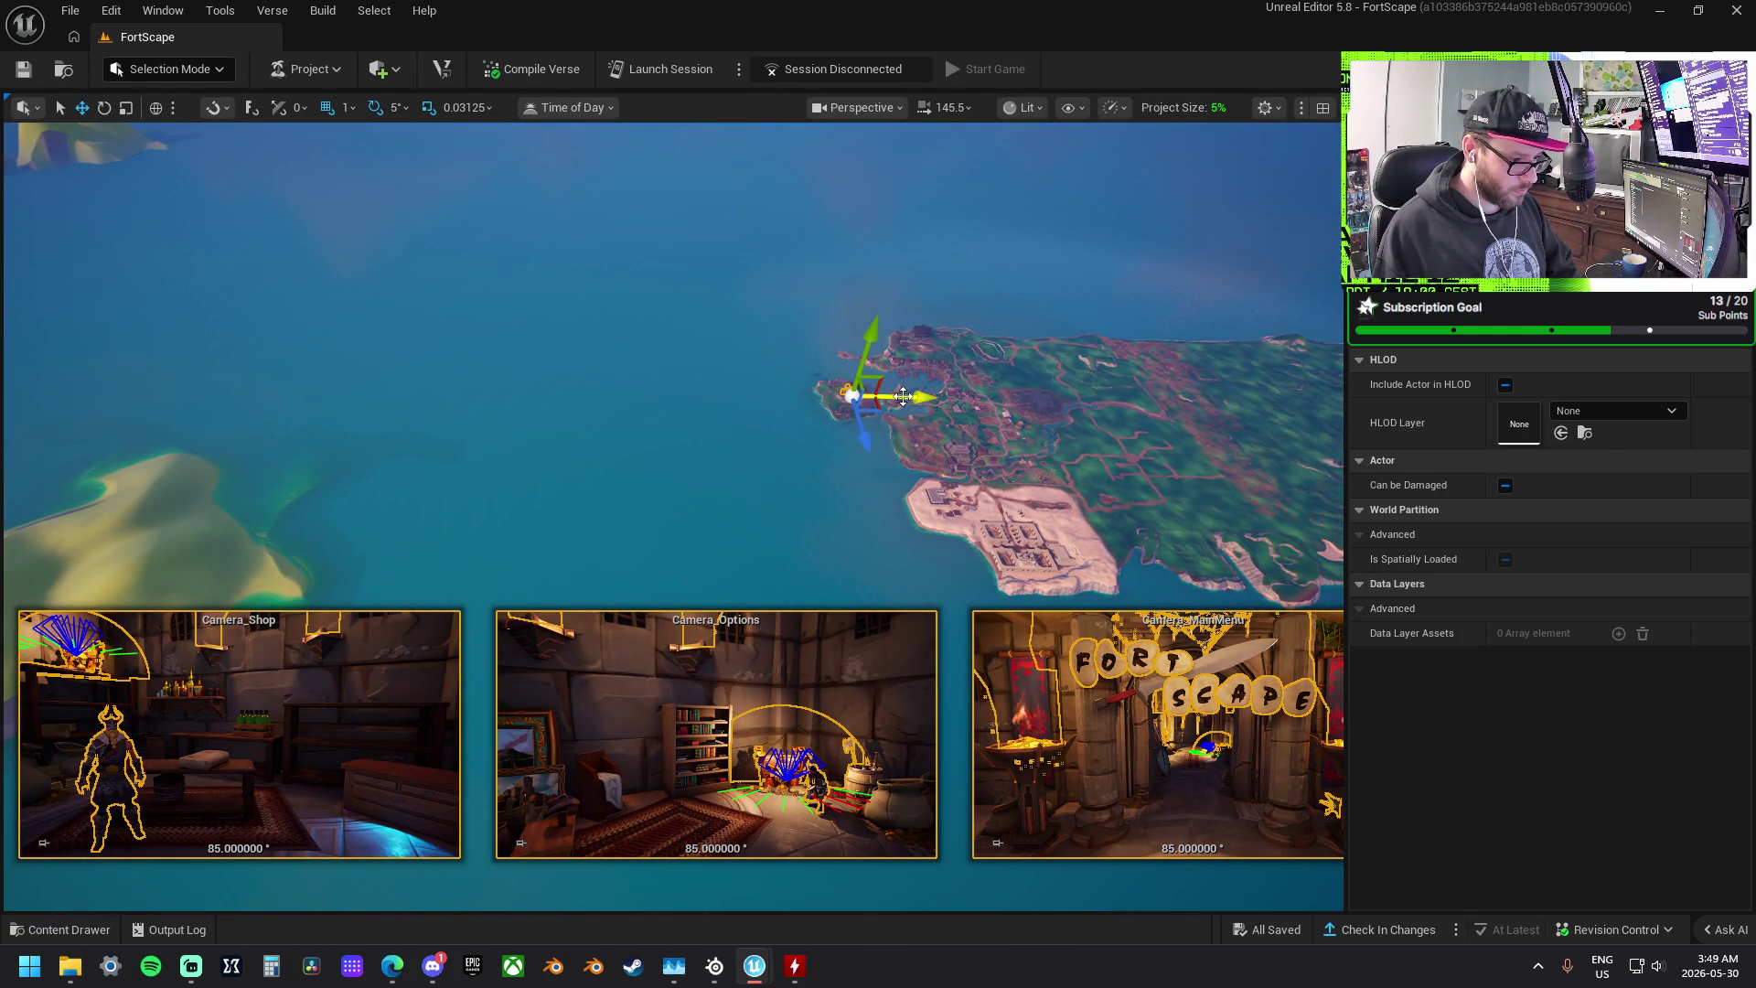
mouse_move(870, 416)
mouse_down()
mouse_move(903, 423)
mouse_move(915, 348)
mouse_move(898, 301)
mouse_up()
mouse_move(721, 384)
mouse_down()
mouse_move(723, 308)
mouse_move(640, 309)
mouse_up()
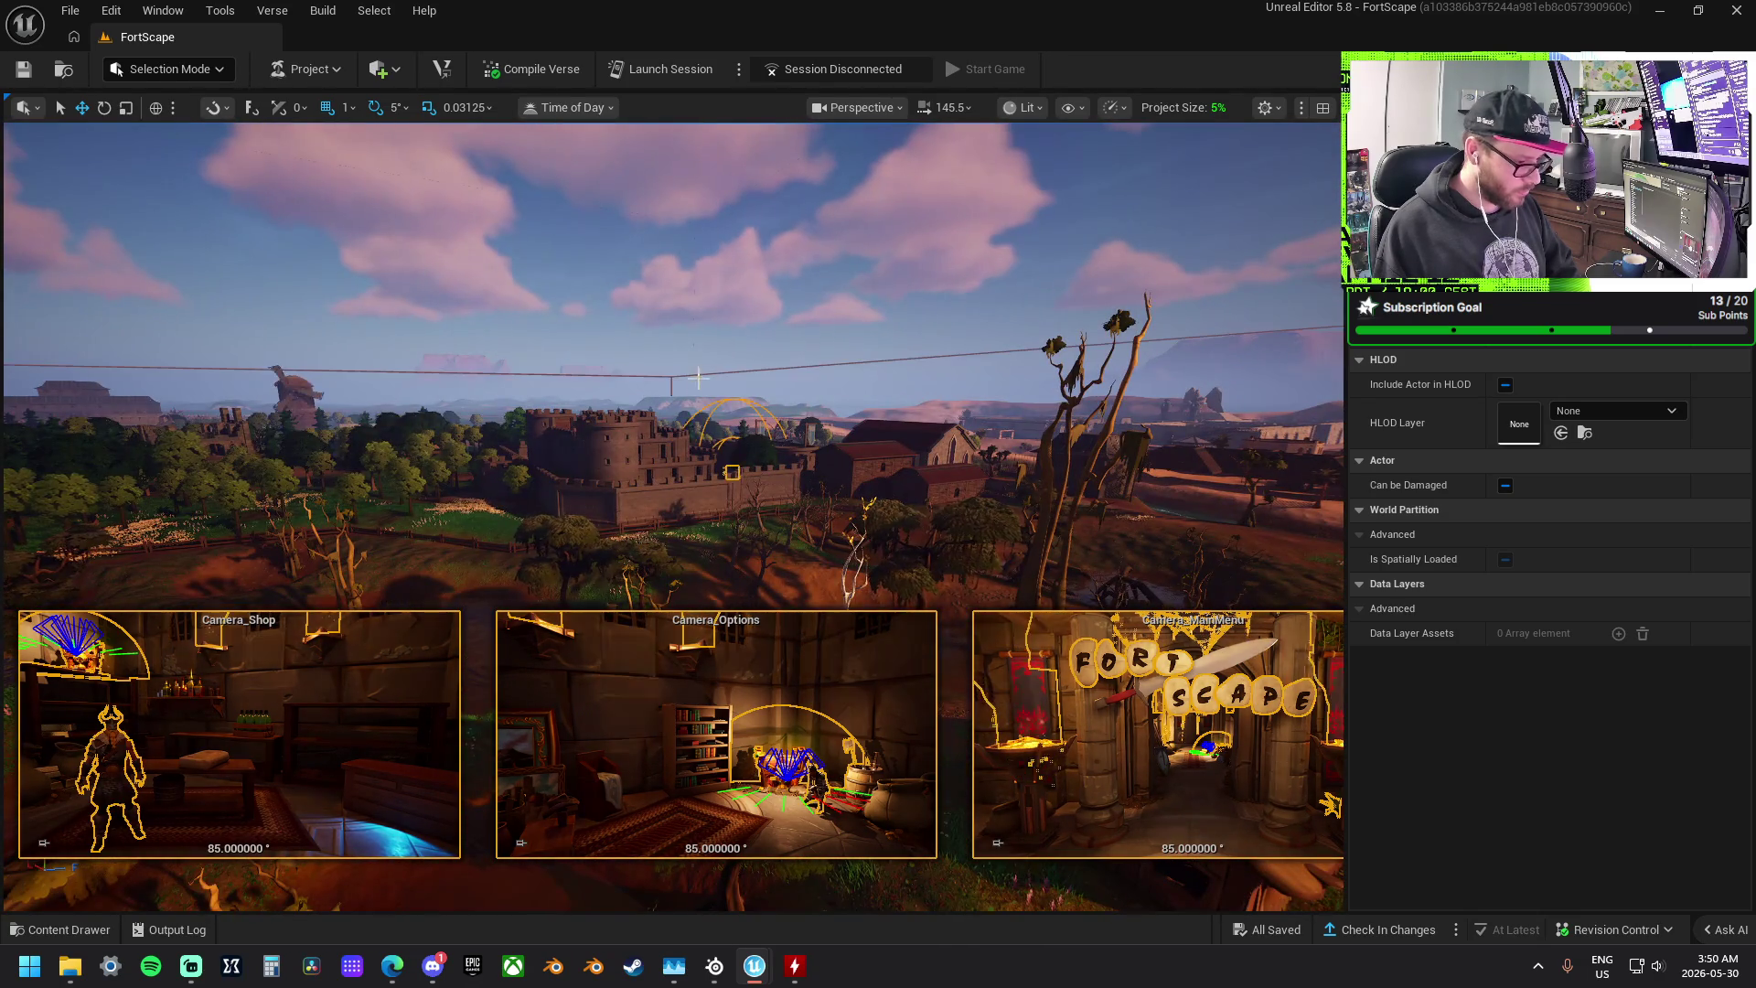
key(f)
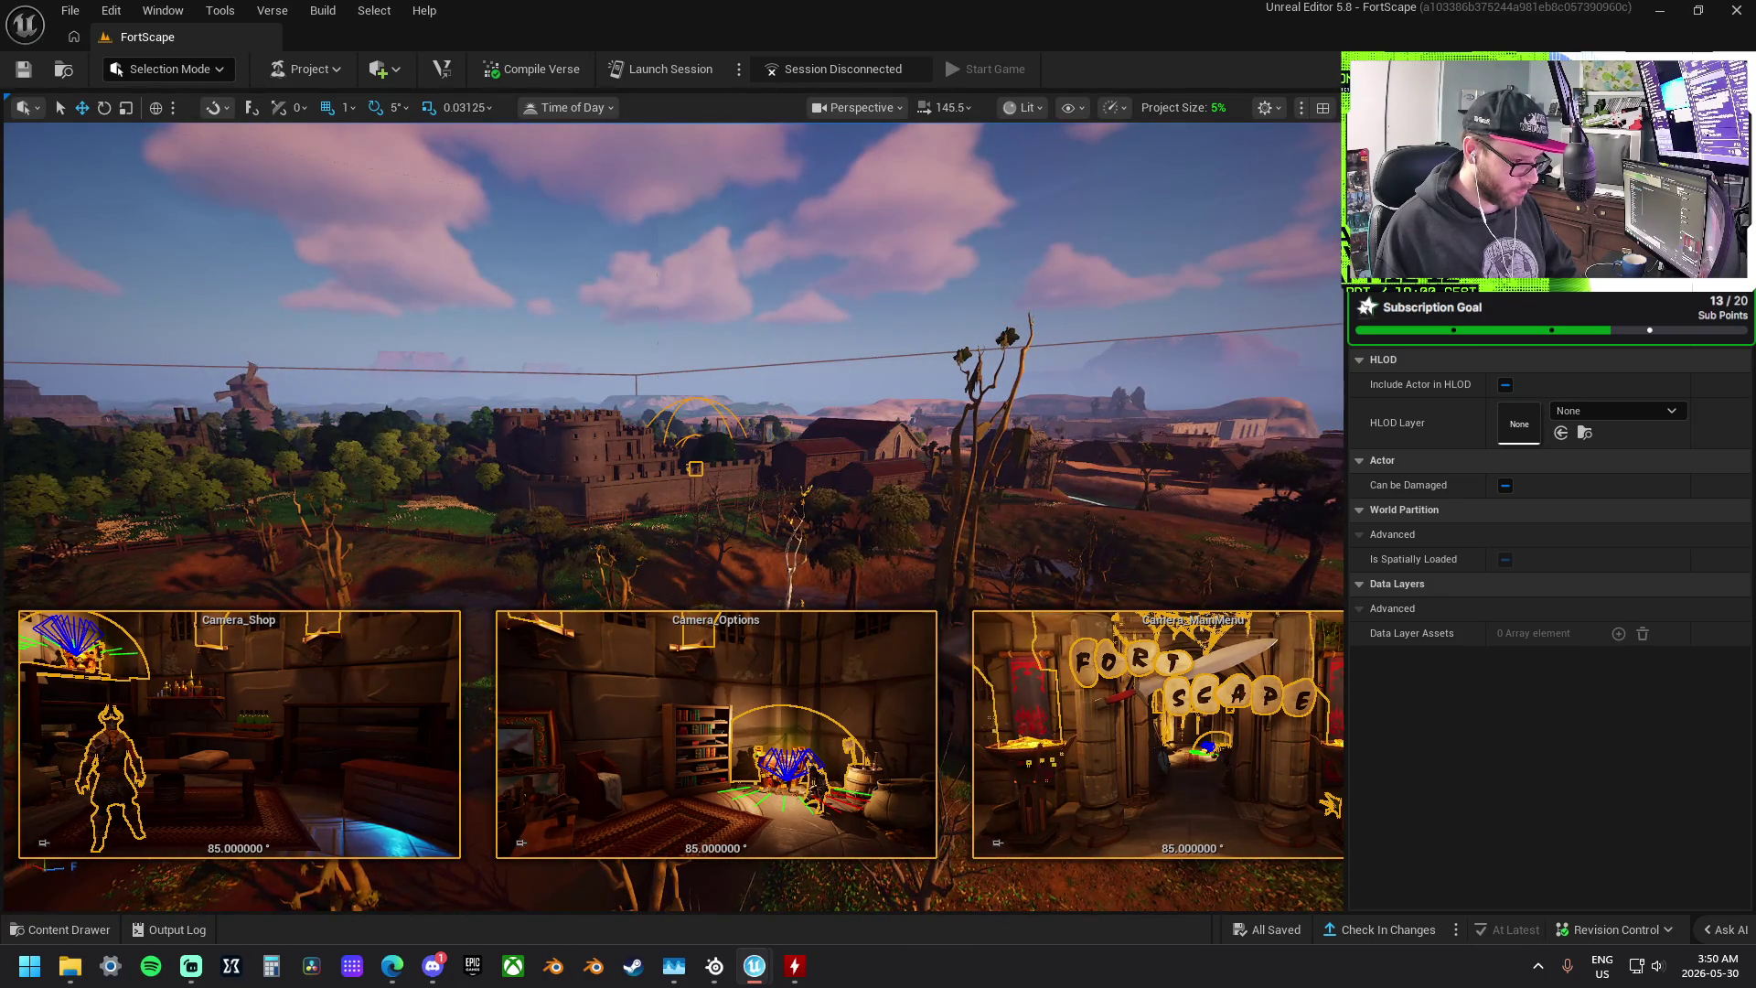
key(f)
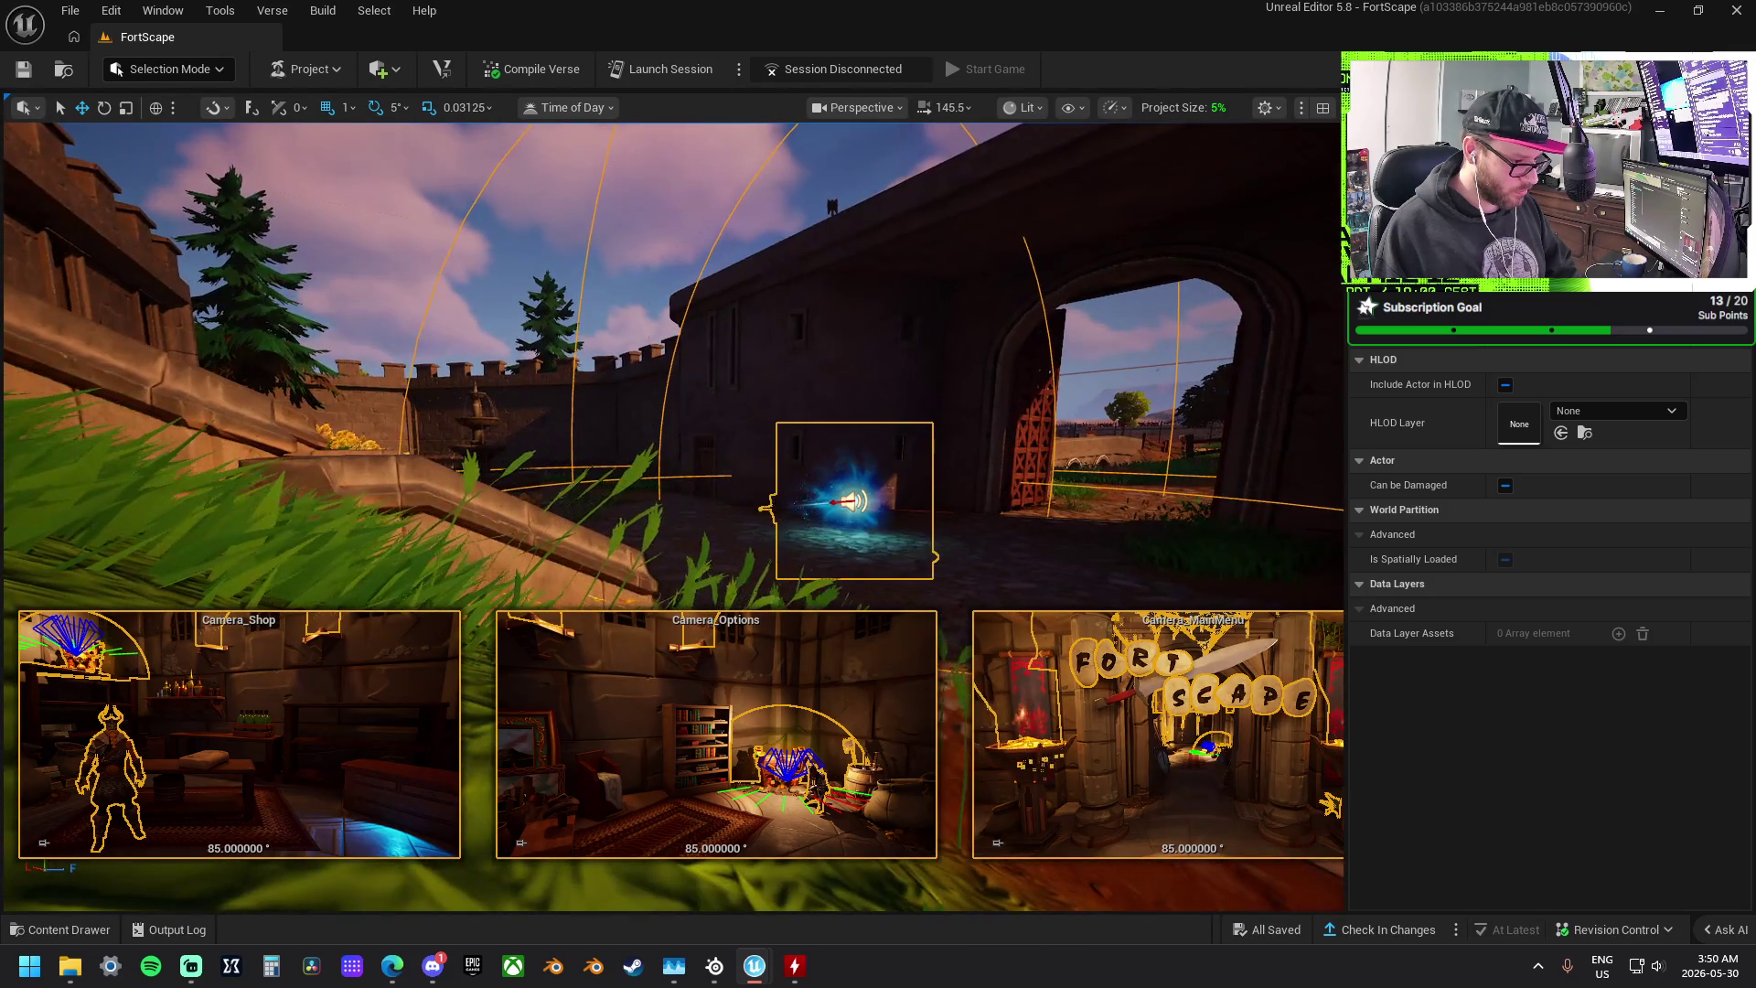
key(Escape)
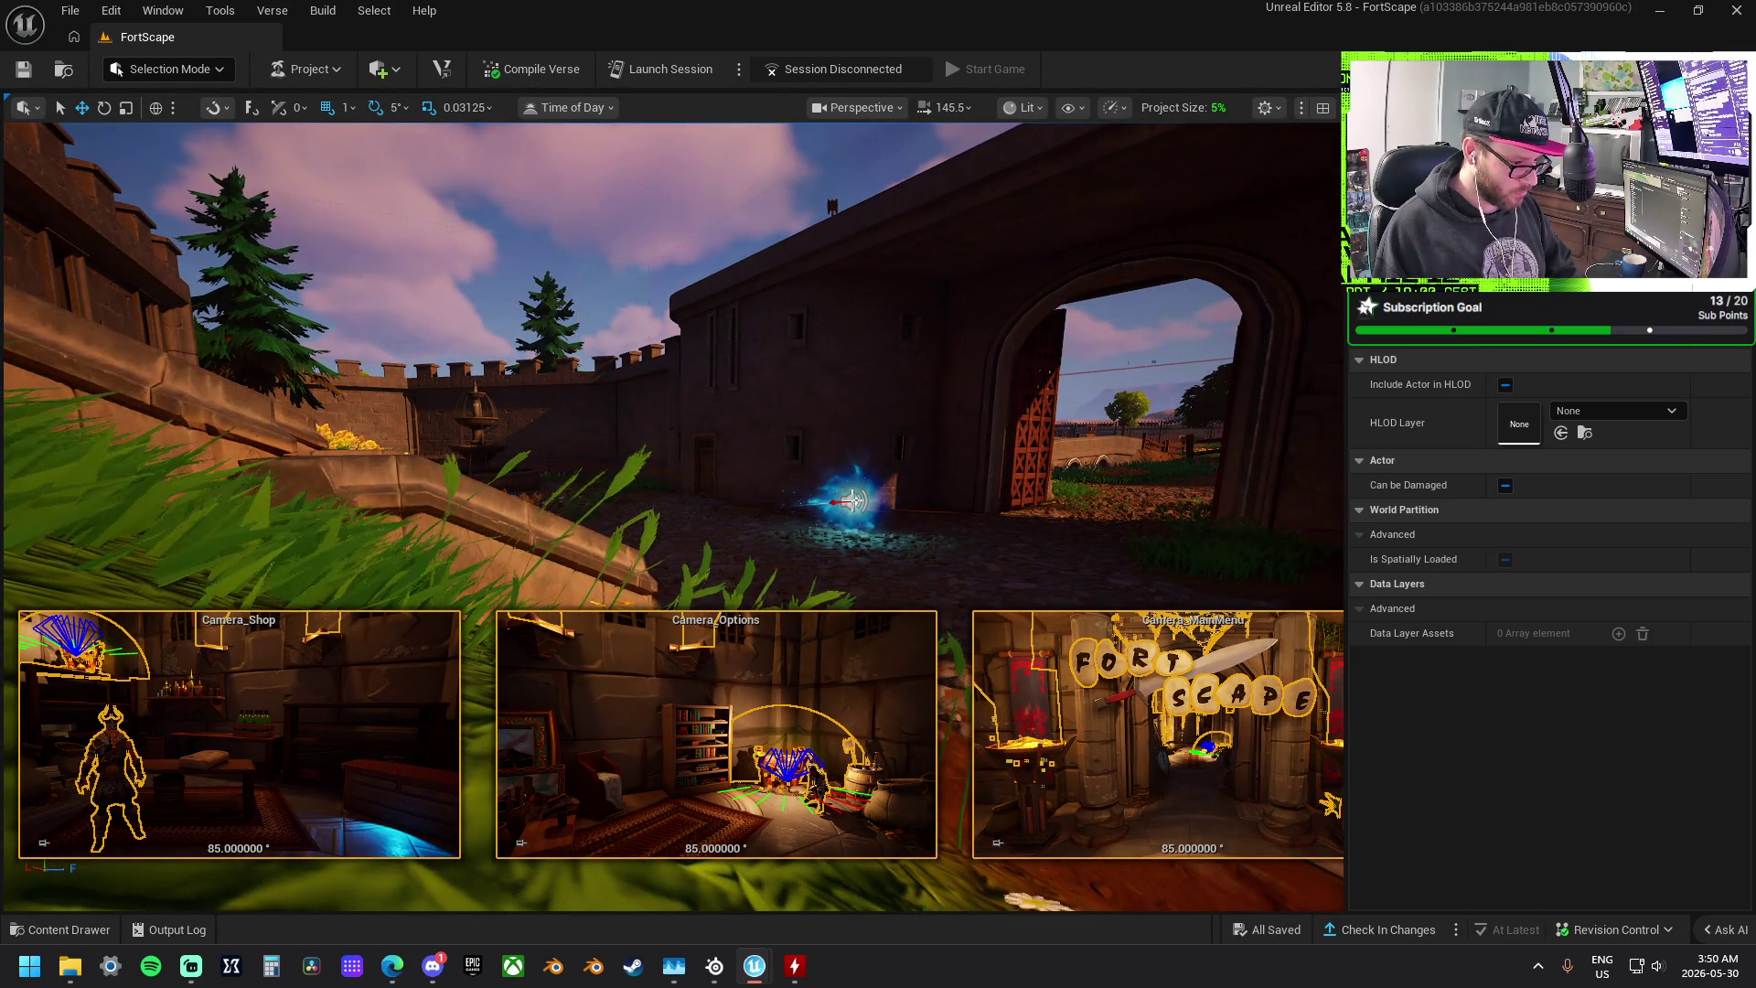
click(803, 423)
key(f)
scroll(815, 392, down, 10)
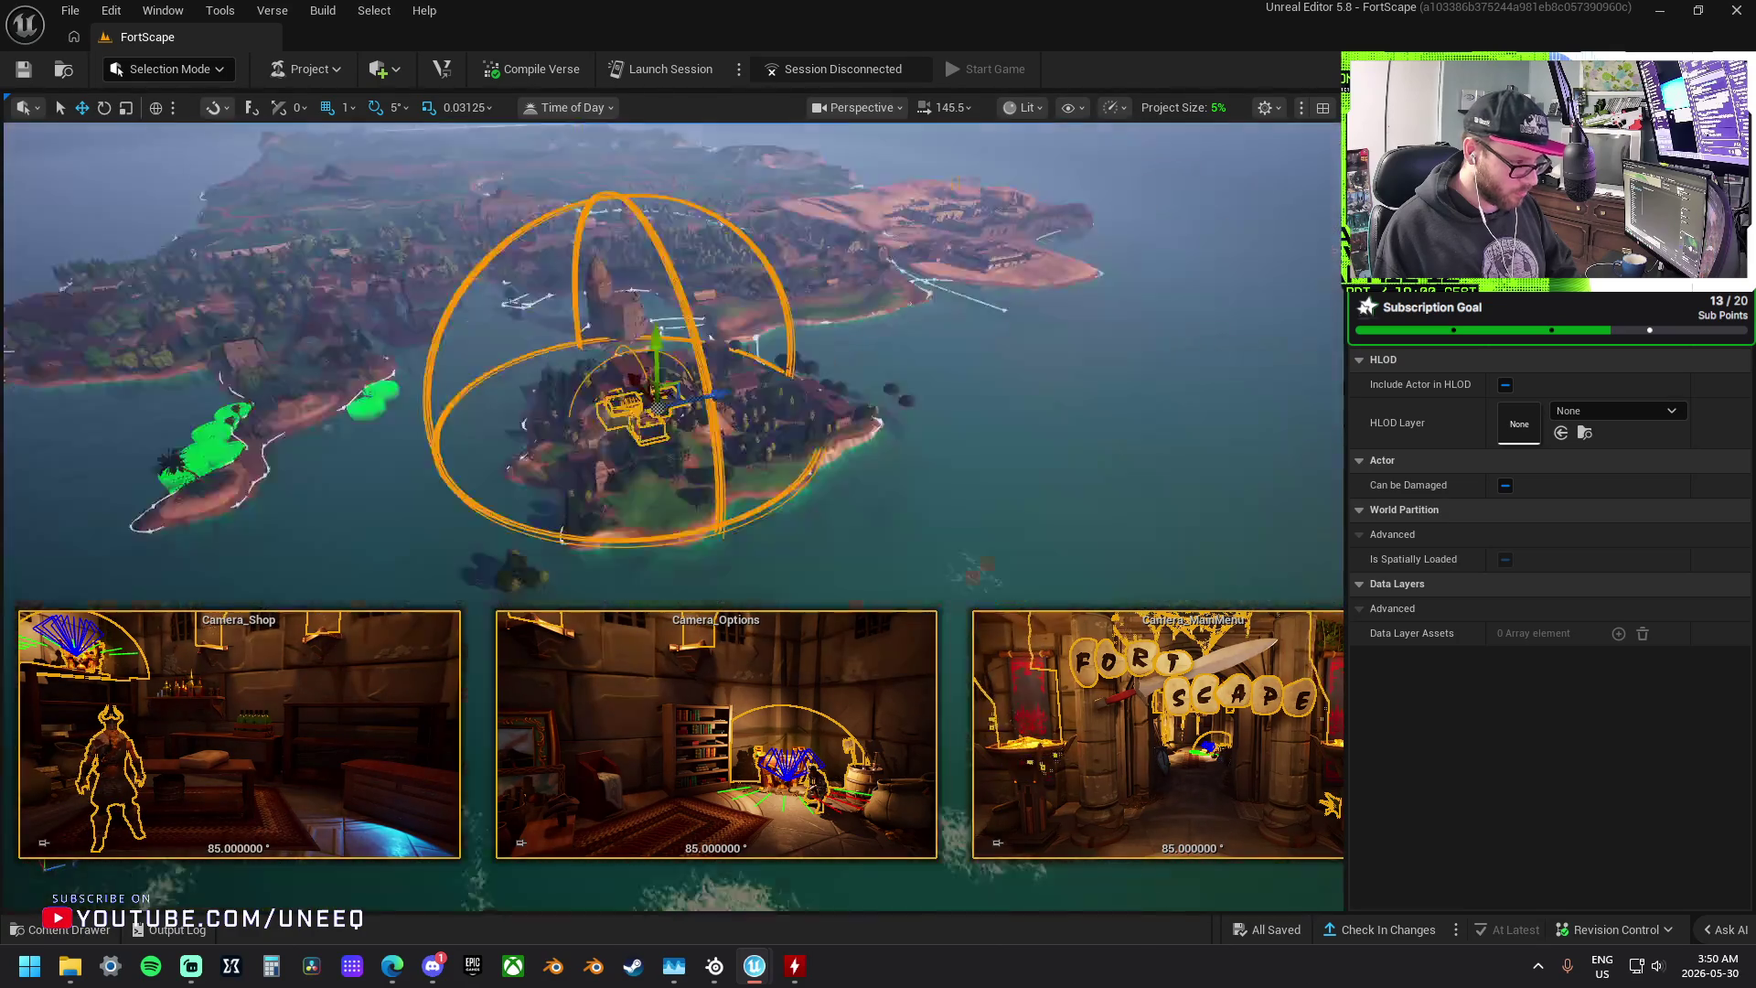
- Drag the selected camera actors off the island and out over the open water
scroll(672, 366, up, 3)
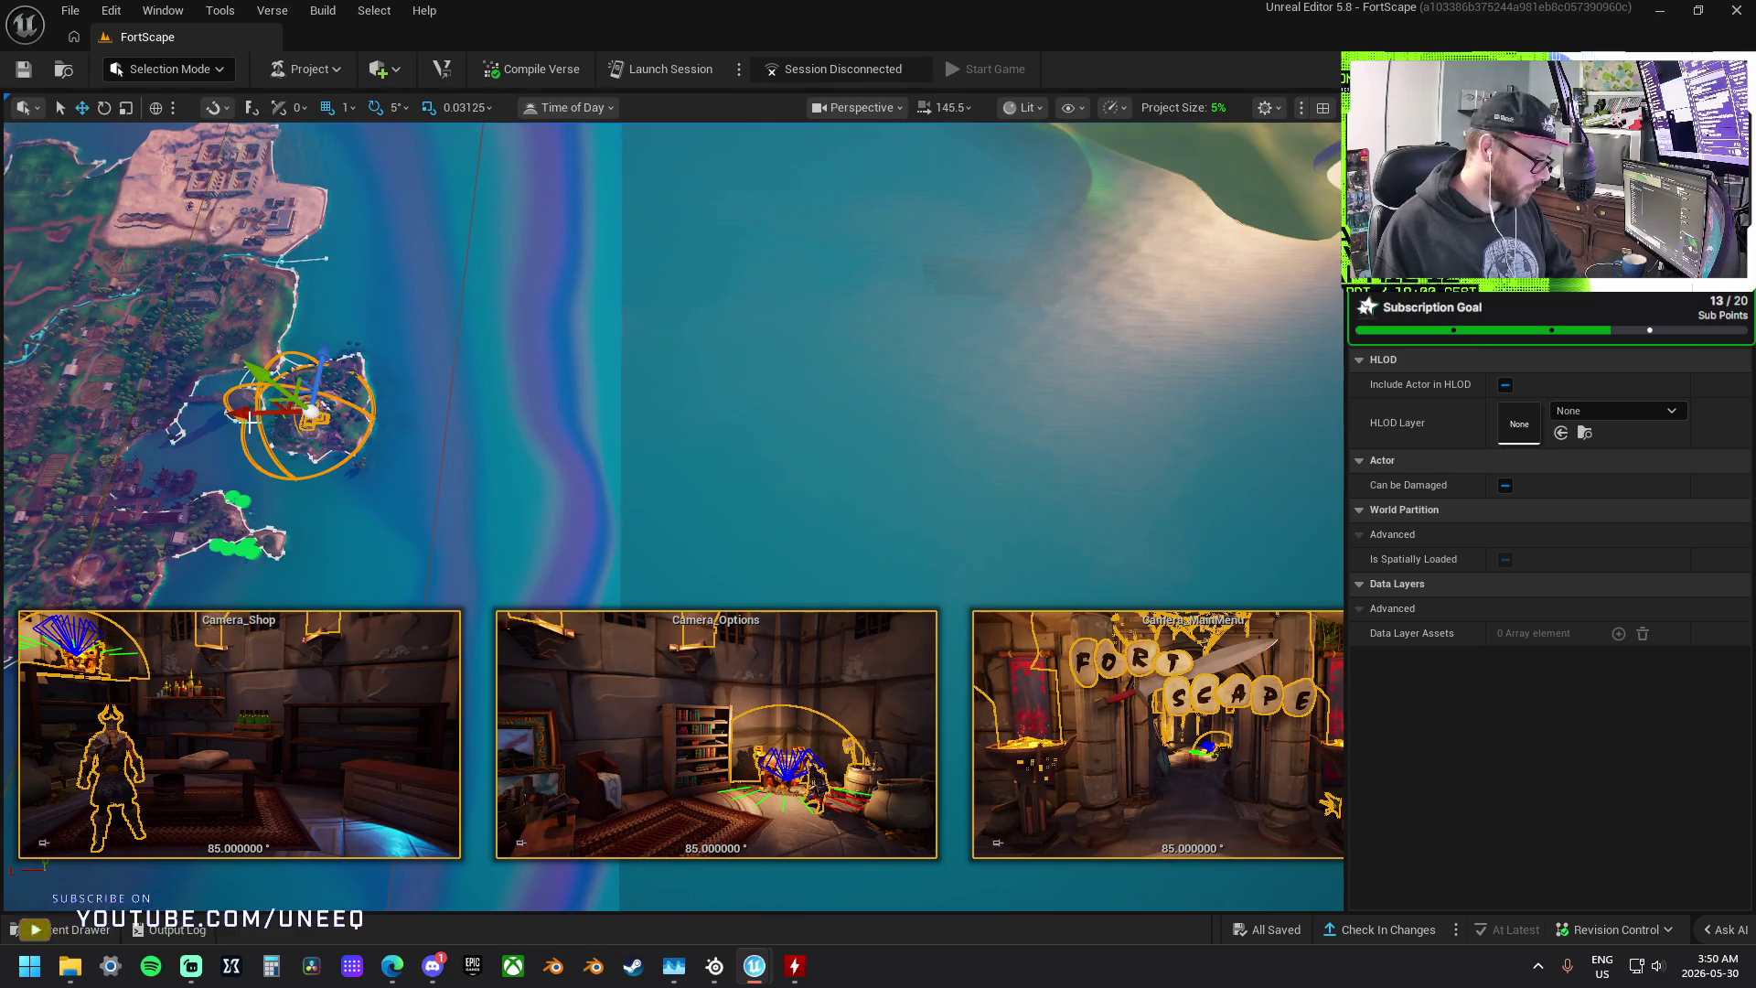
drag(242, 413, 666, 421)
drag(827, 424, 1195, 421)
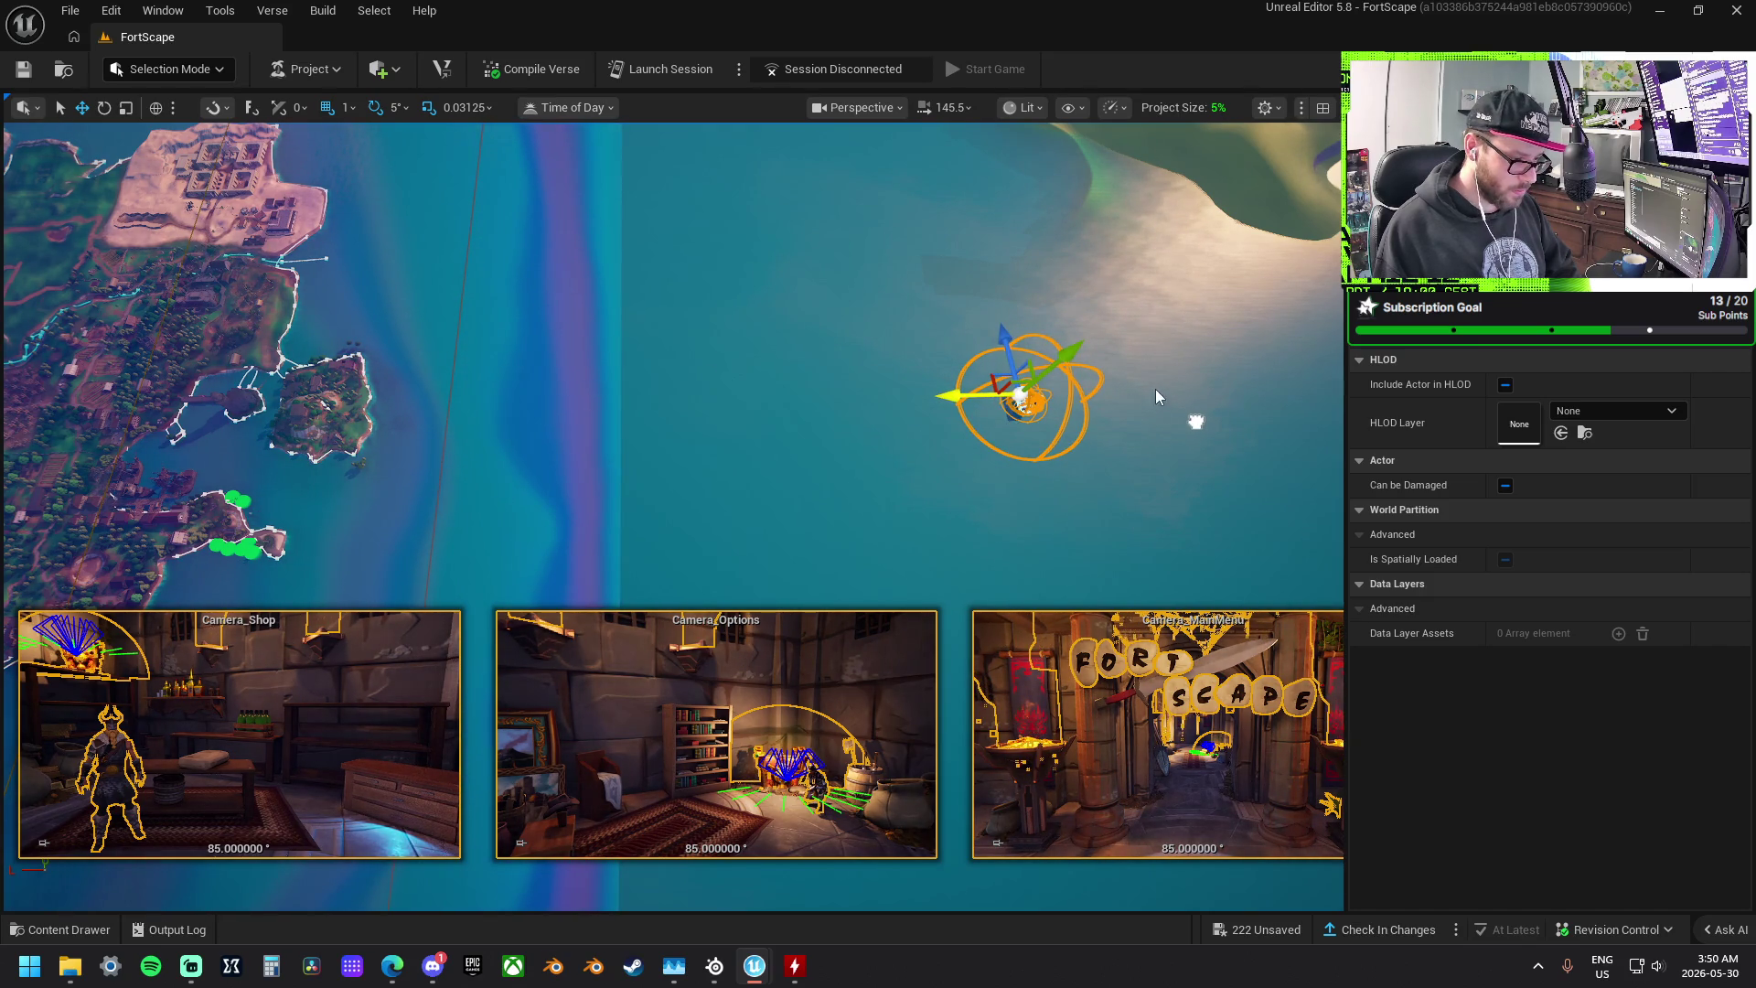
- Deselect the cameras, fly the view to the lobby platform, and select its dark box
mouse_move(863, 336)
mouse_down()
mouse_move(803, 274)
mouse_move(823, 137)
mouse_move(809, 100)
mouse_up()
key(Escape)
mouse_move(657, 457)
mouse_down()
mouse_move(631, 420)
mouse_move(792, 391)
mouse_move(538, 353)
mouse_up()
scroll(658, 452, down, 3)
click(721, 317)
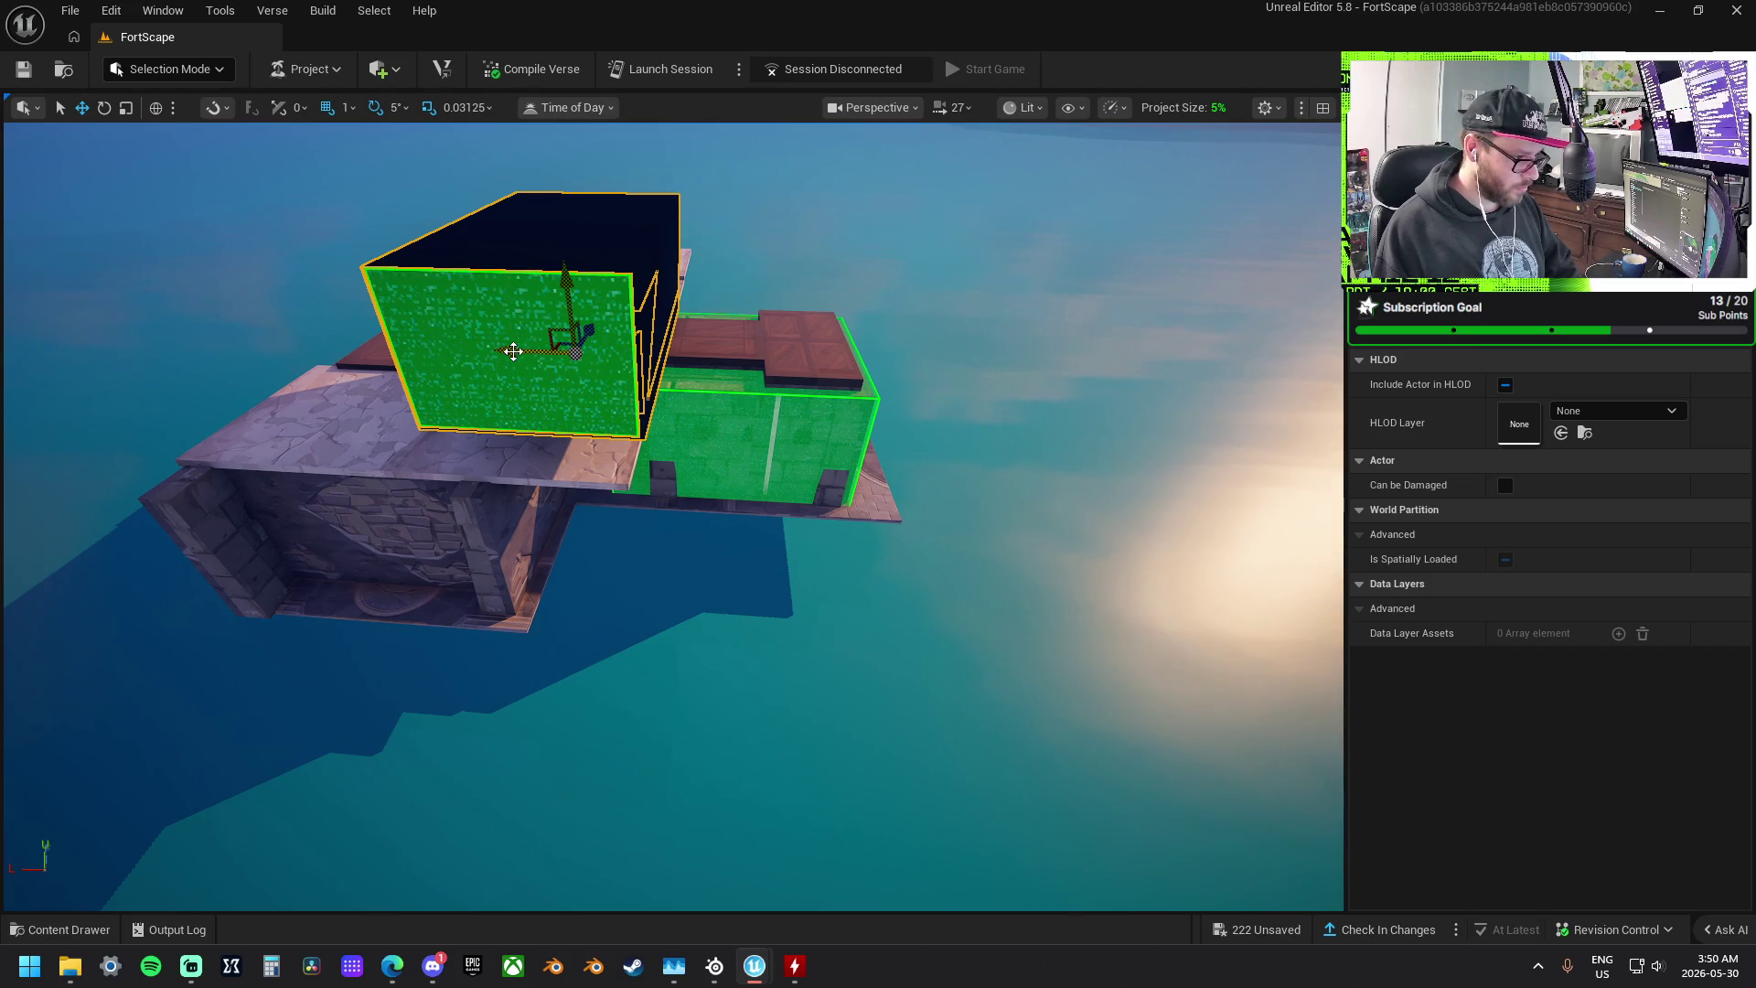
- Select the other dark box and raise it higher above the platform
mouse_move(514, 351)
mouse_down()
mouse_move(366, 339)
mouse_move(728, 421)
mouse_move(689, 431)
mouse_move(823, 572)
mouse_move(788, 689)
mouse_move(803, 604)
mouse_move(549, 558)
mouse_move(549, 430)
mouse_move(553, 562)
mouse_move(762, 544)
mouse_move(824, 471)
mouse_up()
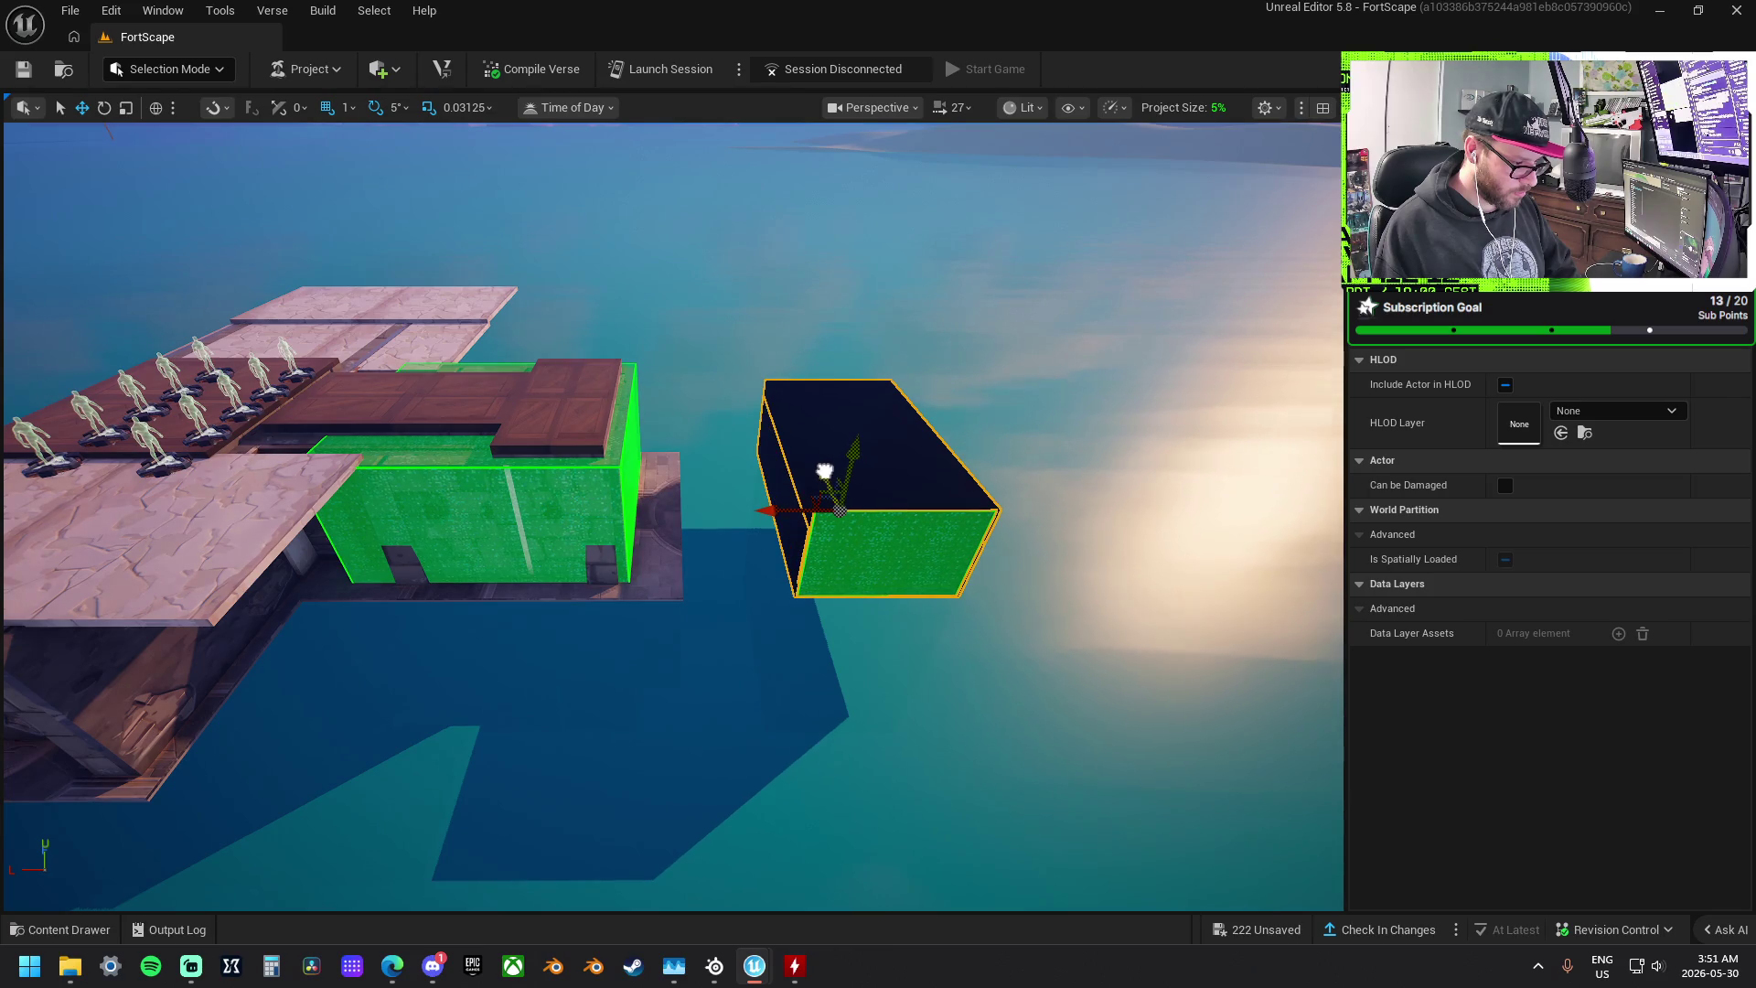
click(825, 426)
drag(873, 385, 929, 161)
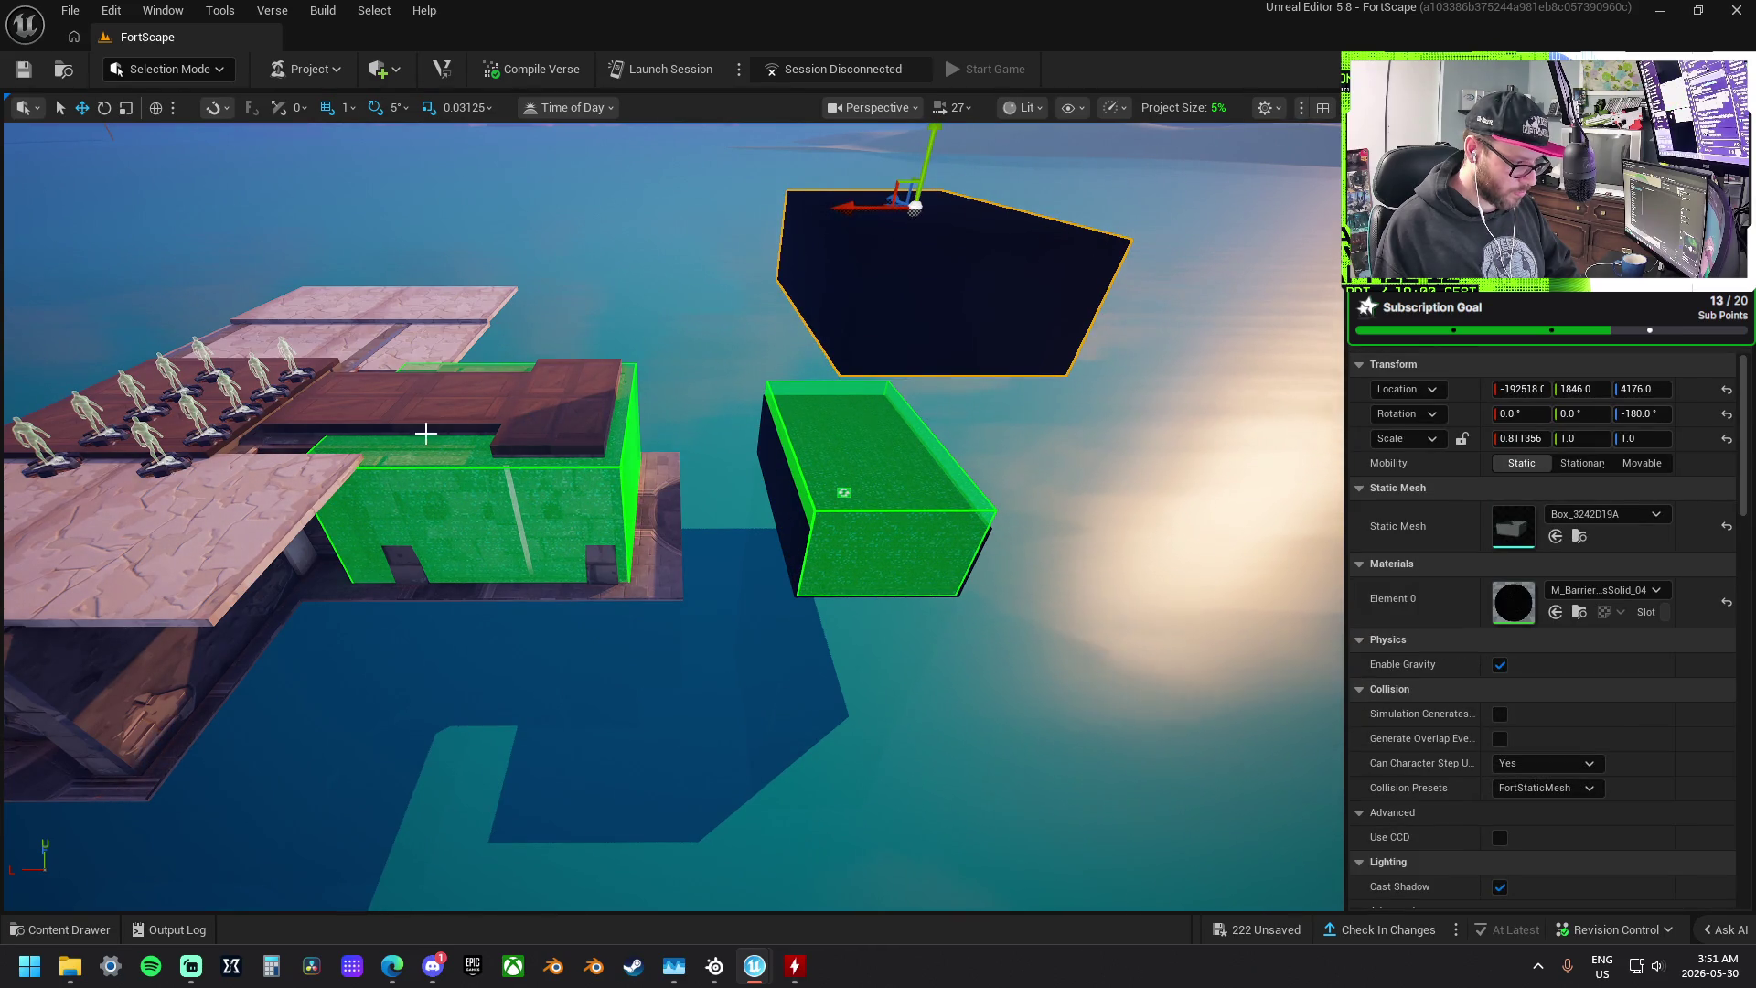
- Multi-select the player spawners on the left platform and move the group in front of the green box
click(295, 373)
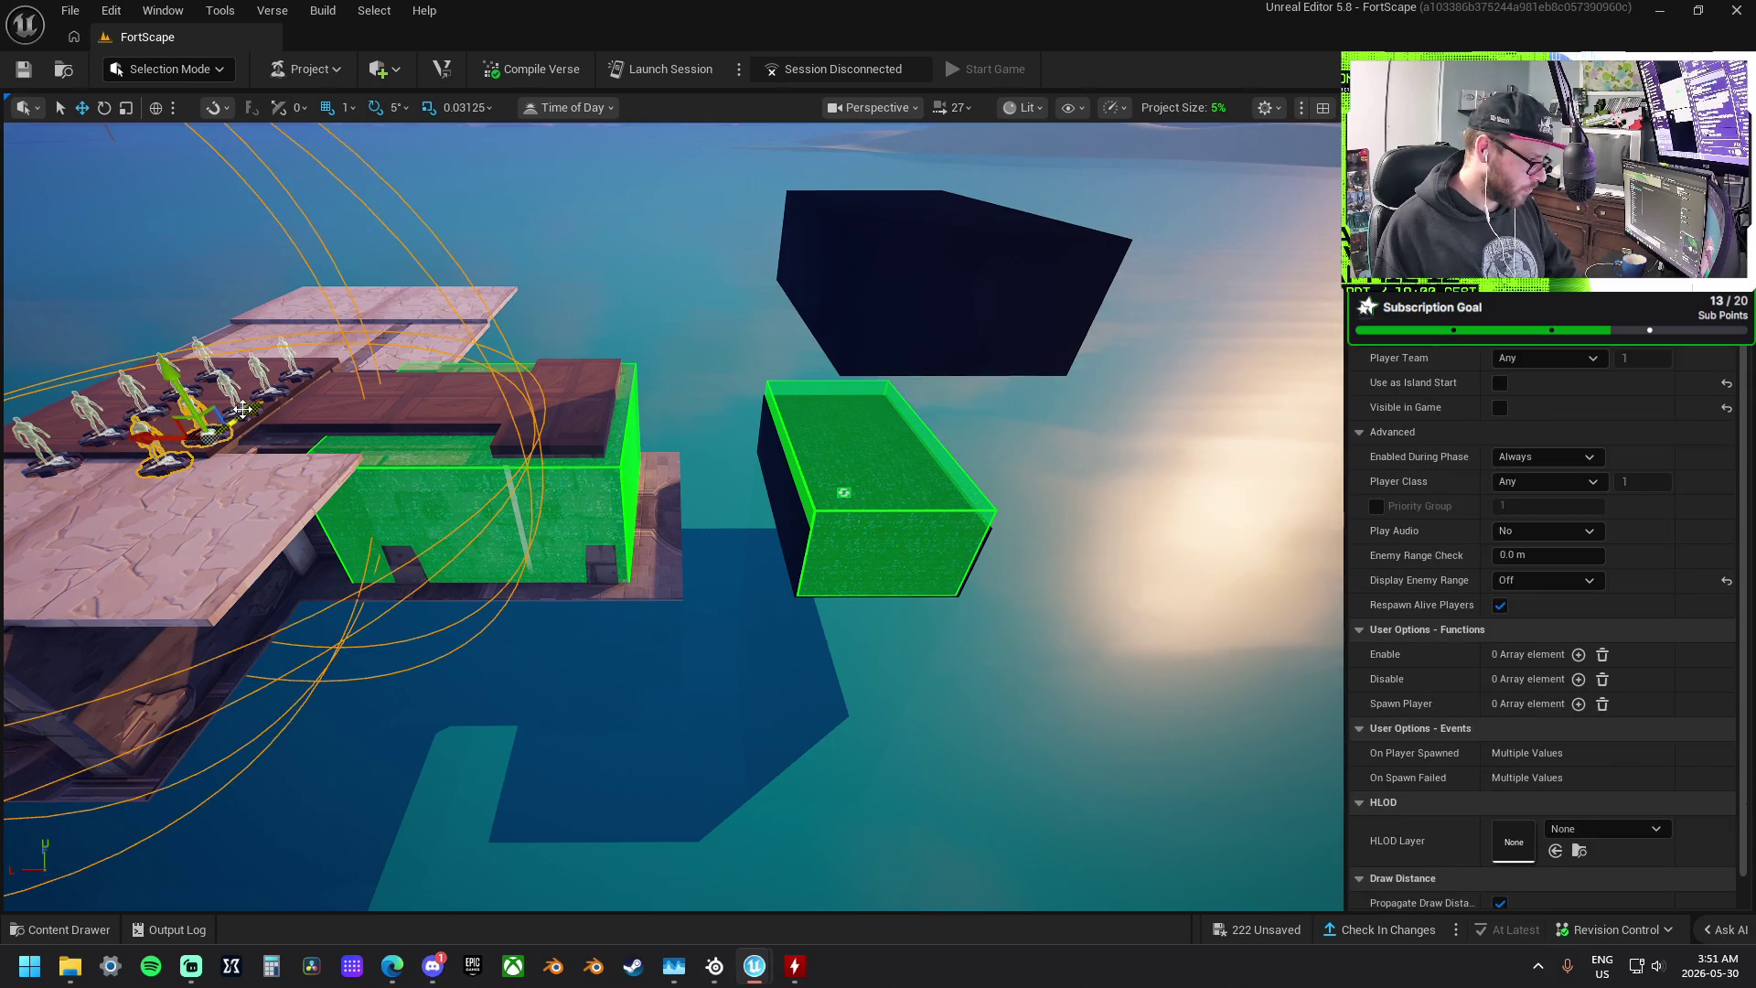
ctrl+click(295, 373)
ctrl+click(174, 388)
ctrl+click(129, 402)
ctrl+click(87, 421)
ctrl+click(29, 457)
drag(15, 469, 812, 535)
mouse_move(868, 404)
mouse_down()
mouse_move(804, 647)
mouse_move(819, 656)
mouse_move(799, 646)
mouse_move(830, 659)
mouse_up()
scroll(800, 640, down, 2)
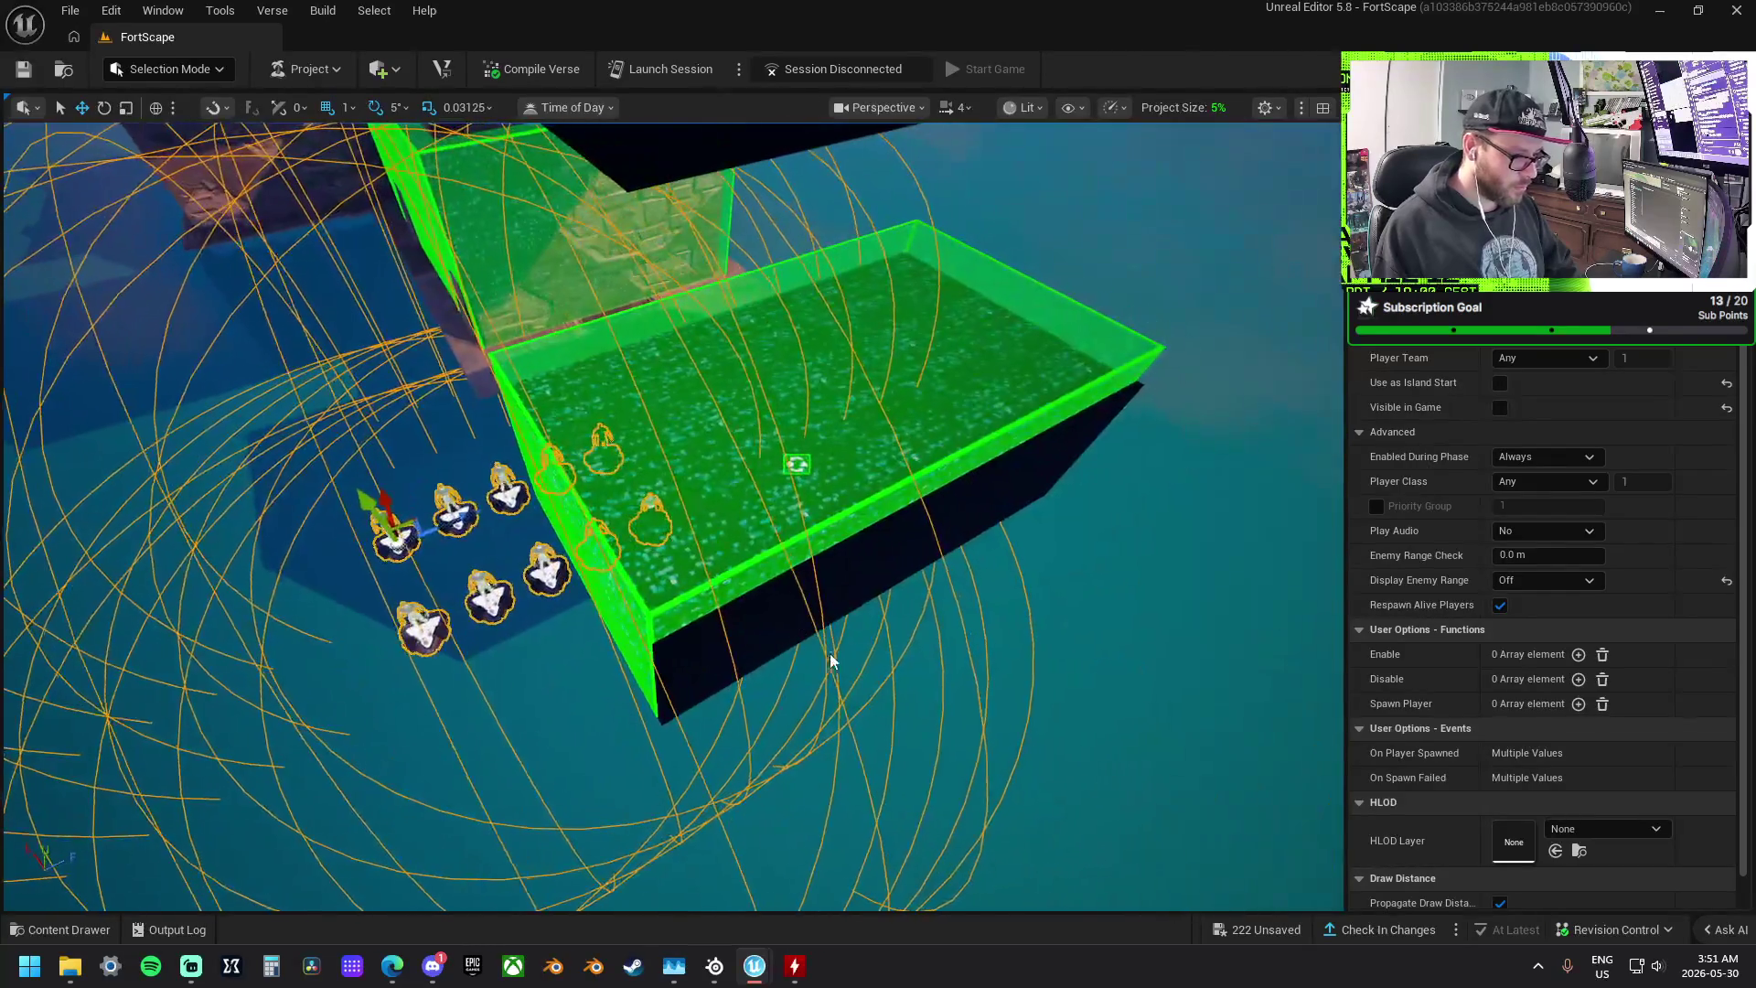
- Select and frame the green box, try moving it, then undo the move
click(862, 578)
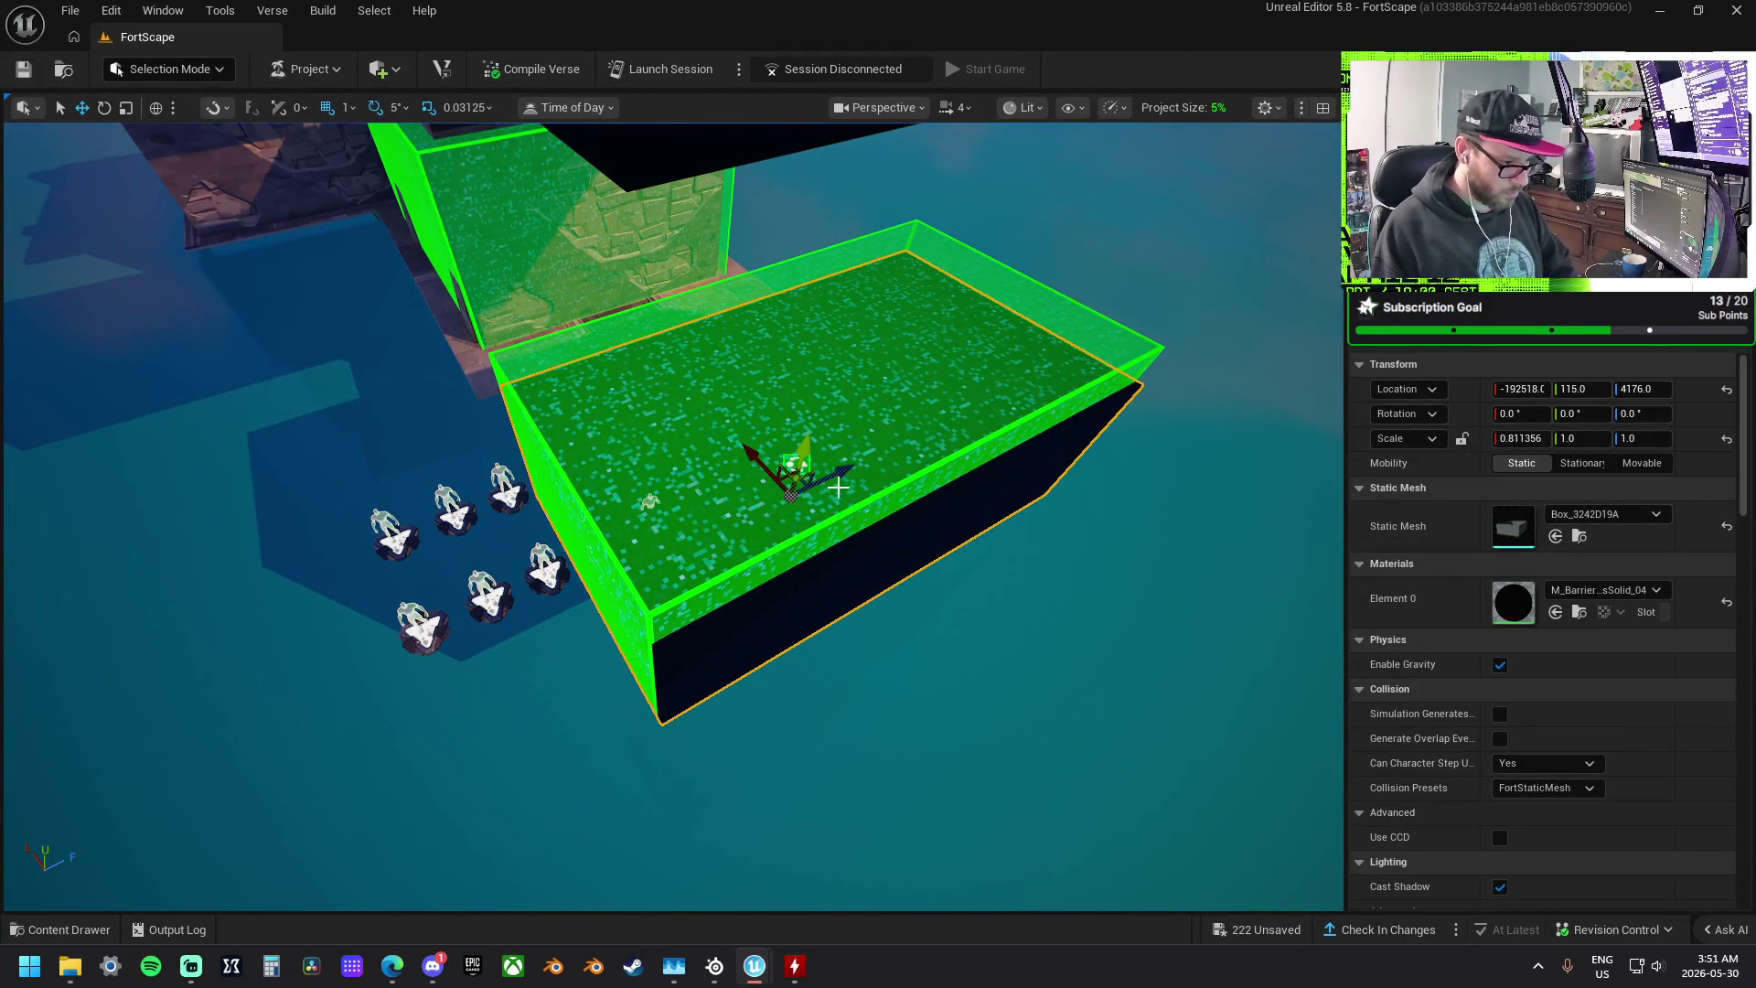
key(f)
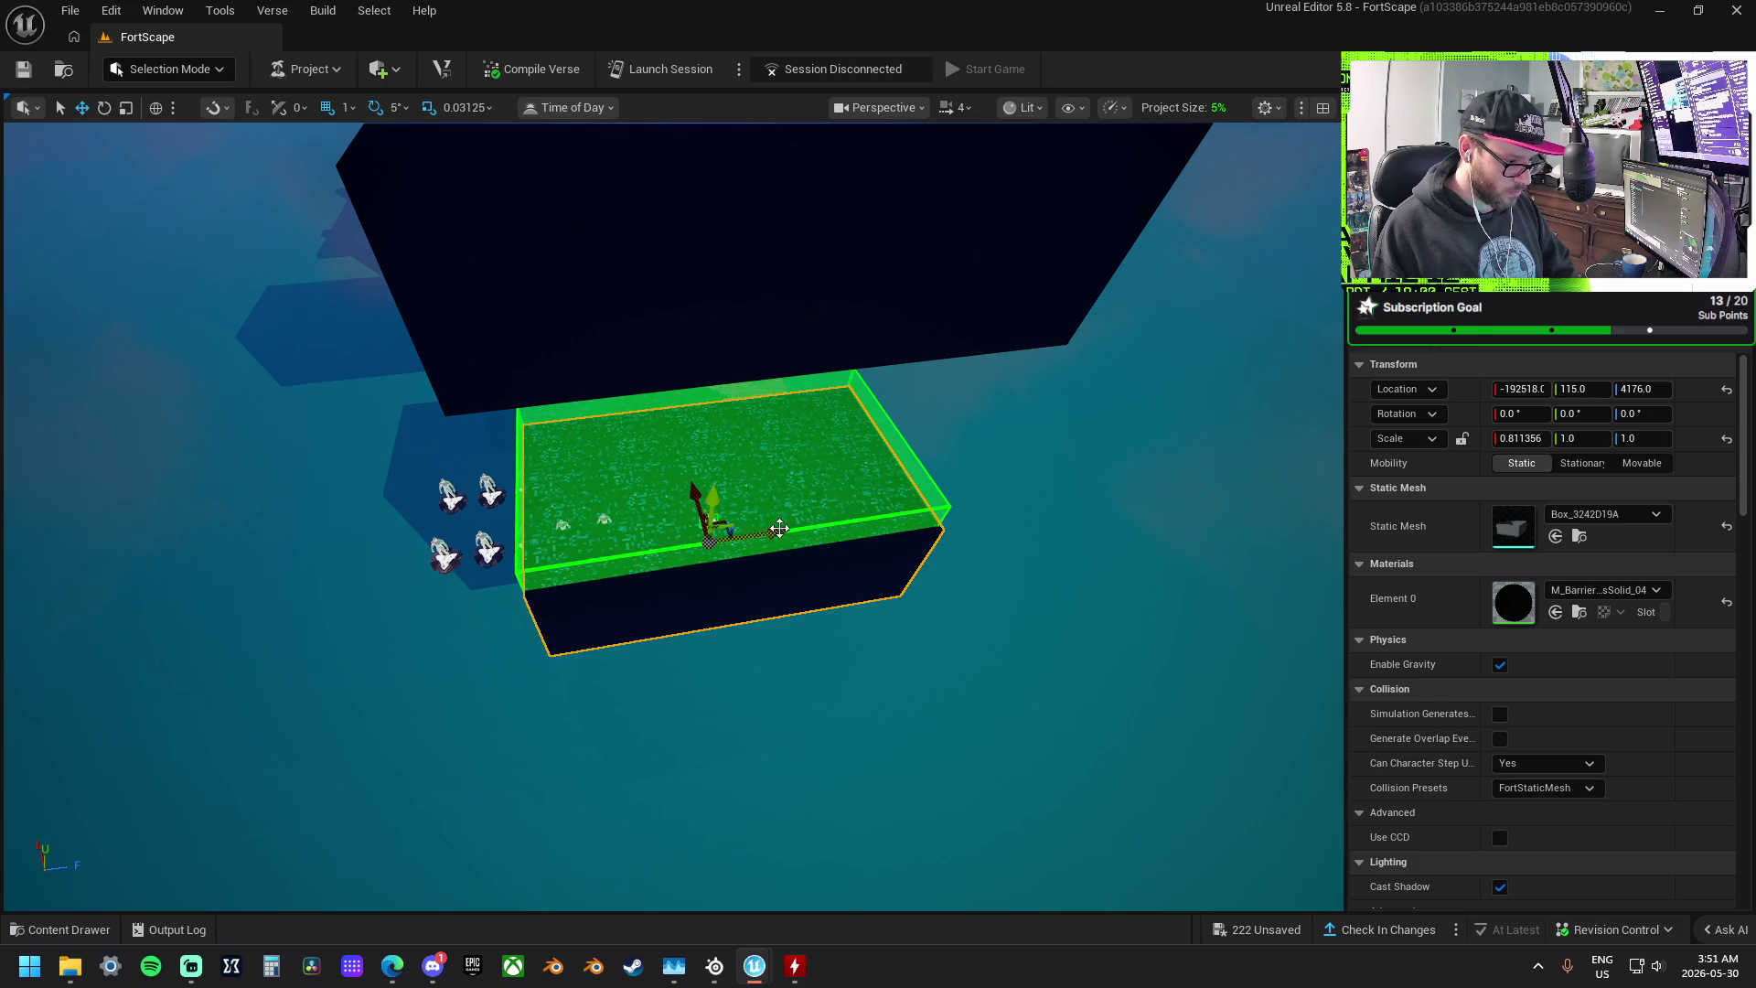
drag(779, 529, 1140, 537)
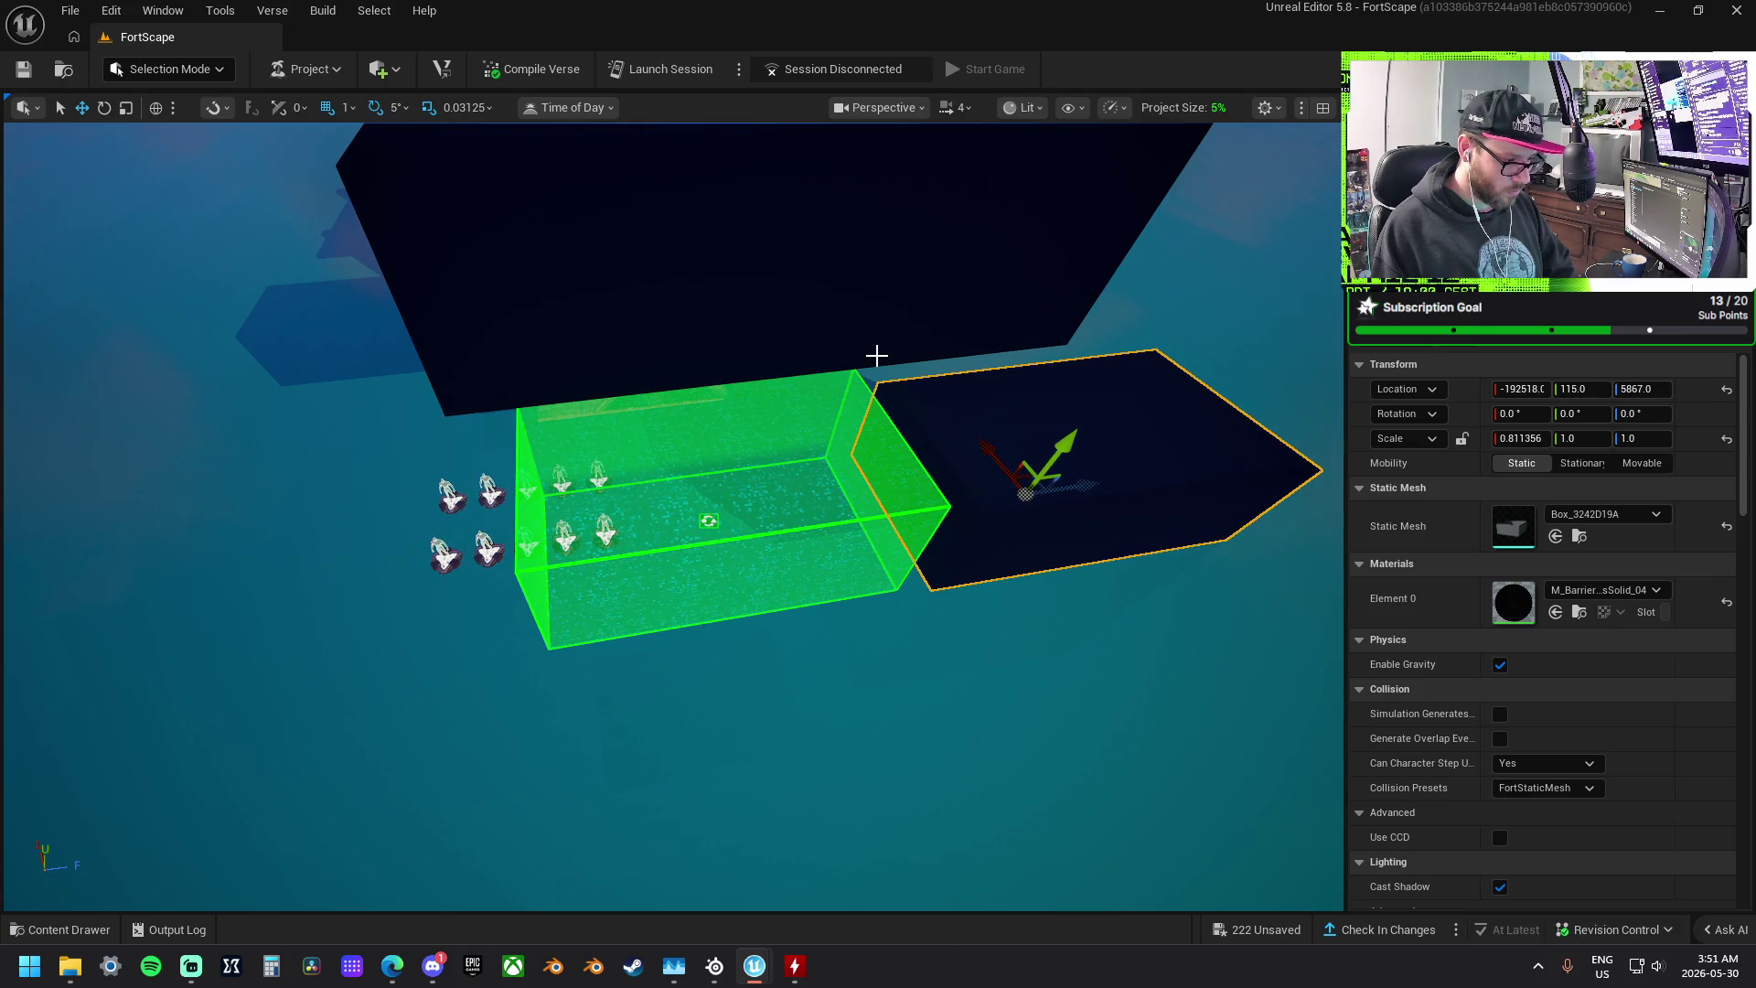
key(ctrl+z)
- Lower the large dark box out of the green volume and drop it onto the surface with End
click(777, 275)
key(f)
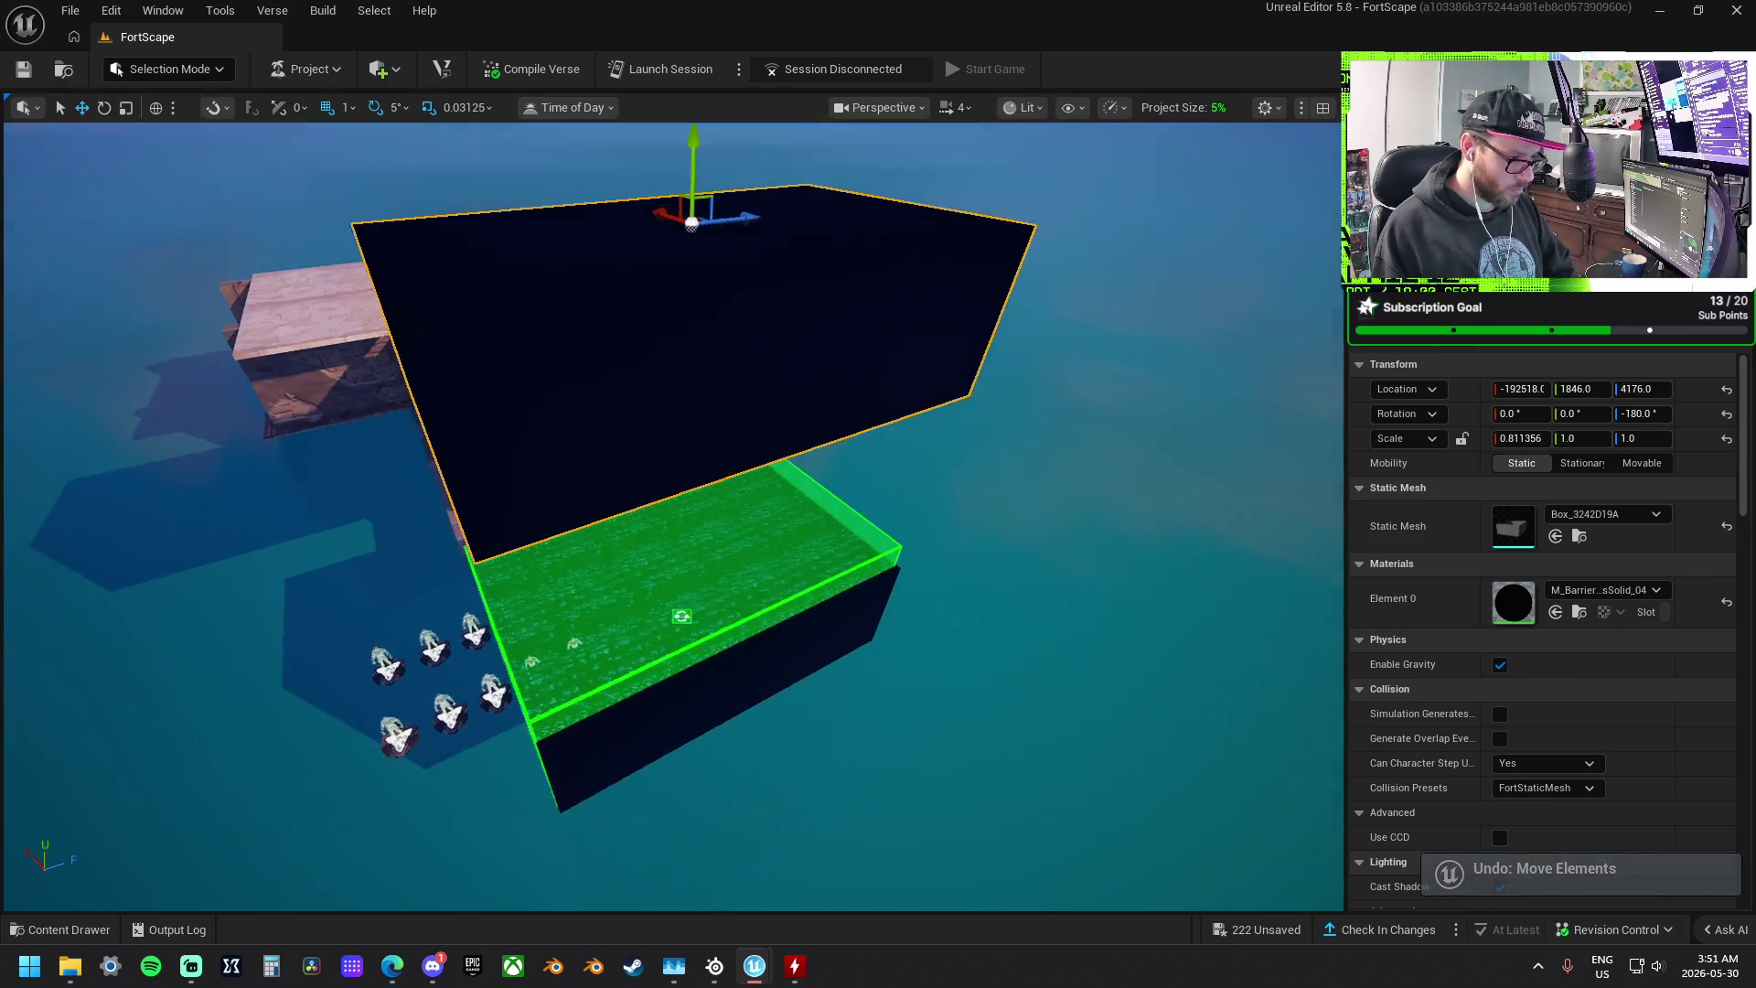
mouse_move(697, 222)
mouse_down()
mouse_move(736, 512)
mouse_move(808, 653)
mouse_move(842, 561)
mouse_move(956, 527)
mouse_up()
key(End)
- Select a stone floor tile and move the view up toward the pale wall
mouse_move(829, 573)
mouse_down()
mouse_move(631, 430)
mouse_move(815, 576)
mouse_up()
click(815, 448)
mouse_move(815, 448)
mouse_down()
mouse_move(1018, 404)
mouse_move(1015, 436)
mouse_move(686, 446)
mouse_move(823, 441)
mouse_move(823, 361)
mouse_up()
key(w)
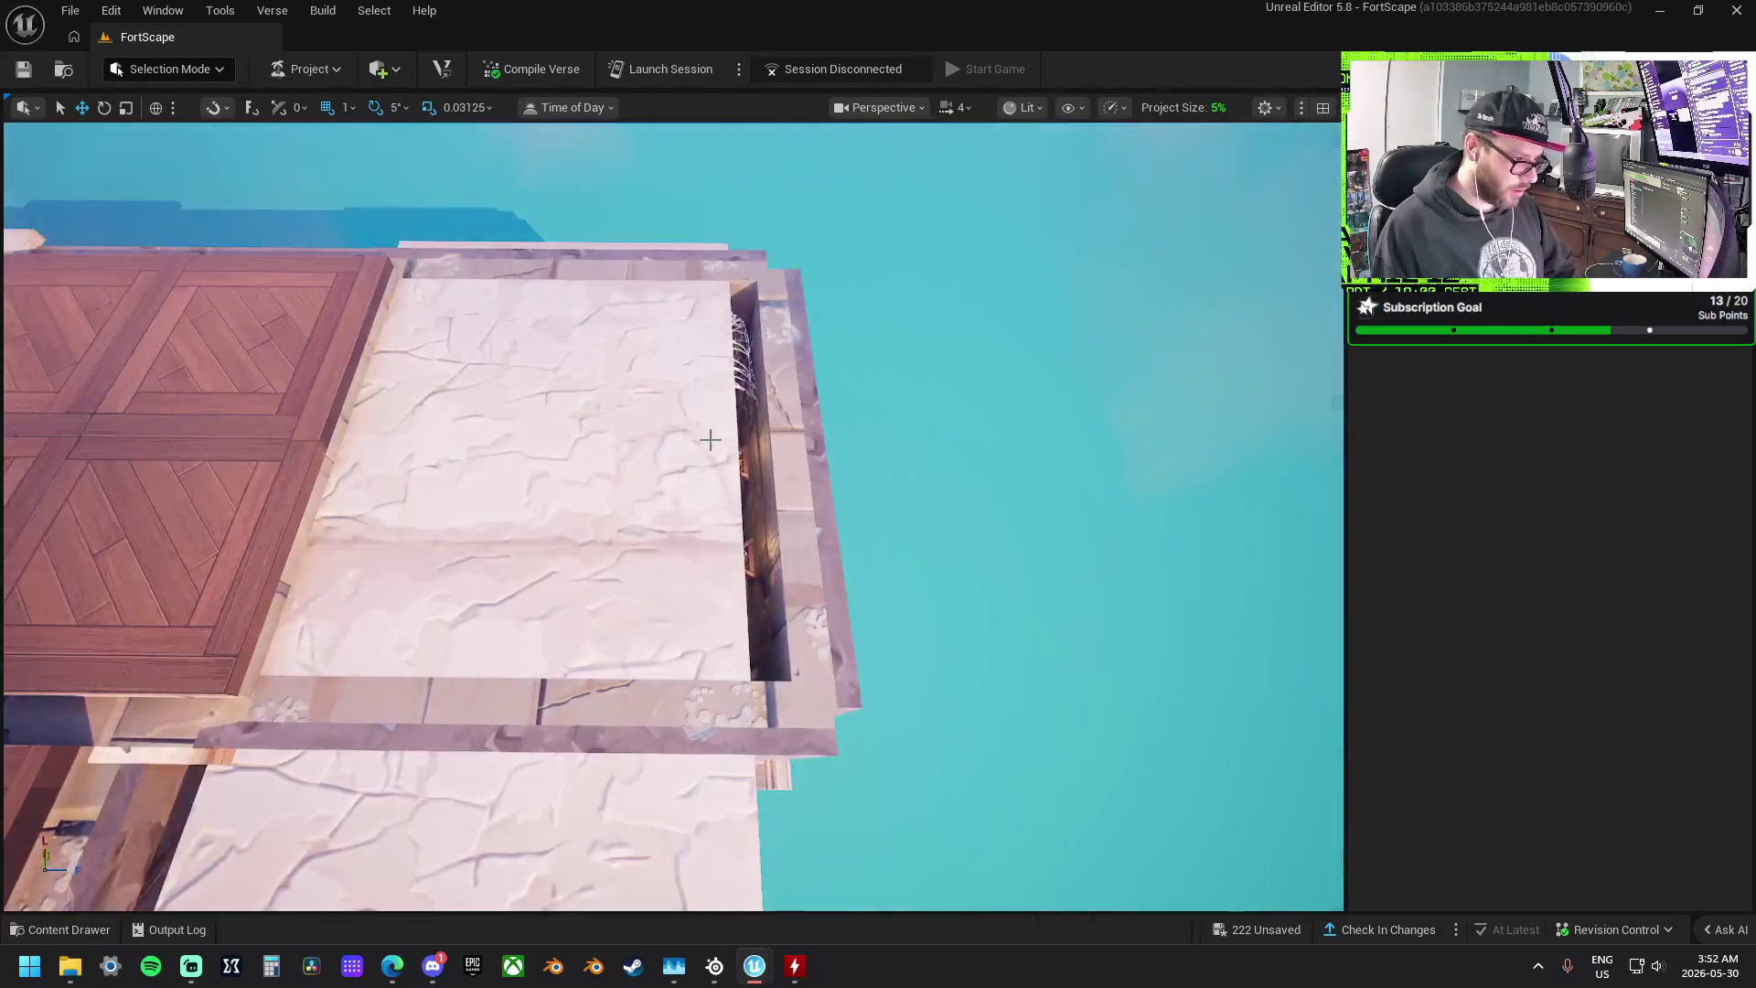
- Delete two of the pale roof pieces from the room
click(710, 439)
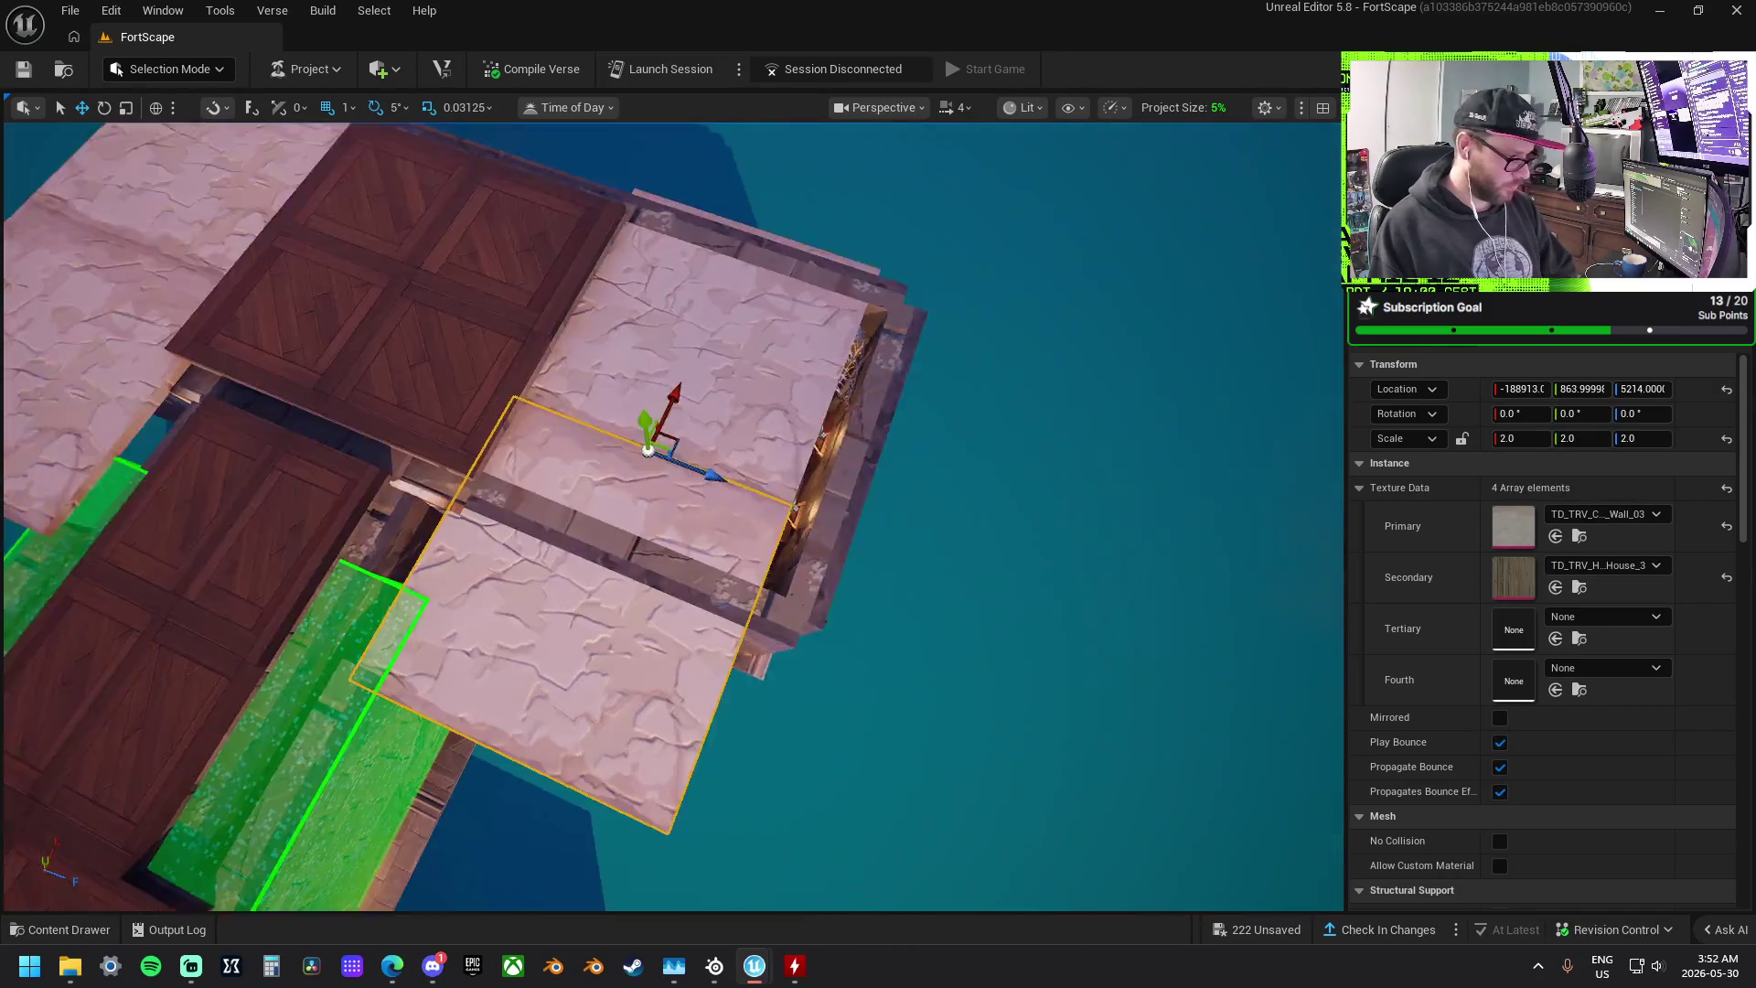
key(f)
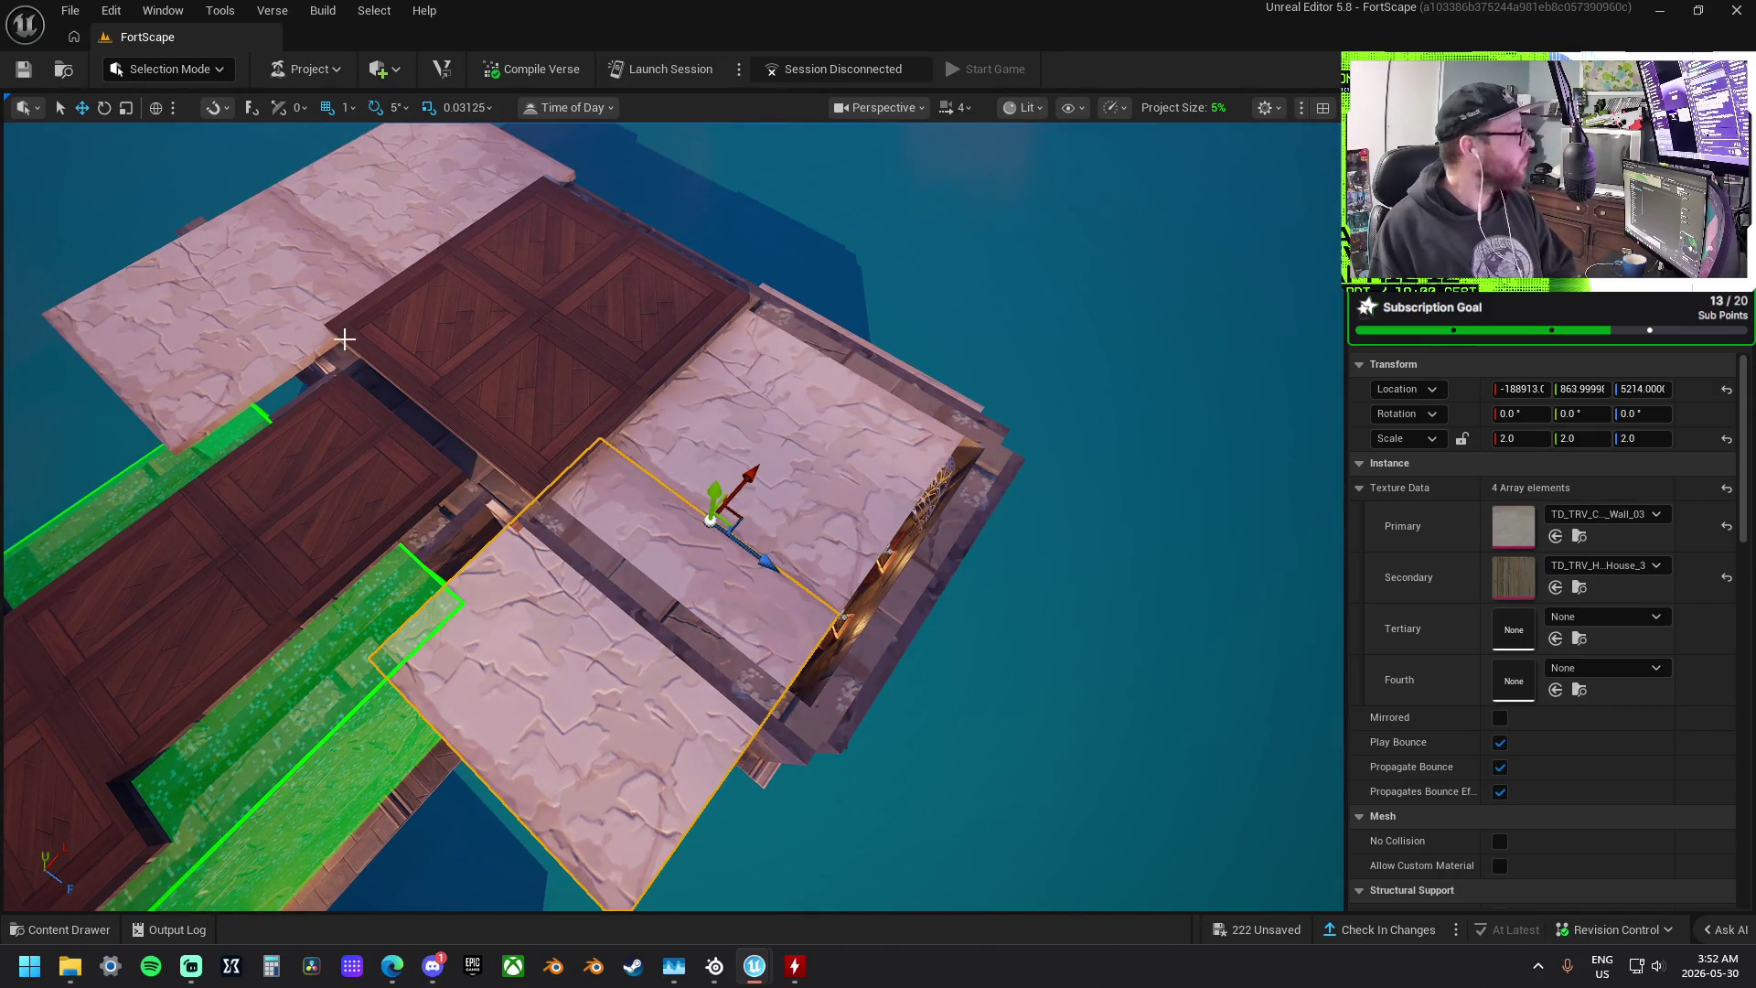
key(Delete)
click(282, 327)
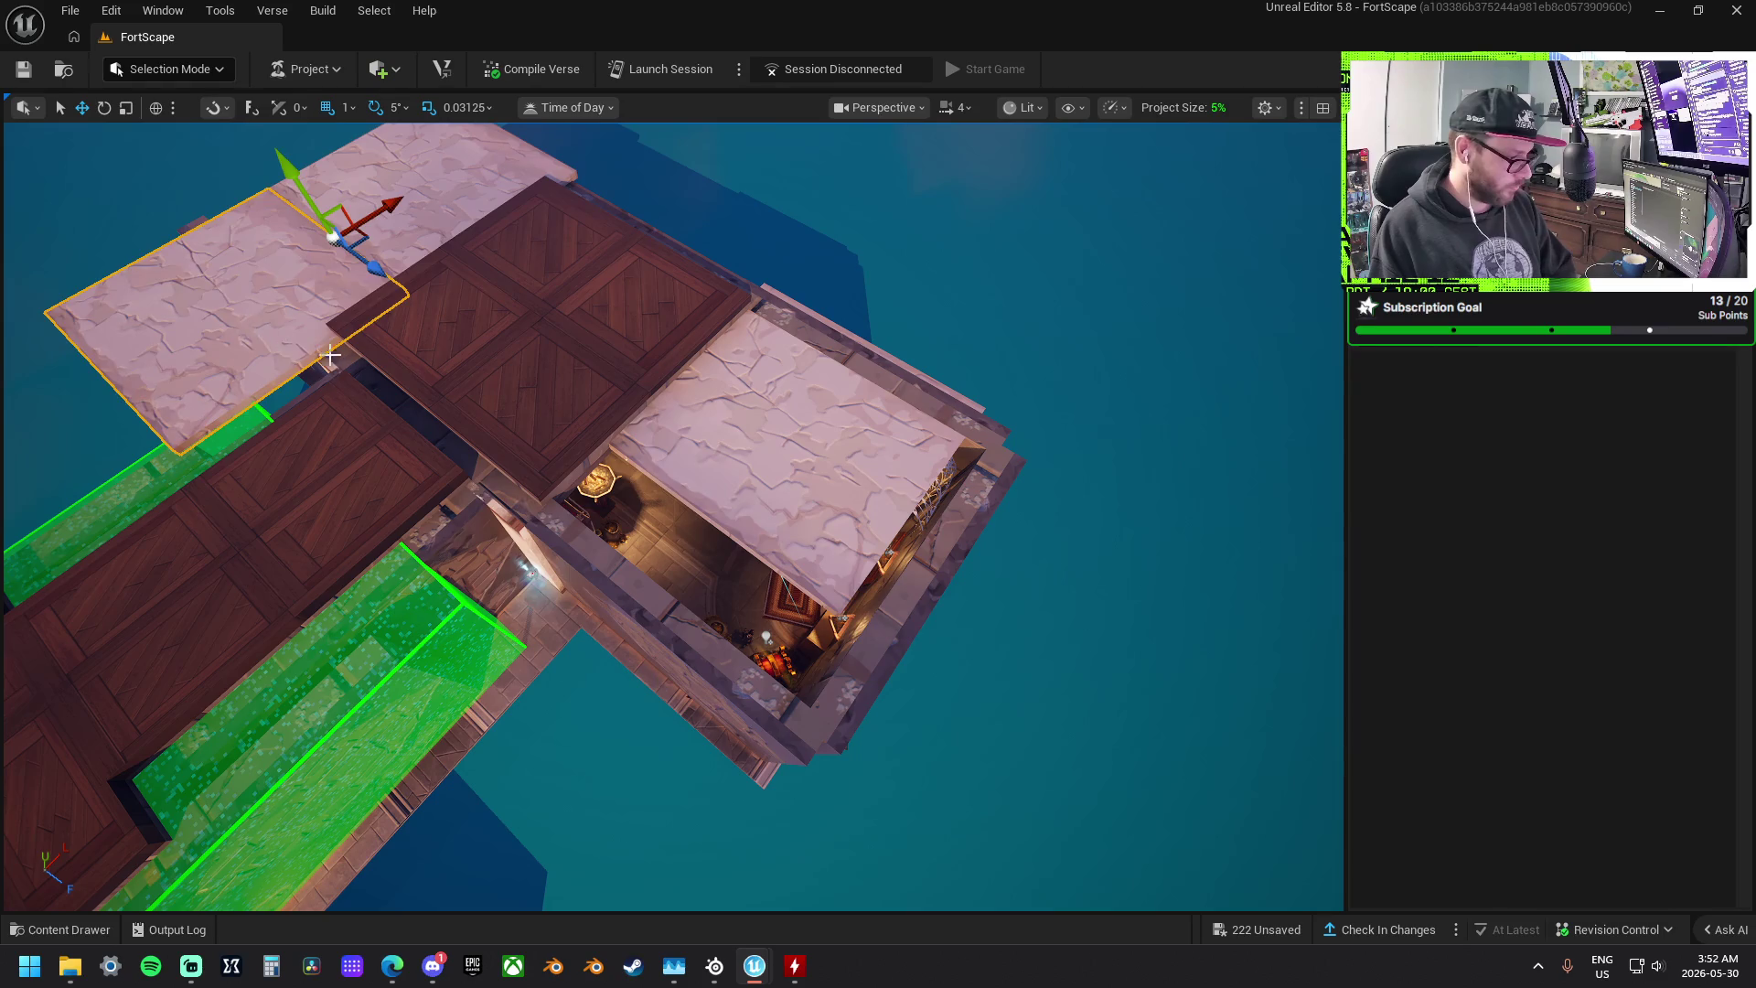
key(Delete)
- Enlarge the remaining pale panel, copy it to the room's right side, and select both panels
click(742, 451)
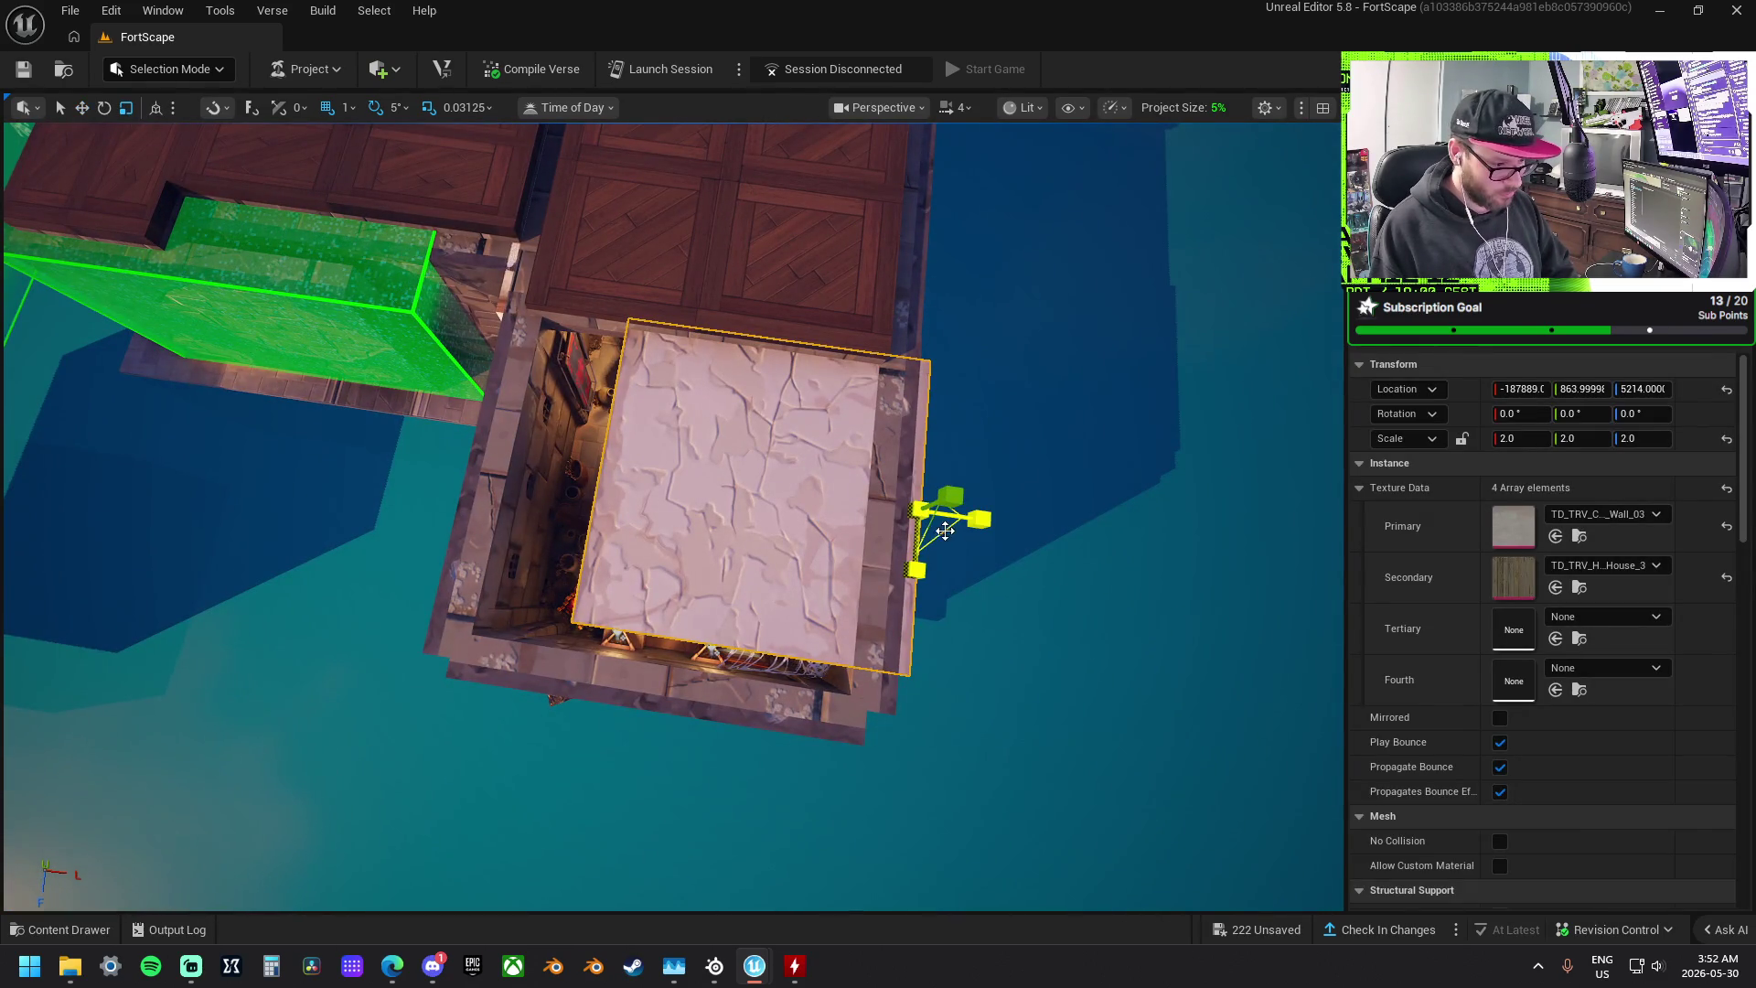
mouse_move(942, 530)
mouse_down()
mouse_move(997, 512)
mouse_move(977, 521)
mouse_move(916, 485)
mouse_up()
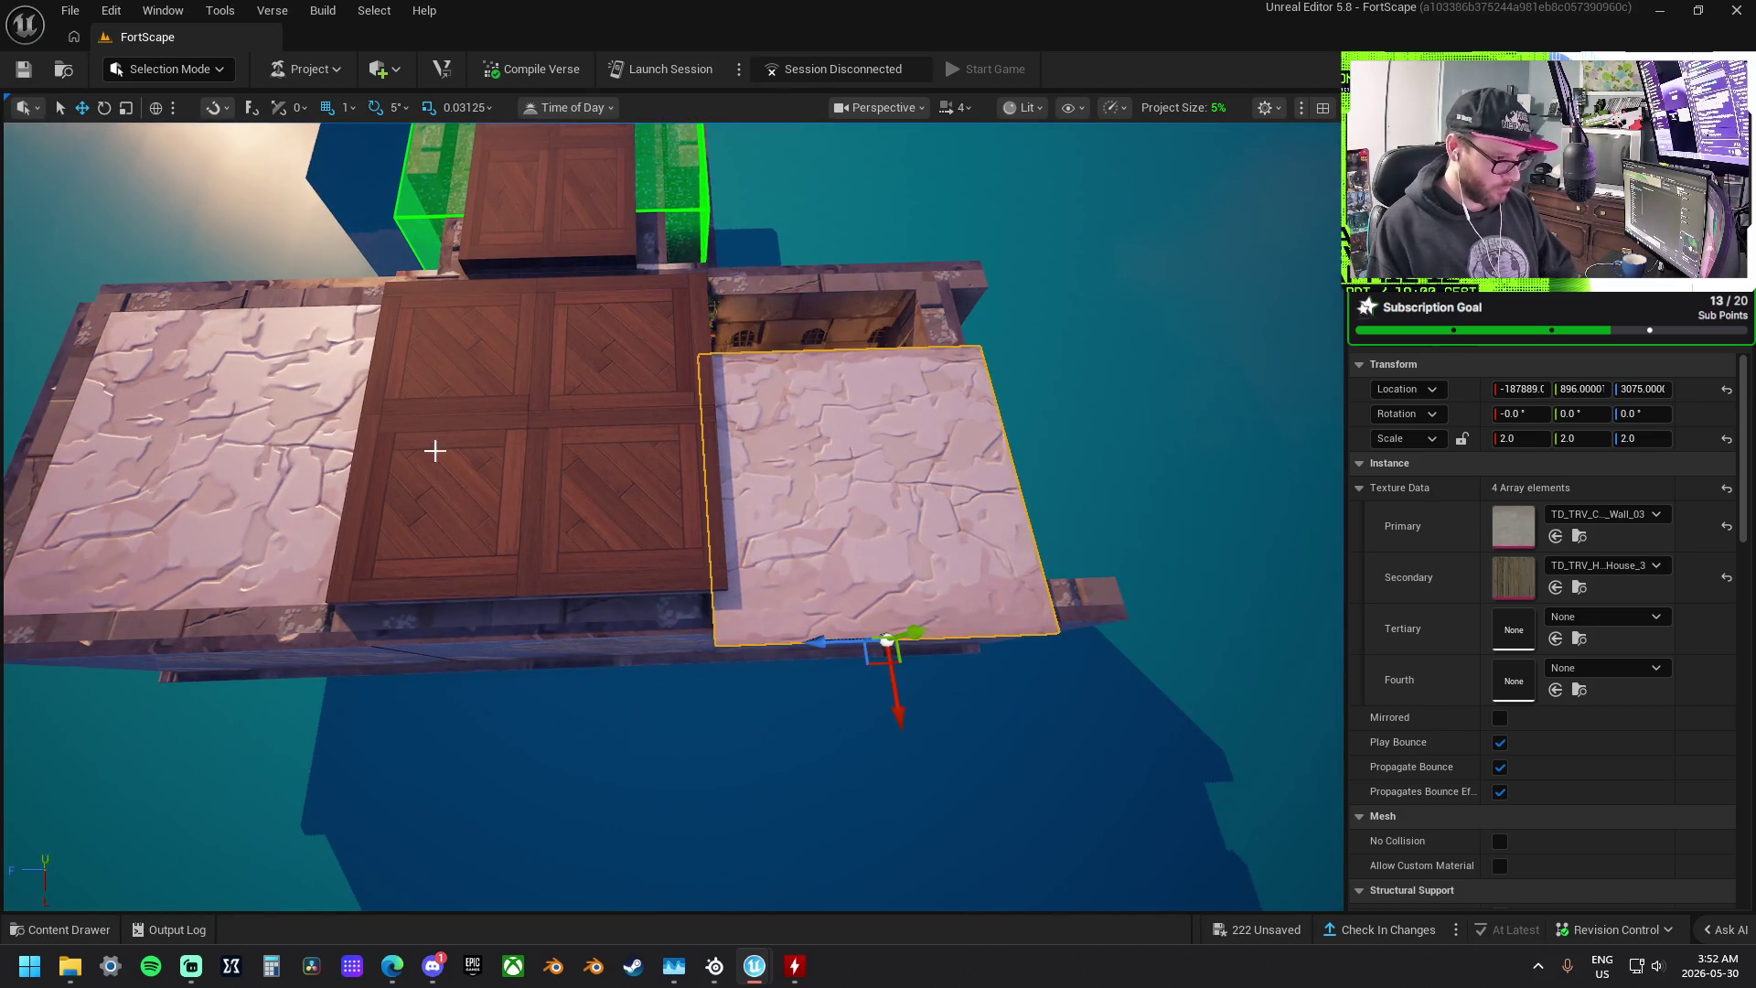
key(ctrl+z)
drag(116, 649, 624, 651)
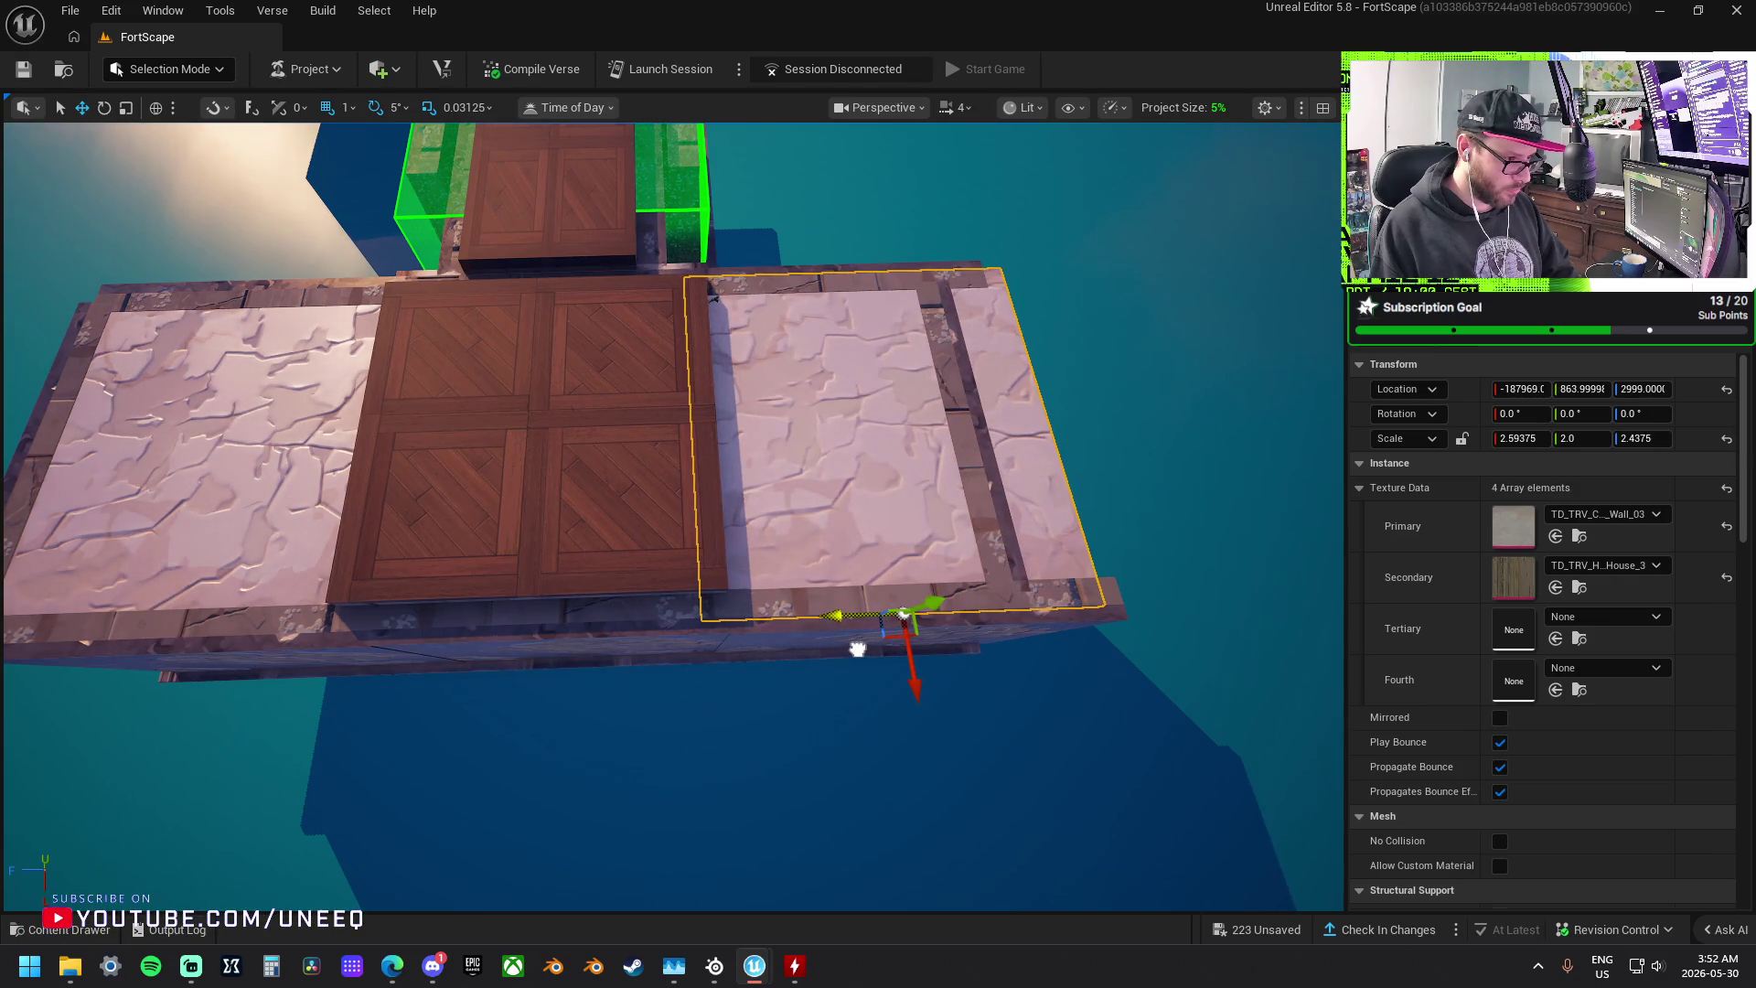
ctrl+click(259, 423)
drag(174, 603, 238, 558)
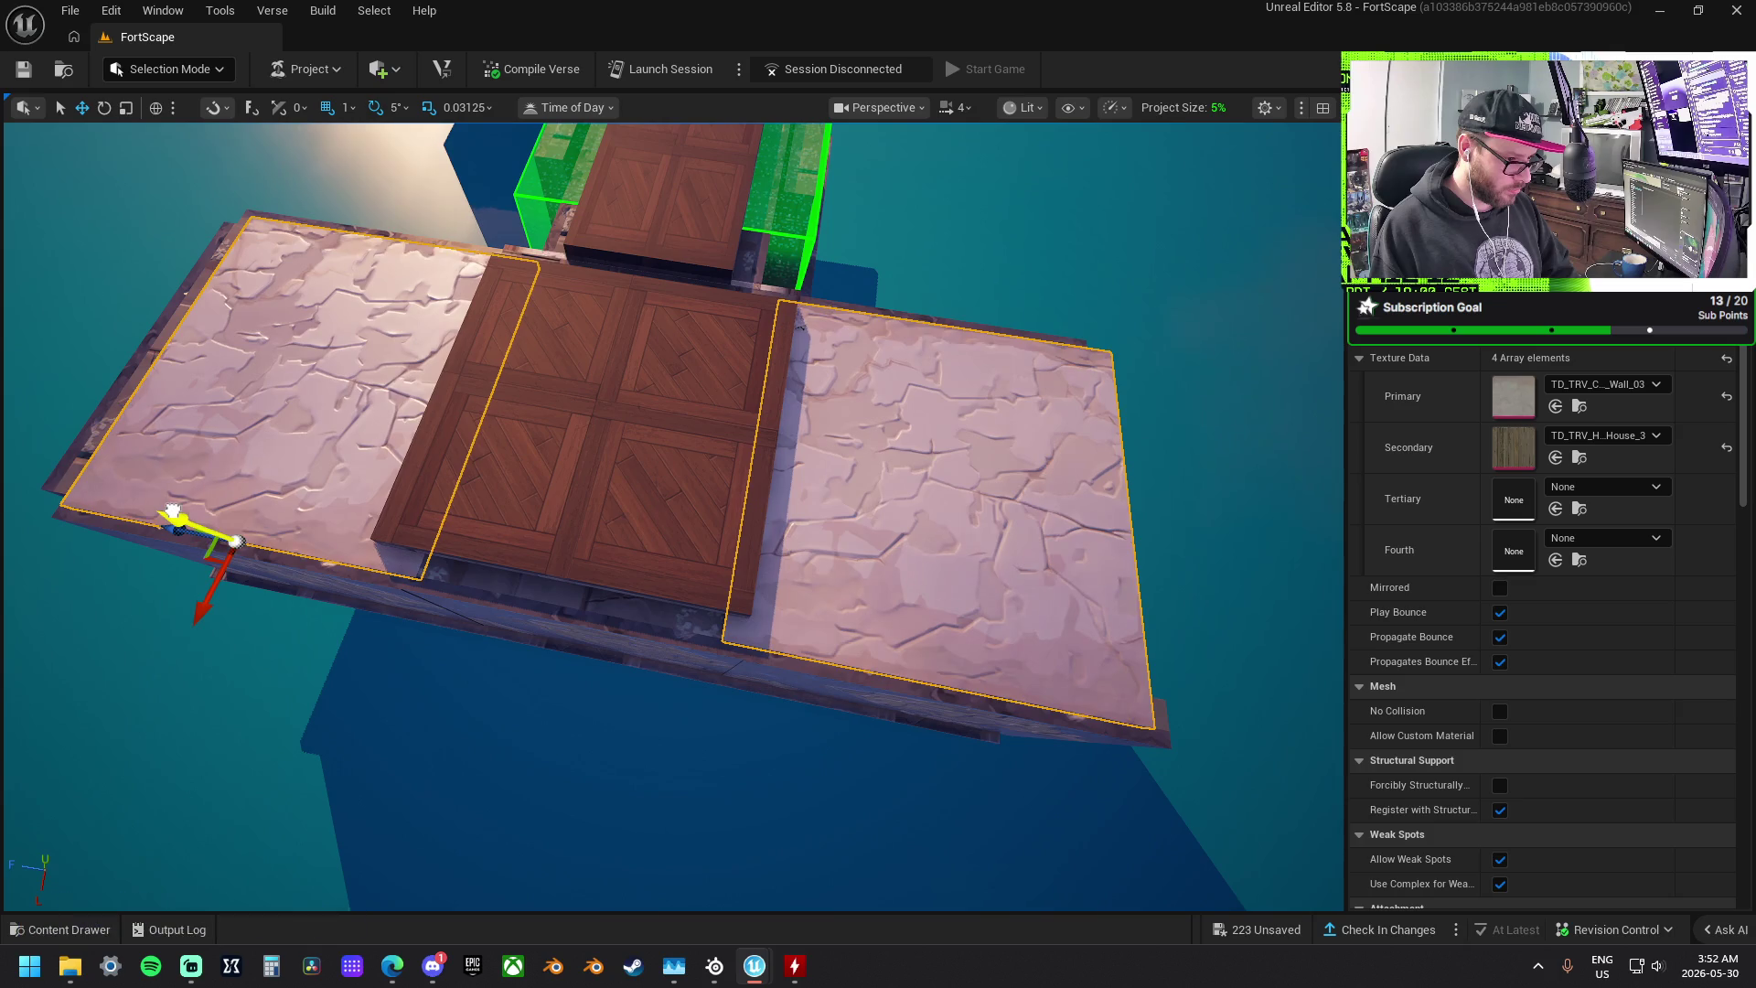
drag(212, 499, 702, 484)
drag(271, 586, 271, 545)
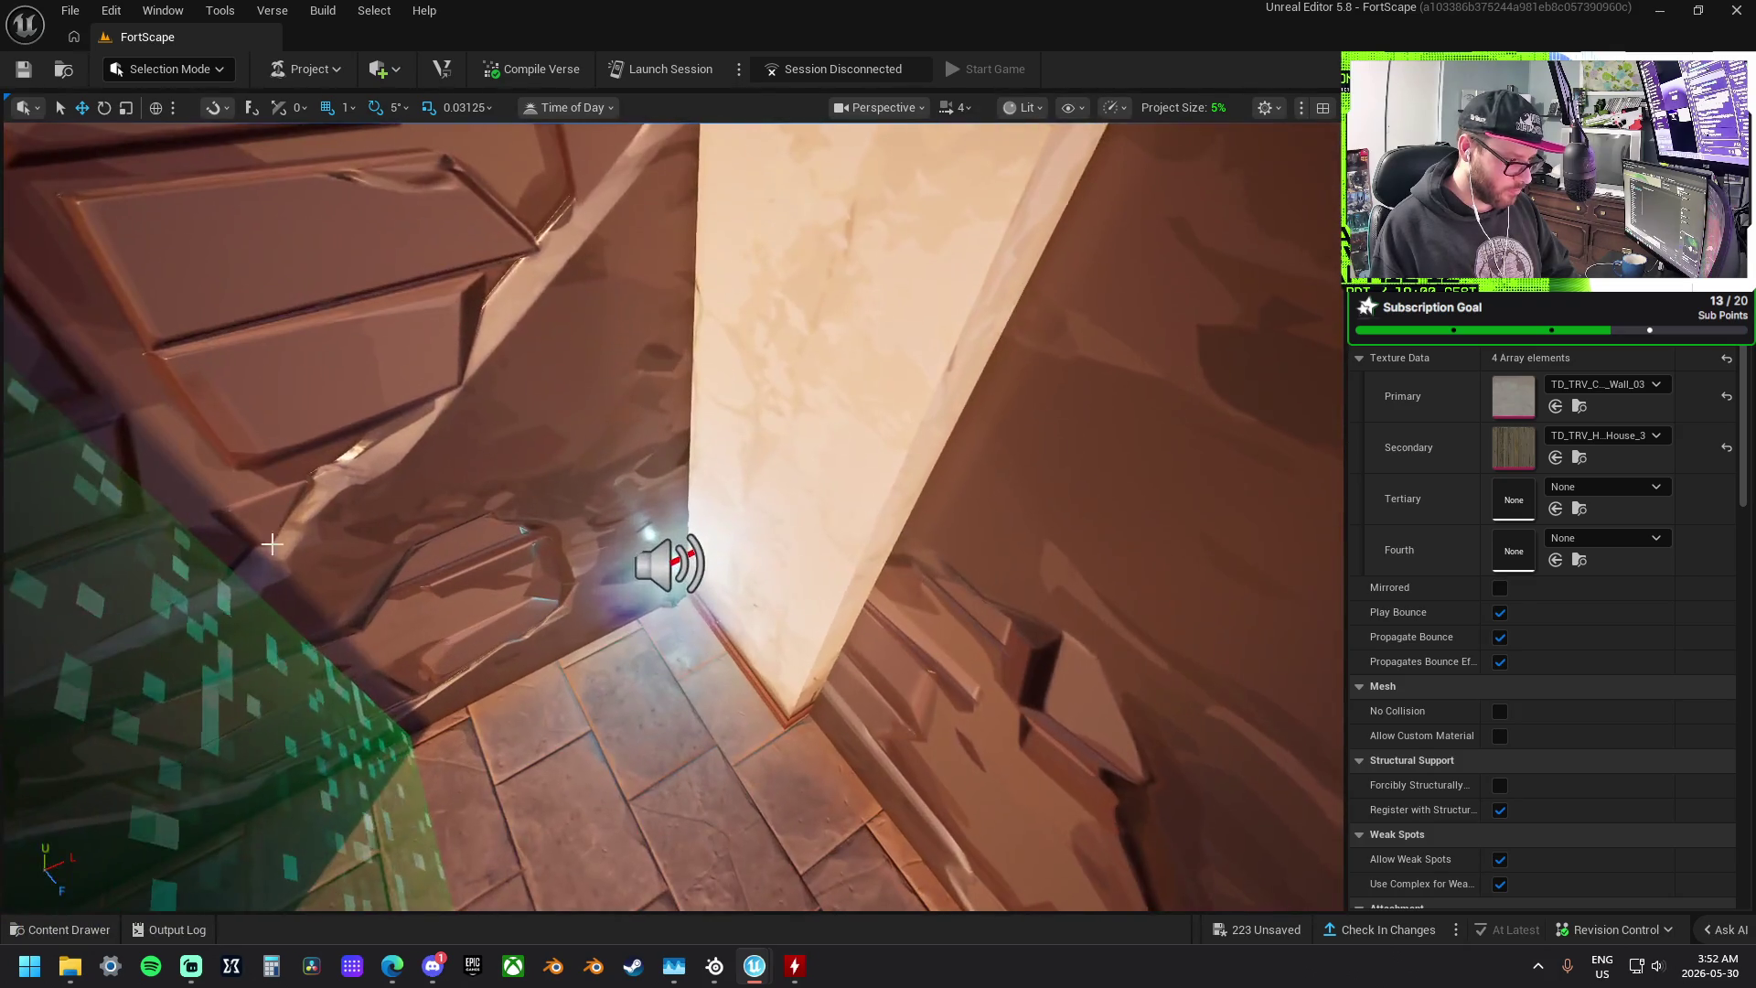
- Select the archway teleporter and move it lower into the doorway
click(631, 567)
drag(631, 567, 631, 476)
mouse_move(690, 525)
mouse_down()
mouse_move(668, 535)
mouse_move(689, 526)
mouse_up()
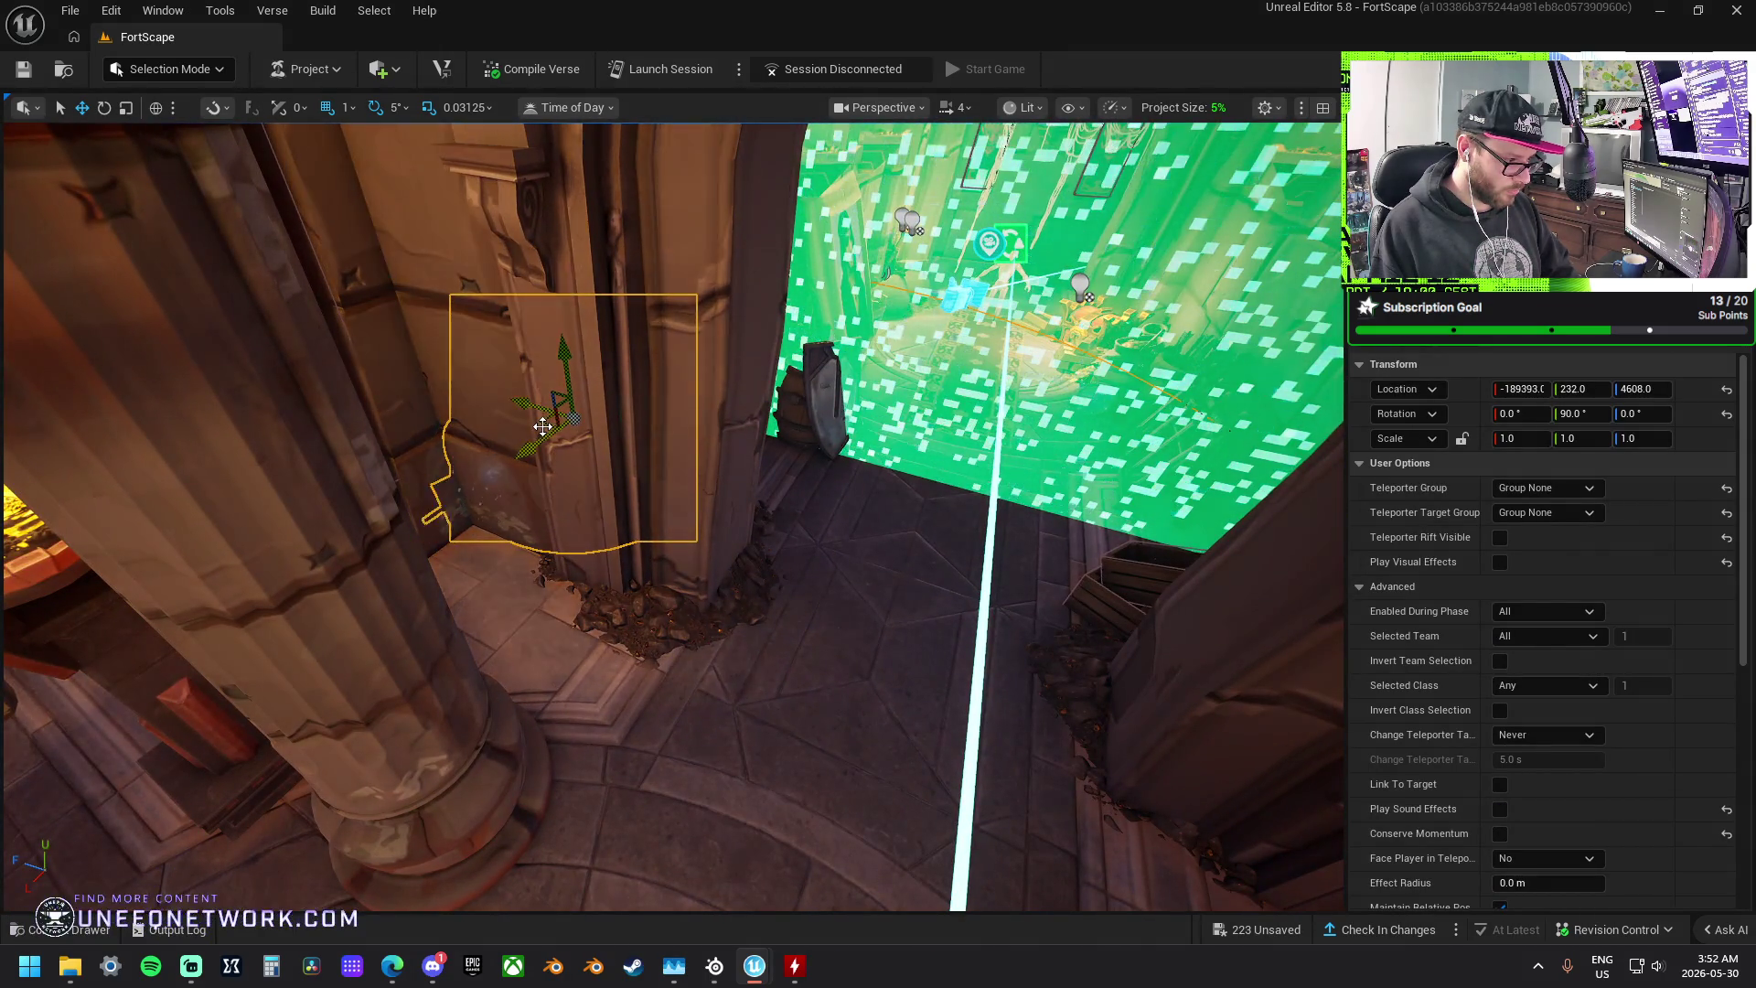
mouse_move(563, 445)
mouse_down()
mouse_move(804, 560)
mouse_move(909, 580)
mouse_move(914, 658)
mouse_up()
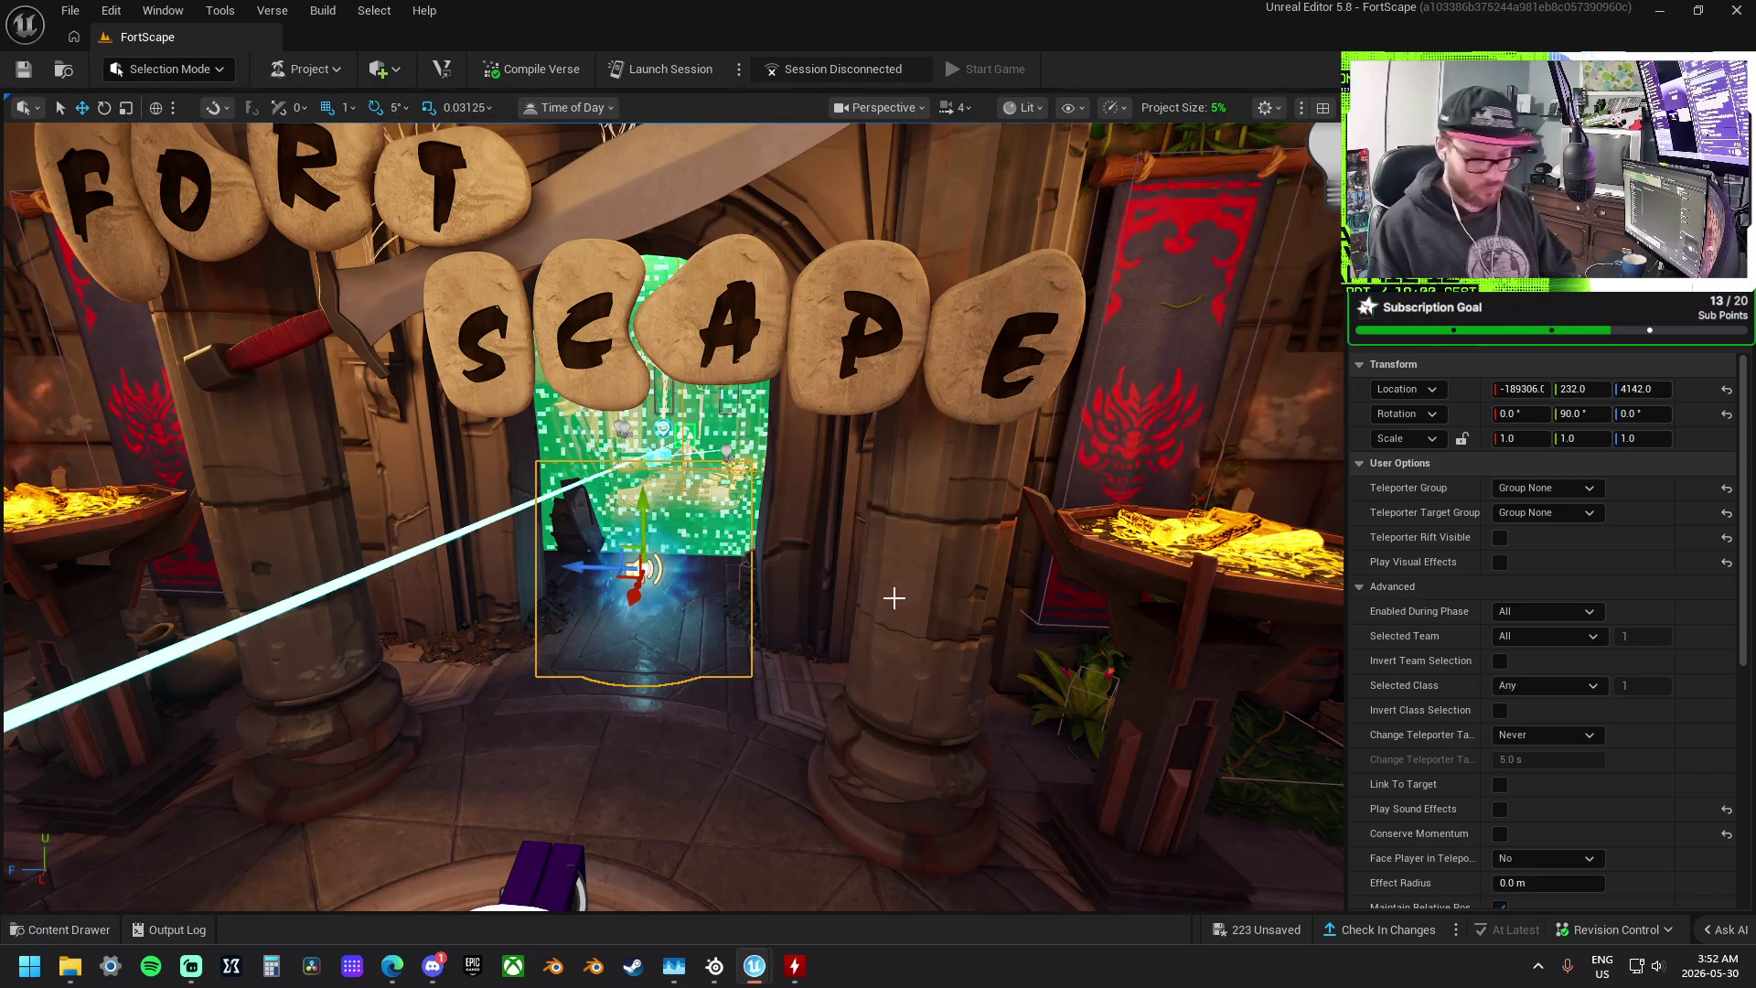
- Cancel deleting the teleporter and find its Teleport binding to Menu_Ui_Main's On Responding Button 1
key(Delete)
click(1116, 540)
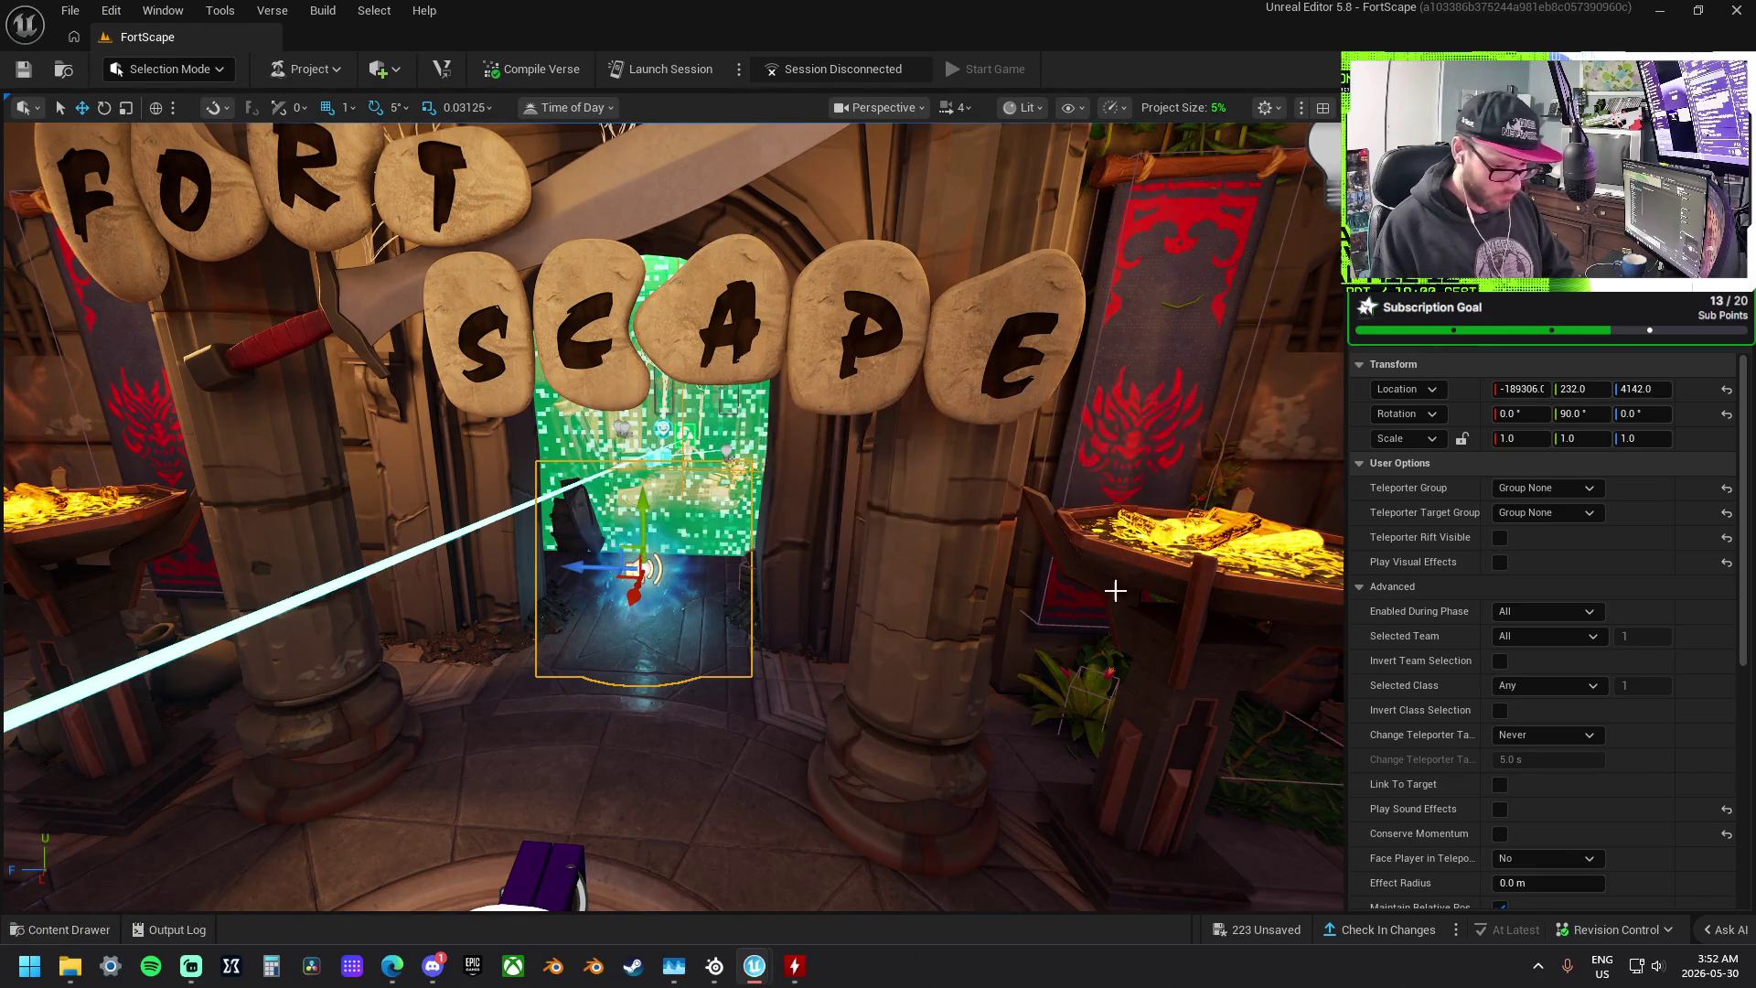
scroll(1435, 745, down, 8)
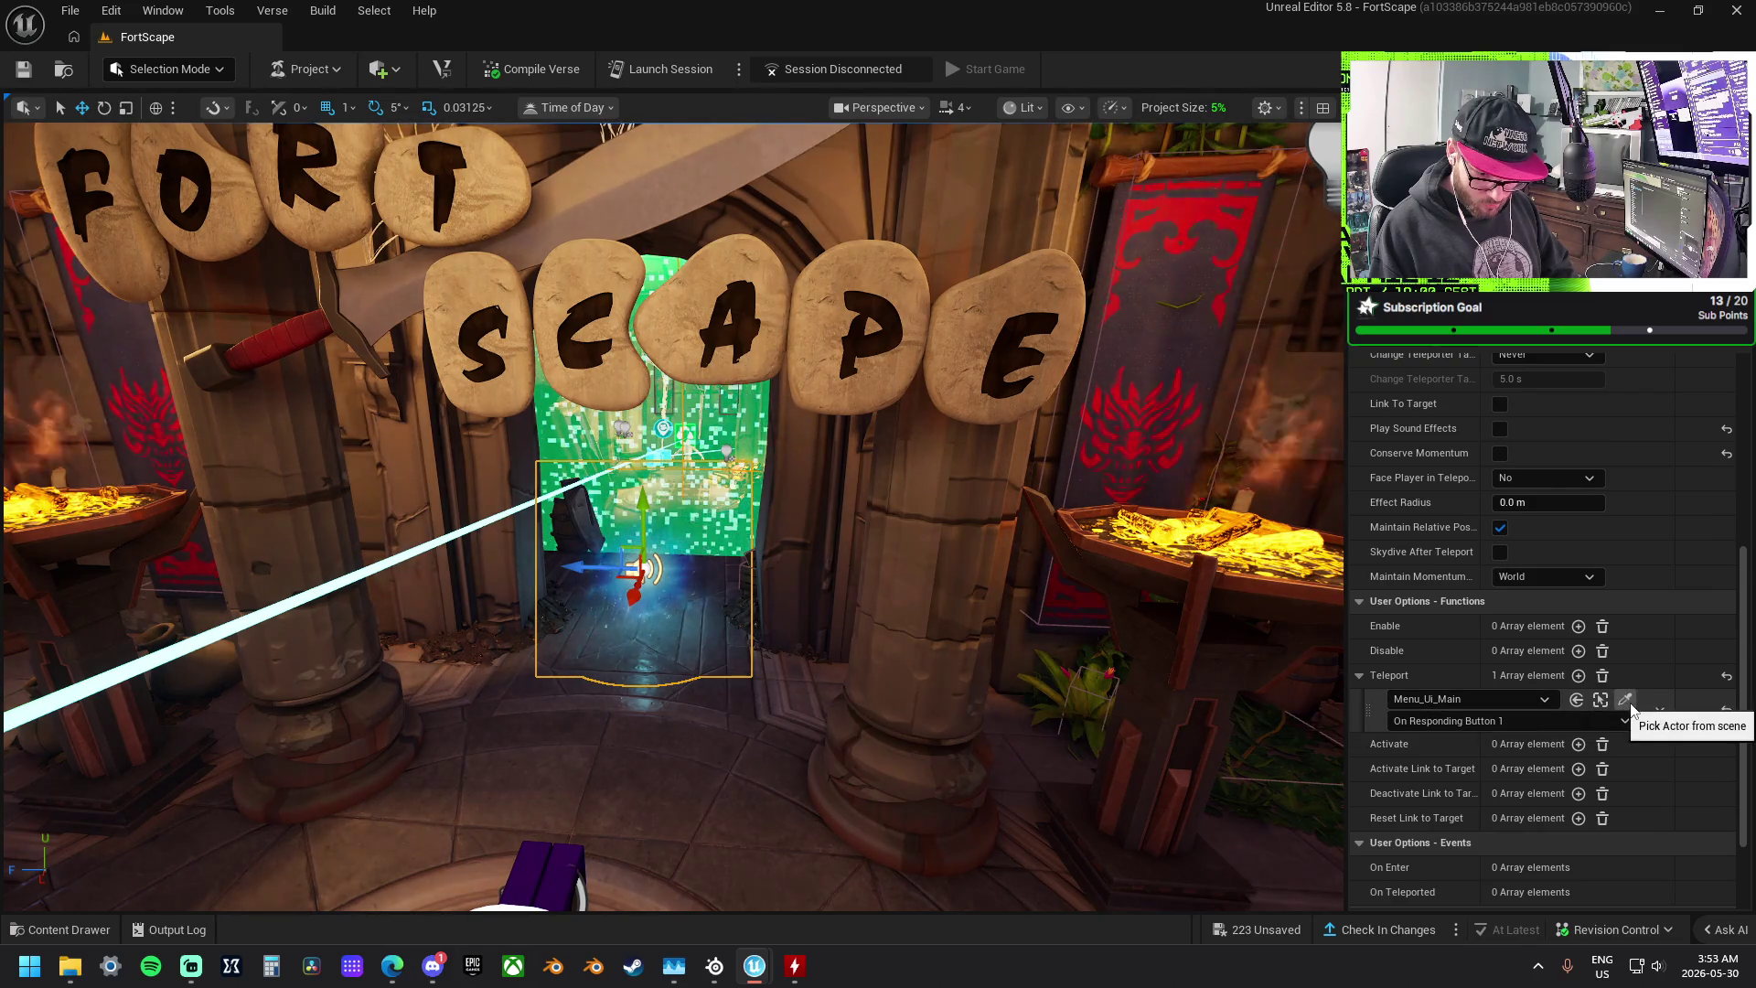
click(1600, 700)
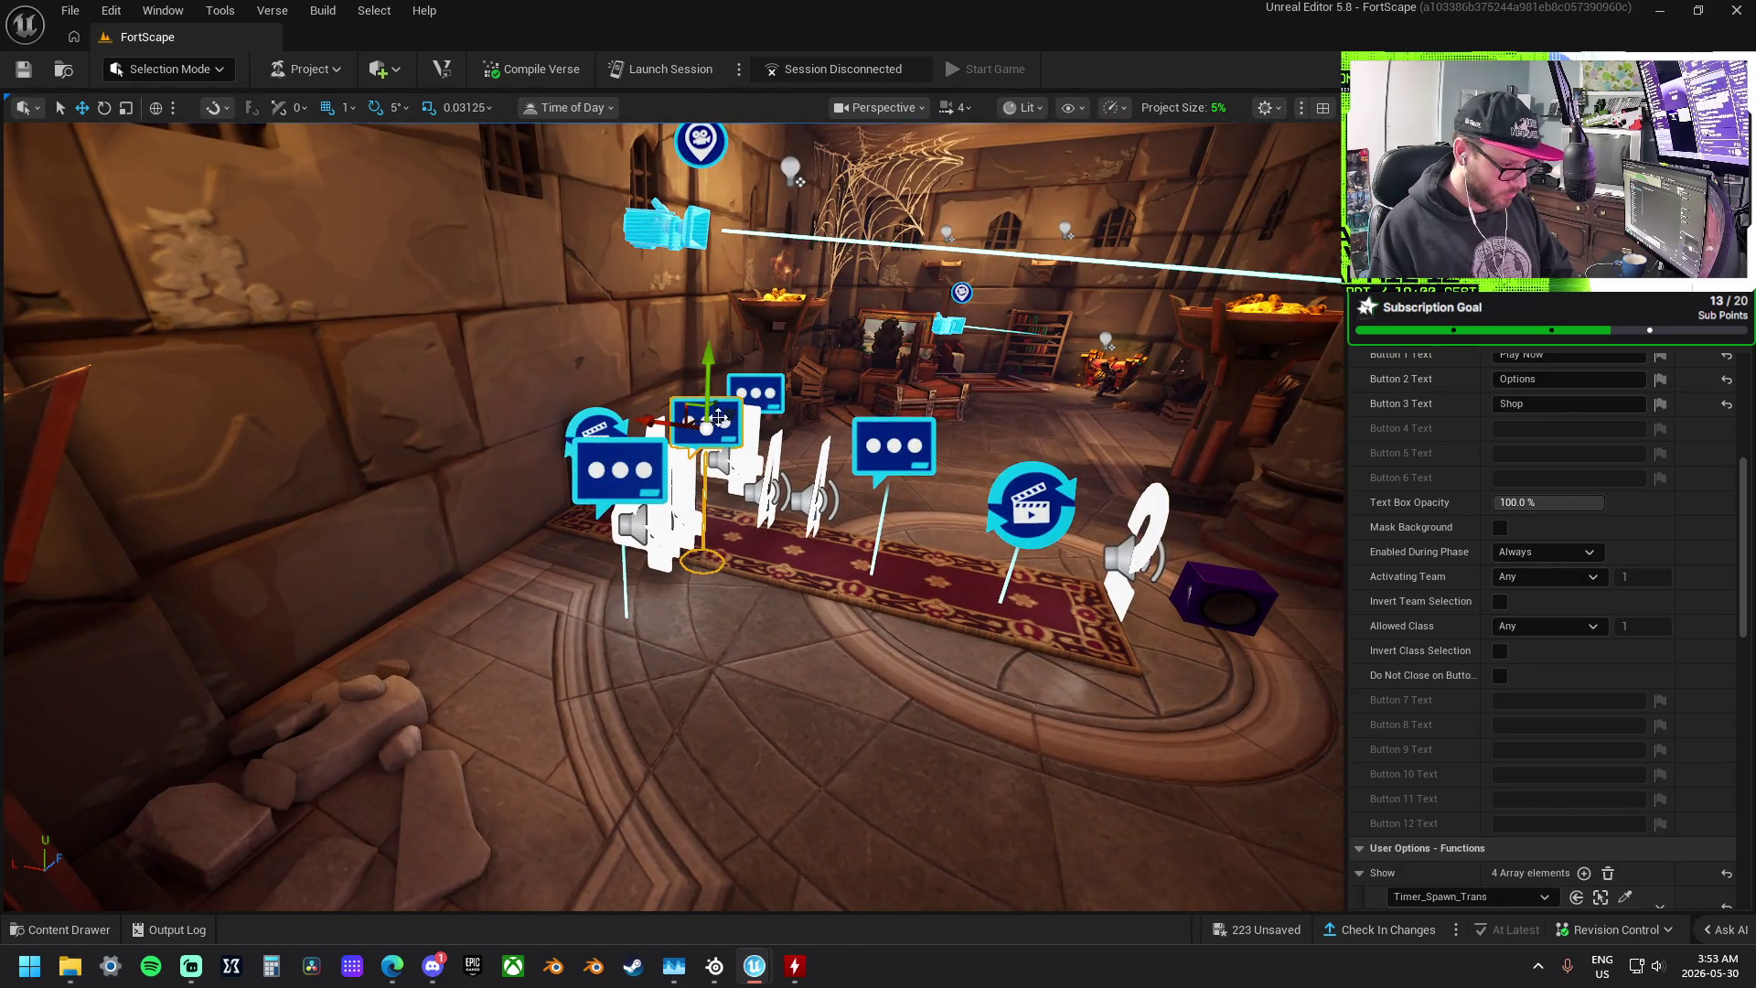
- Select the large and right chat billboards and raise them higher
ctrl+click(619, 469)
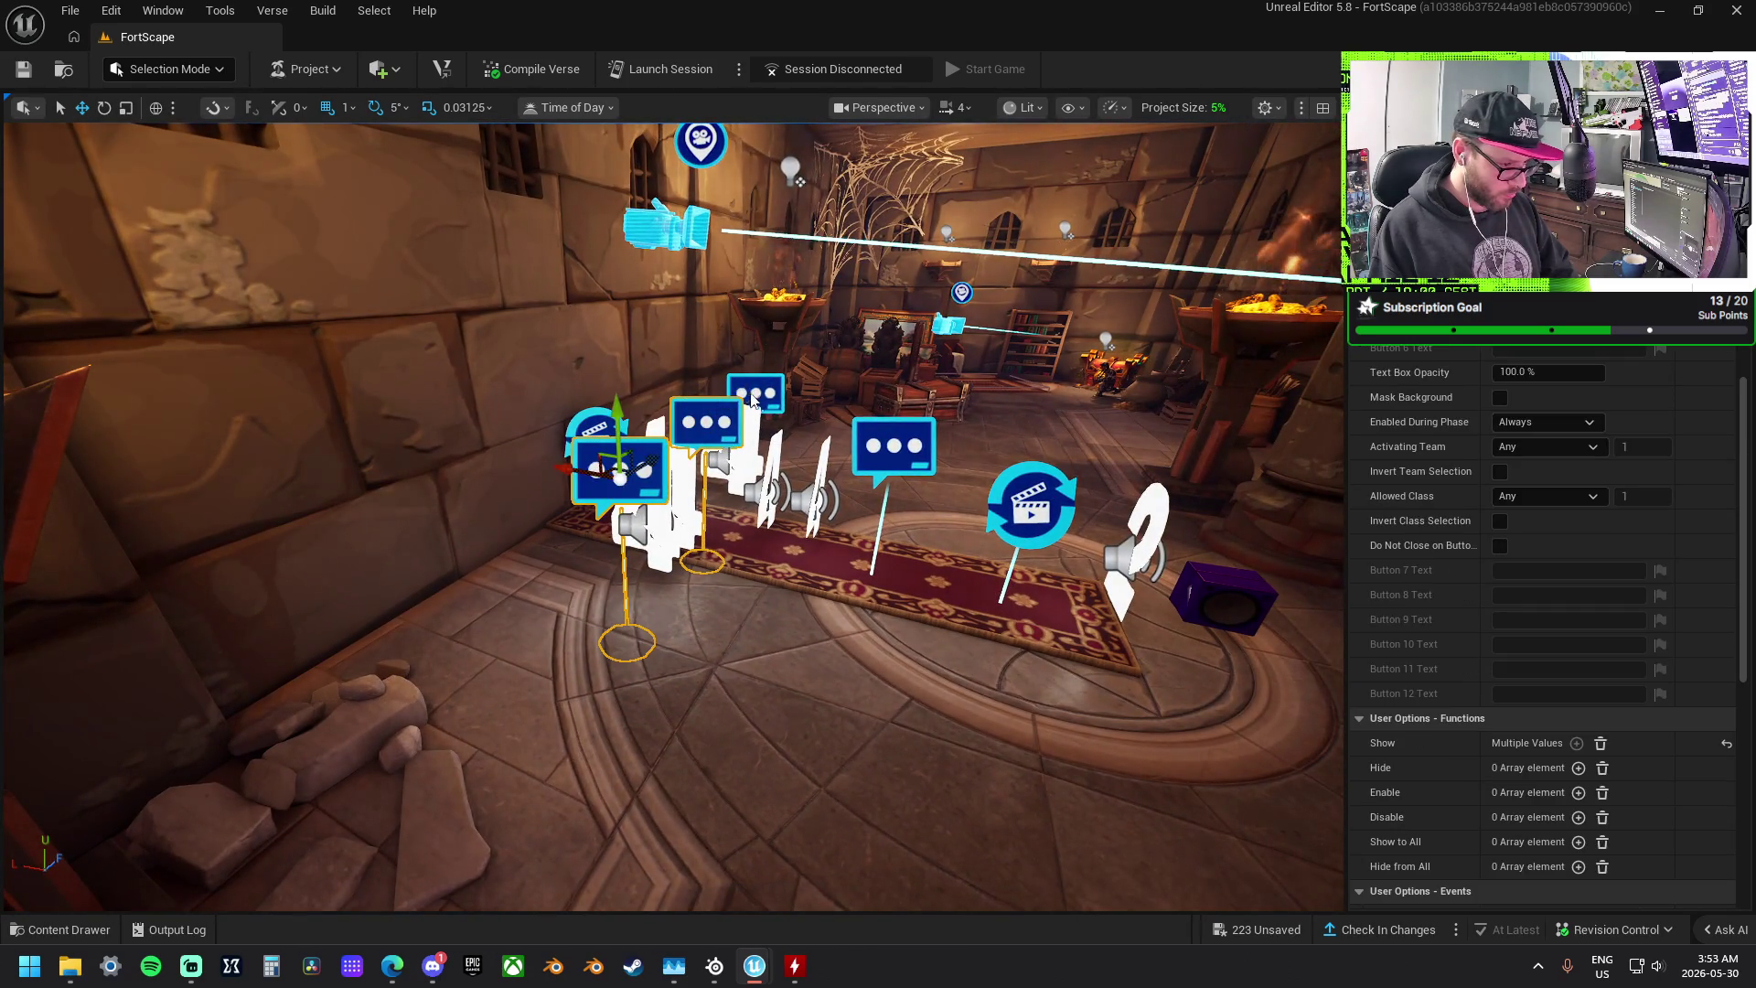
ctrl+click(885, 458)
drag(908, 375, 948, 284)
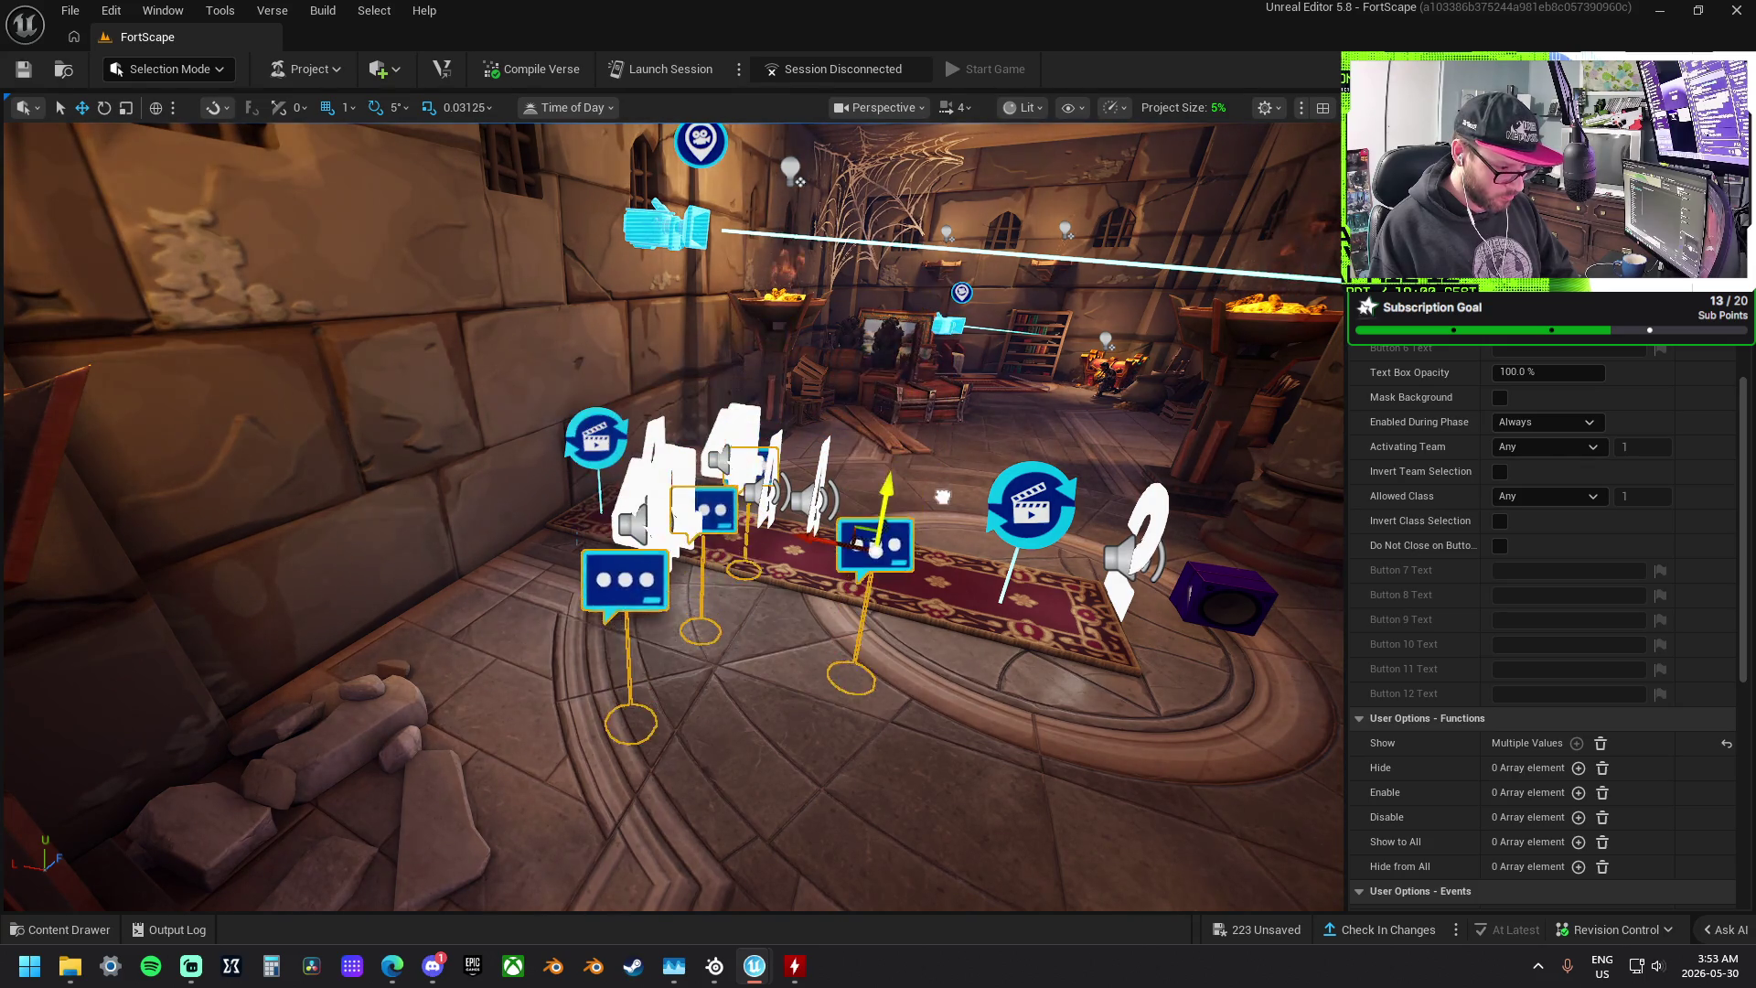
drag(948, 599, 960, 322)
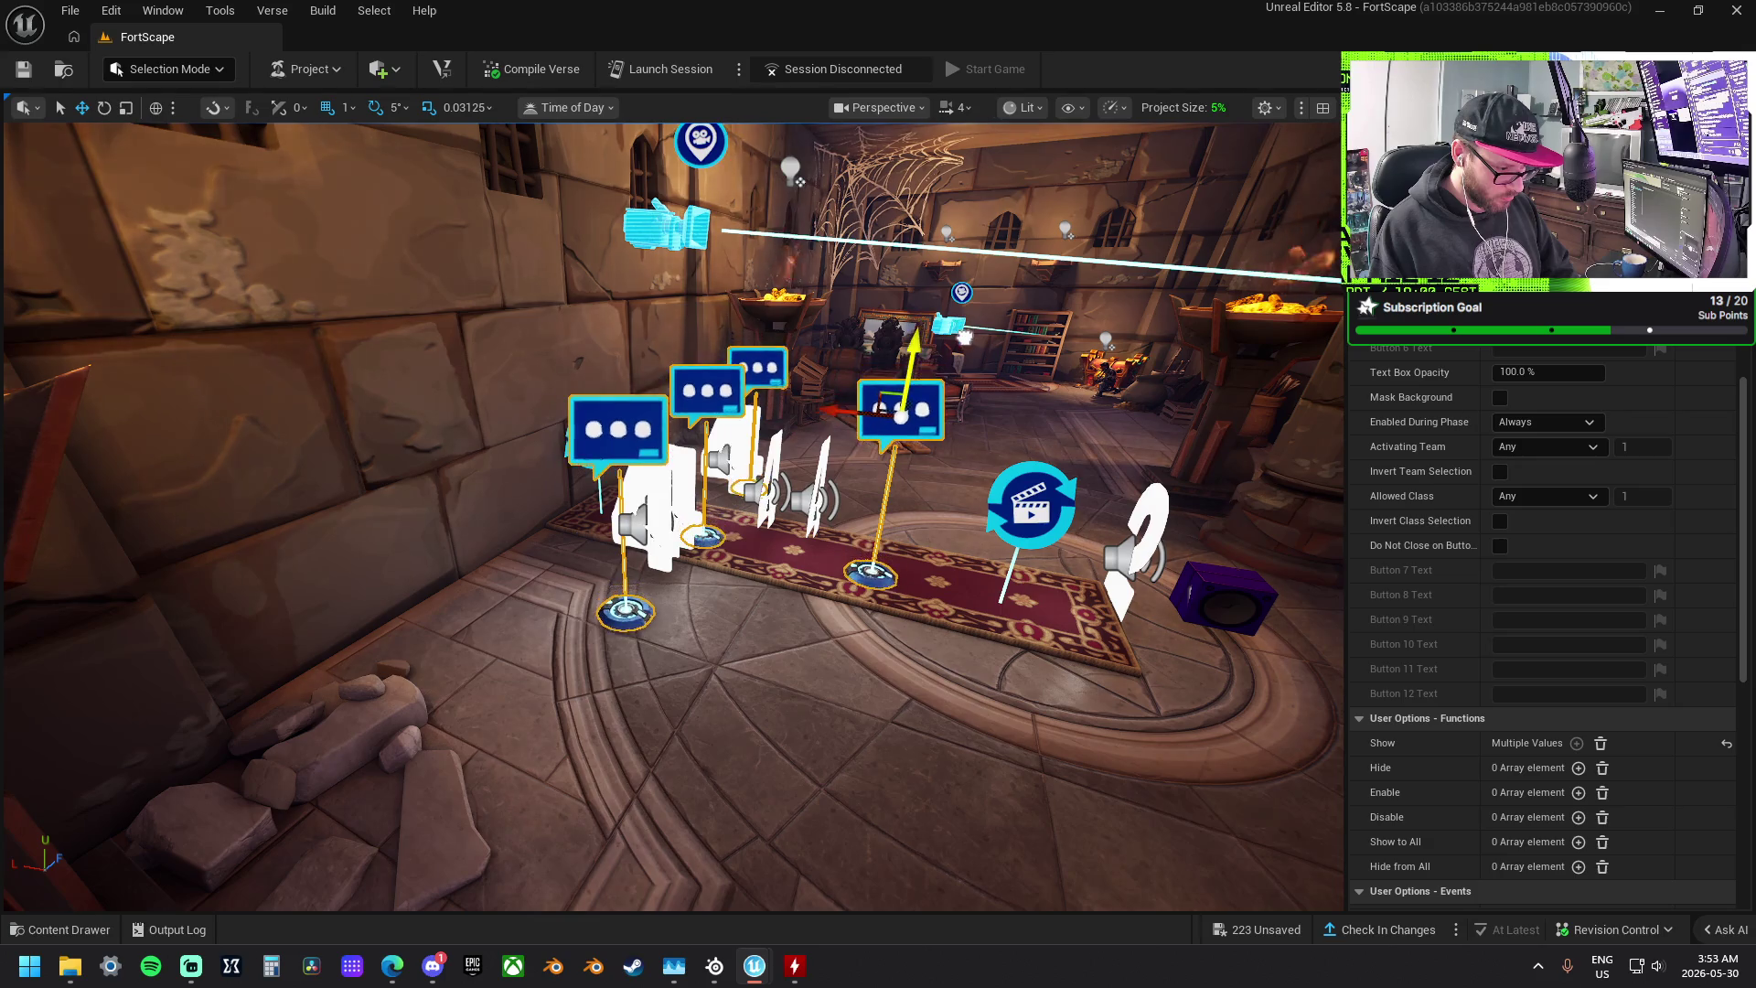
drag(963, 340, 963, 340)
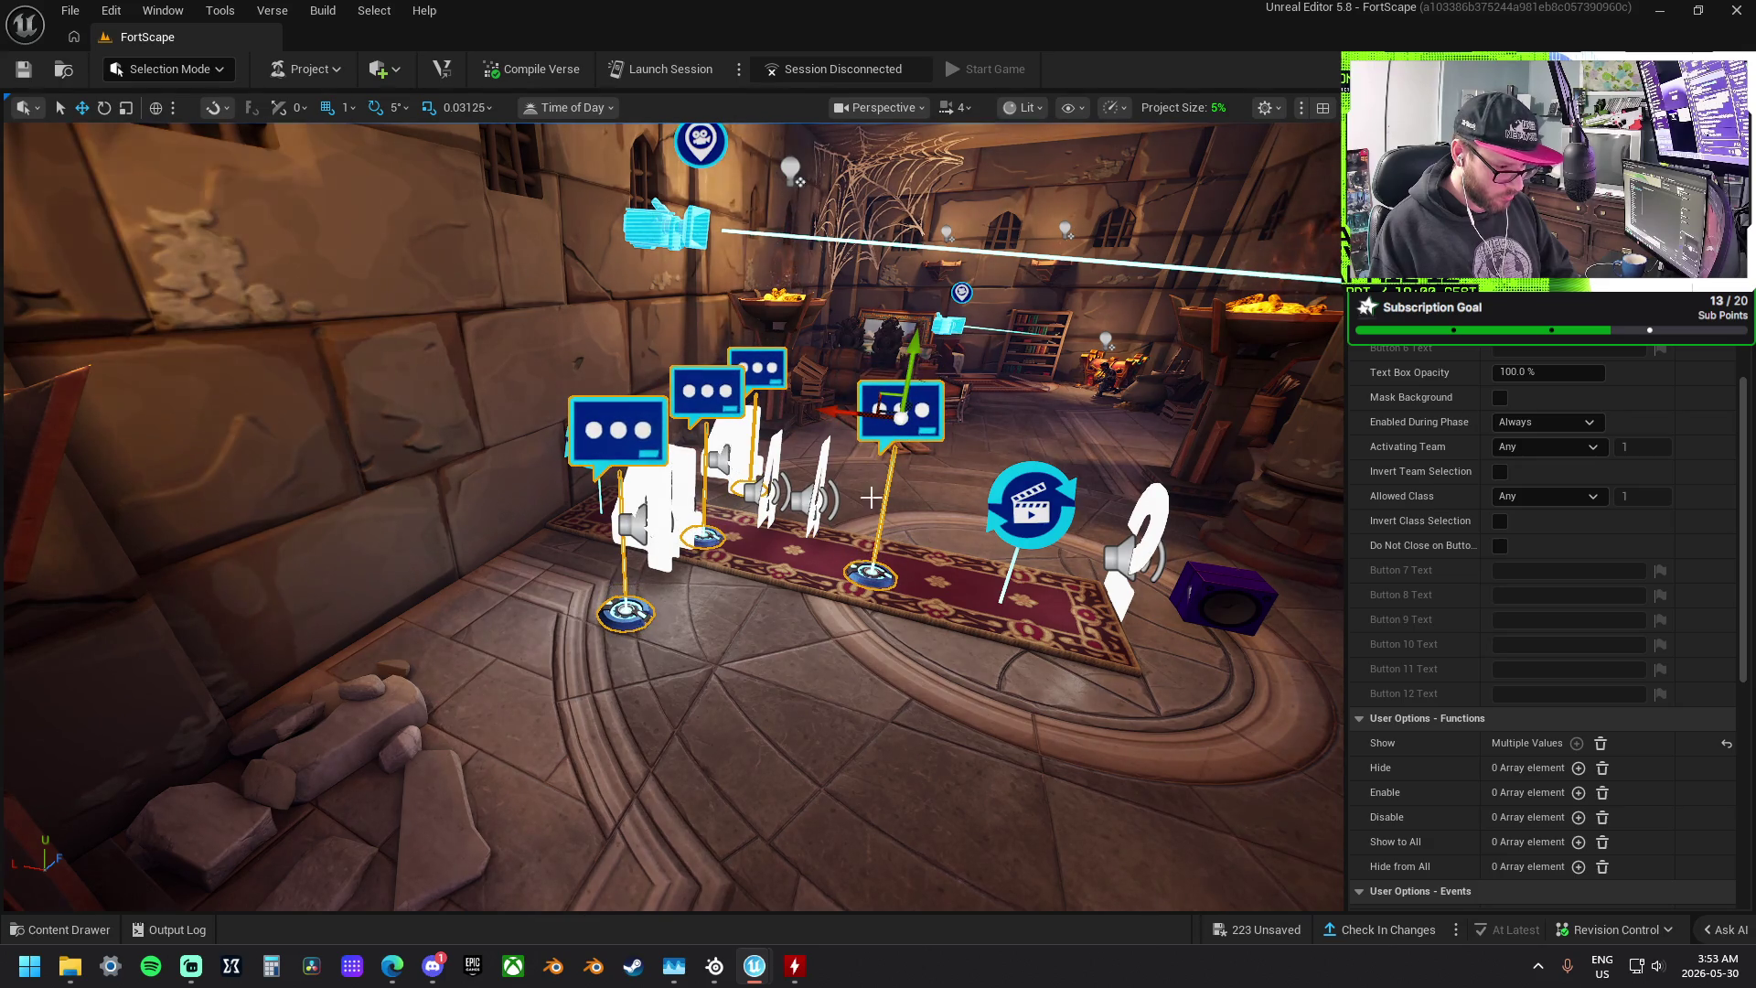
- Raise the Fade_out cinematic device and set its Location X to -188635.0
click(1008, 502)
drag(1075, 371, 1088, 339)
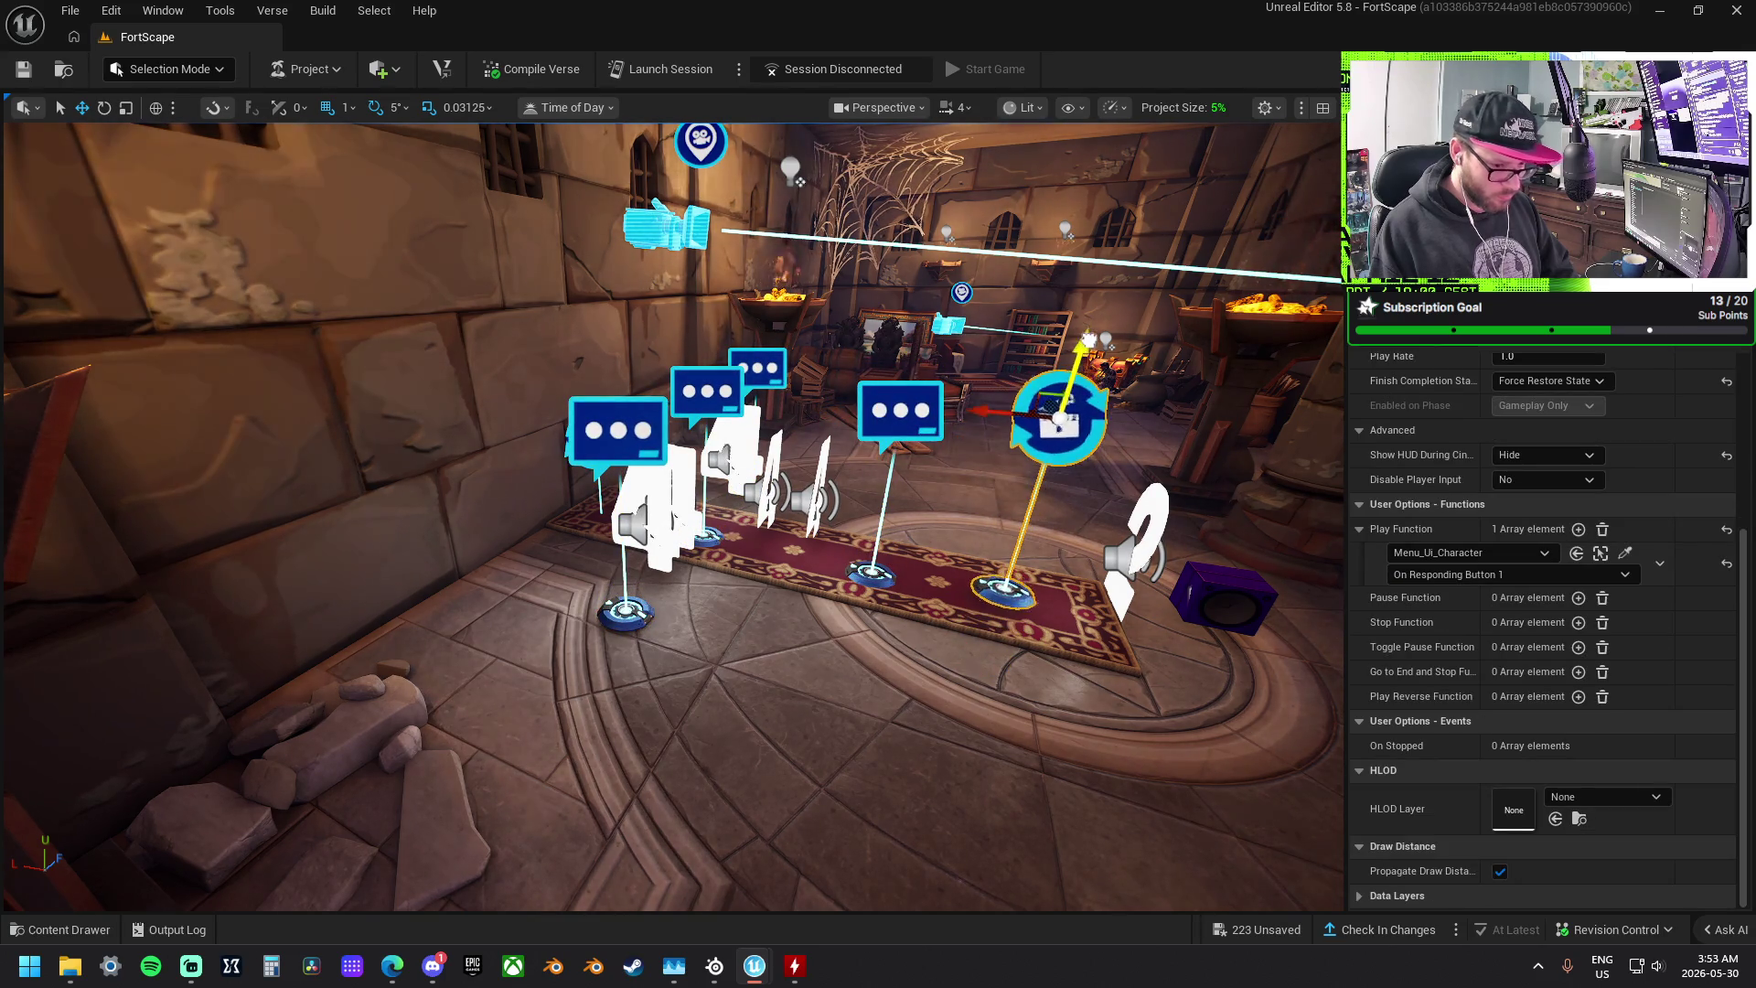
scroll(1427, 631, up, 5)
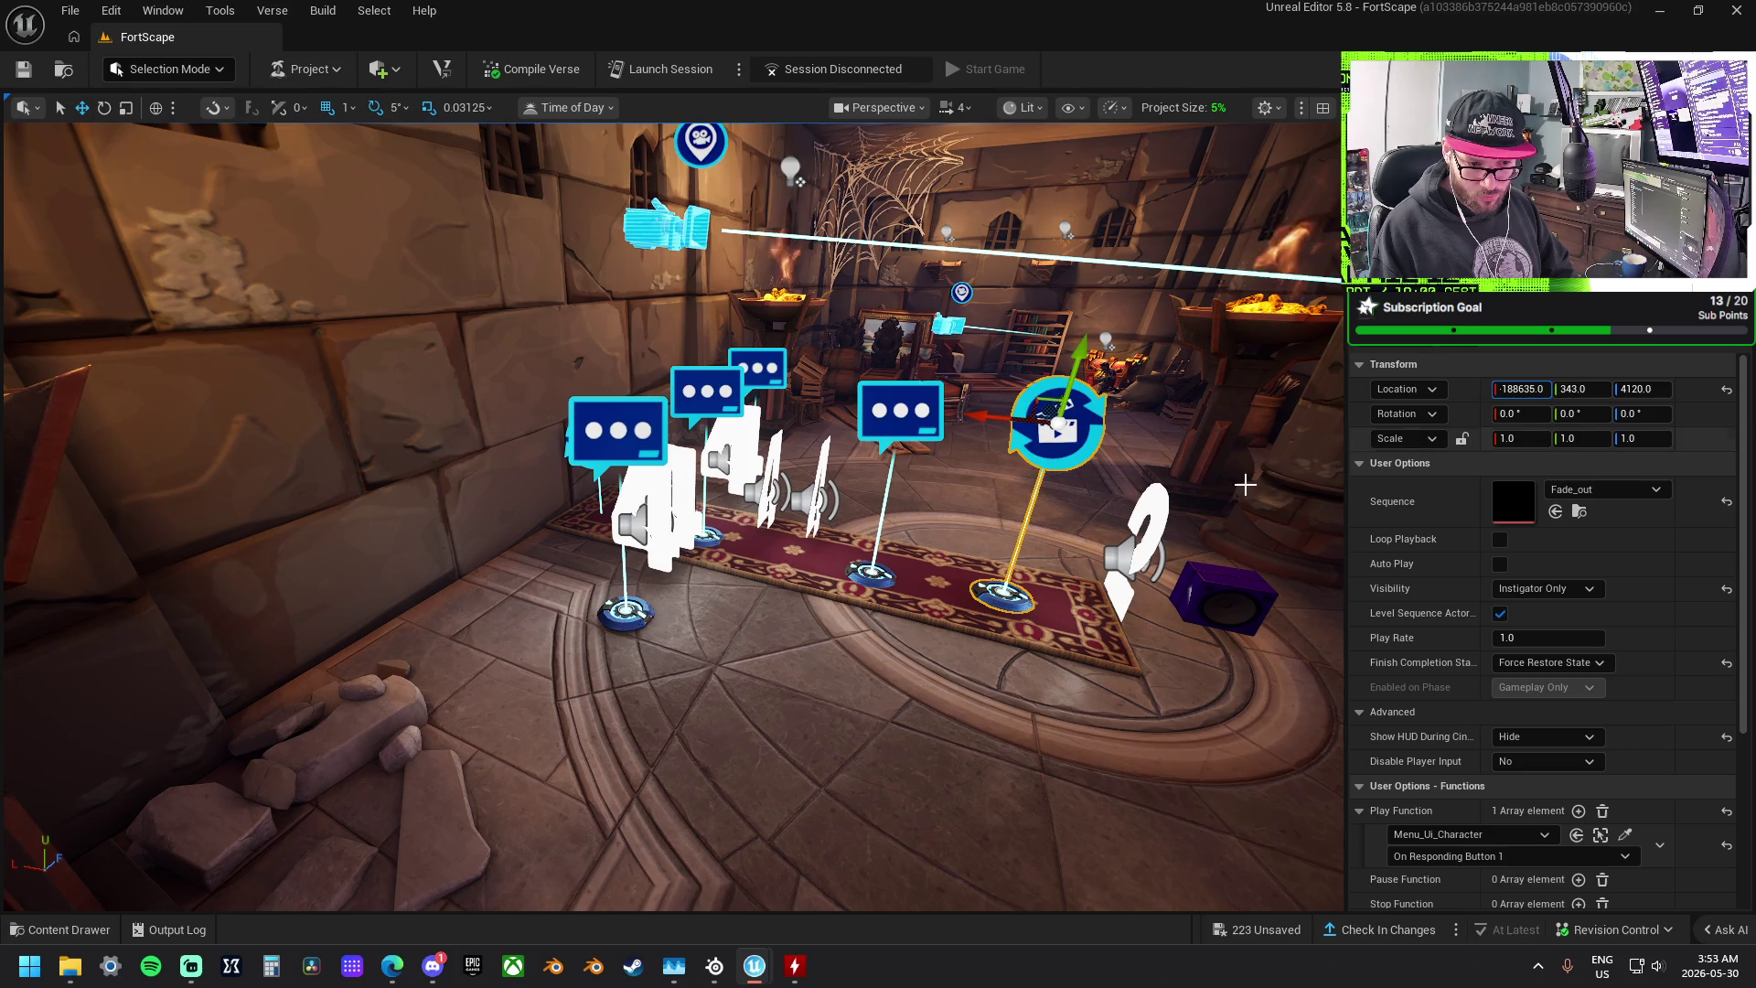
key(Return)
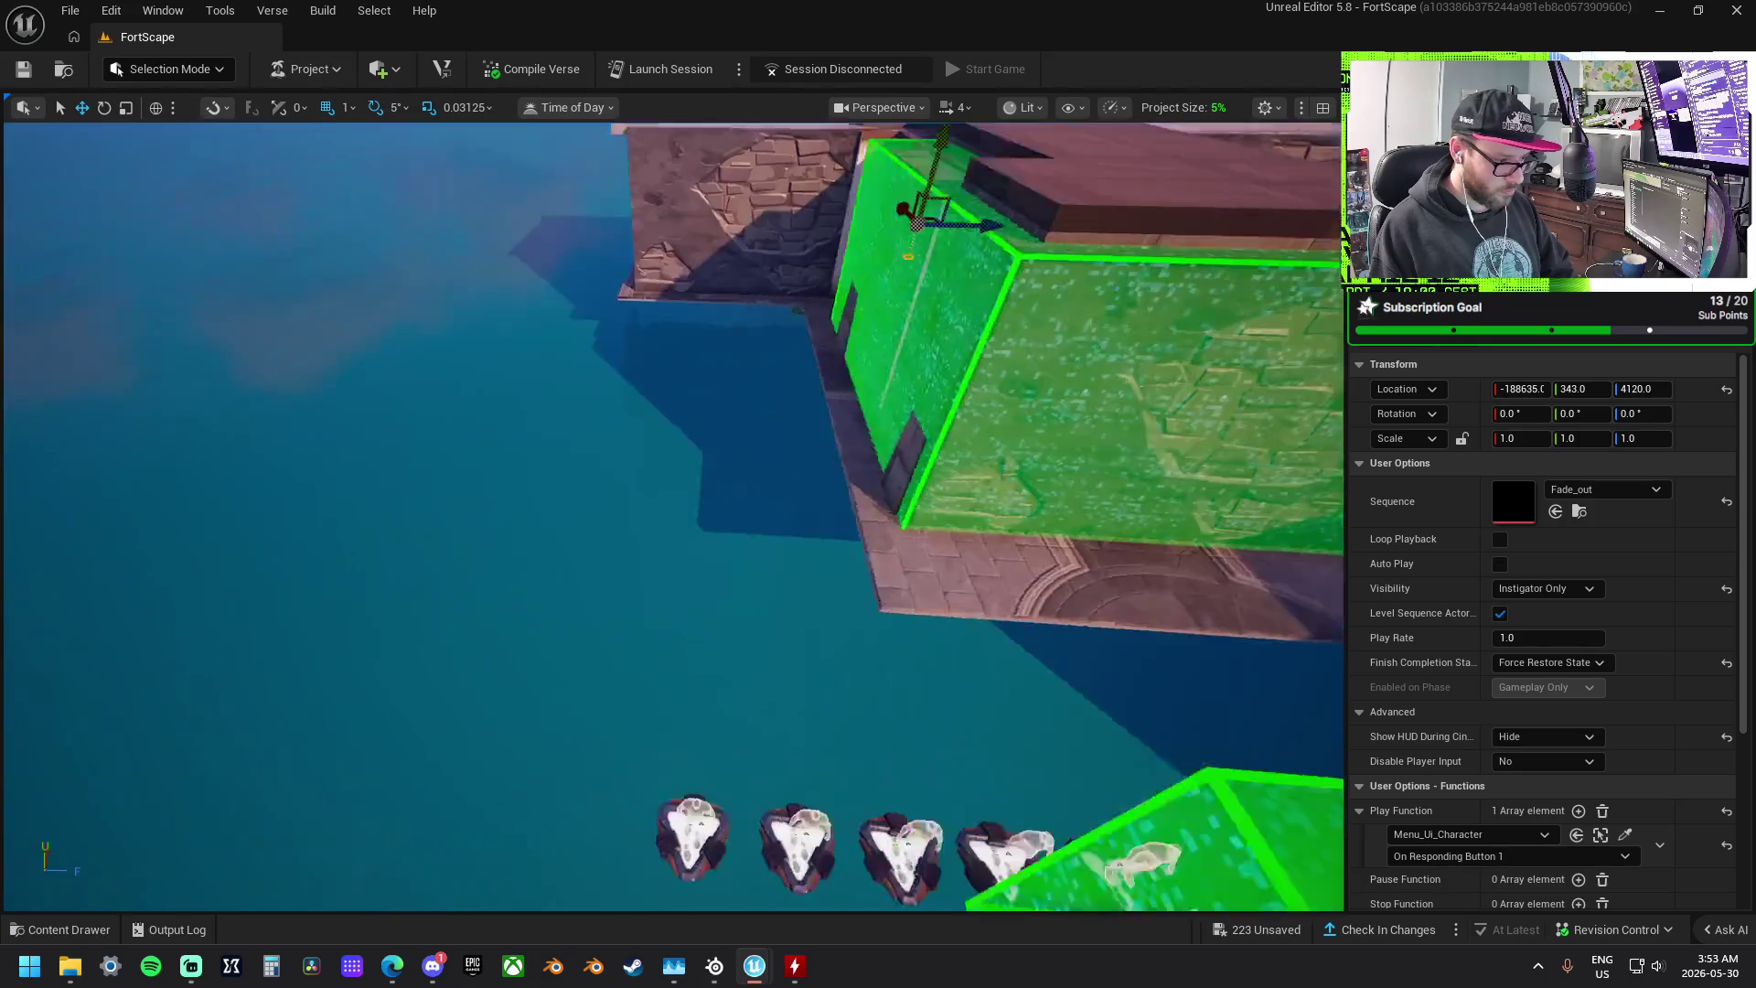
- Check the building's floor and roof tiles, then drop Box_2DF24637 from the Content Drawer beside the building
click(851, 560)
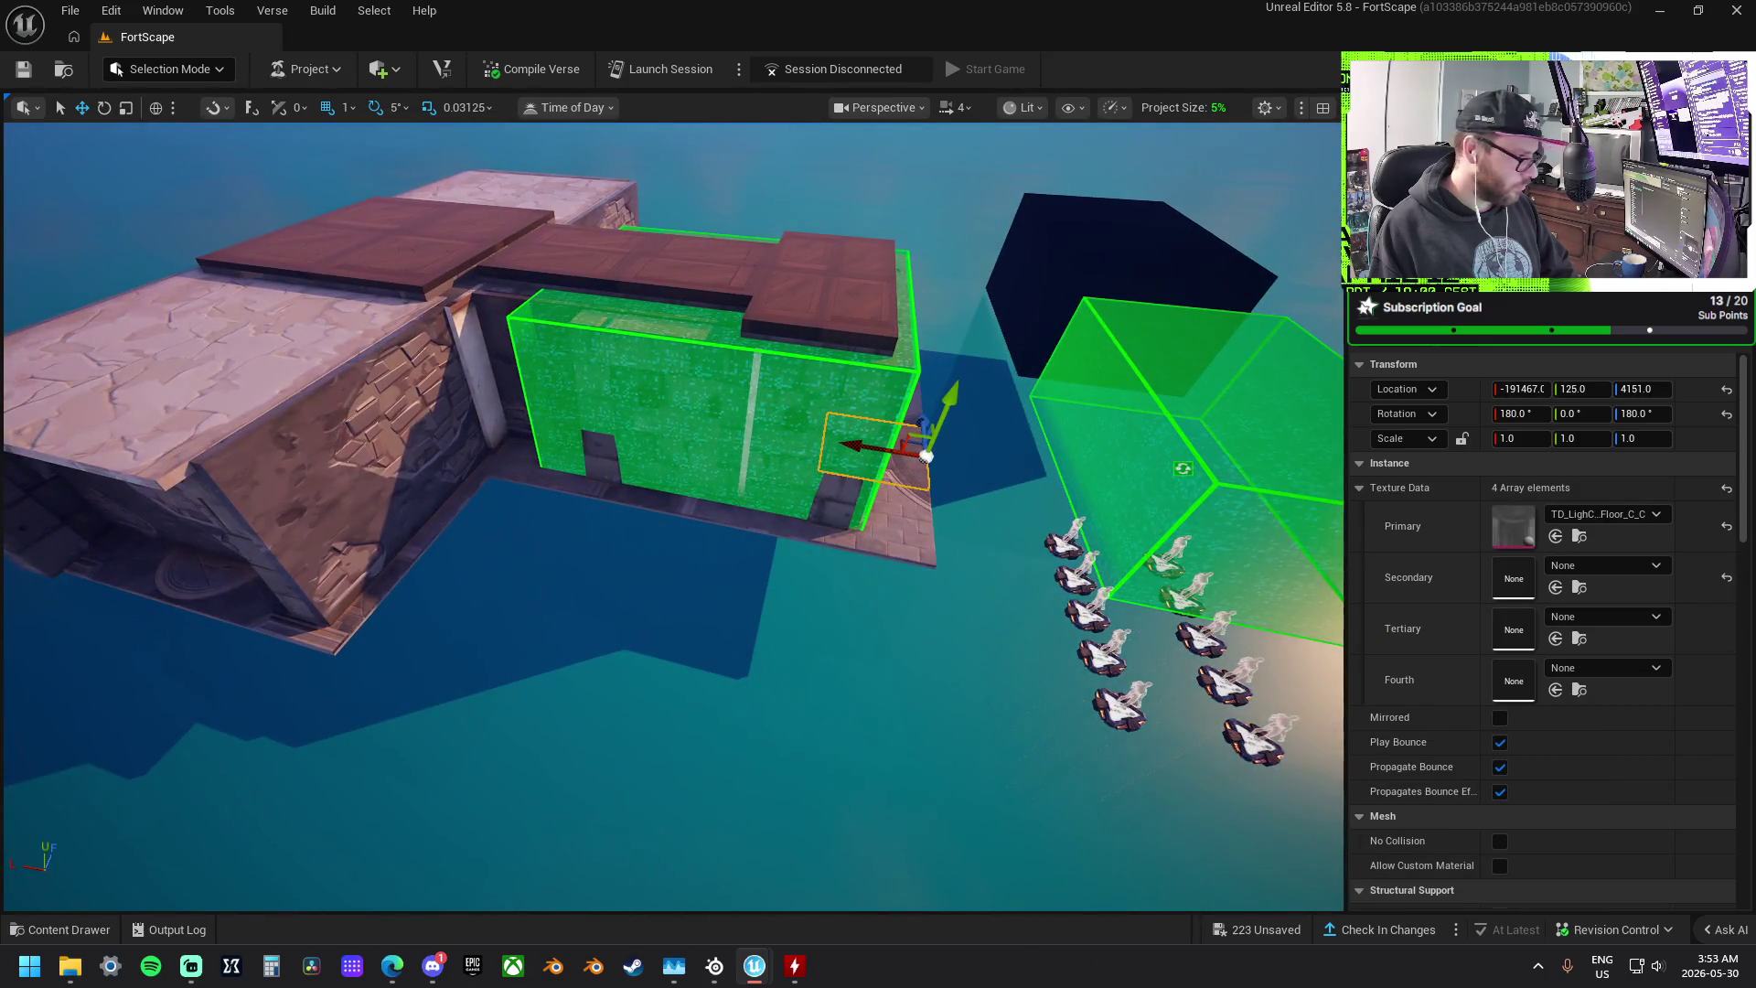
click(119, 391)
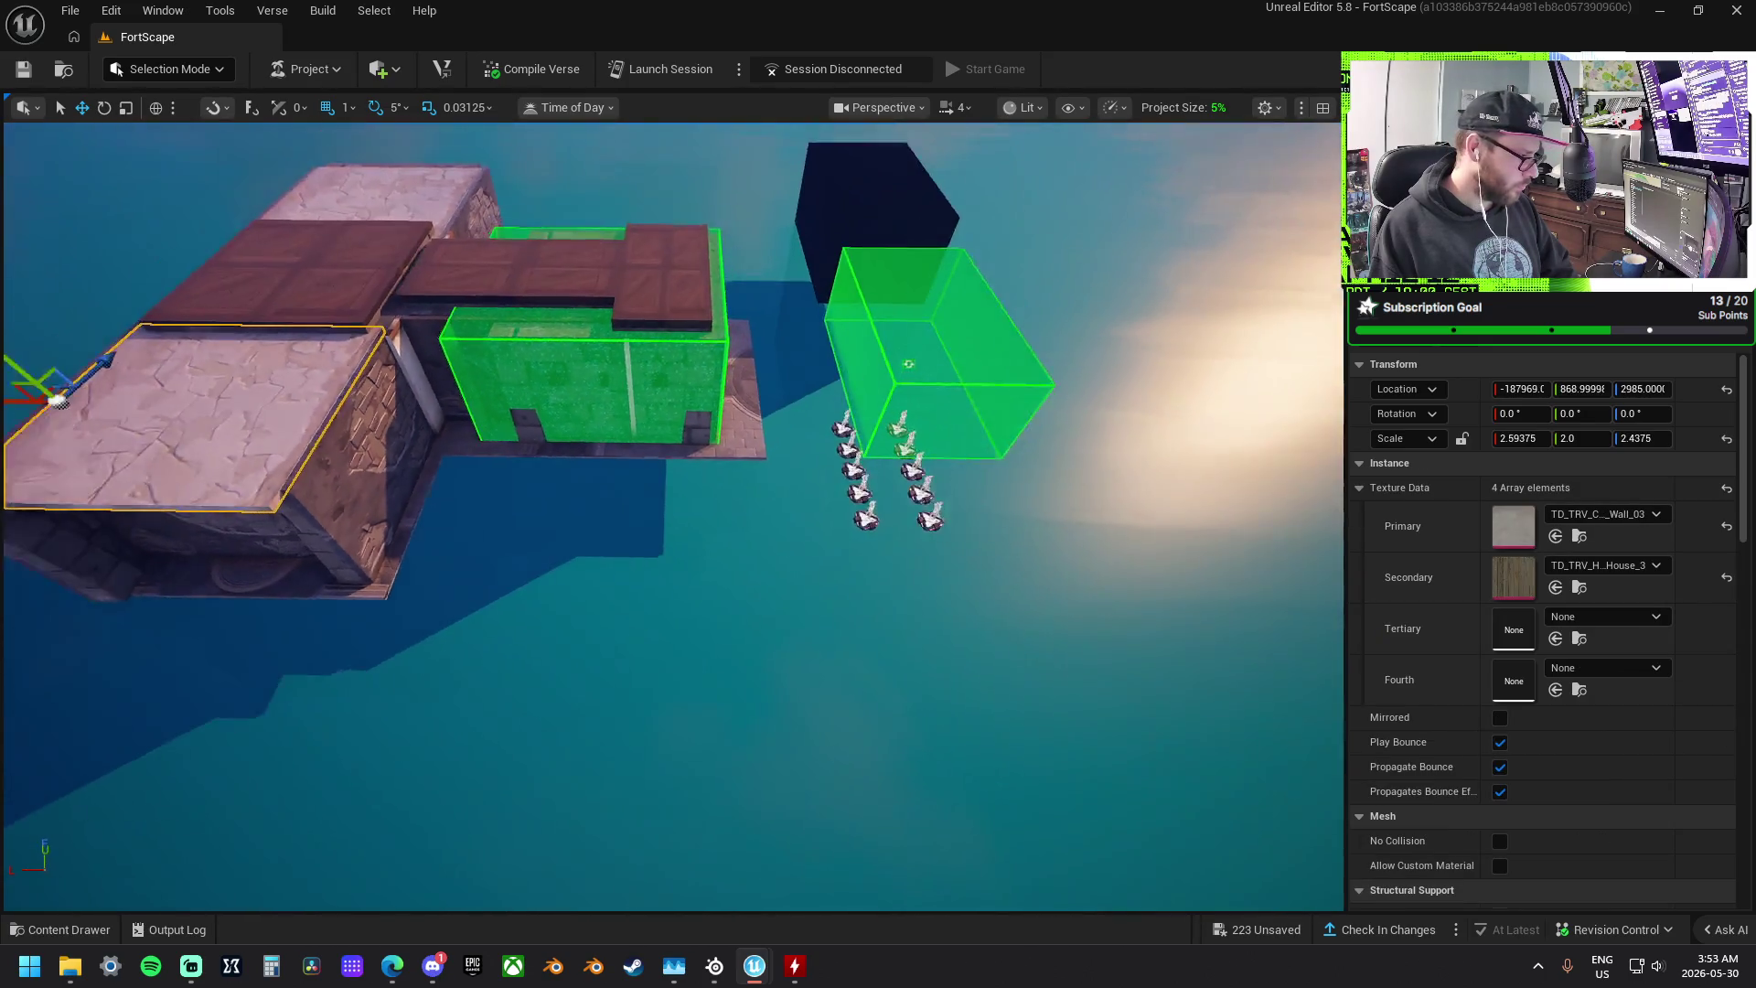
drag(183, 437, 194, 508)
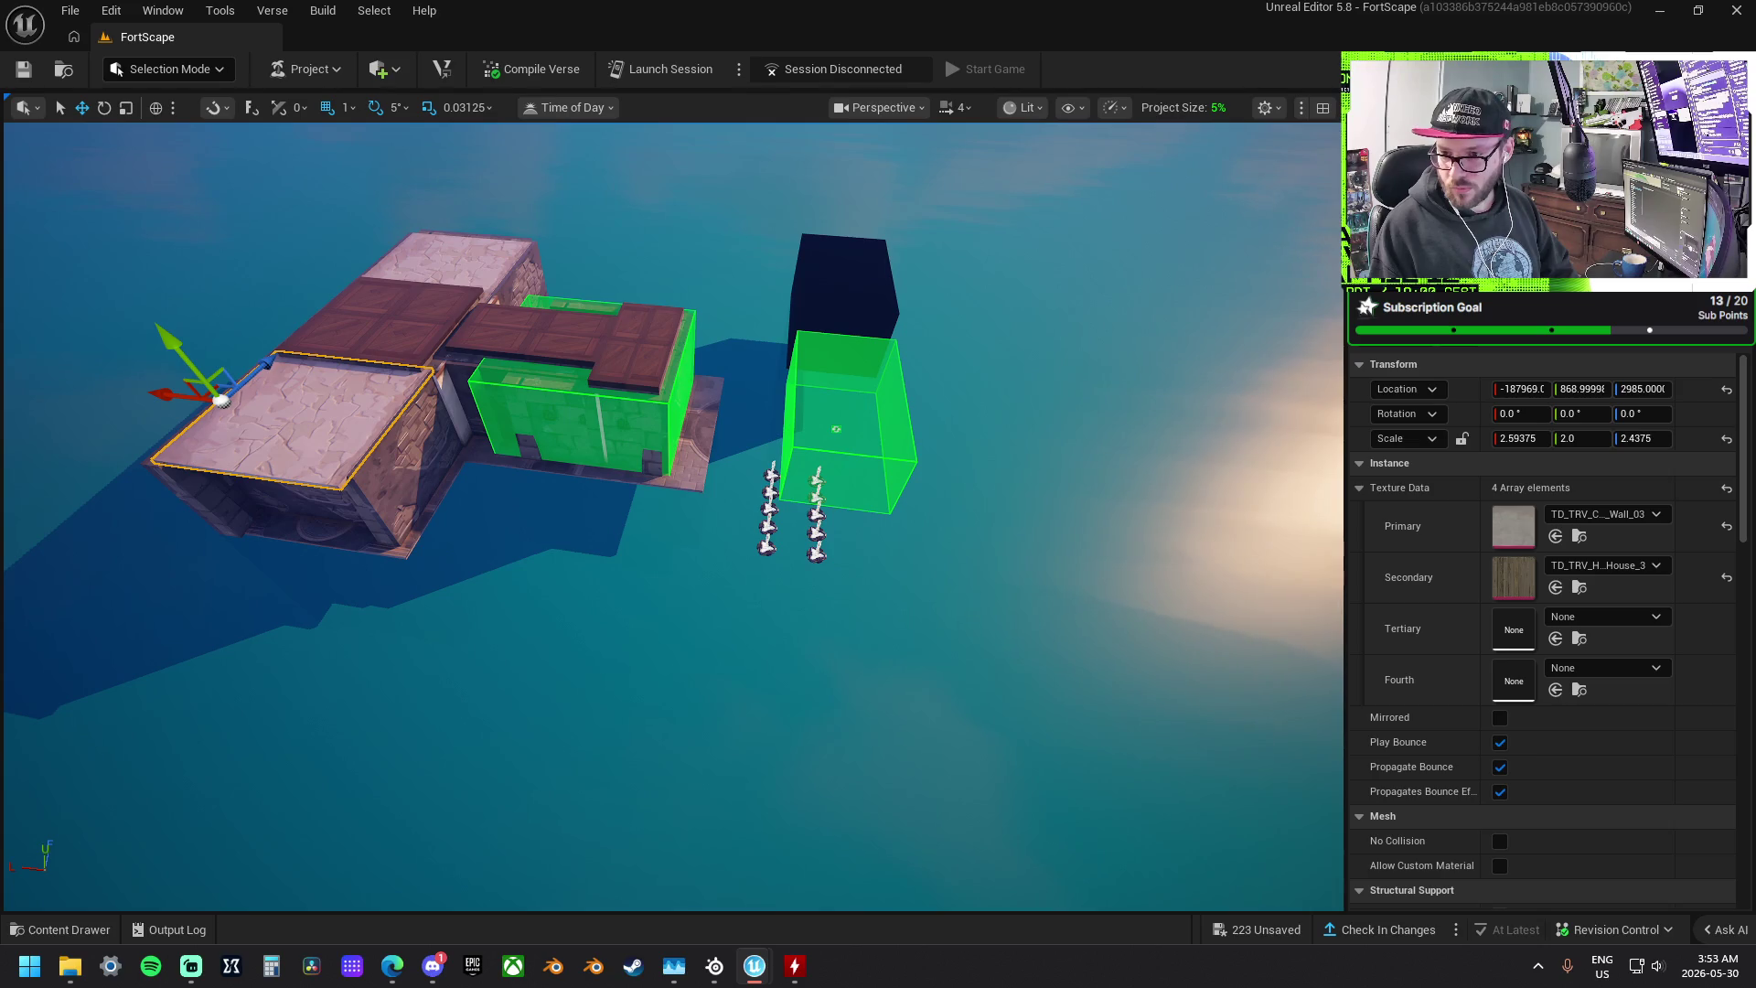
mouse_move(1340, 393)
mouse_down()
mouse_move(1042, 384)
mouse_move(745, 478)
mouse_move(764, 470)
mouse_move(533, 572)
mouse_move(631, 294)
mouse_move(620, 369)
mouse_up()
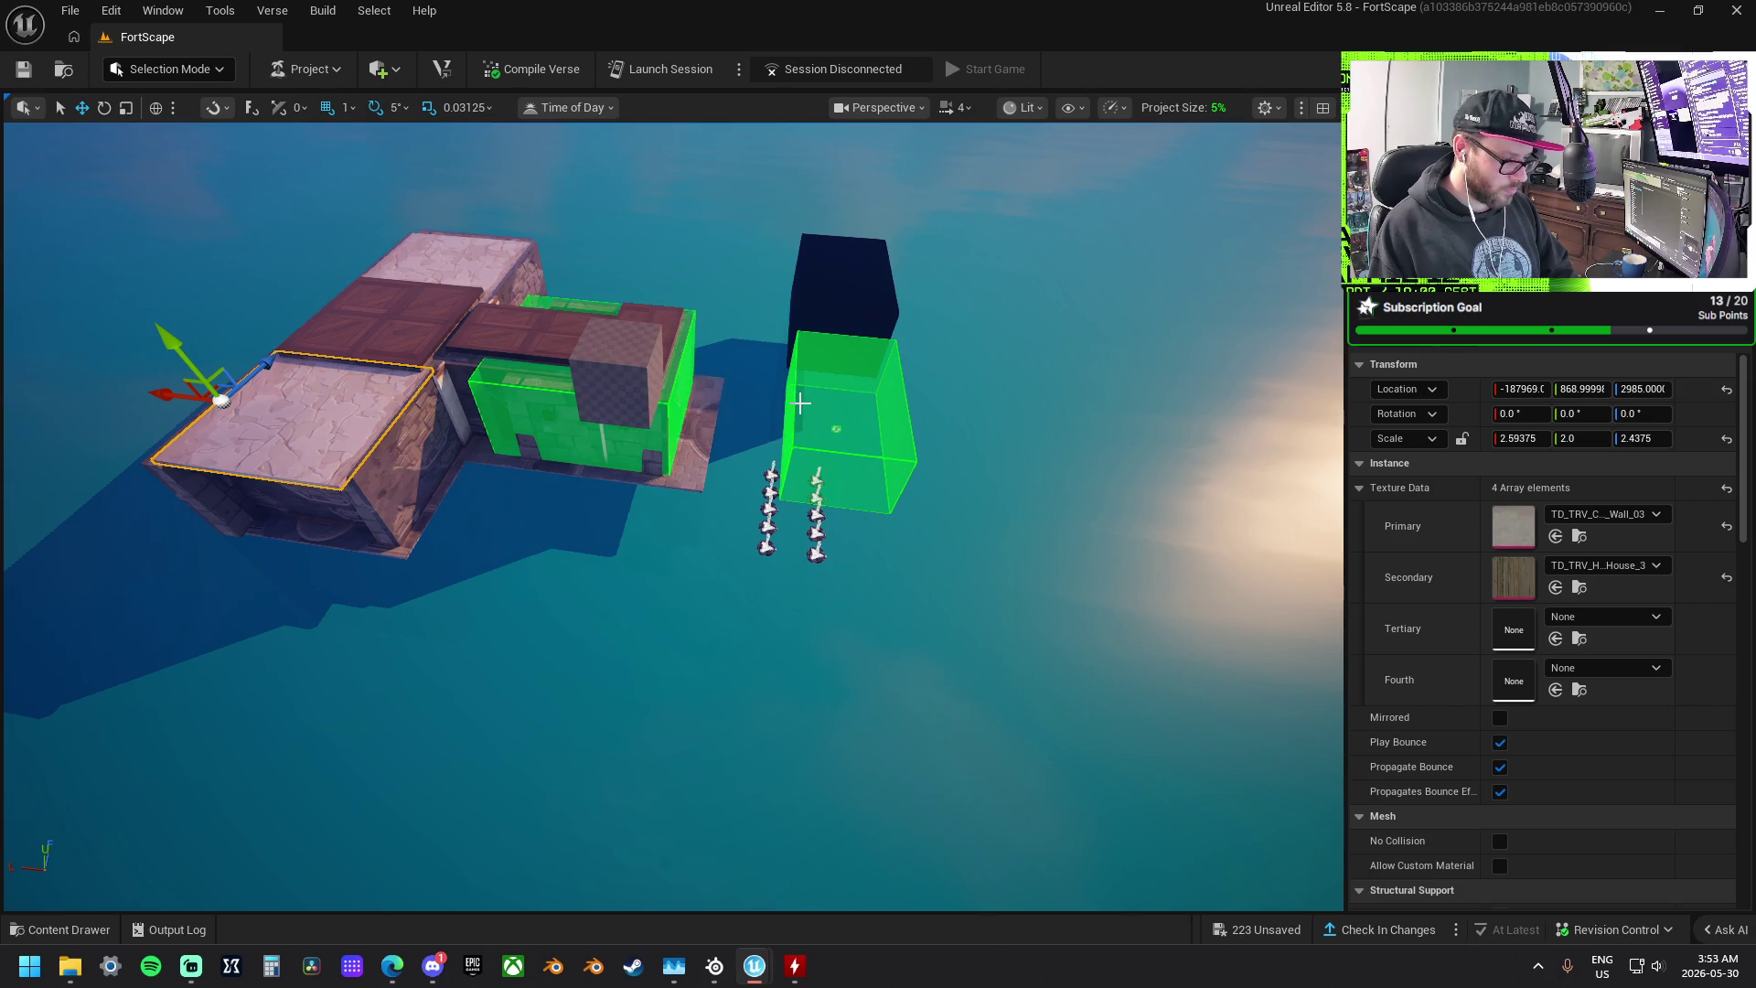
drag(800, 402, 702, 370)
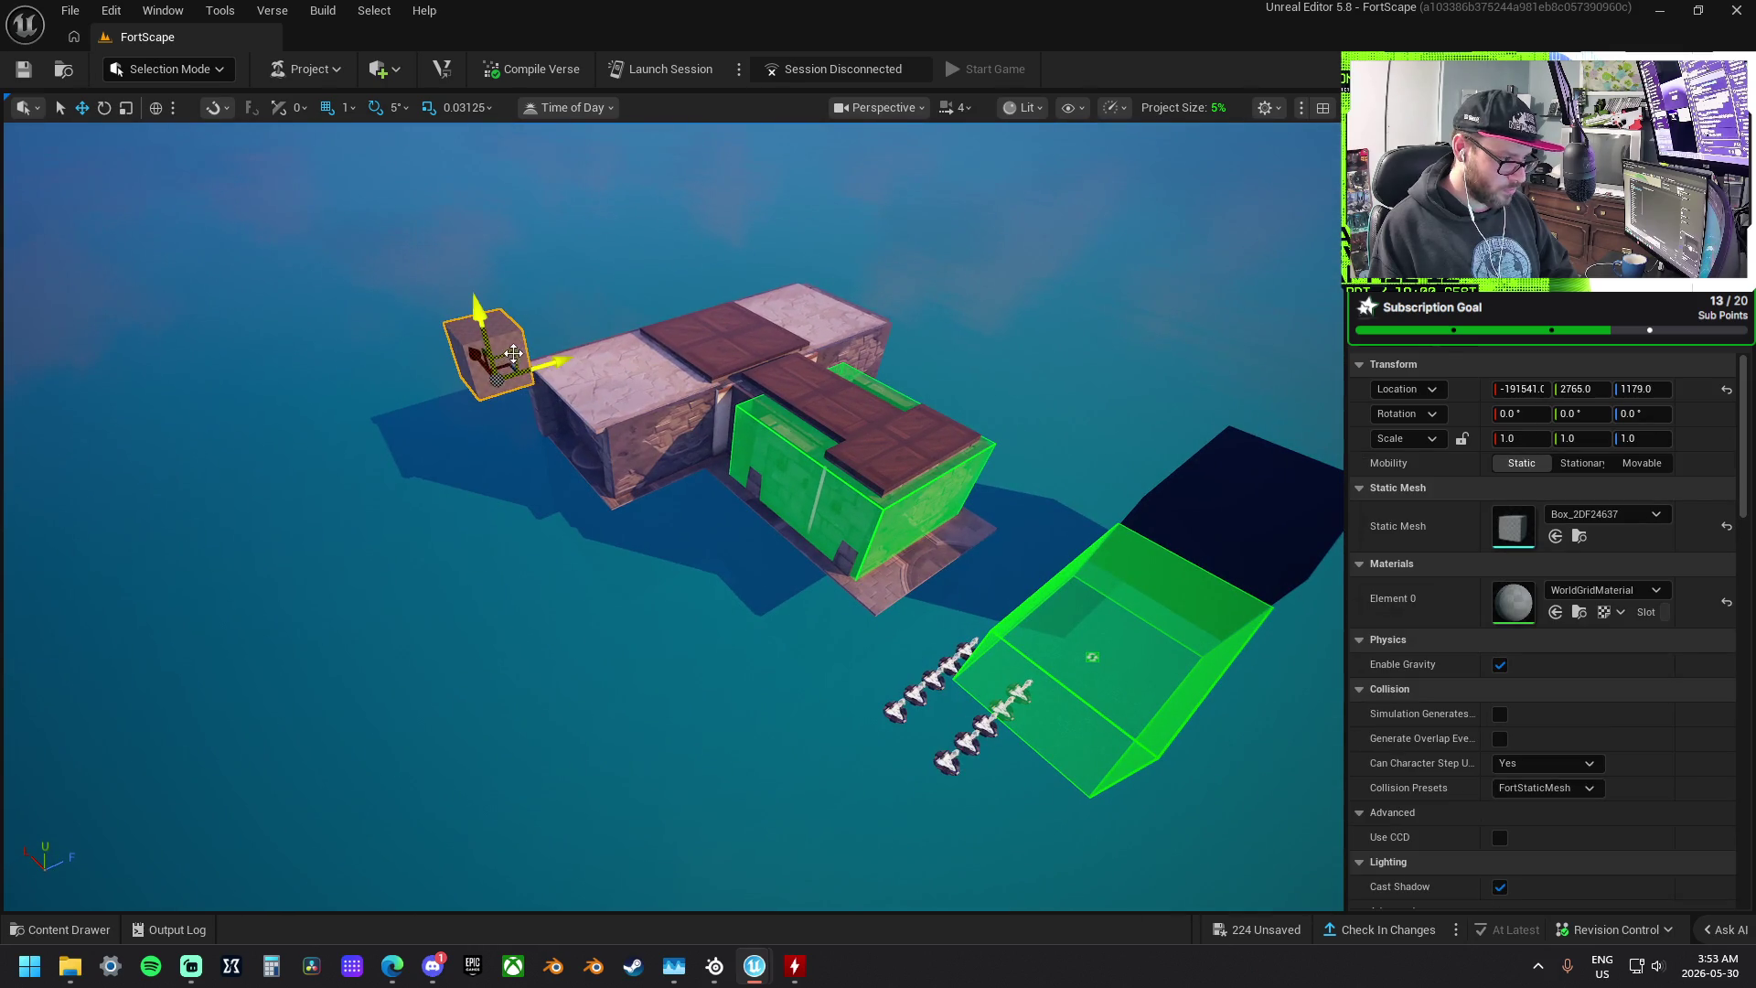
- Scale Box_2DF24637 into a large floor slab and slide it along Y and X under the building
drag(915, 581, 783, 373)
key(r)
mouse_move(654, 336)
mouse_down()
mouse_move(859, 731)
mouse_move(707, 333)
mouse_up()
drag(680, 267, 688, 422)
drag(616, 497, 686, 471)
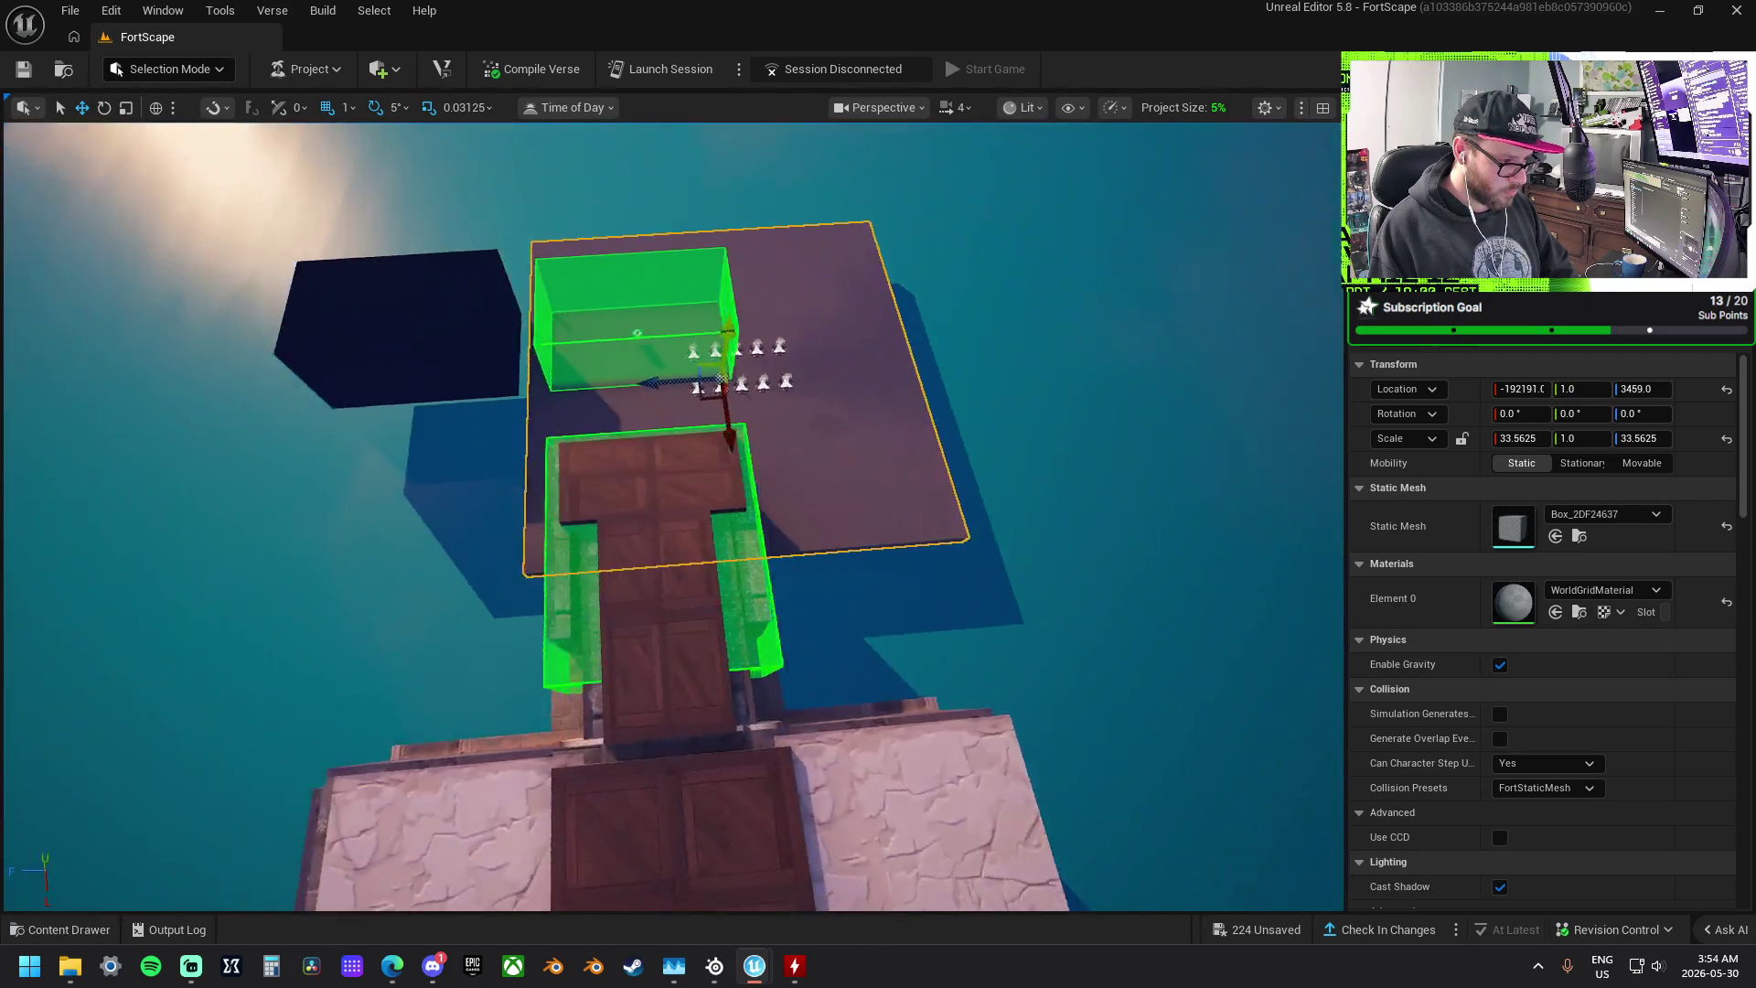
- Enlarge the slab further to cover the gaps, then delete it
key(r)
mouse_move(727, 400)
mouse_down()
mouse_move(800, 381)
mouse_move(817, 341)
mouse_up()
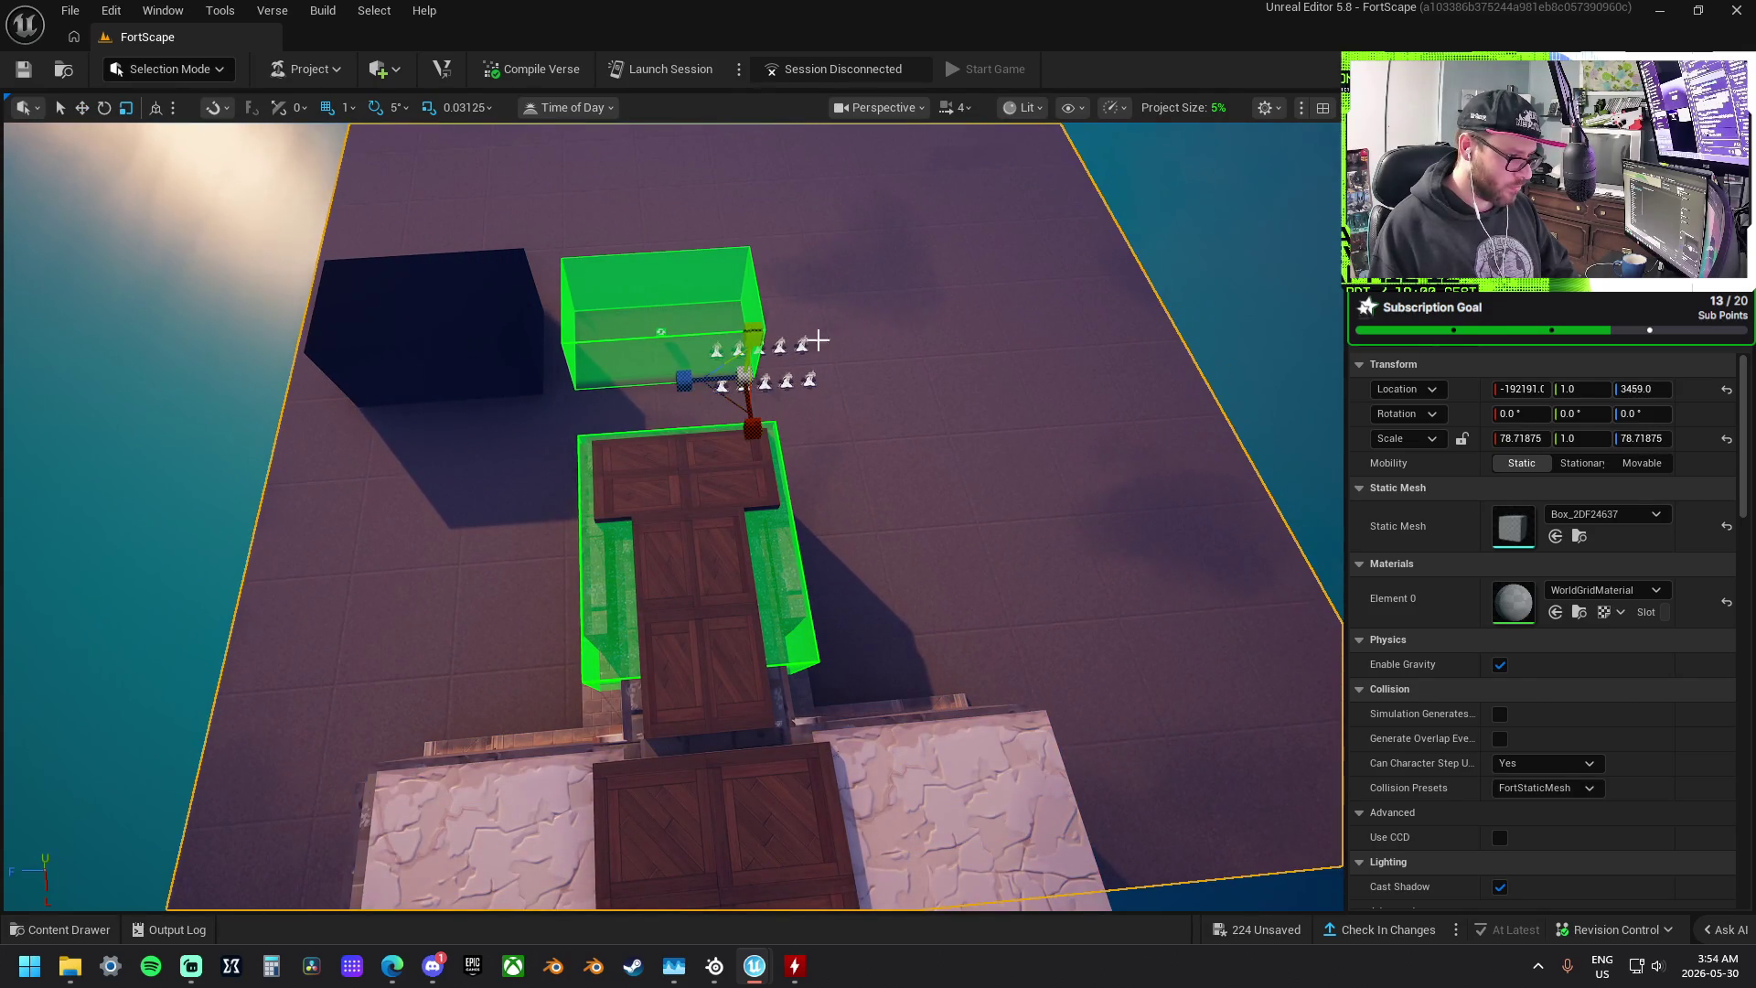
key(w)
mouse_move(784, 426)
alt+mouse_down()
mouse_move(755, 574)
mouse_move(701, 476)
mouse_move(879, 483)
mouse_move(647, 393)
mouse_move(741, 396)
alt+mouse_up()
key(f)
key(Delete)
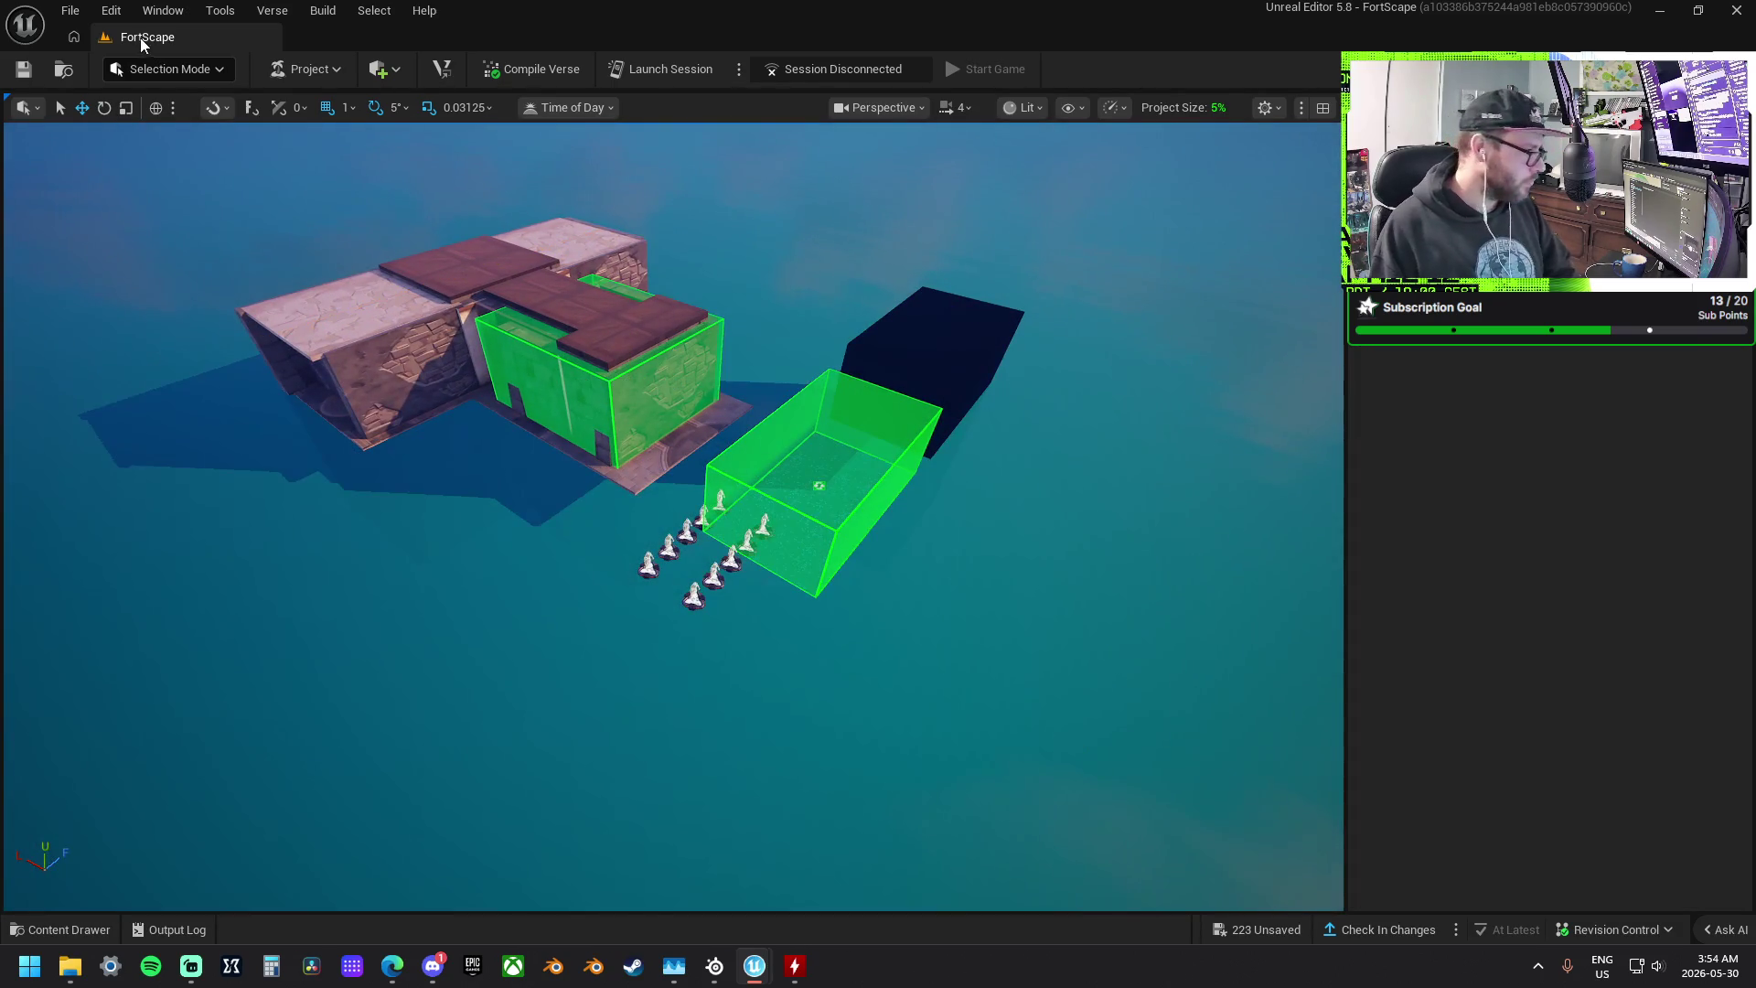
- Add a Plane shape to the level via Quick Add > Shapes
click(384, 76)
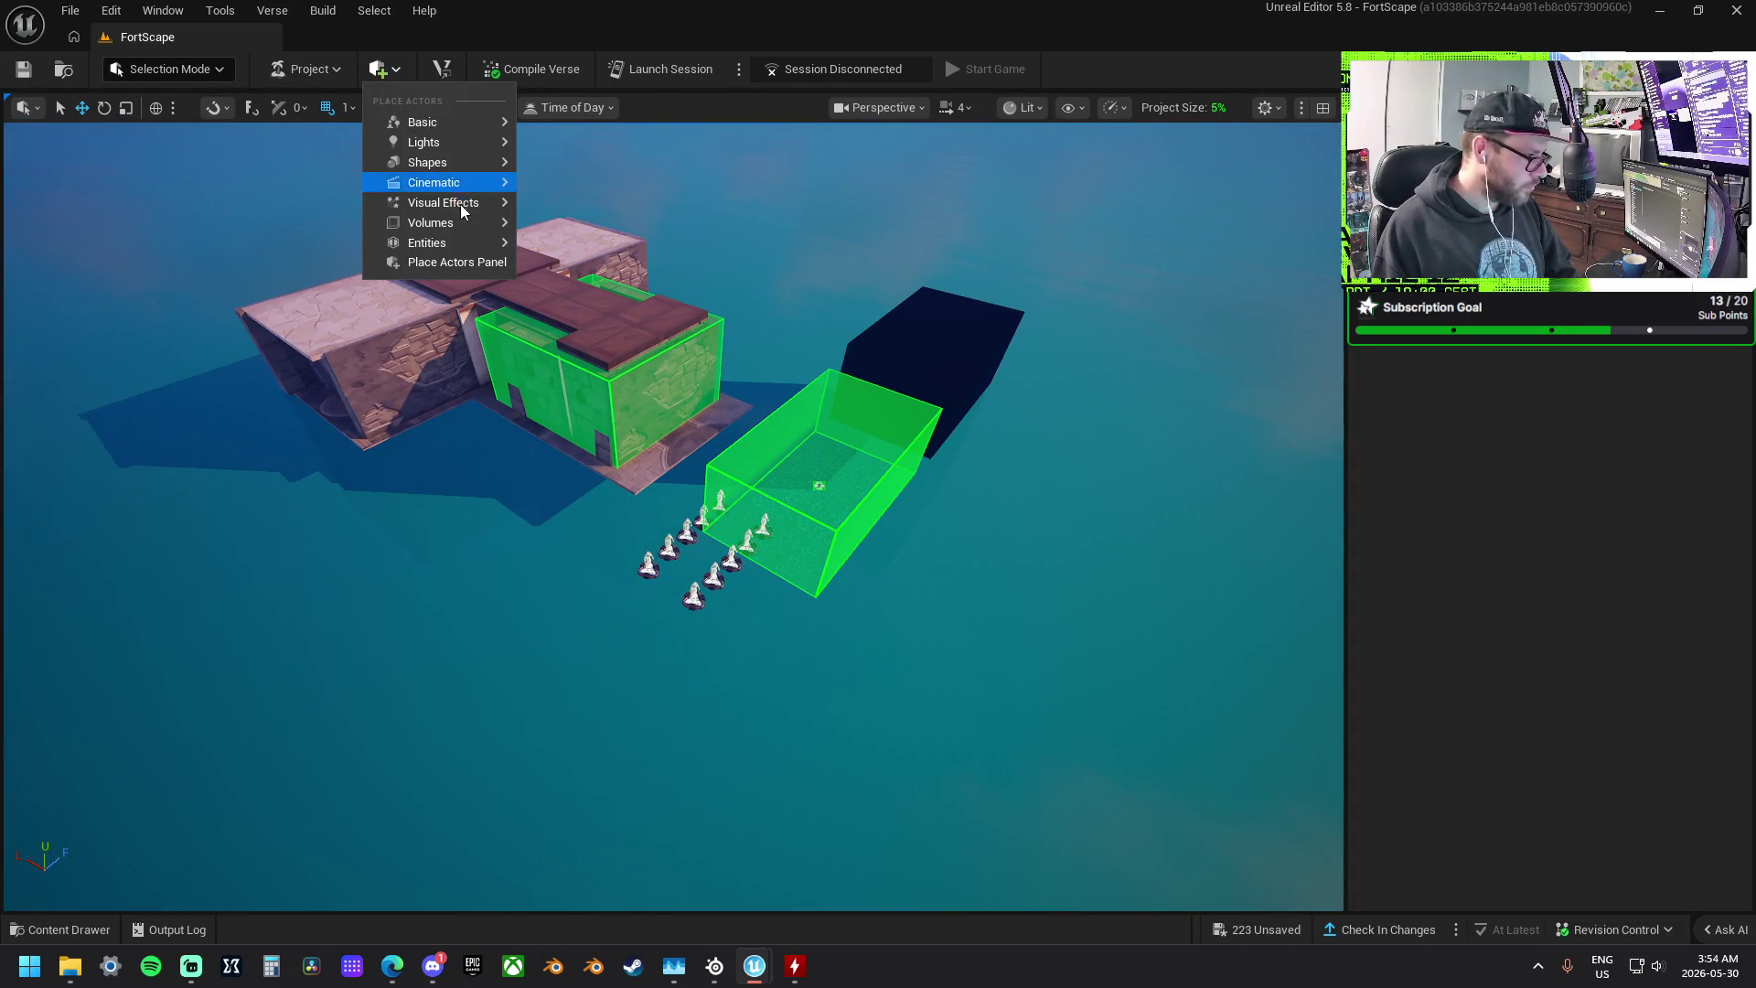
mouse_move(463, 162)
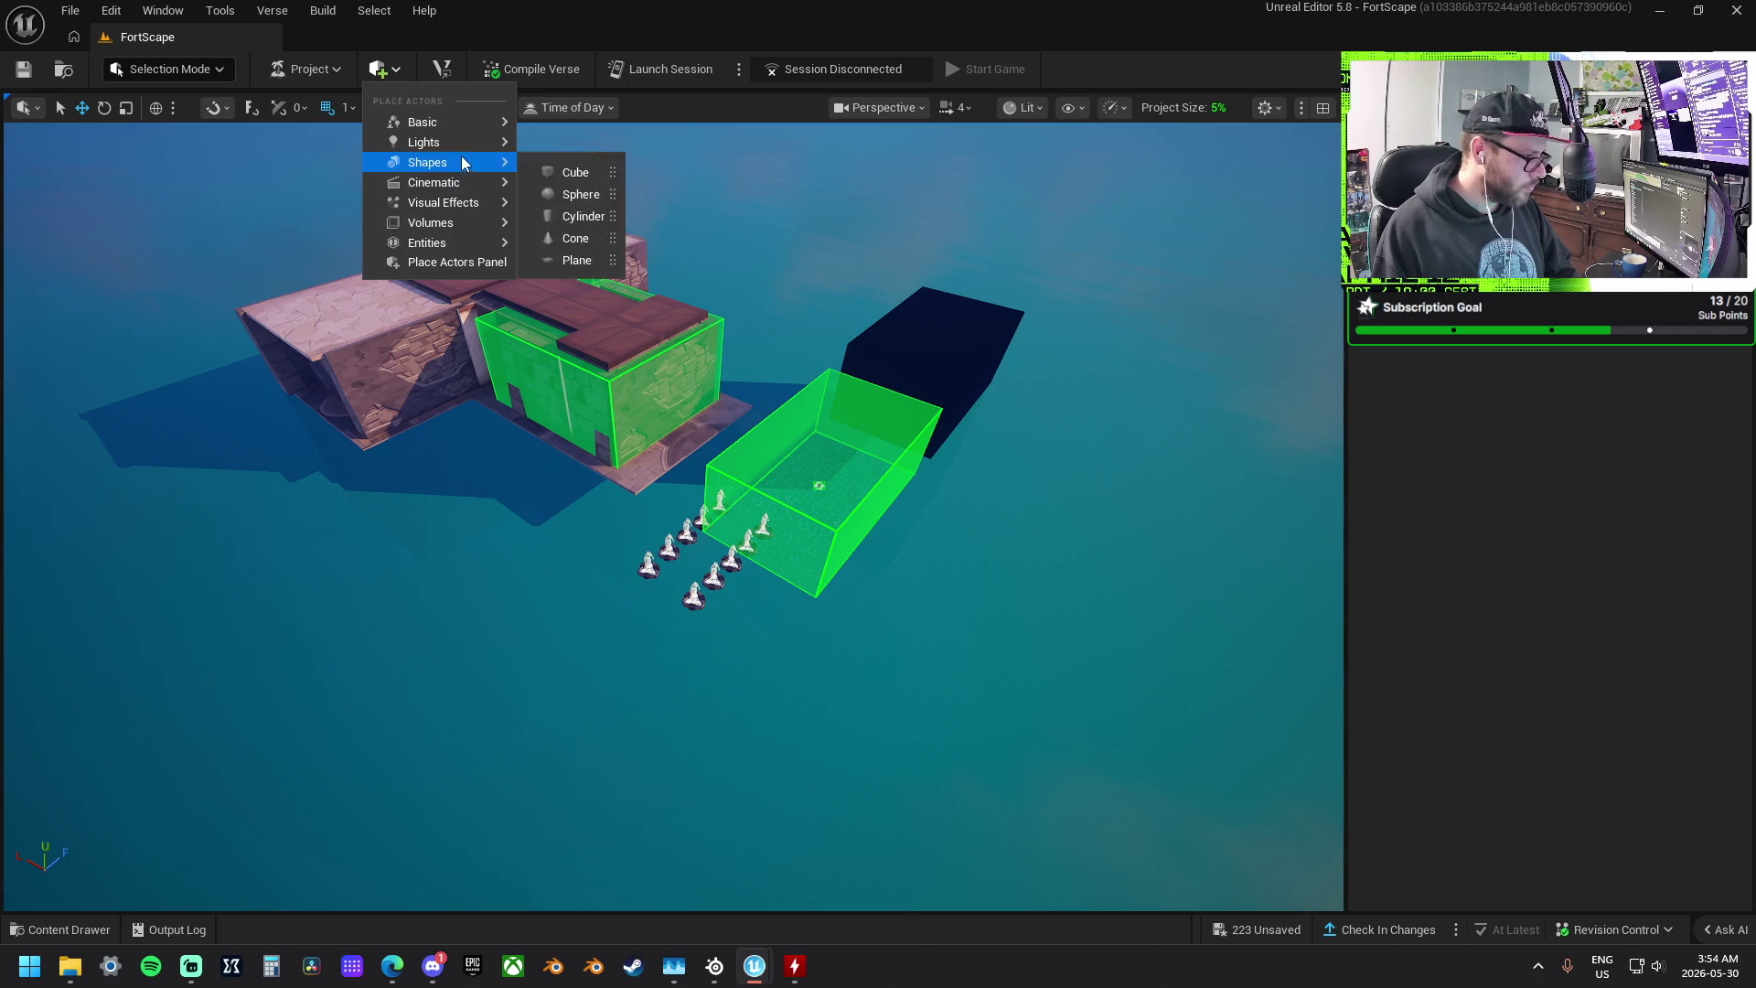
click(576, 261)
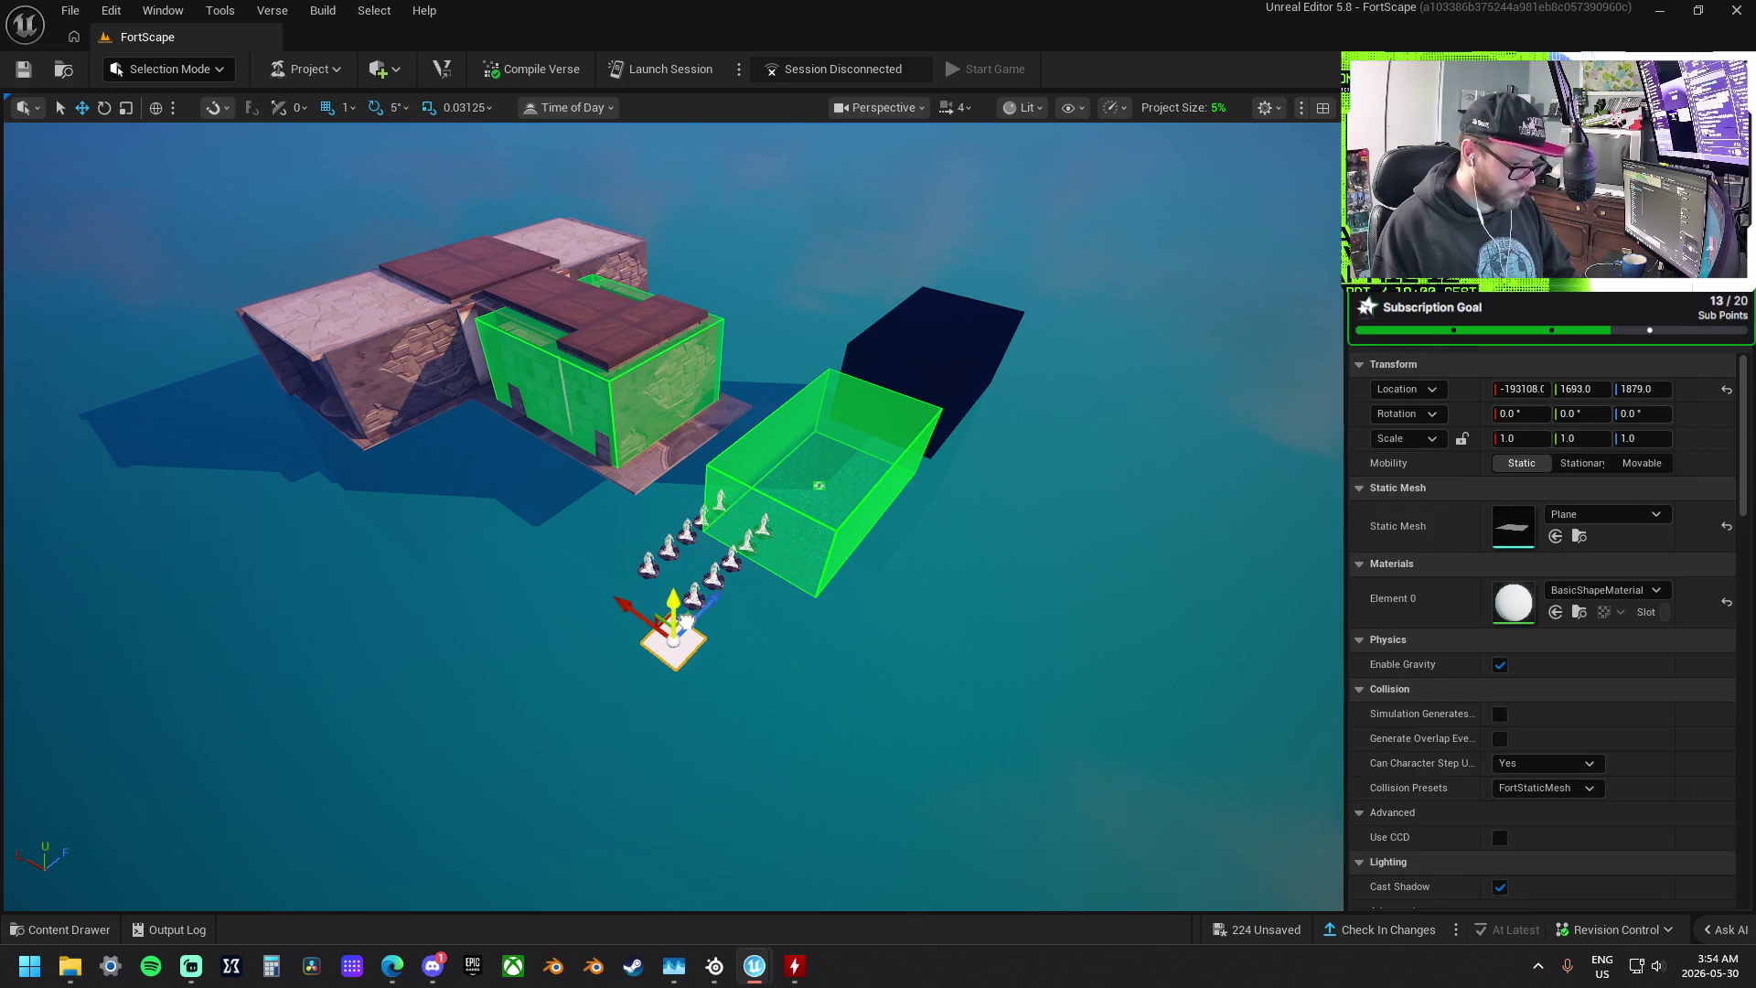
- Enlarge the plane, move it beside the building under the pads, and stretch Scale X to 86.0
mouse_move(676, 648)
mouse_down()
mouse_move(778, 577)
mouse_move(835, 717)
mouse_move(713, 723)
mouse_up()
key(w)
mouse_move(420, 368)
mouse_down()
mouse_move(924, 430)
mouse_move(846, 427)
mouse_up()
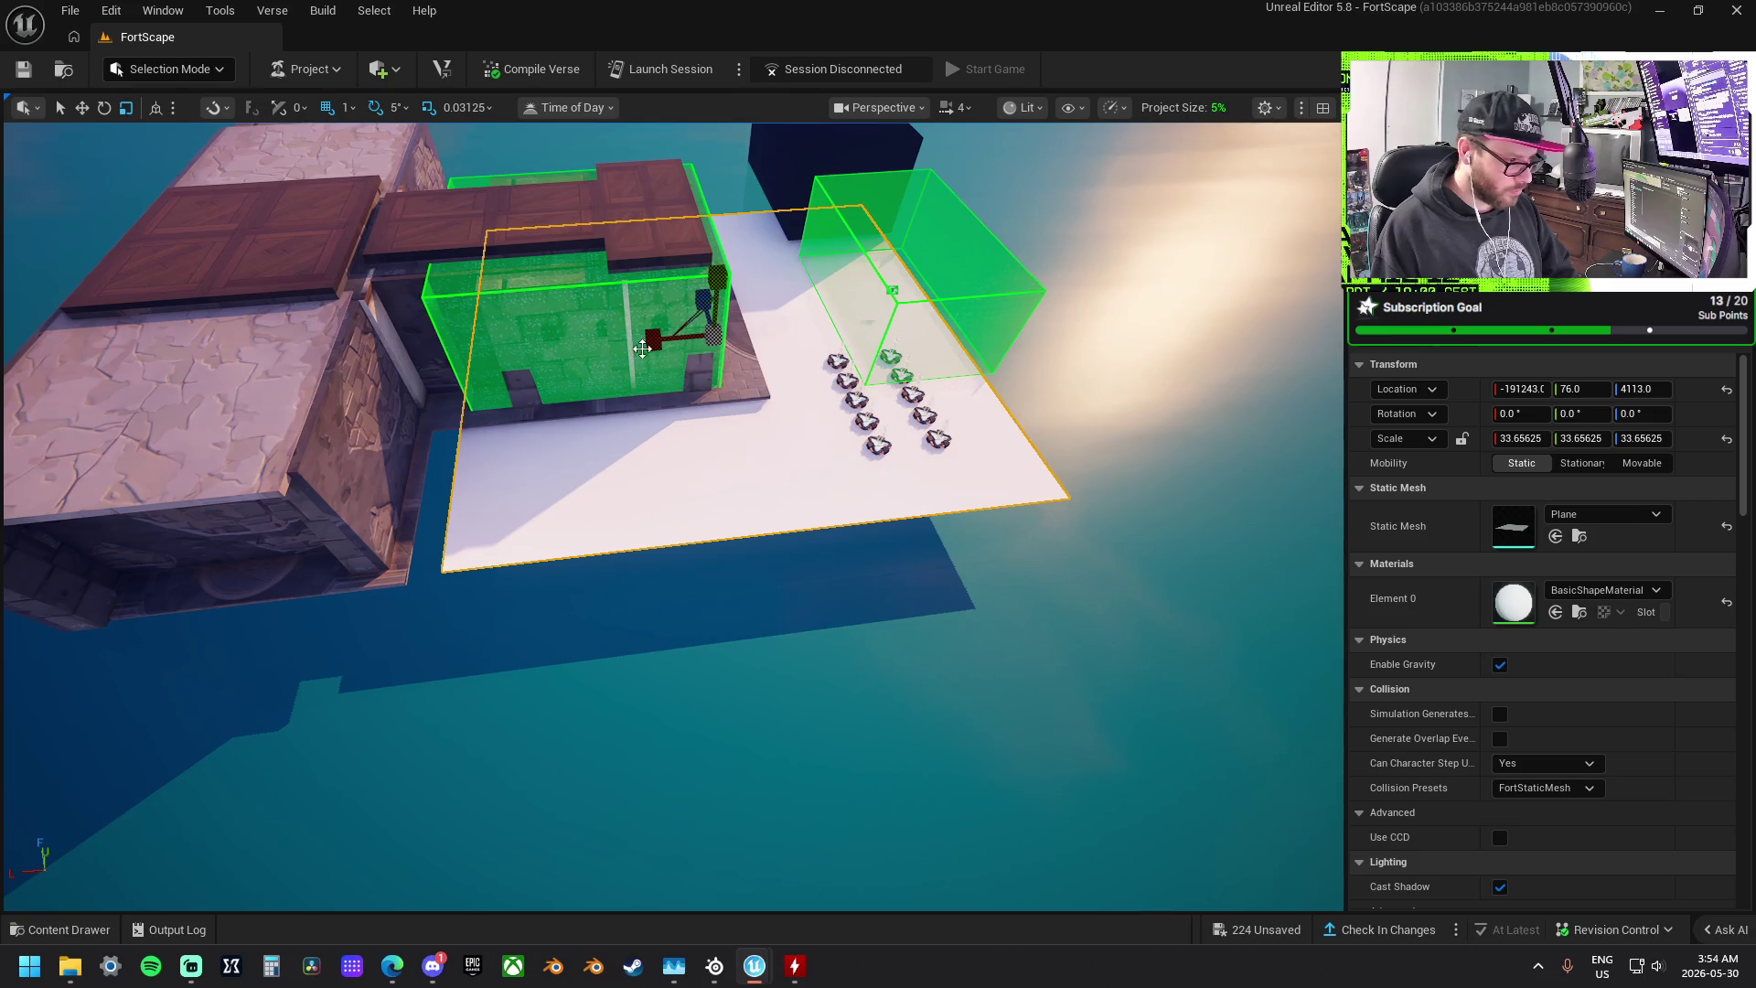
drag(695, 512, 357, 918)
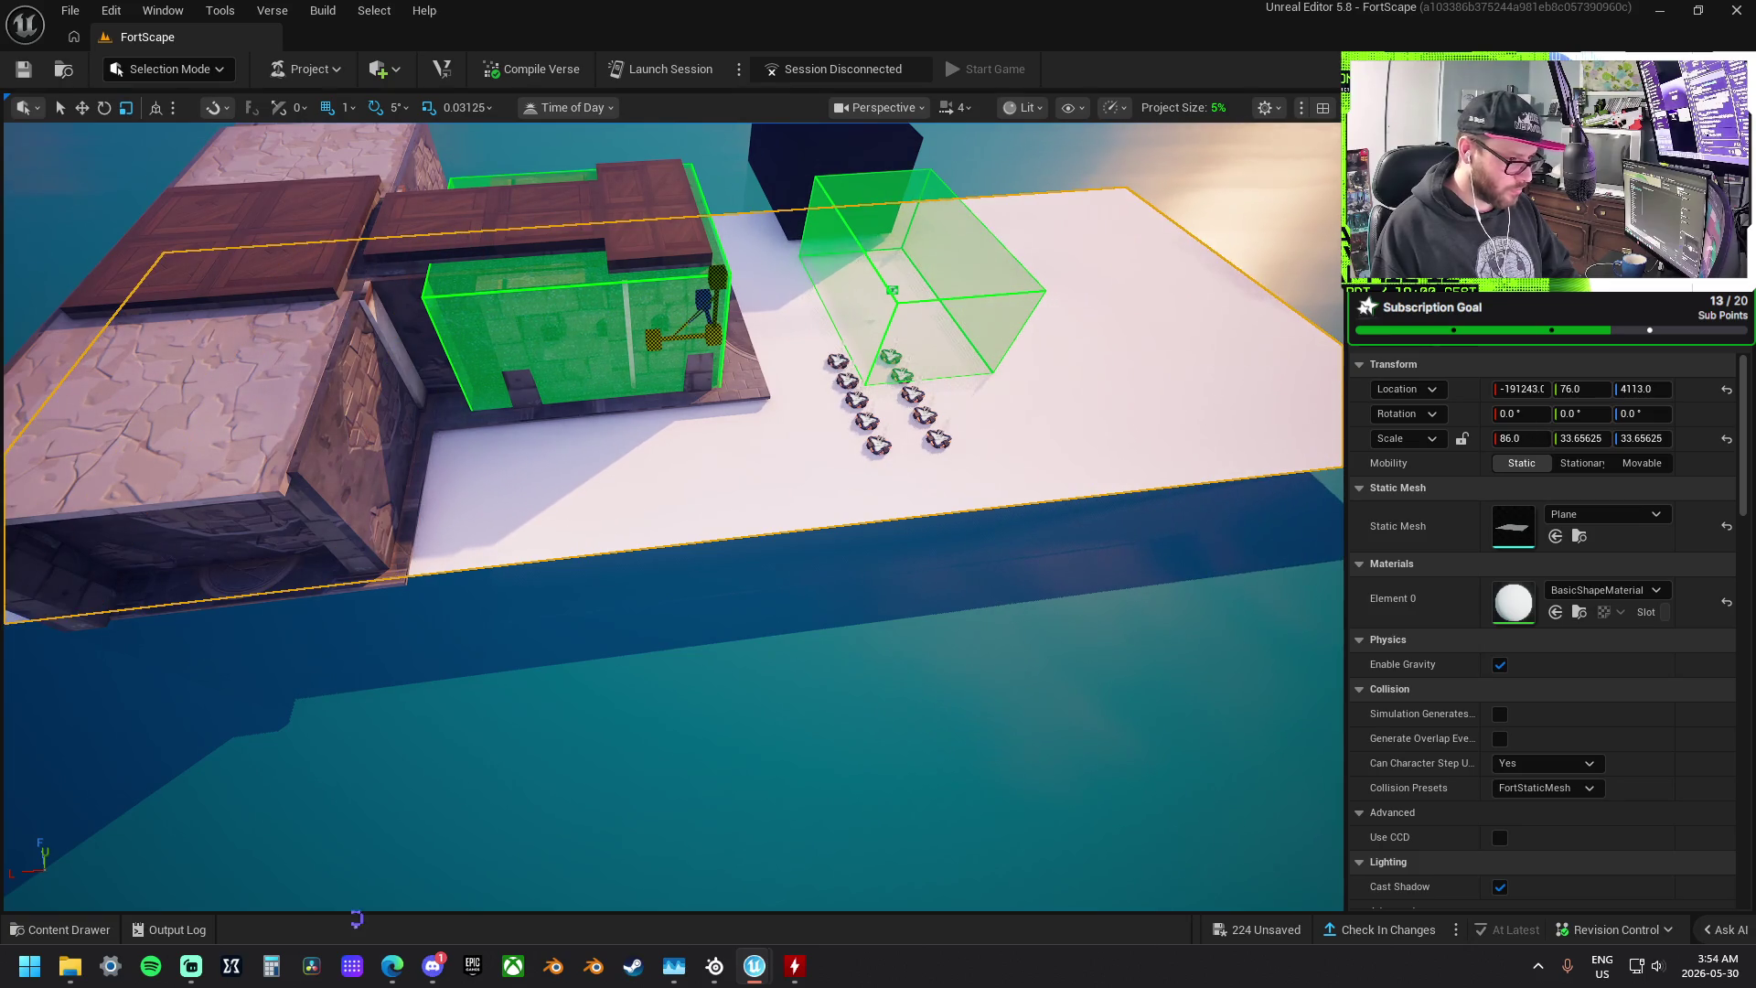
mouse_move(636, 325)
mouse_down()
mouse_move(787, 334)
mouse_move(636, 324)
mouse_move(576, 361)
mouse_move(522, 366)
mouse_move(595, 384)
mouse_move(540, 348)
mouse_move(608, 479)
mouse_move(608, 438)
mouse_move(432, 460)
mouse_move(595, 467)
mouse_move(585, 446)
mouse_up()
drag(716, 475, 901, 491)
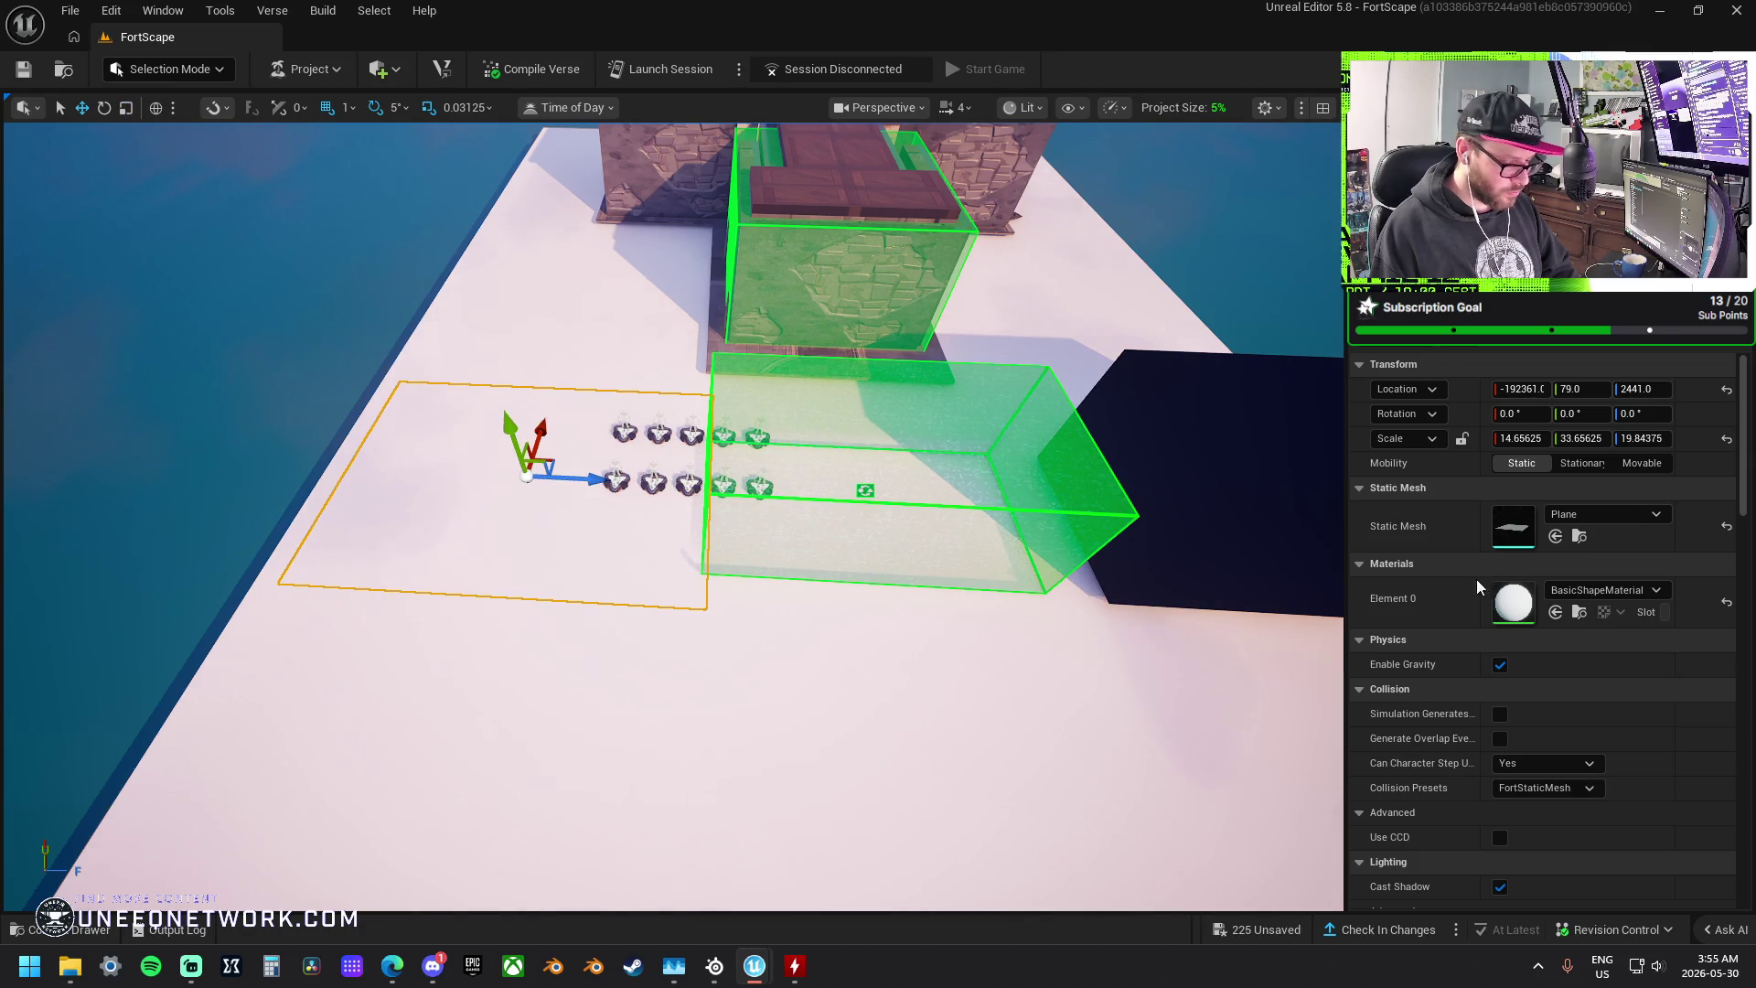
- Set the small plane's Element 0 material to MI_Simple_DarkGreen_Flat by searching 'gre'
click(1604, 591)
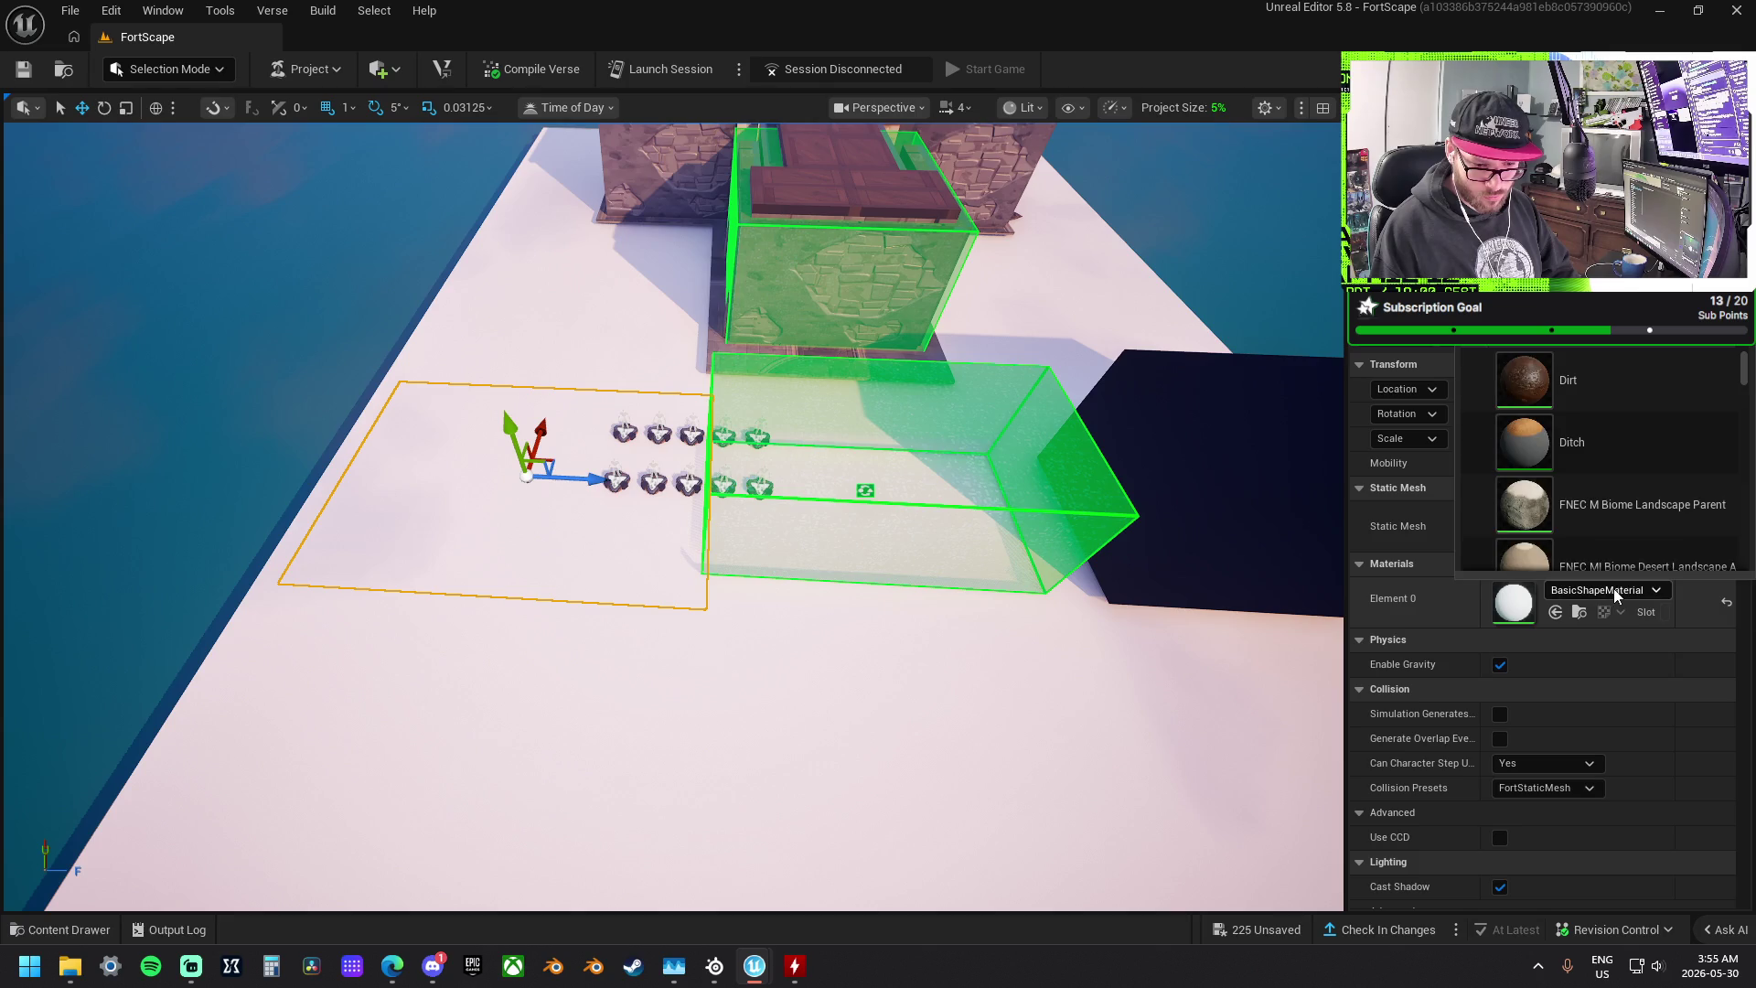
scroll(1648, 496, down, 5)
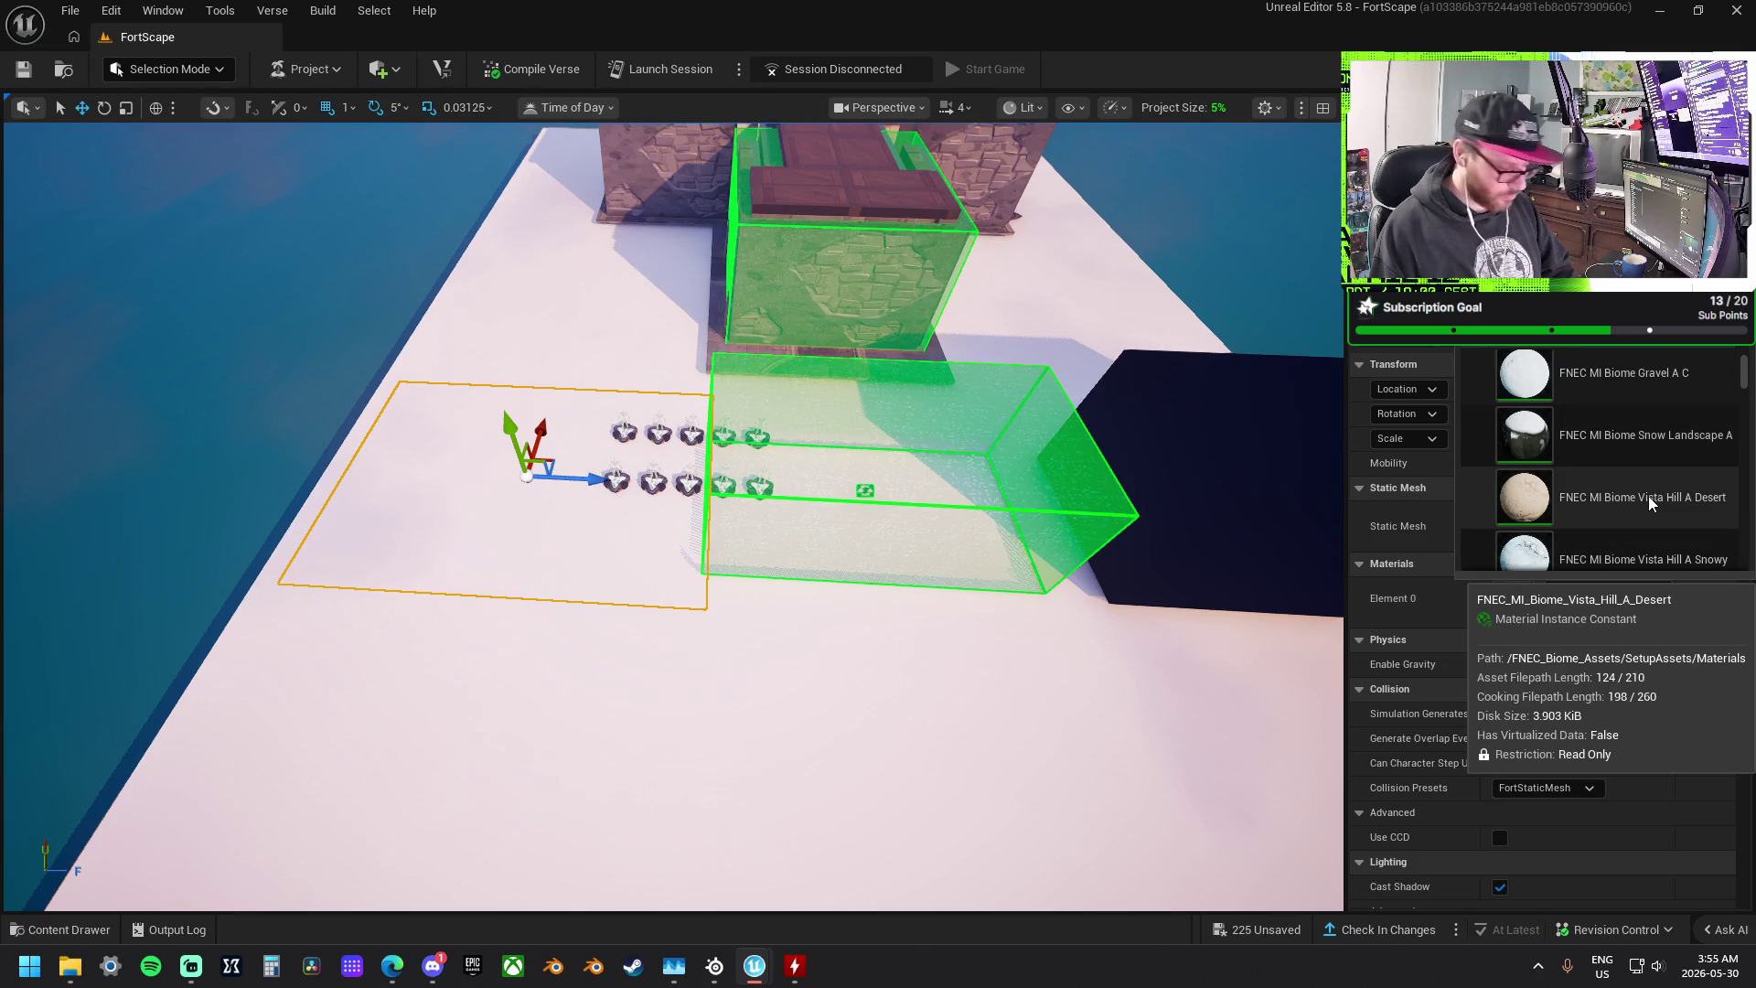
text(gre)
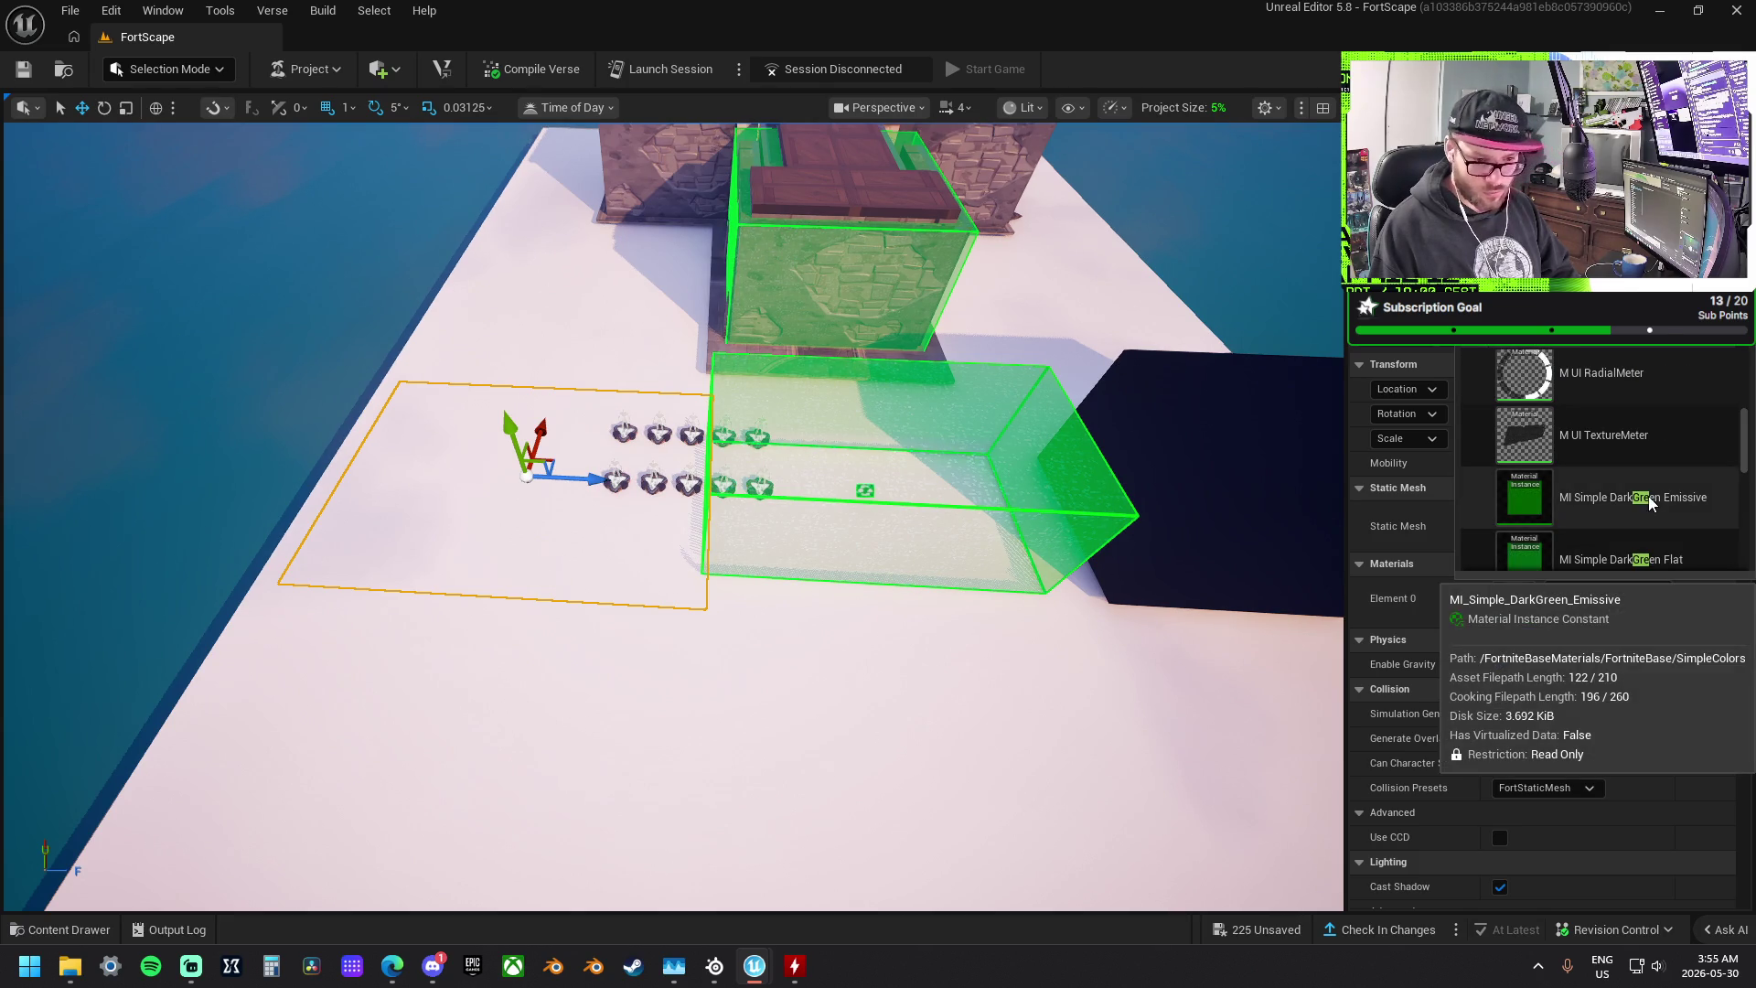
scroll(1648, 495, down, 2)
click(1699, 453)
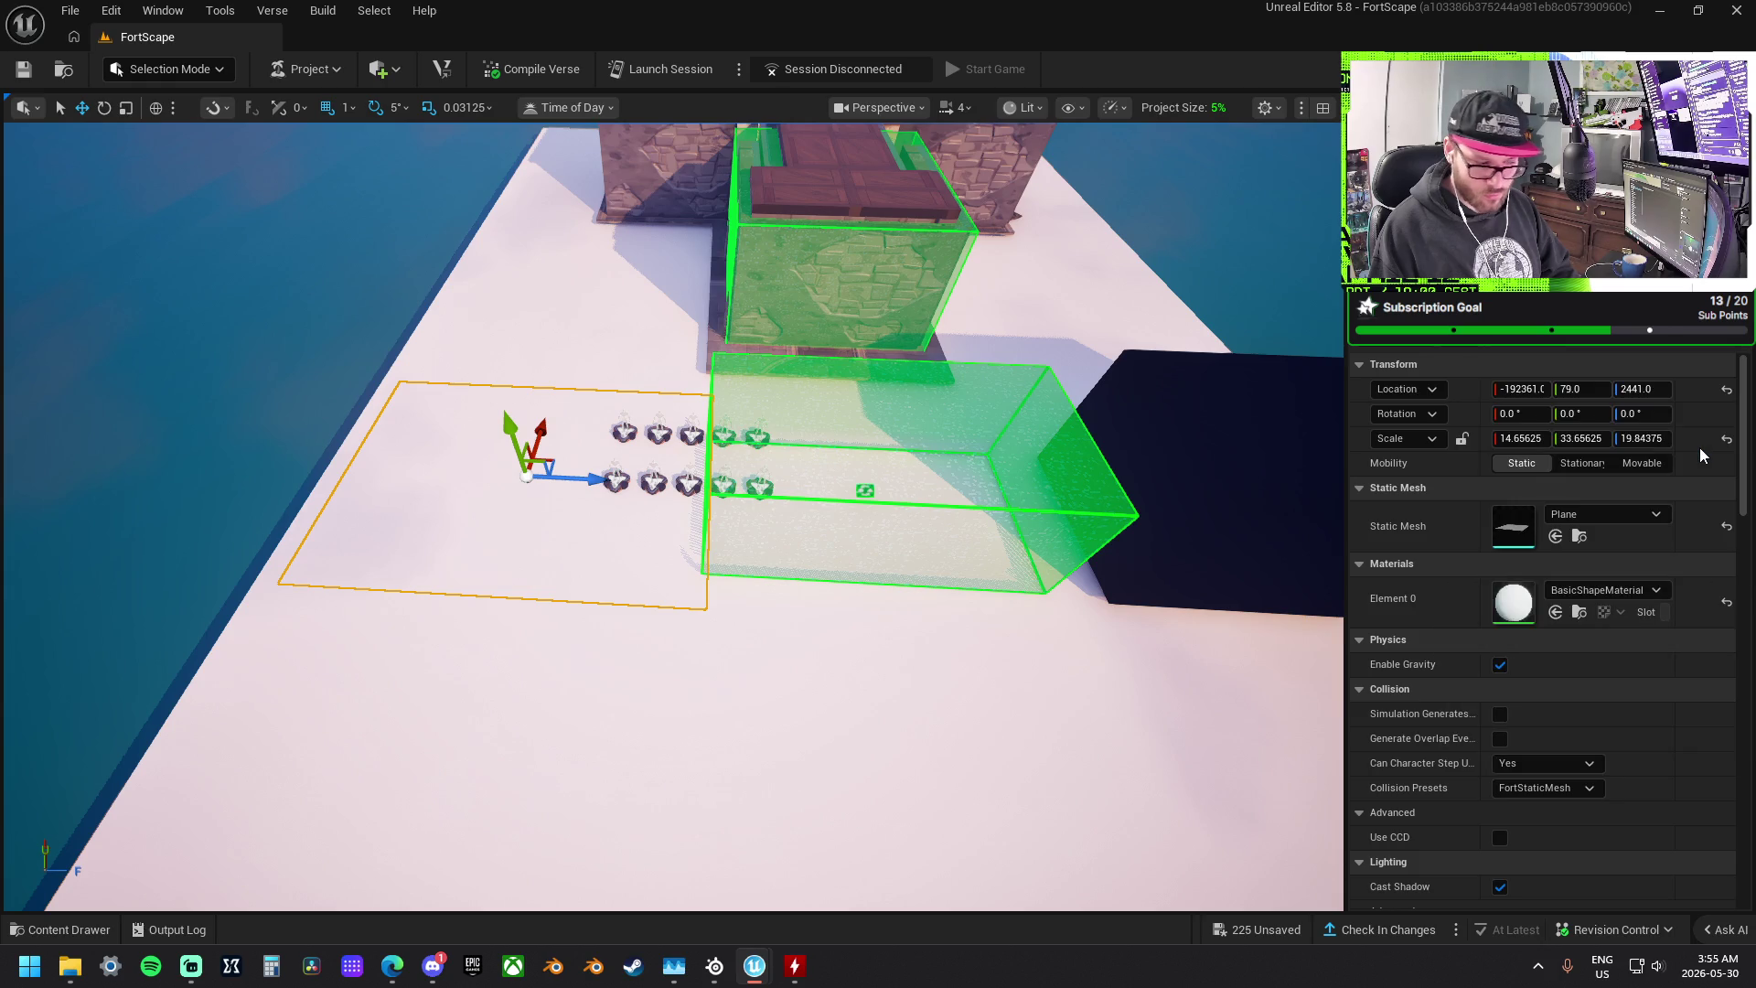
- Fly closer to the green plane and select the spawn pads on it
mouse_move(671, 368)
mouse_down()
mouse_move(695, 357)
mouse_move(660, 364)
mouse_up()
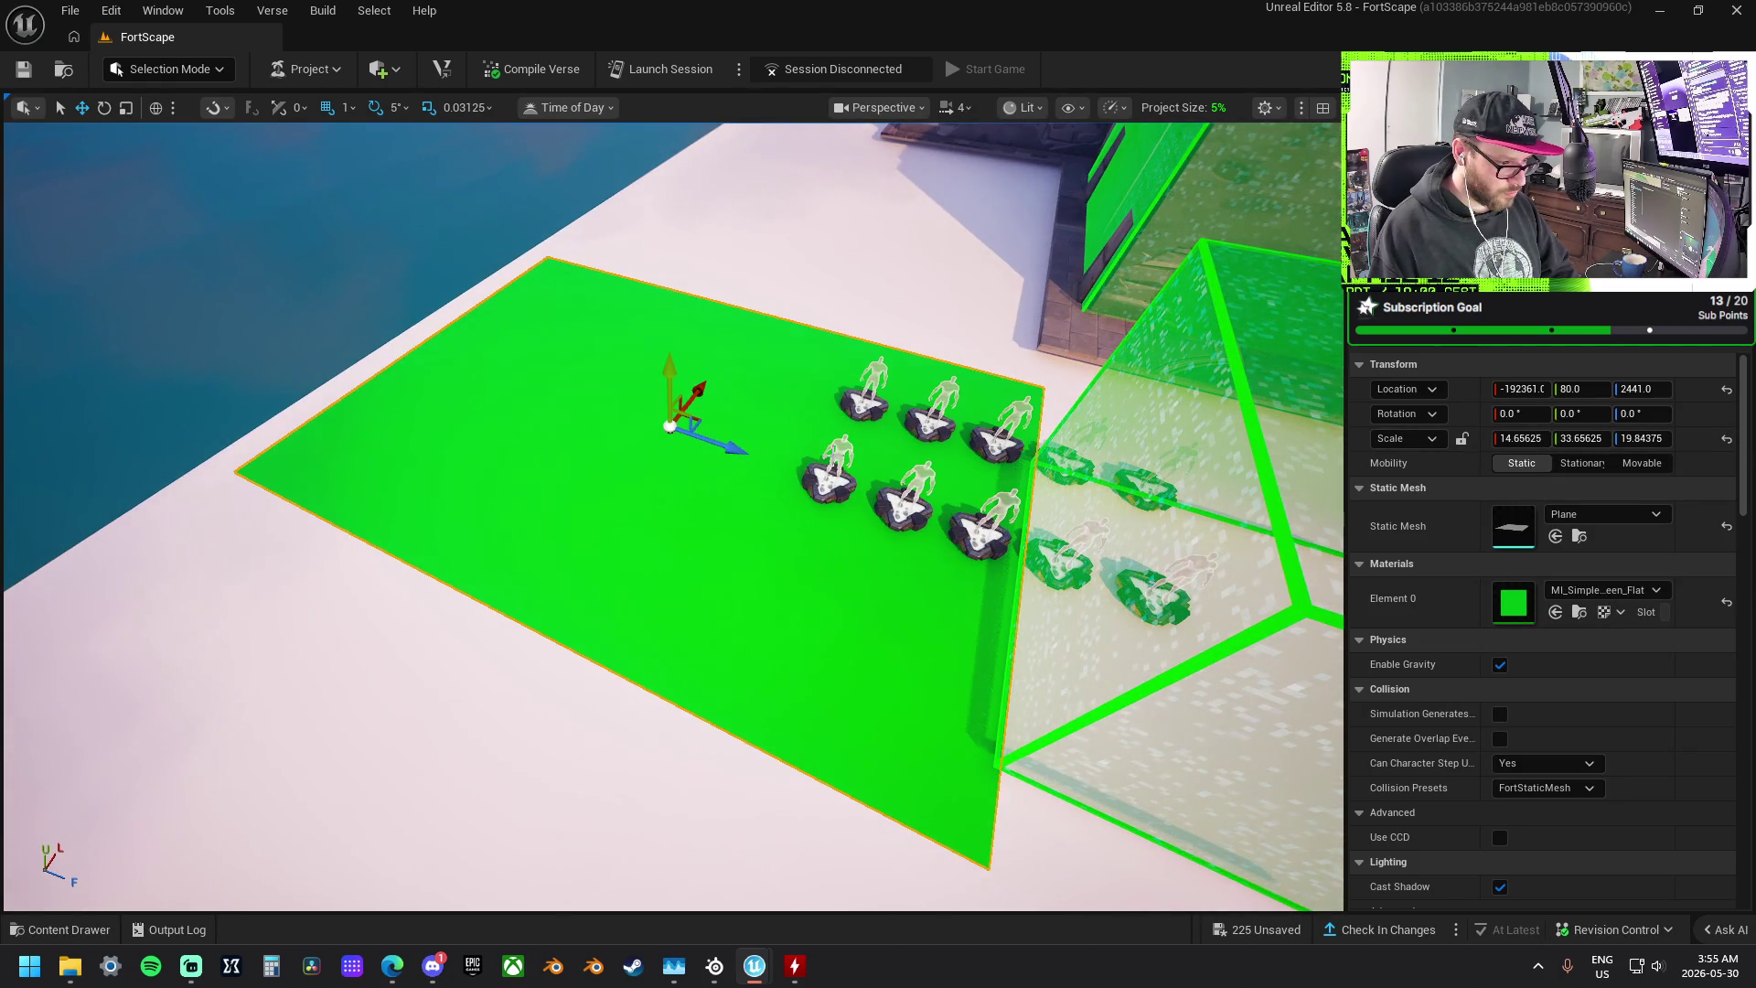
click(828, 480)
ctrl+click(901, 508)
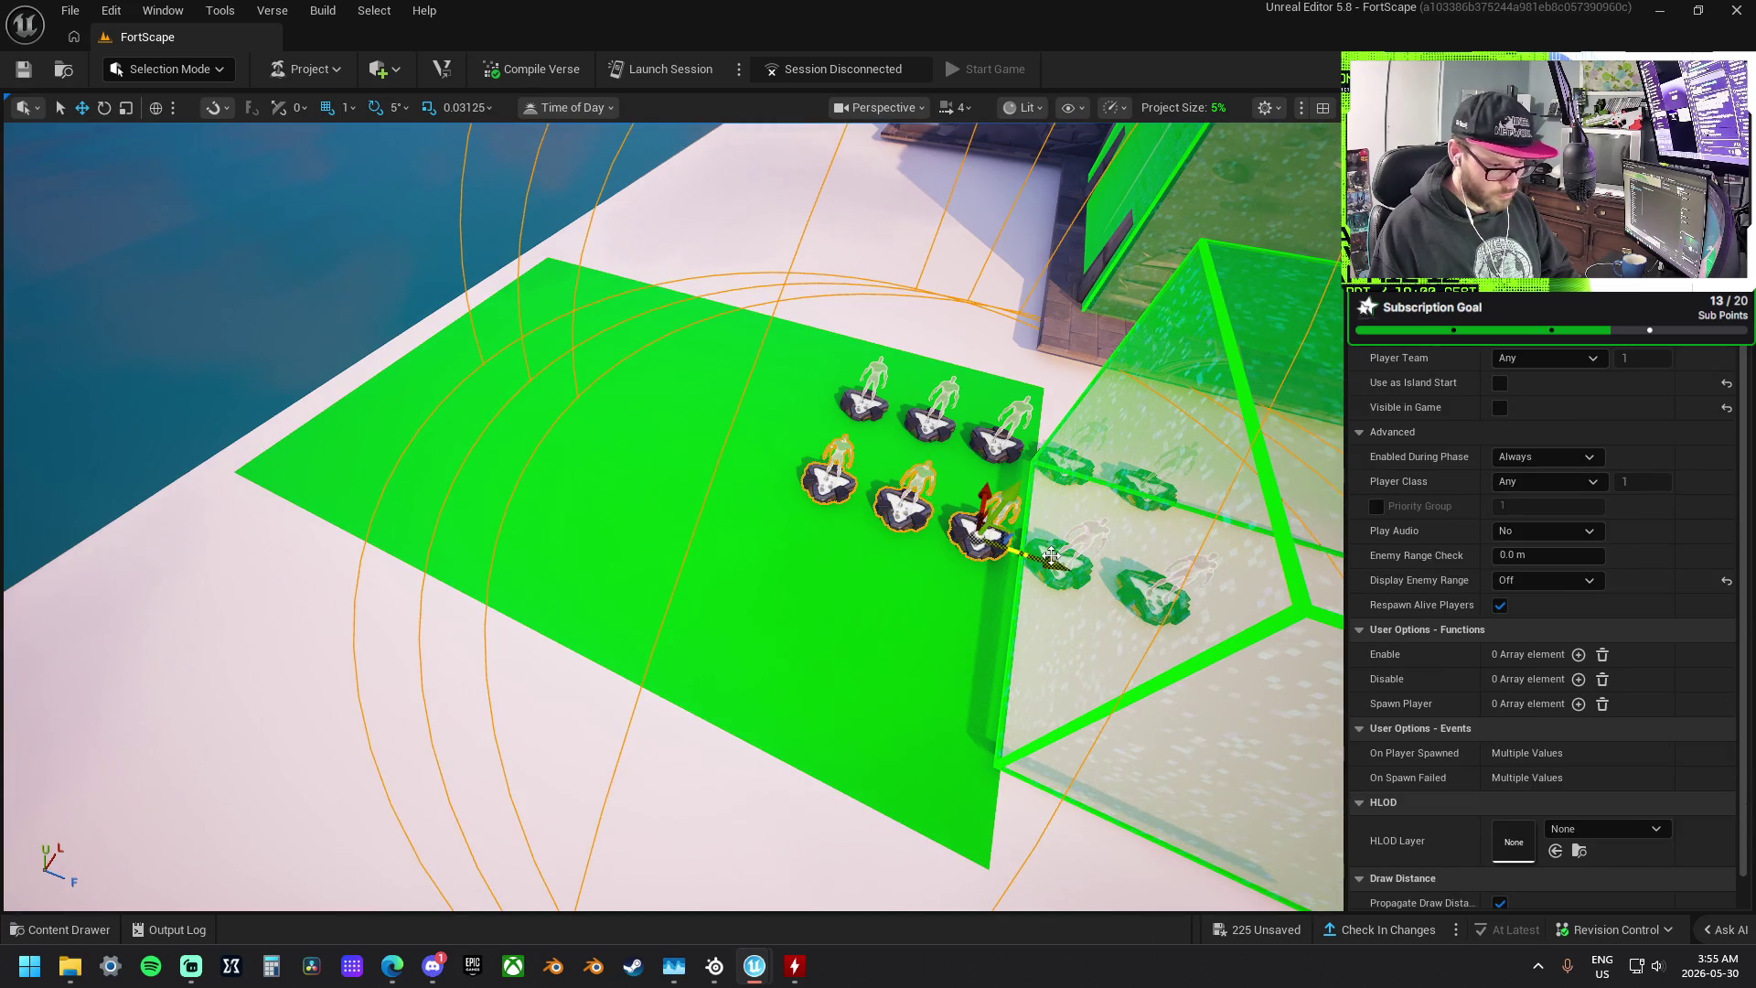
- Adjust the selection so only the spawn pads are selected, then widen the view
ctrl+click(1144, 475)
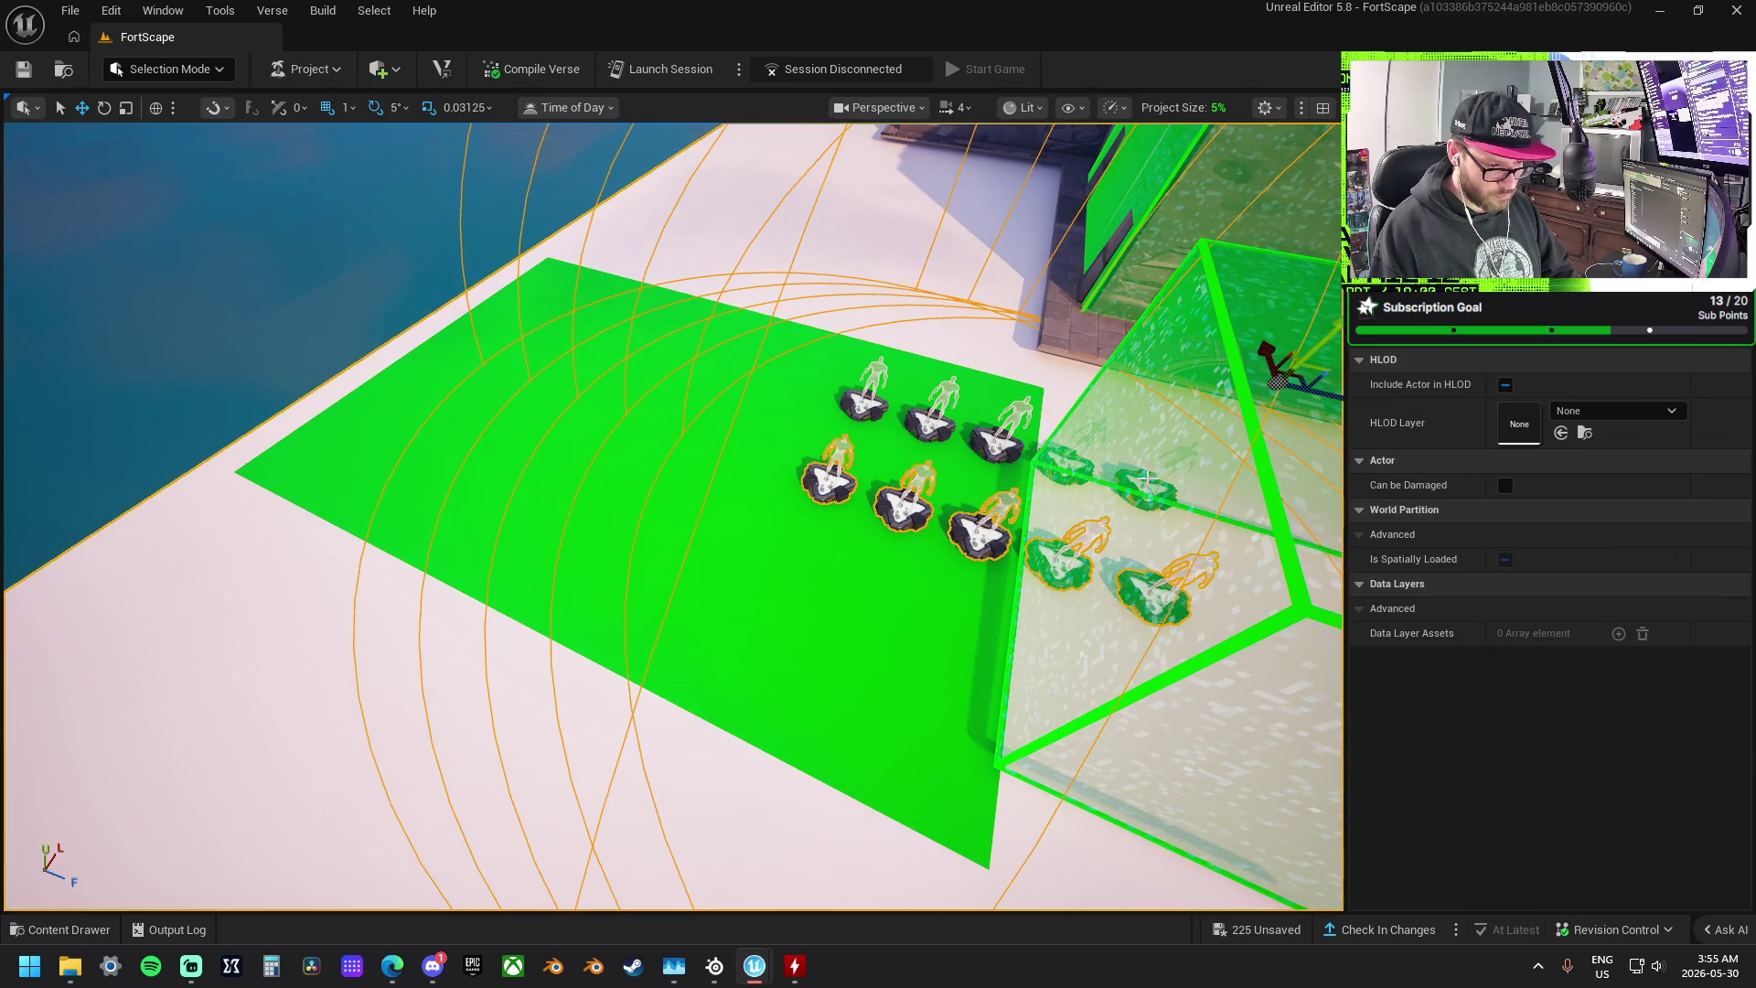
ctrl+click(1084, 457)
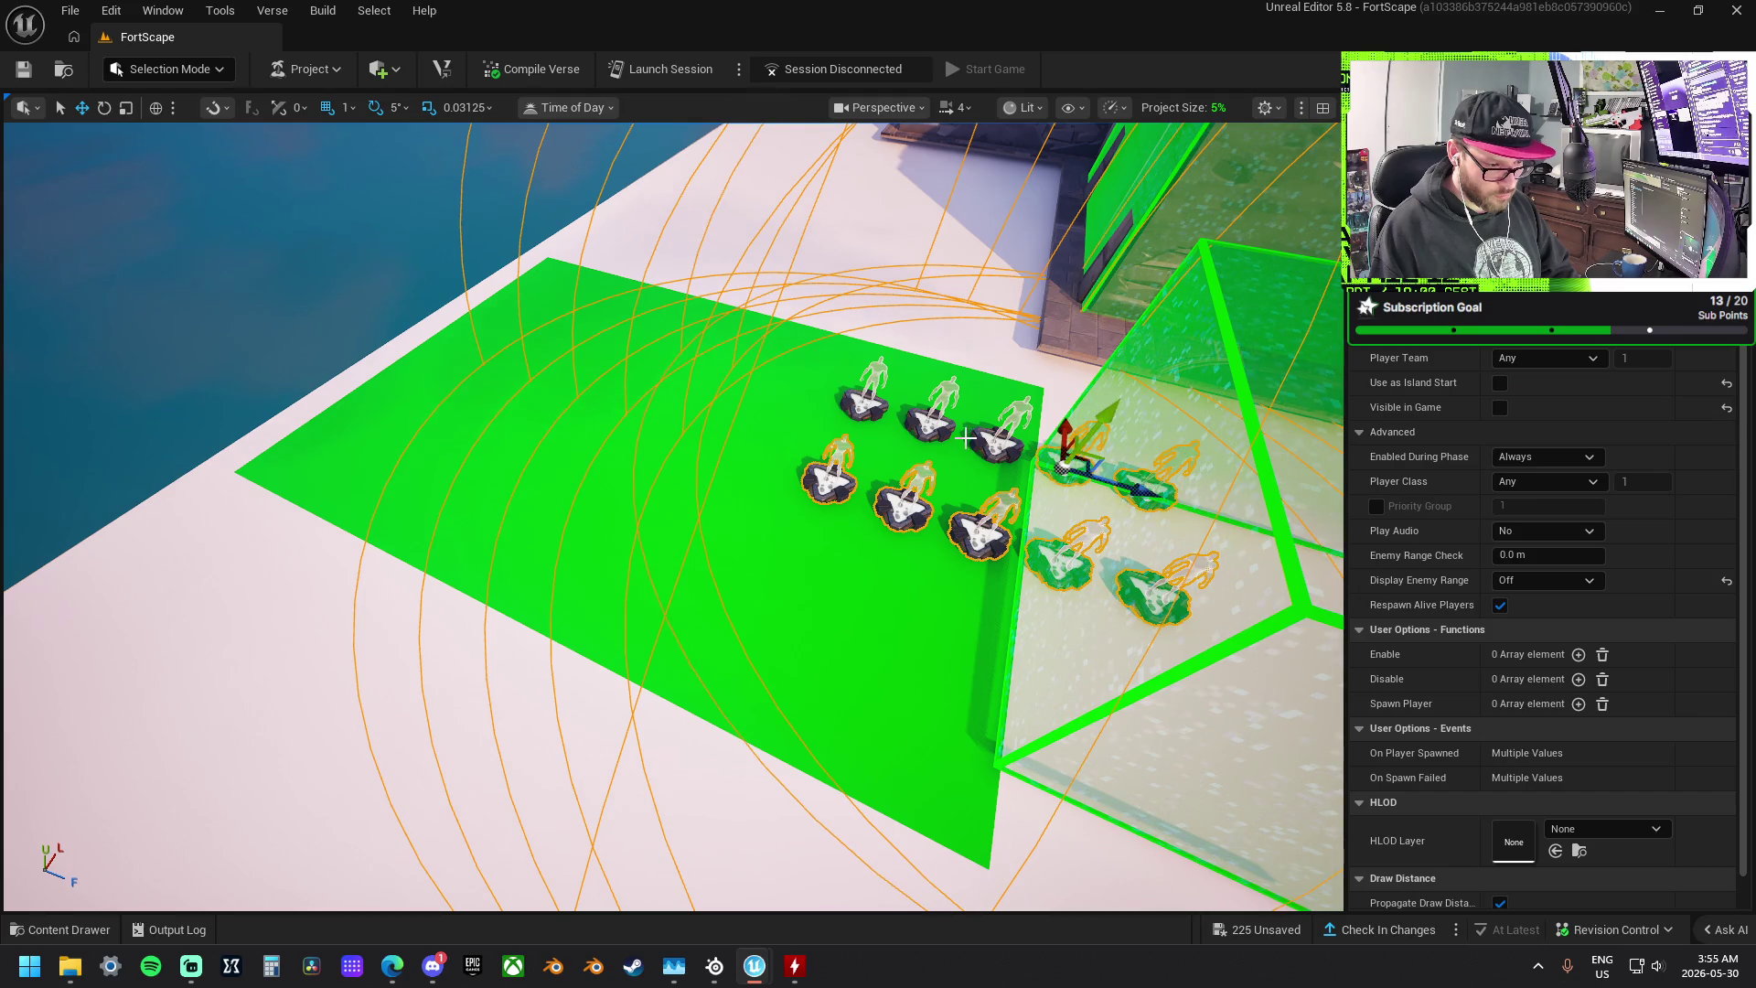
ctrl+click(987, 438)
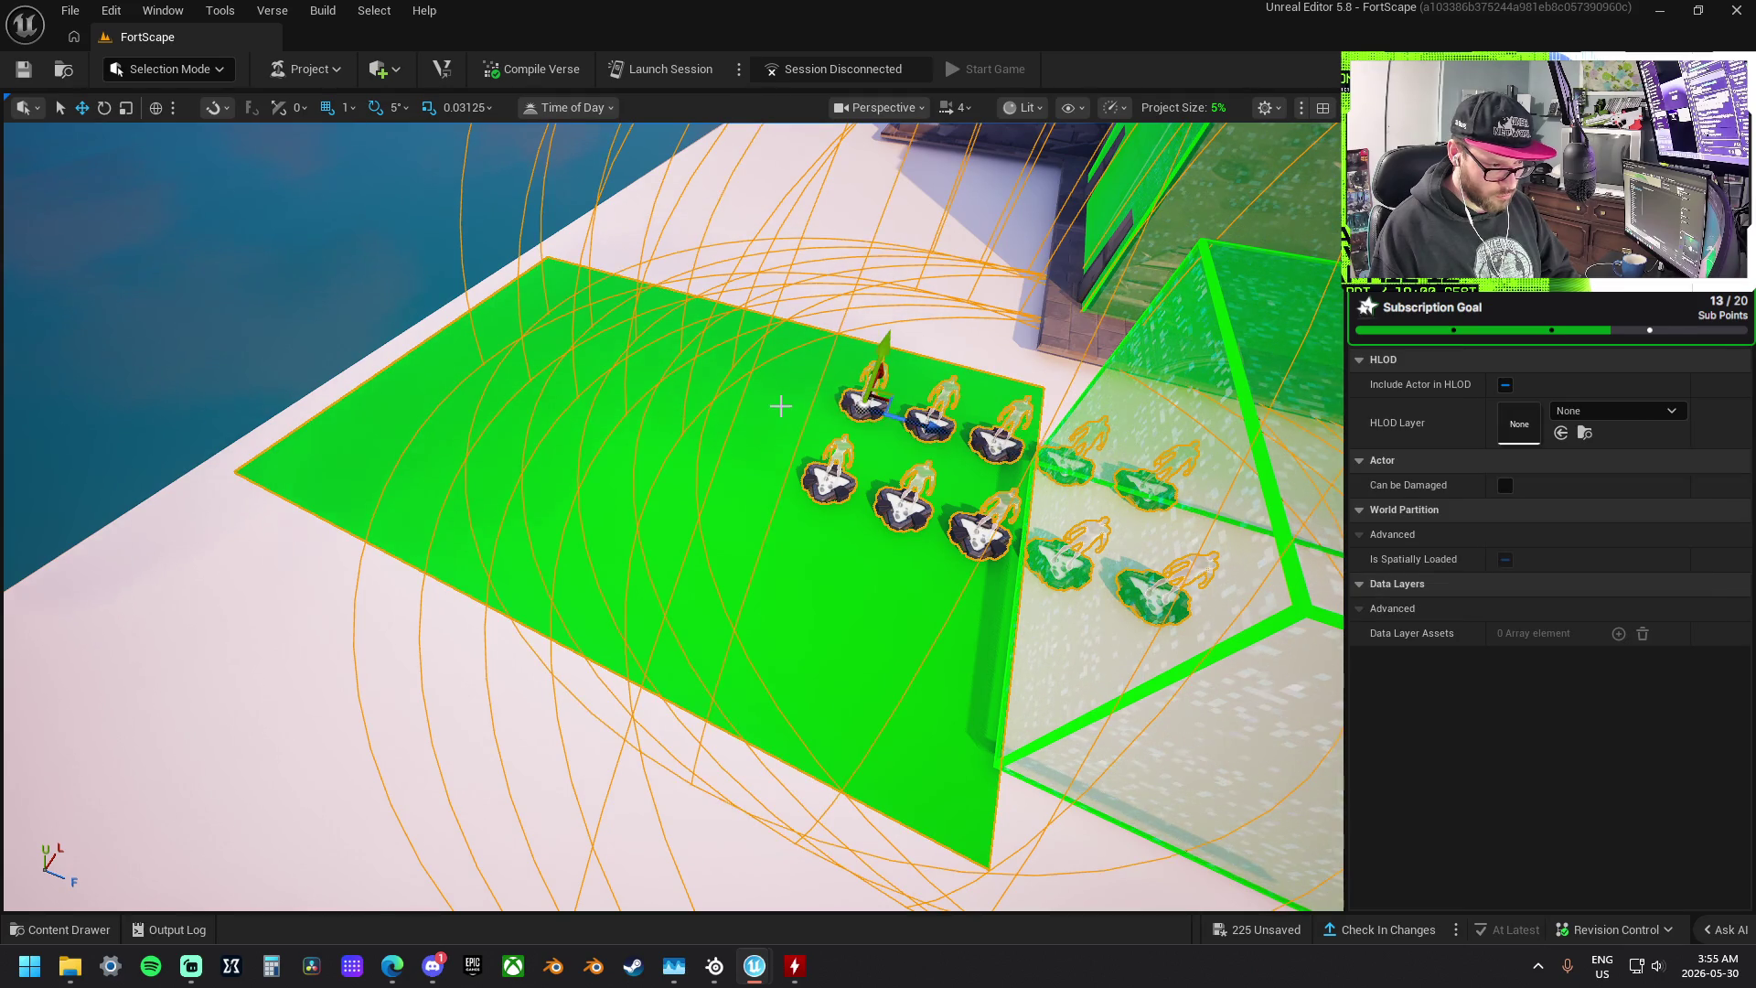
ctrl+click(858, 421)
drag(652, 318, 485, 423)
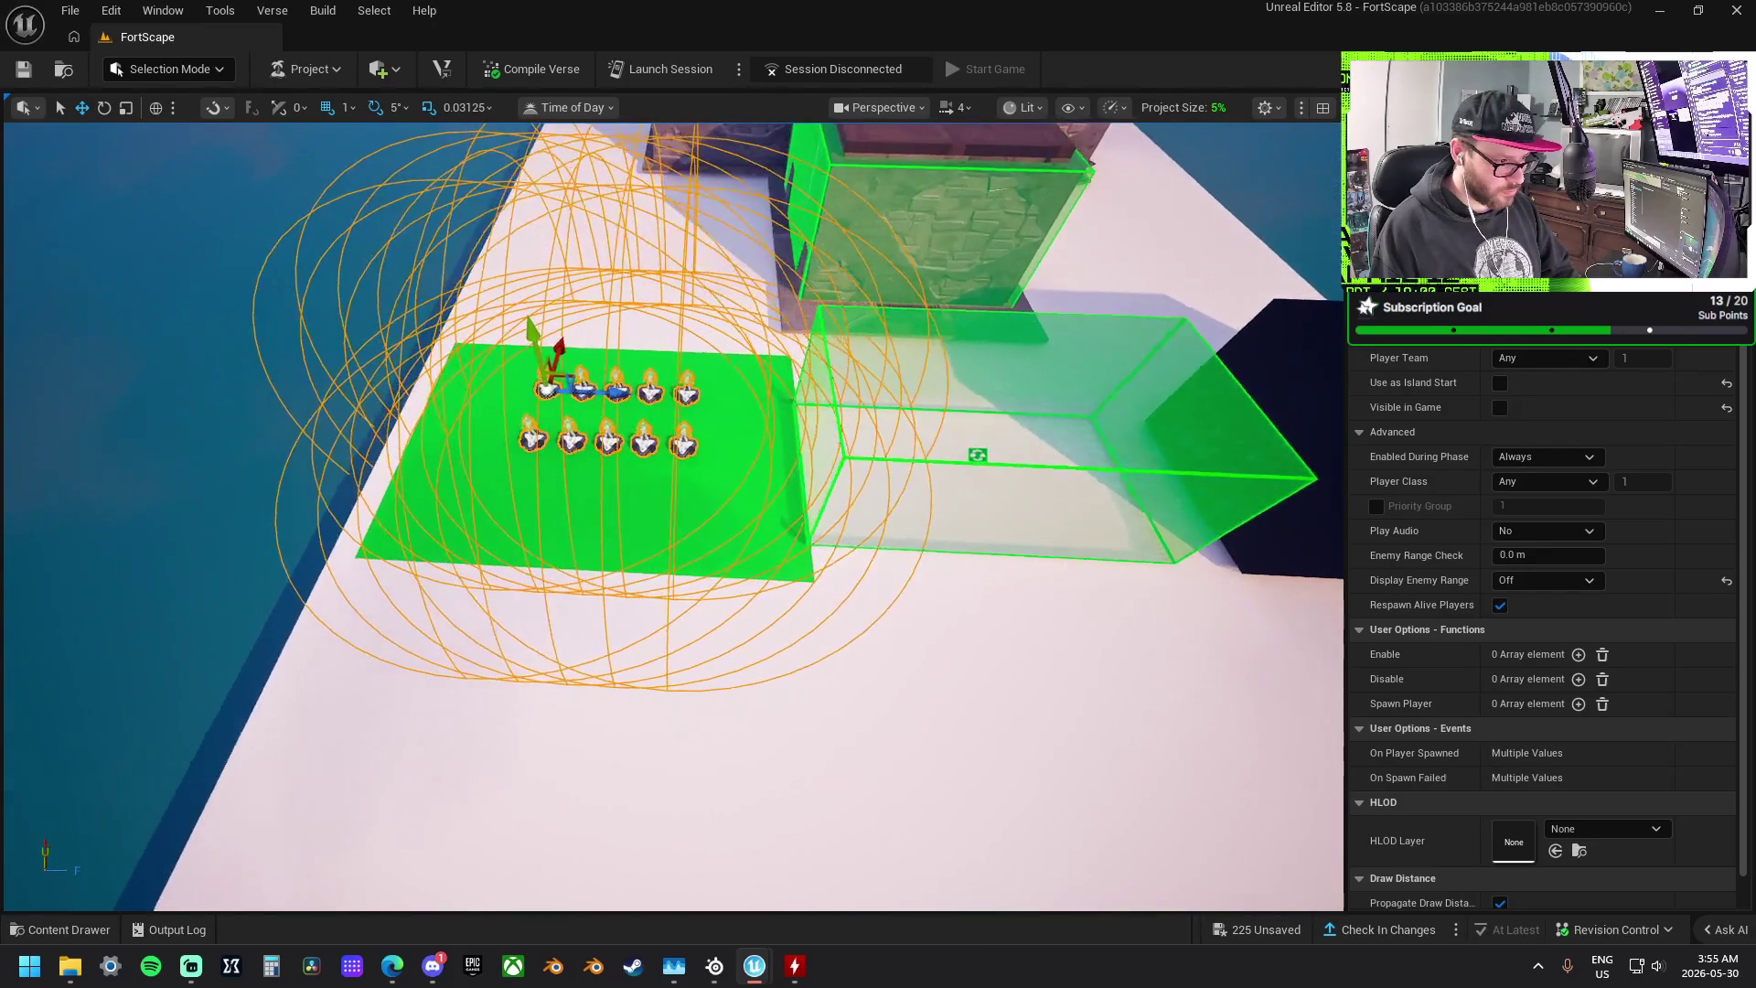
- Drag the zone volume over the spawn pads on the green platform and frame it with F
click(981, 454)
mouse_move(1020, 452)
mouse_down()
mouse_move(699, 459)
mouse_move(669, 430)
mouse_move(668, 366)
mouse_up()
mouse_move(480, 335)
mouse_down()
mouse_move(585, 359)
mouse_move(640, 430)
mouse_move(713, 430)
mouse_up()
key(f)
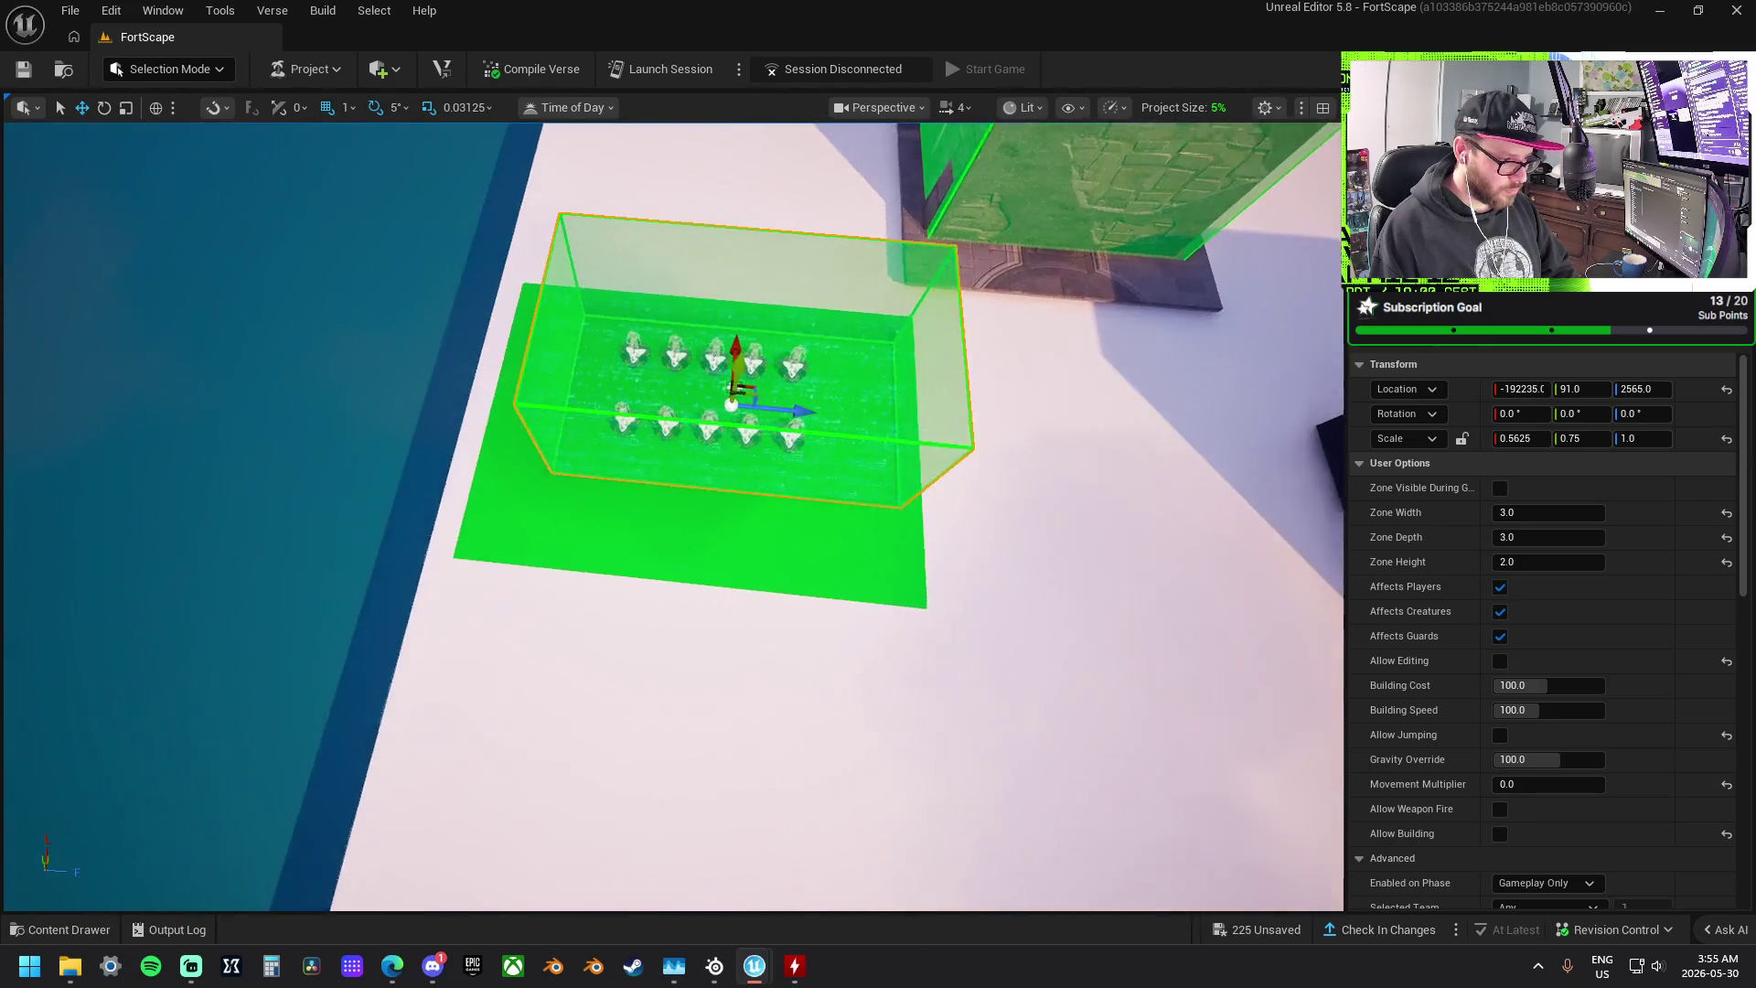
drag(785, 532, 785, 531)
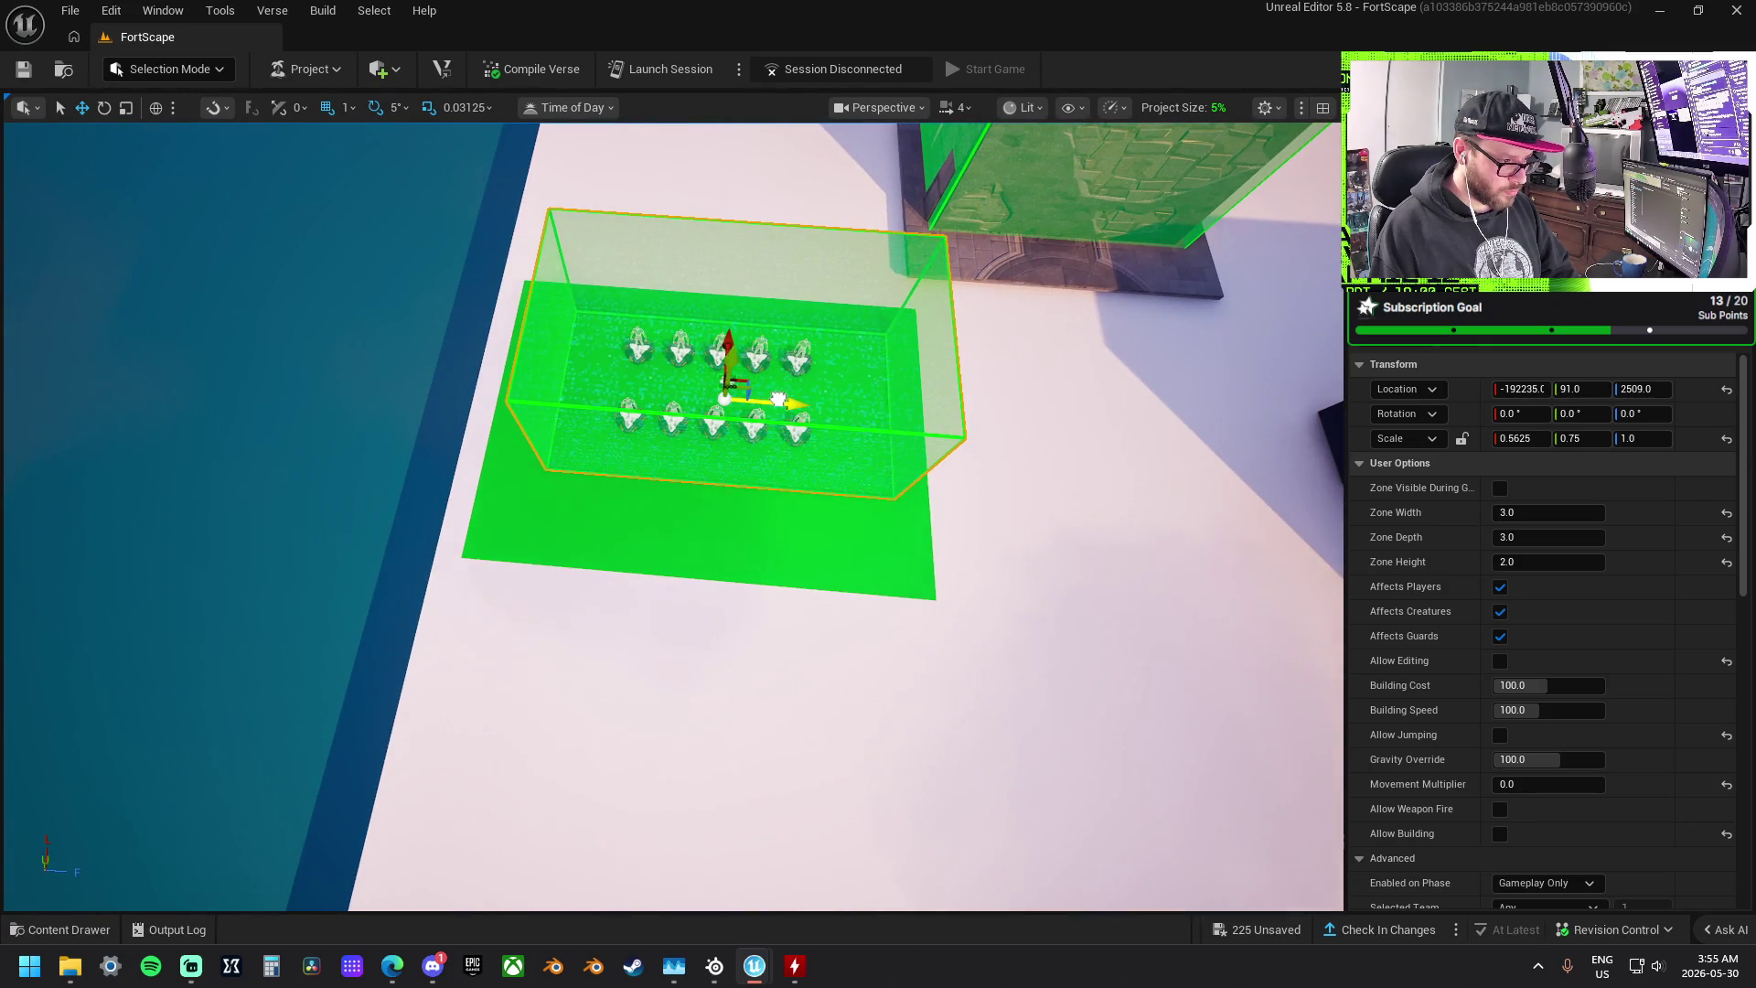
click(760, 509)
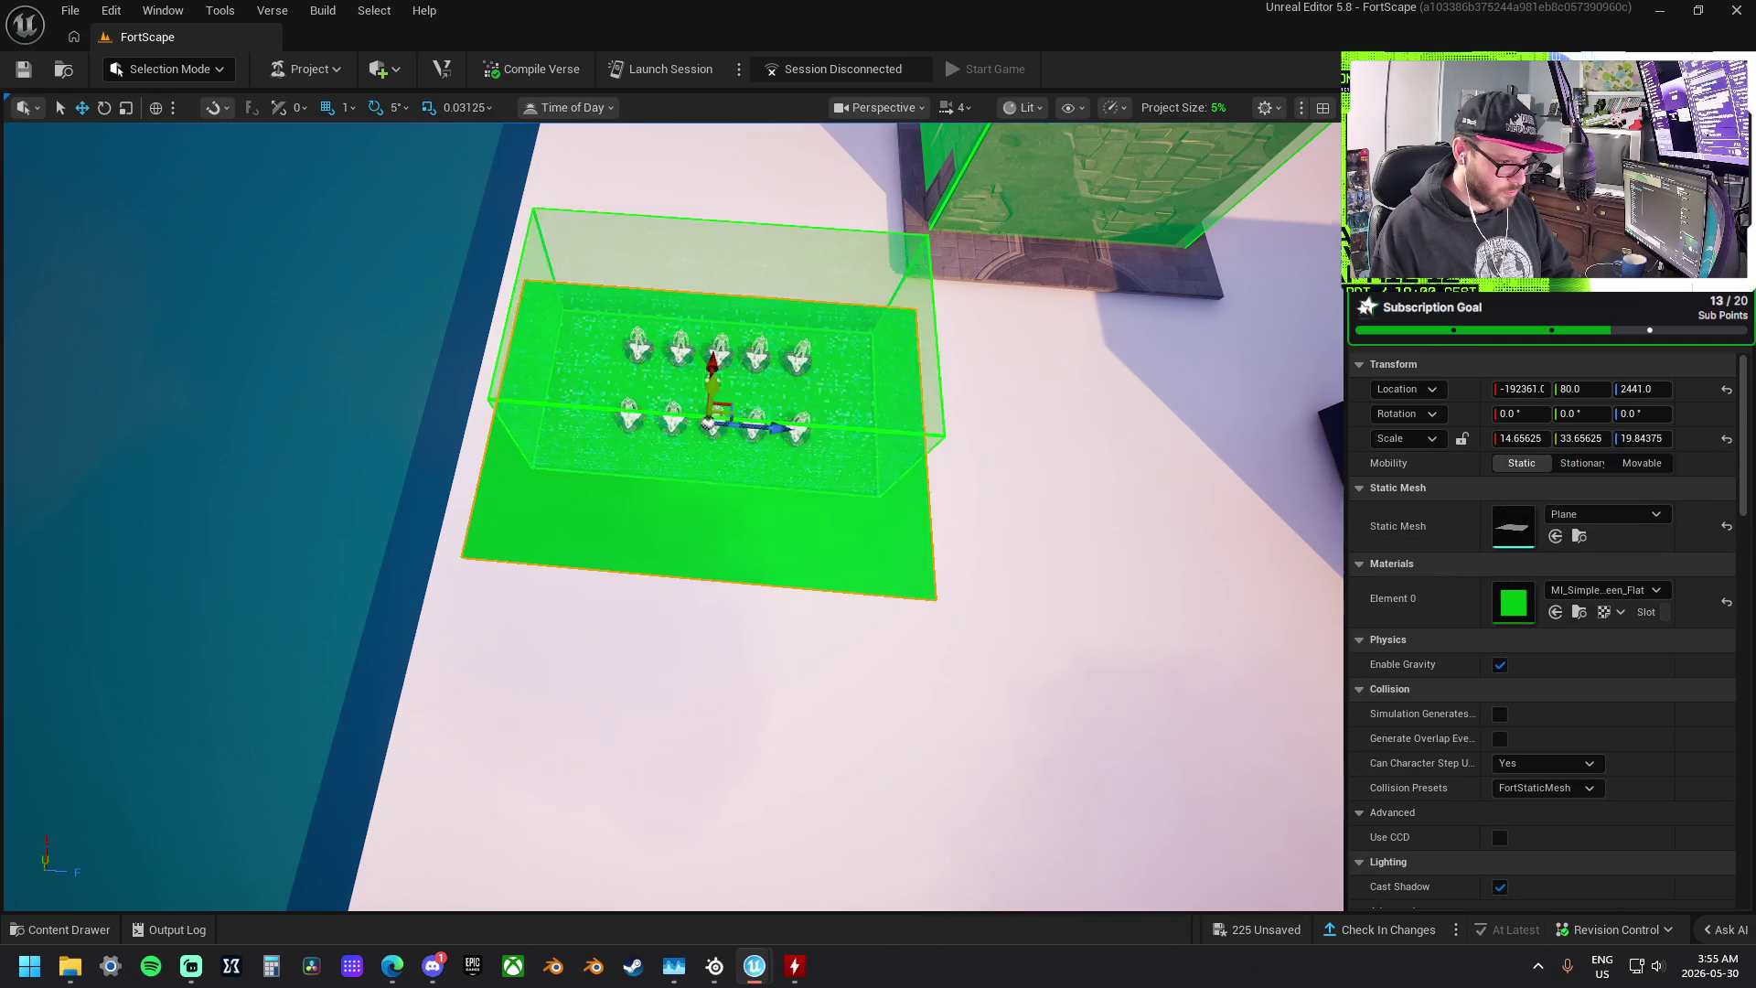
- Duplicate the green plane beside the original and give the copy MI_Simple_Blue_Flat
drag(760, 509, 760, 509)
drag(597, 455, 950, 462)
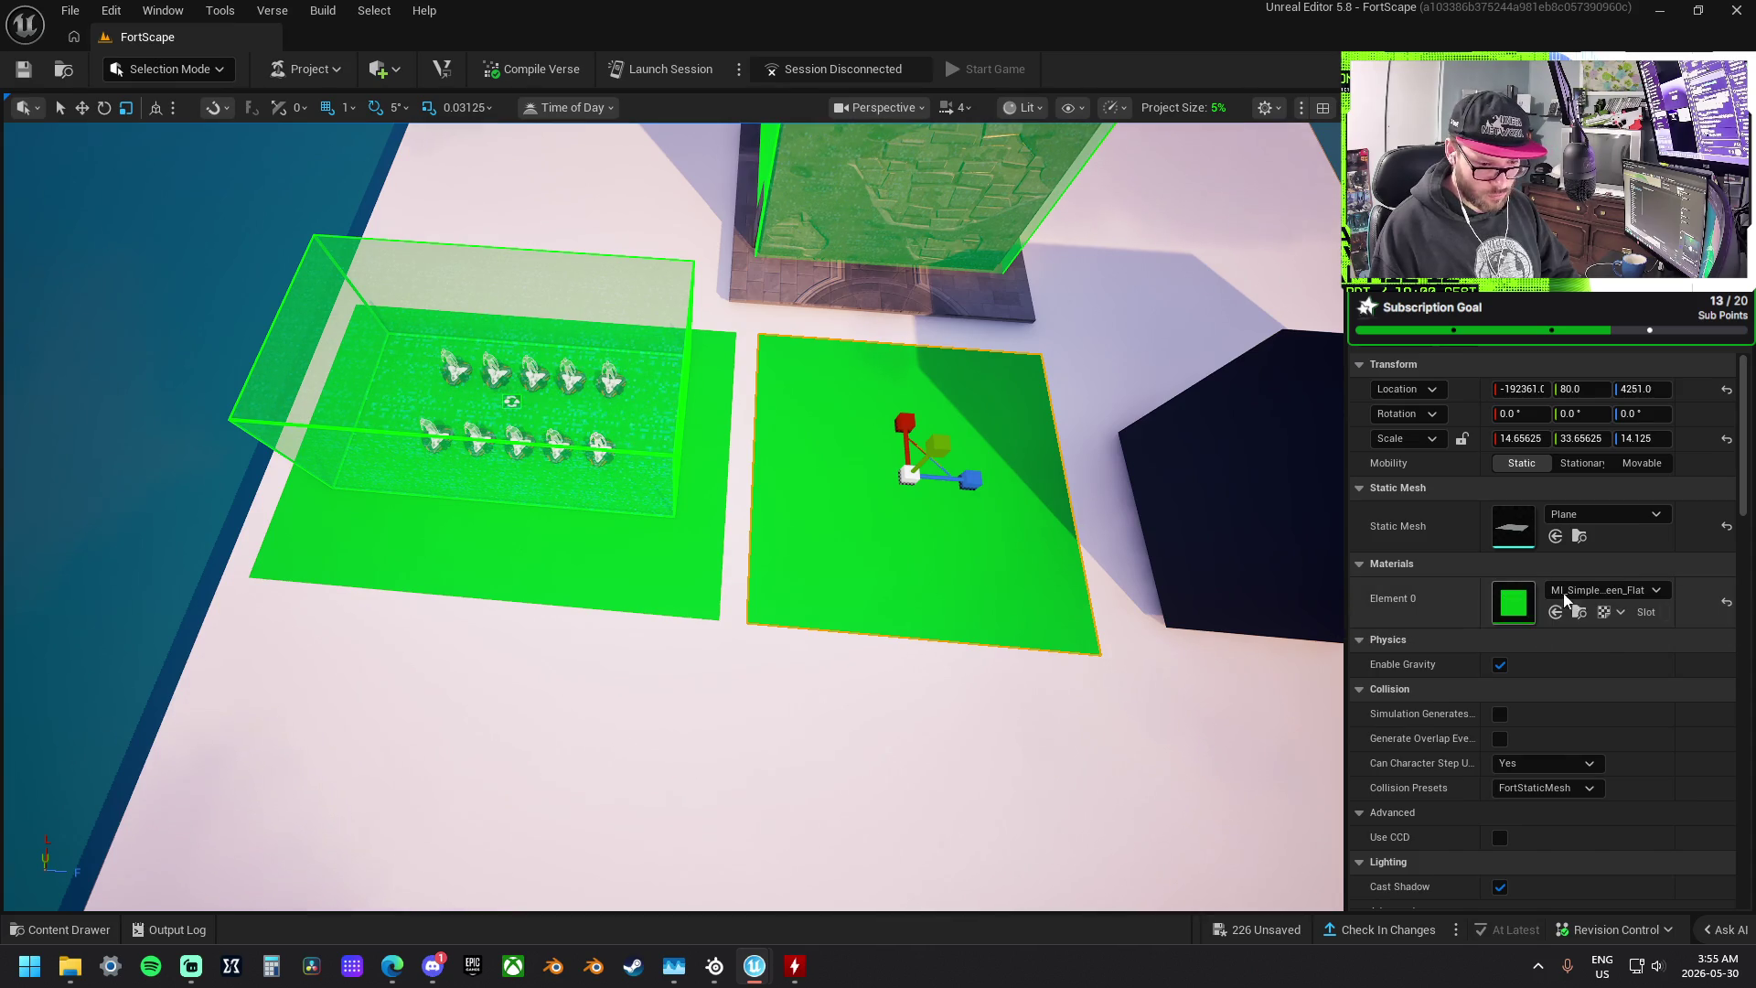
click(1586, 591)
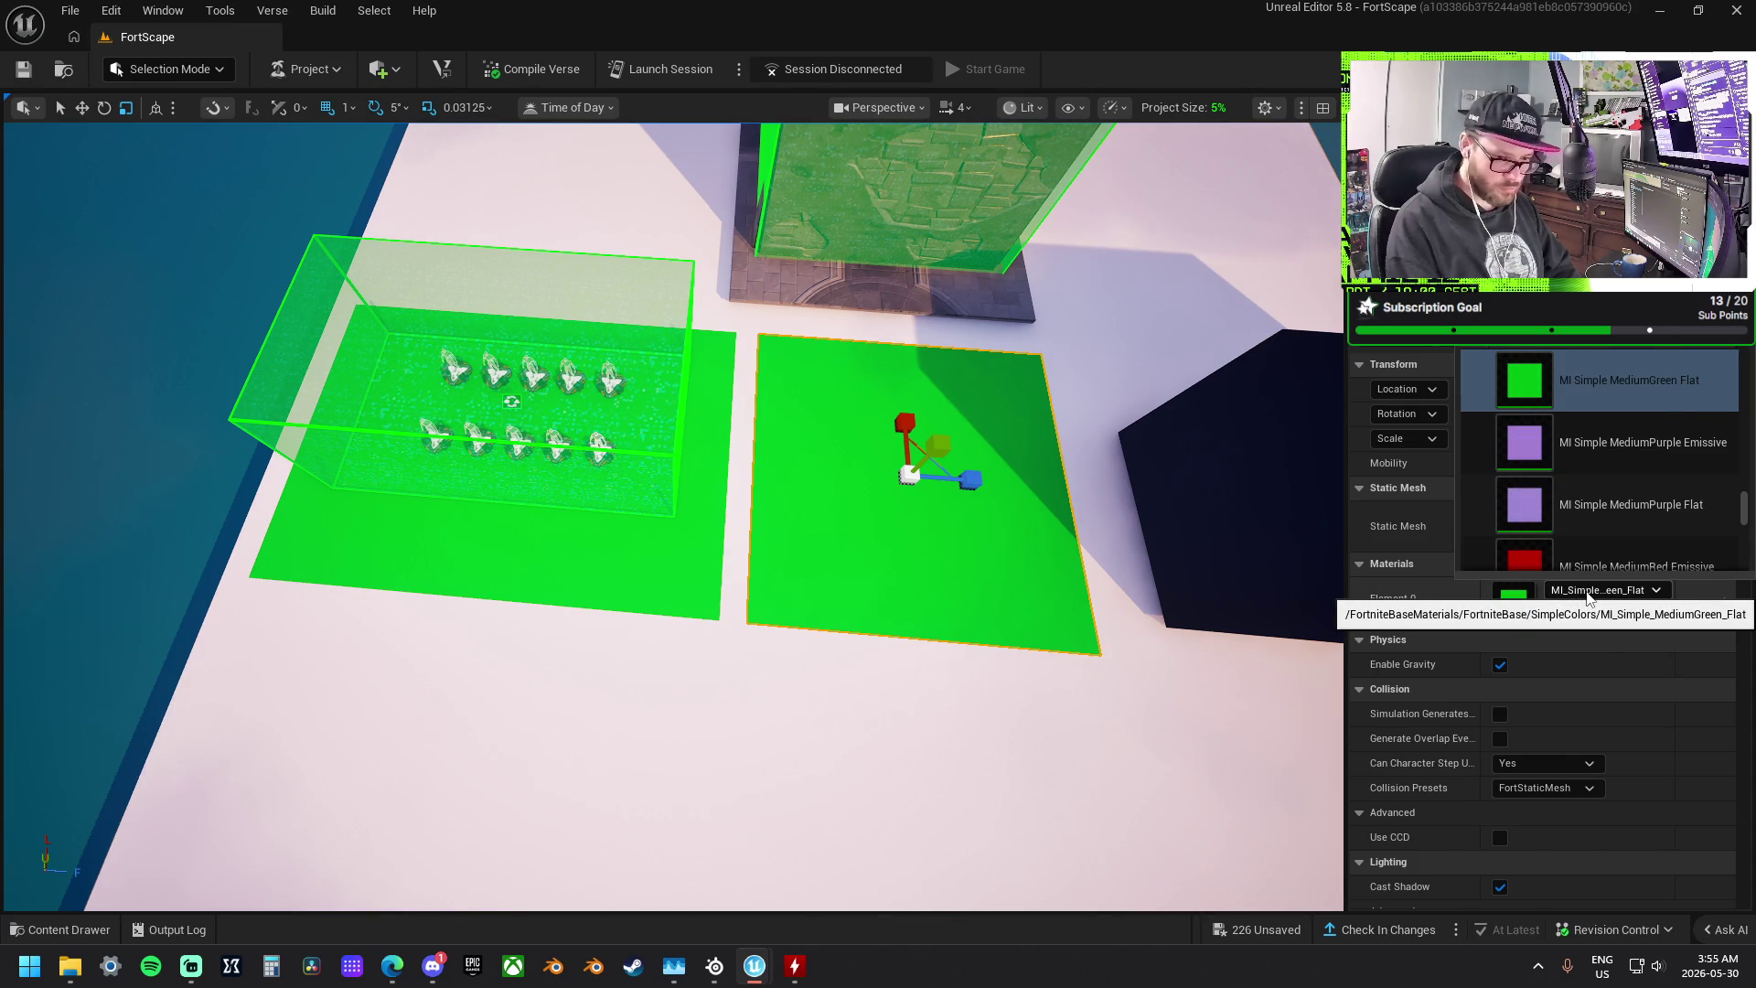
scroll(1595, 512, up, 3)
click(1617, 536)
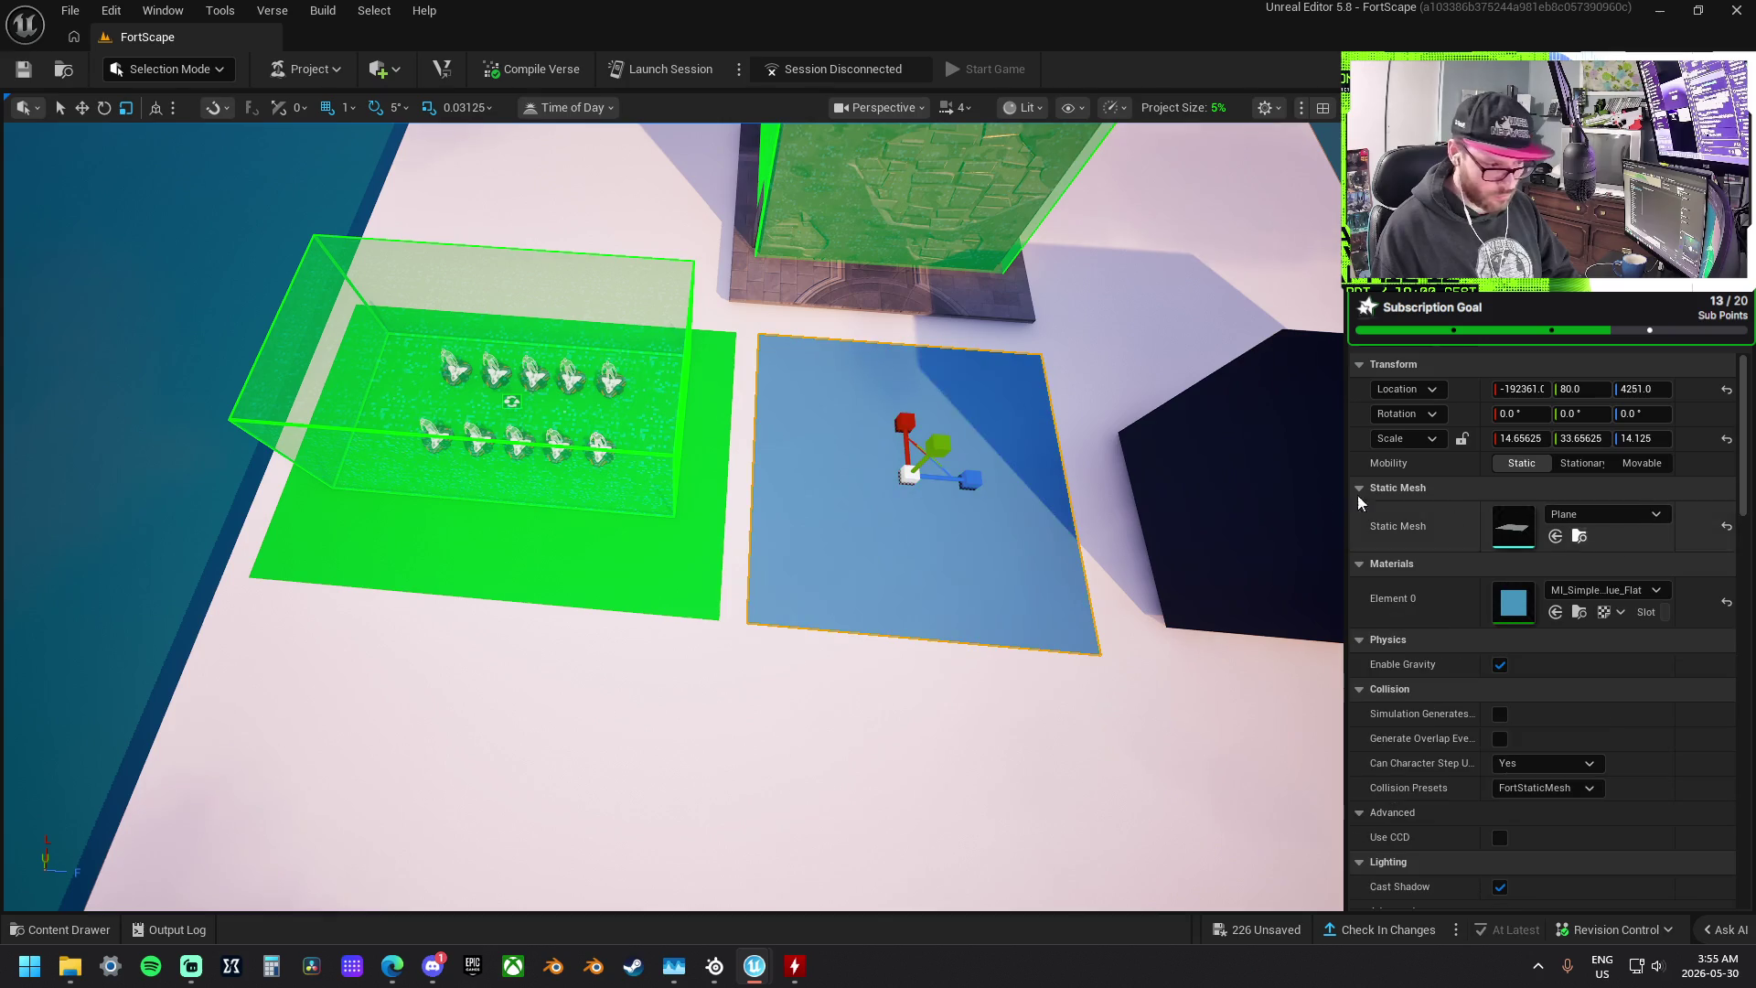
- Move the dark box off the spawn platform to sit beside the stone structure
click(995, 451)
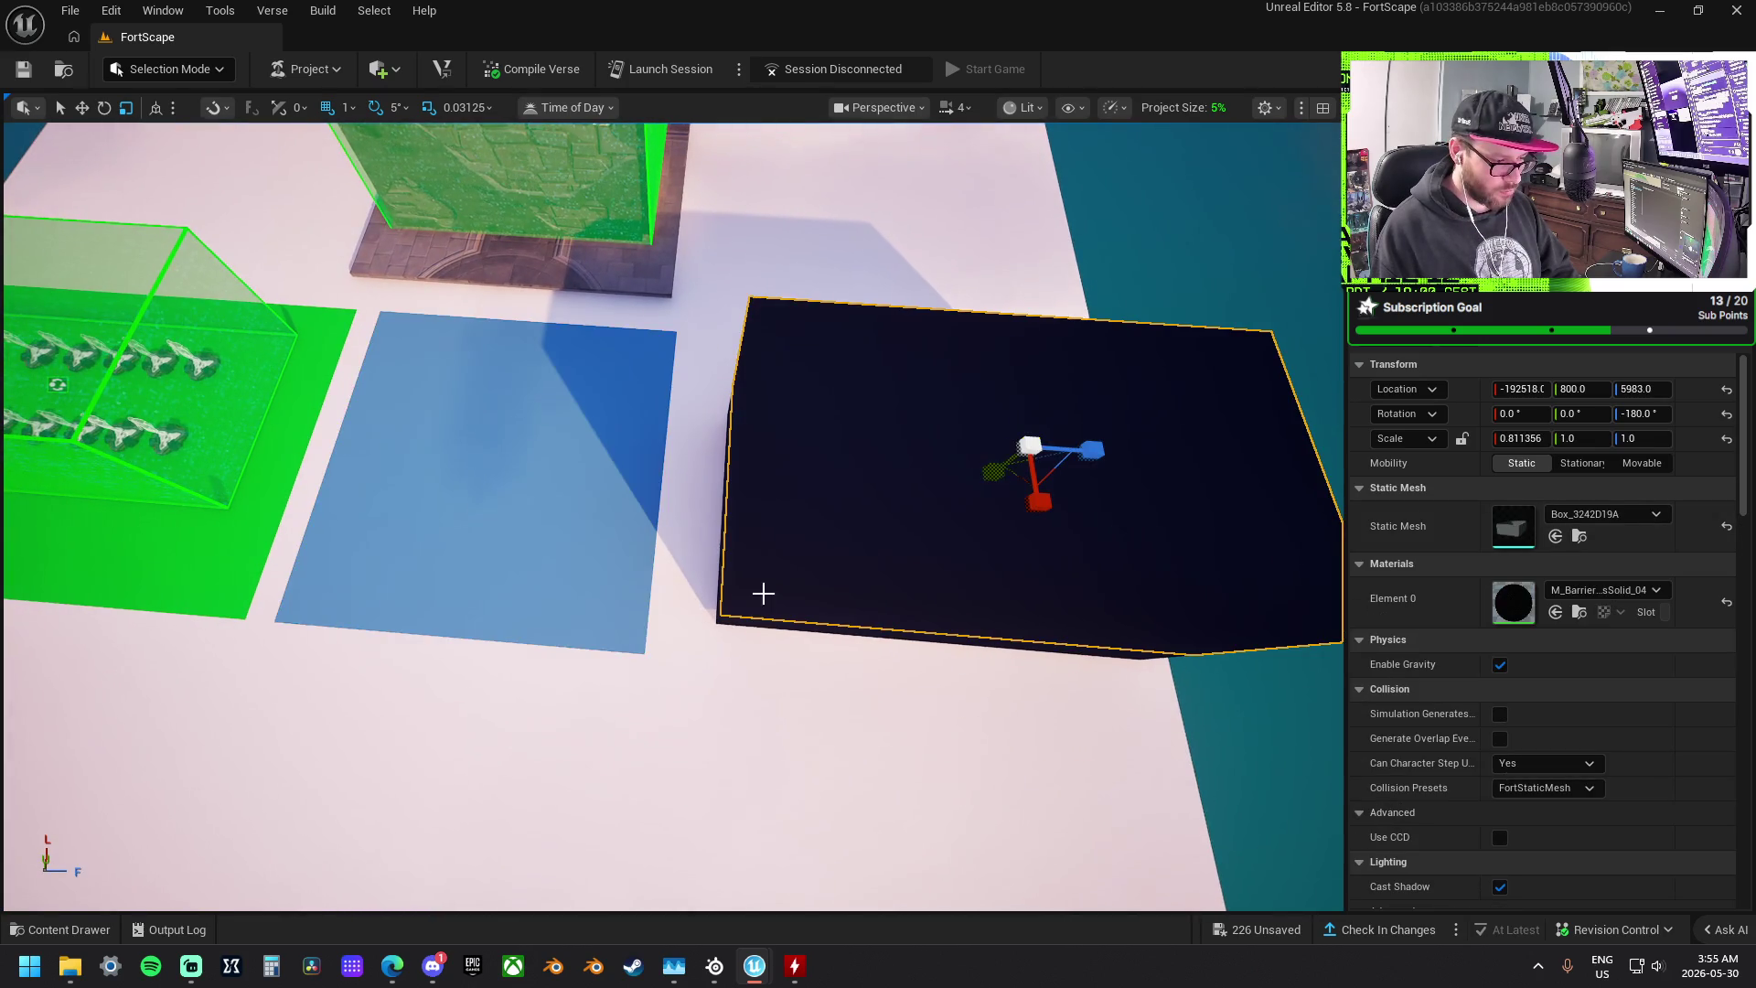
key(w)
scroll(786, 603, down, 4)
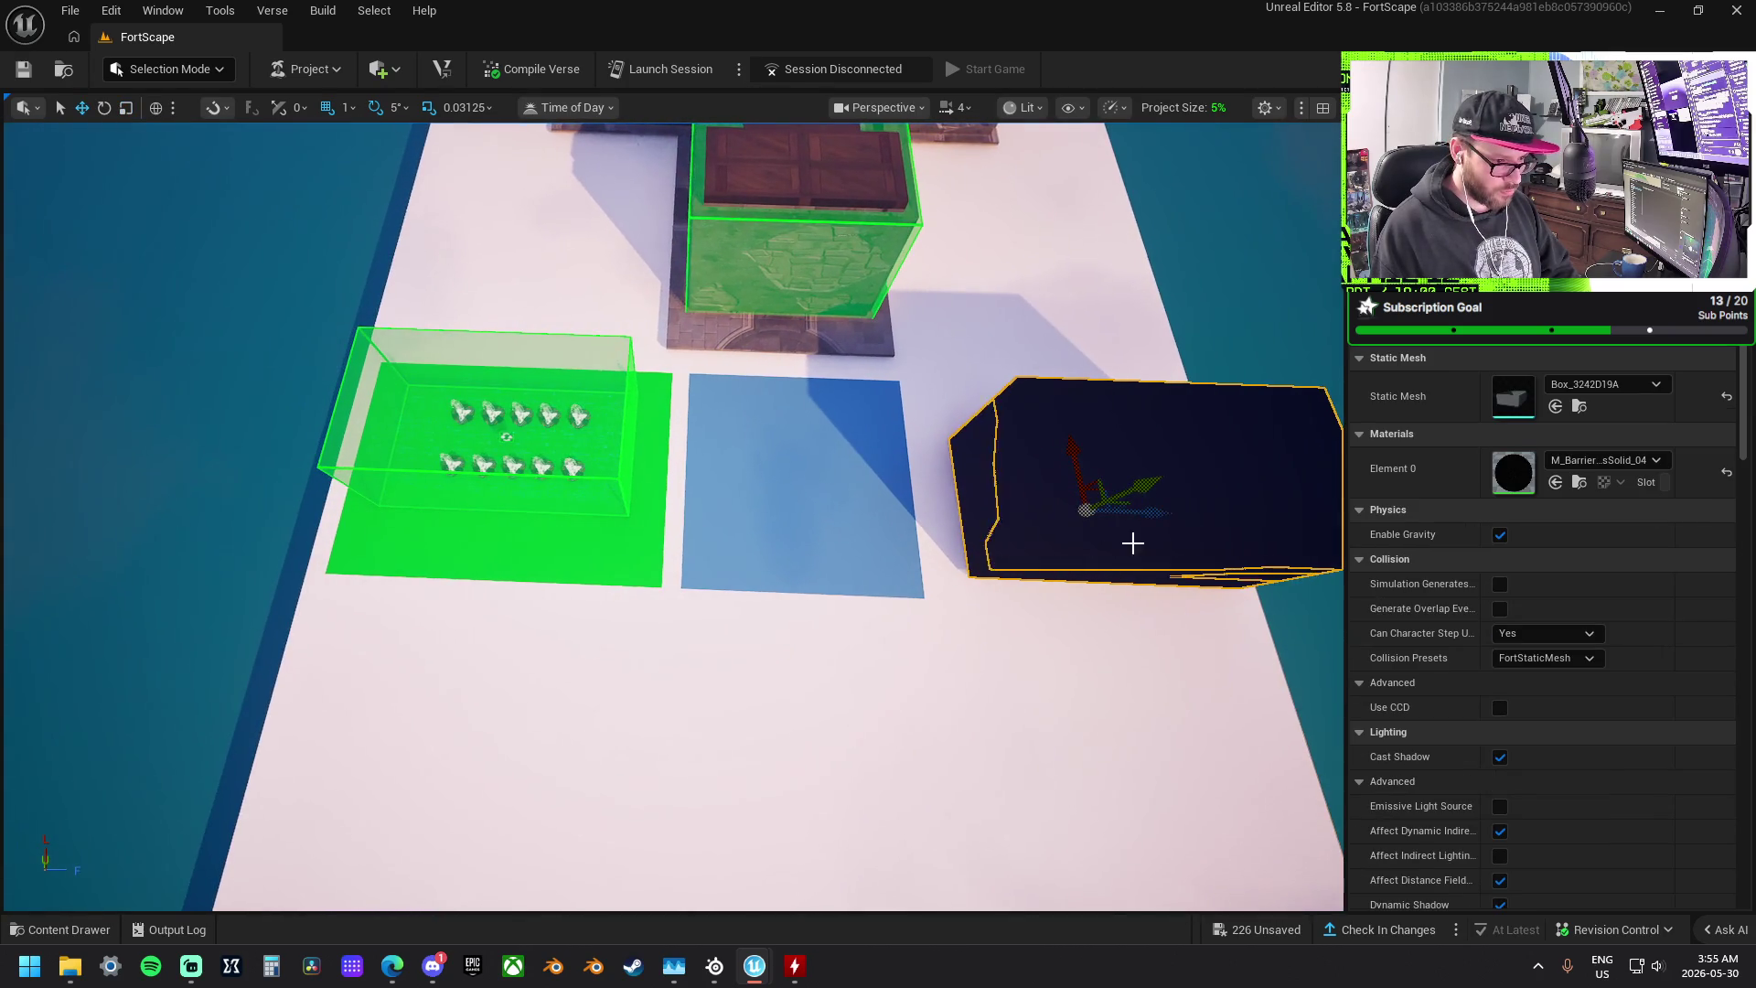
mouse_move(1160, 517)
mouse_down()
mouse_move(494, 463)
mouse_move(568, 482)
mouse_up()
key(f)
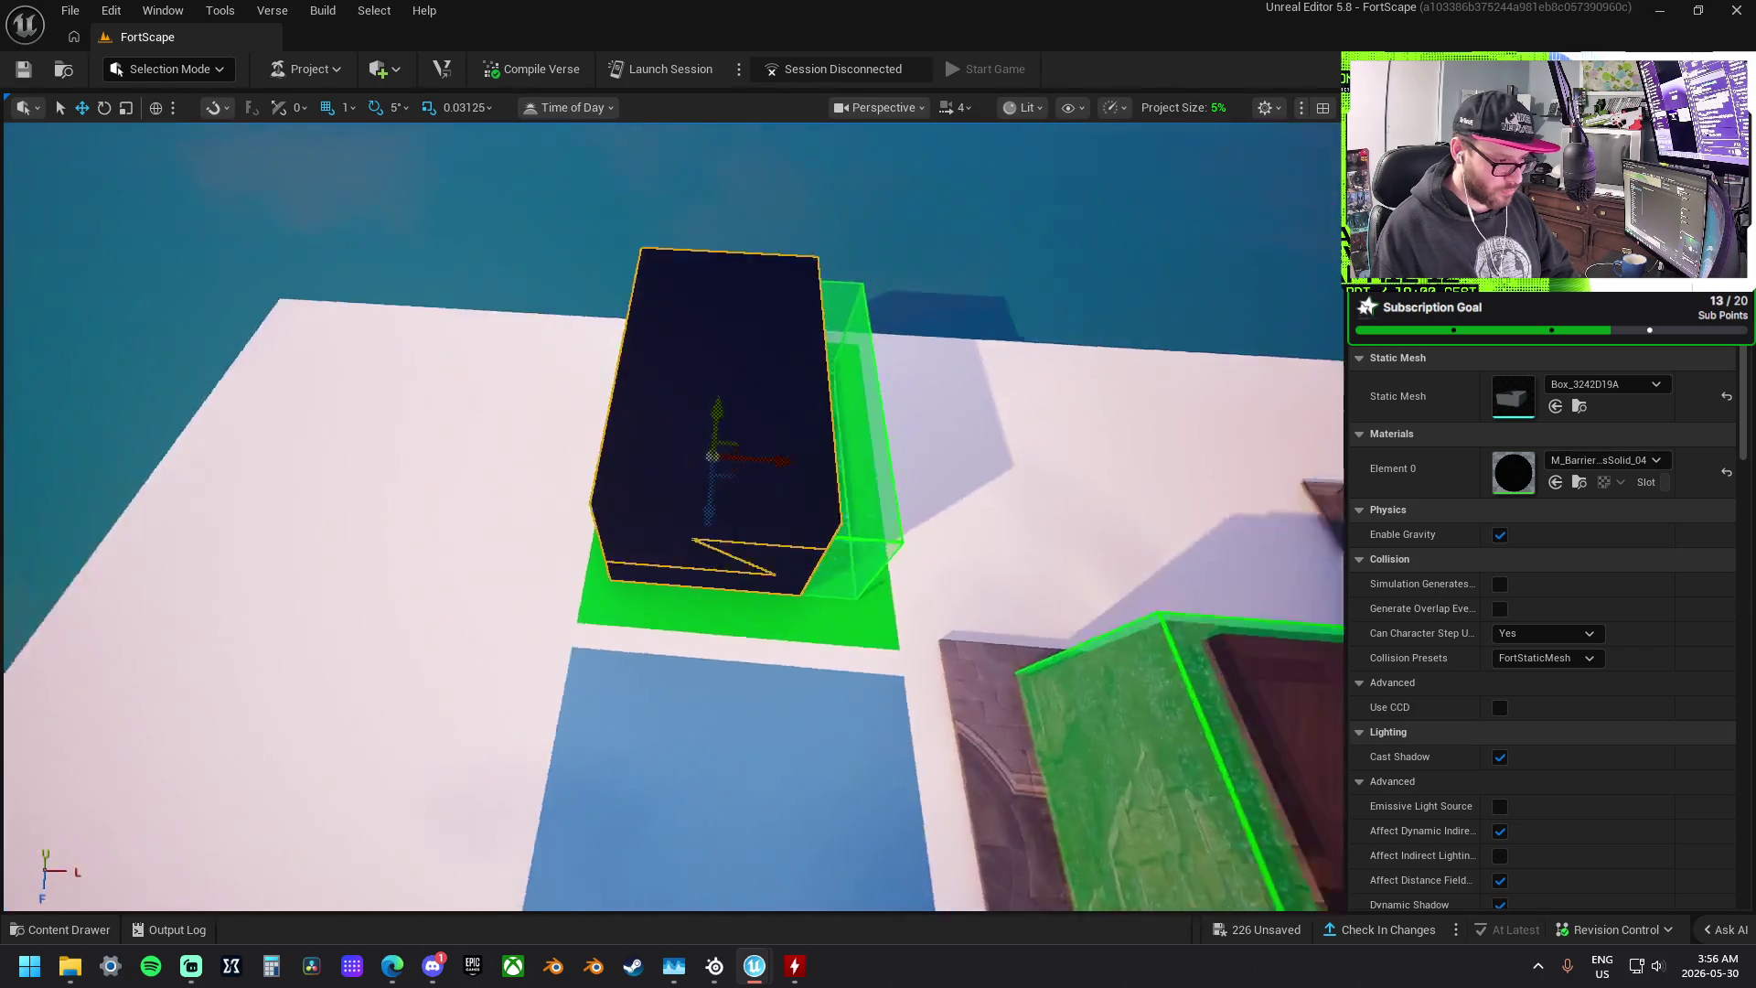
scroll(766, 481, down, 3)
drag(885, 472, 1043, 476)
mouse_move(452, 499)
mouse_down()
mouse_move(729, 463)
mouse_move(694, 408)
mouse_move(798, 379)
mouse_move(686, 381)
mouse_move(594, 495)
mouse_move(561, 266)
mouse_move(625, 353)
mouse_up()
click(567, 347)
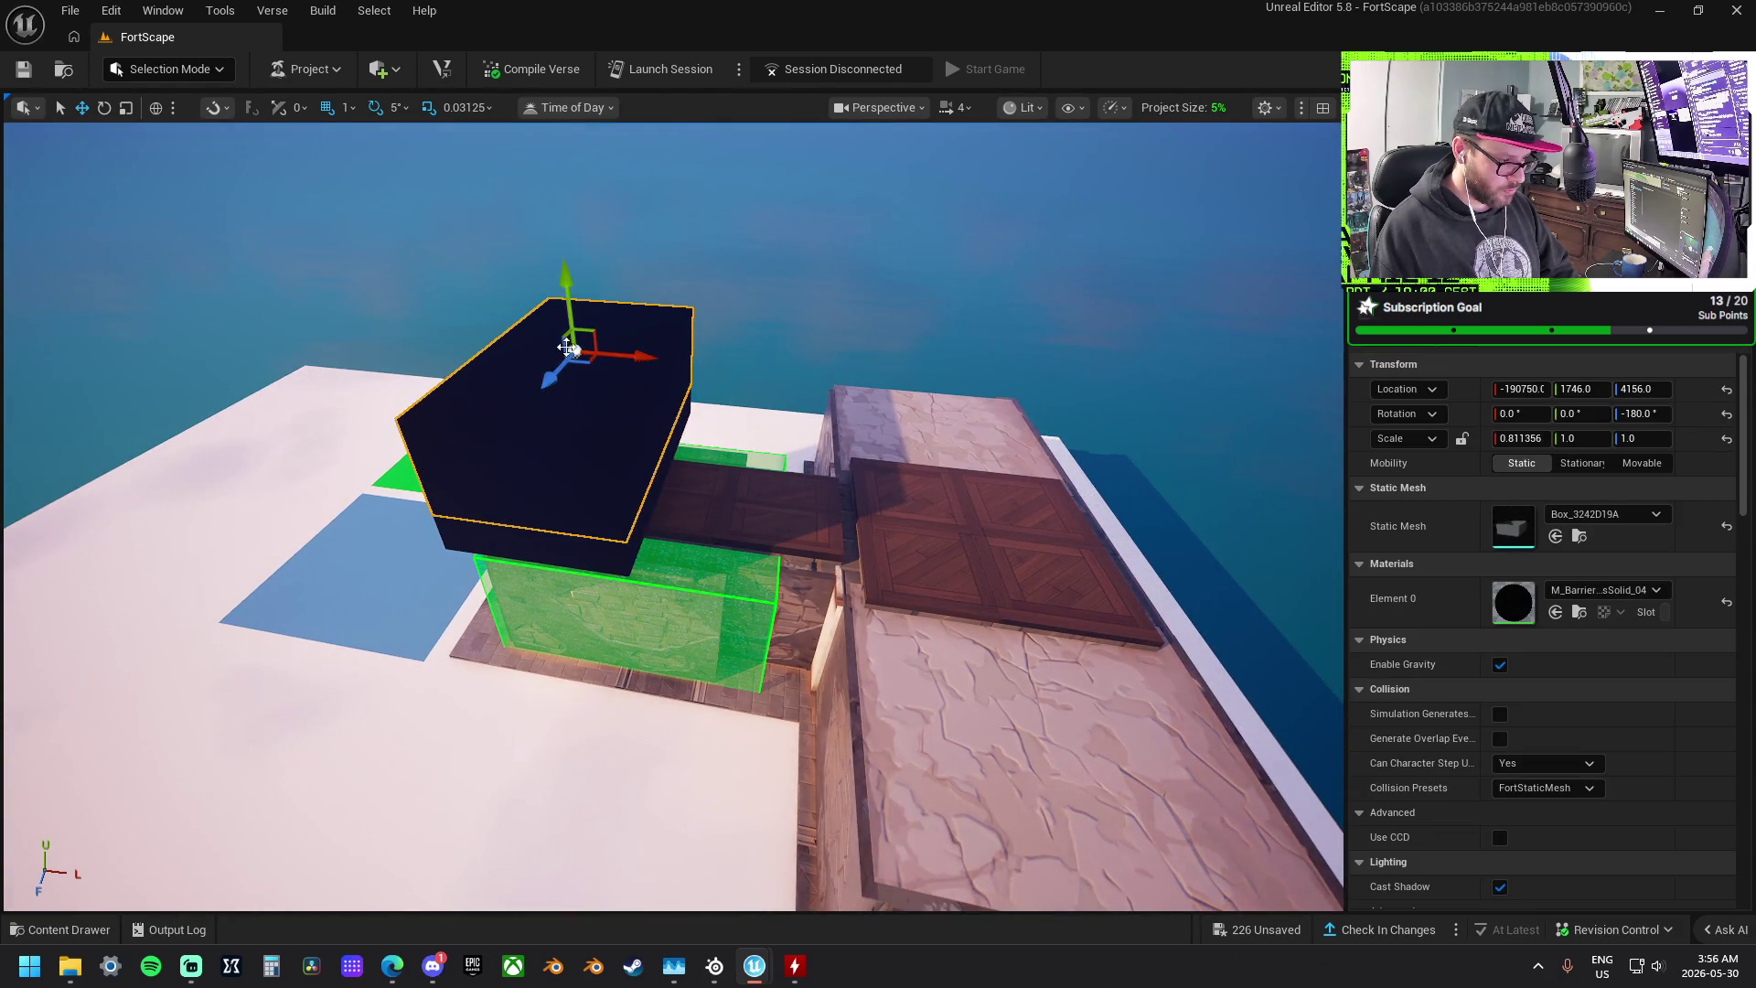
- Duplicate the dark box upward and stretch the lower one along Z into a larger slab
drag(568, 286, 553, 165)
mouse_move(624, 506)
mouse_down()
mouse_move(625, 466)
mouse_move(624, 506)
mouse_move(722, 459)
mouse_move(787, 457)
mouse_up()
drag(574, 499, 569, 585)
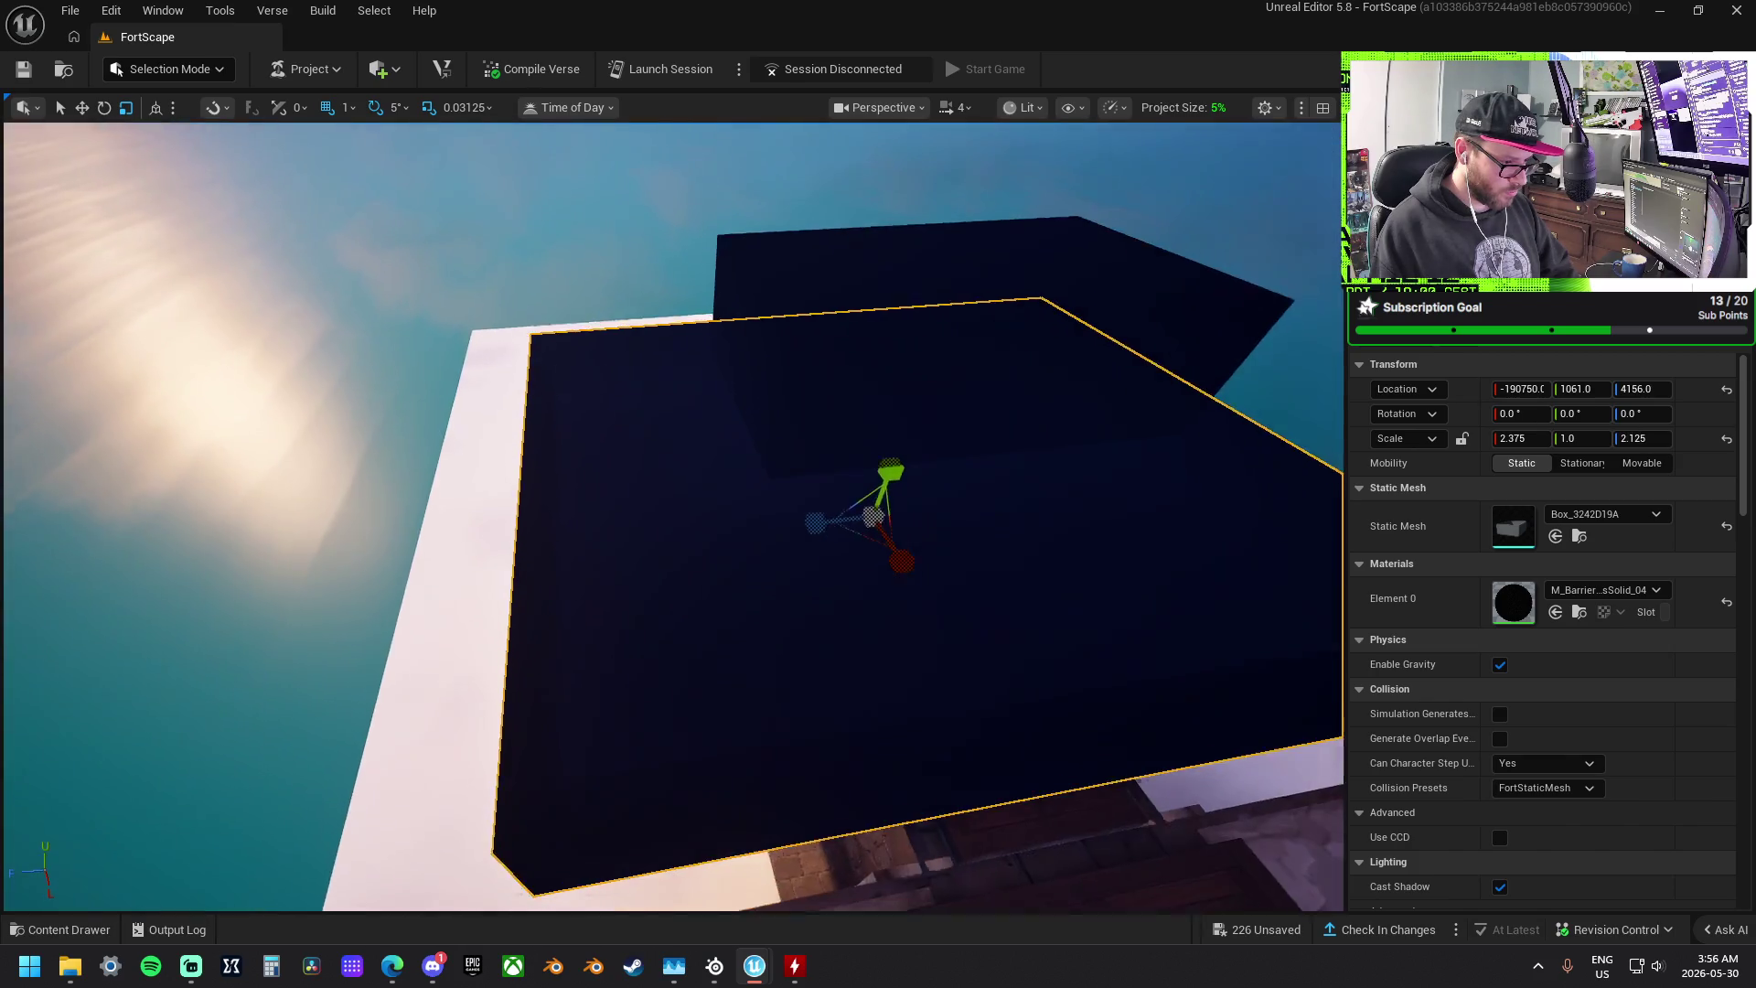
mouse_move(672, 517)
mouse_down()
mouse_move(585, 499)
mouse_move(601, 505)
mouse_up()
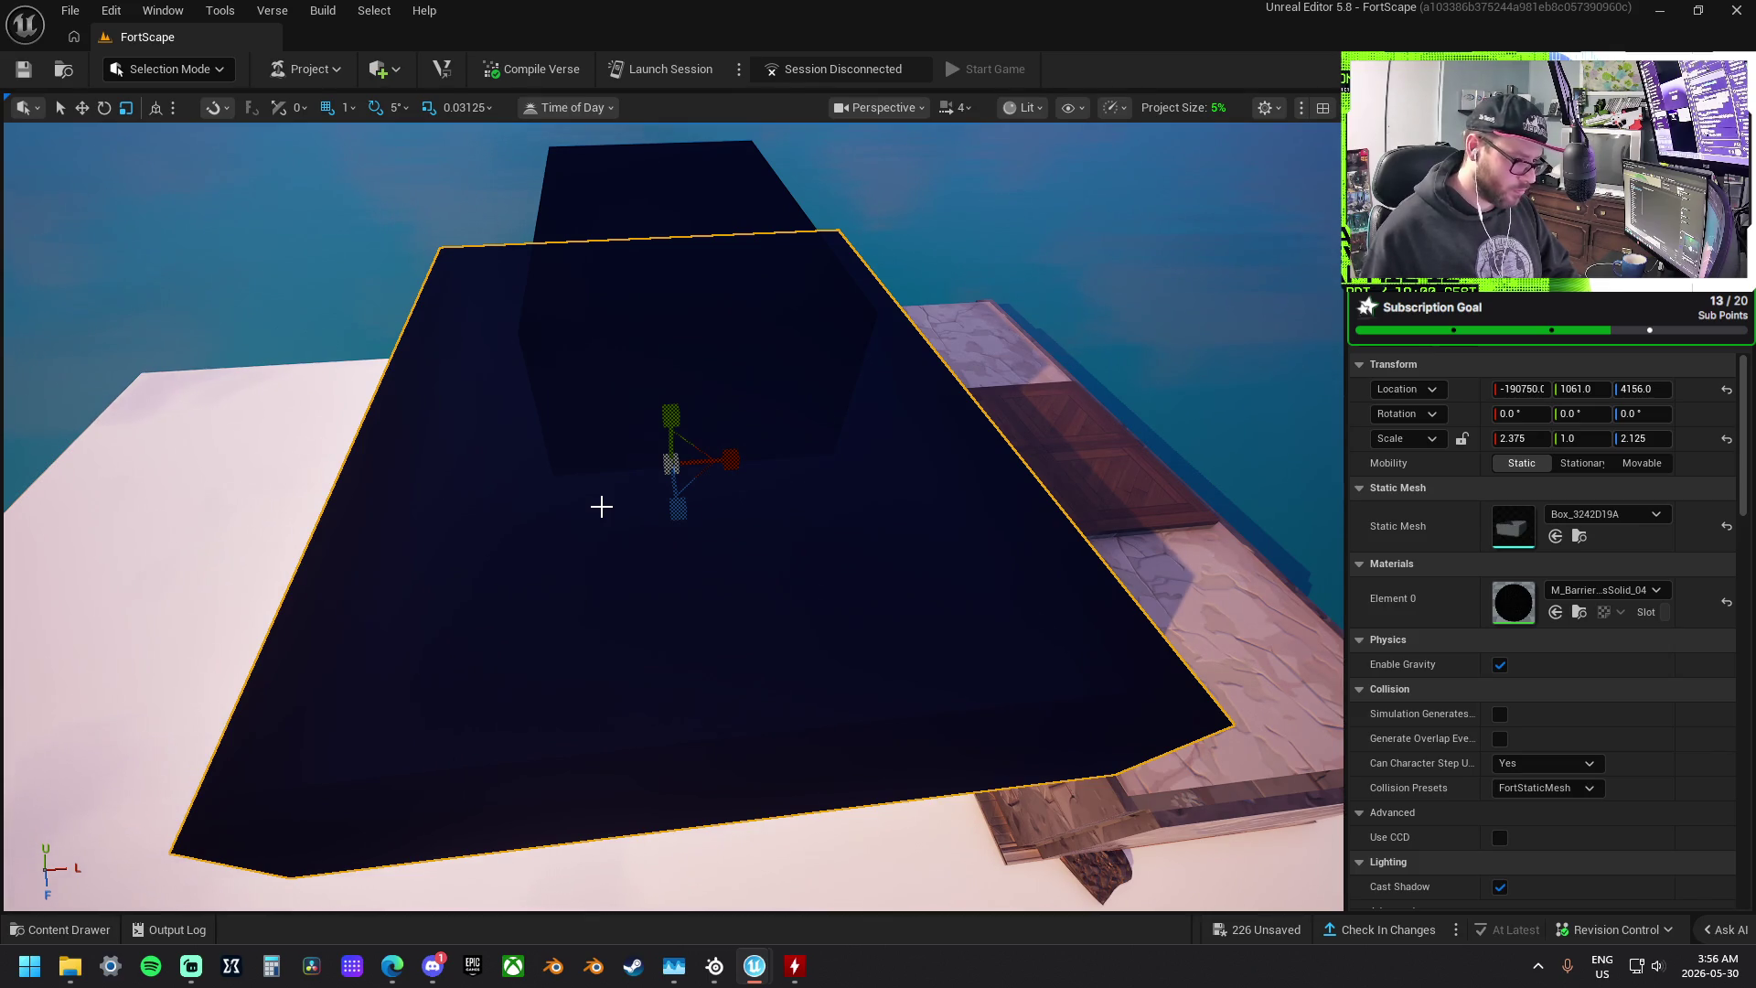
mouse_move(600, 506)
mouse_down()
mouse_move(629, 518)
mouse_move(709, 439)
mouse_up()
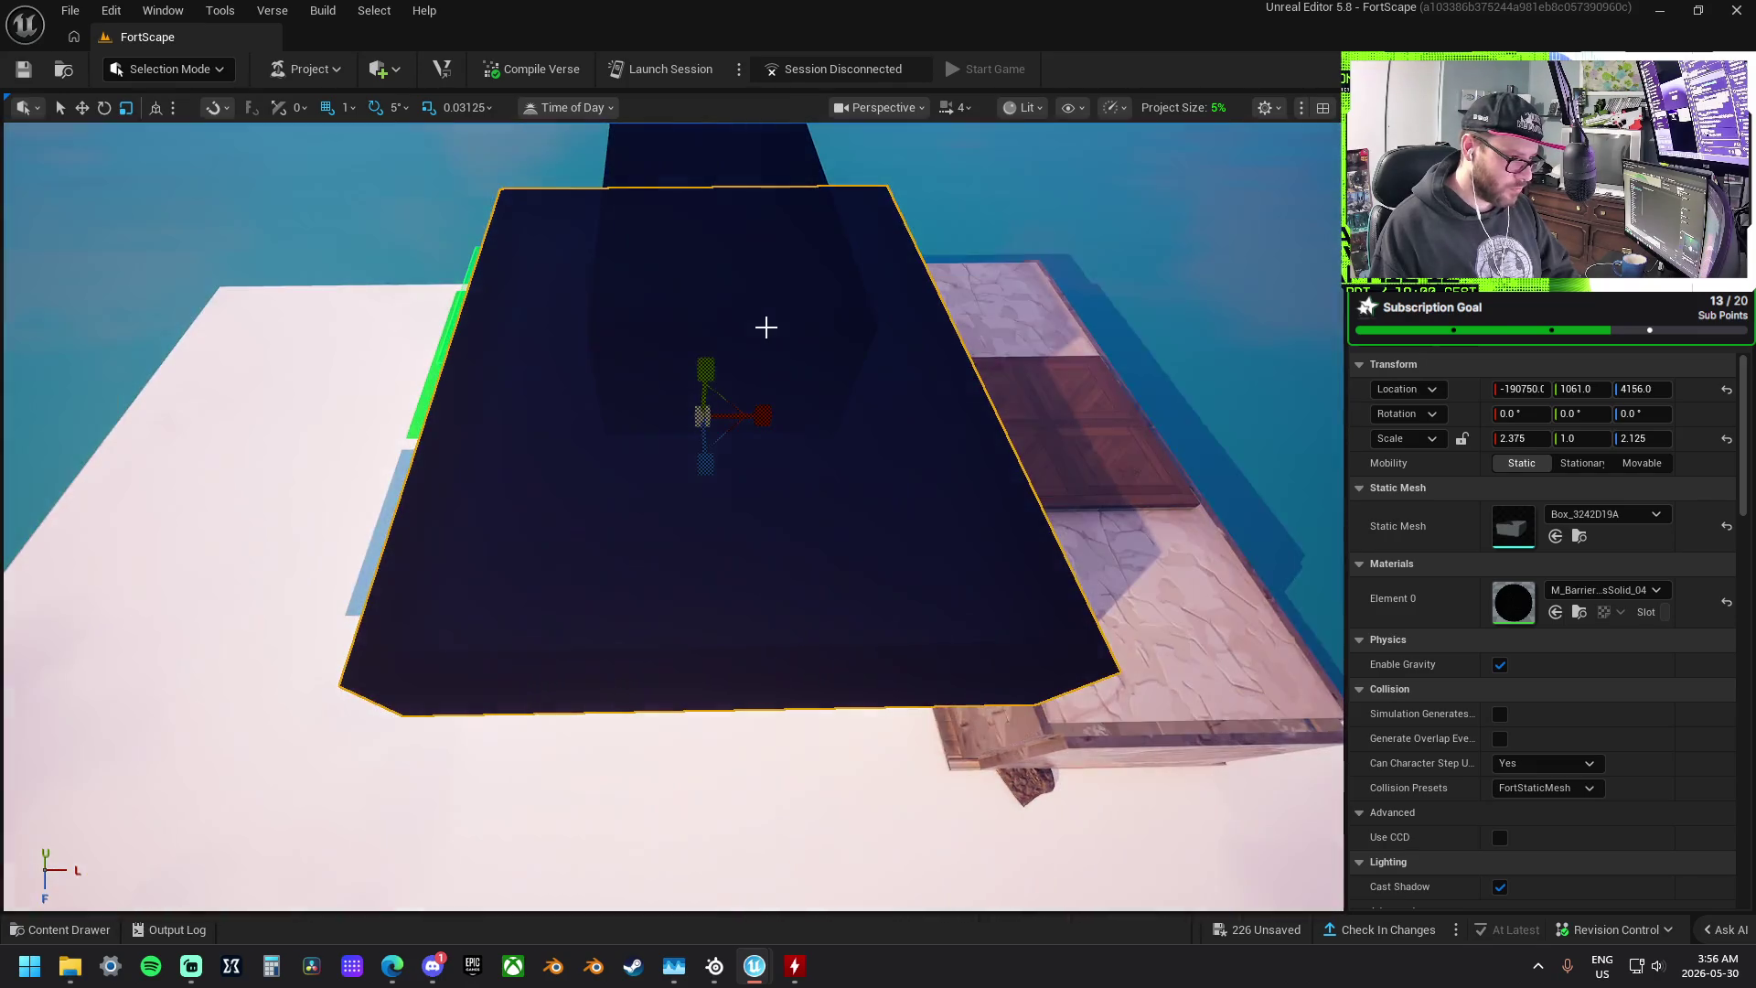
- Try MI Simple PureWhiteFlat, then MI Simple Tan Flat, on the small top box
click(739, 358)
mouse_move(739, 357)
mouse_down()
mouse_move(721, 434)
mouse_move(421, 211)
mouse_up()
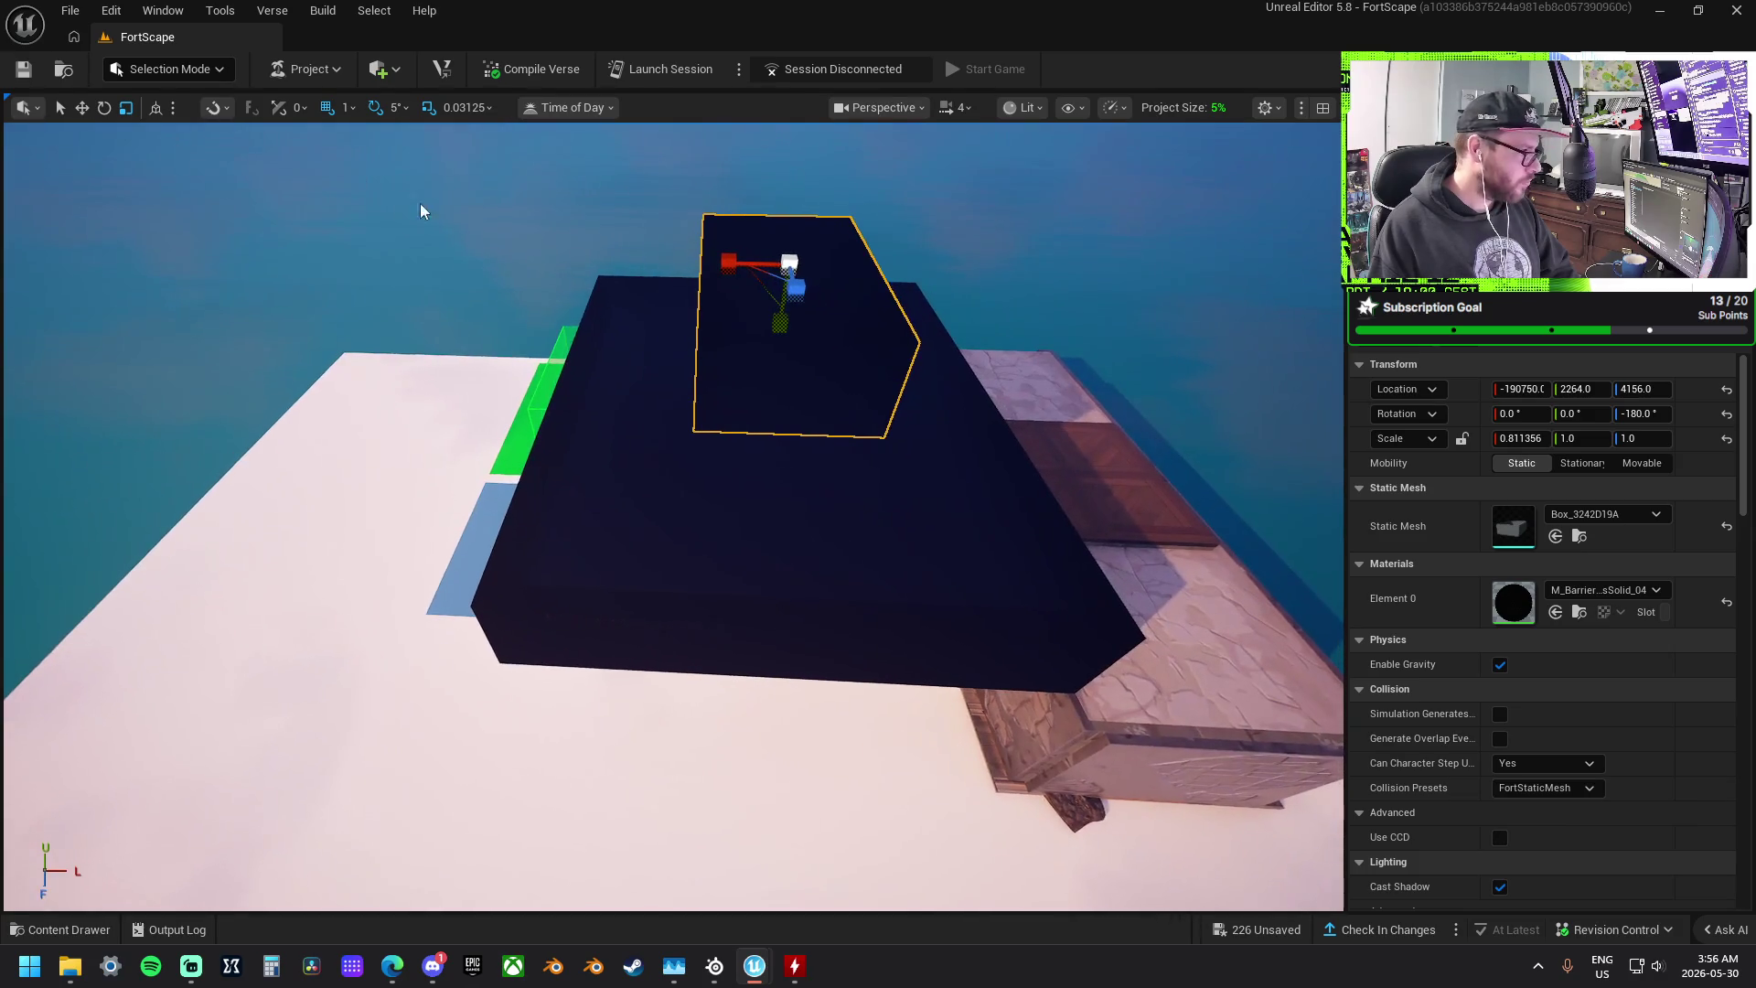
click(1633, 592)
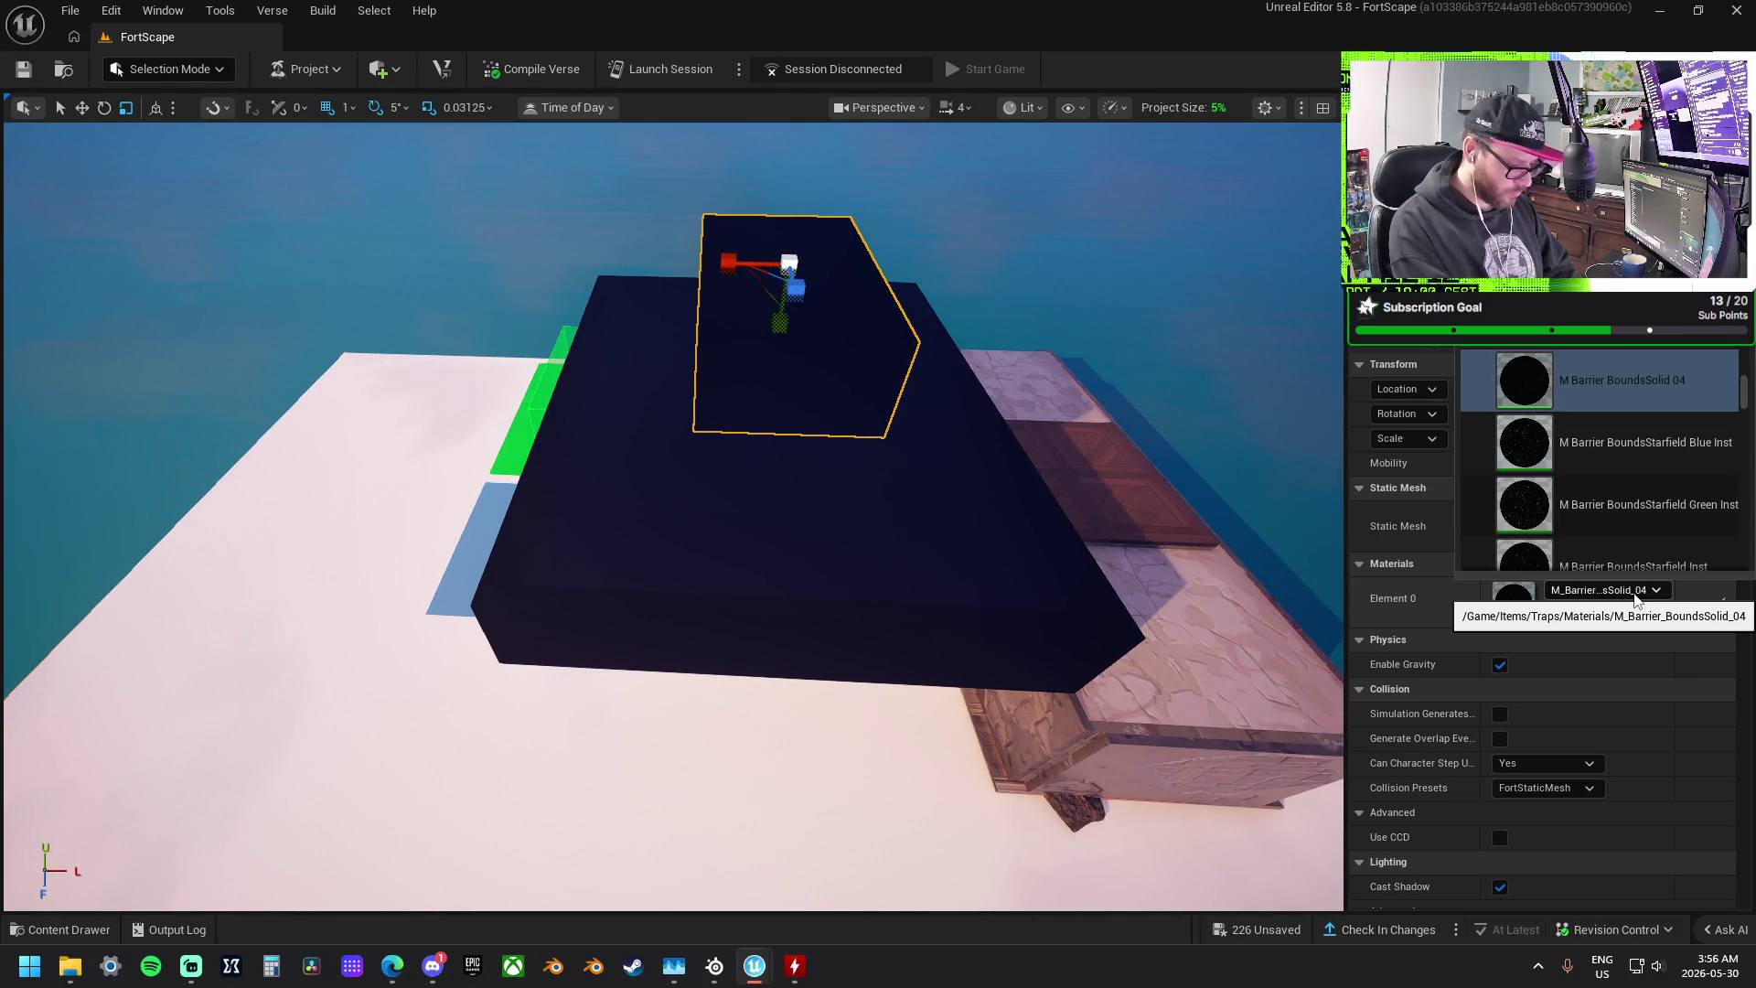
text(white)
click(1652, 469)
mouse_move(823, 372)
mouse_down()
mouse_move(731, 348)
mouse_move(677, 274)
mouse_move(1207, 526)
mouse_up()
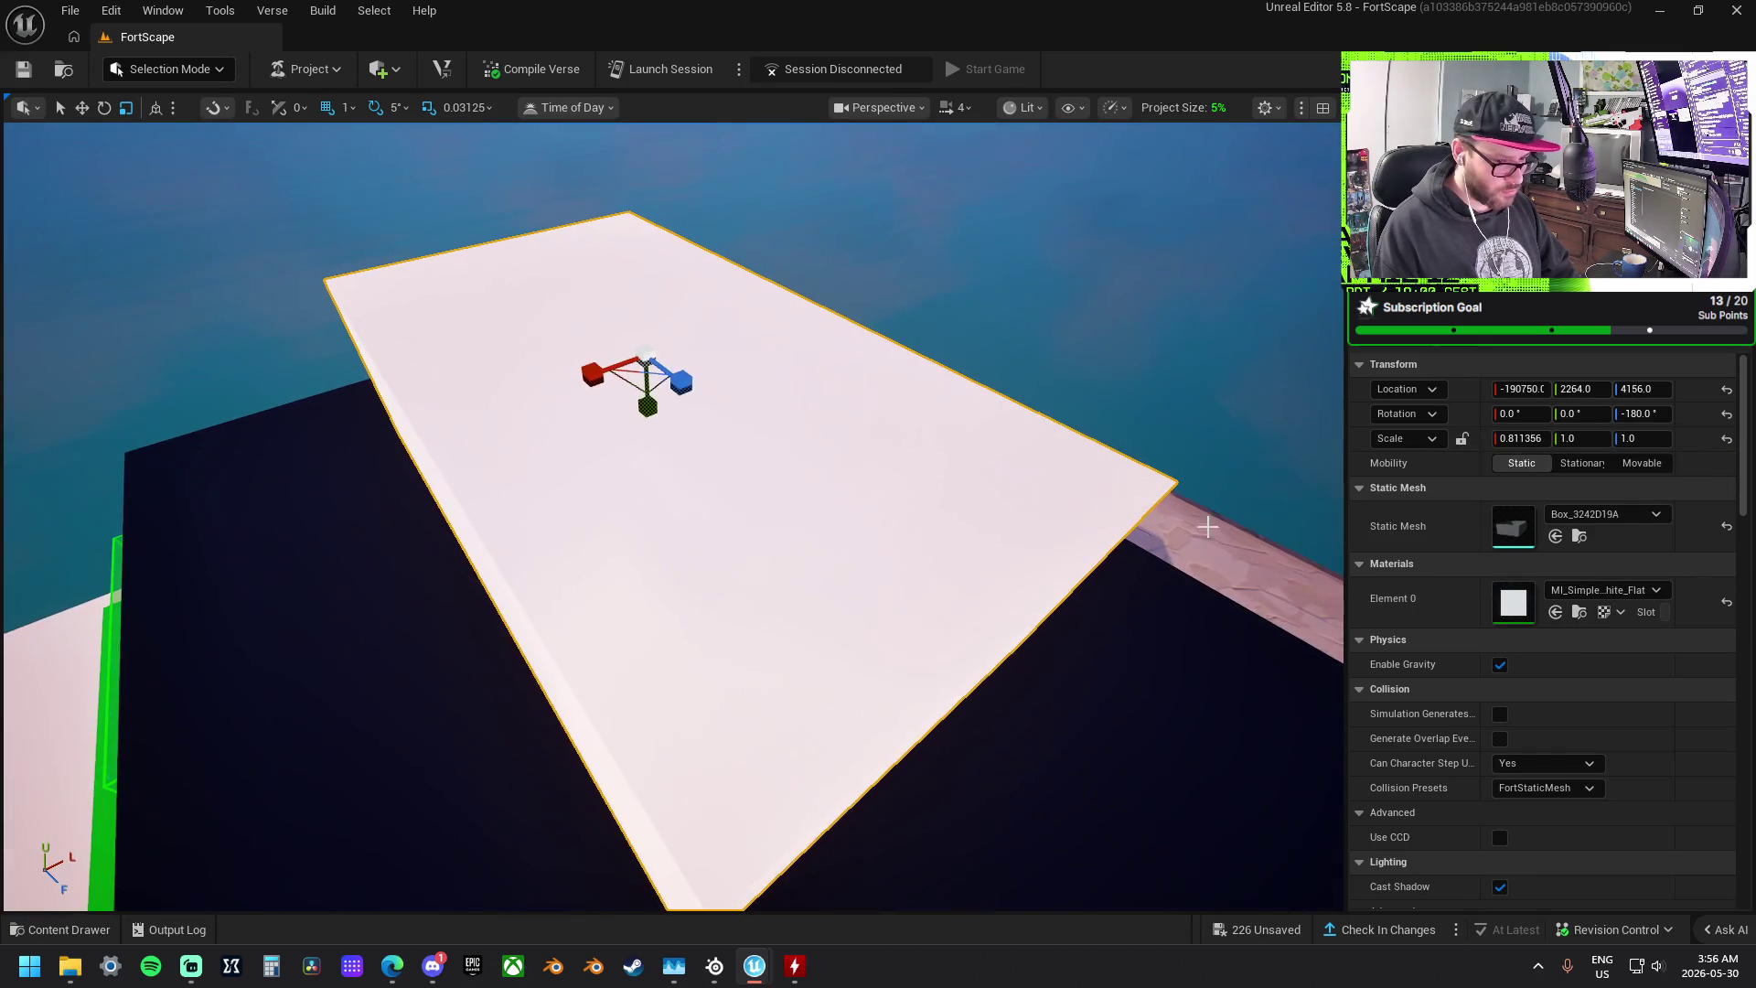
click(1624, 599)
scroll(1591, 508, down, 5)
scroll(1611, 503, down, 4)
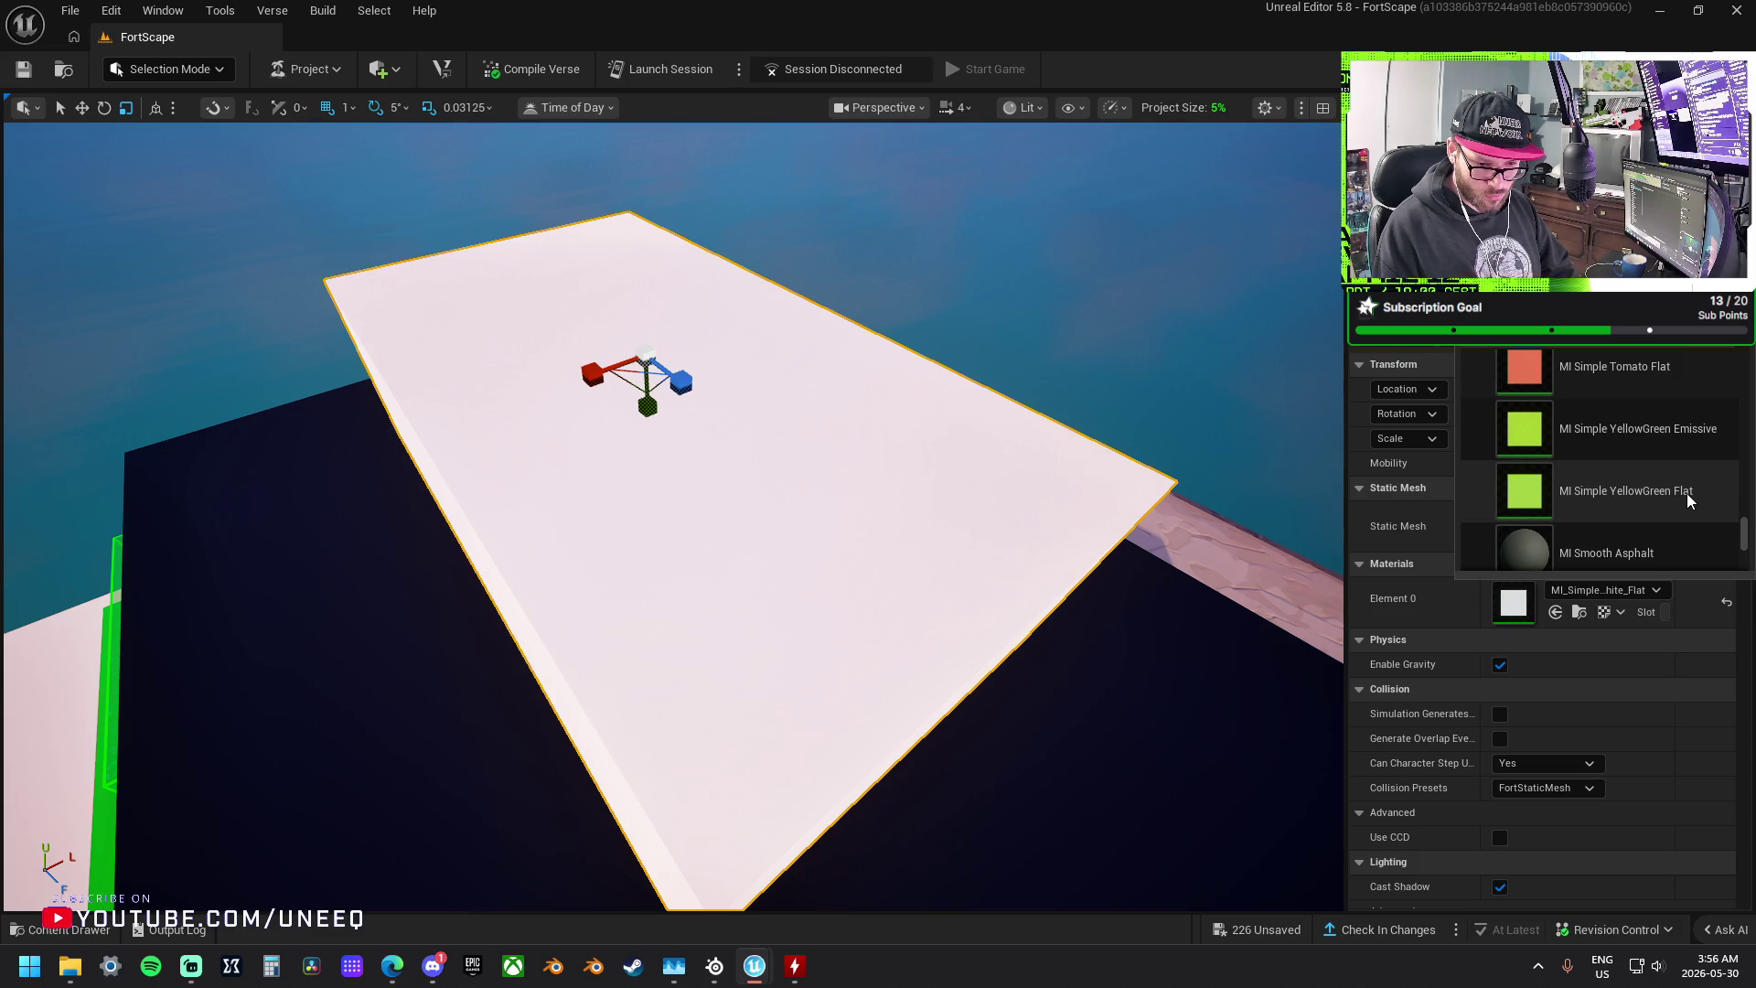
scroll(1683, 458, up, 2)
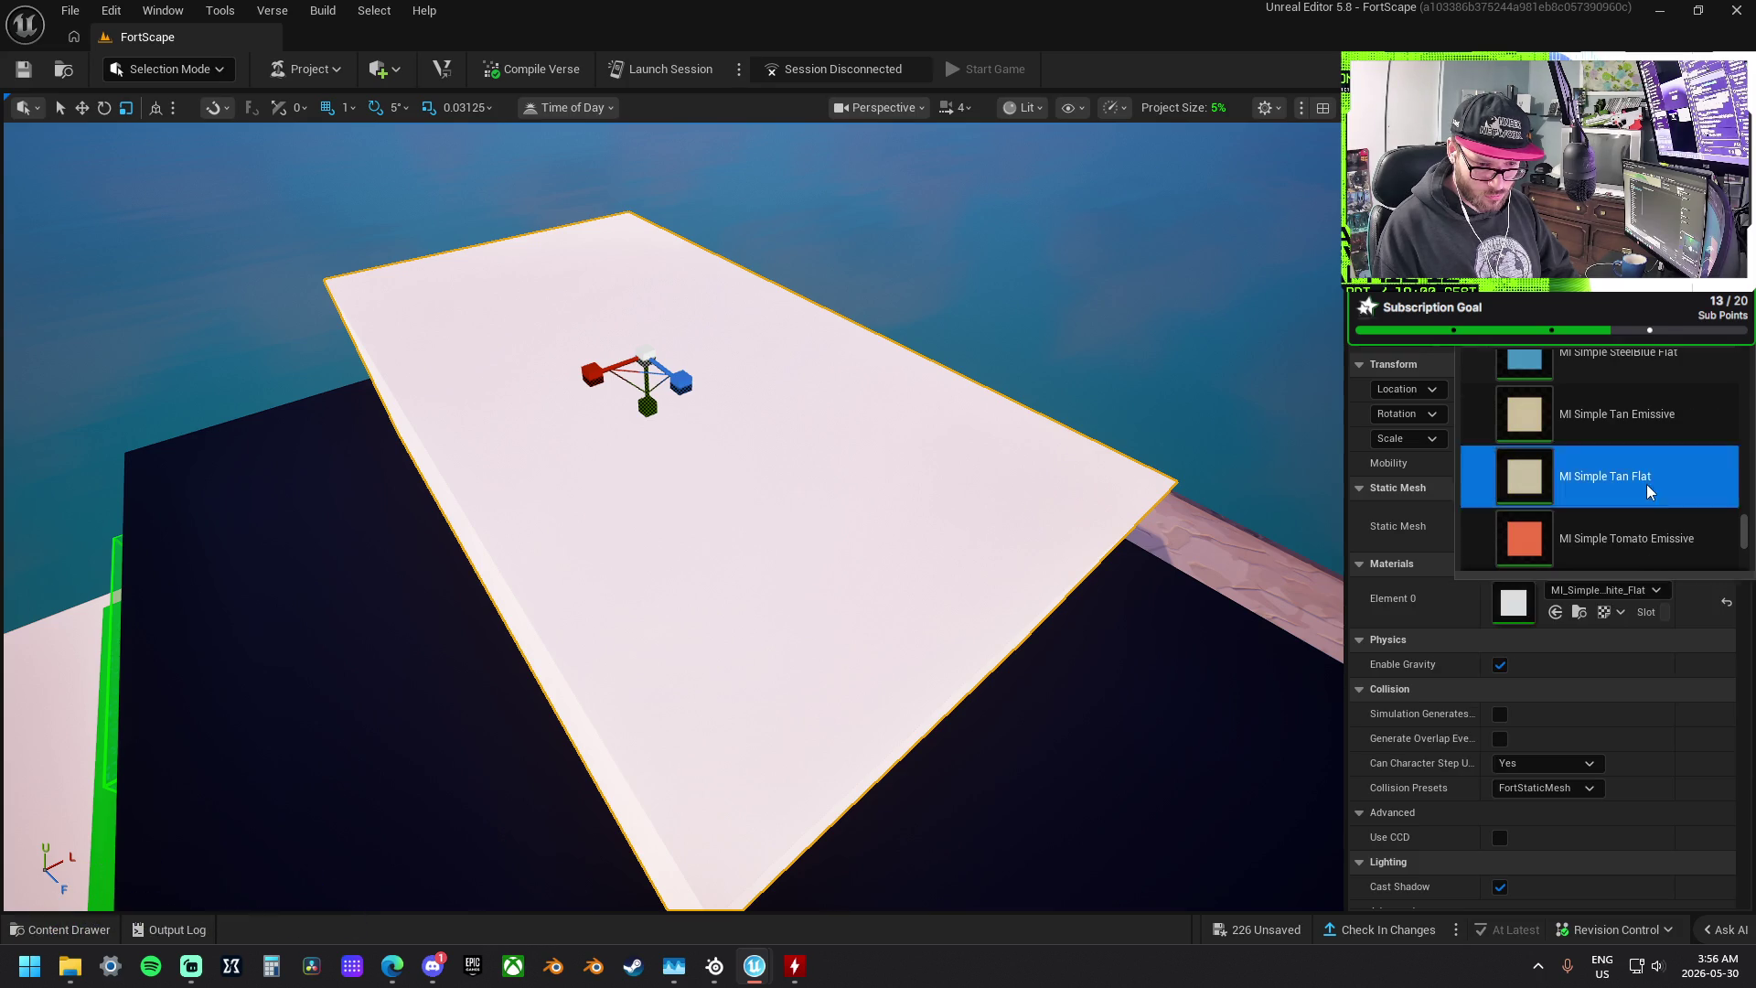
click(1646, 485)
mouse_move(1200, 487)
mouse_down()
mouse_move(1180, 489)
mouse_move(1200, 487)
mouse_up()
- Settle the top box on the flat cyan material and select the large dark slab
click(1620, 591)
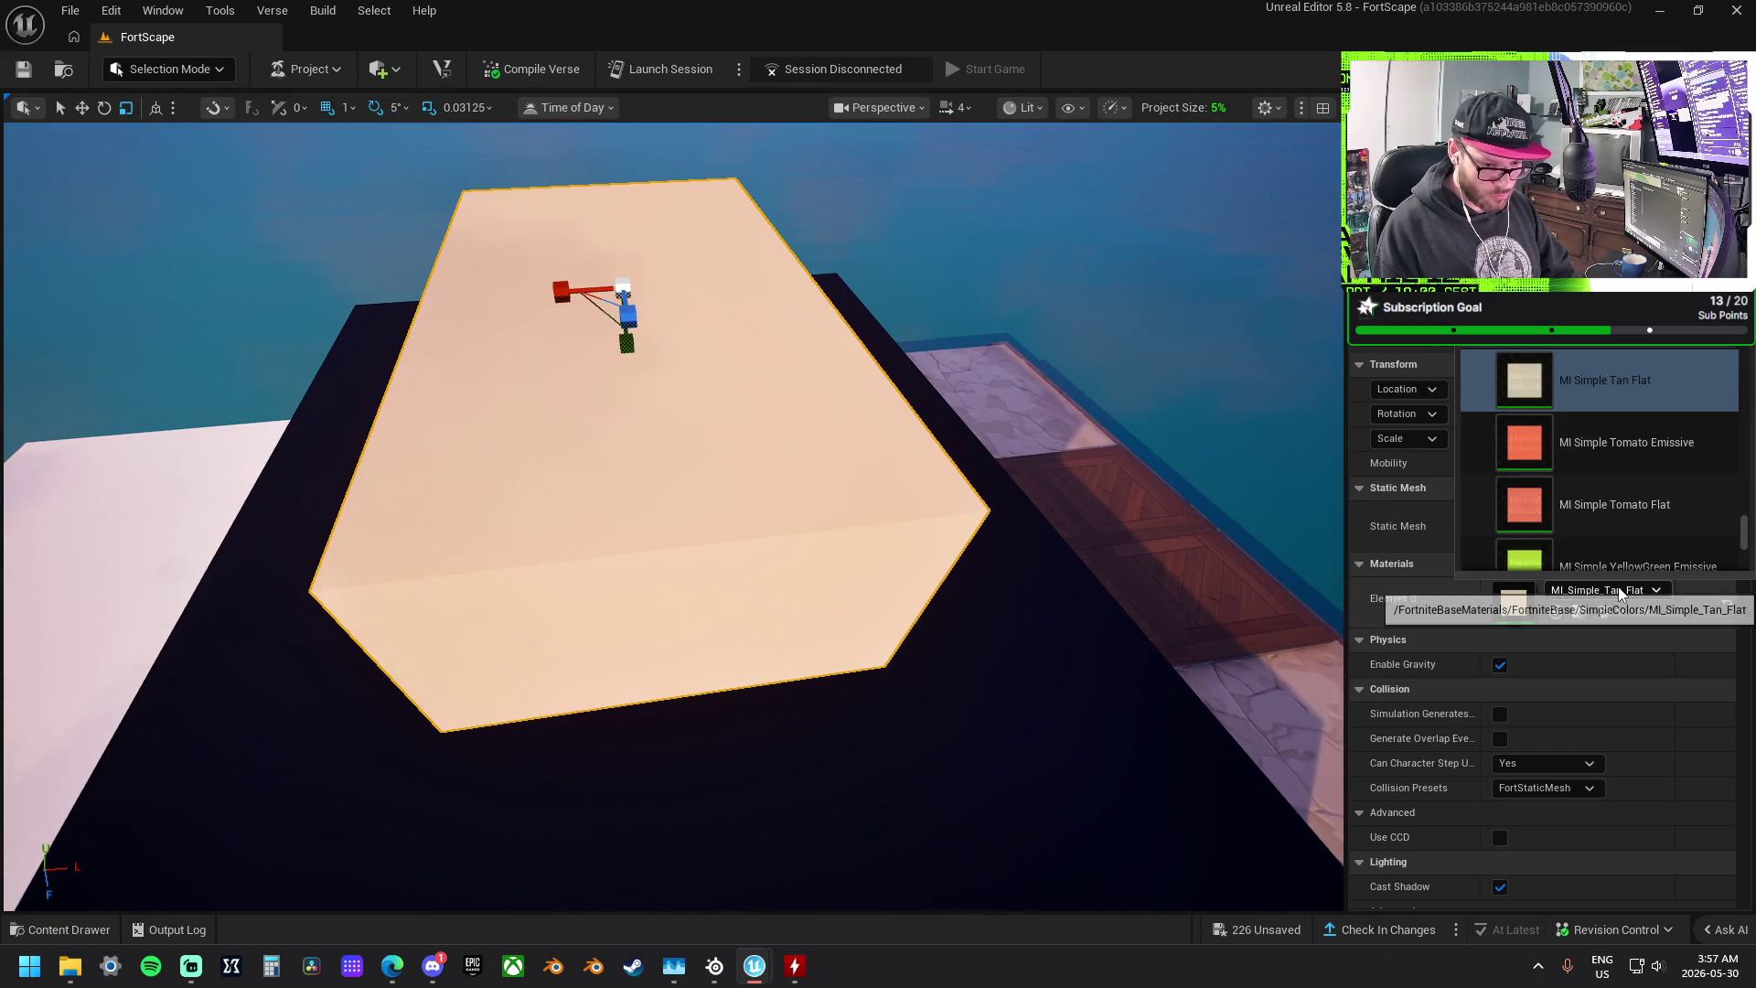
scroll(1698, 517, up, 3)
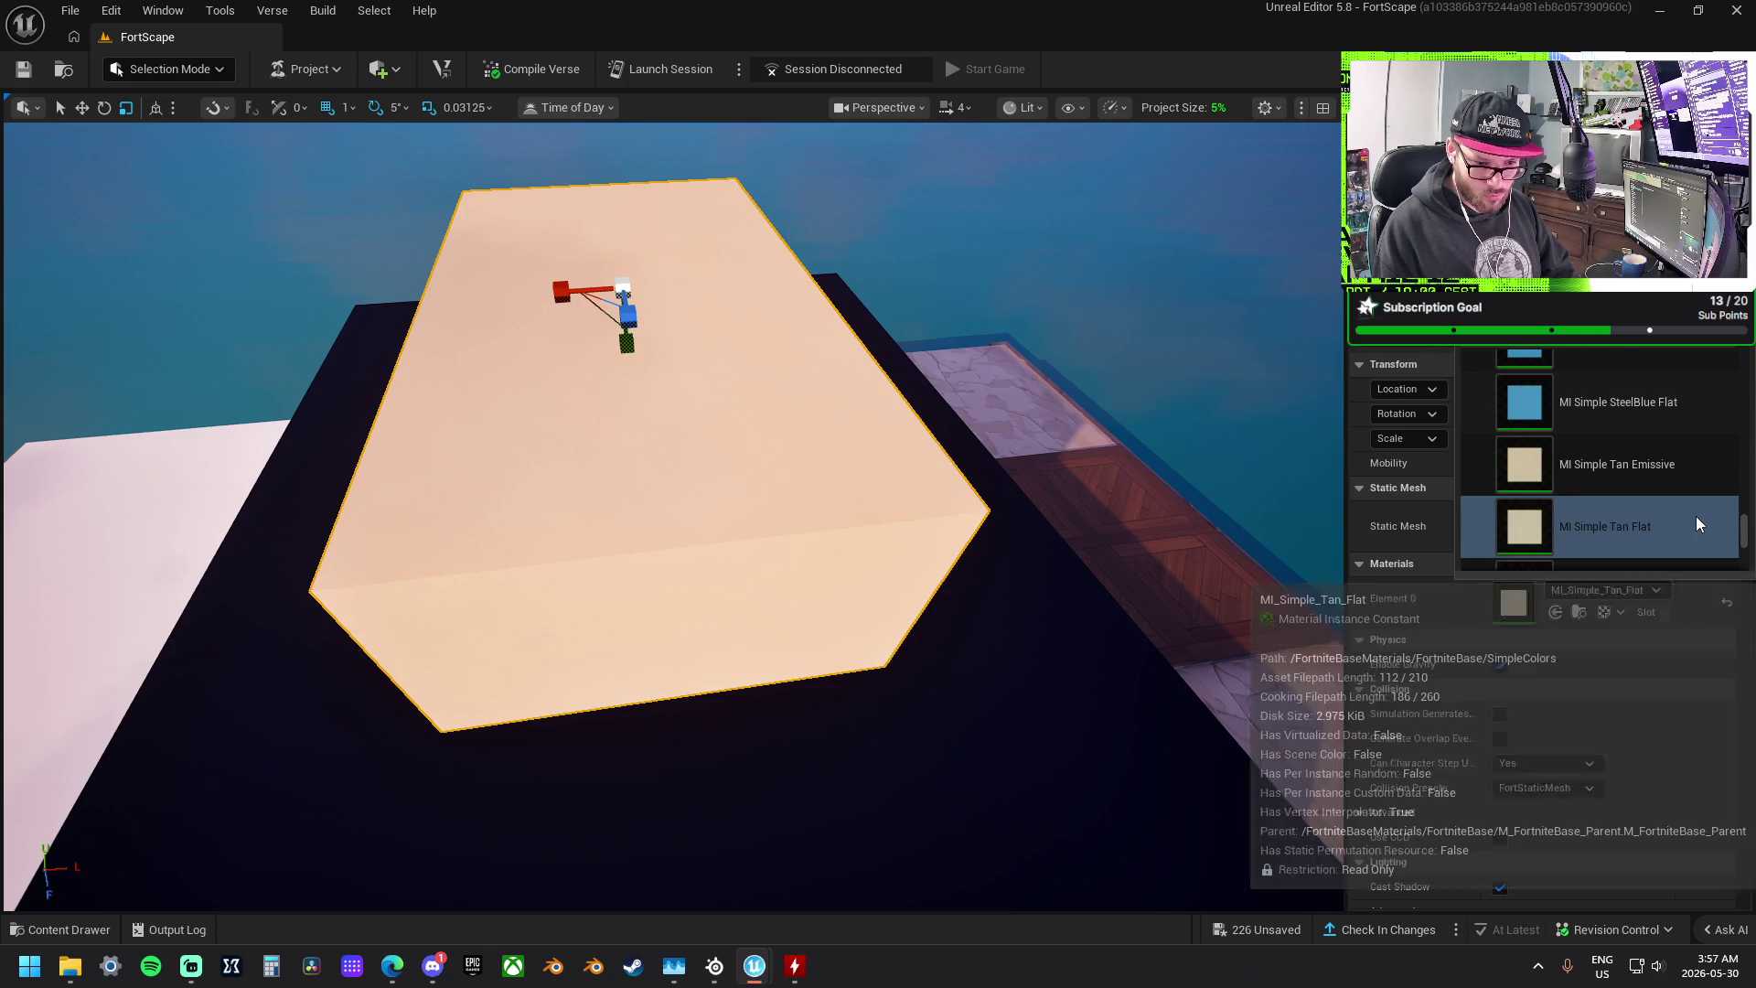
scroll(1699, 523, up, 5)
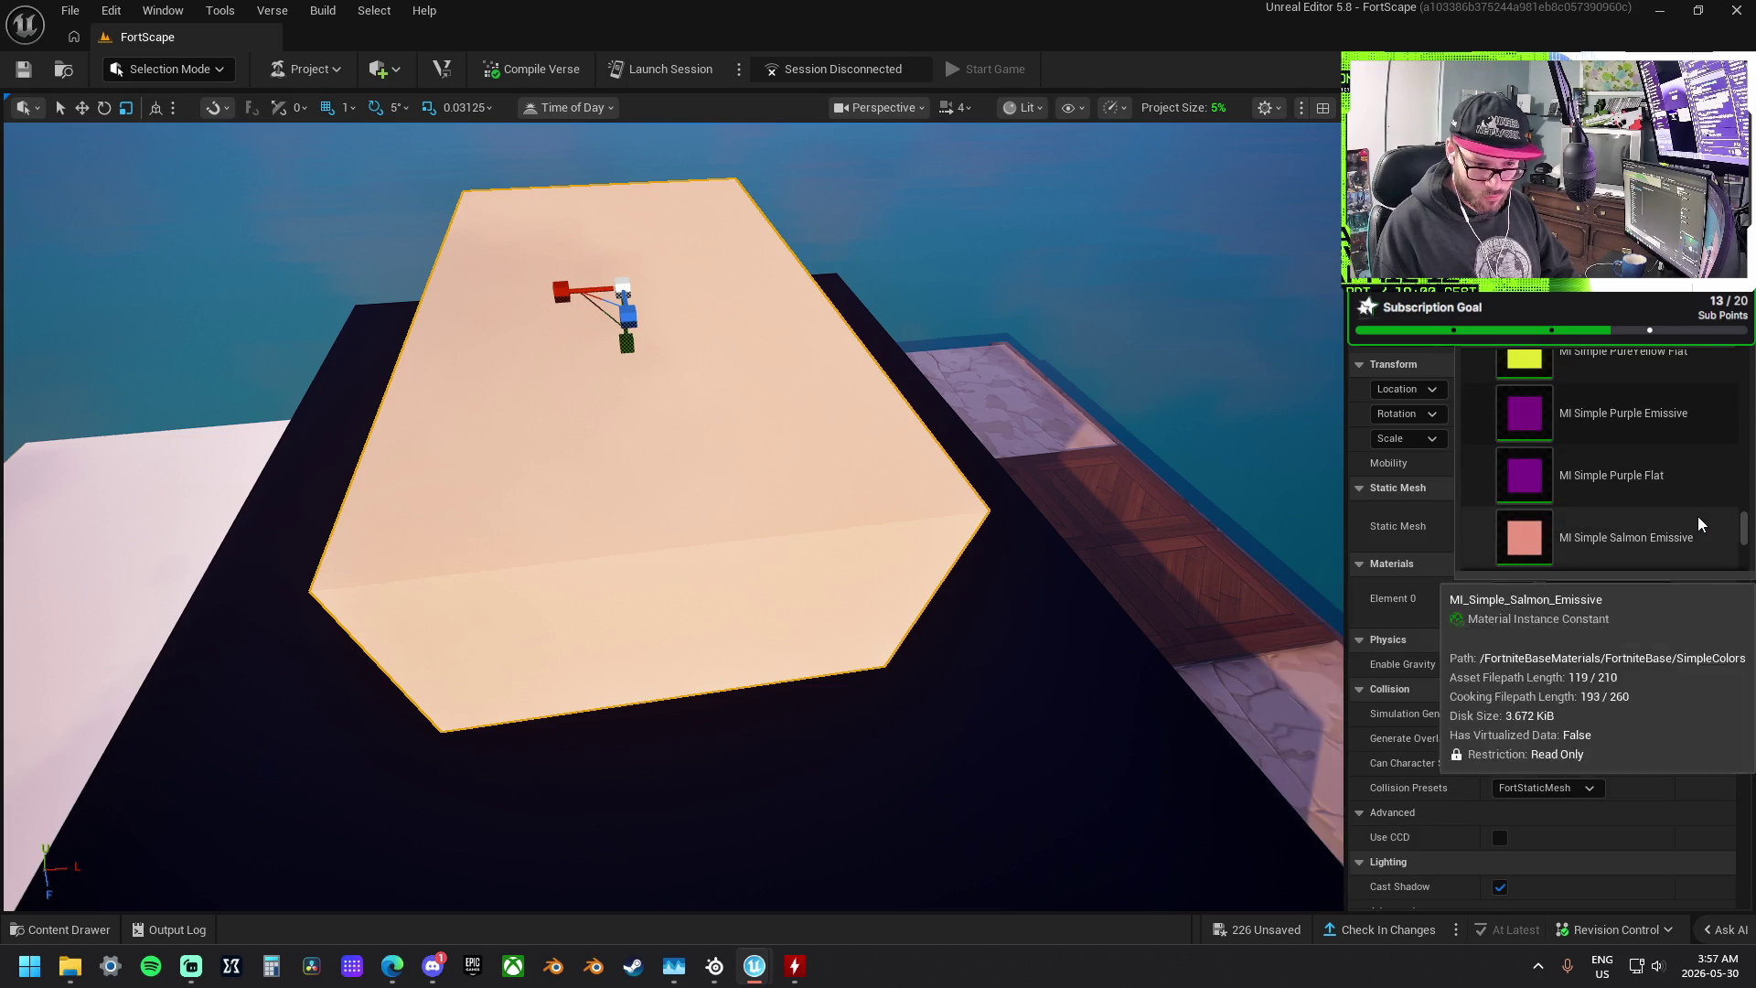
scroll(1695, 512, up, 4)
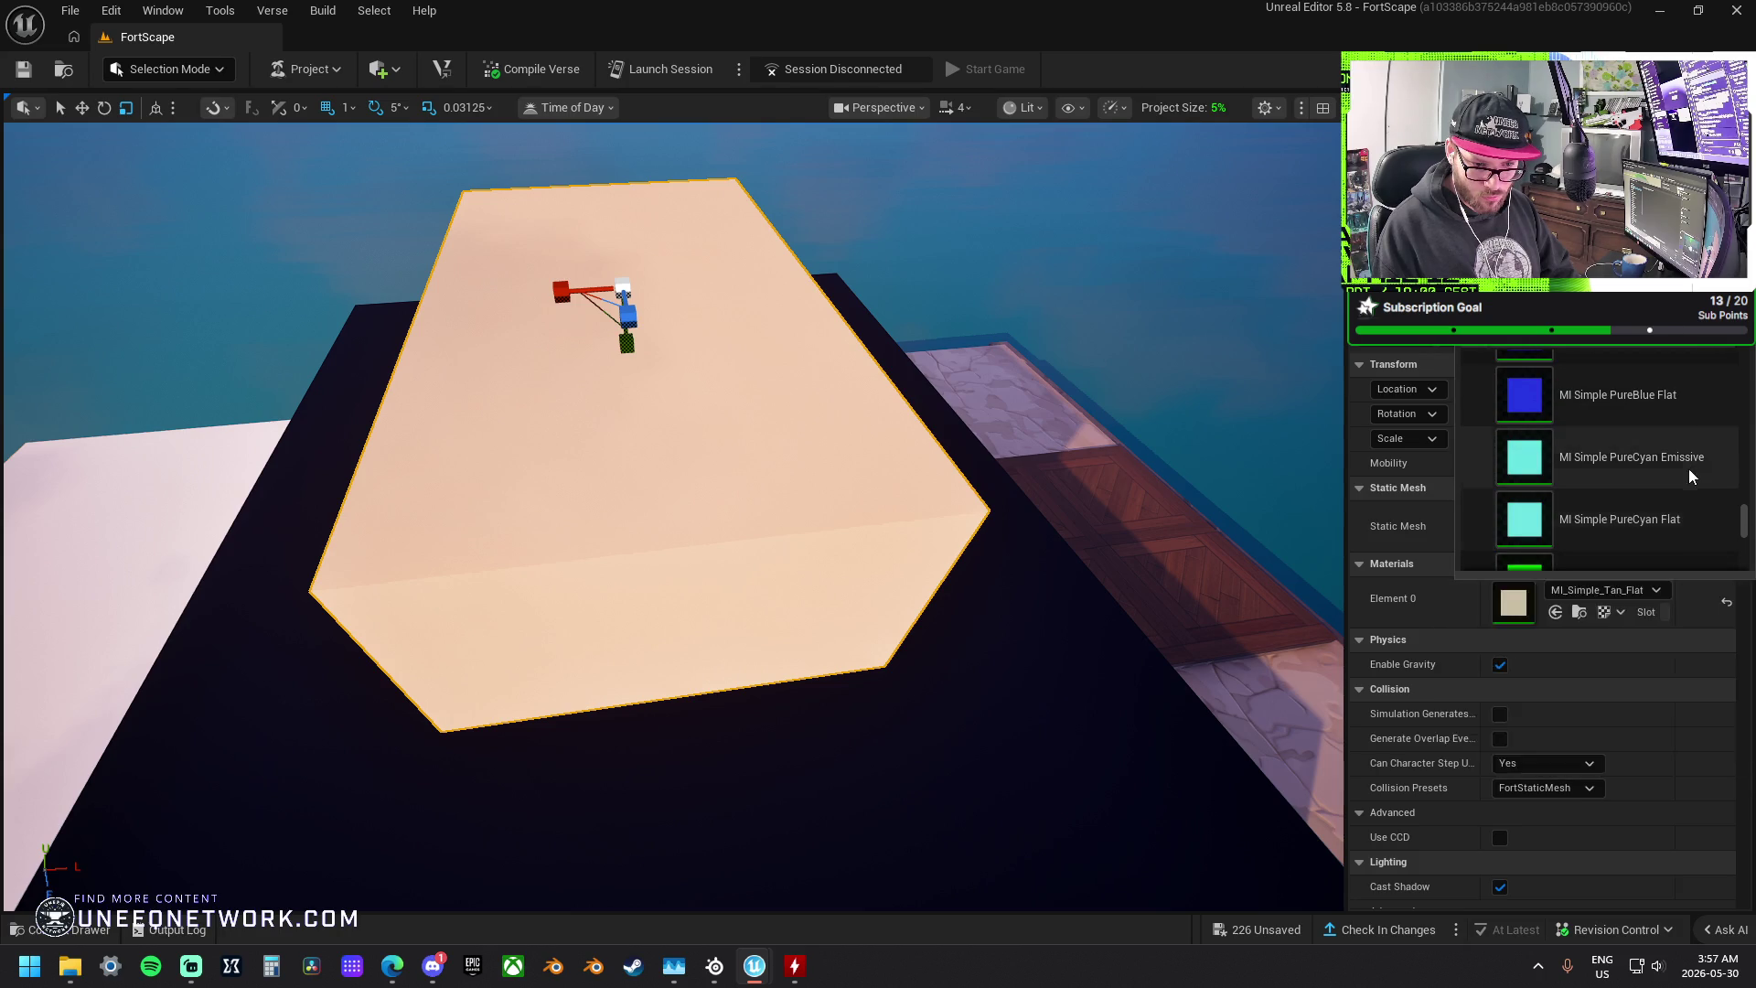
key(Escape)
mouse_move(672, 513)
mouse_down()
mouse_move(732, 475)
mouse_move(1166, 560)
mouse_up()
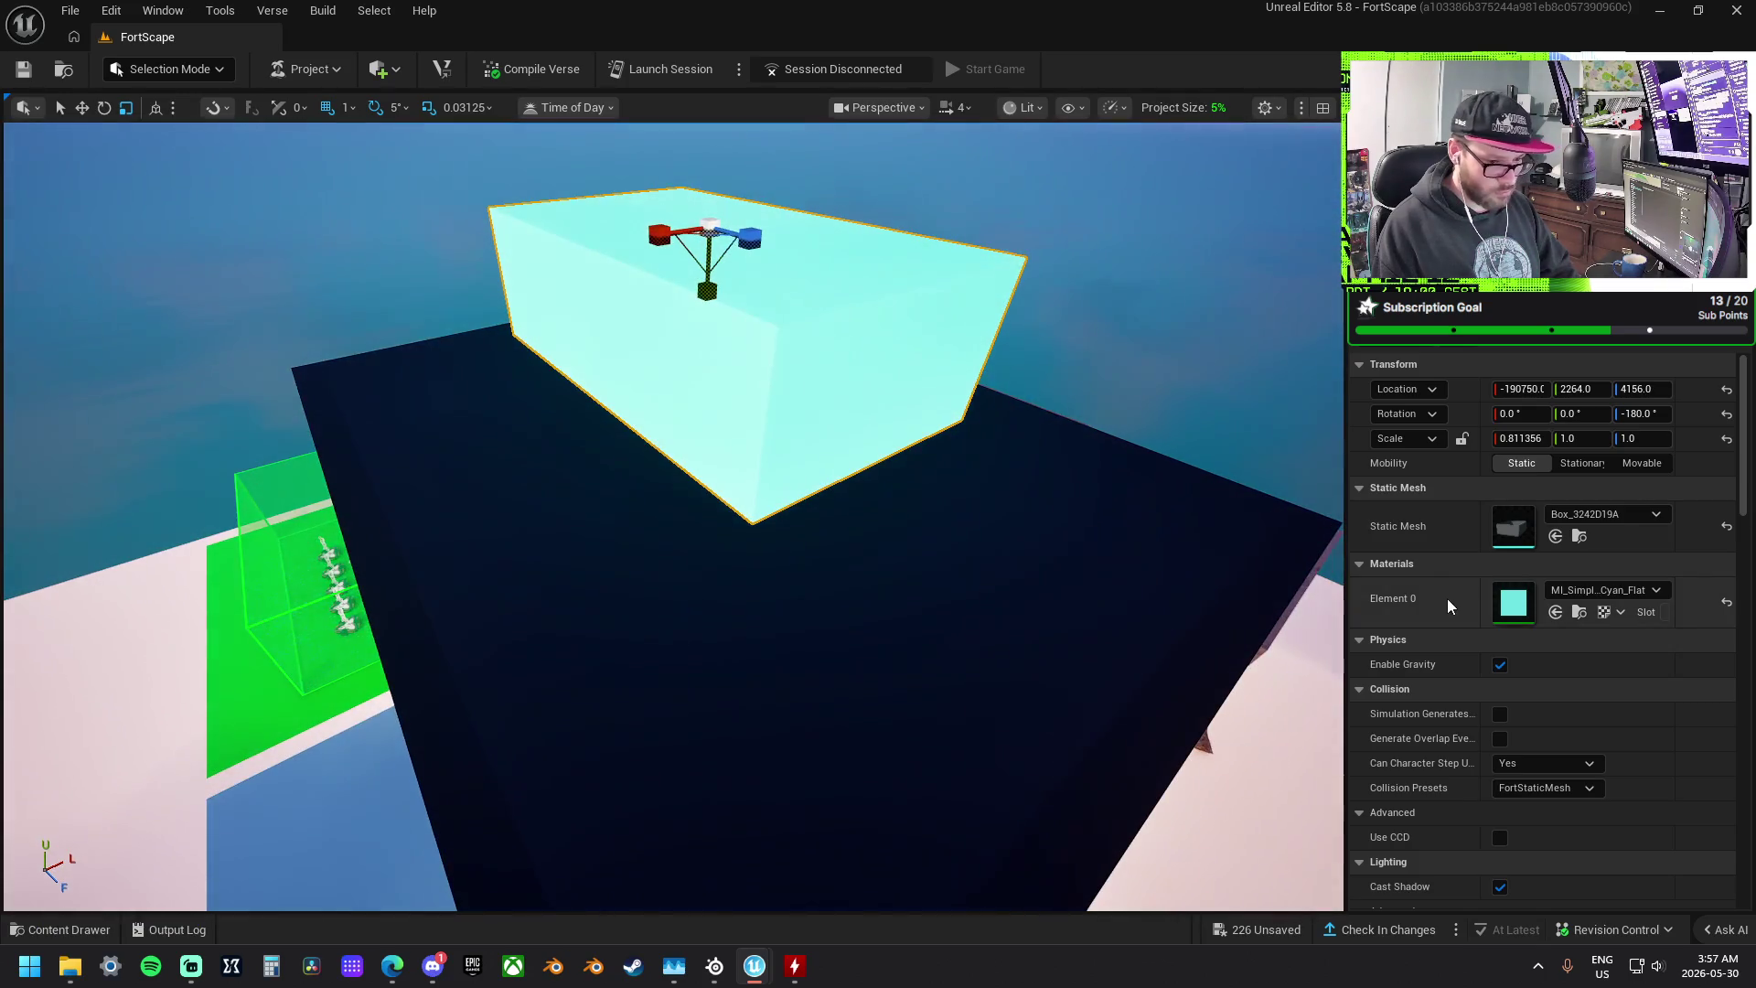
click(1094, 598)
- Give the large slab the same cyan material and delete the small top box
shift+click(1441, 612)
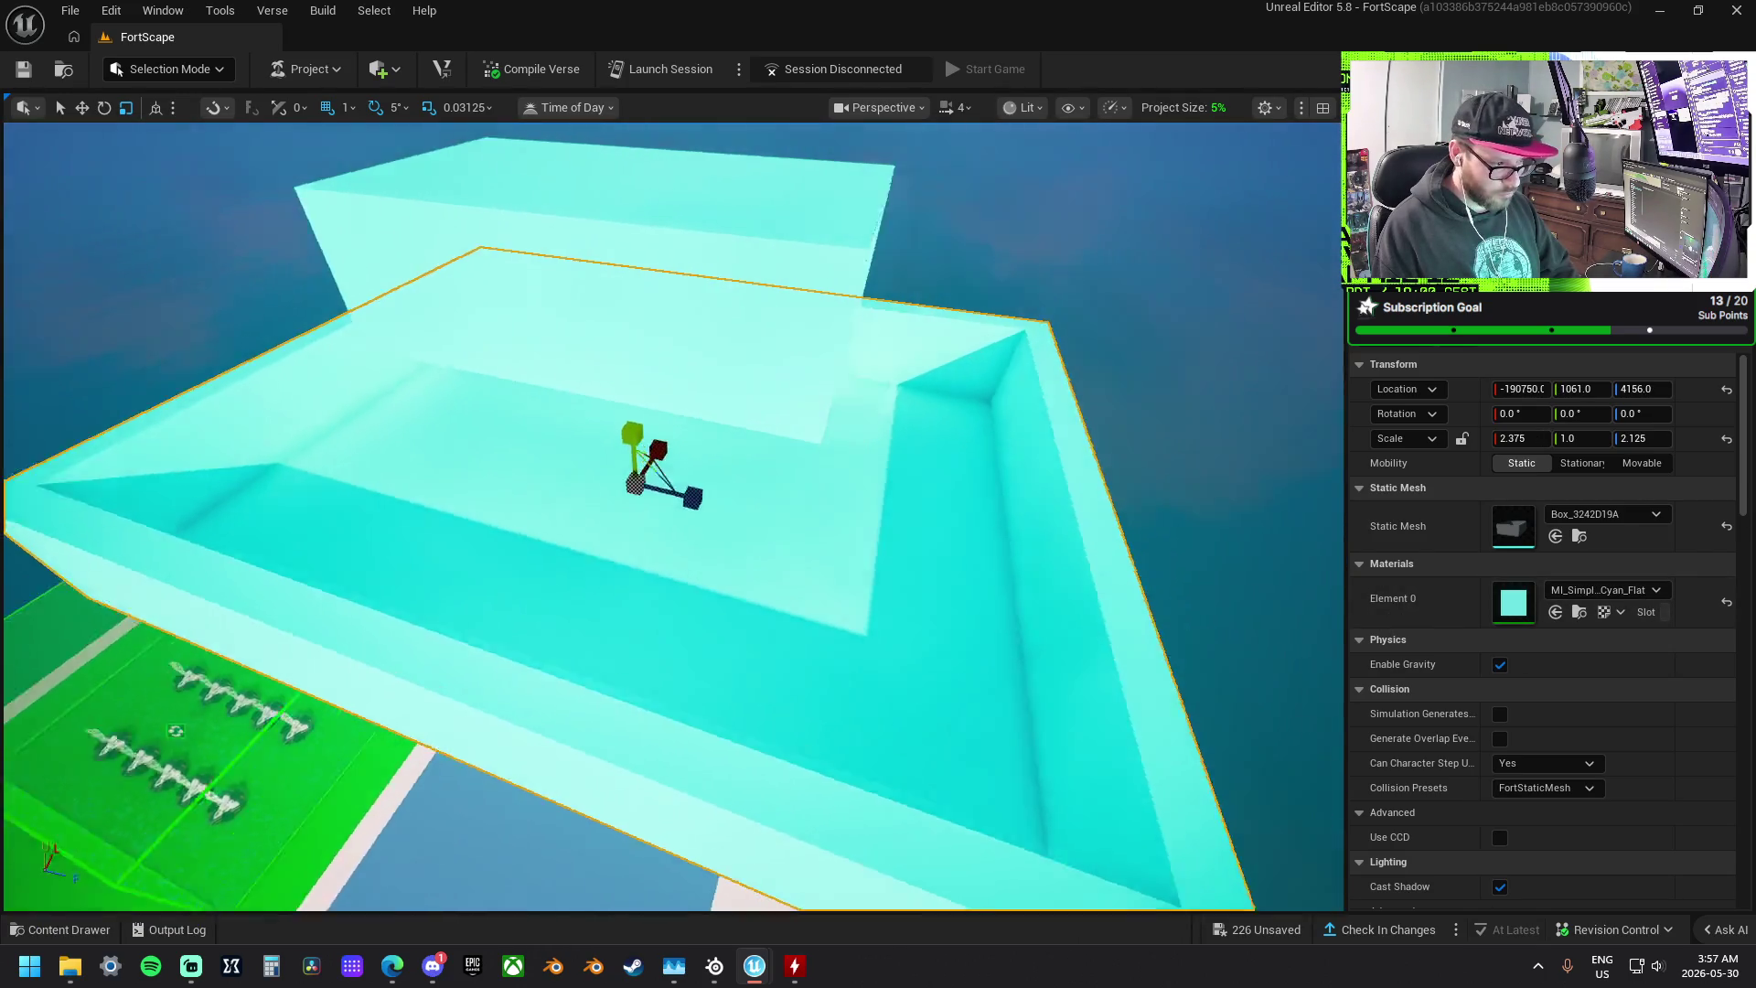
scroll(737, 419, down, 5)
click(738, 419)
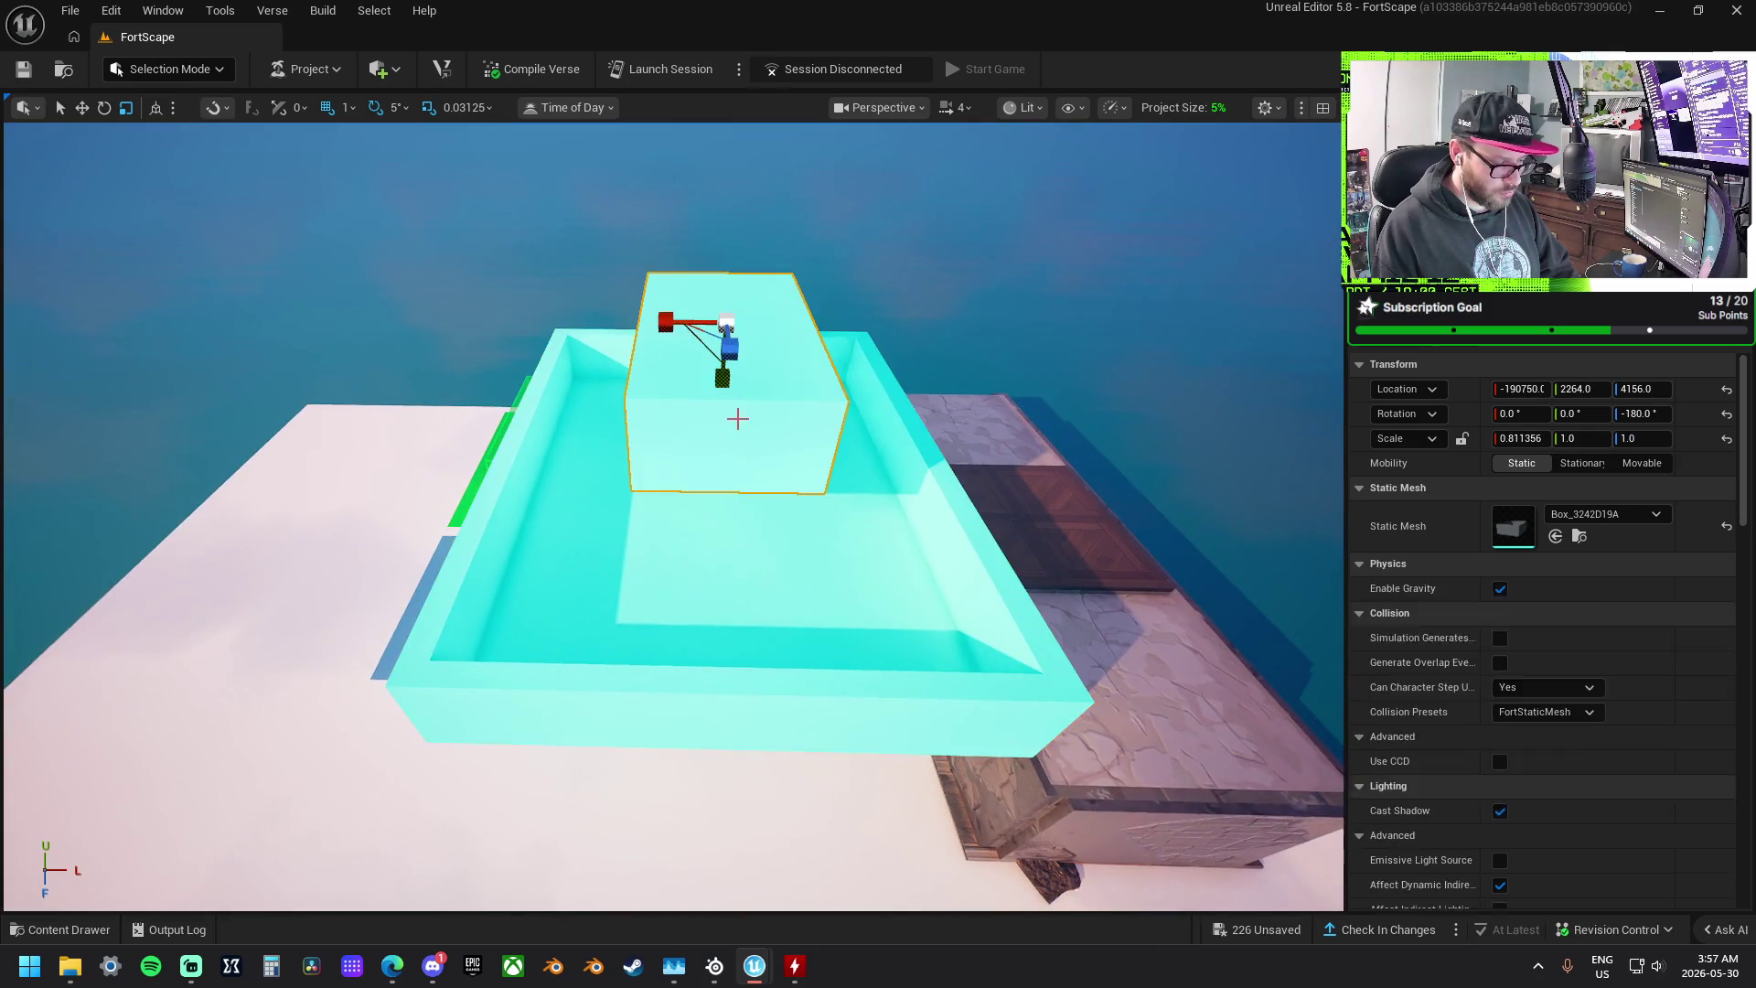
key(Delete)
- Narrow the cyan box along X into a trough and drop it onto the platform with End
click(737, 419)
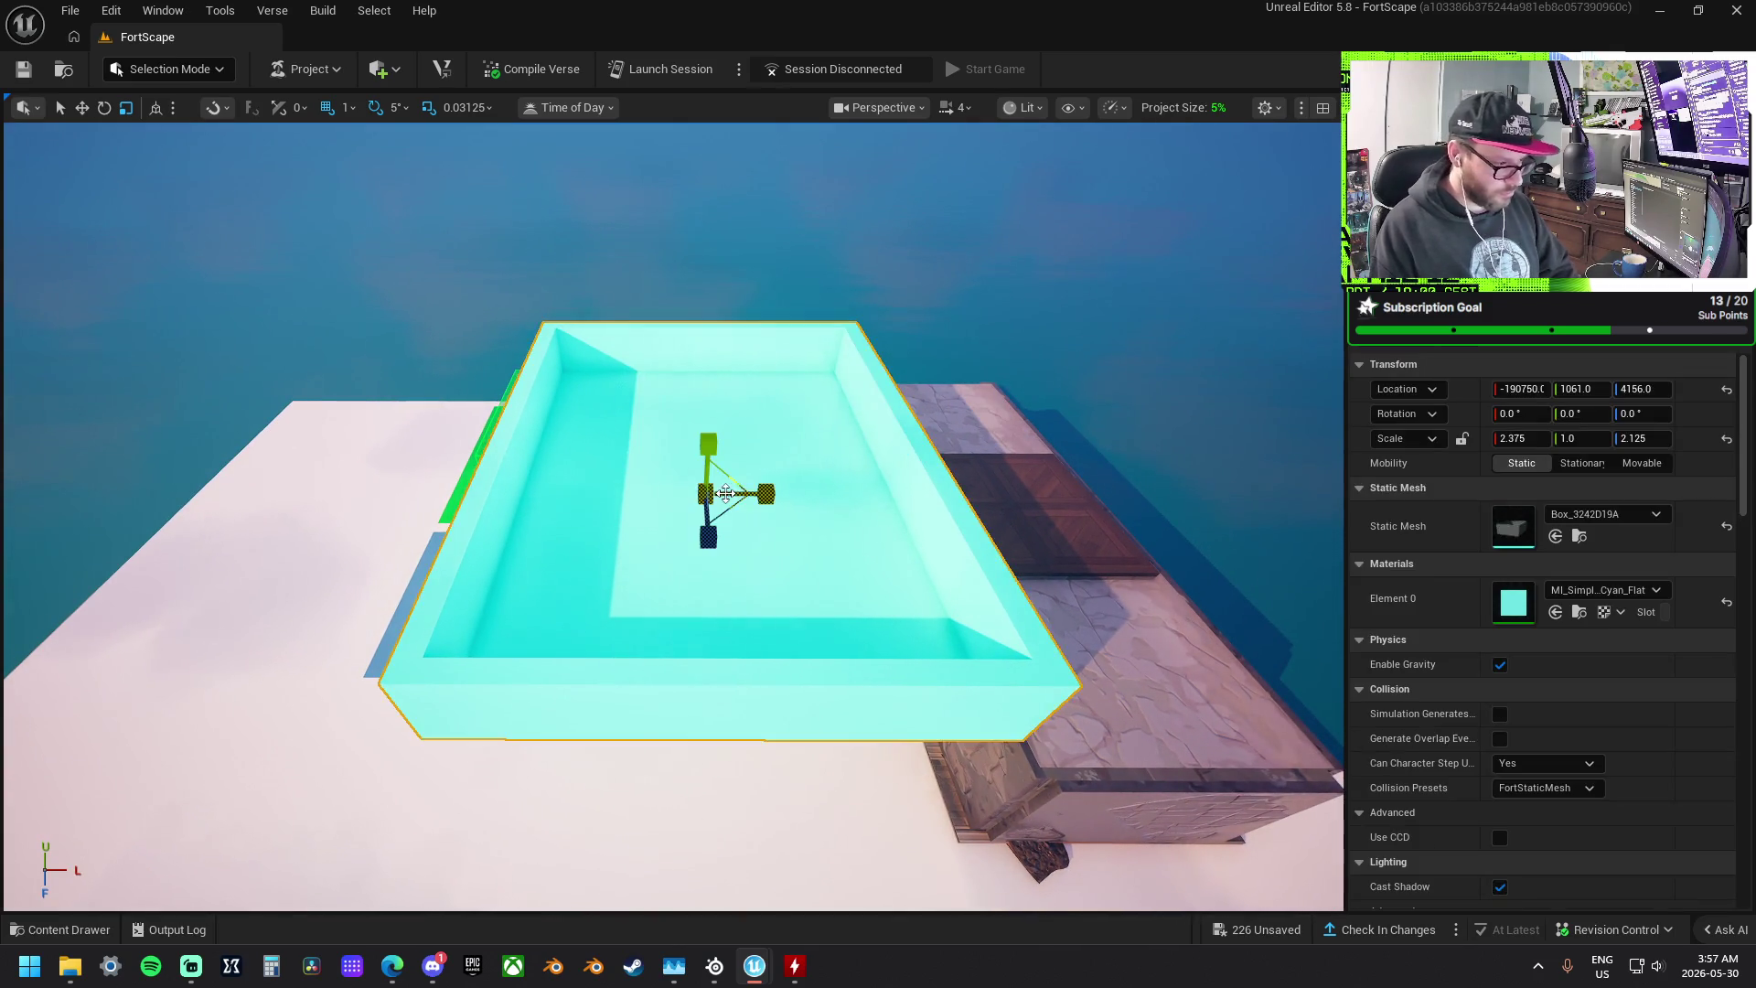
drag(737, 419, 599, 448)
drag(785, 411, 731, 414)
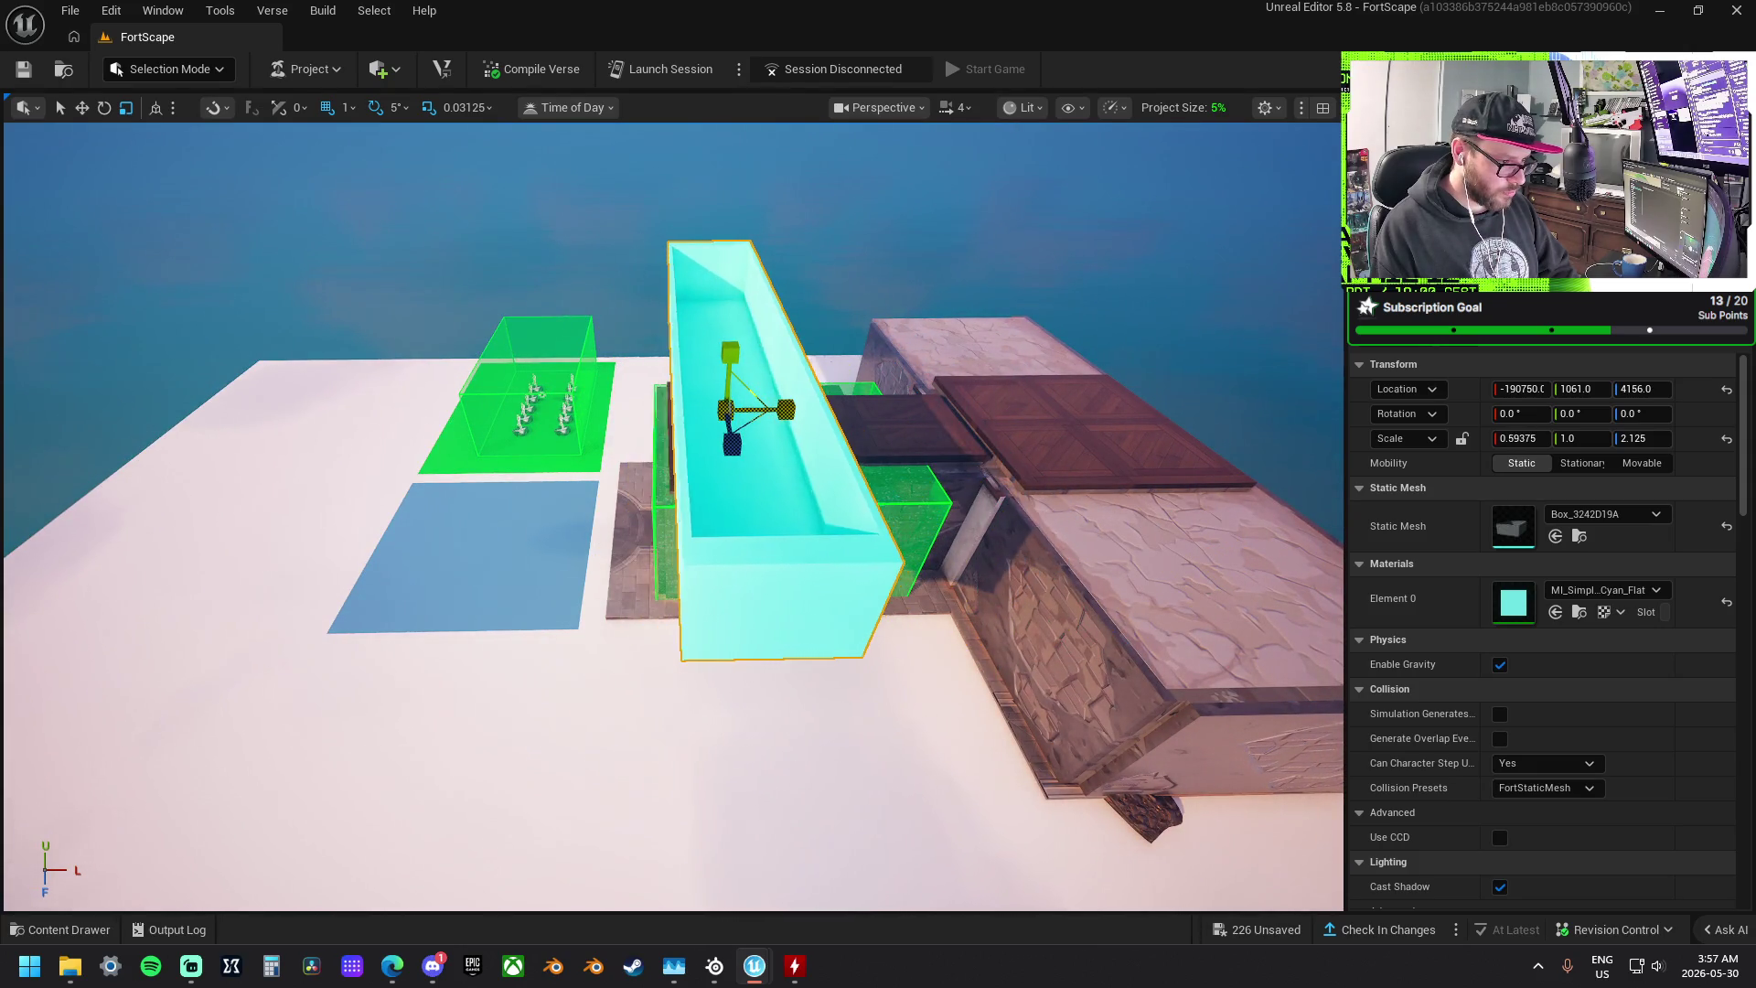
mouse_move(778, 413)
mouse_down()
mouse_move(839, 419)
mouse_move(604, 382)
mouse_up()
drag(878, 375, 995, 366)
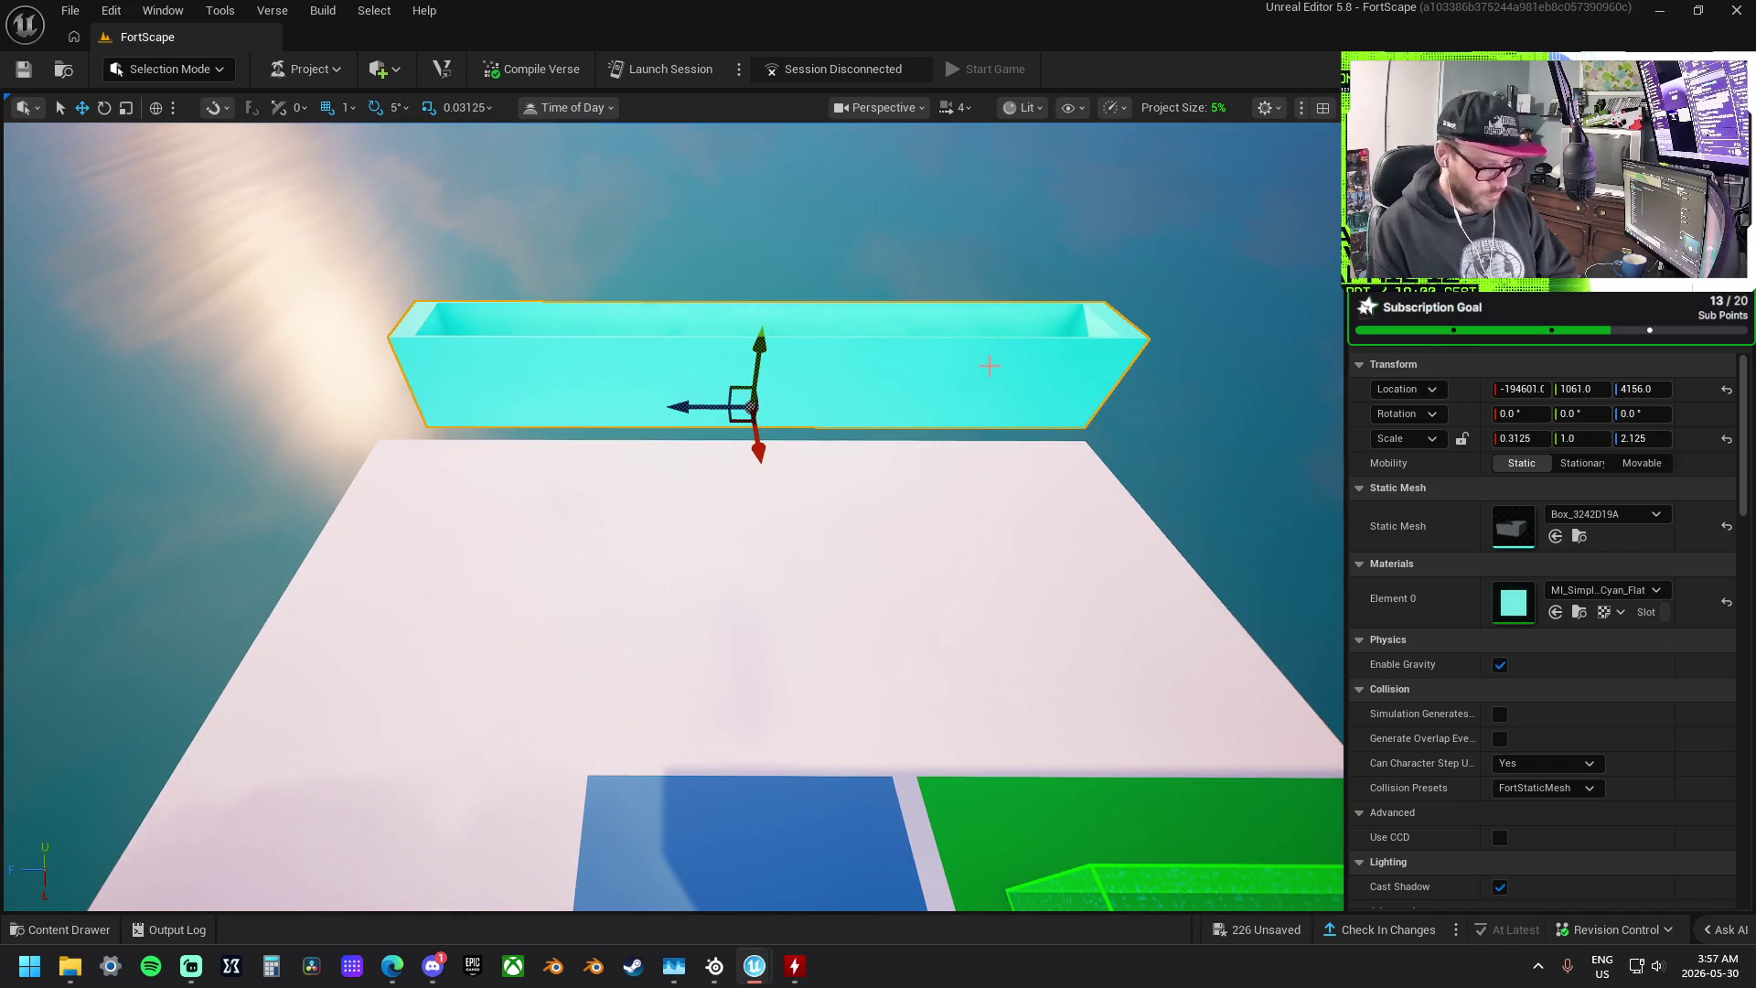
key(End)
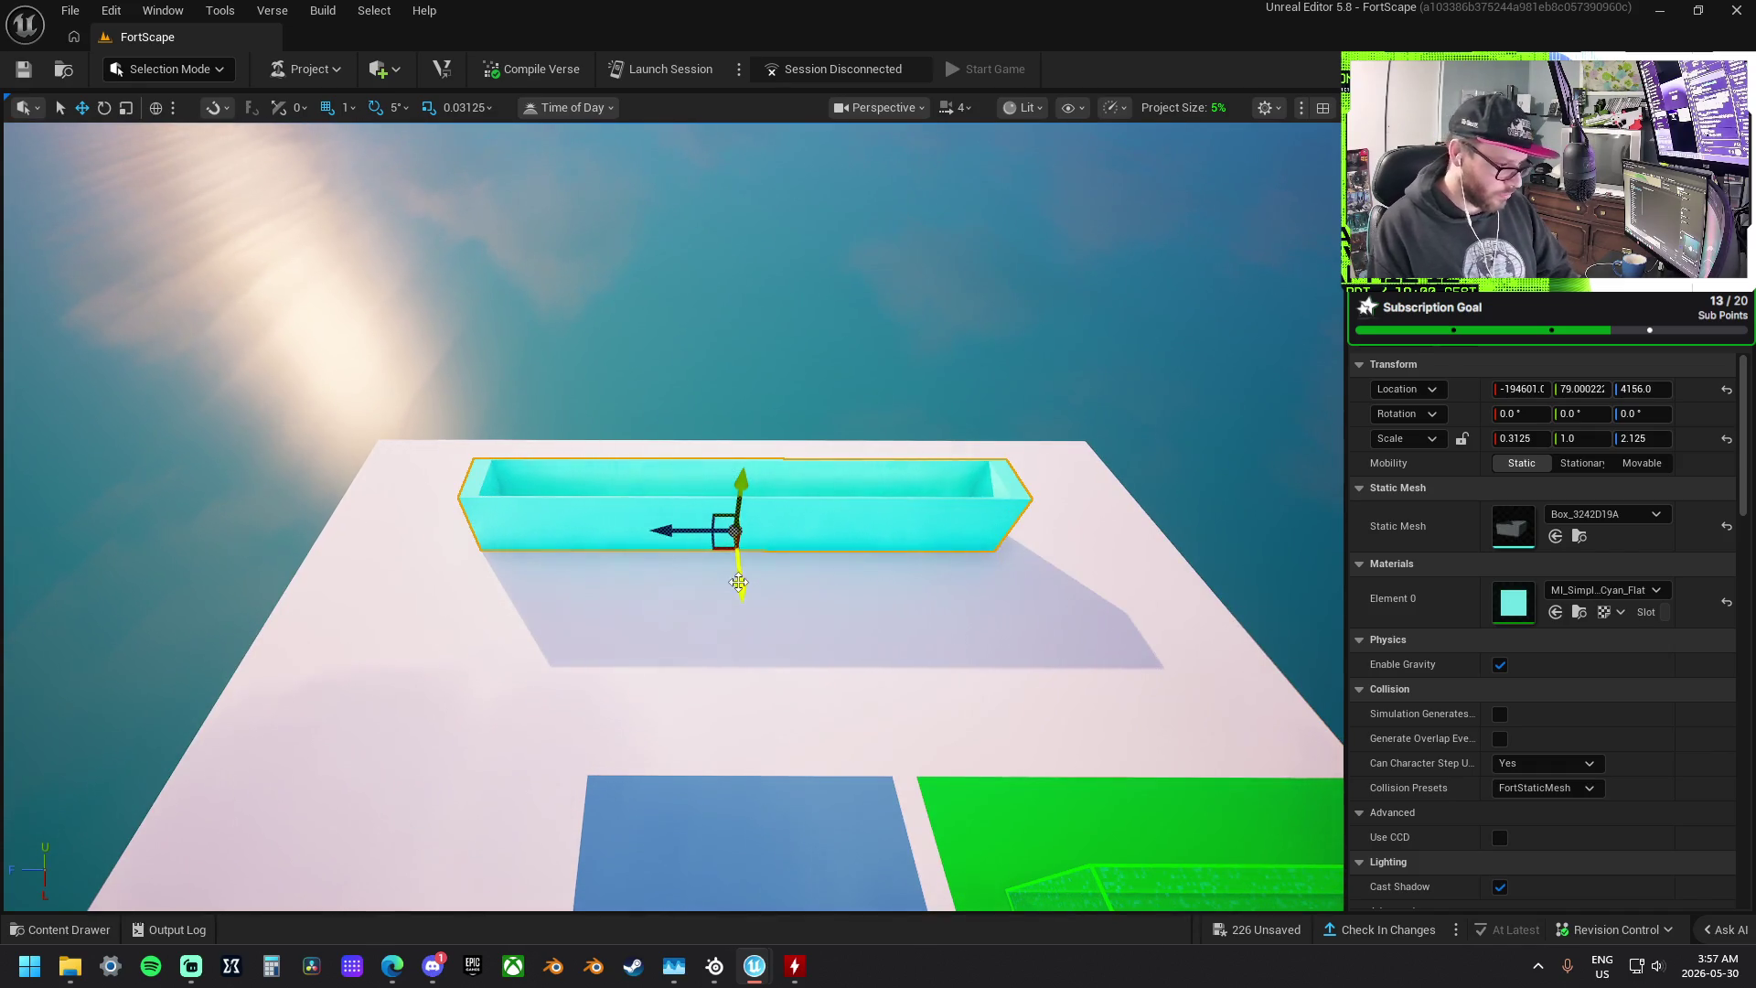
mouse_move(739, 583)
mouse_down()
mouse_move(823, 641)
mouse_move(860, 695)
mouse_move(814, 824)
mouse_move(729, 513)
mouse_up()
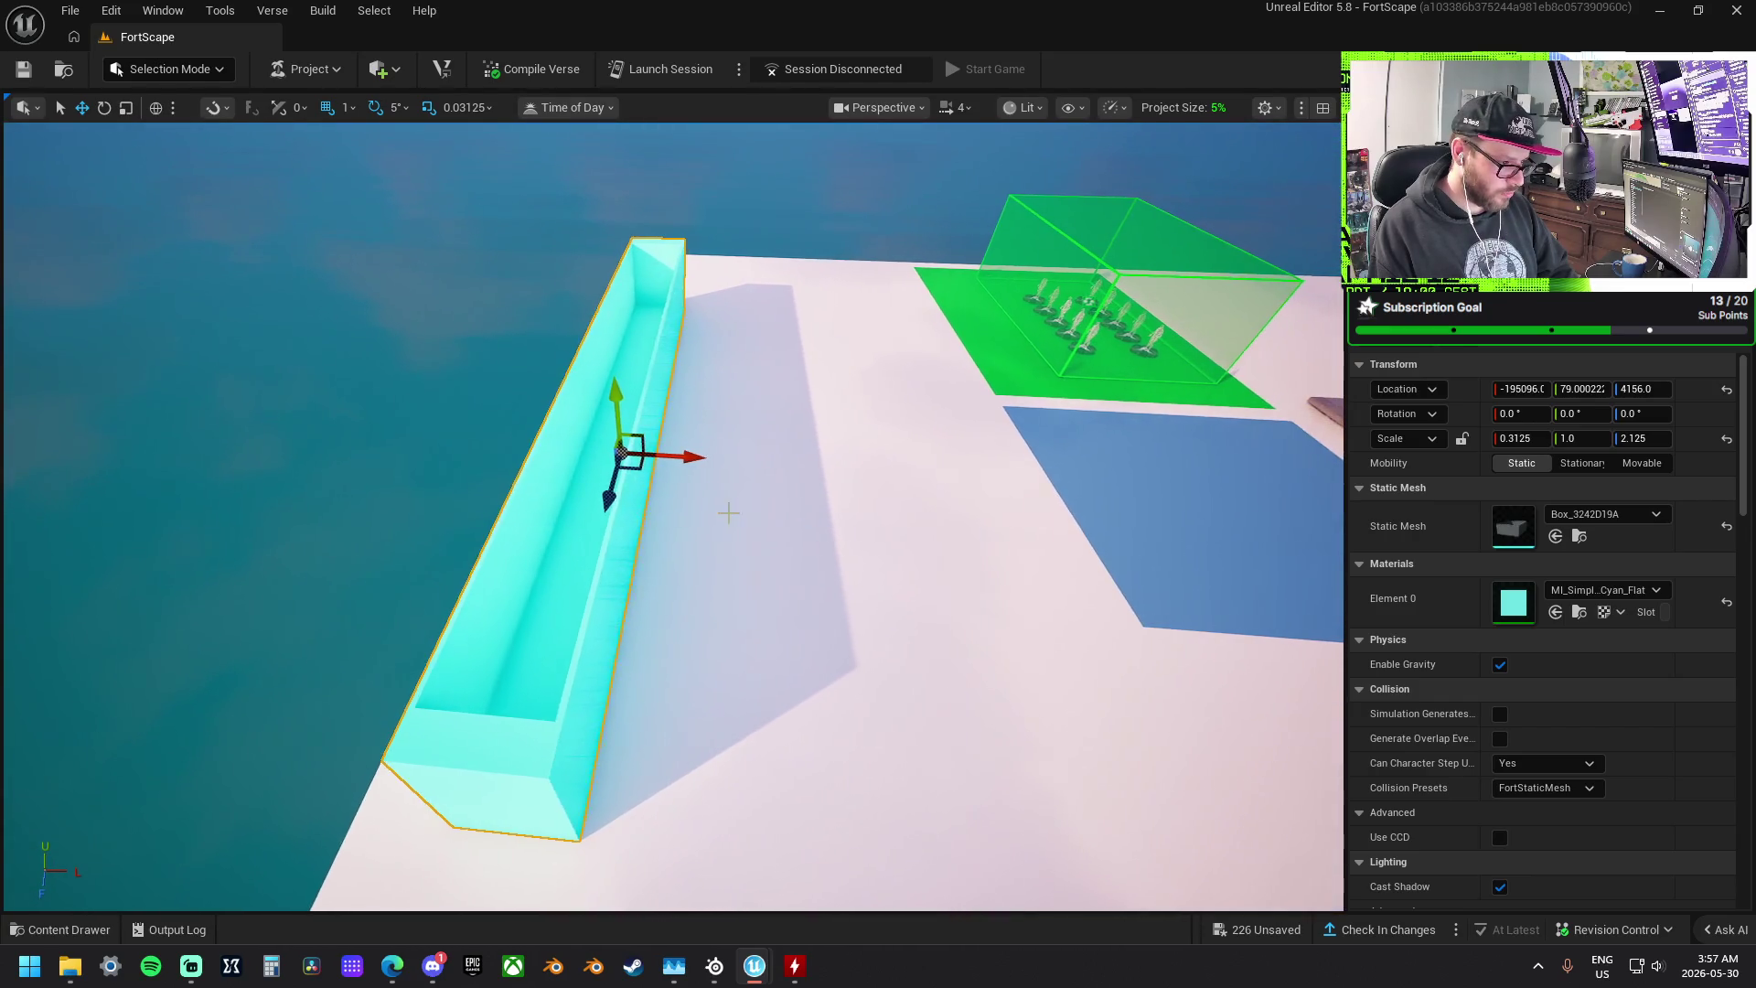
- Check the grid snap sizes and nudge the cyan trough slightly along X
click(346, 108)
click(569, 366)
mouse_move(689, 460)
mouse_down()
mouse_move(655, 455)
mouse_move(738, 460)
mouse_up()
scroll(738, 460, up, 3)
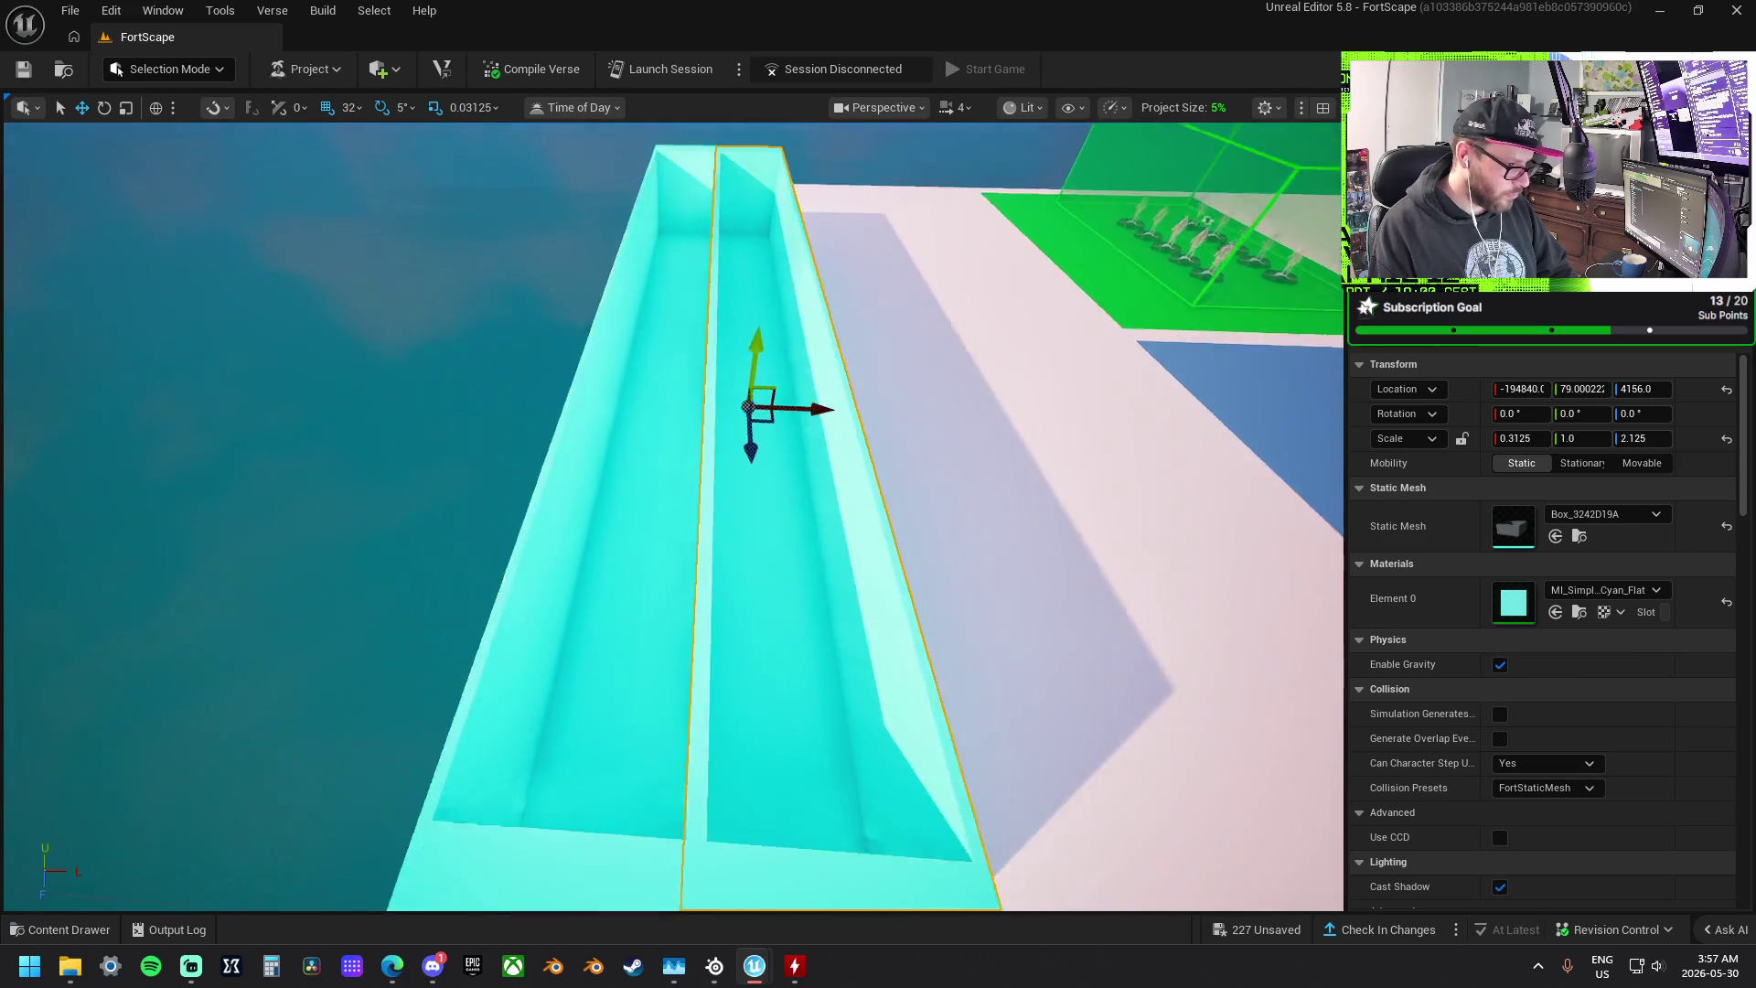
scroll(738, 460, down, 2)
scroll(509, 391, down, 3)
scroll(509, 391, up, 1)
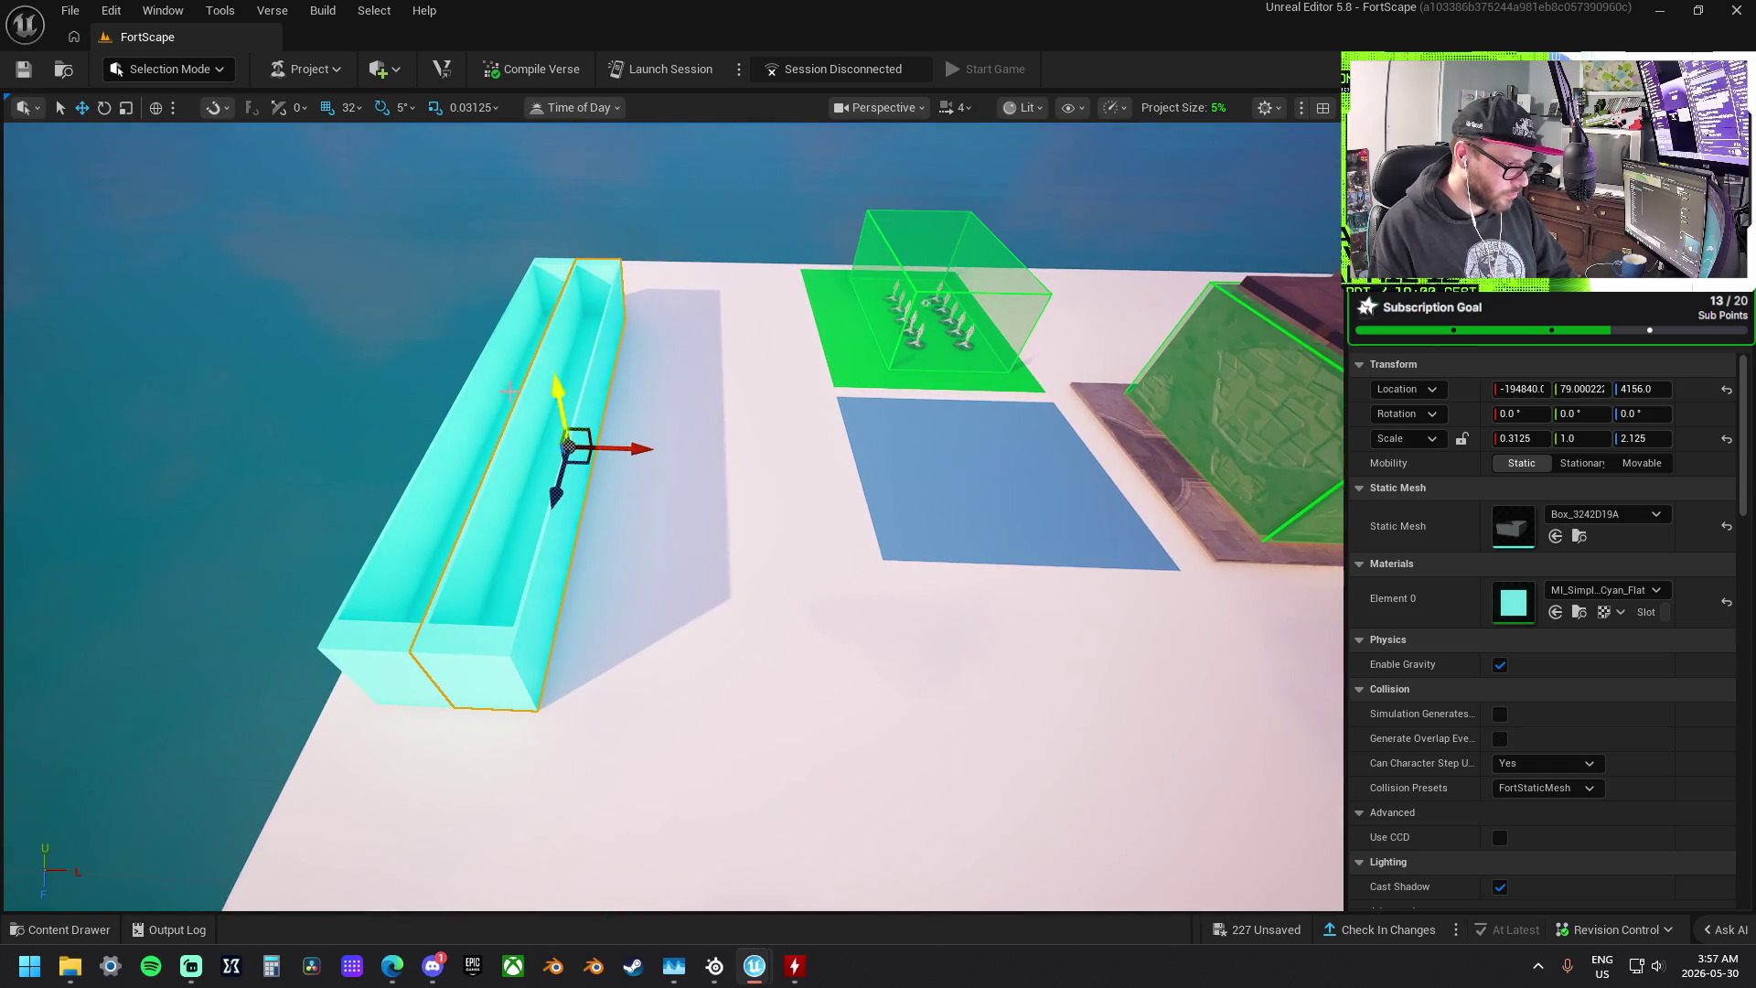
- Alt-drag copies of the trough alongside it and add the neighbouring slab to the selection
mouse_move(633, 448)
alt+mouse_down()
mouse_move(691, 468)
mouse_move(792, 464)
alt+mouse_up()
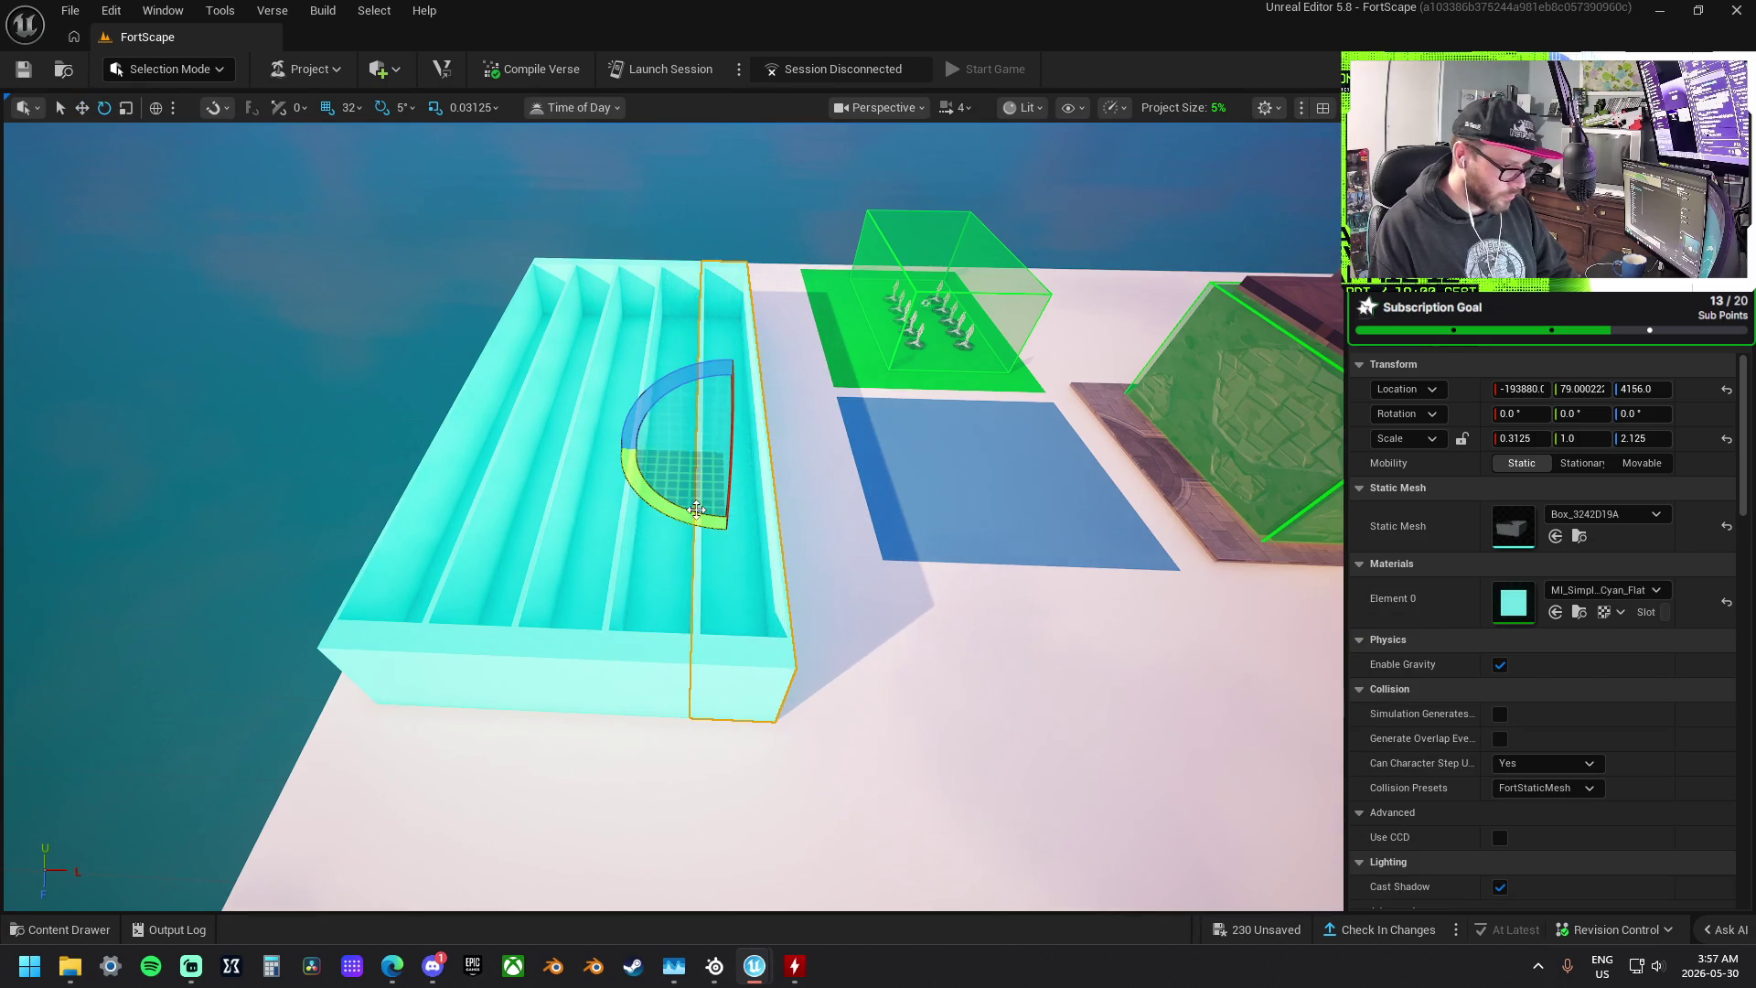
key(w)
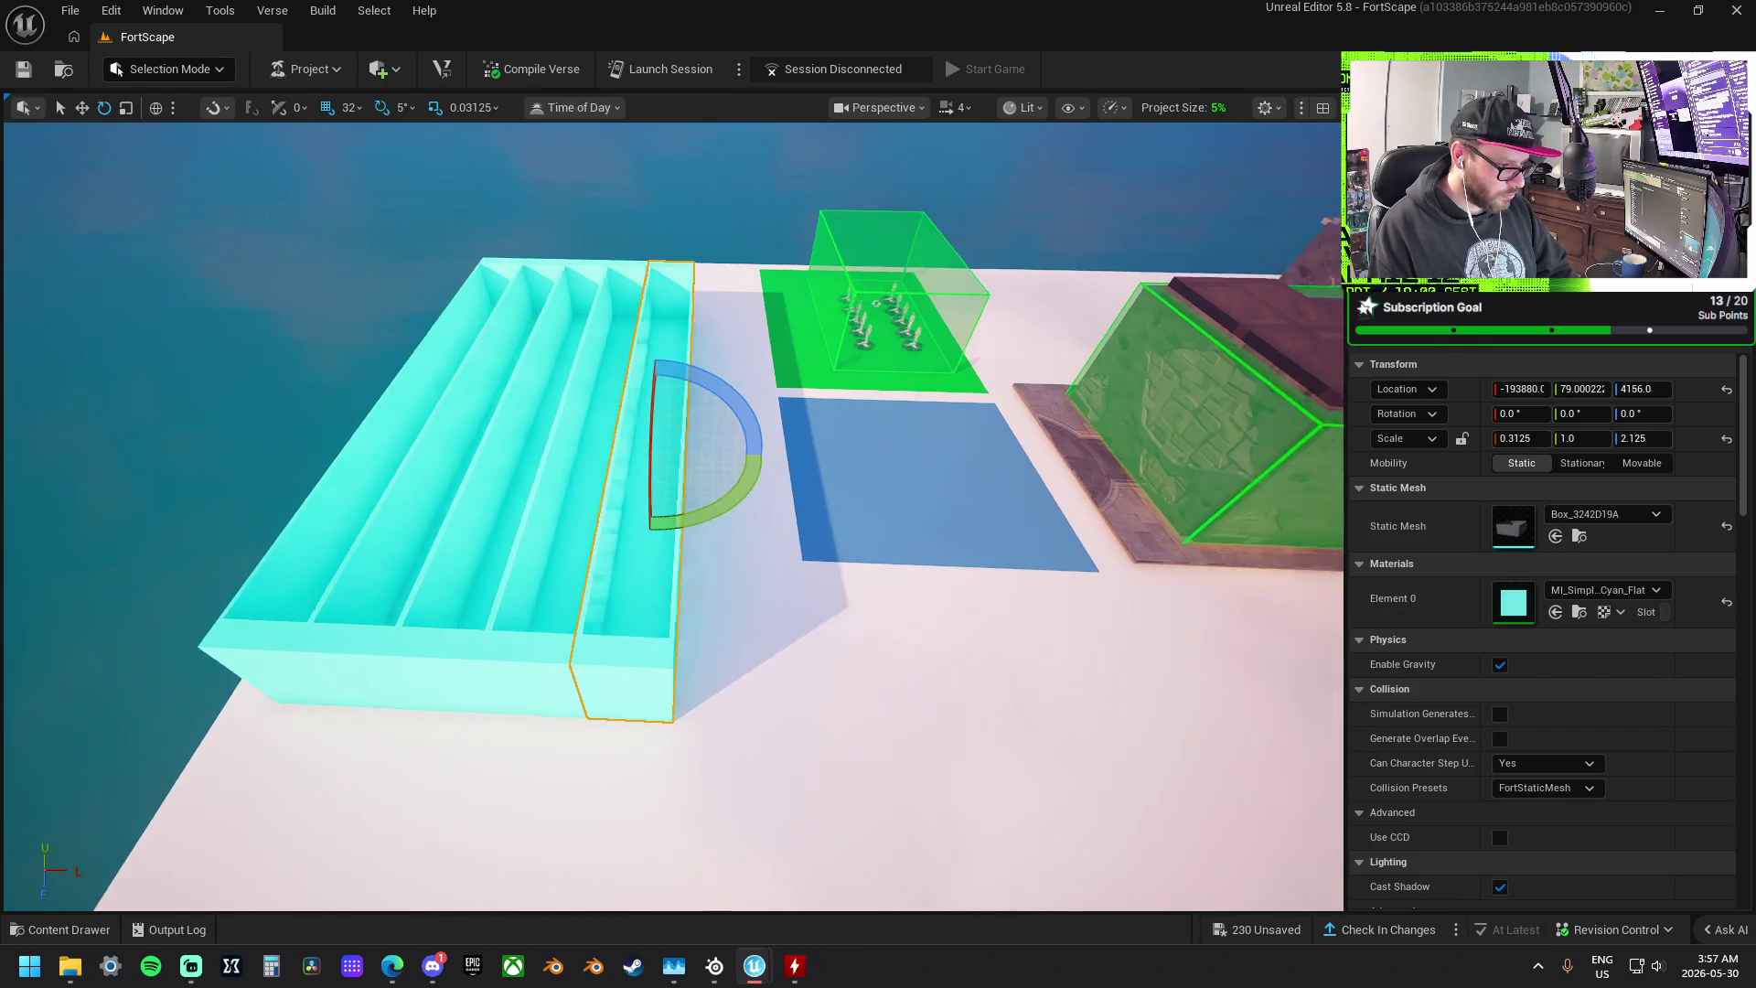
alt+drag(700, 452, 821, 467)
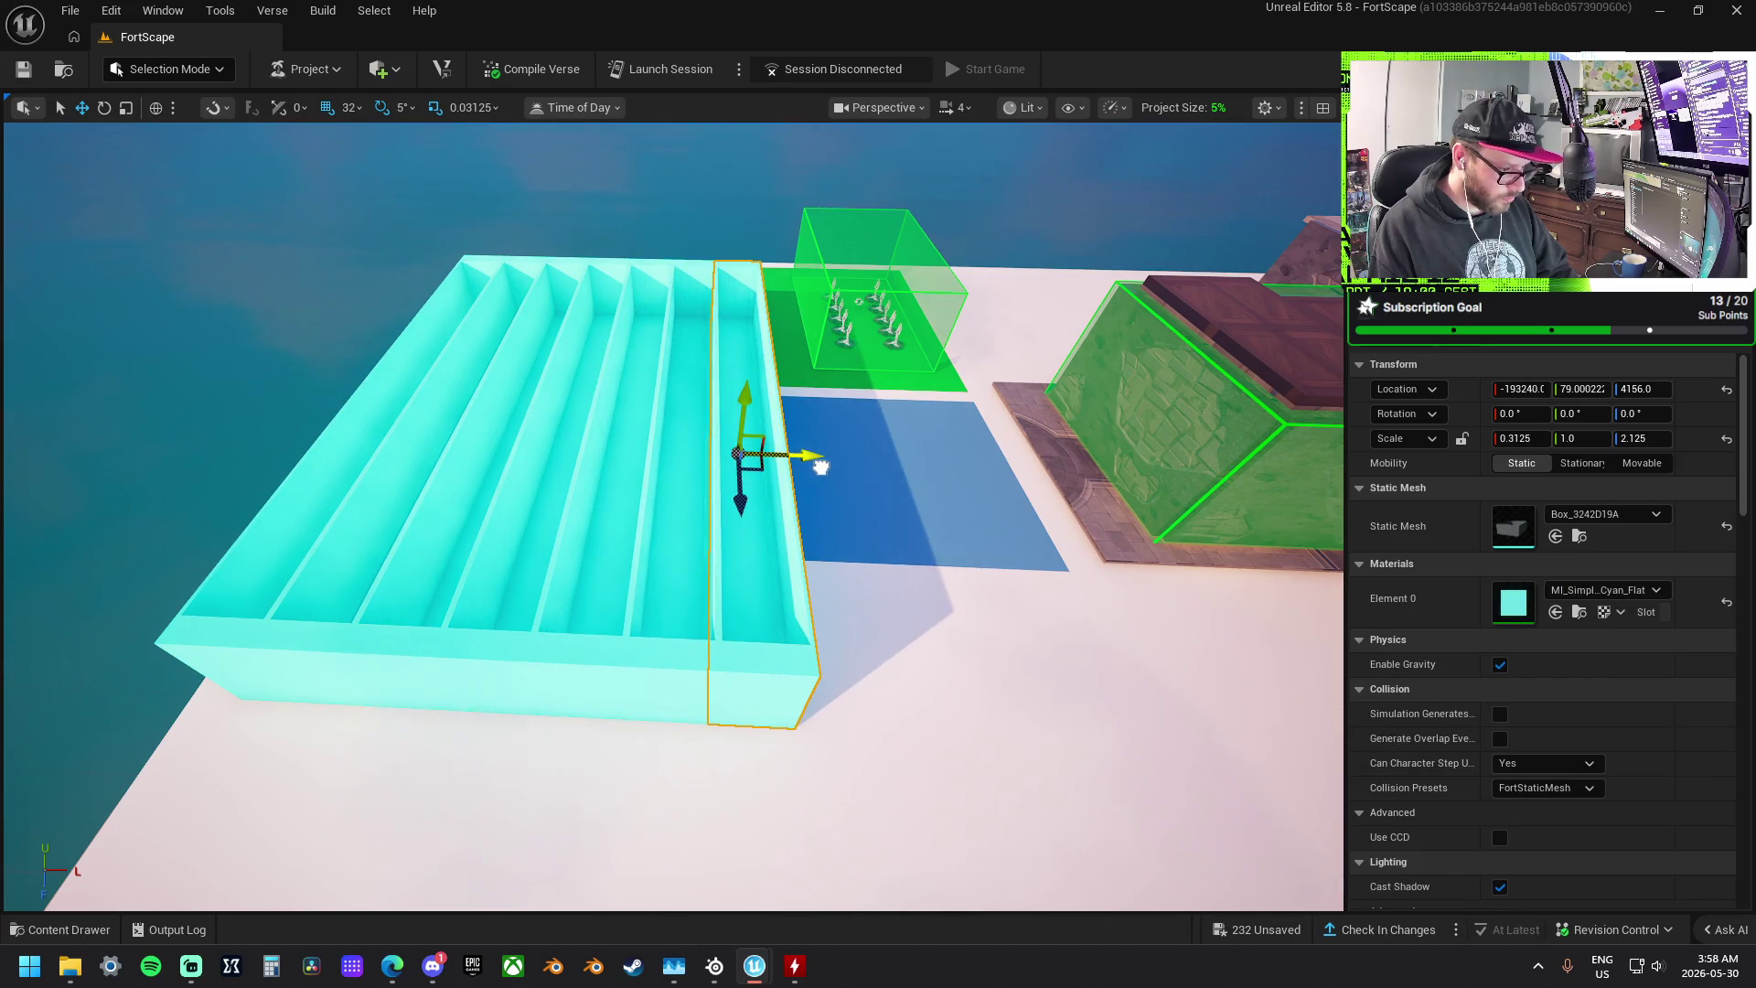
ctrl+click(624, 462)
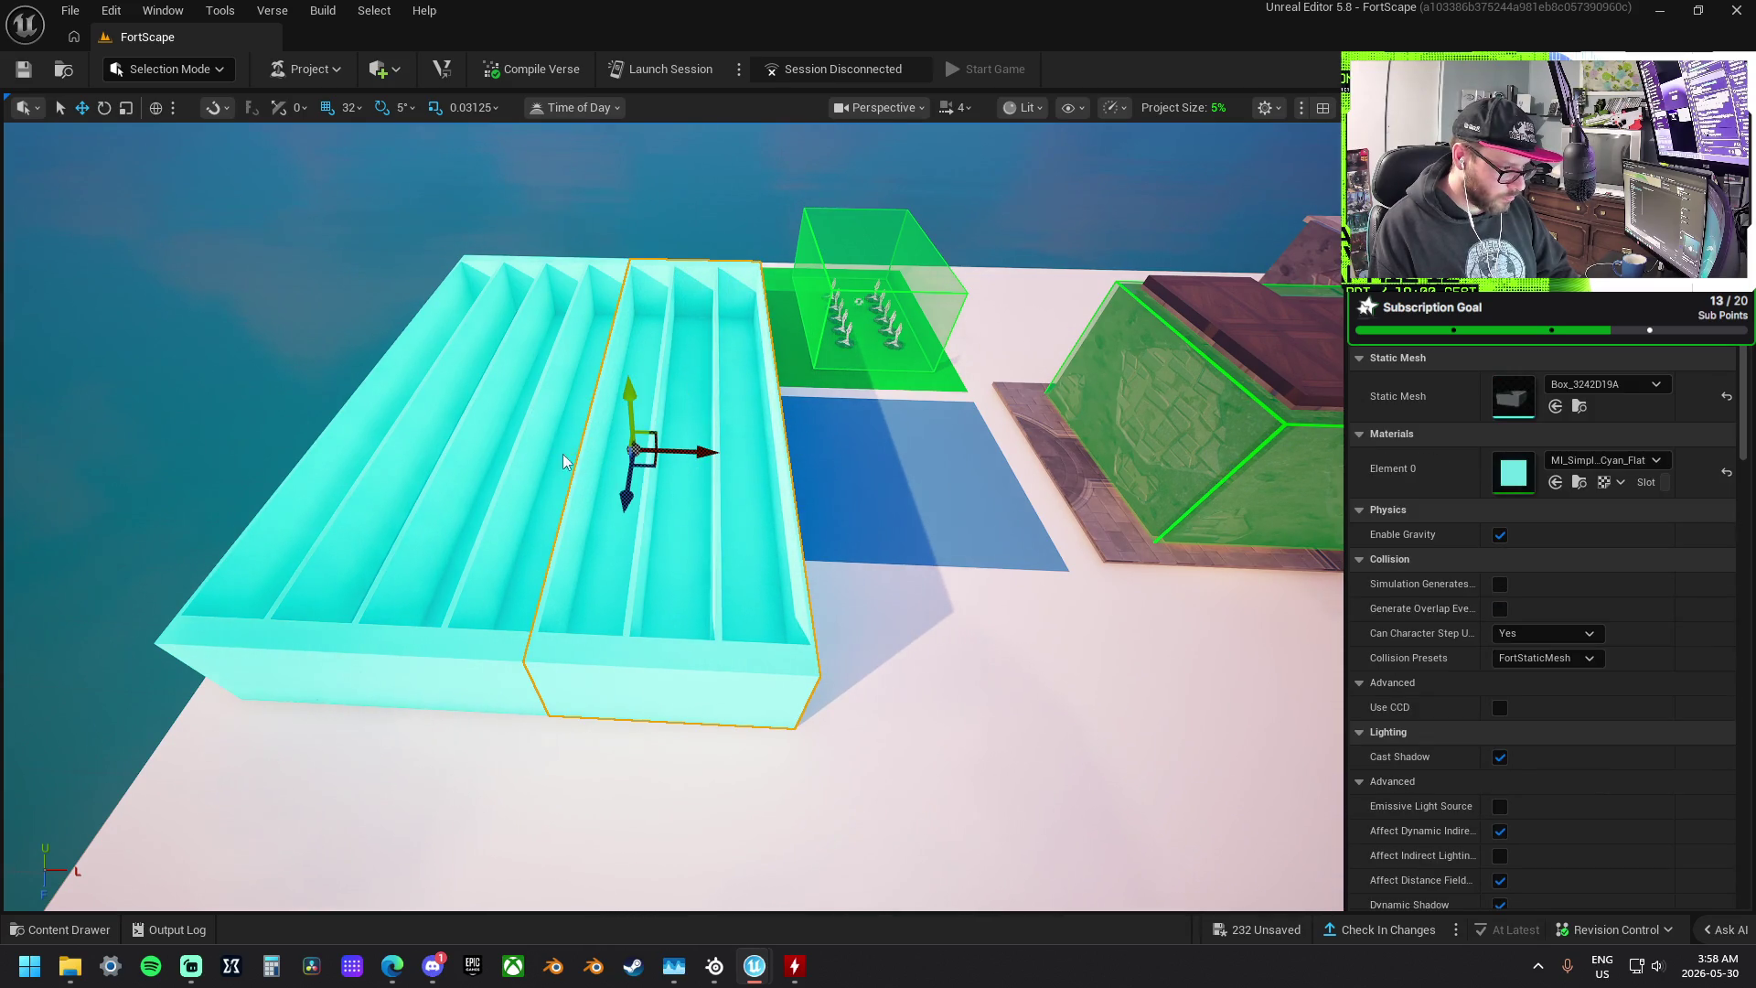
mouse_move(408, 457)
mouse_down()
mouse_move(501, 561)
mouse_move(658, 568)
mouse_move(585, 560)
mouse_up()
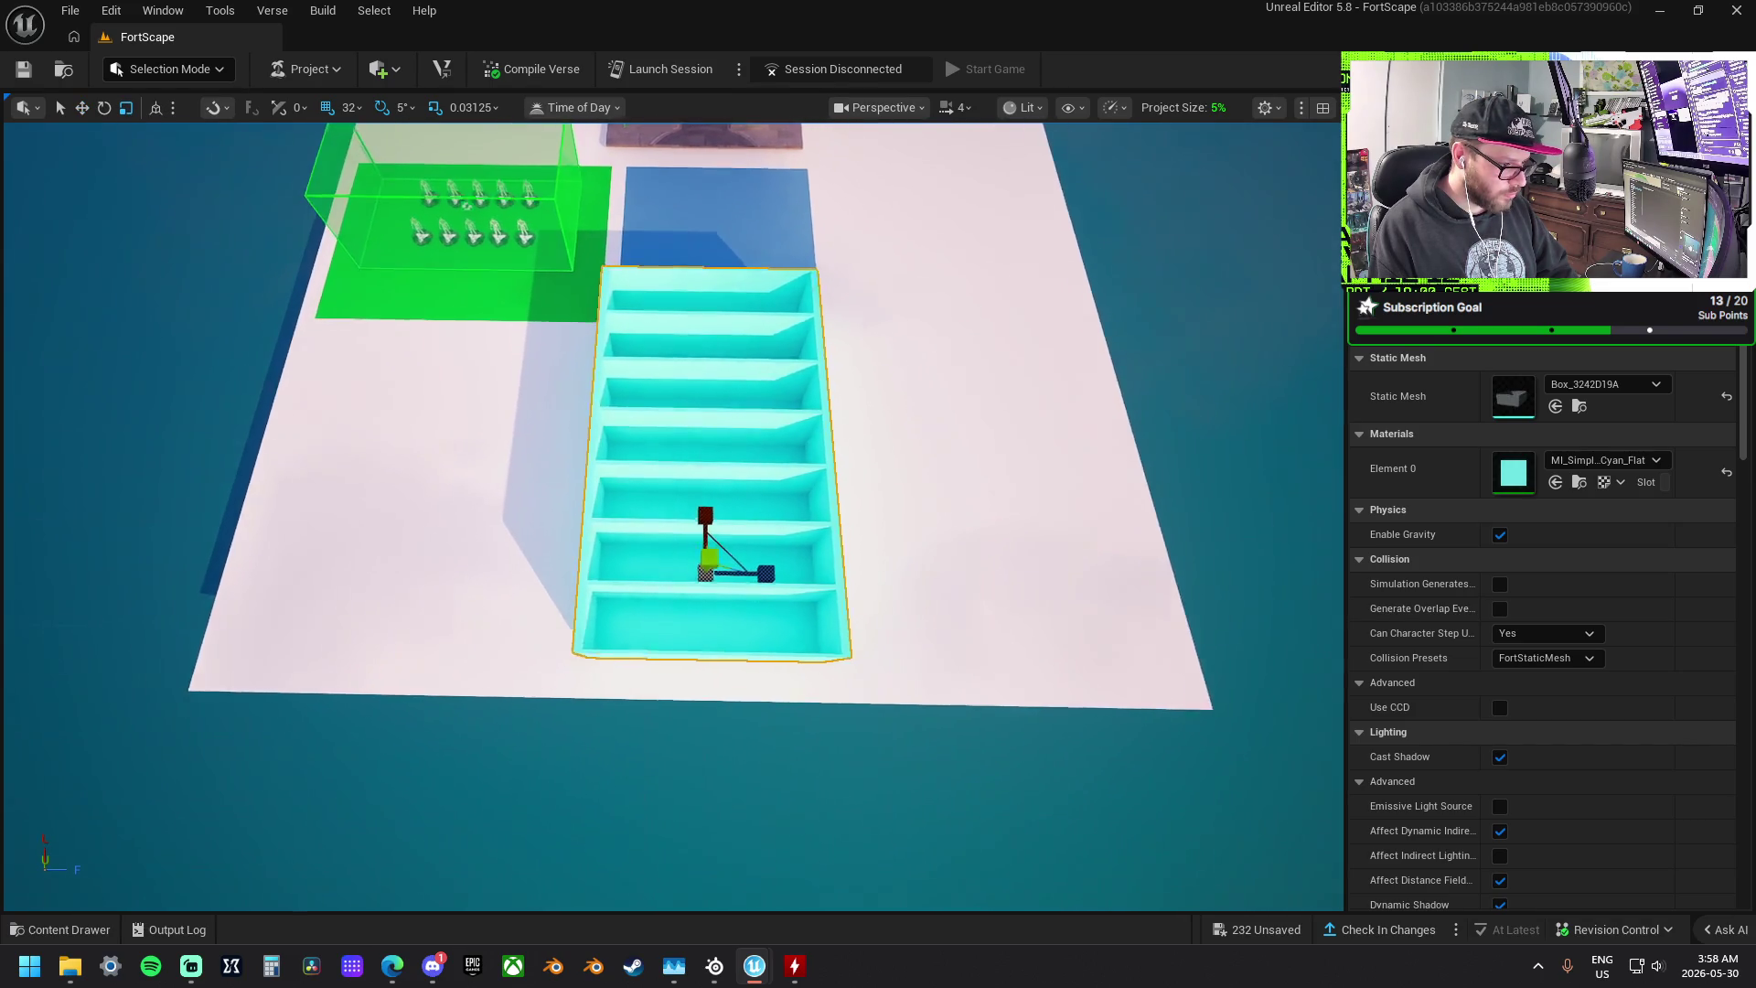
- Widen the shelf, duplicate it, rotate the copy and slide it across the original shelf
drag(767, 573, 823, 574)
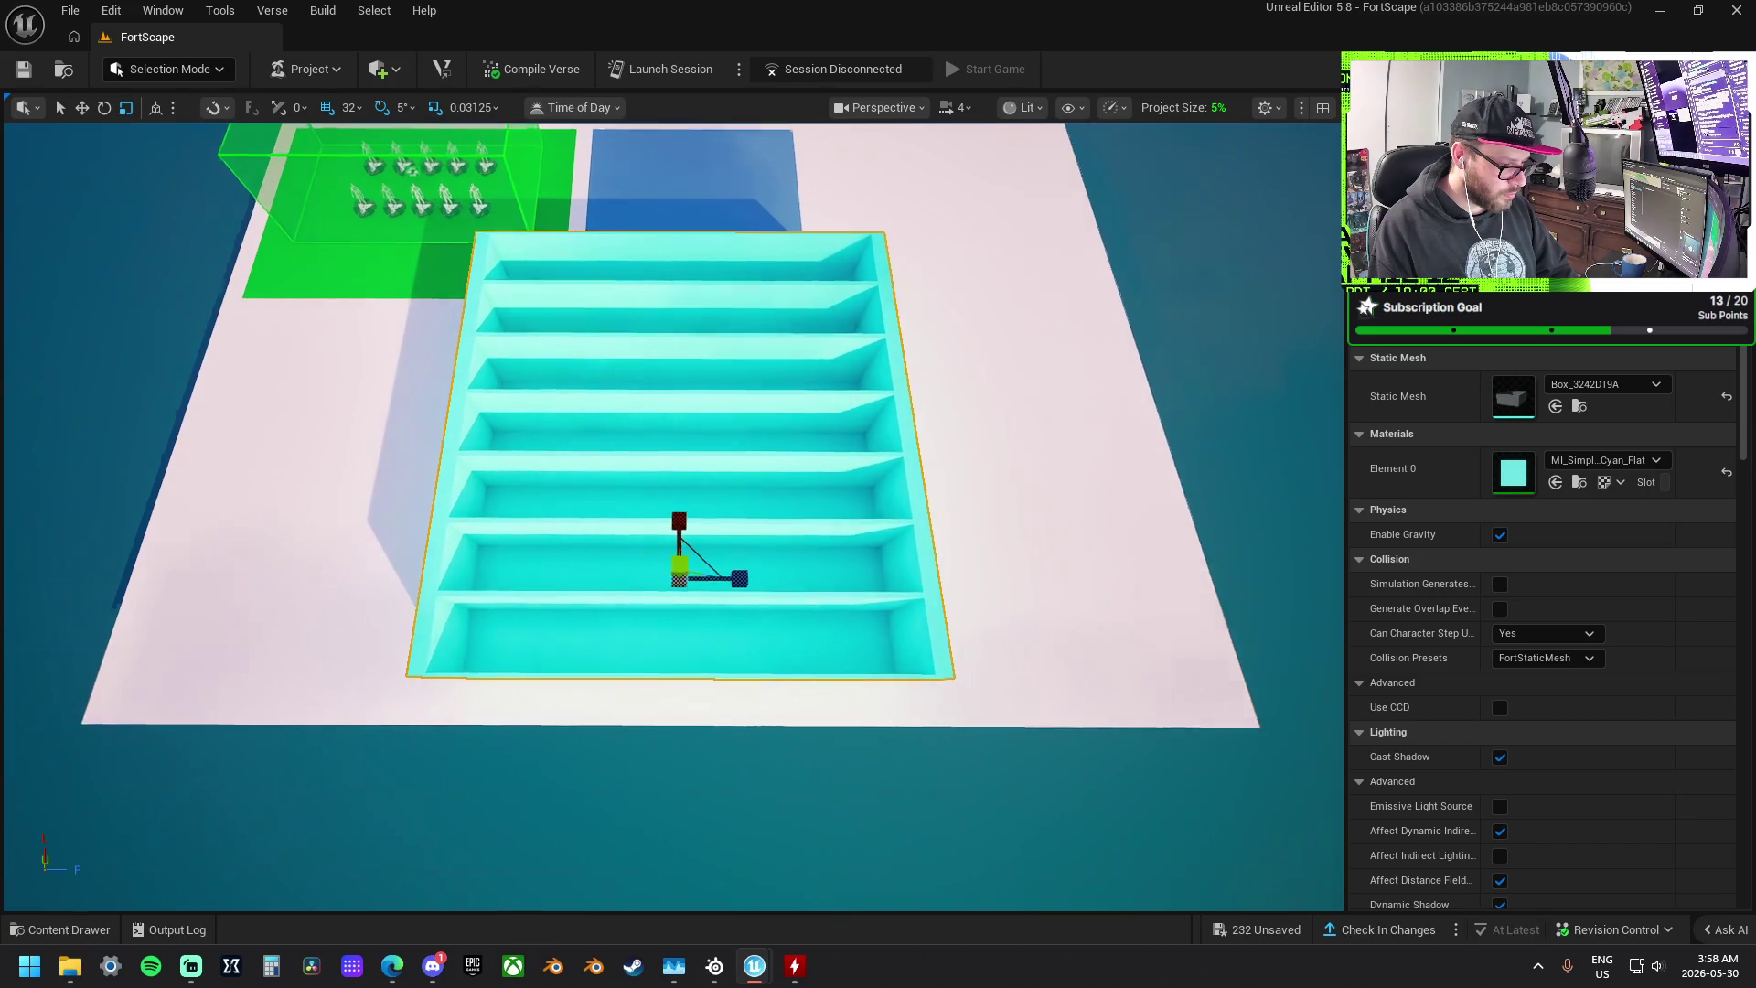
key(w)
mouse_move(681, 577)
mouse_down()
mouse_move(1070, 562)
mouse_move(1088, 585)
mouse_move(1123, 576)
mouse_move(1061, 499)
mouse_move(993, 474)
mouse_move(1002, 494)
mouse_move(1006, 404)
mouse_up()
key(e)
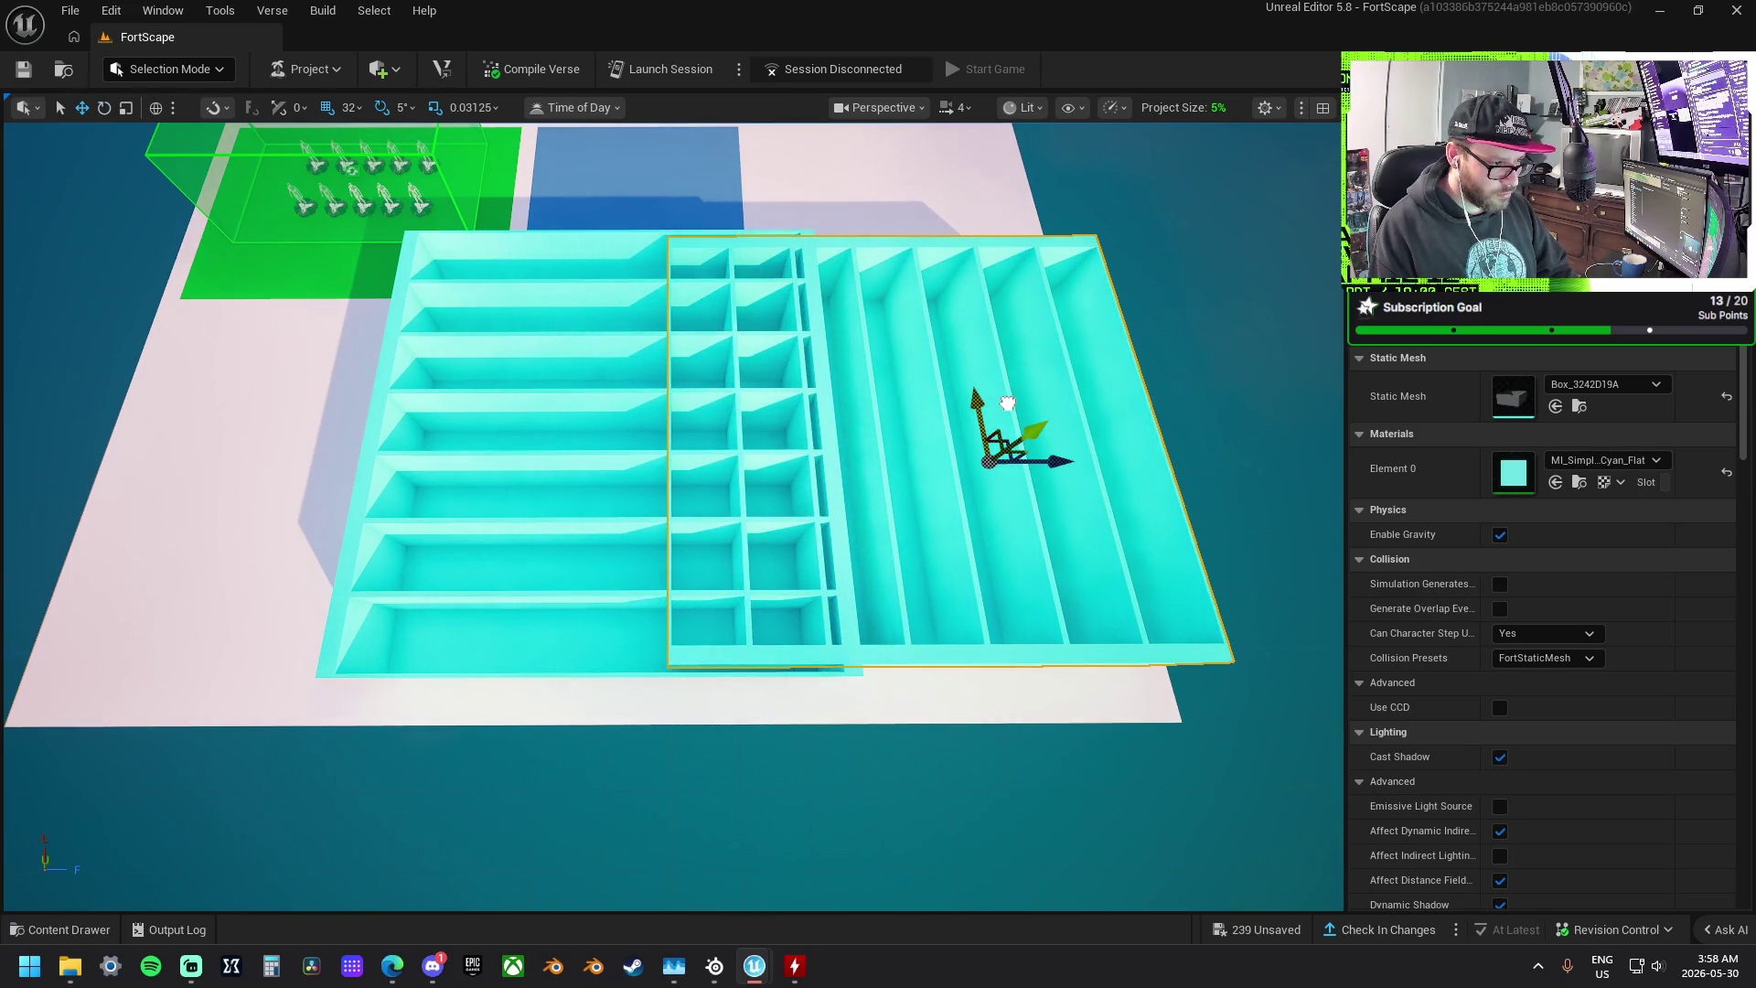
mouse_move(1061, 463)
mouse_down()
mouse_move(777, 462)
mouse_move(765, 480)
mouse_up()
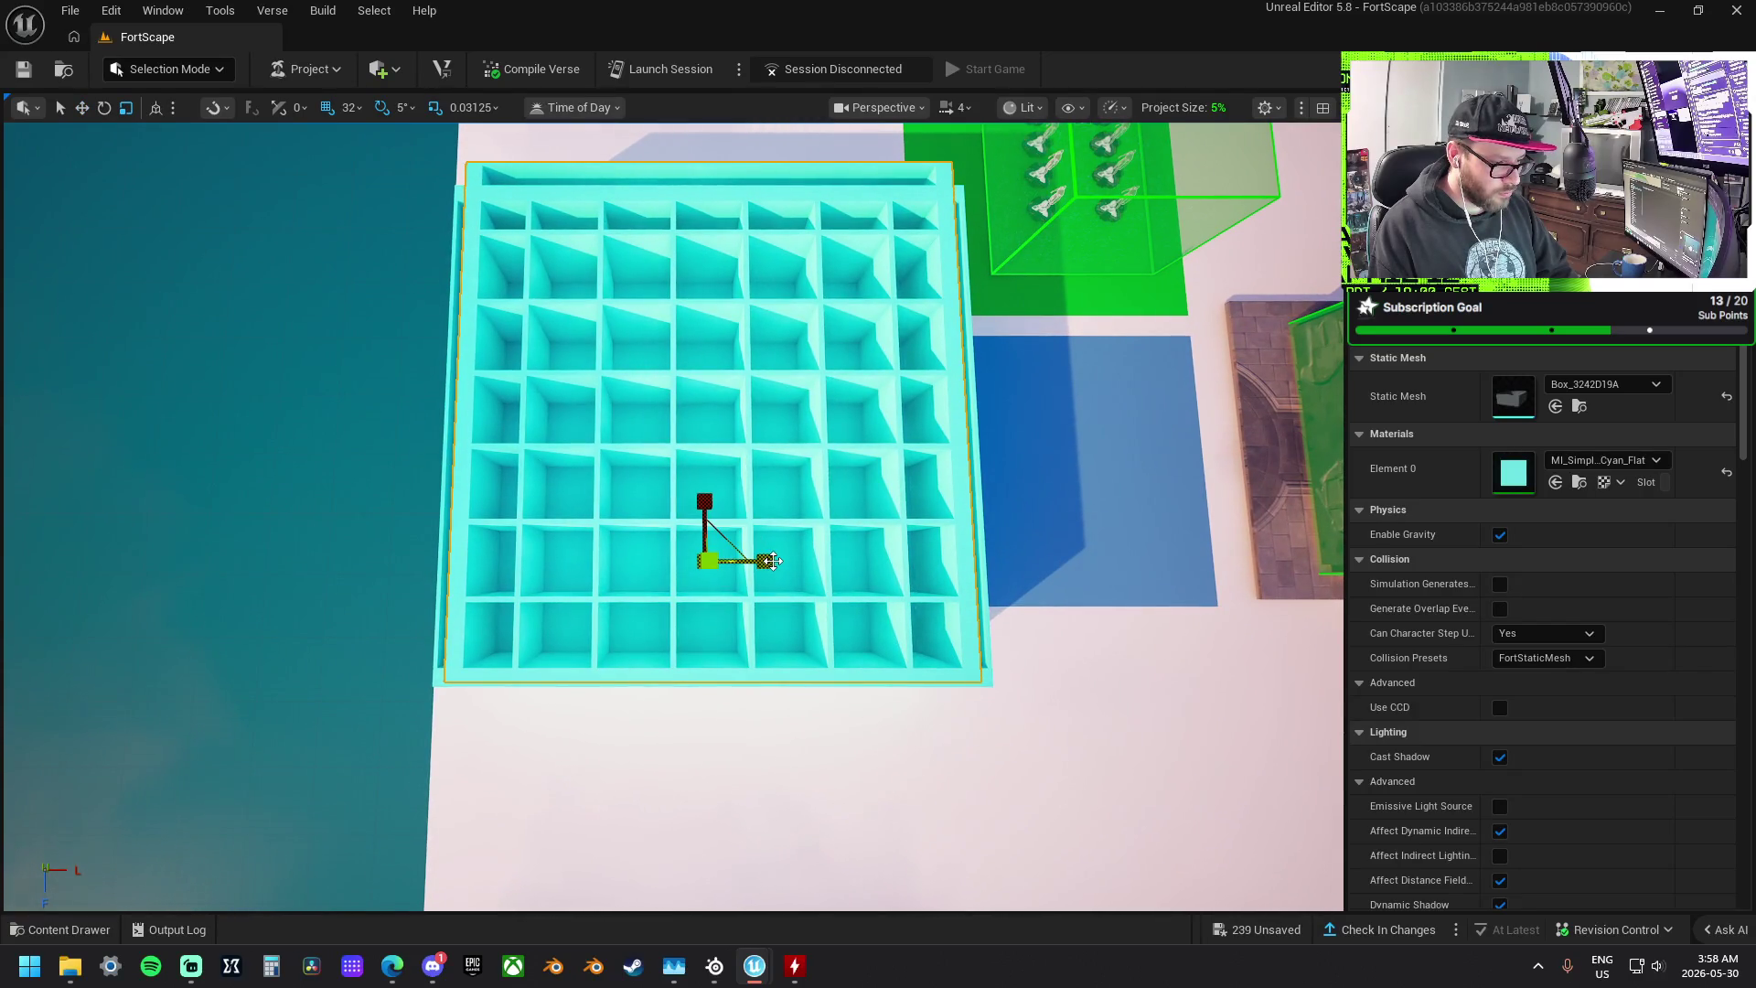
drag(625, 497, 569, 459)
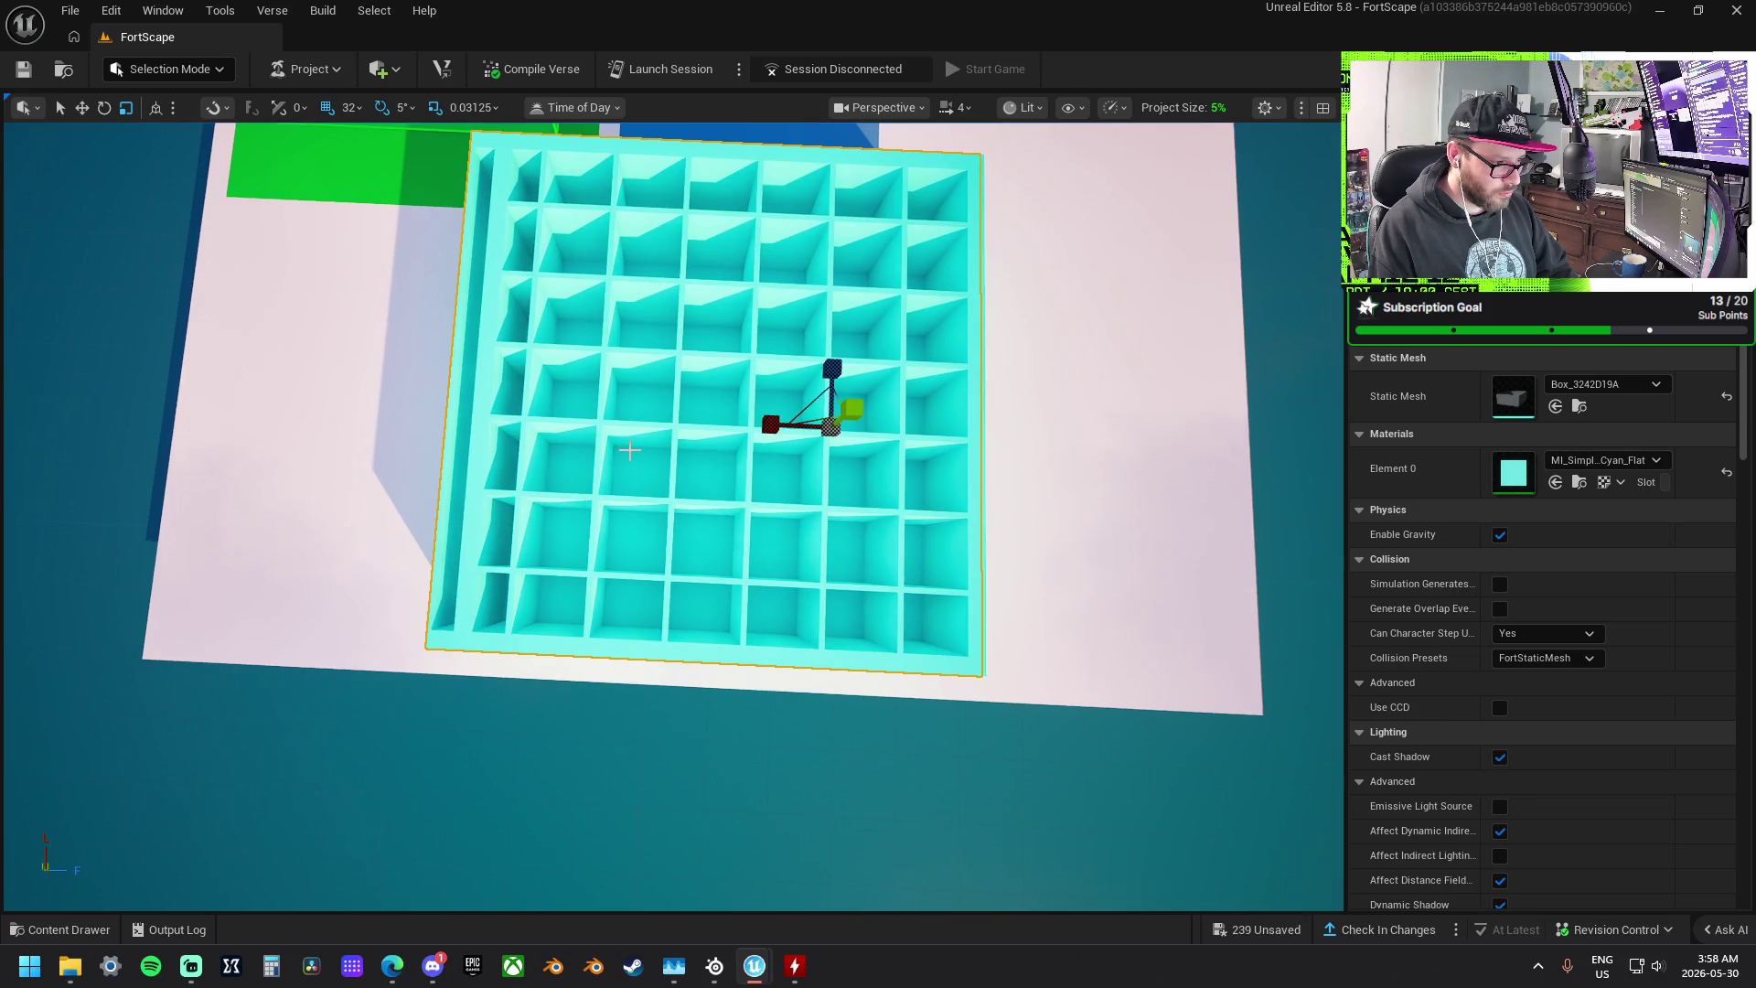
scroll(629, 450, down, 3)
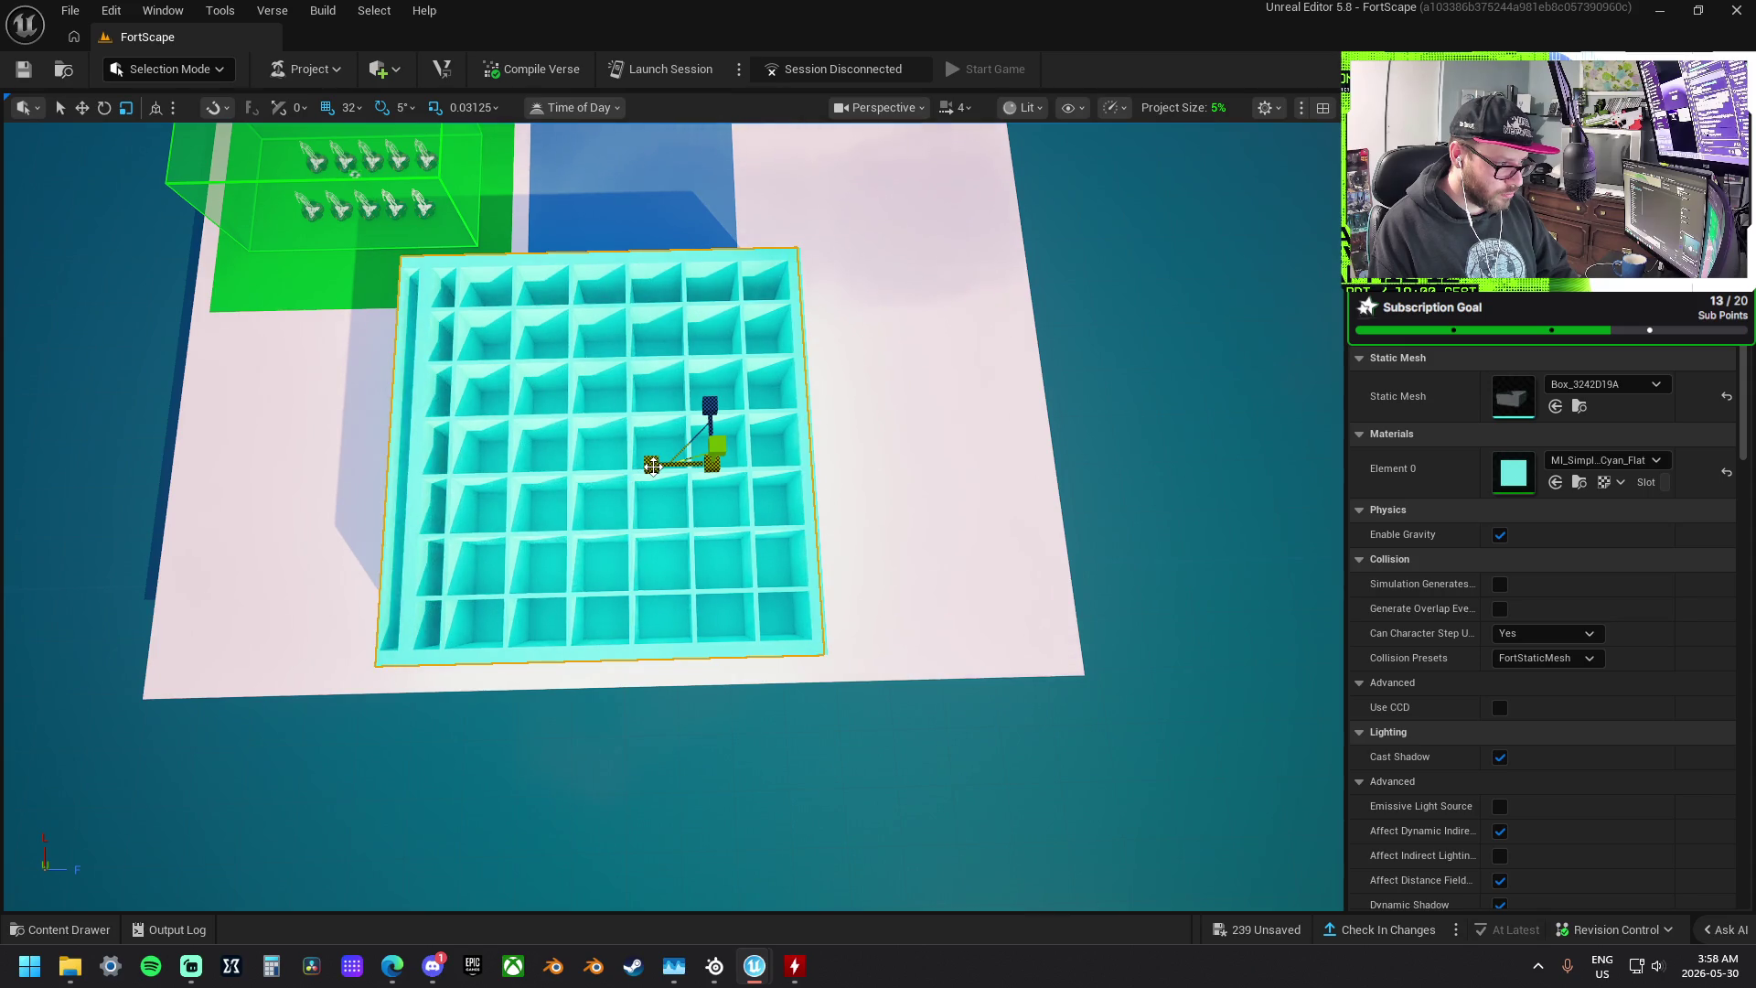
- Select a single column piece and undo the bad scale change
click(651, 465)
key(w)
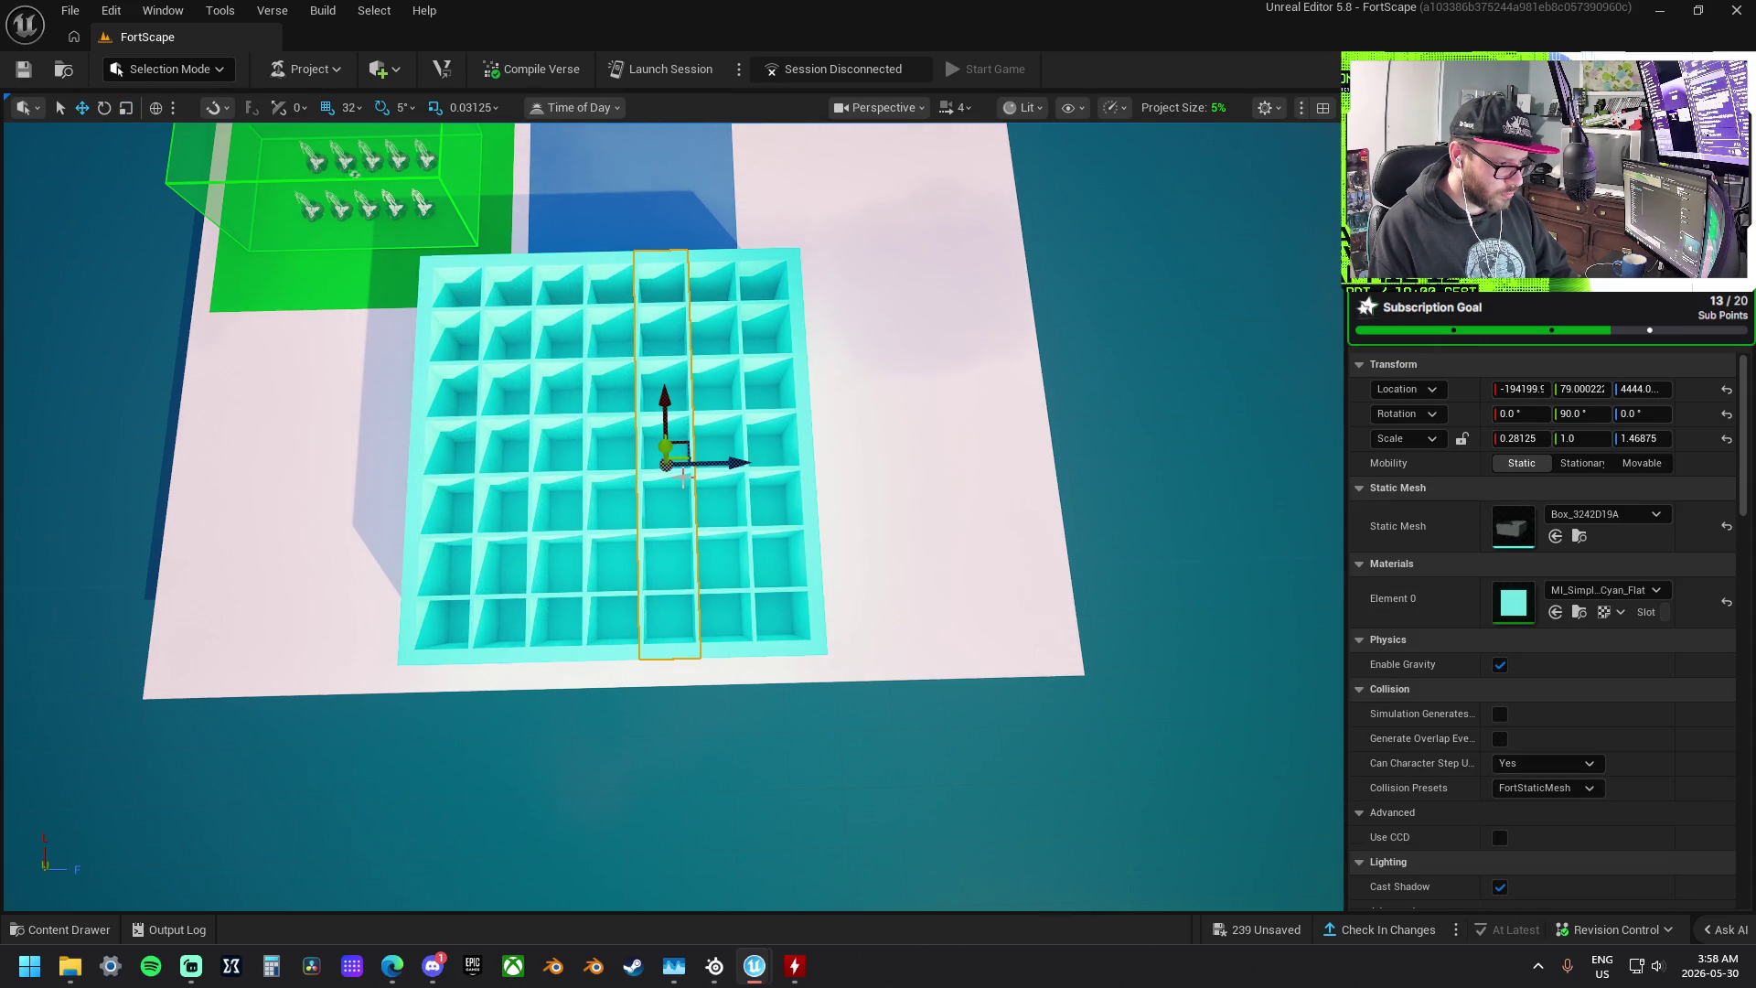
key(ctrl+z)
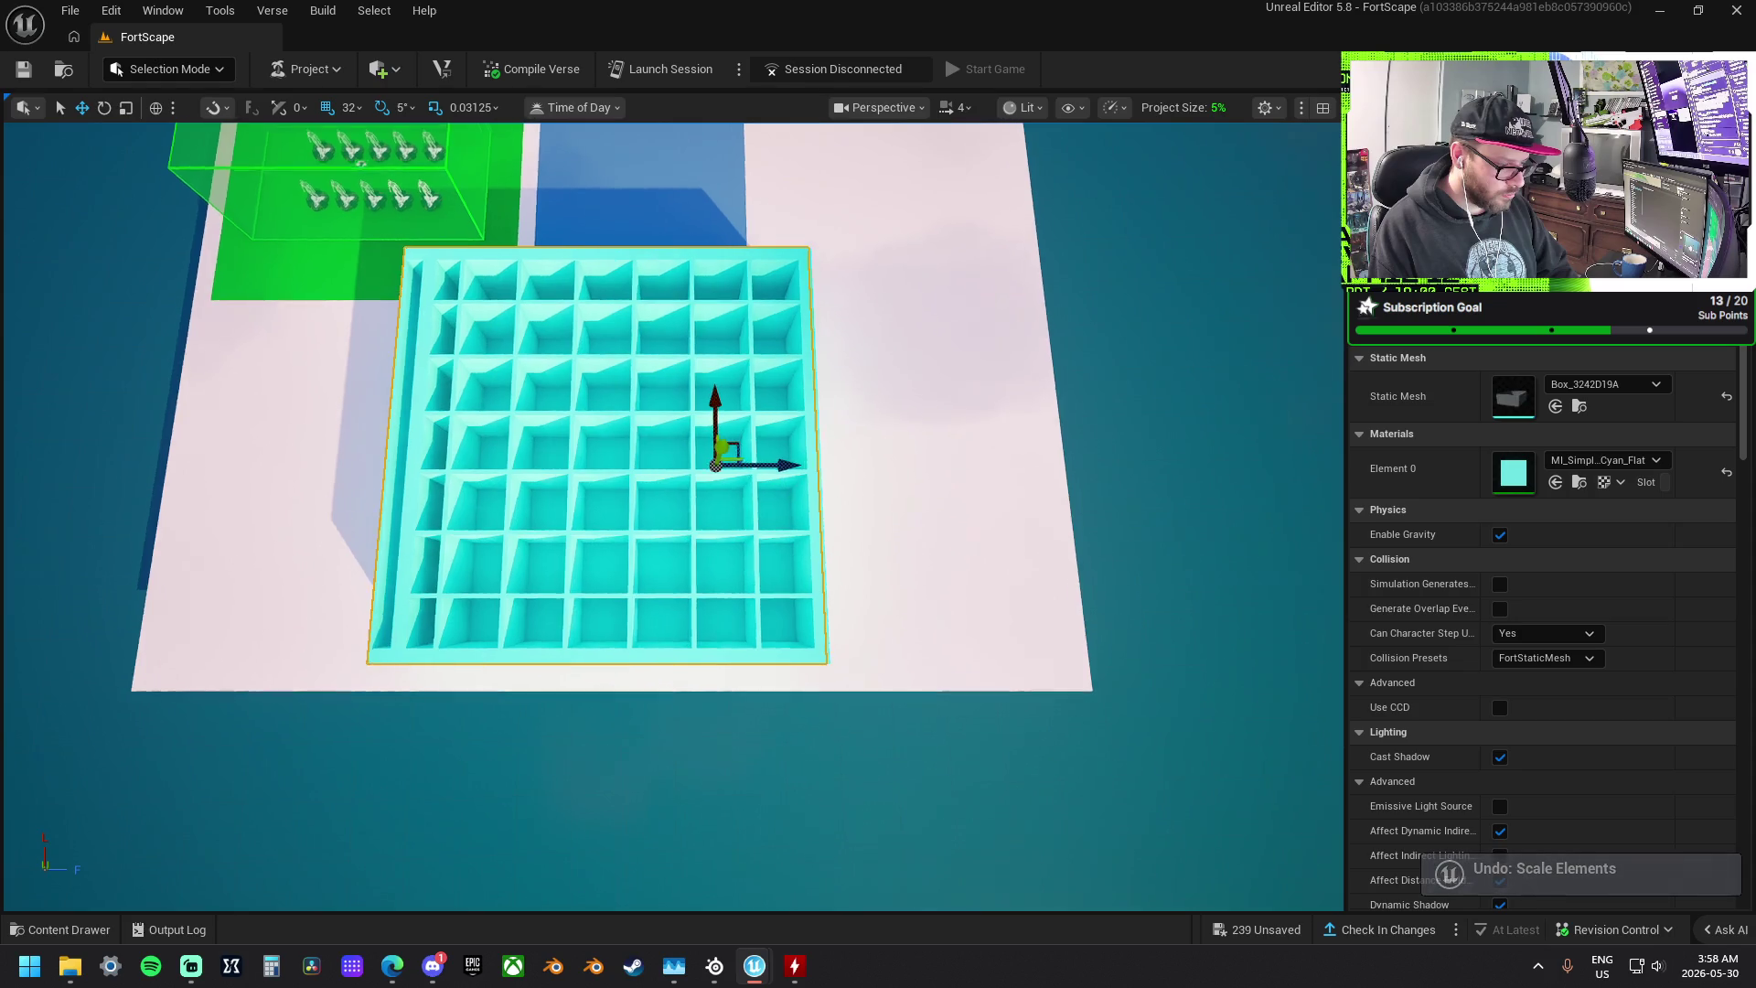
scroll(672, 517, up, 2)
- Narrow the whole cubby grid along X and shift it slightly to the right
click(590, 445)
key(r)
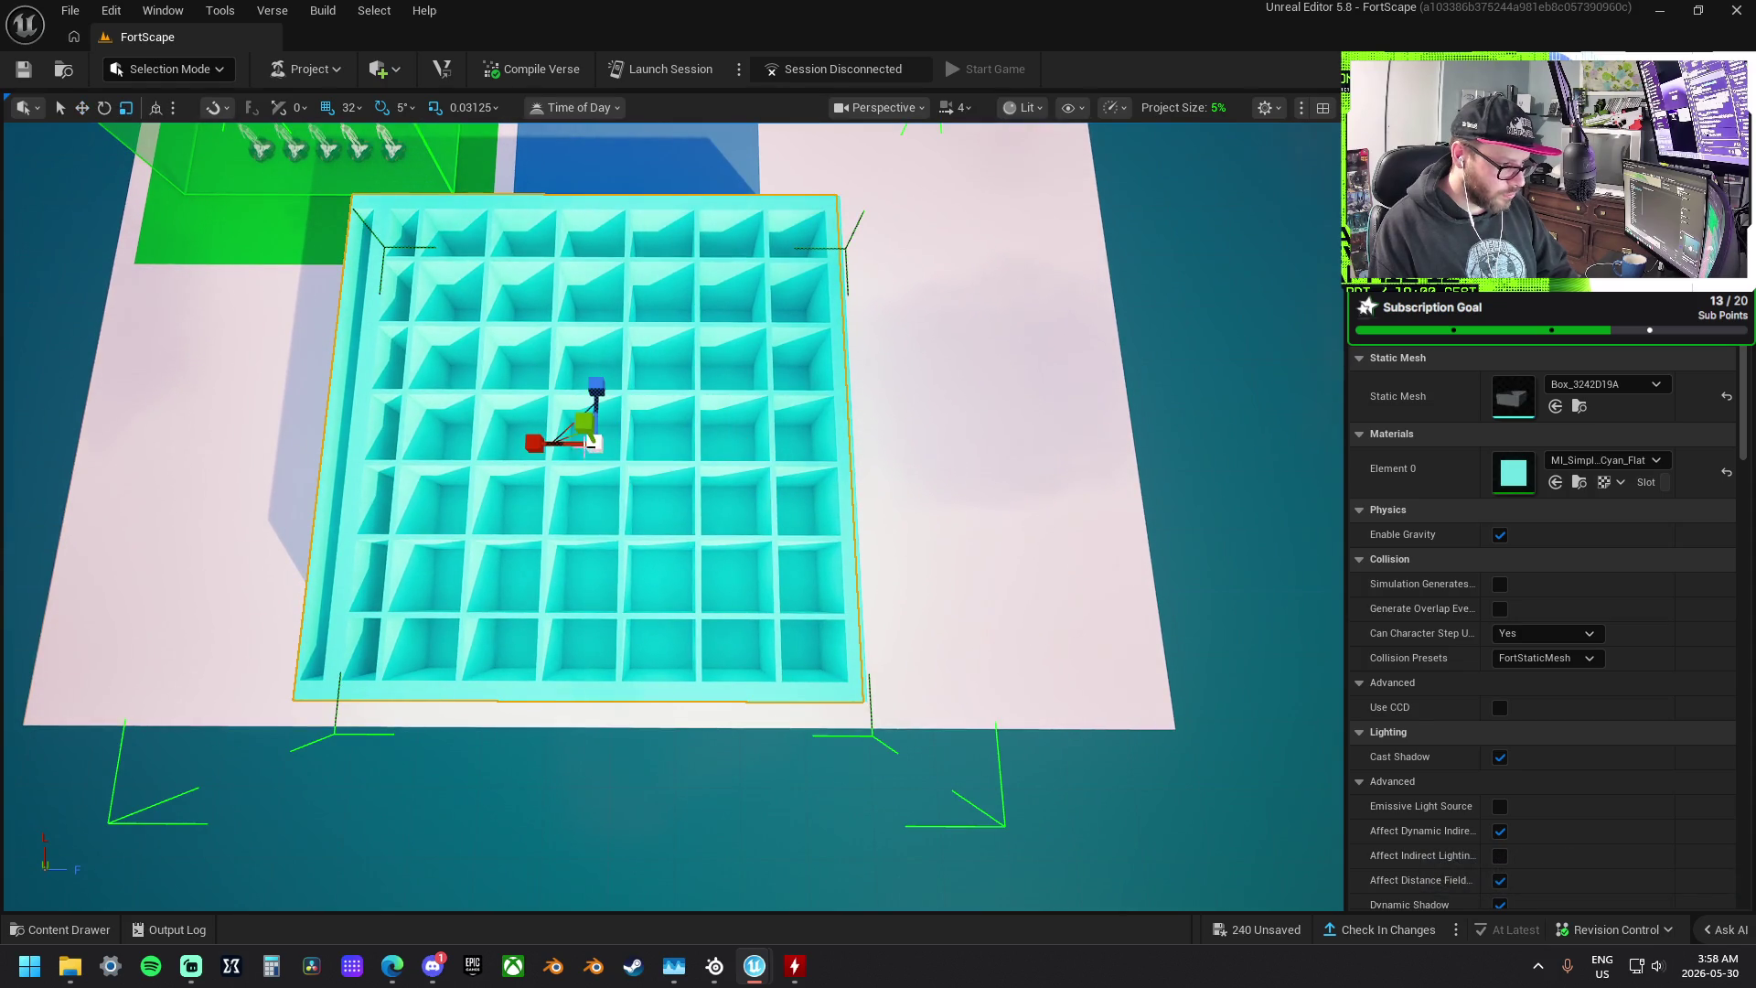
drag(543, 445, 542, 446)
click(463, 107)
click(517, 289)
drag(538, 440, 549, 451)
key(w)
mouse_move(654, 446)
mouse_down()
mouse_move(673, 440)
mouse_move(555, 436)
mouse_move(1060, 475)
mouse_up()
- Select all five left shelf sections and delete them
click(619, 502)
ctrl+click(619, 587)
ctrl+click(626, 403)
ctrl+click(637, 267)
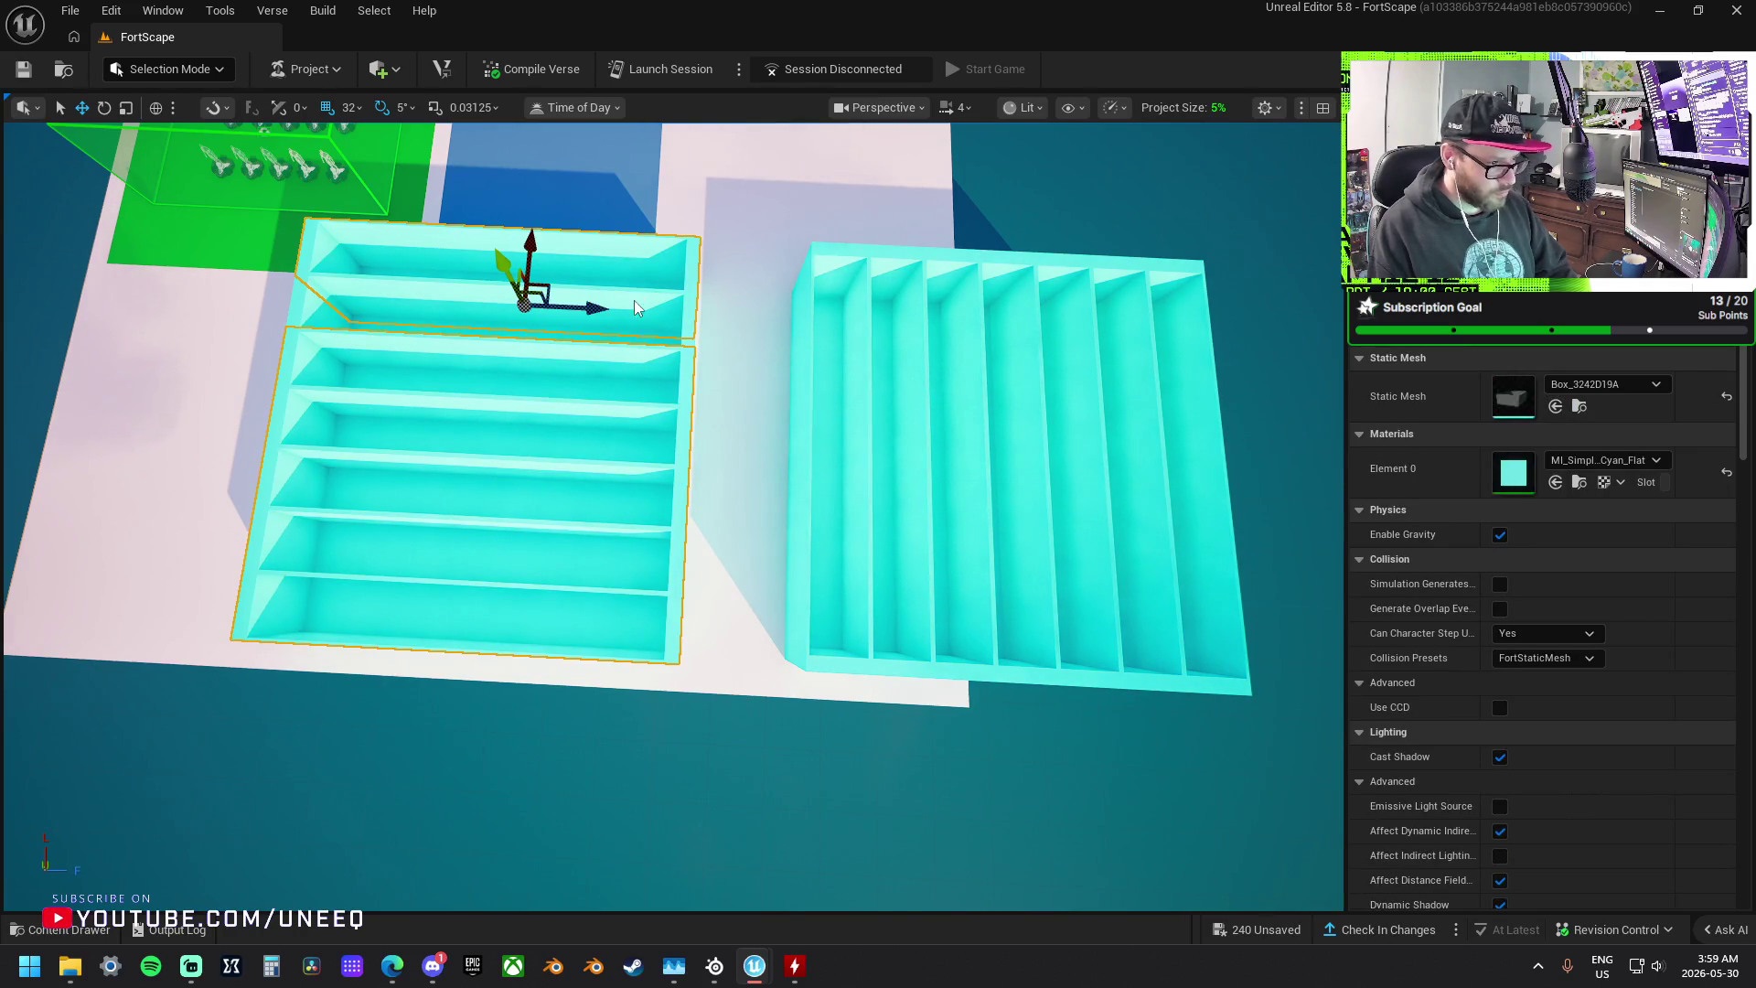
ctrl+click(627, 336)
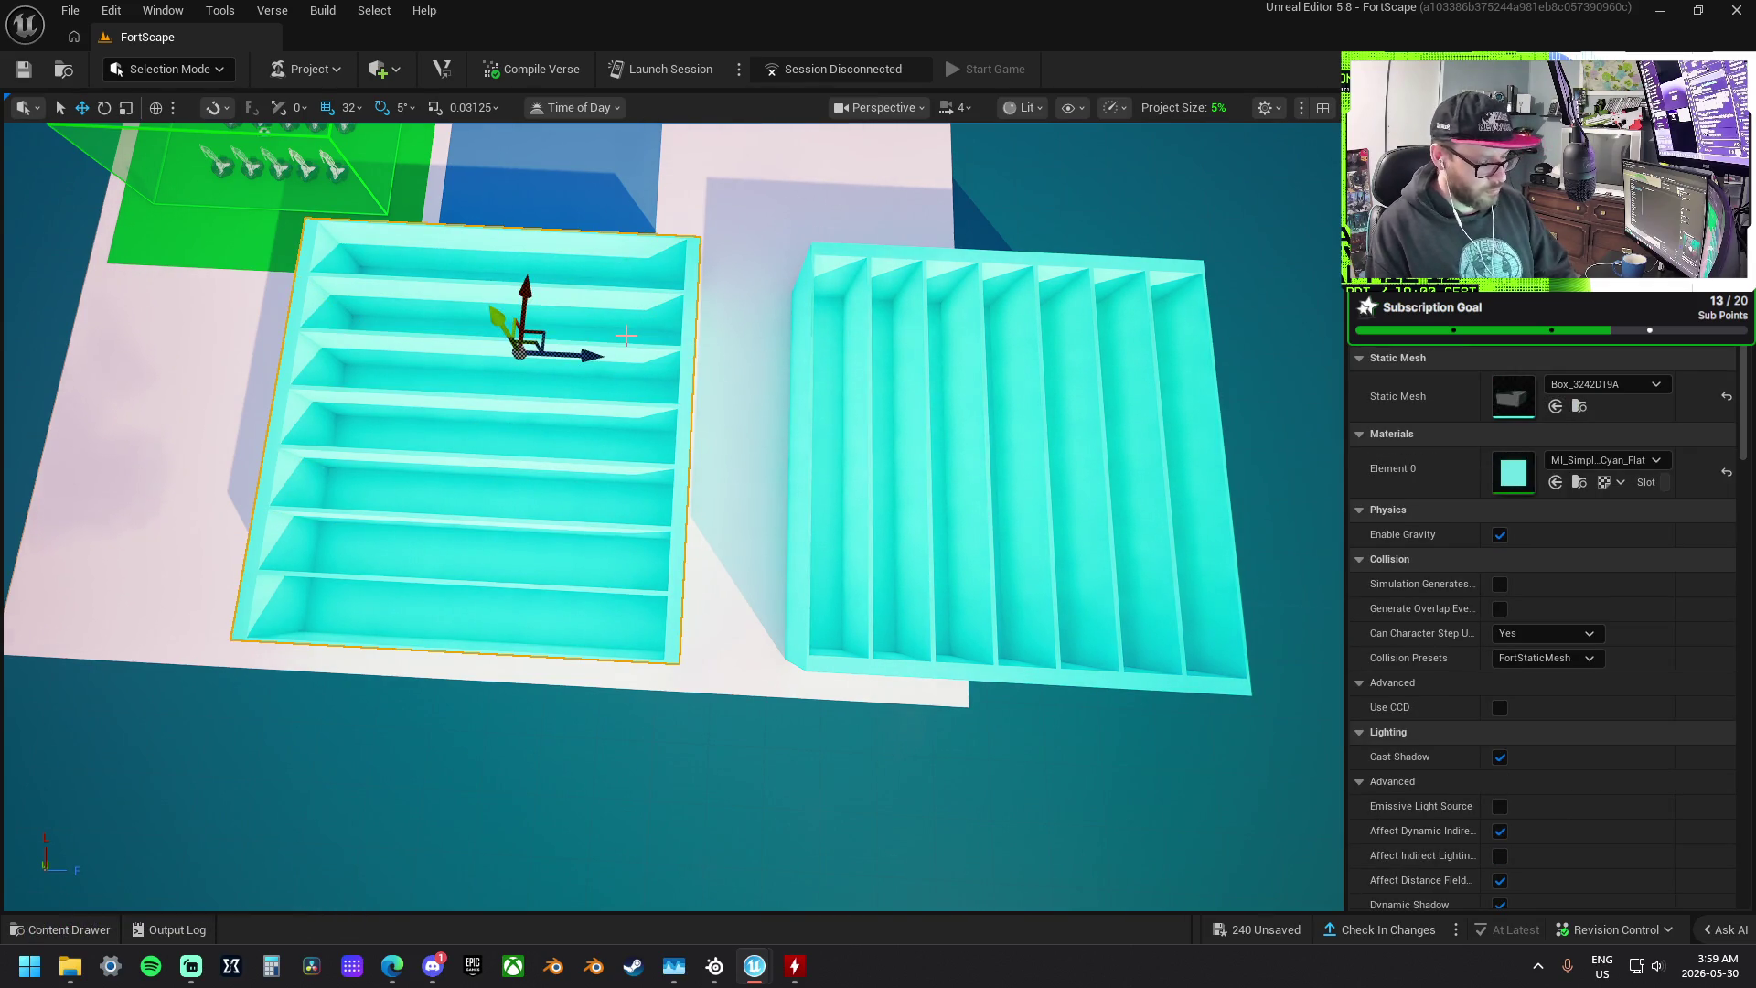
key(Delete)
- Move the remaining right shelf left, rotate it 90° across the slats, and undo the rescale
click(1053, 443)
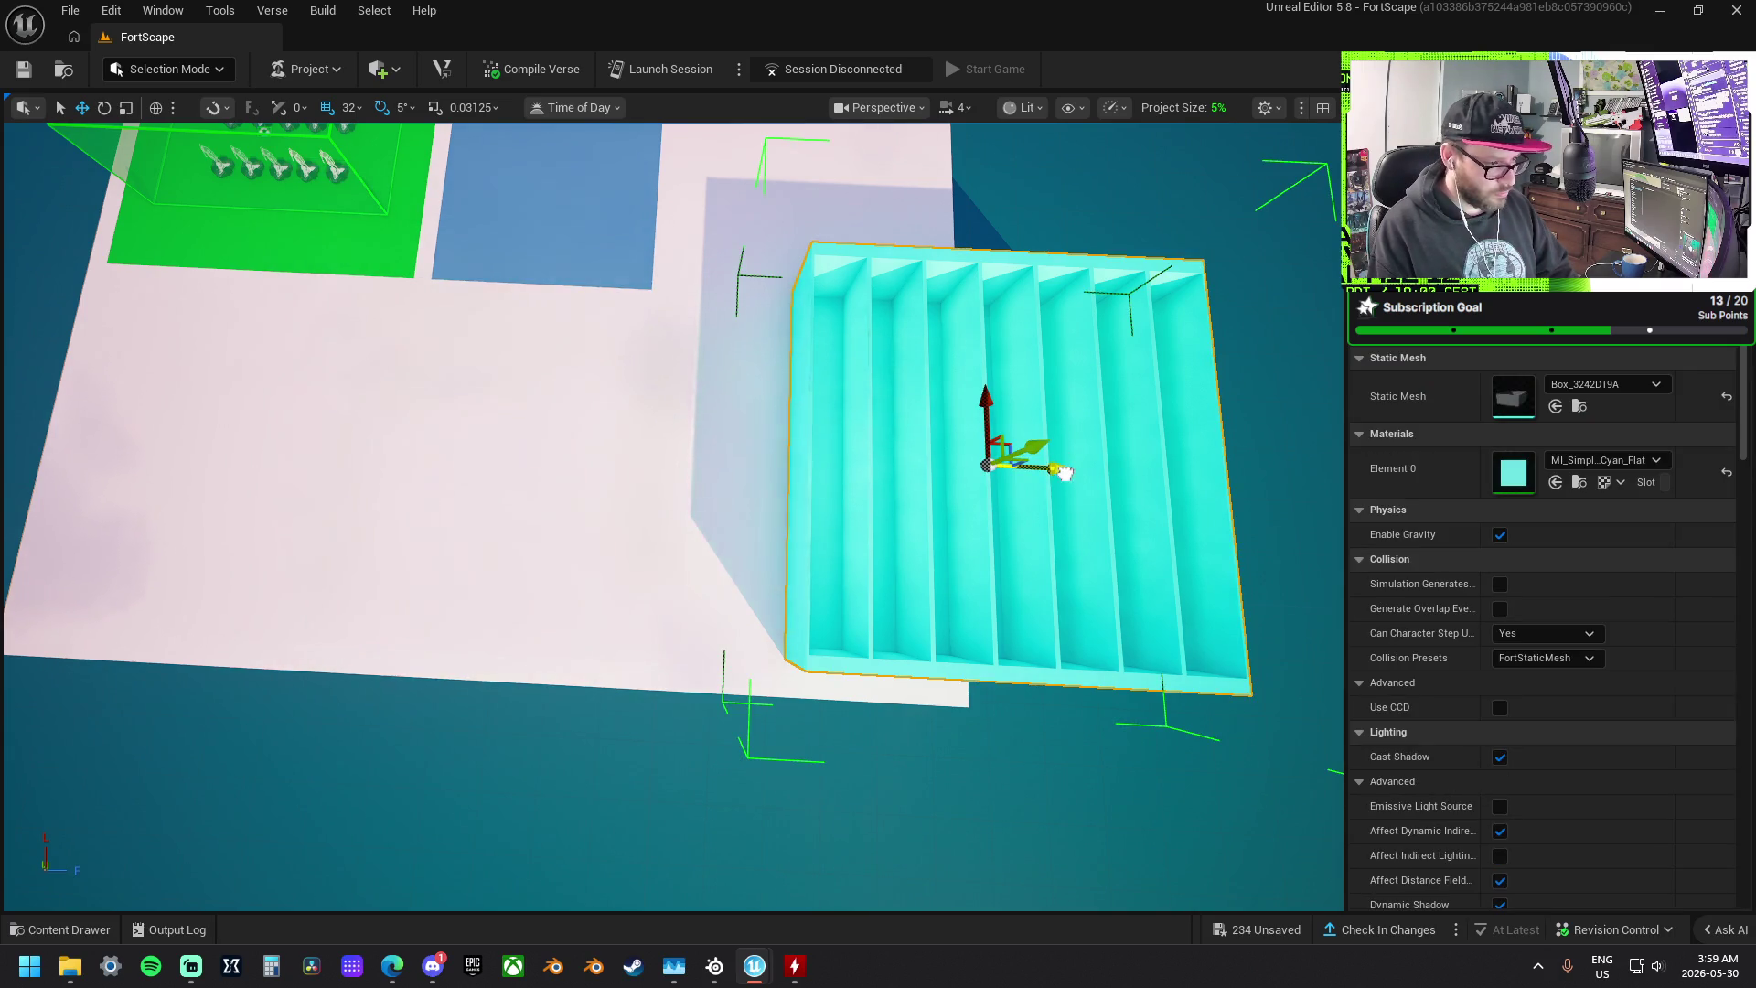
drag(1063, 471, 444, 390)
key(f)
key(e)
mouse_move(599, 494)
mouse_down()
mouse_move(640, 549)
mouse_move(713, 576)
mouse_move(933, 539)
mouse_move(648, 472)
mouse_move(706, 455)
mouse_move(667, 502)
mouse_up()
key(r)
key(ctrl+z)
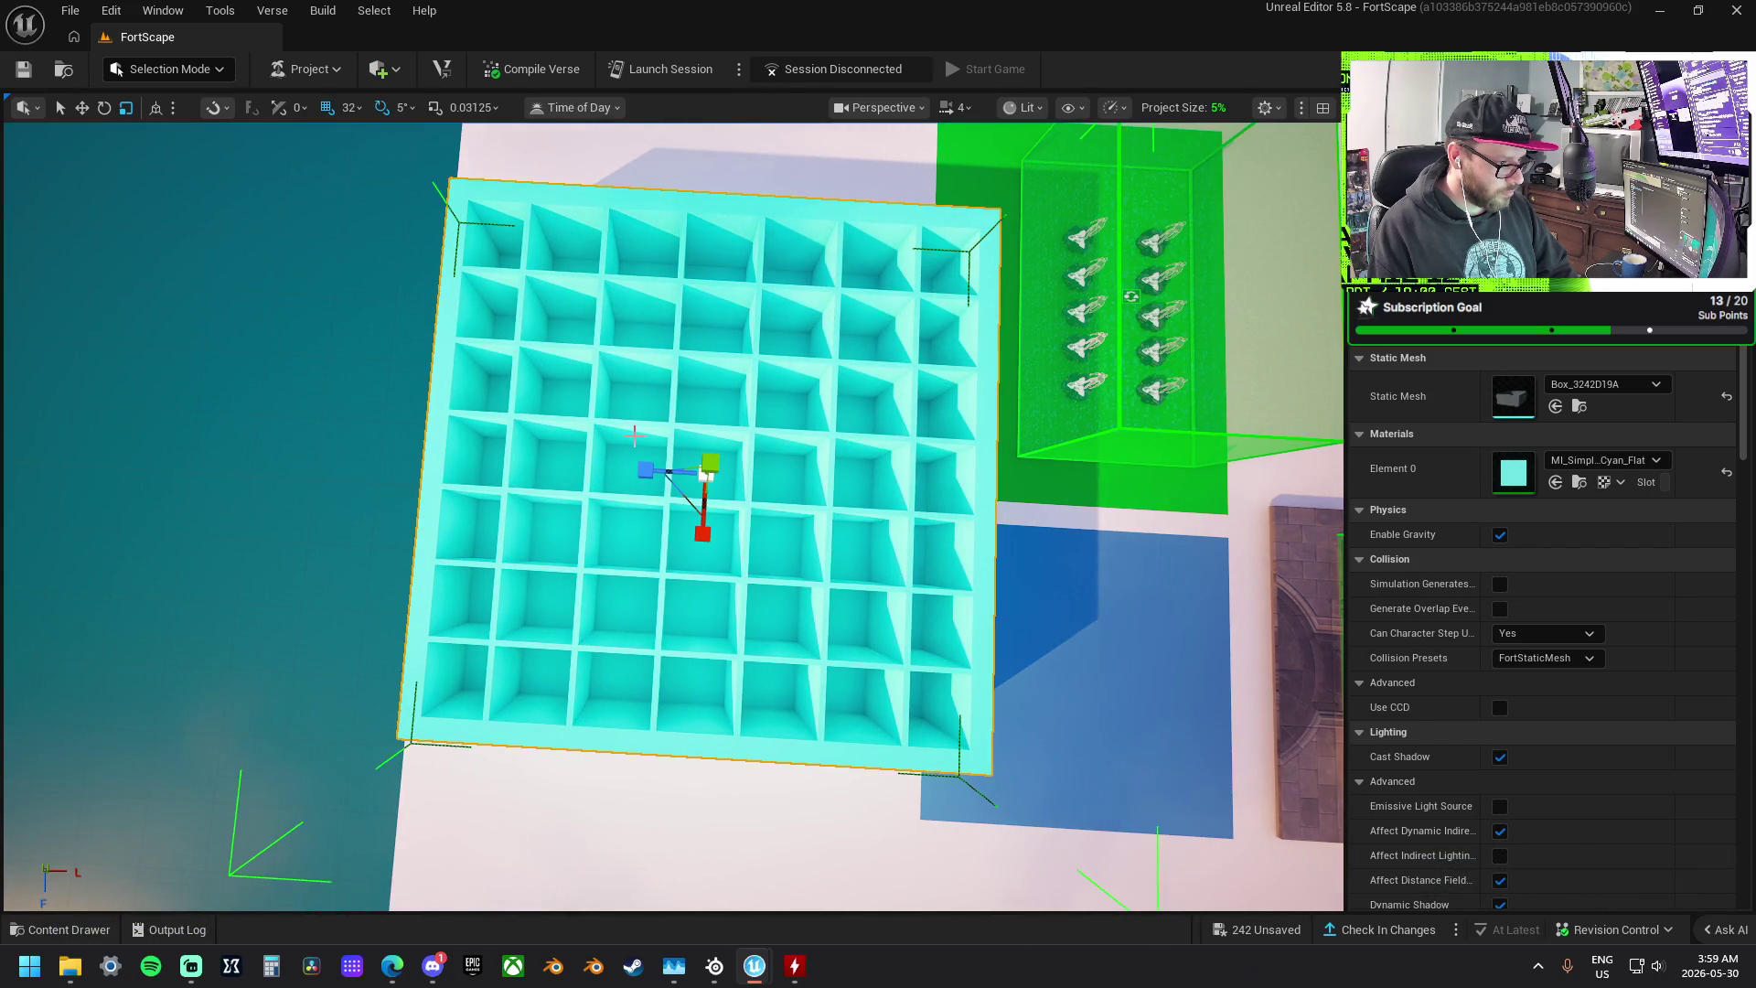
- Scale the cubby grid's walls taller along Z and slightly wider along X, undoing the final tweak
scroll(706, 474, down, 1)
drag(711, 416, 711, 398)
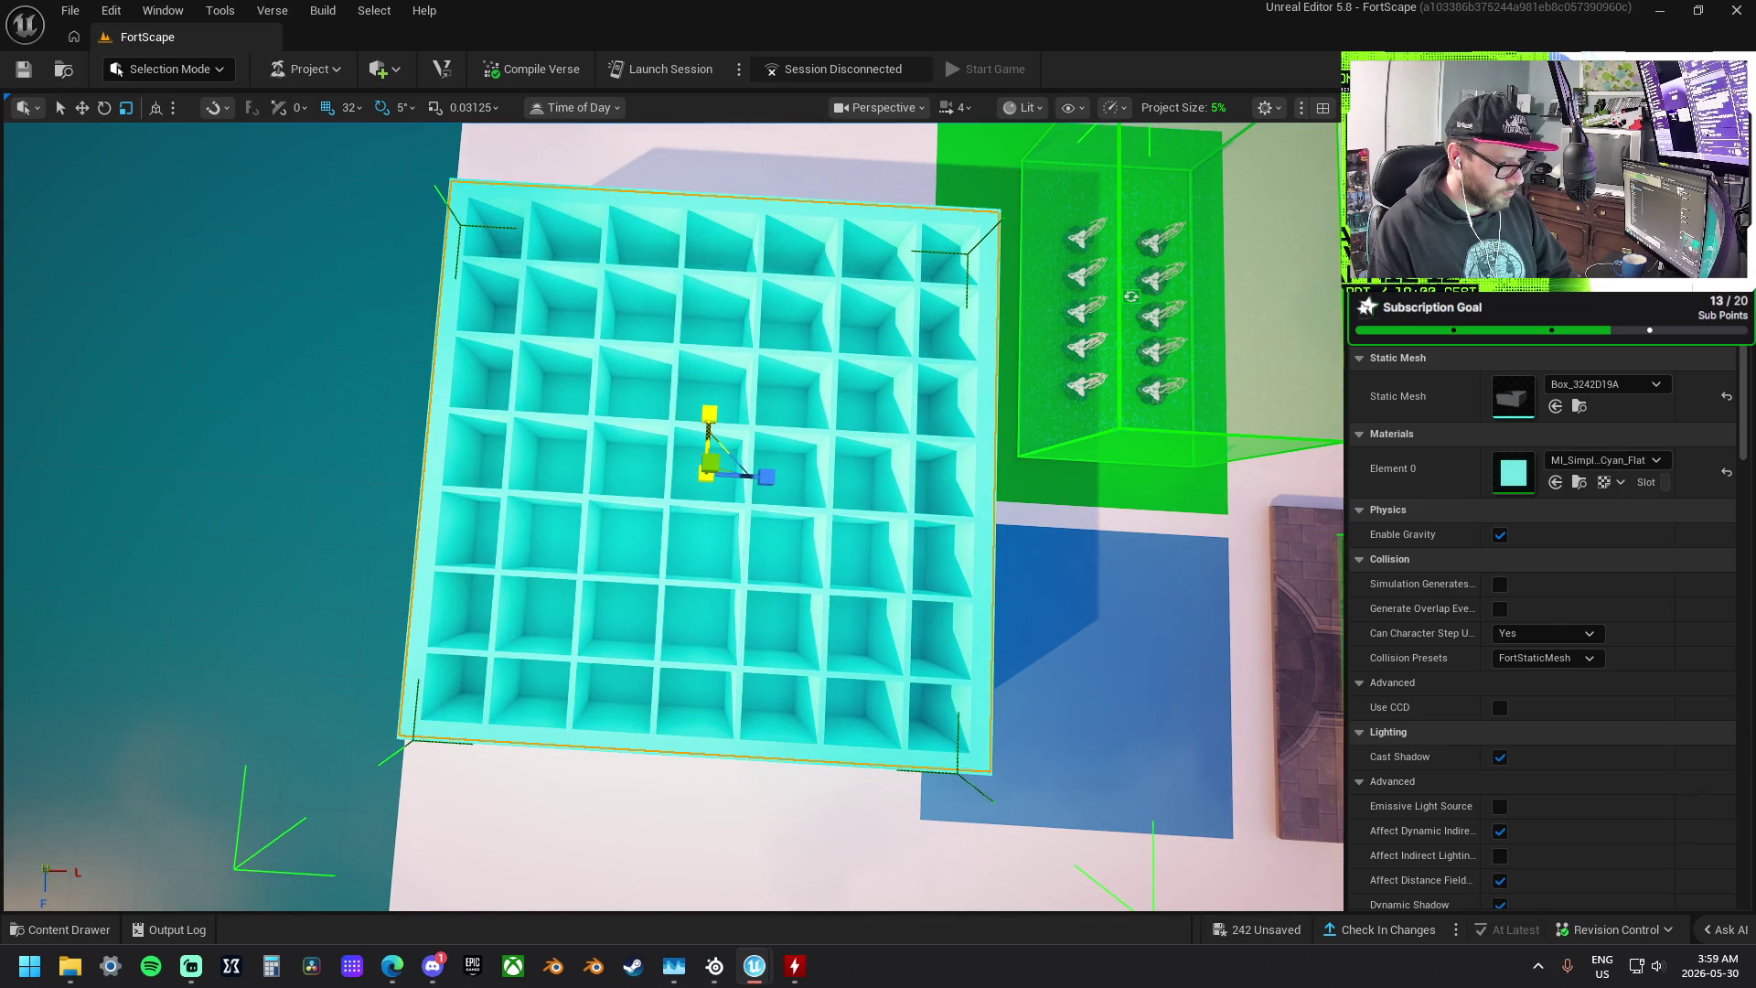
mouse_move(677, 421)
mouse_down()
mouse_move(705, 377)
mouse_move(724, 380)
mouse_move(492, 450)
mouse_up()
drag(855, 483, 874, 486)
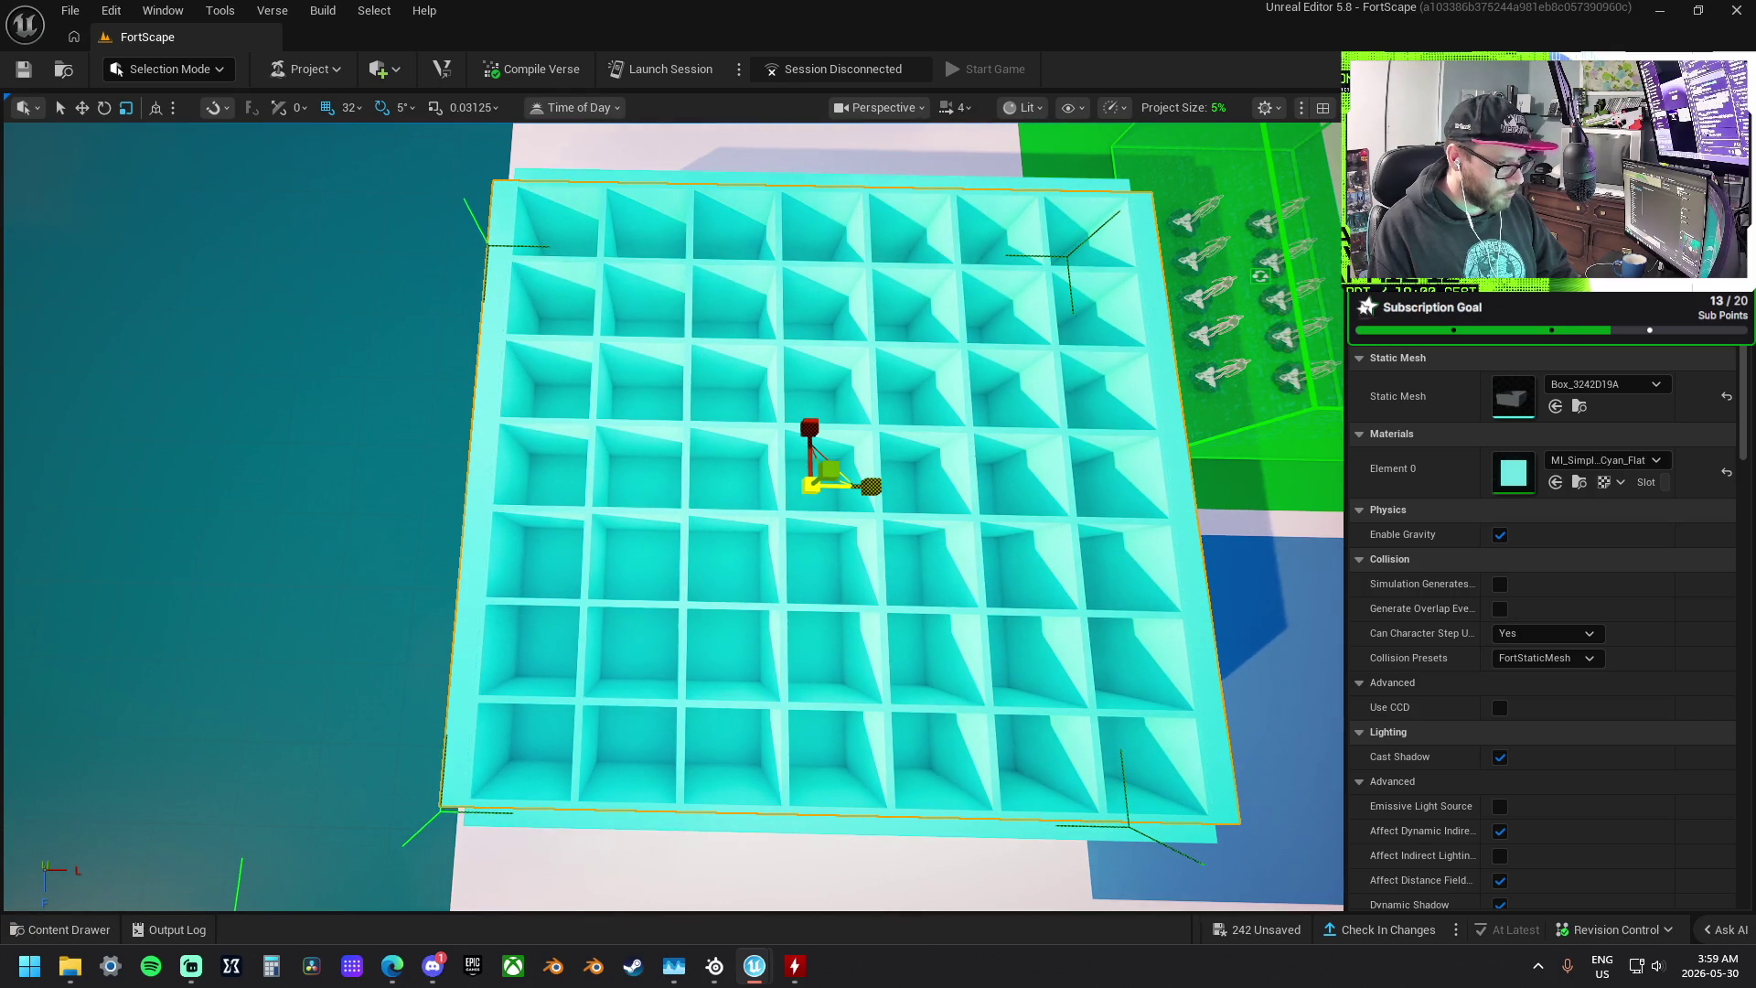
drag(834, 255, 961, 258)
mouse_move(700, 369)
mouse_down()
mouse_move(615, 390)
mouse_move(928, 406)
mouse_move(263, 198)
mouse_up()
key(ctrl+z)
- In Modeling Mode, run XForm > Append on the selected grid pieces and accept
click(180, 72)
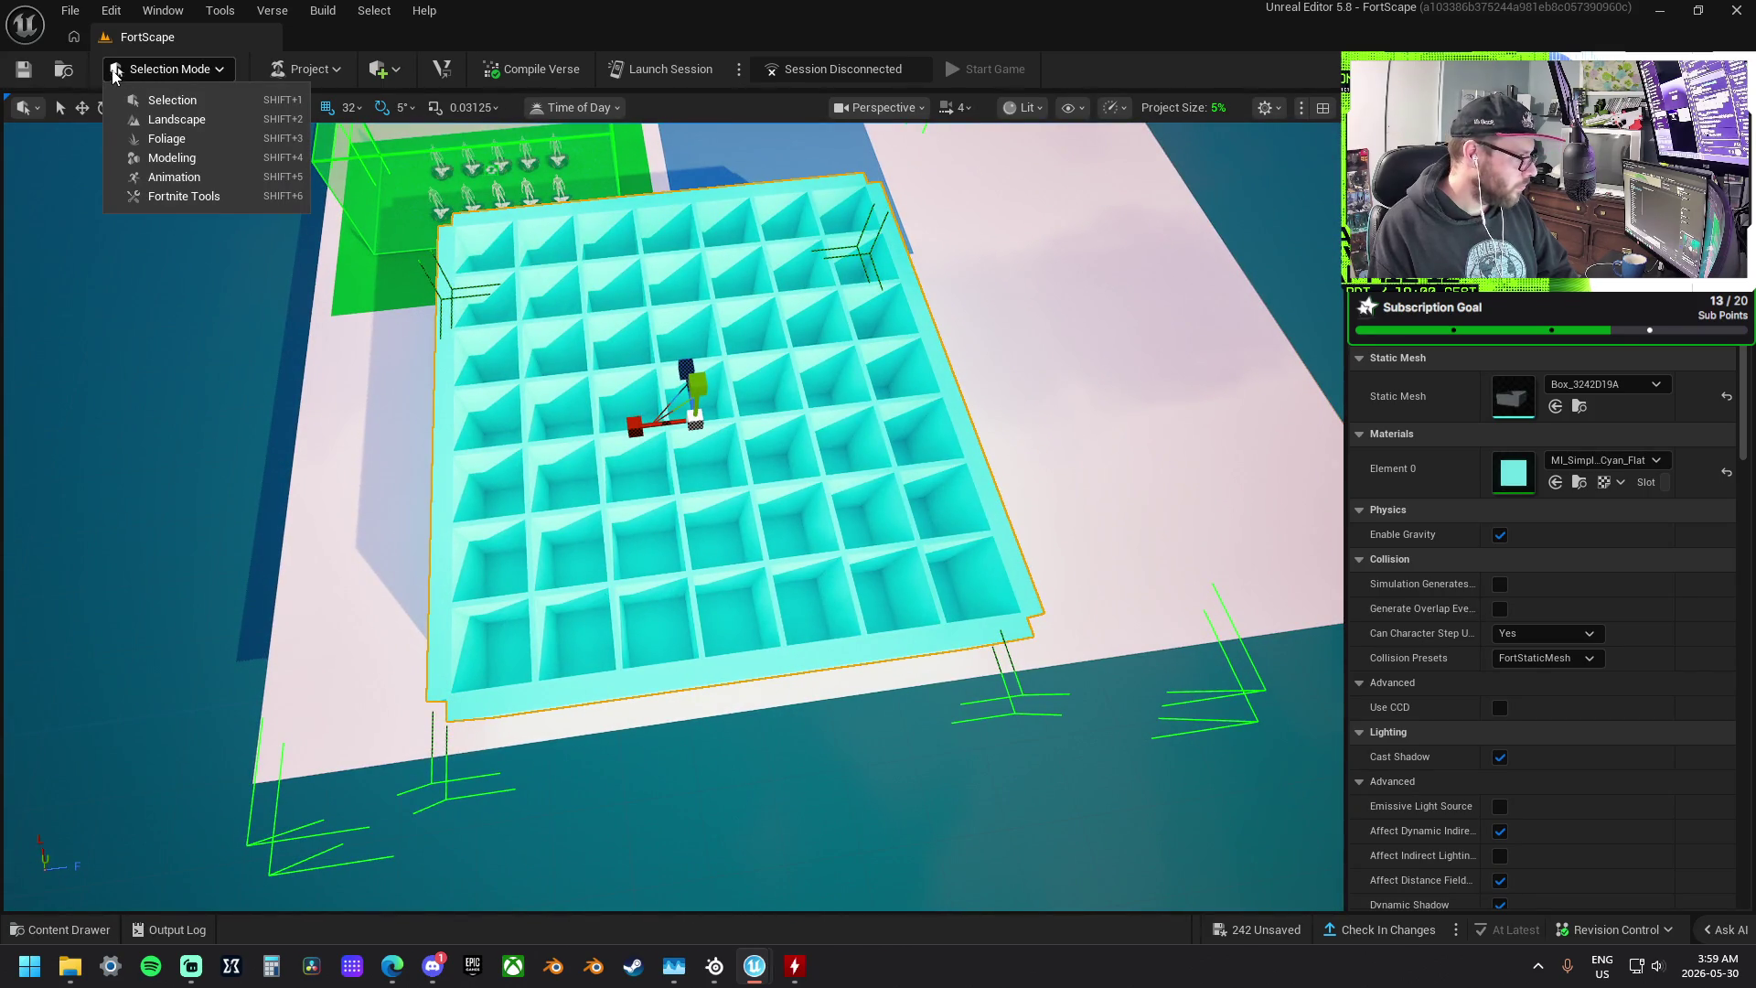
click(189, 155)
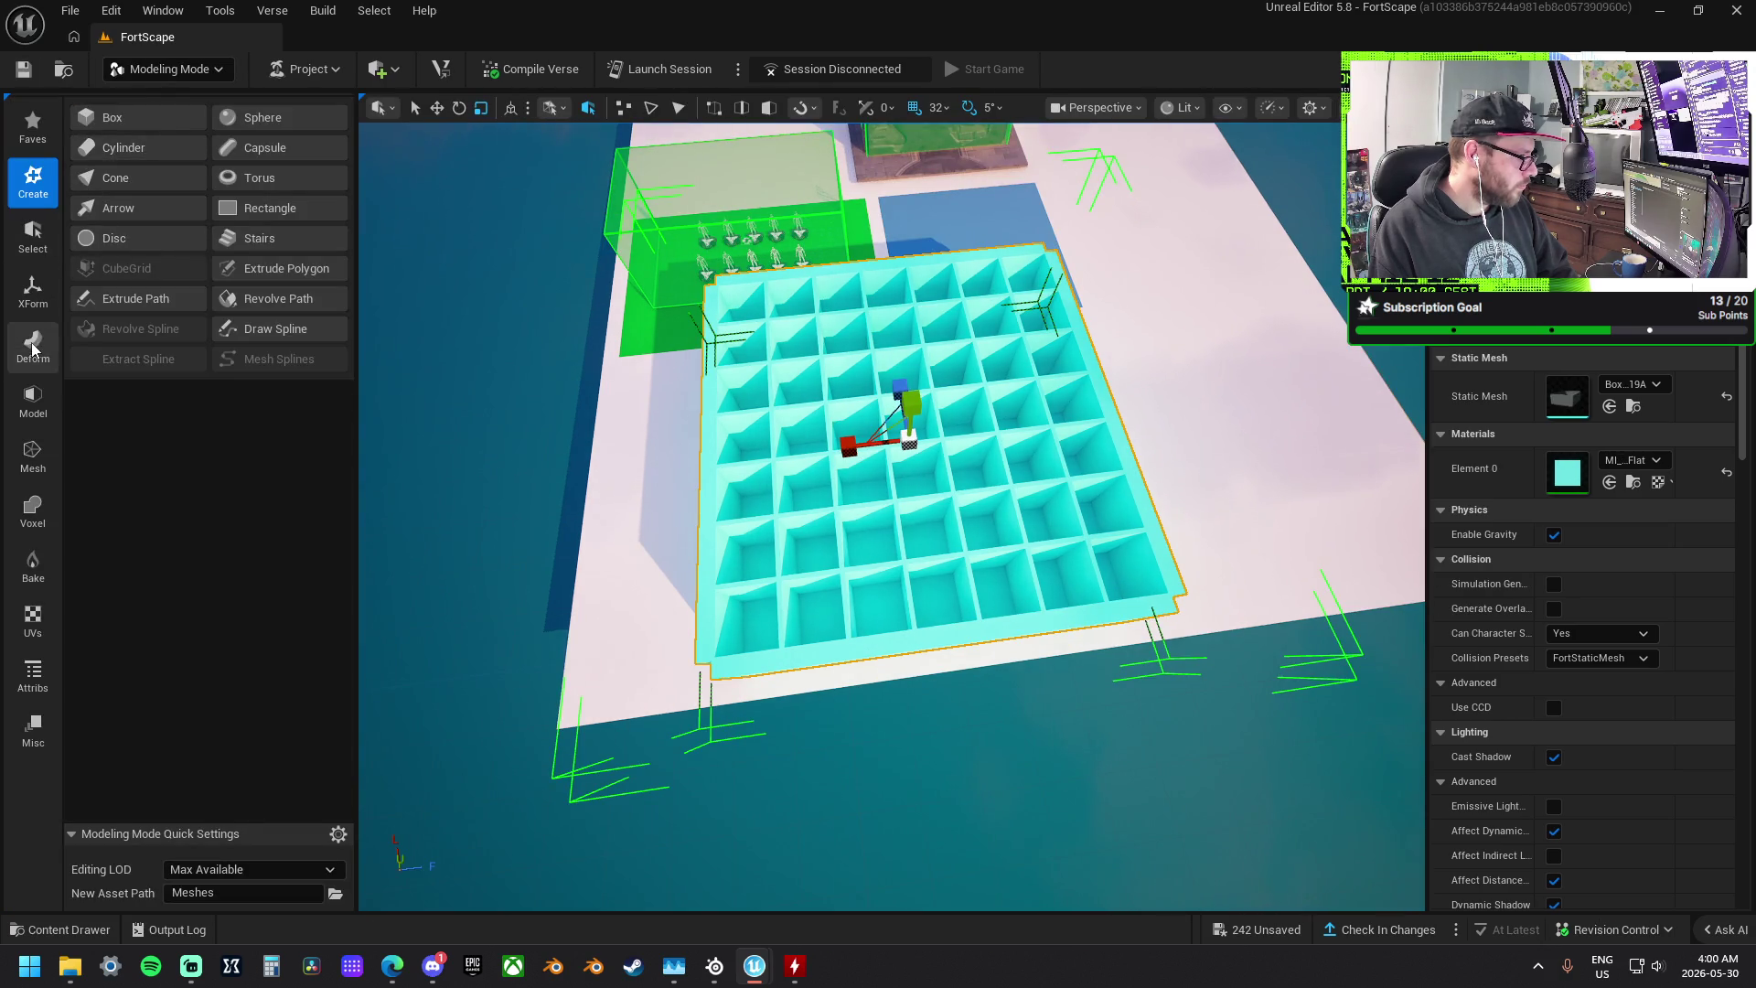
click(32, 347)
click(33, 291)
click(134, 150)
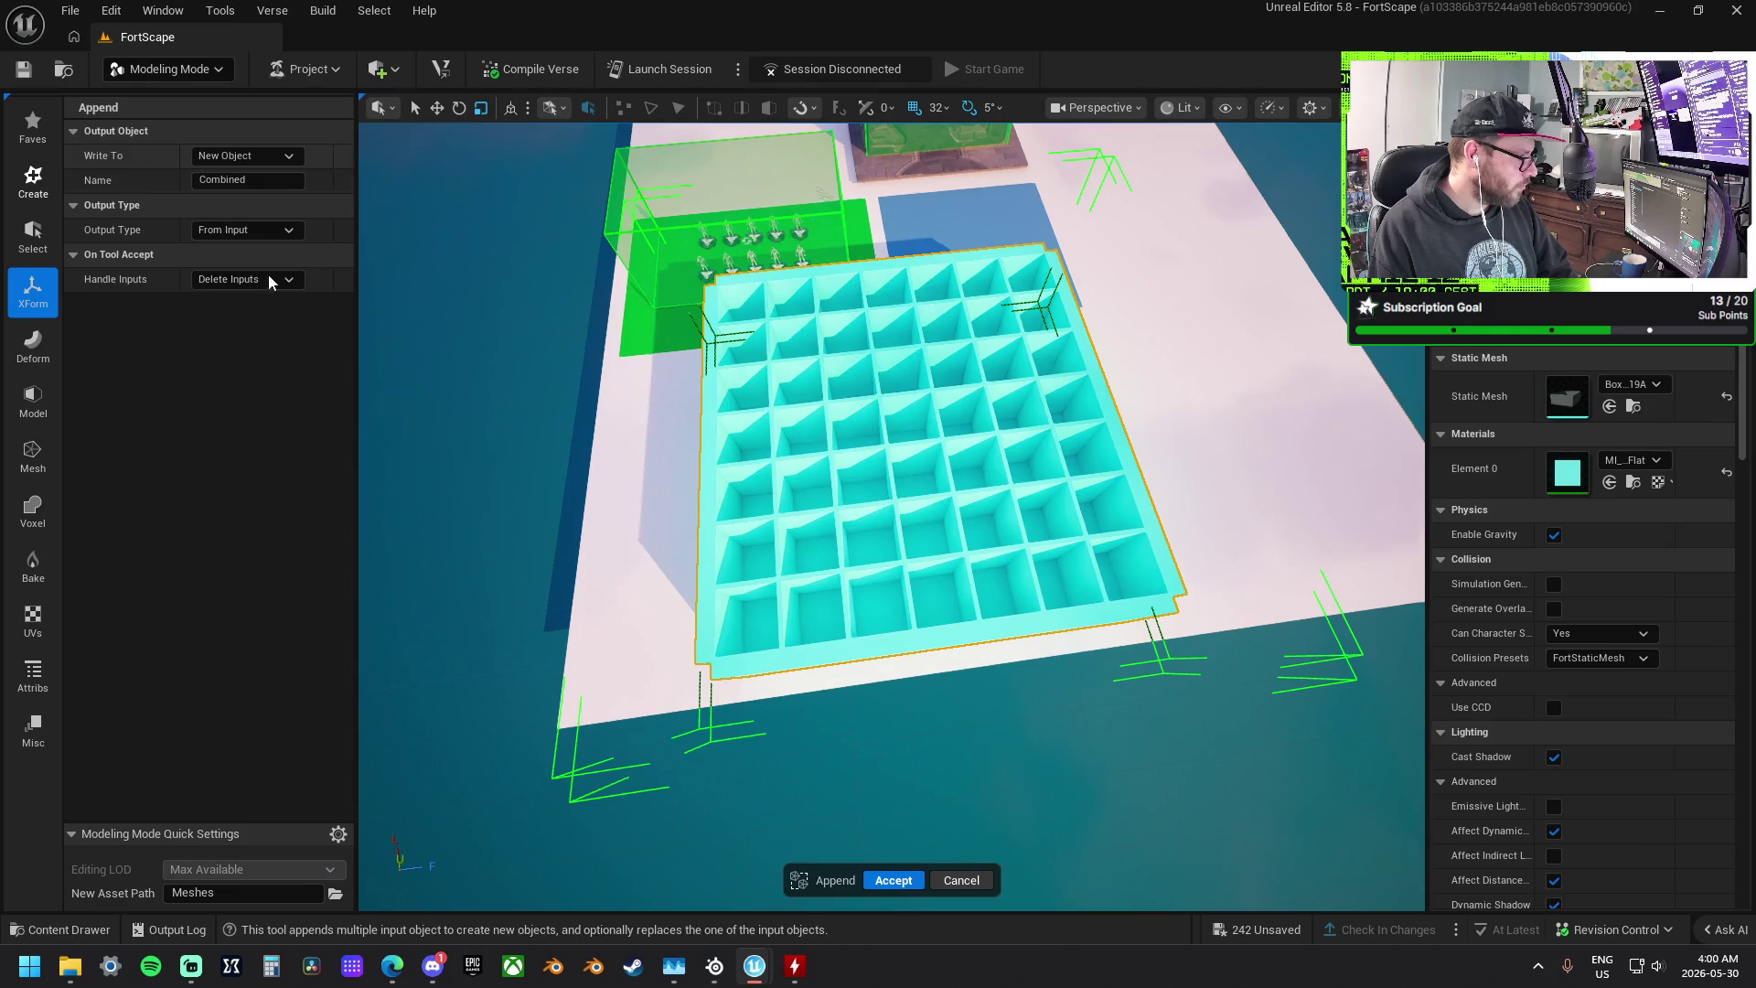
click(896, 880)
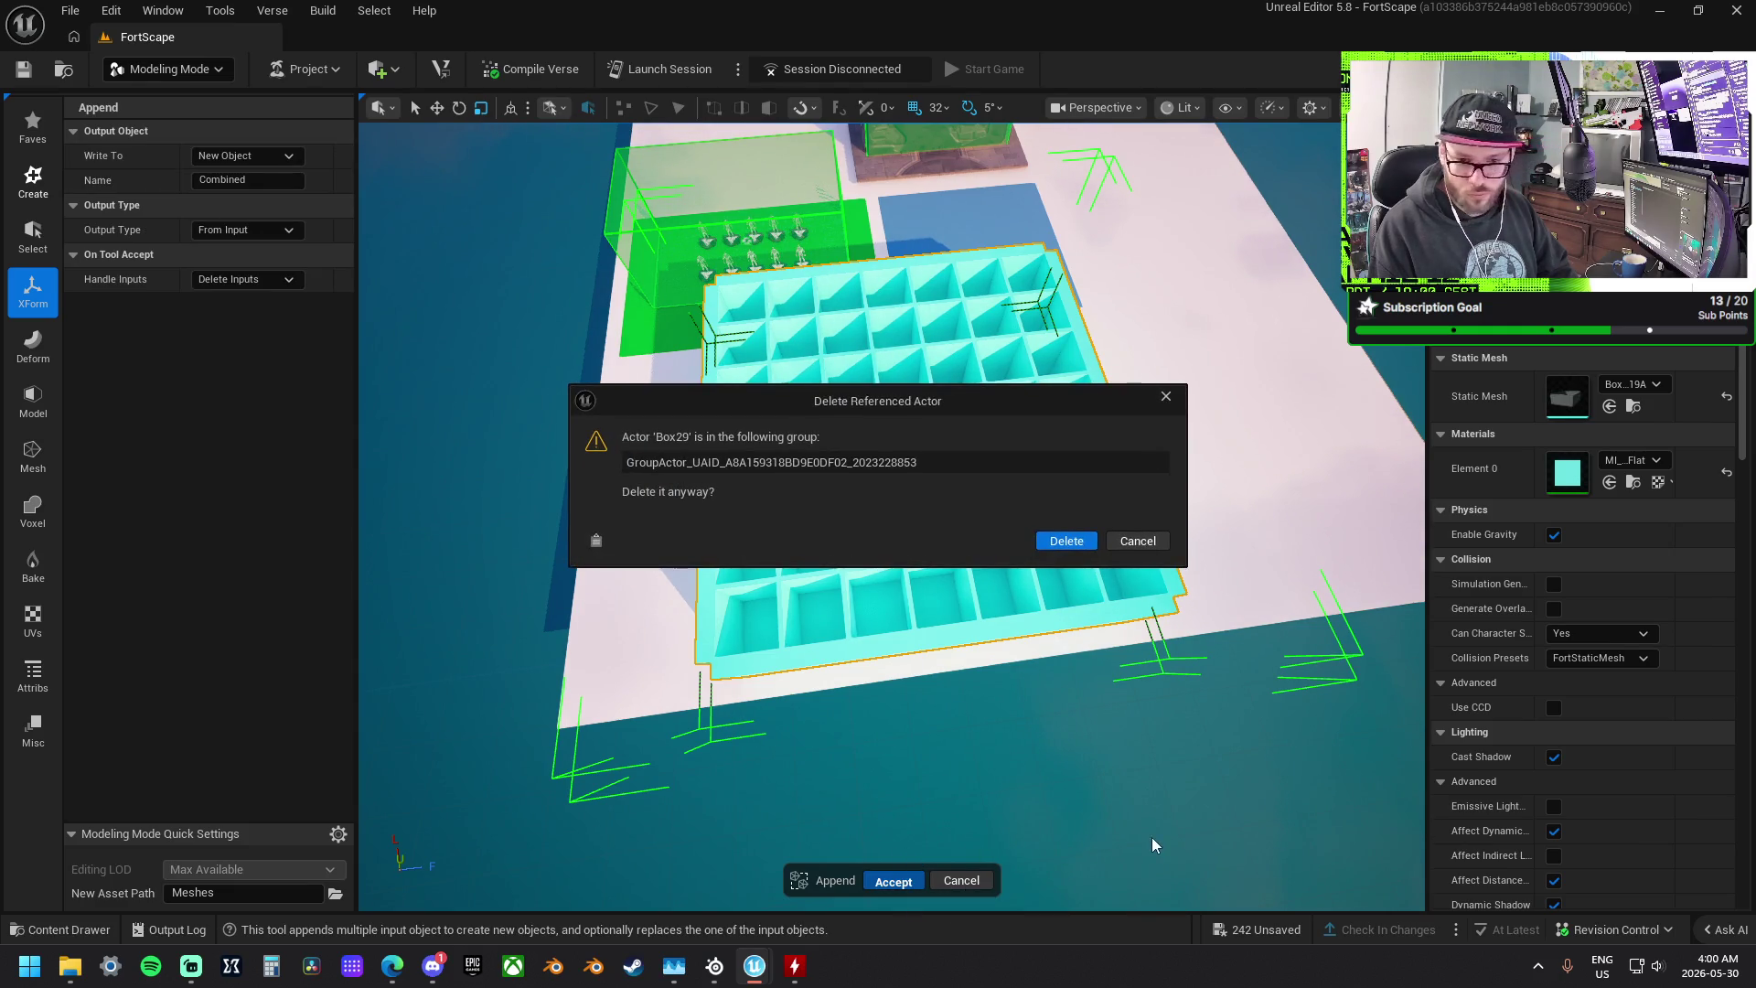
- Confirm deleting each of the thirteen original grid pieces, then select the new merged mesh
click(1076, 542)
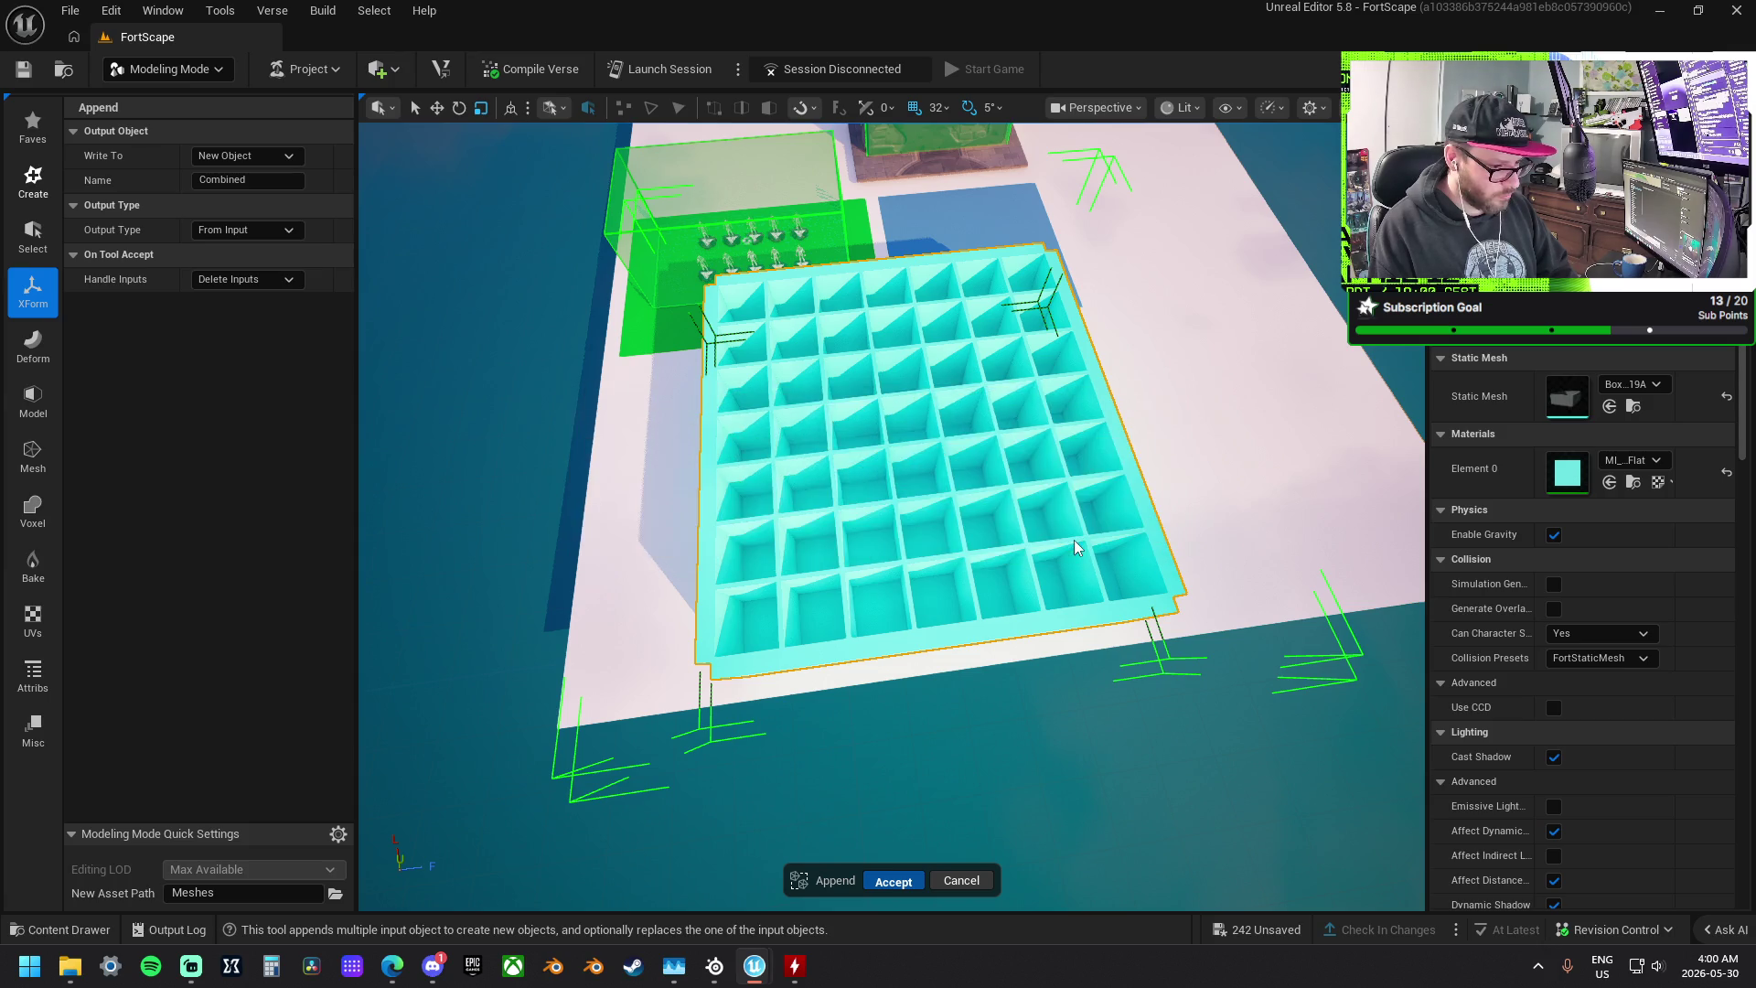
click(1075, 540)
click(1074, 539)
click(1074, 540)
click(1073, 540)
click(1074, 539)
click(1074, 539)
click(1074, 540)
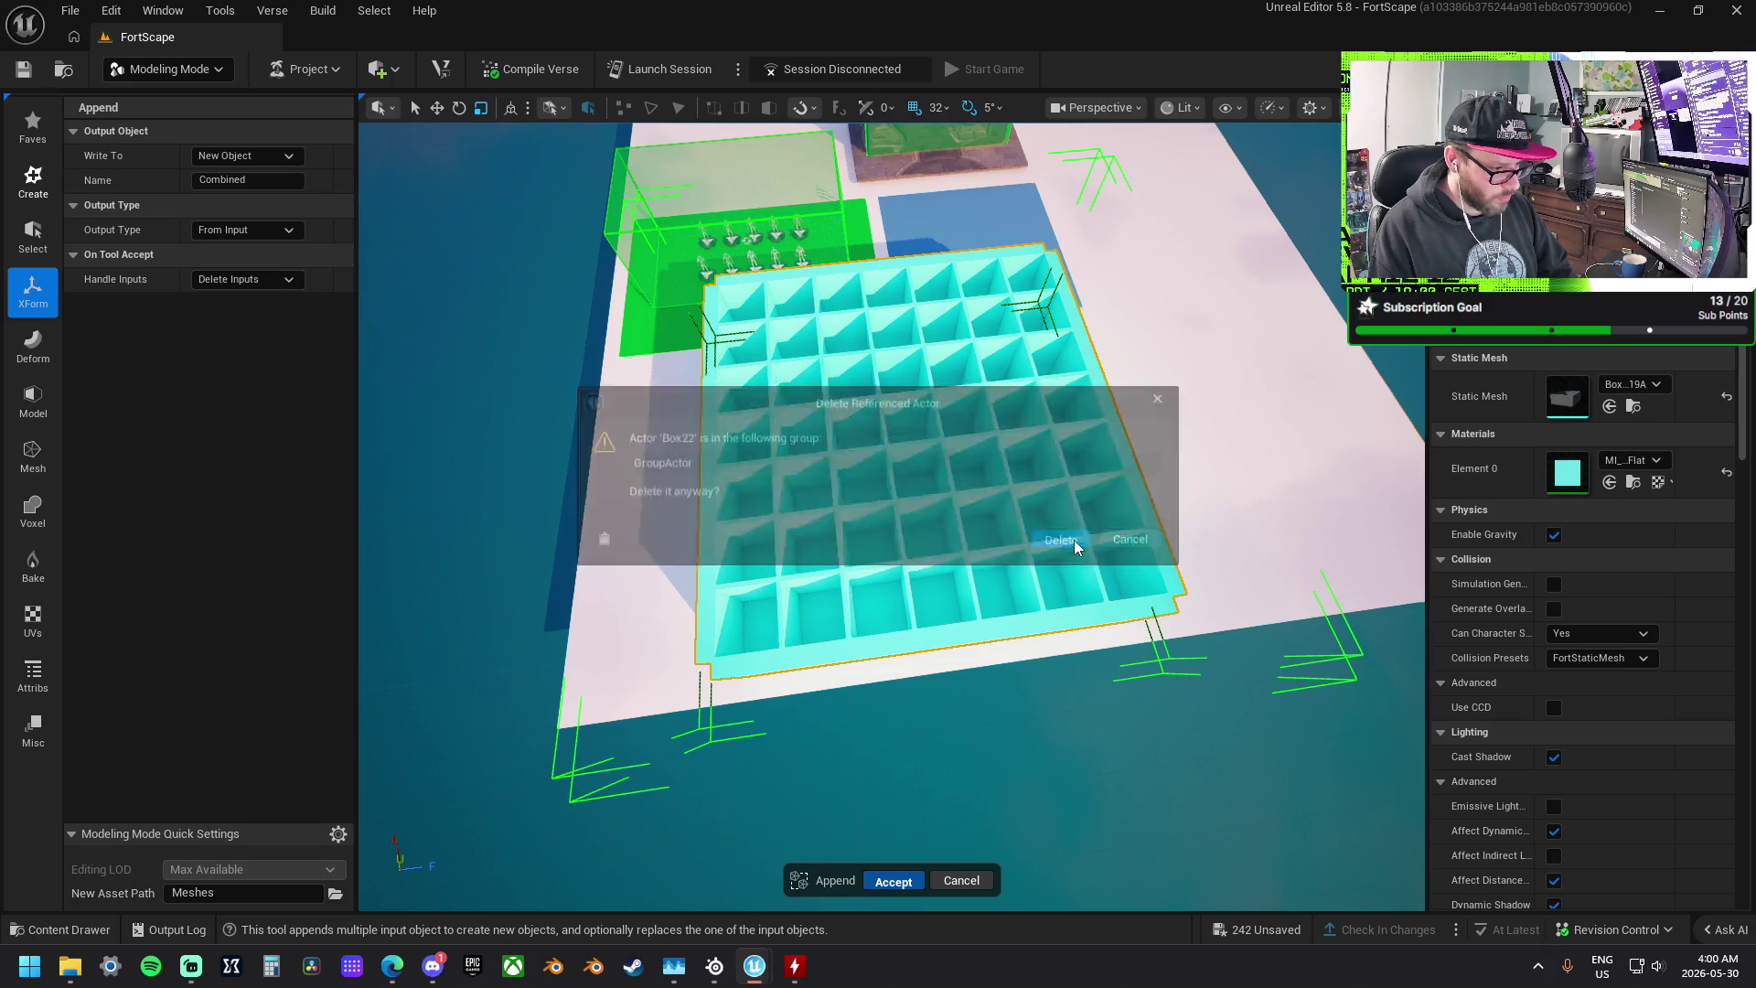
click(1074, 540)
click(1073, 540)
click(1074, 539)
click(1074, 540)
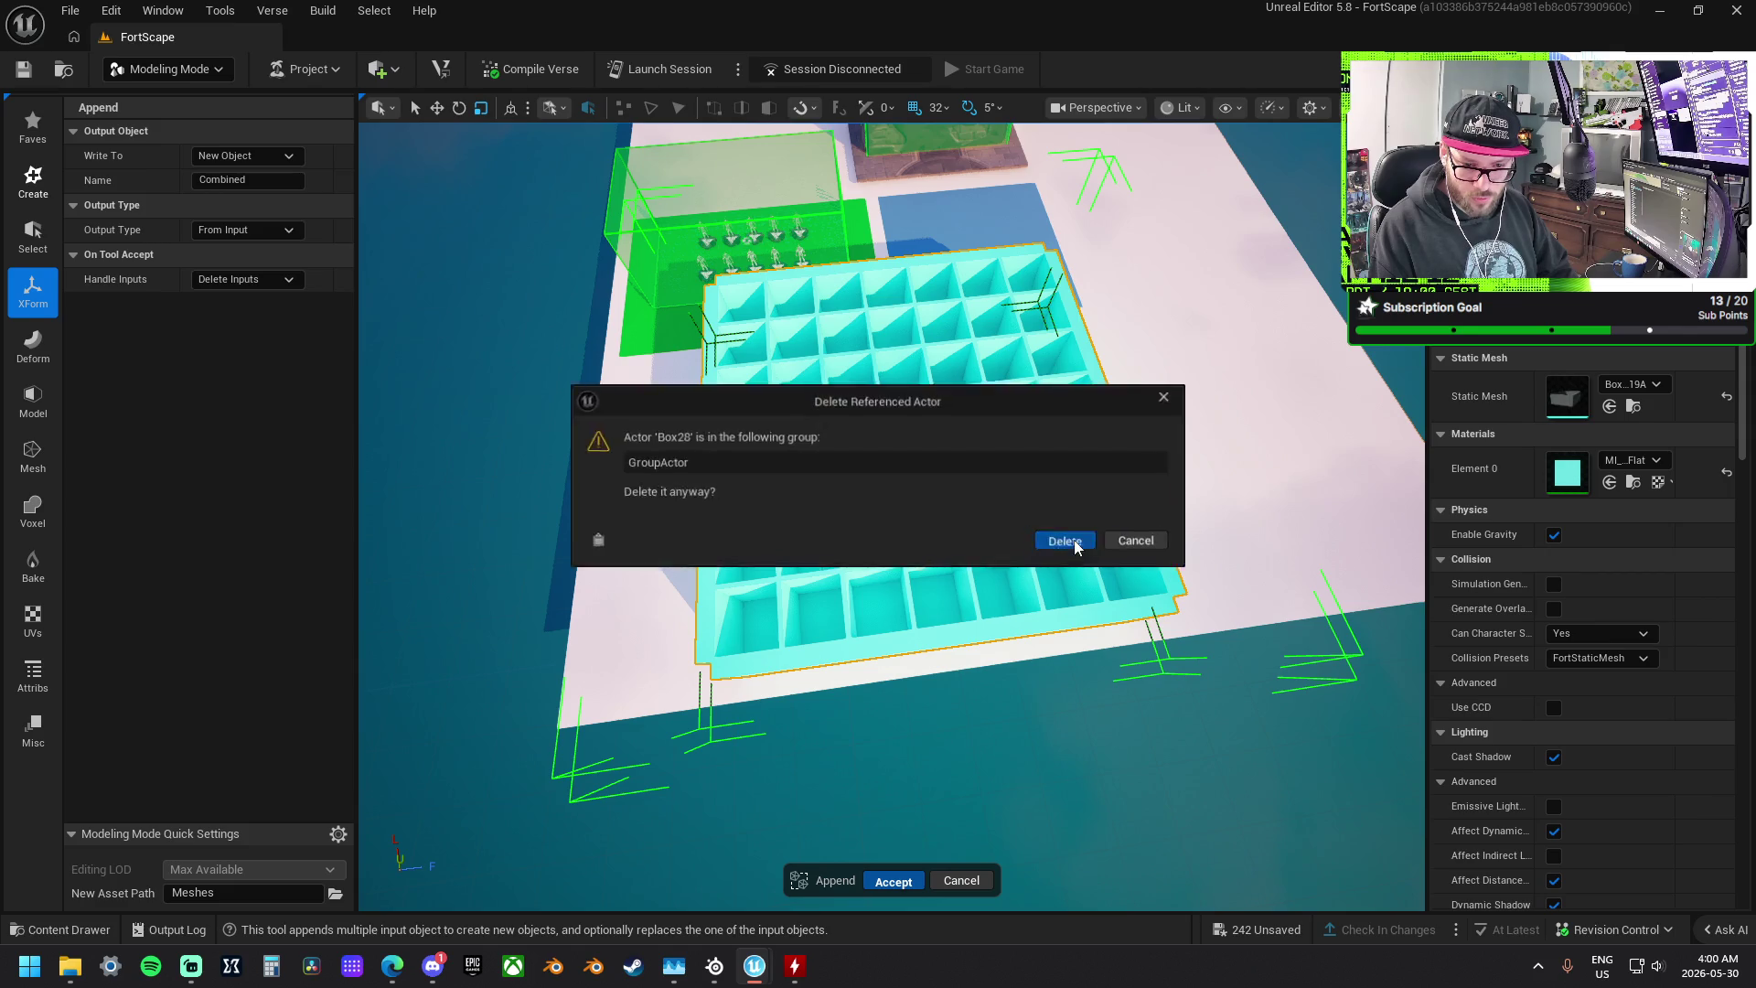
click(1074, 540)
click(974, 518)
drag(974, 517, 1003, 533)
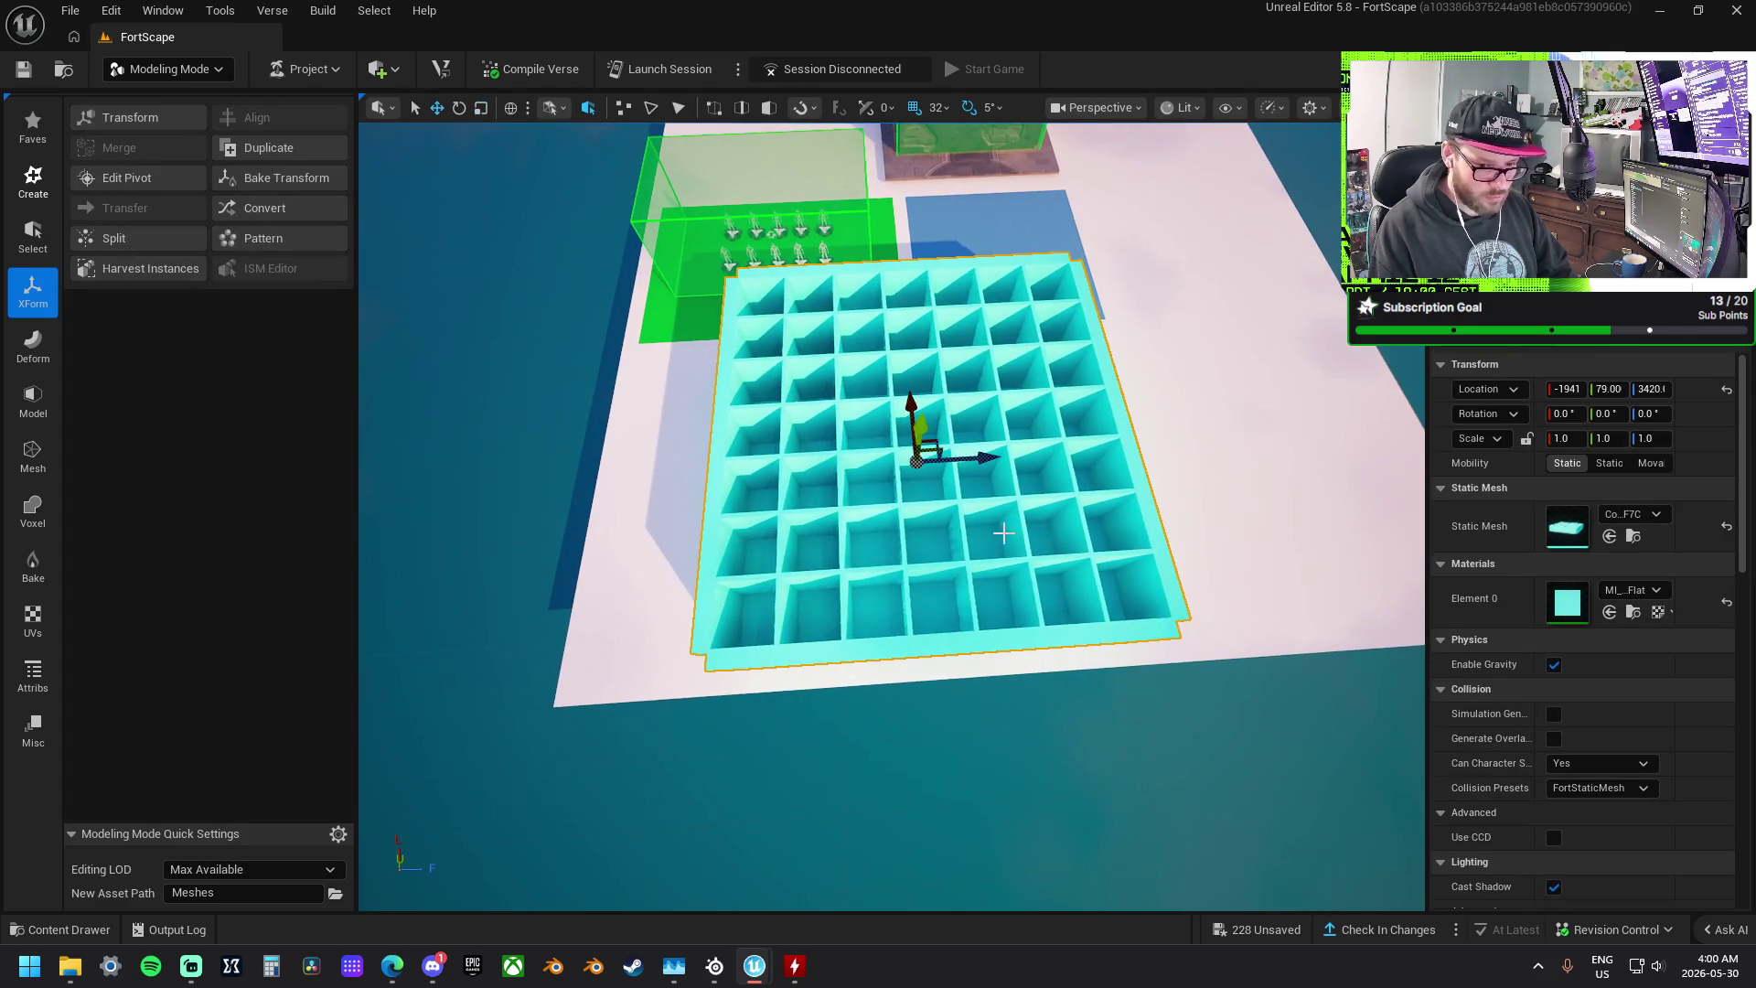
- Drop the cyan grid platform to height 2652 and select the green zone box beside it
key(End)
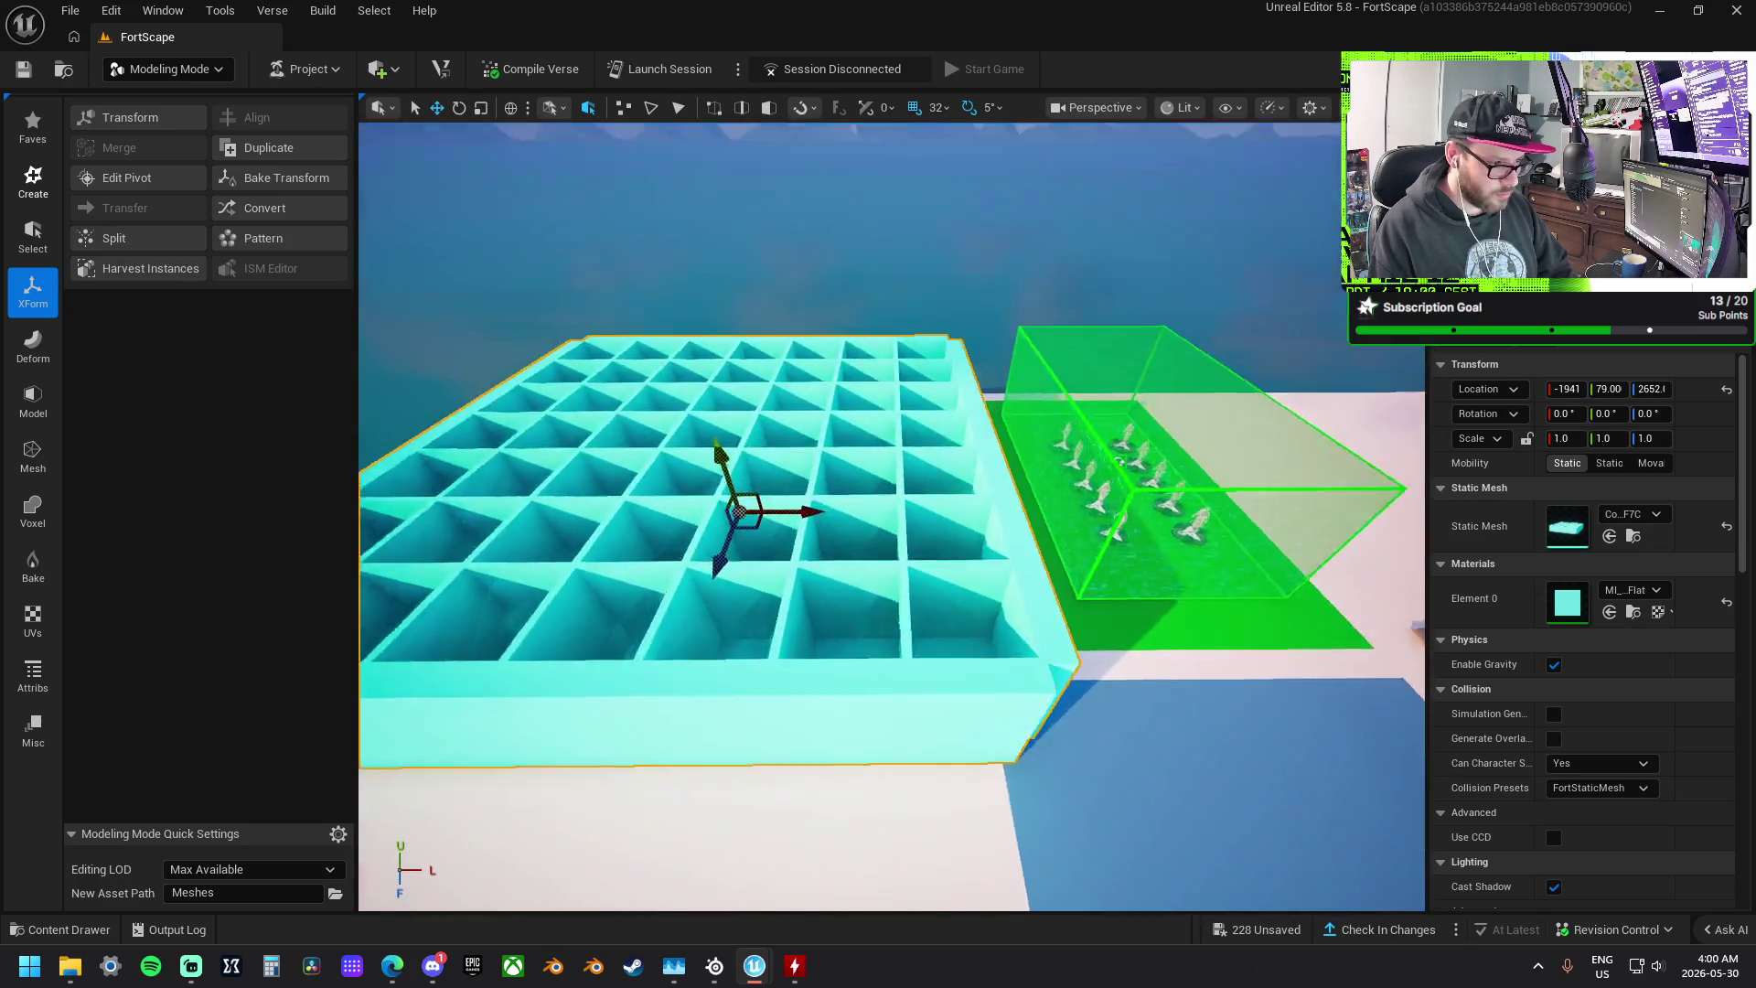
scroll(892, 516, up, 5)
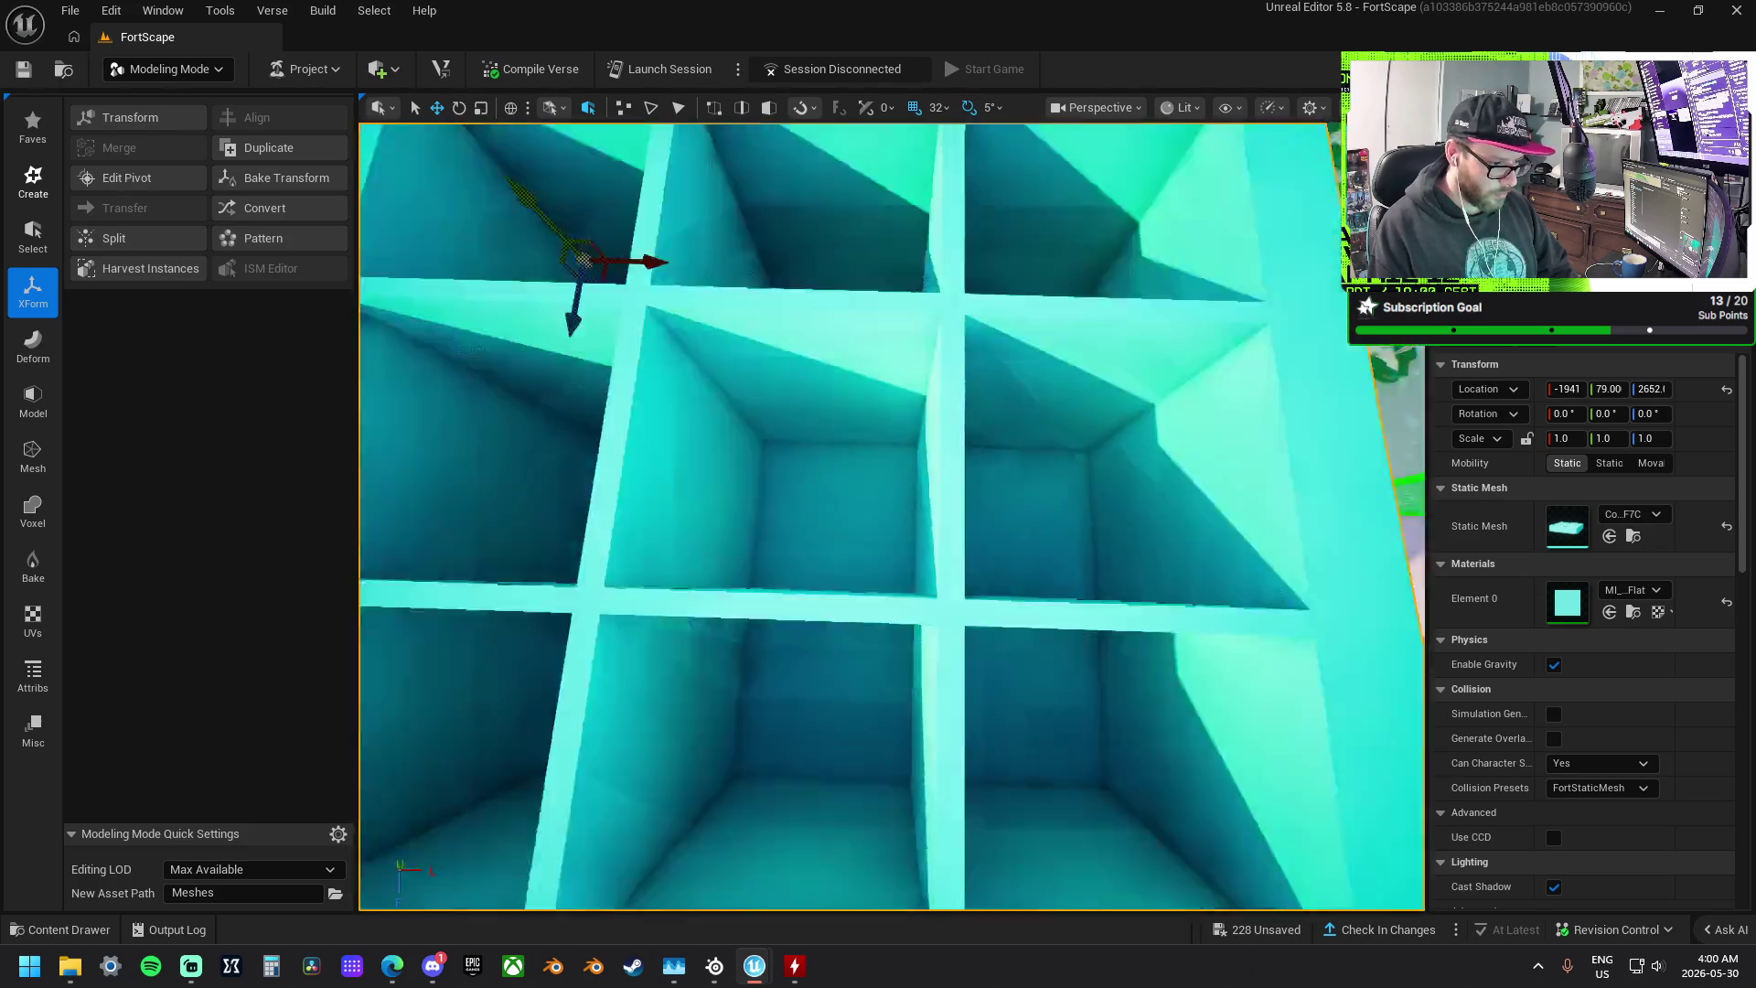
scroll(892, 516, down, 4)
scroll(892, 516, up, 3)
drag(925, 500, 906, 494)
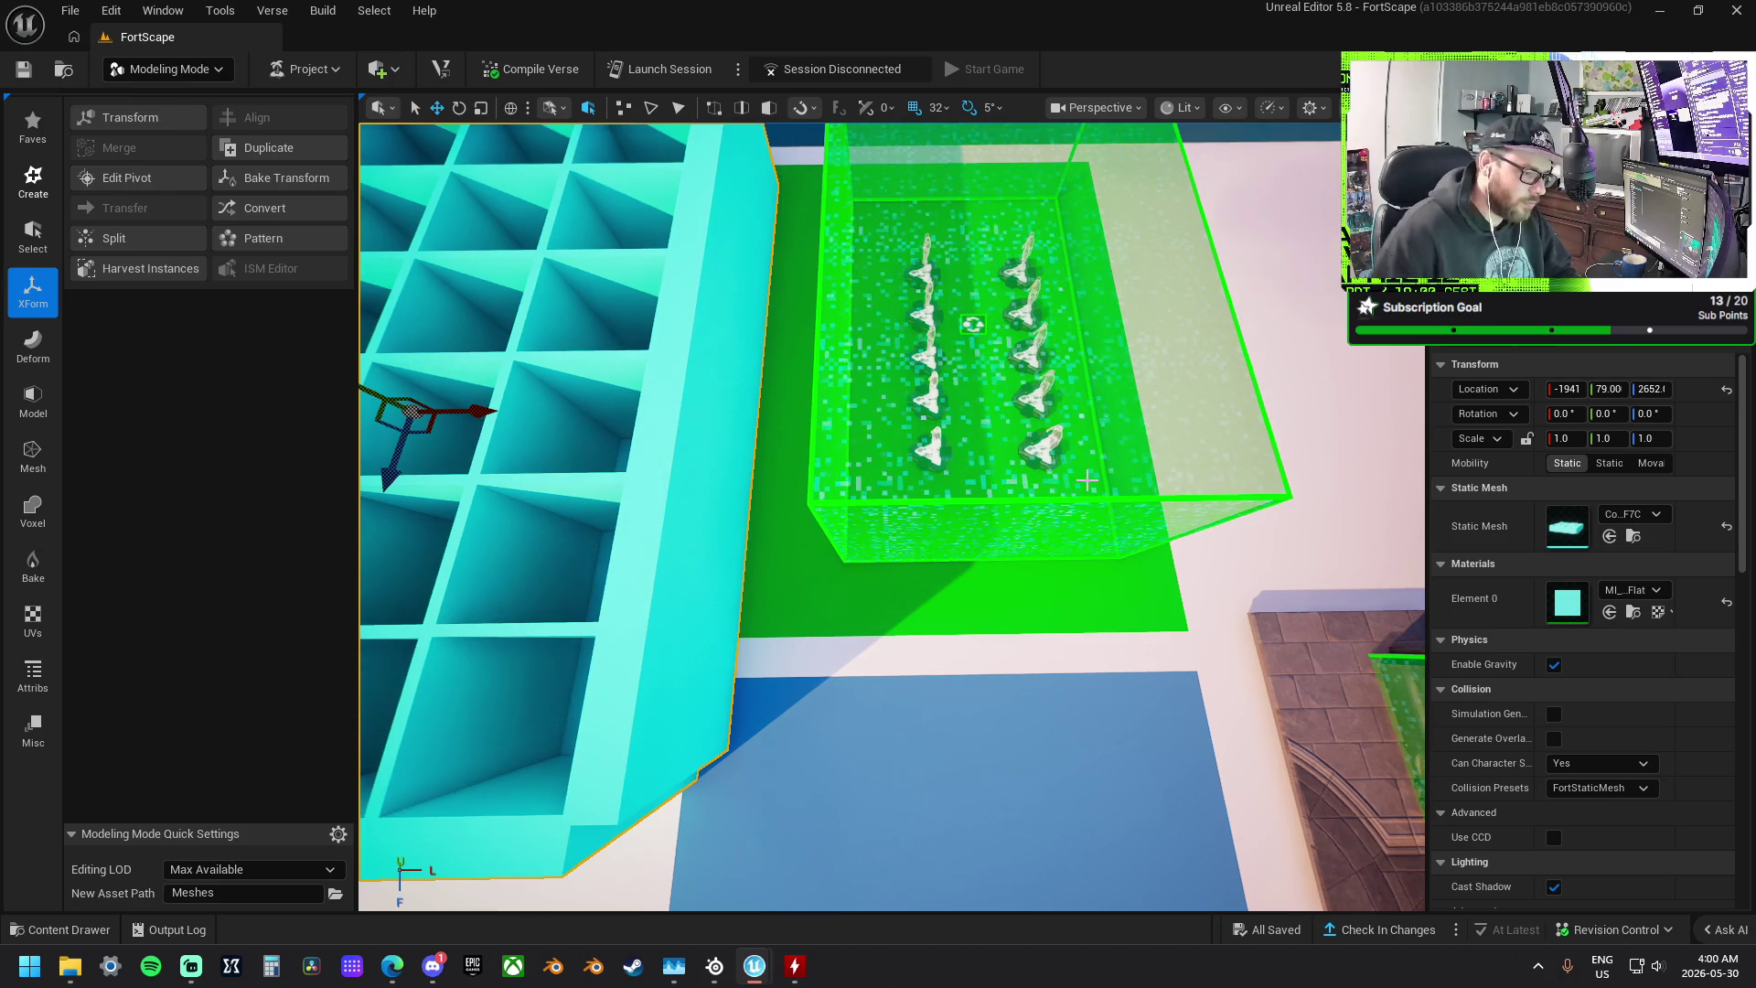
click(1037, 517)
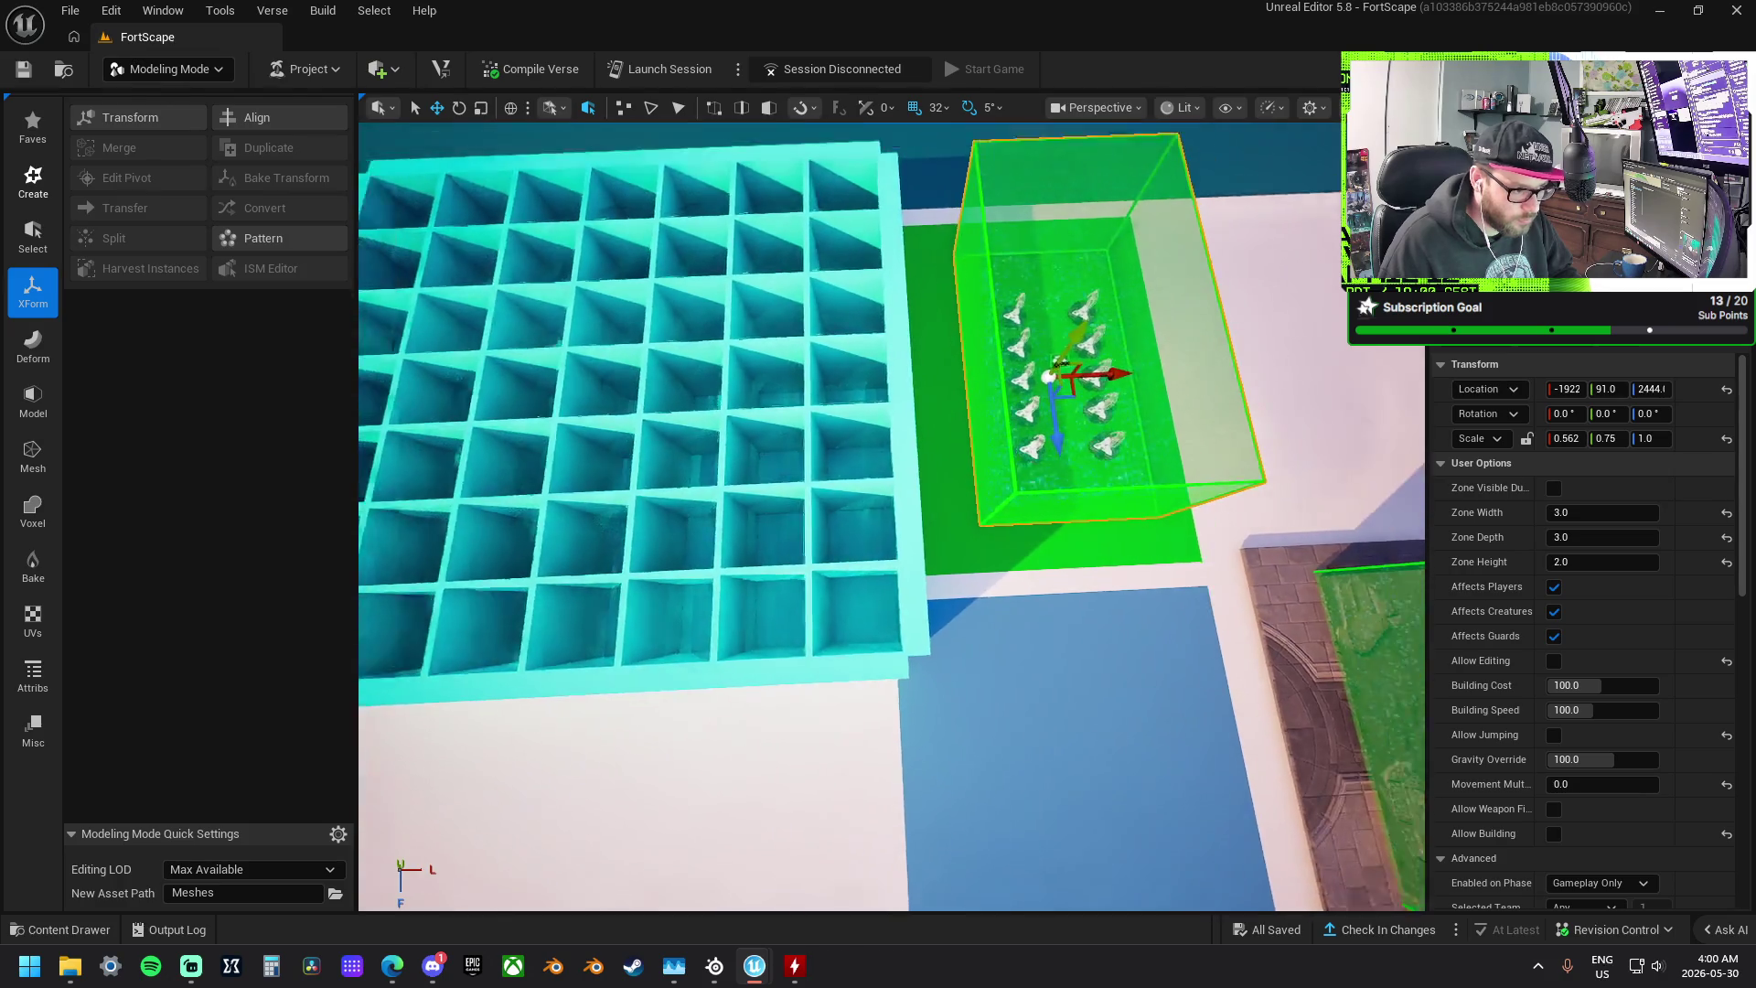
- Move the green zone box onto the grid, raise it and widen it across the platform
key(s)
drag(1154, 396, 785, 409)
drag(757, 476, 864, 407)
key(r)
key(w)
drag(767, 480, 753, 529)
mouse_move(812, 457)
mouse_down()
mouse_move(915, 452)
mouse_move(823, 451)
mouse_move(887, 421)
mouse_up()
key(w)
mouse_move(888, 284)
mouse_down()
mouse_move(918, 331)
mouse_move(913, 311)
mouse_move(997, 322)
mouse_move(934, 416)
mouse_move(933, 368)
mouse_up()
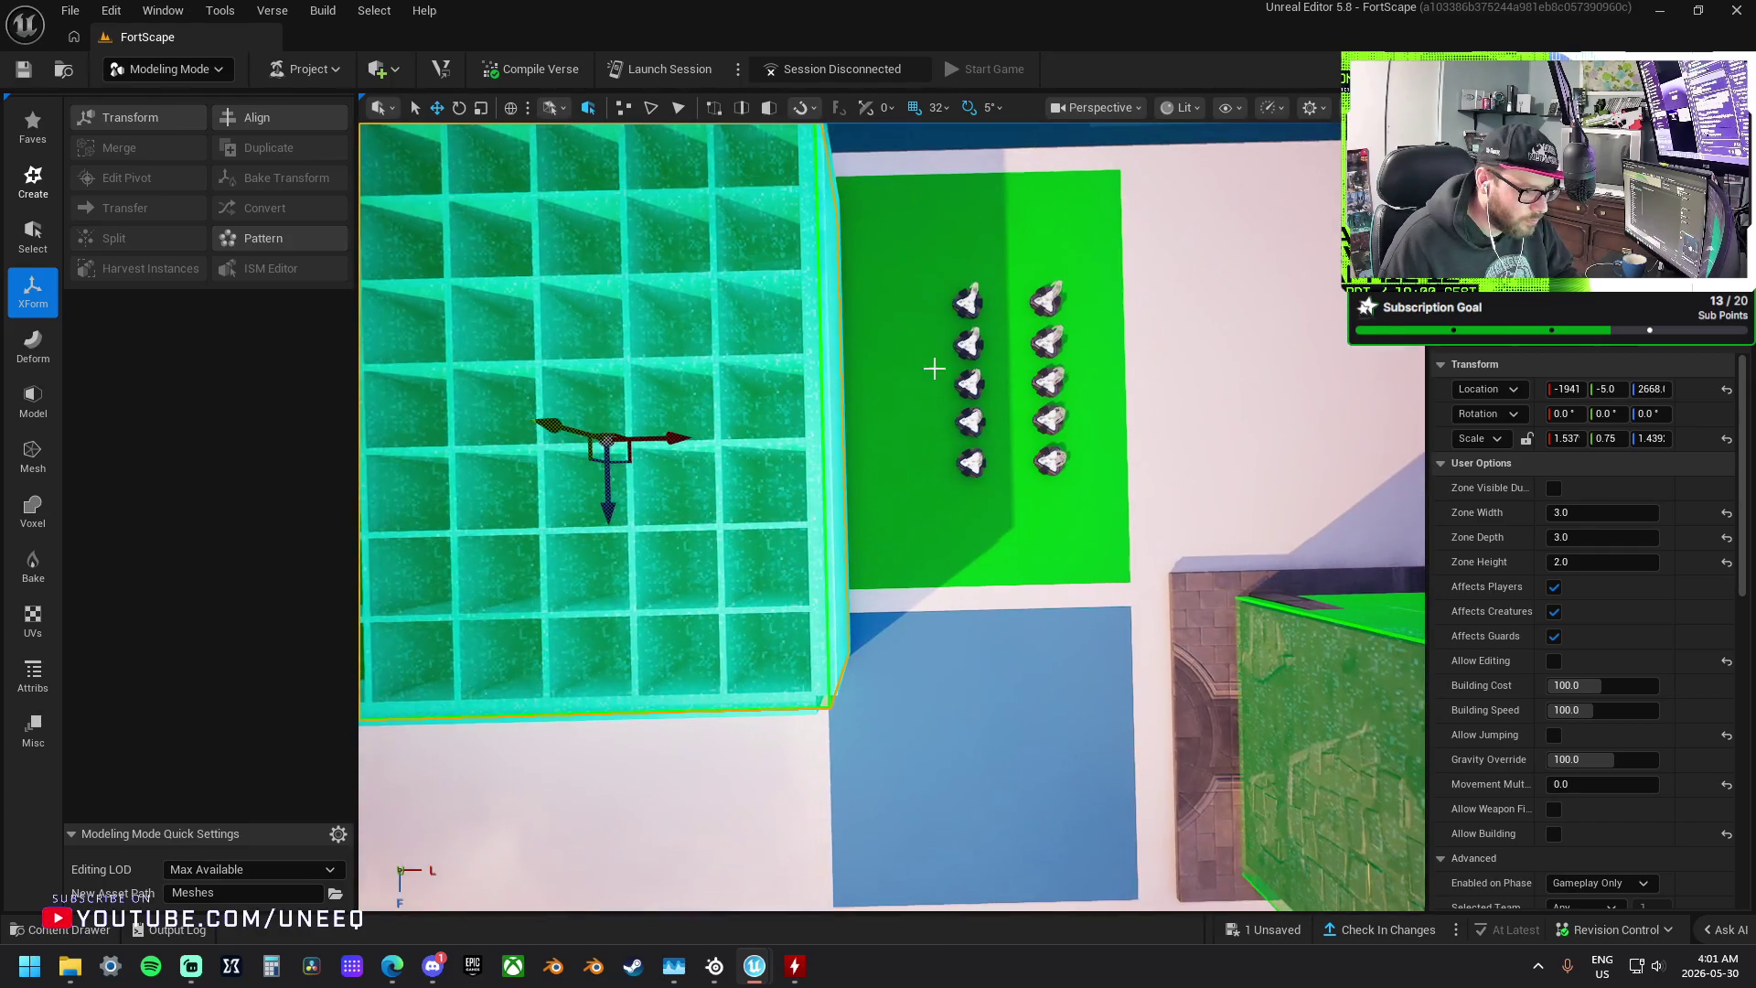
- Select the left column of five spawn pads and move them onto the grid
click(972, 463)
ctrl+click(971, 421)
ctrl+click(969, 384)
ctrl+click(970, 345)
ctrl+click(968, 302)
mouse_move(1044, 304)
mouse_down()
mouse_move(851, 305)
mouse_move(868, 229)
mouse_up()
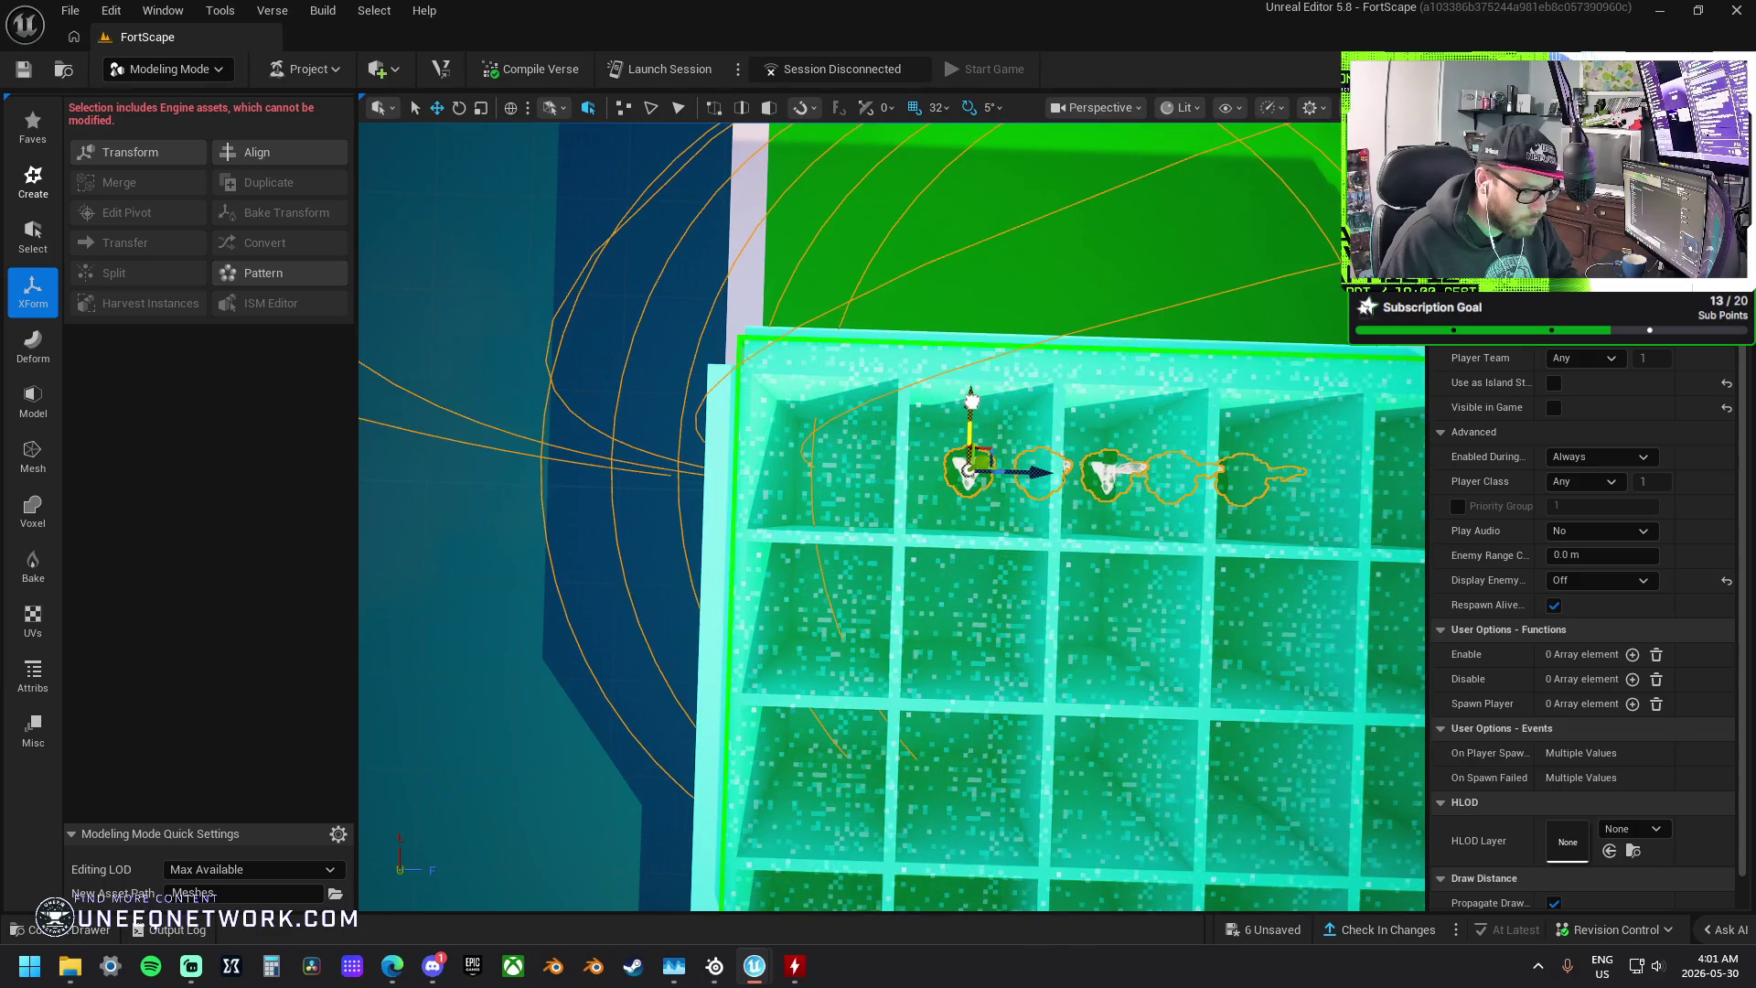
- Arrange the spawn pads along the grid's top row, duplicating one into the seventh cell
drag(1042, 473, 850, 457)
ctrl+click(850, 457)
mouse_move(974, 469)
mouse_down()
mouse_move(1040, 472)
mouse_move(873, 478)
mouse_up()
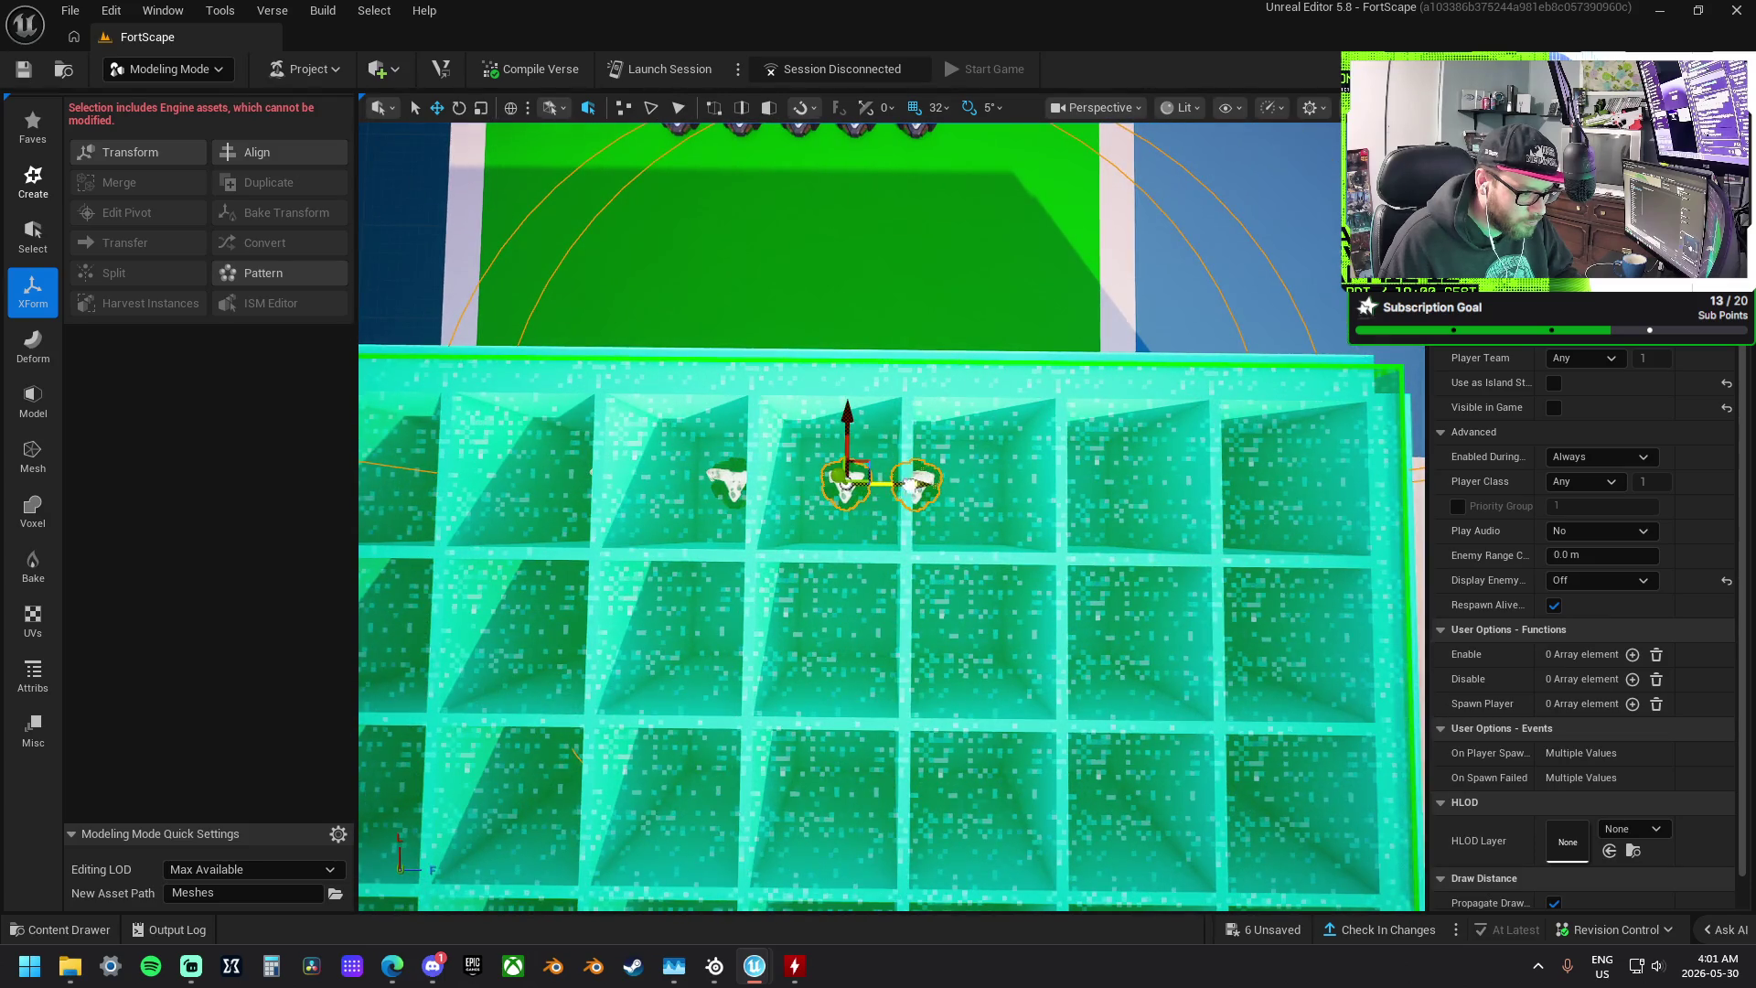
click(914, 483)
mouse_move(965, 484)
mouse_down()
mouse_move(1015, 487)
mouse_move(899, 492)
mouse_up()
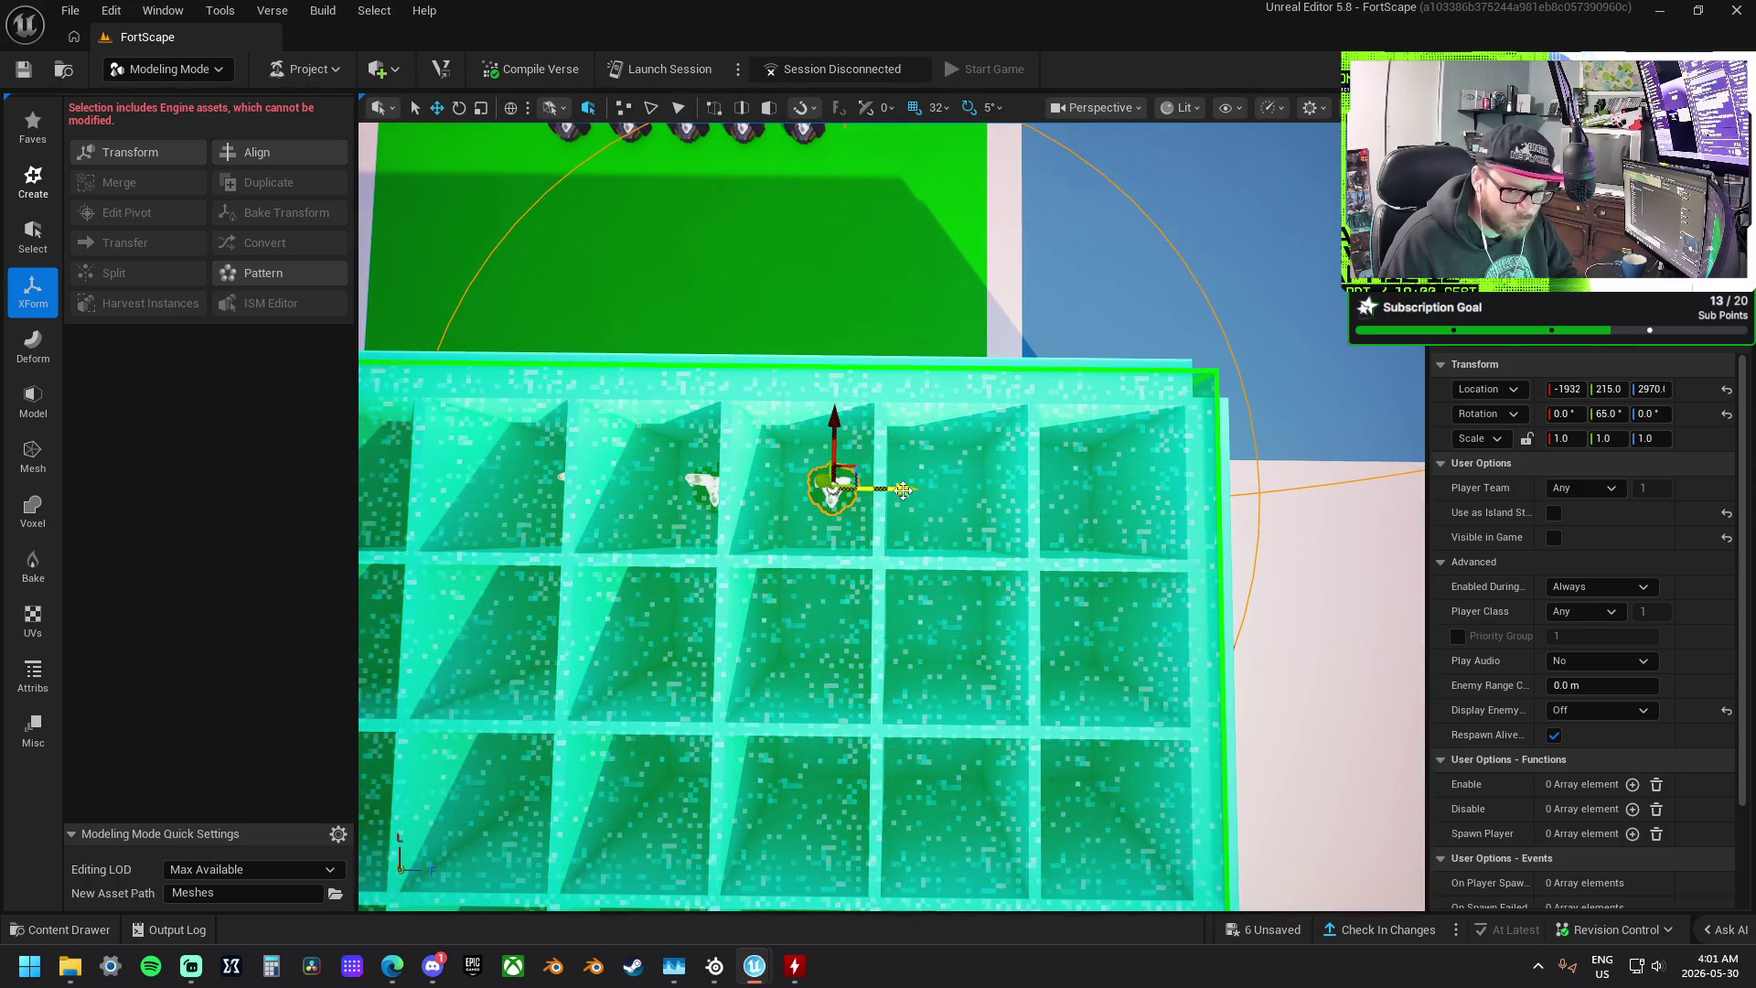
scroll(1542, 700, down, 4)
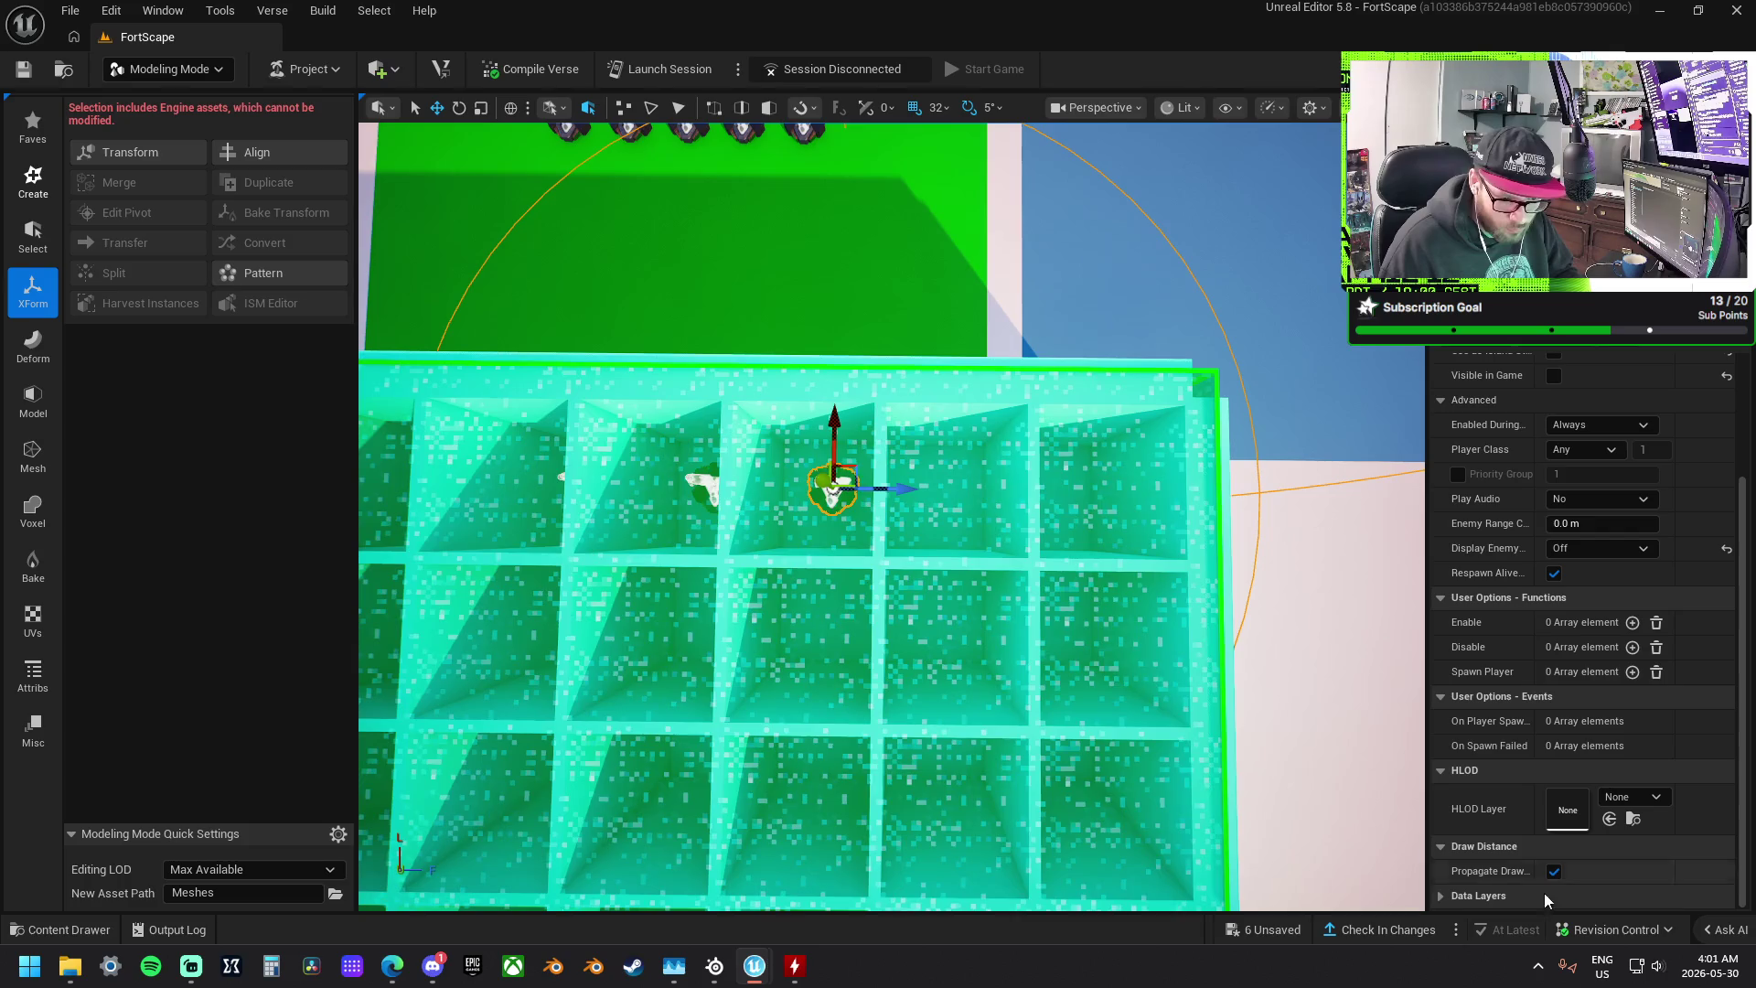
mouse_move(882, 488)
mouse_down()
mouse_move(992, 490)
mouse_move(910, 467)
mouse_move(996, 490)
mouse_up()
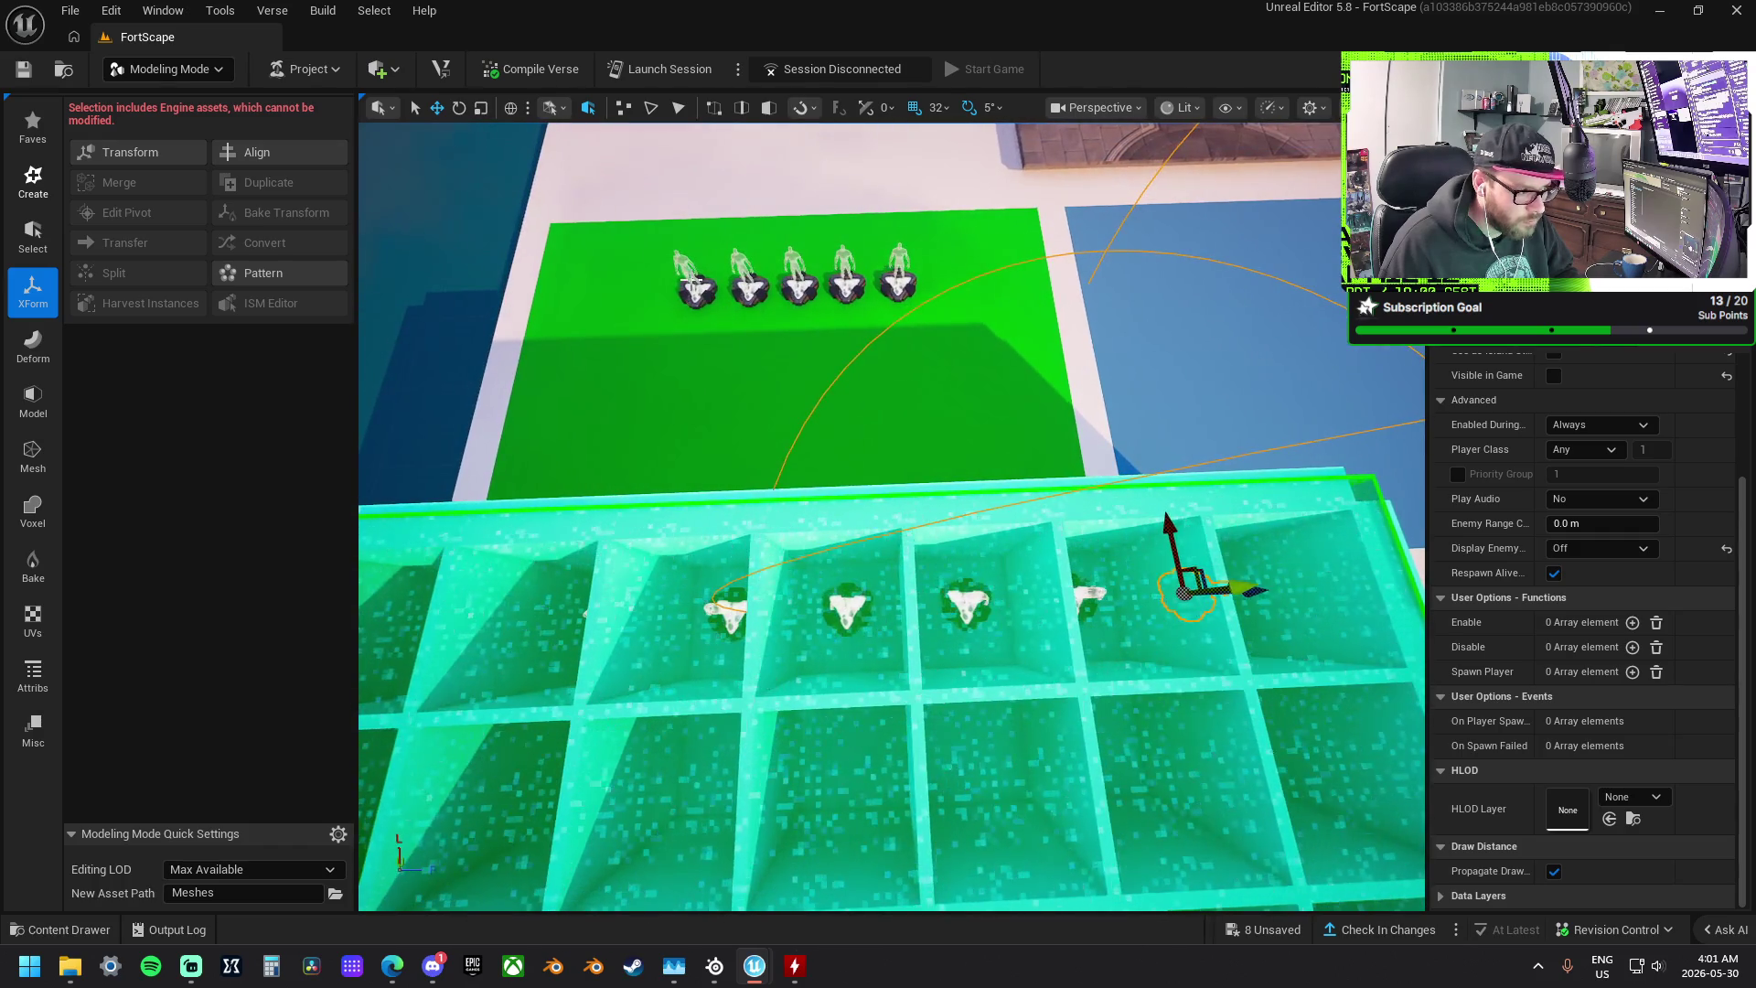
- Delete the five leftover spawners on the green pad
click(697, 291)
ctrl+click(749, 291)
ctrl+click(801, 289)
ctrl+click(846, 288)
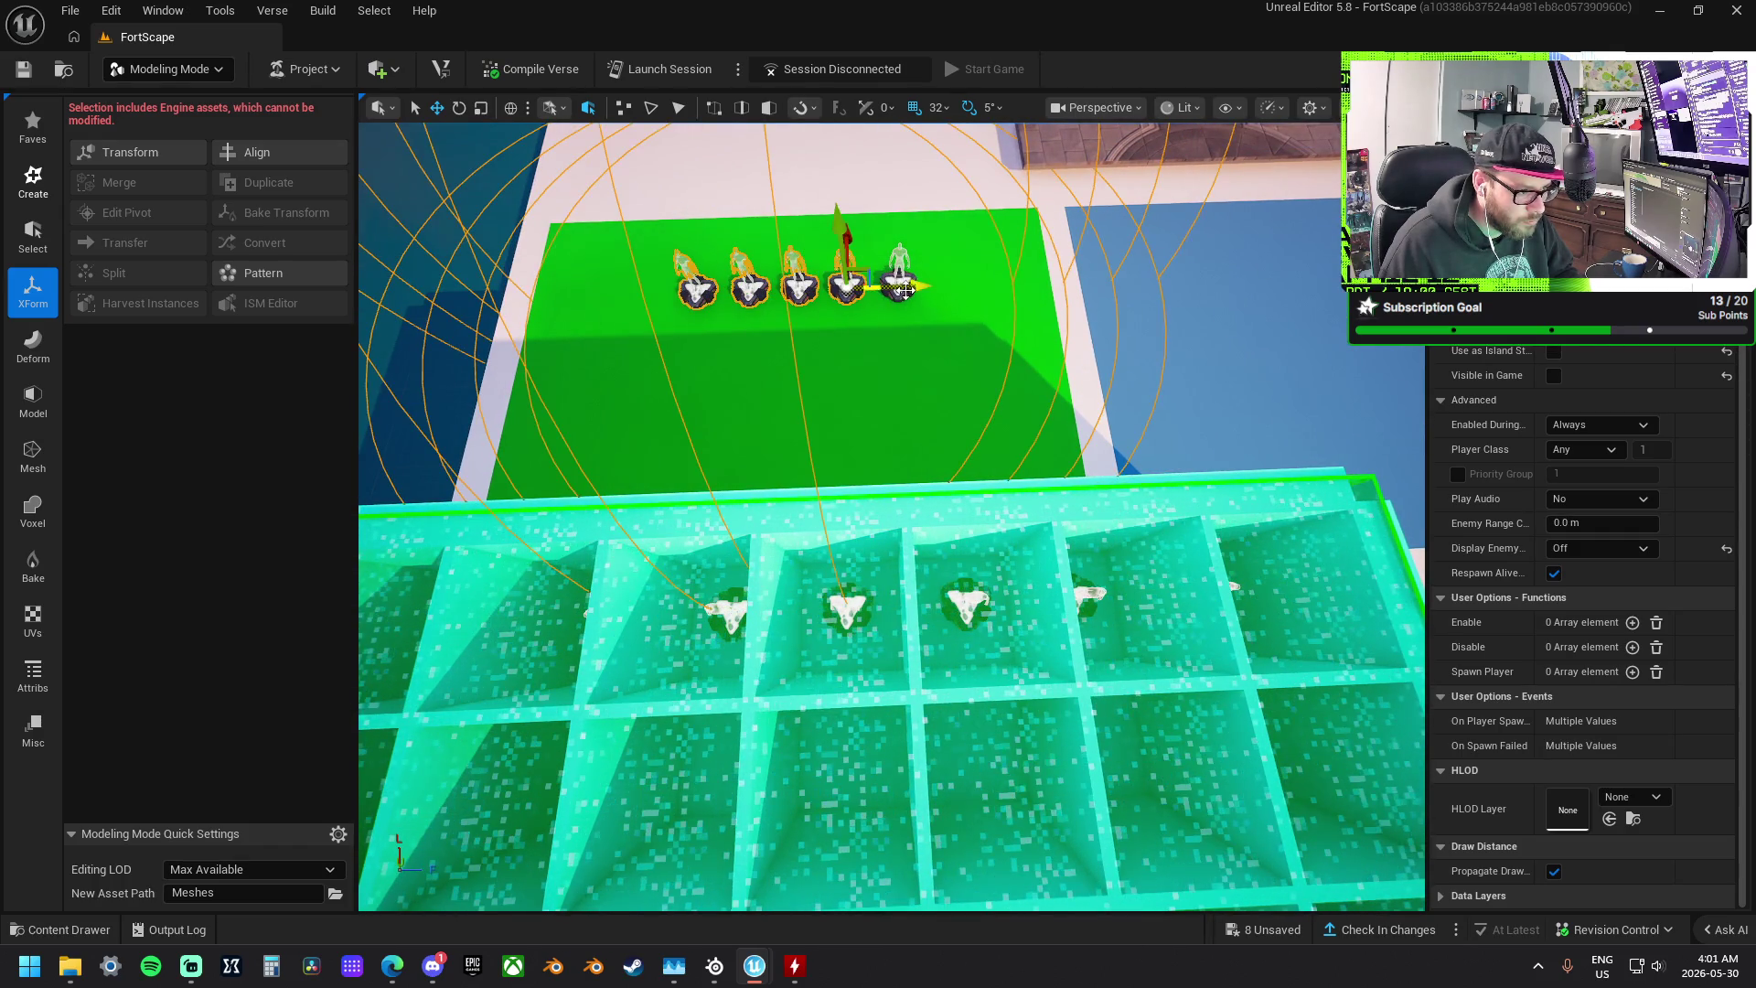
ctrl+click(901, 289)
key(Delete)
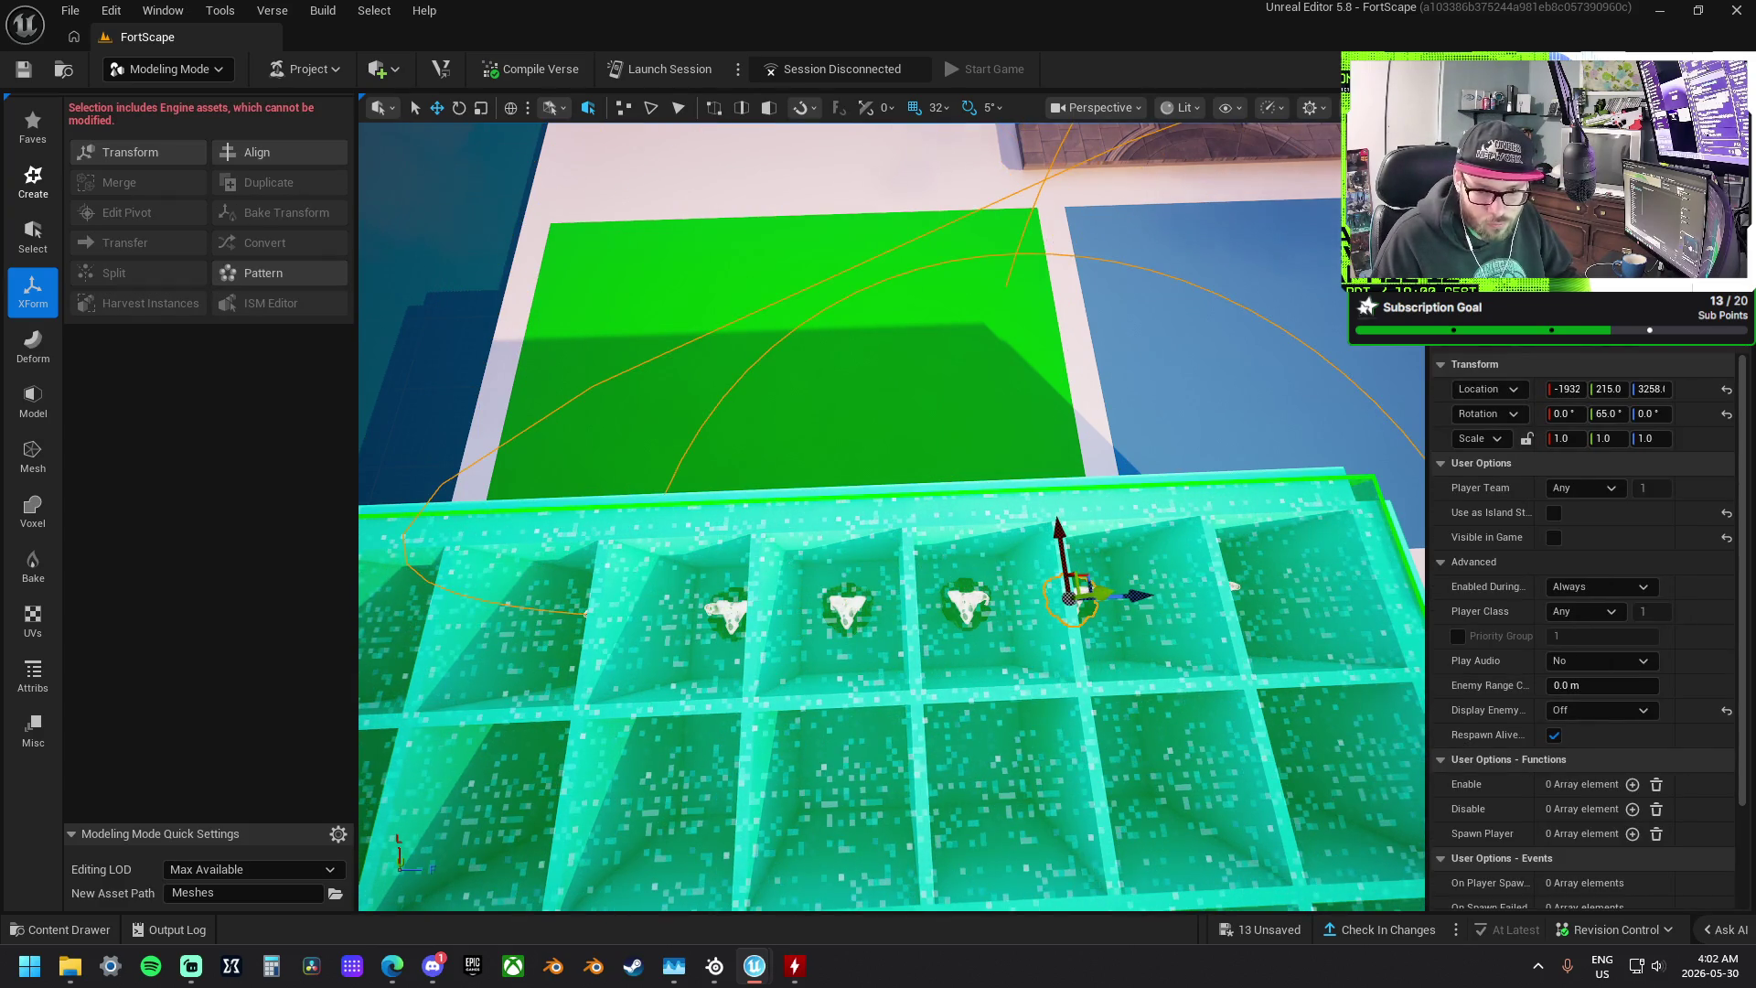
- Select all seven spawners, frame them and open the Batch Renamer
key(ctrl+shift+a)
key(f)
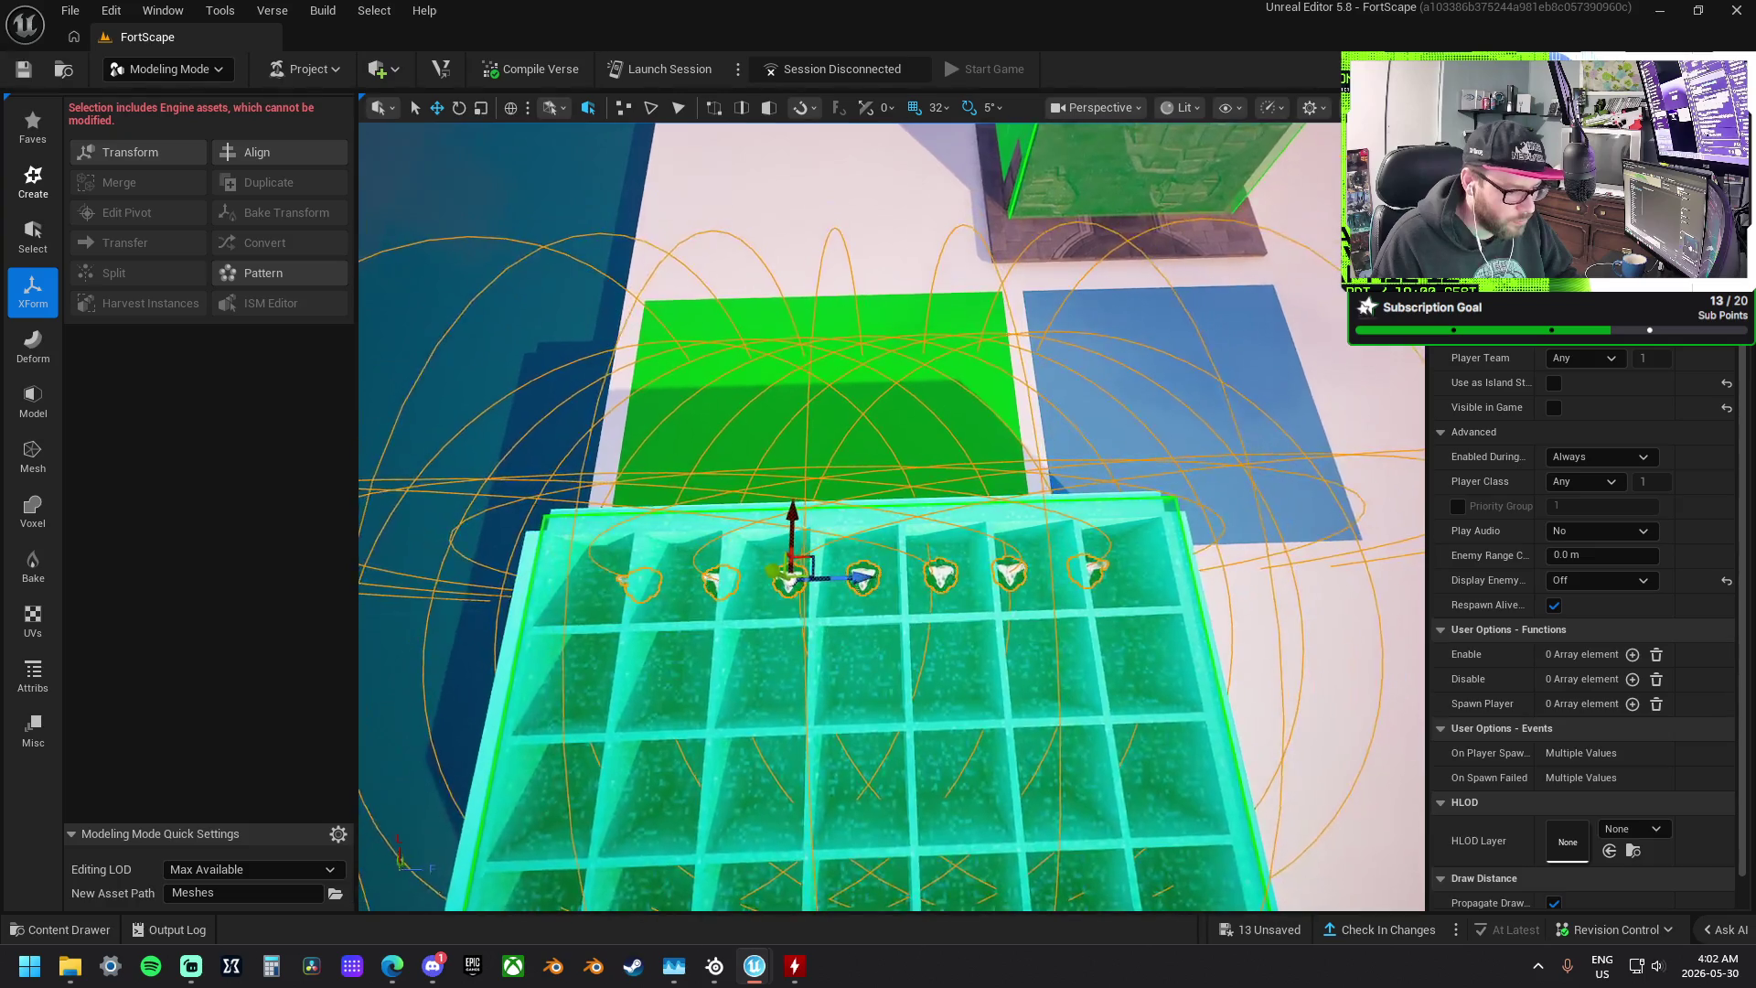
key(F2)
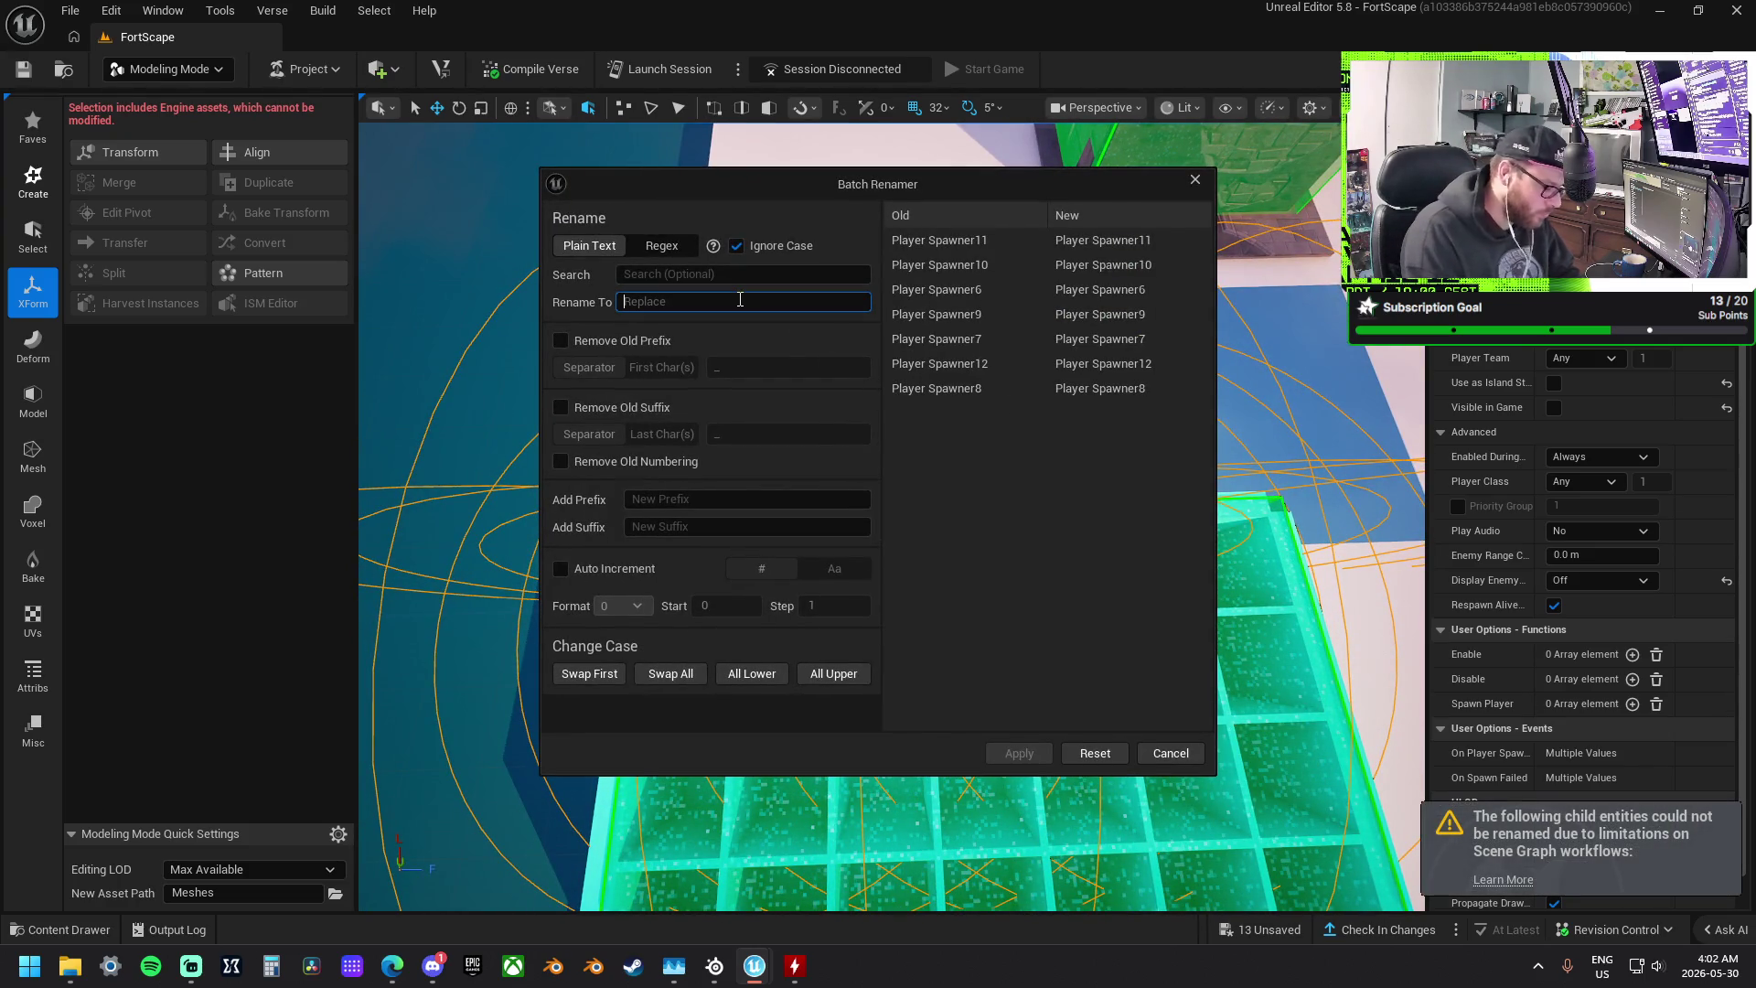
- Rename the seven Player Spawners to SpawnPoint_ with auto-incremented numbers
text(SpawnPoint_)
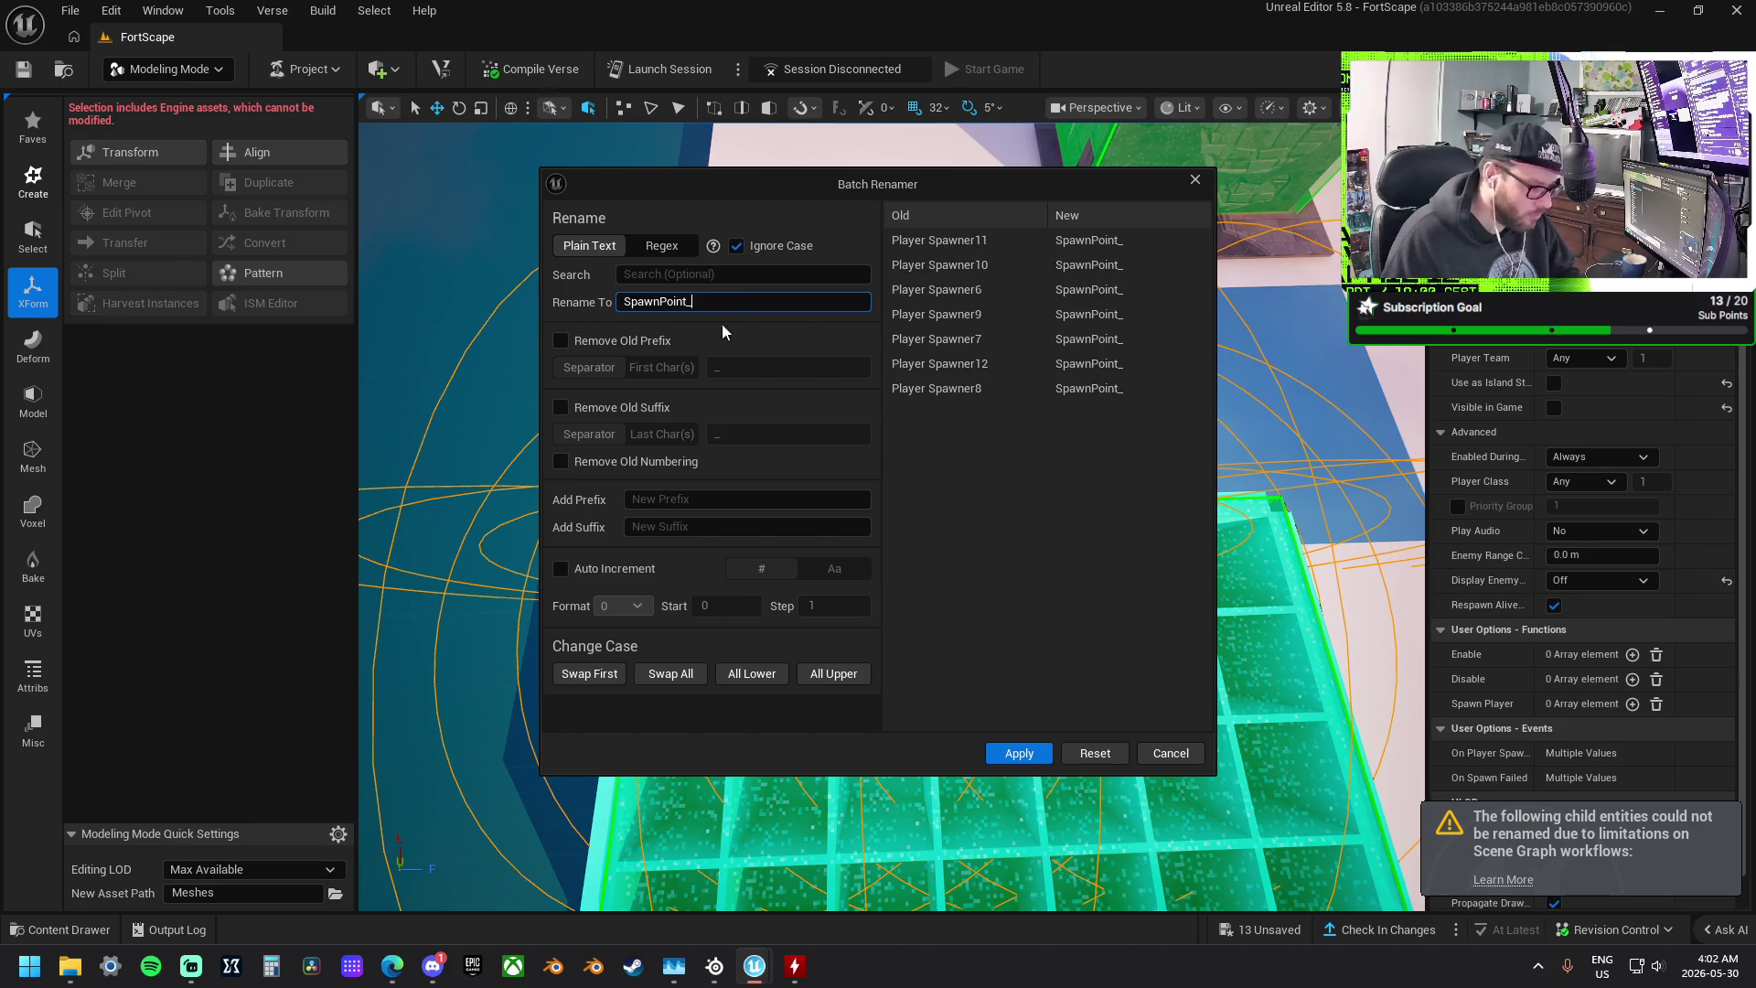
click(560, 569)
text(1)
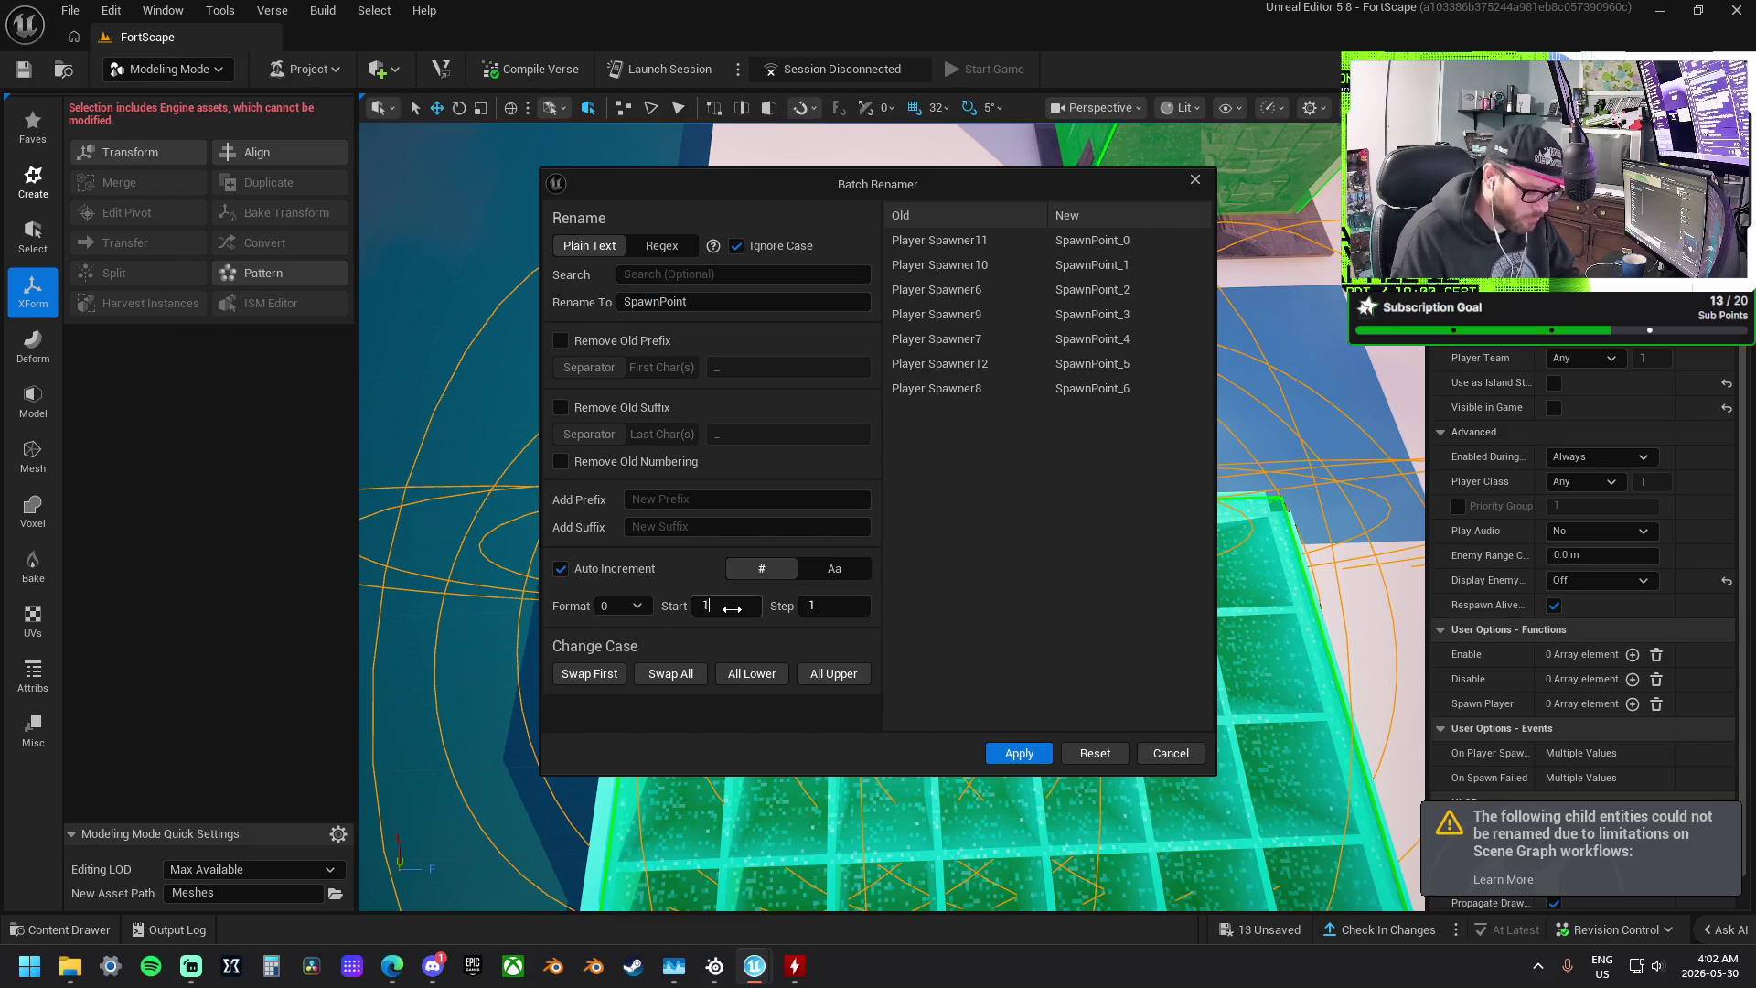
click(1017, 752)
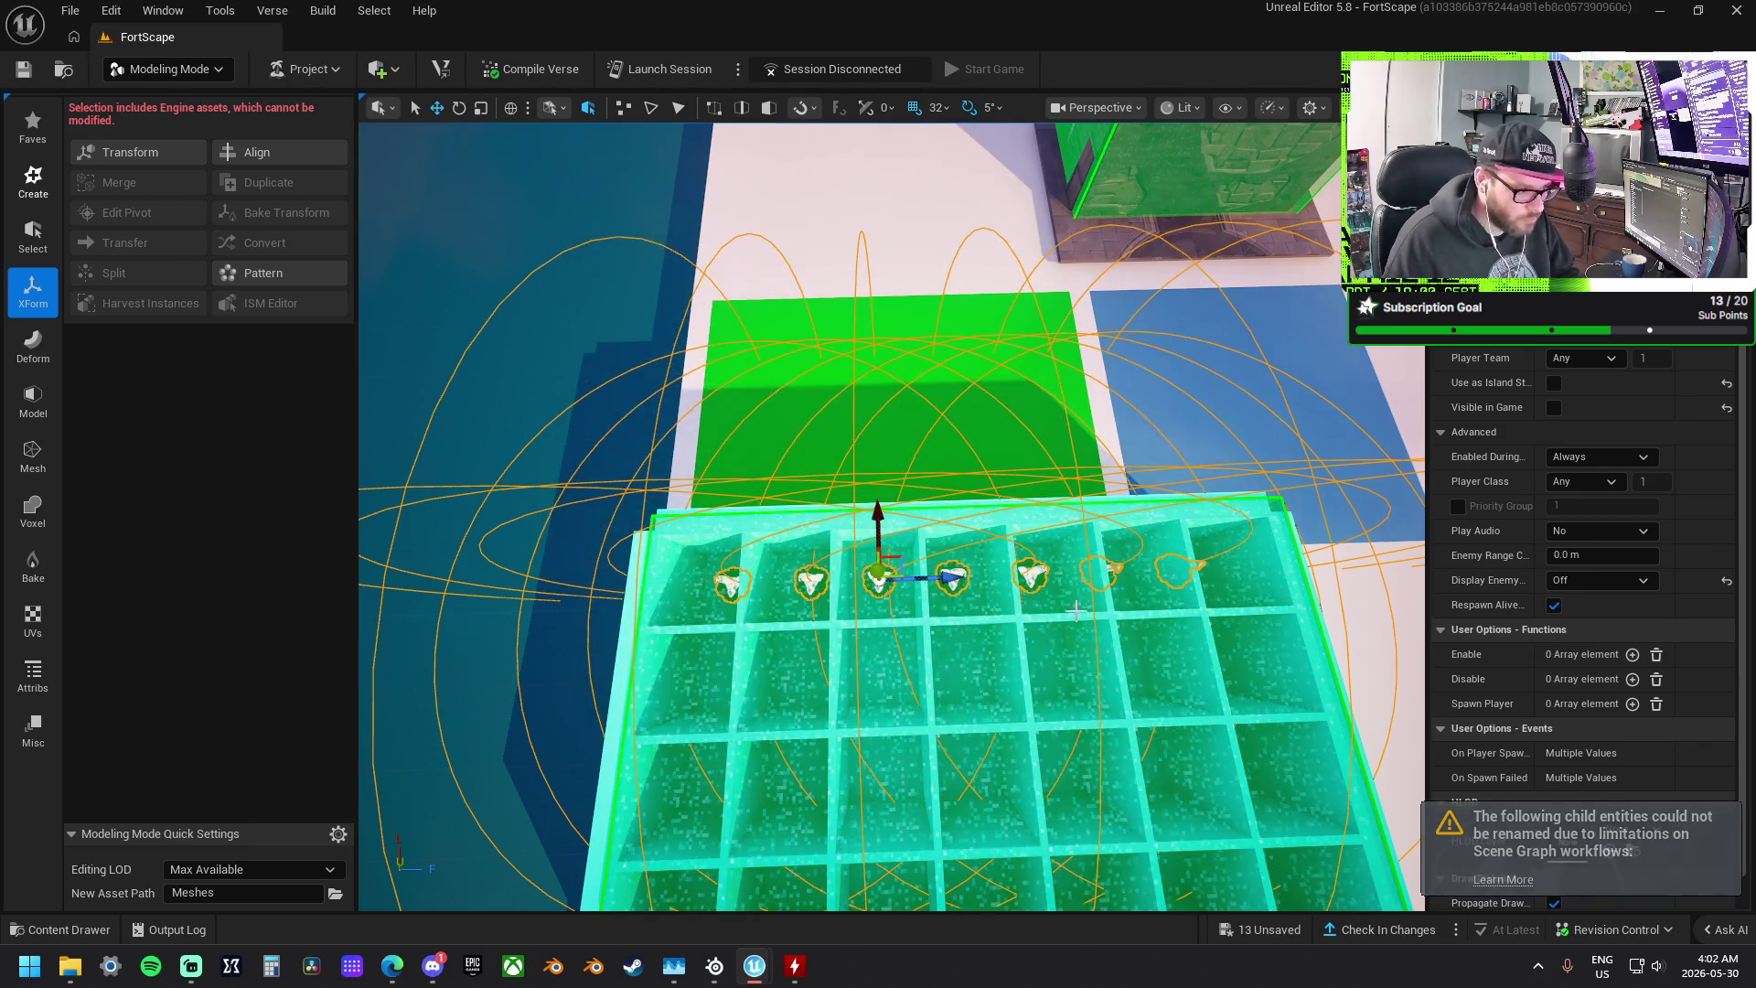
- Duplicate the spawn pad column two cells to the left, one cell at a time
mouse_move(1071, 453)
mouse_down()
mouse_move(969, 461)
mouse_move(1369, 440)
mouse_up()
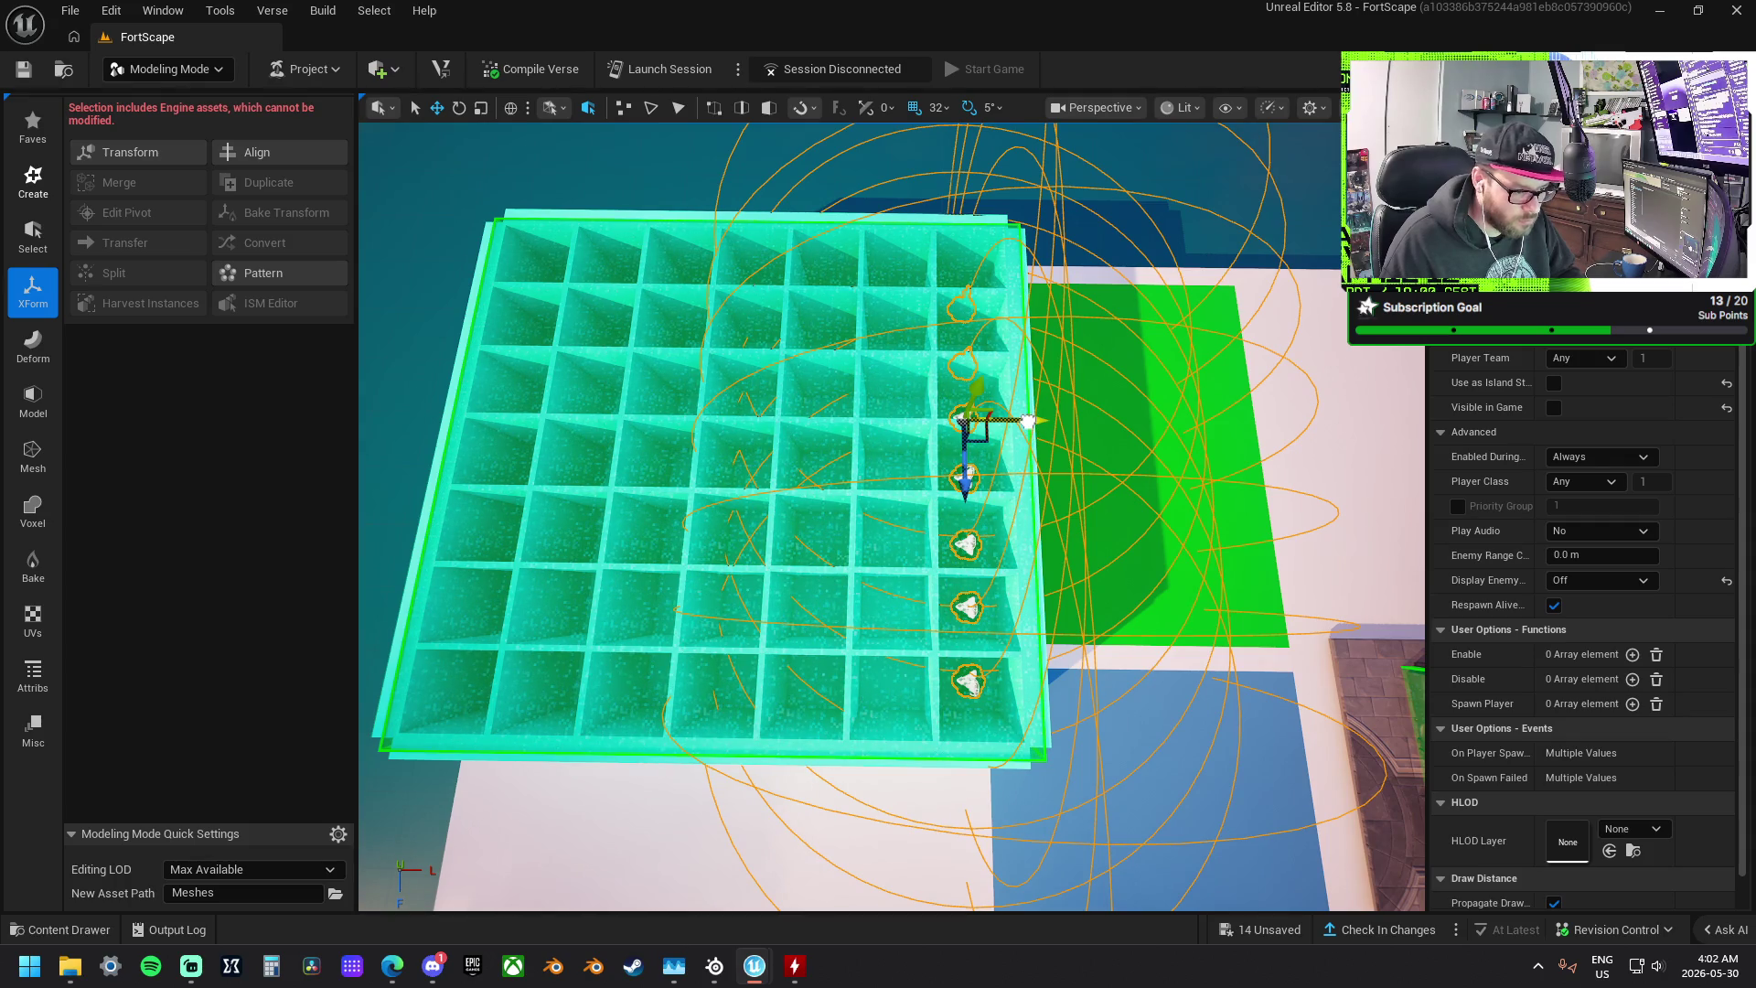
mouse_move(1028, 421)
mouse_down()
mouse_move(962, 412)
mouse_move(961, 395)
mouse_up()
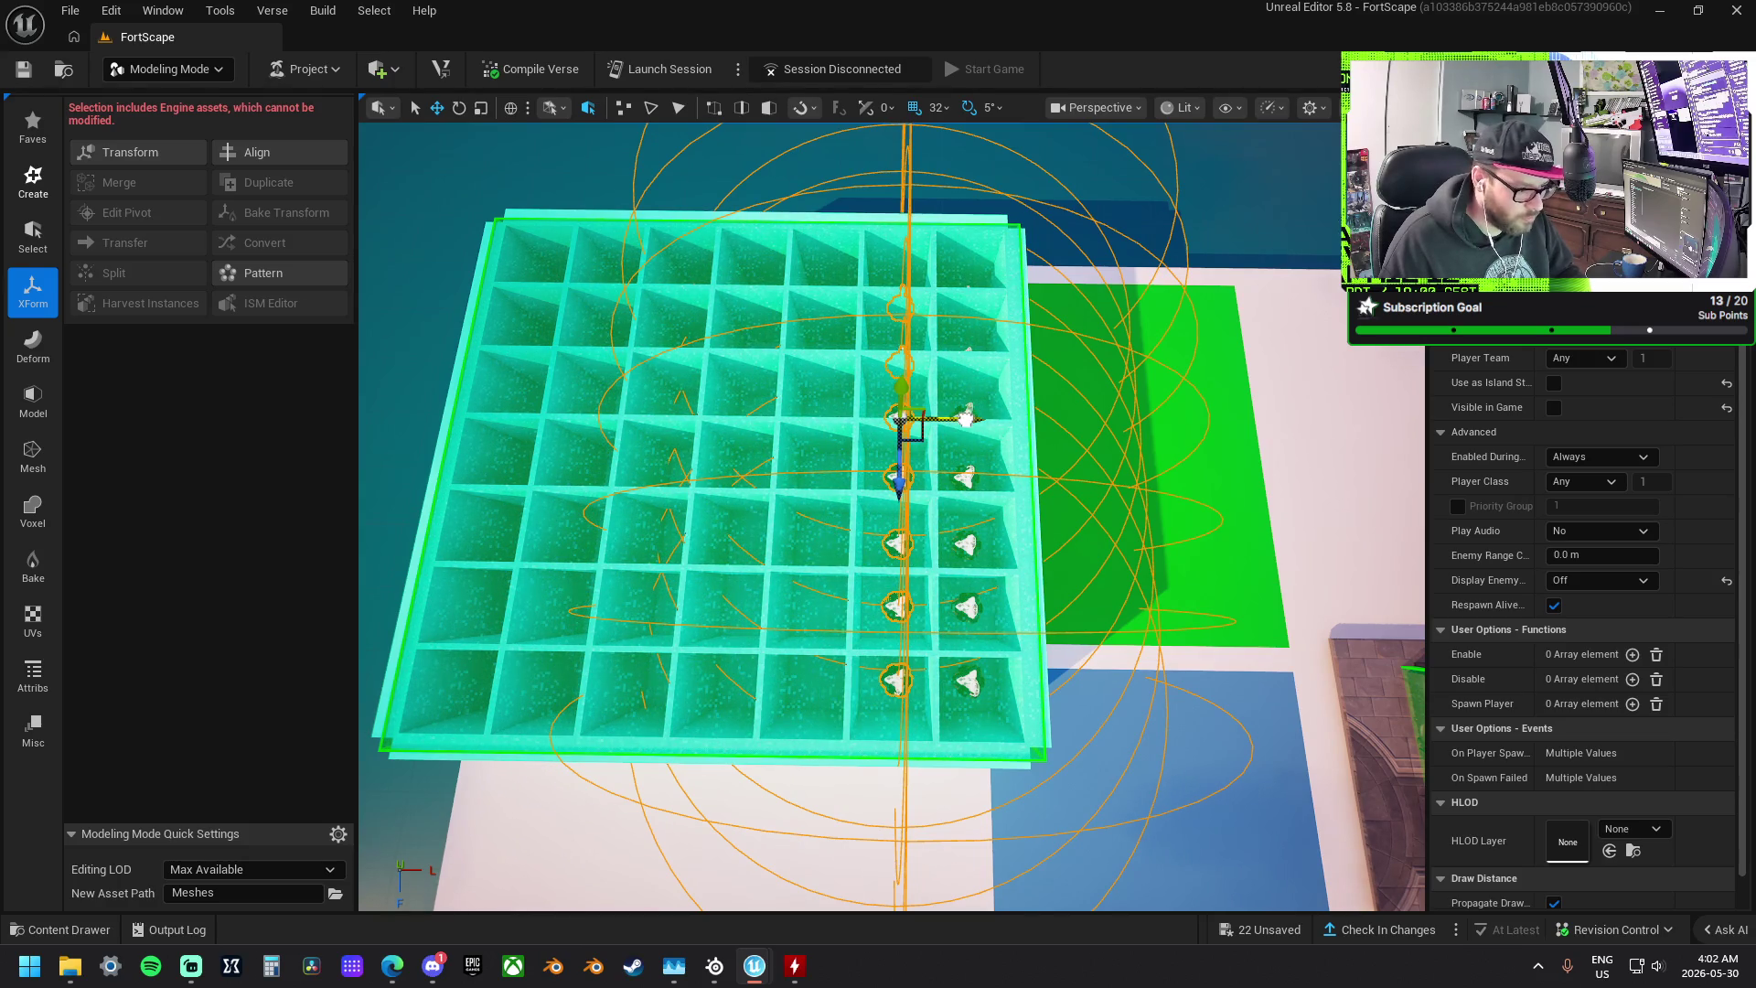
mouse_move(966, 418)
mouse_down()
mouse_move(893, 419)
mouse_move(1005, 450)
mouse_move(936, 449)
mouse_up()
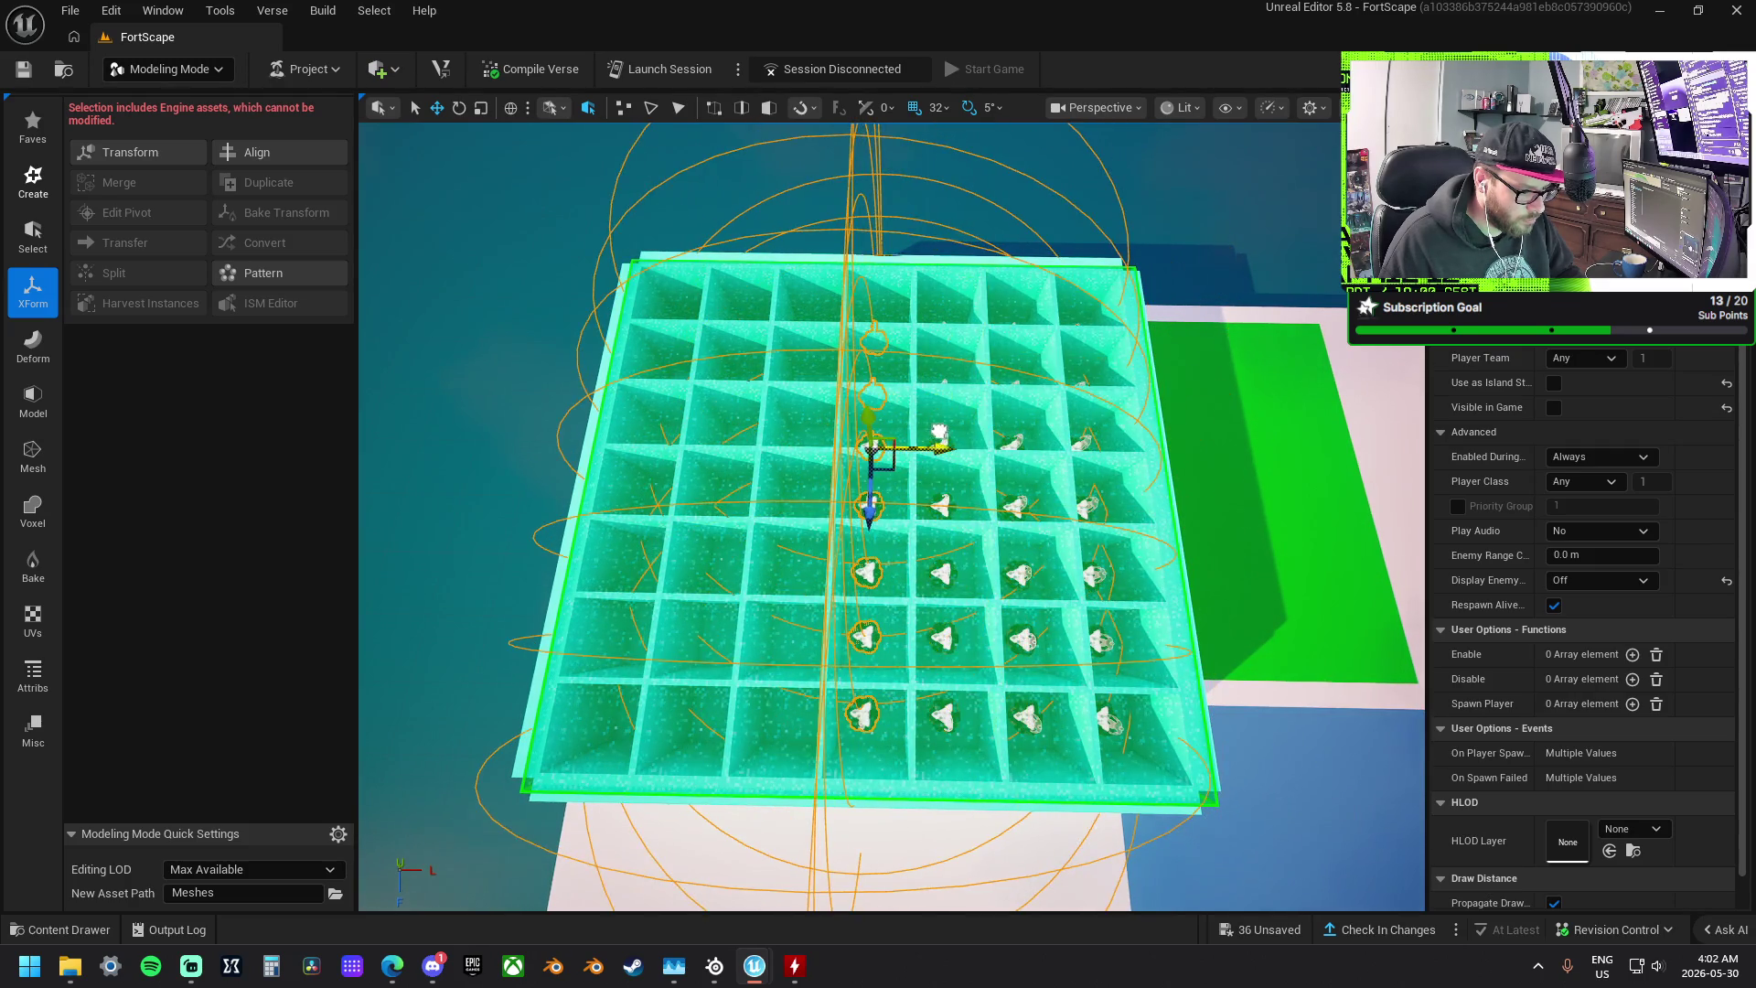
mouse_move(982, 519)
mouse_down()
mouse_move(1042, 467)
mouse_move(988, 441)
mouse_up()
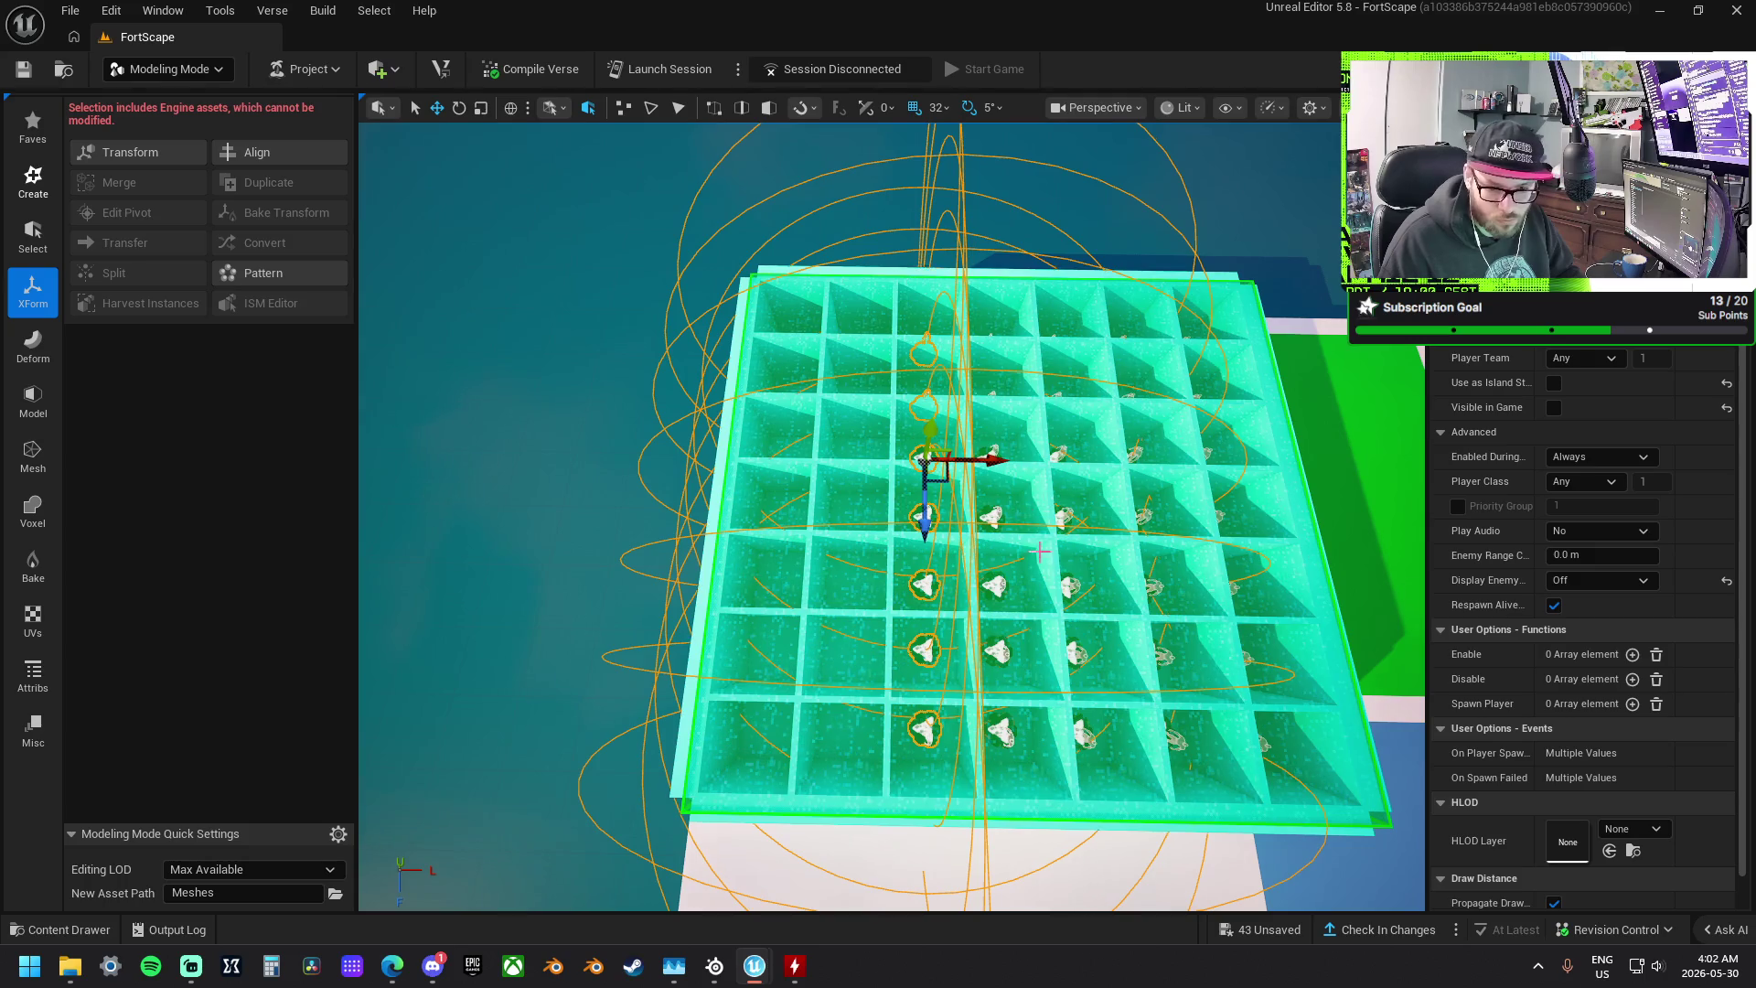
drag(1040, 551, 1081, 538)
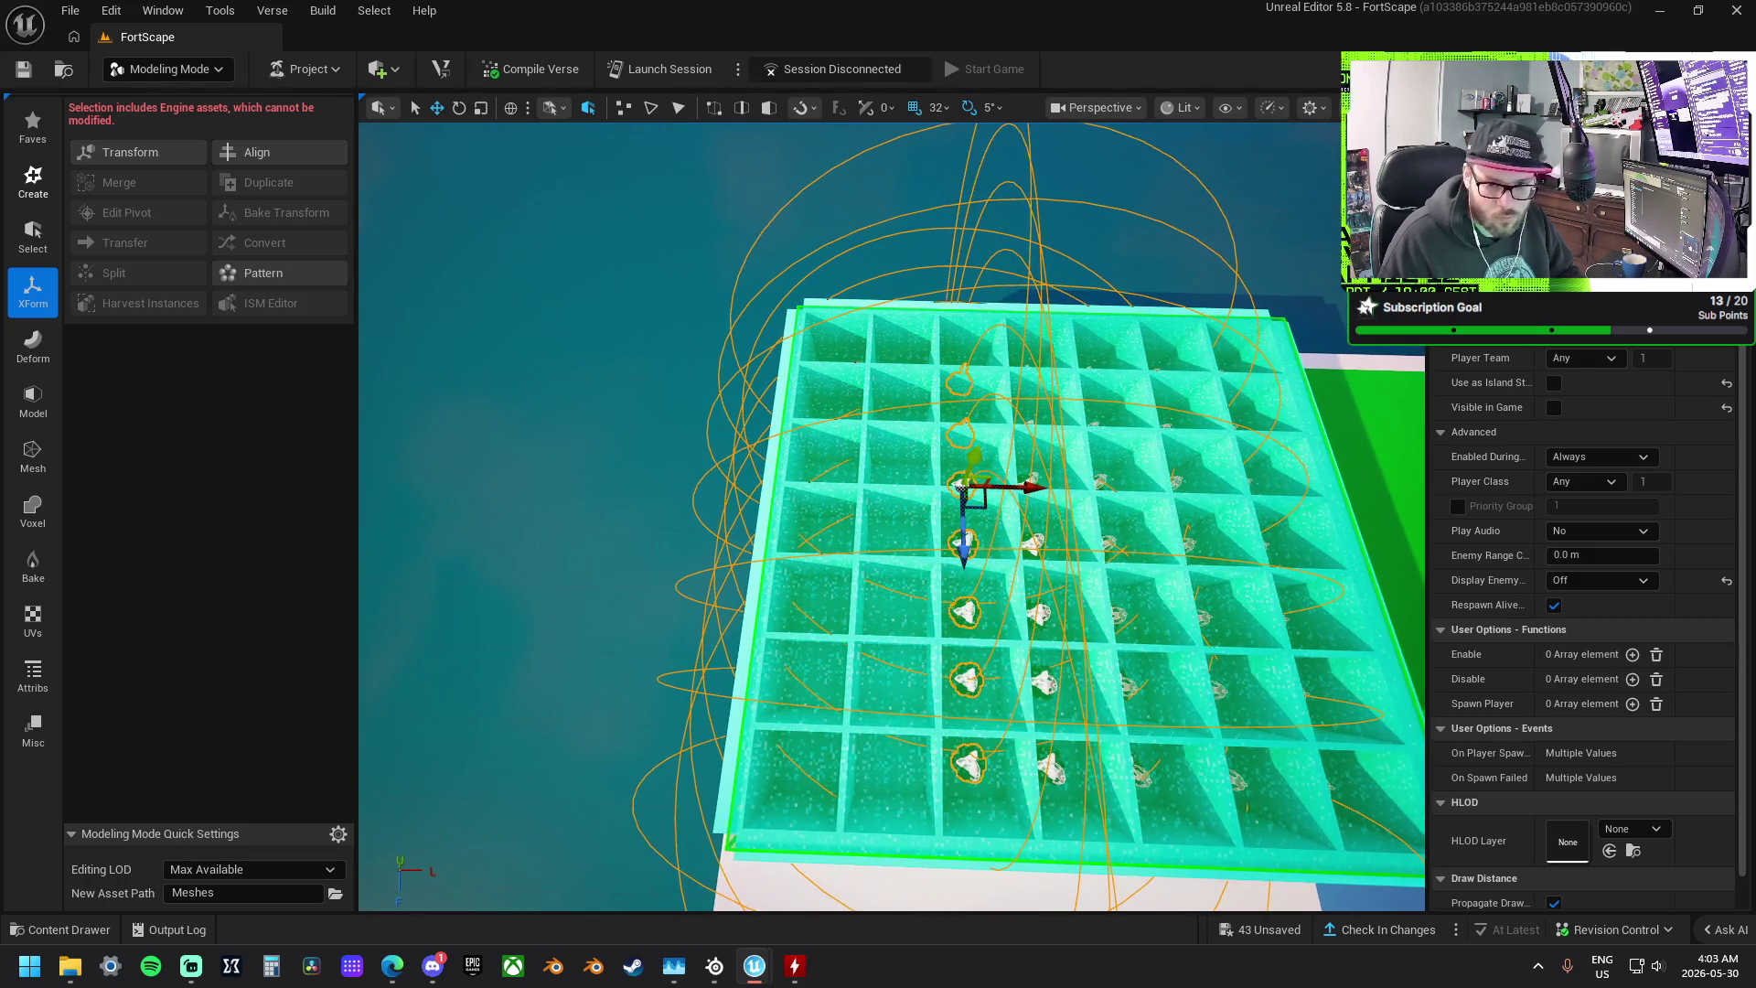
- Add more spawn pad columns further left, fitting each into its cells and undoing the last copy
drag(1015, 486, 948, 485)
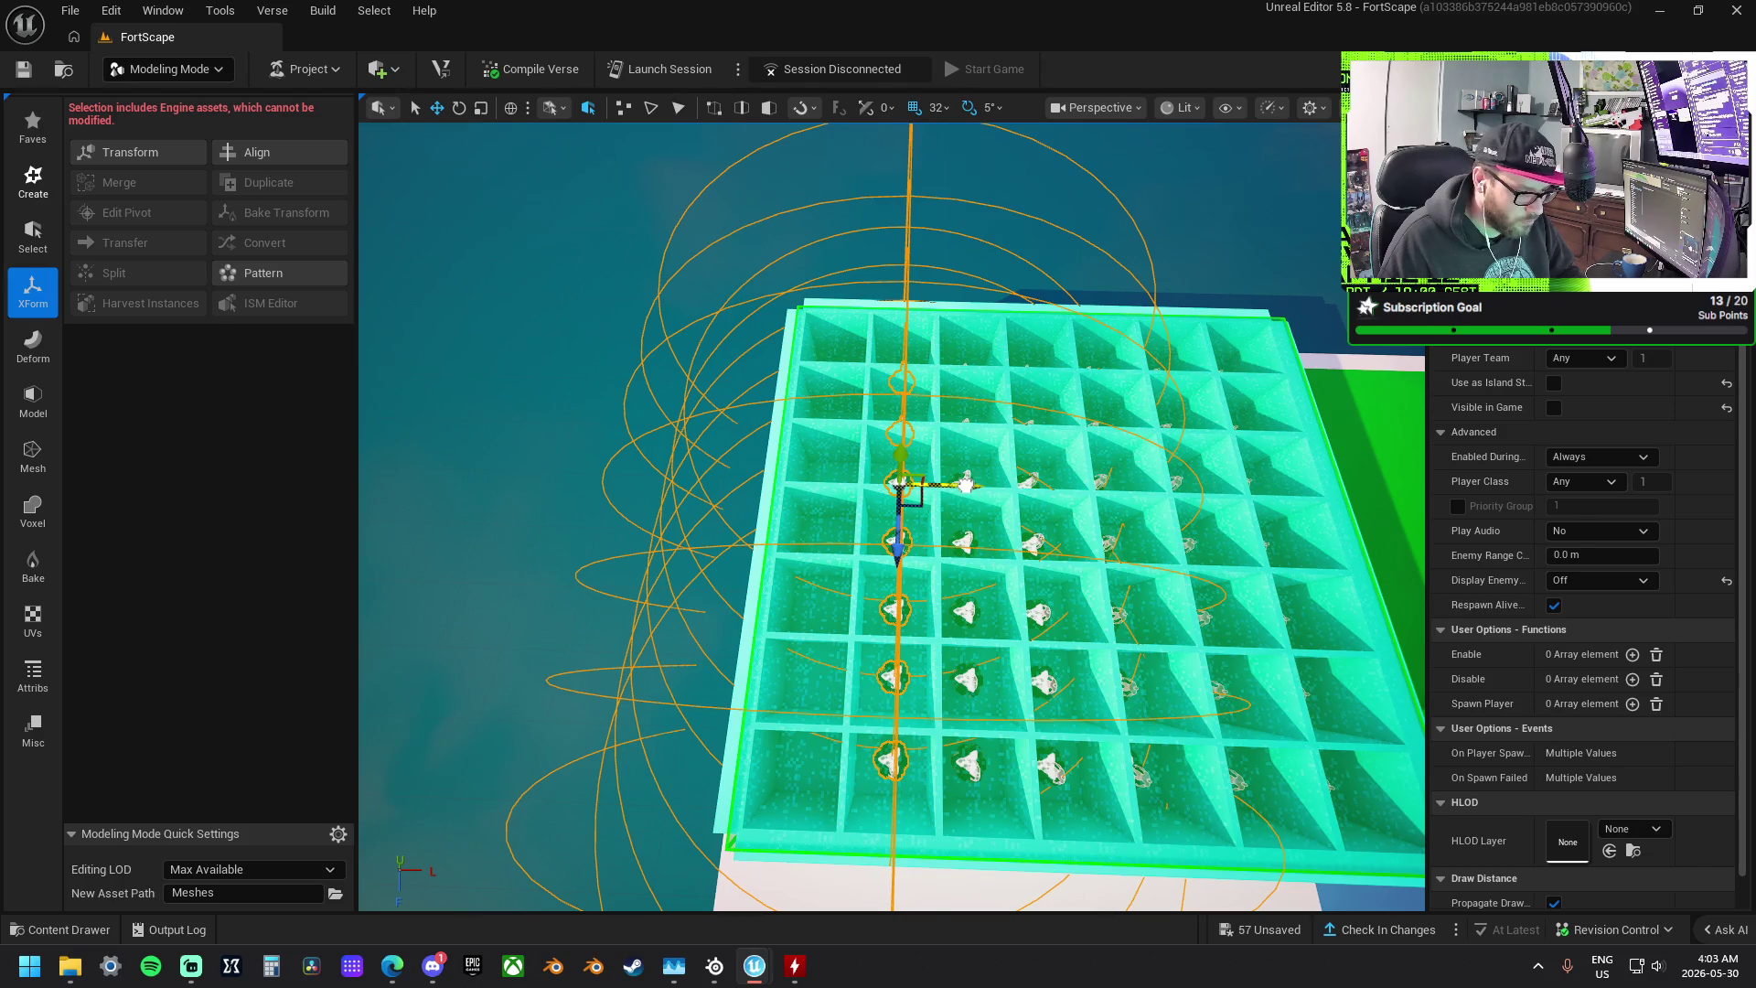
drag(965, 484, 910, 470)
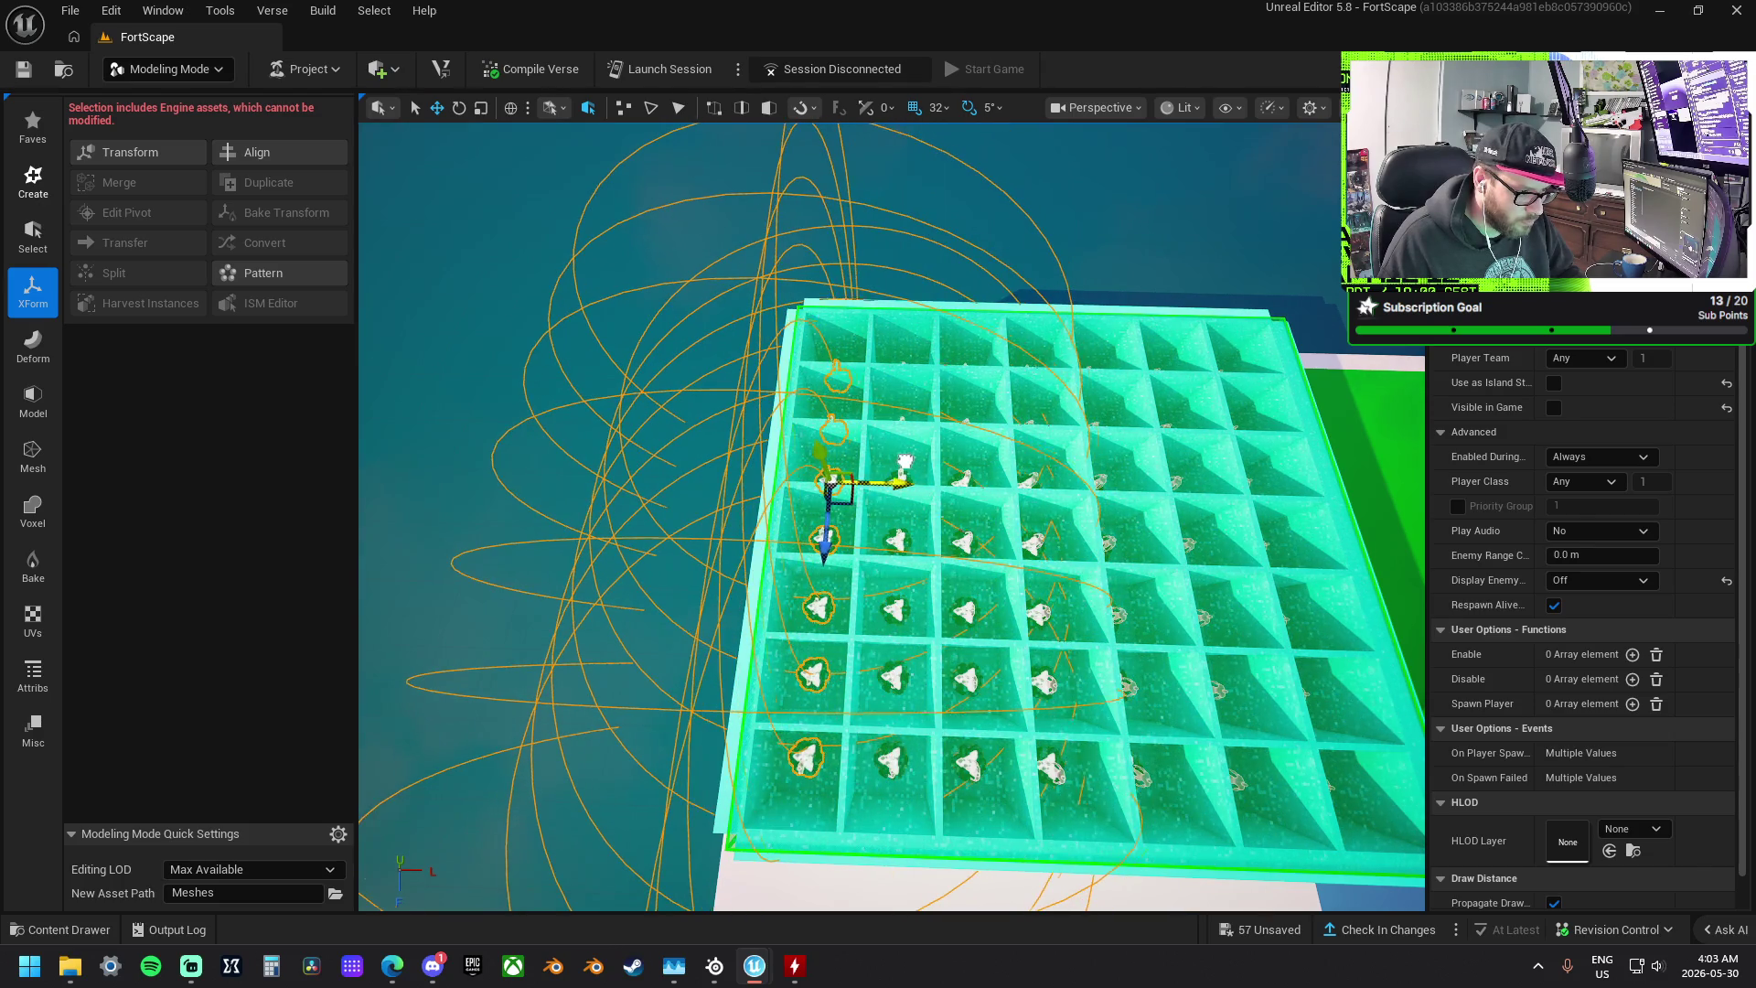
mouse_move(906, 455)
mouse_down()
mouse_move(997, 403)
mouse_move(951, 448)
mouse_move(1002, 416)
mouse_up()
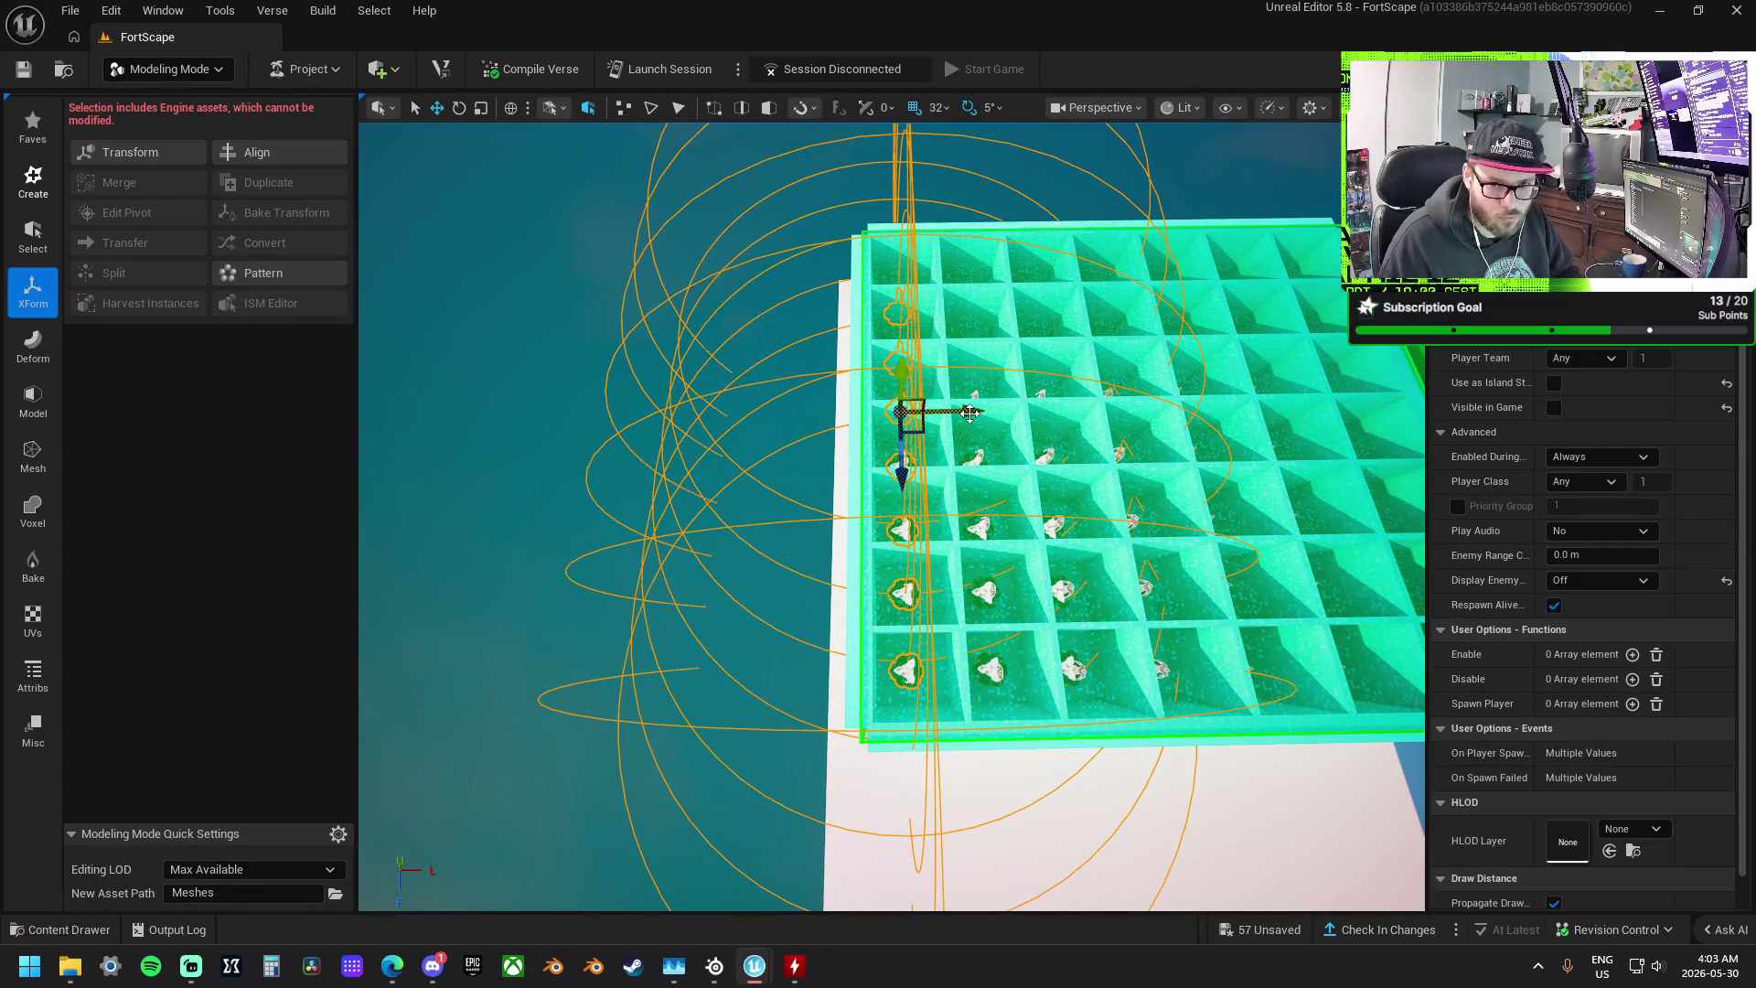
mouse_move(969, 413)
mouse_down()
mouse_move(933, 448)
mouse_move(1093, 489)
mouse_up()
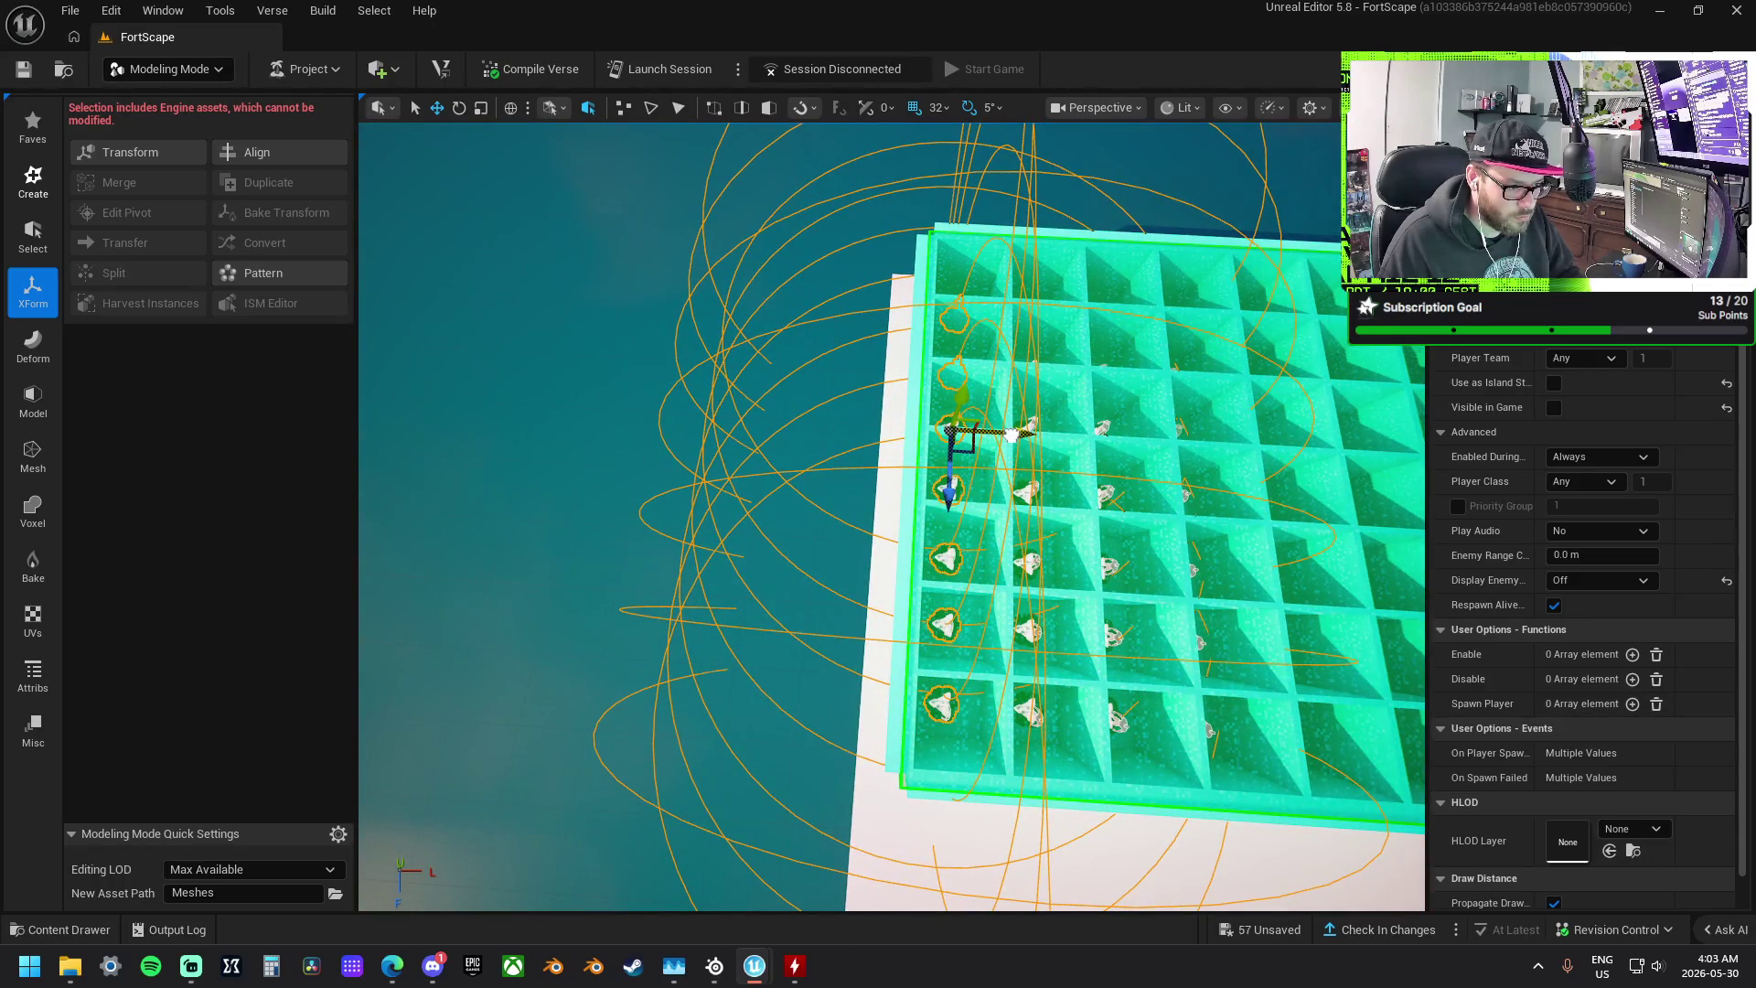
drag(1000, 442, 972, 433)
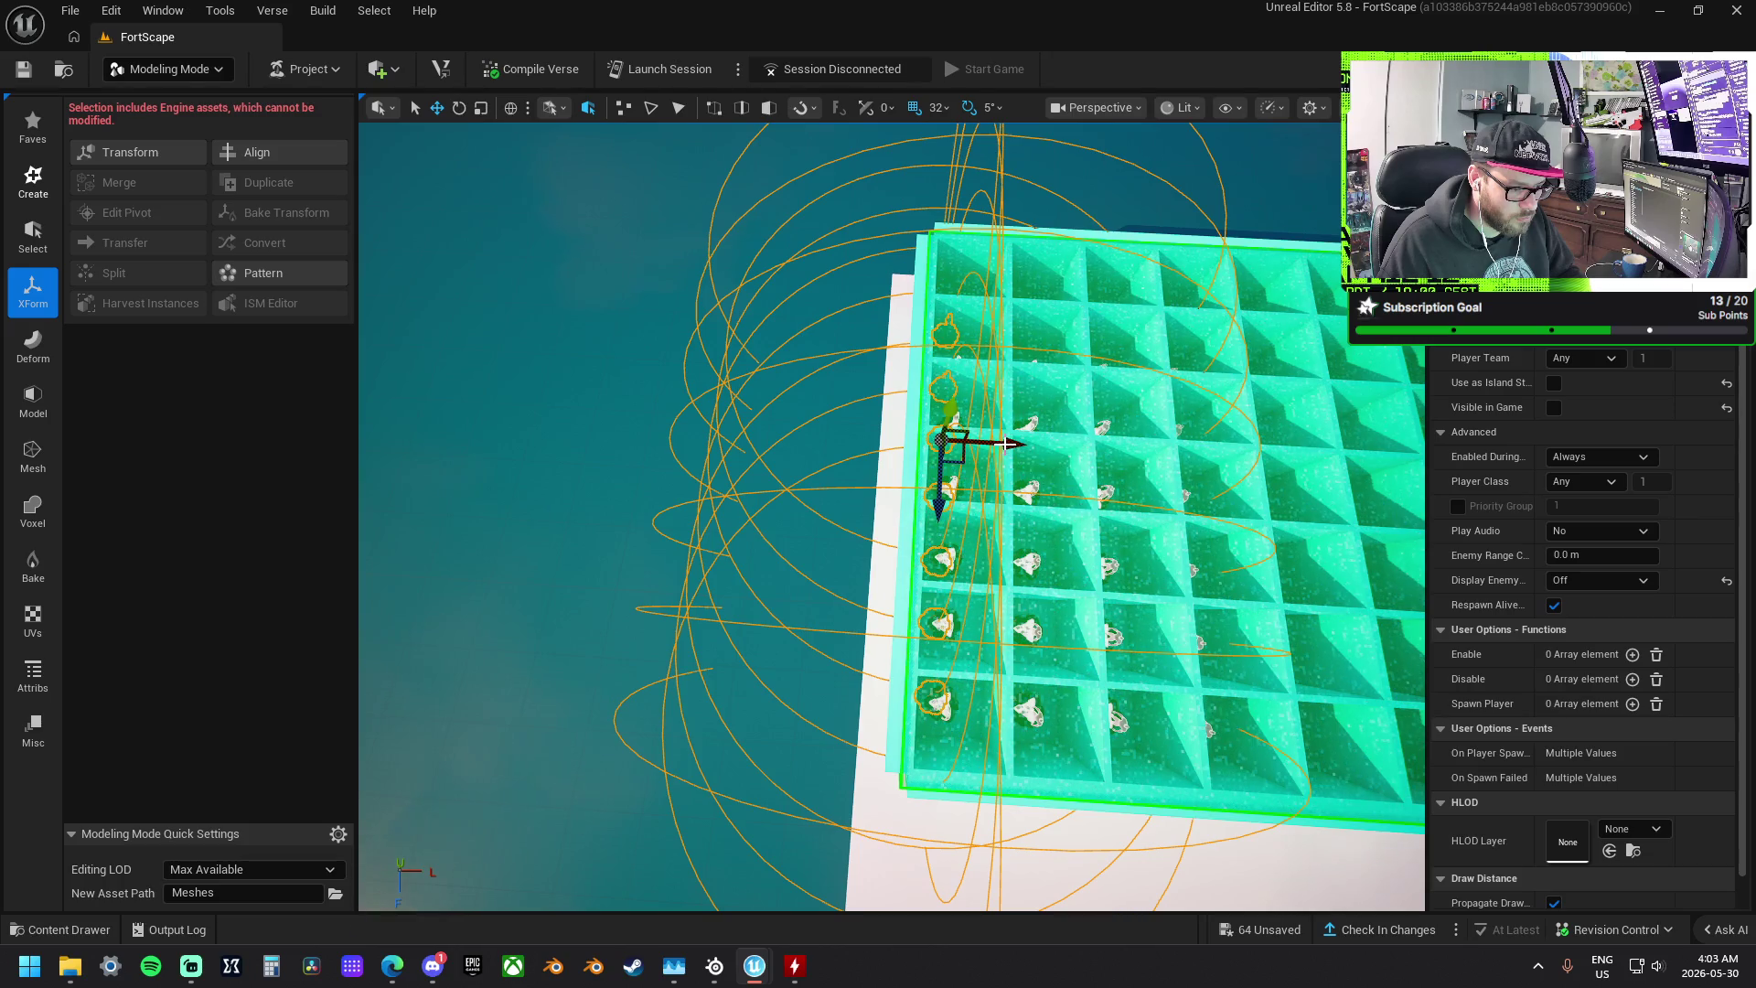
key(ctrl+z)
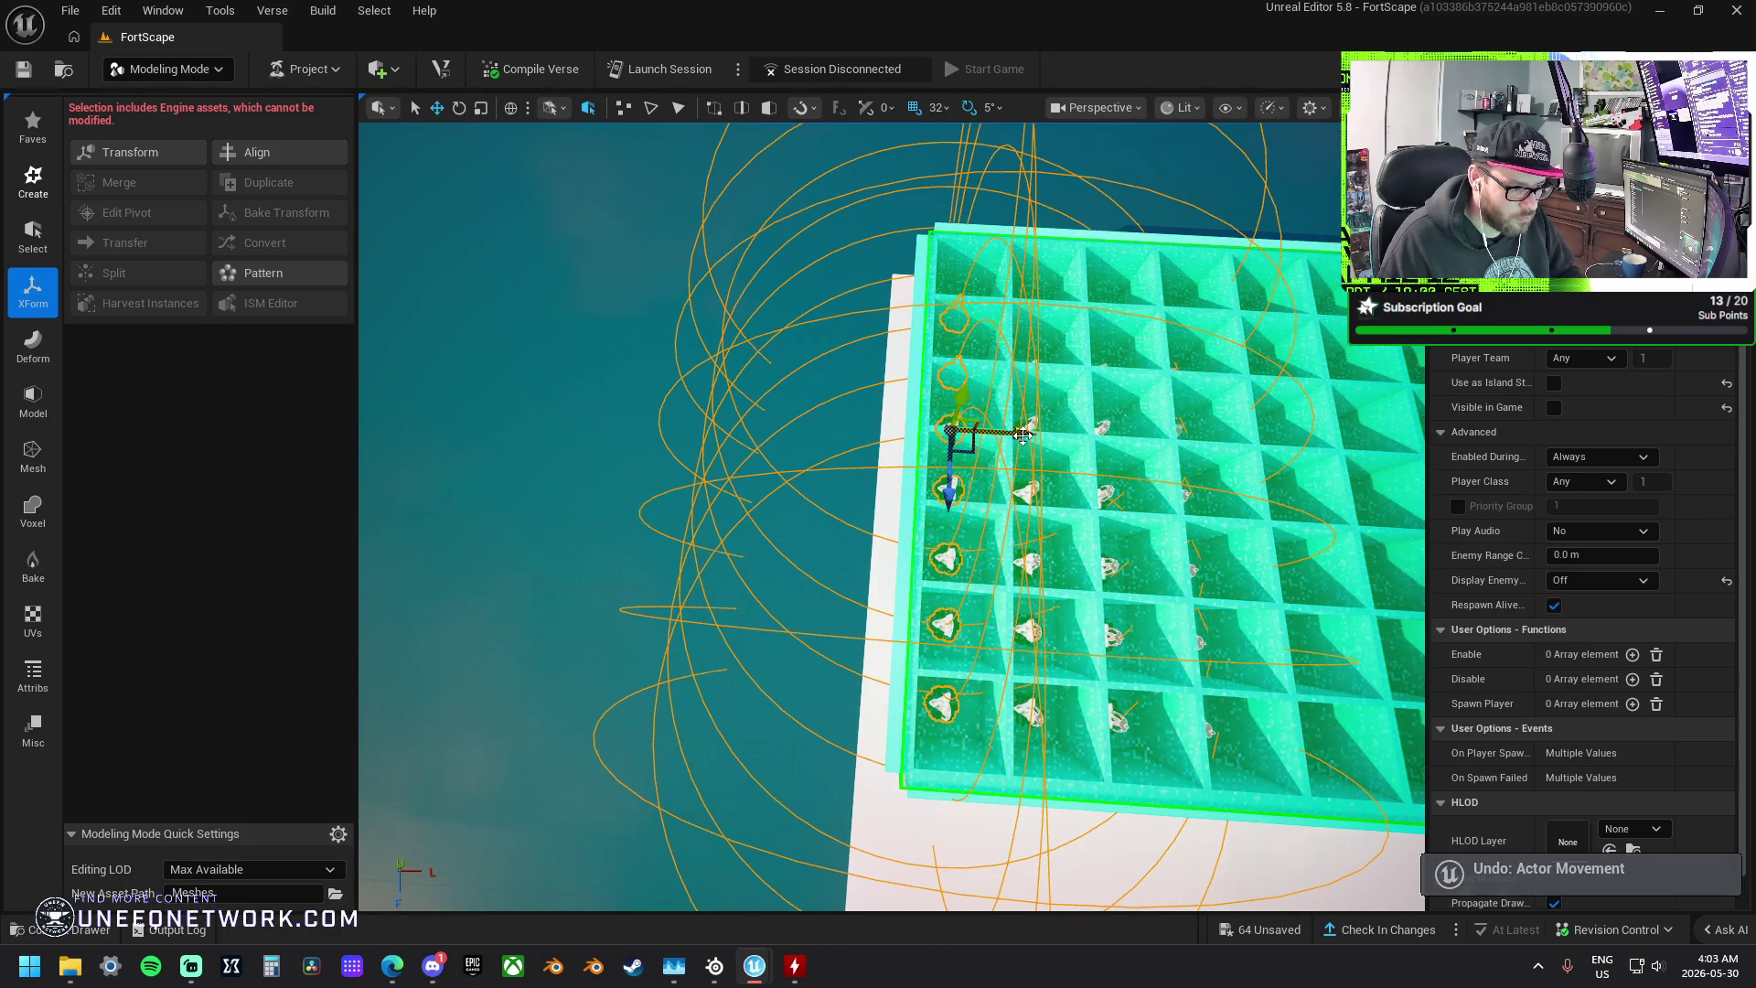
- Copy the column toward the grid edge, then duplicate two spawn pads just past it
drag(1015, 434, 951, 426)
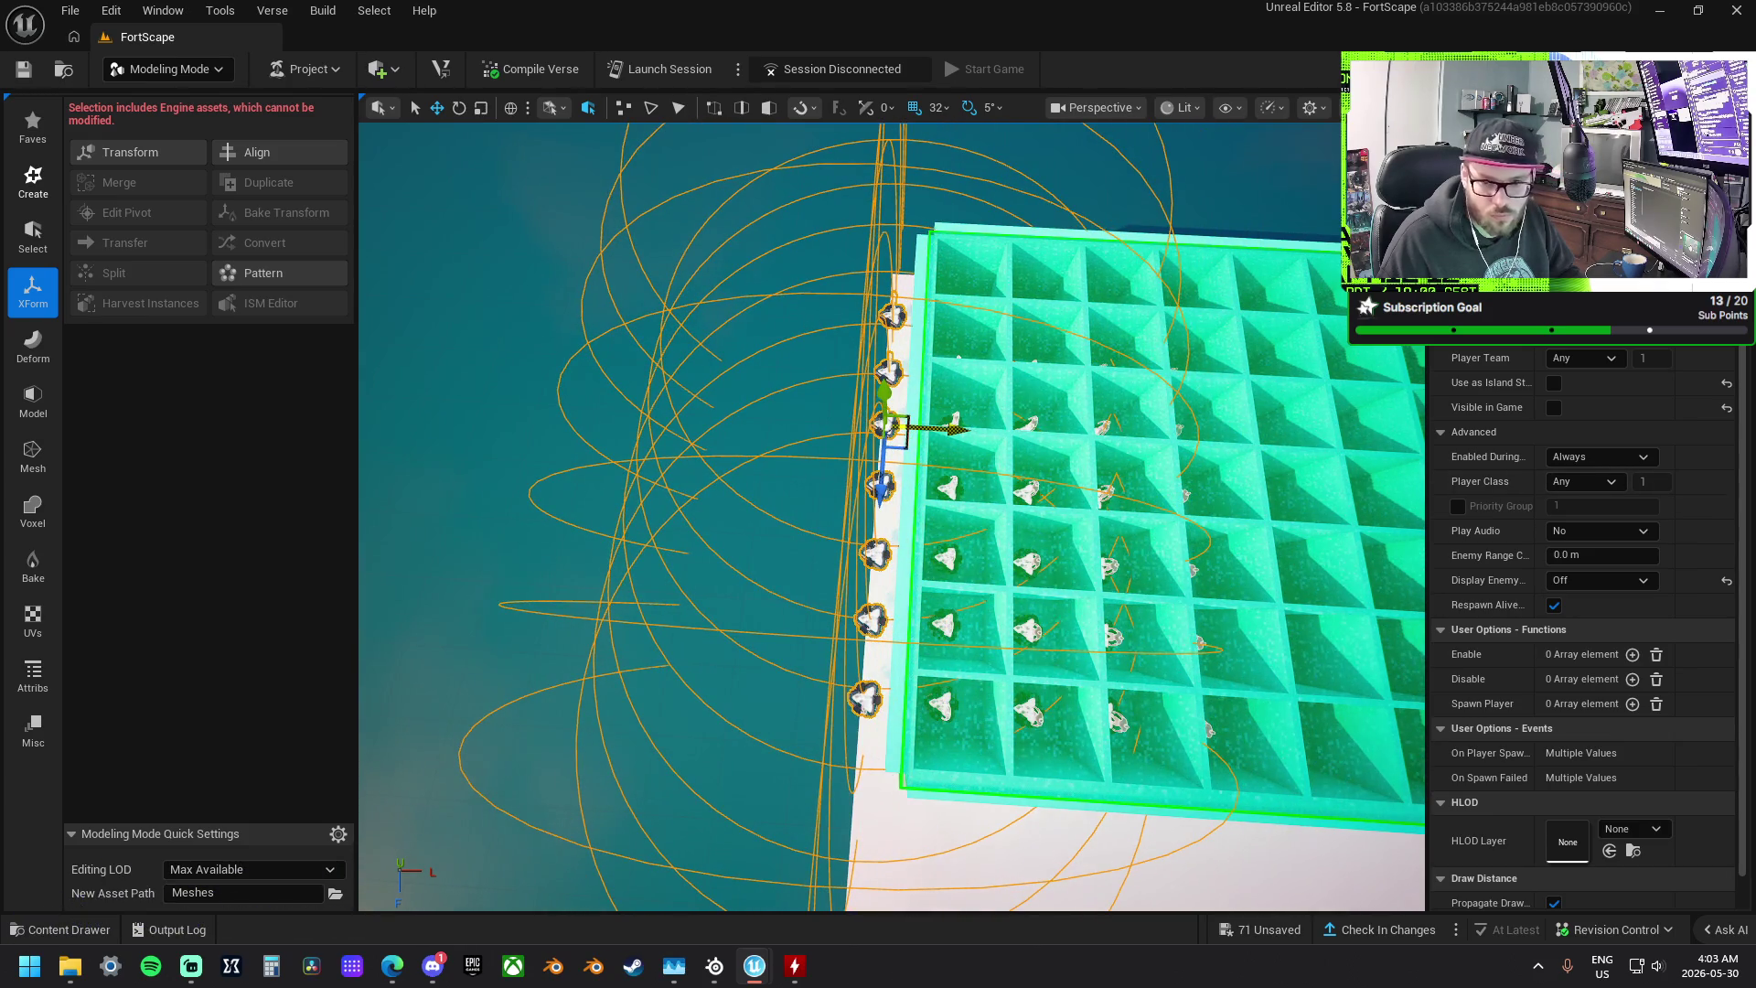
scroll(892, 517, up, 5)
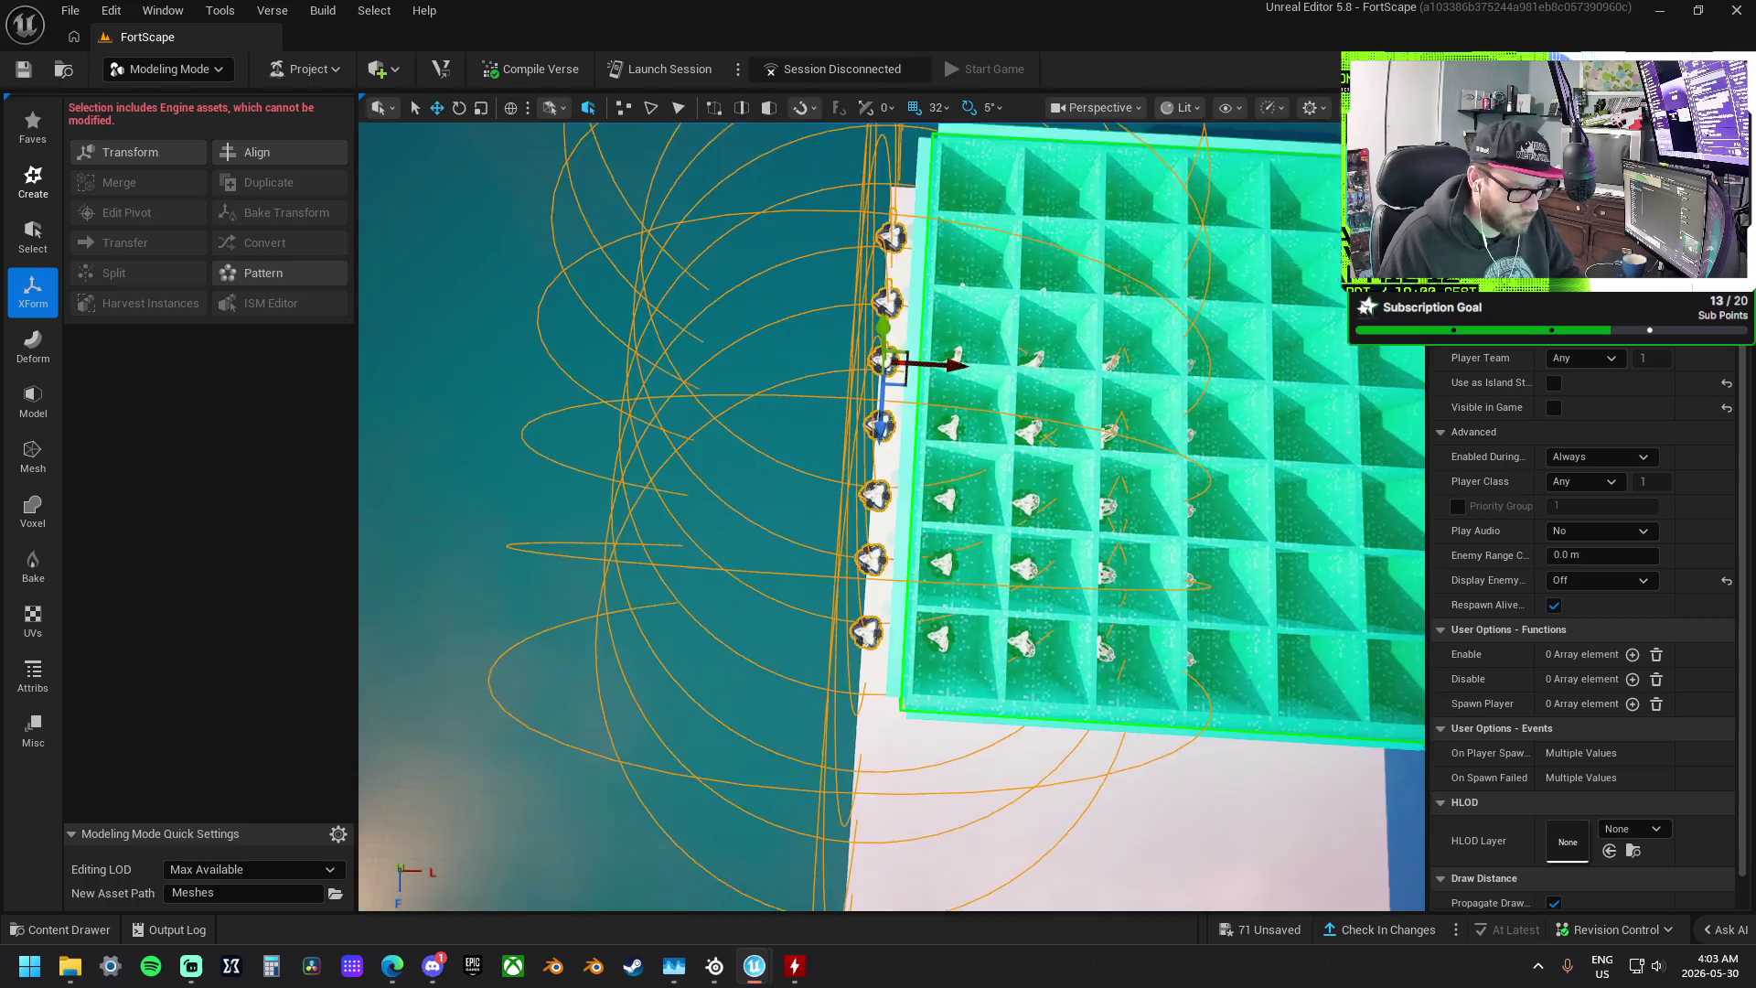
click(916, 534)
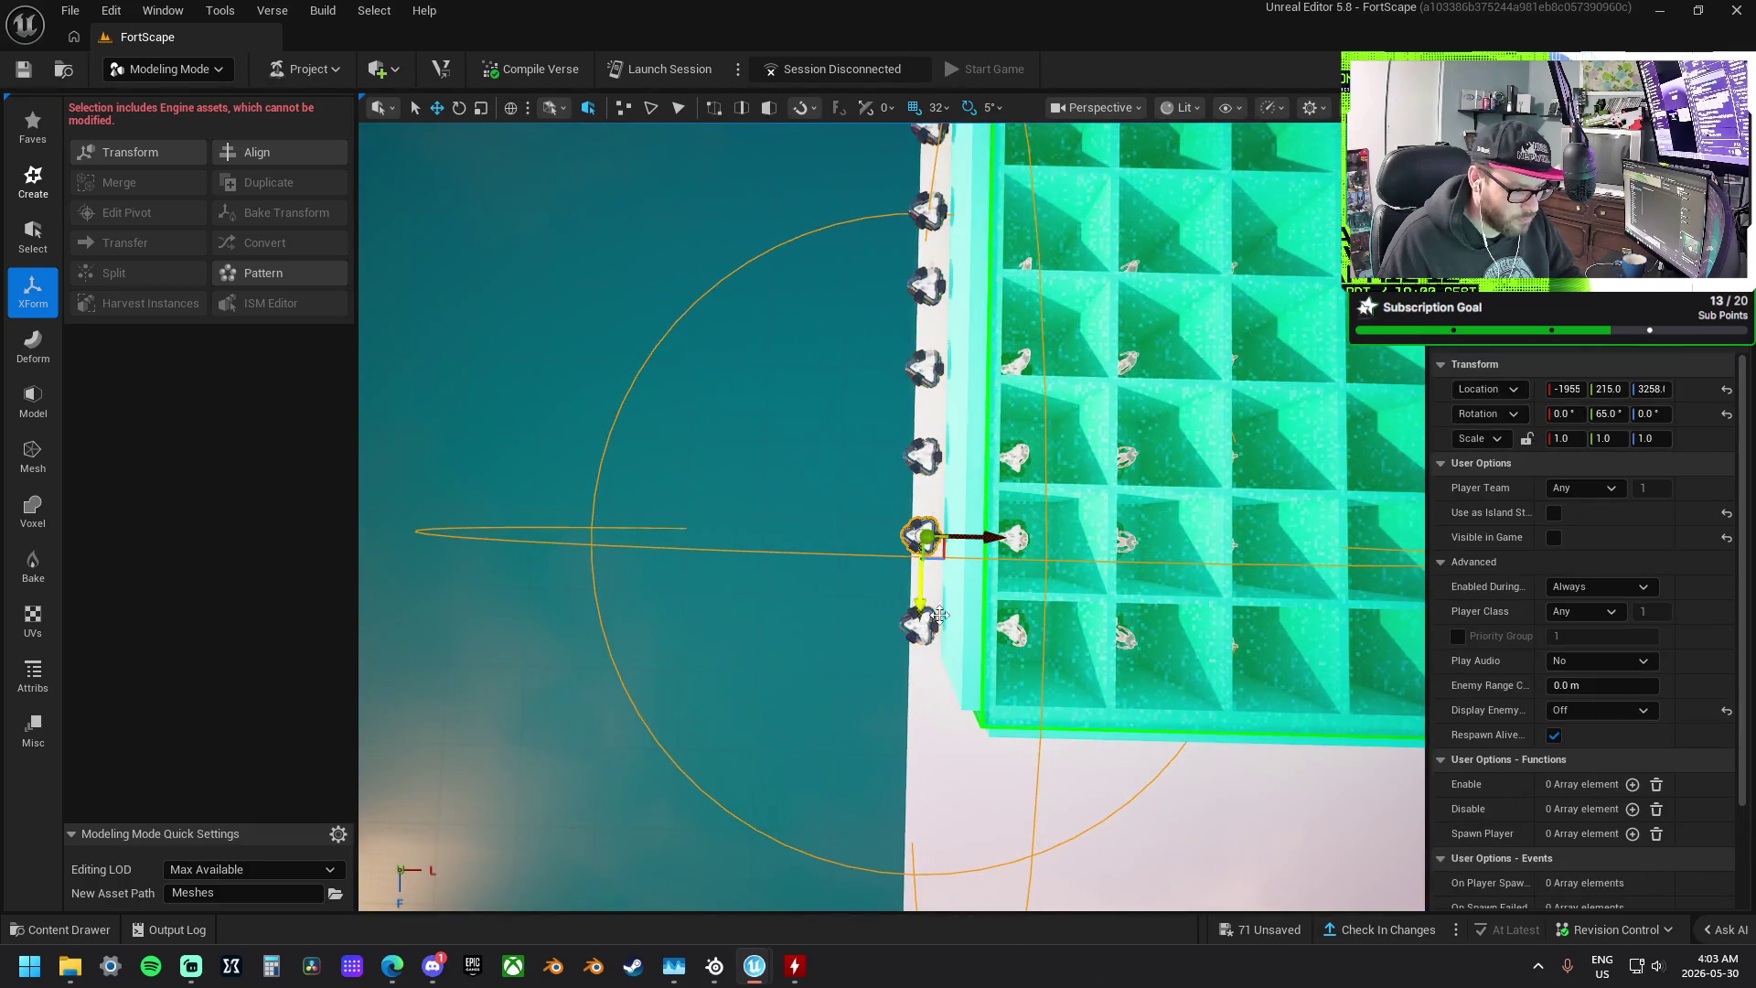
ctrl+click(928, 627)
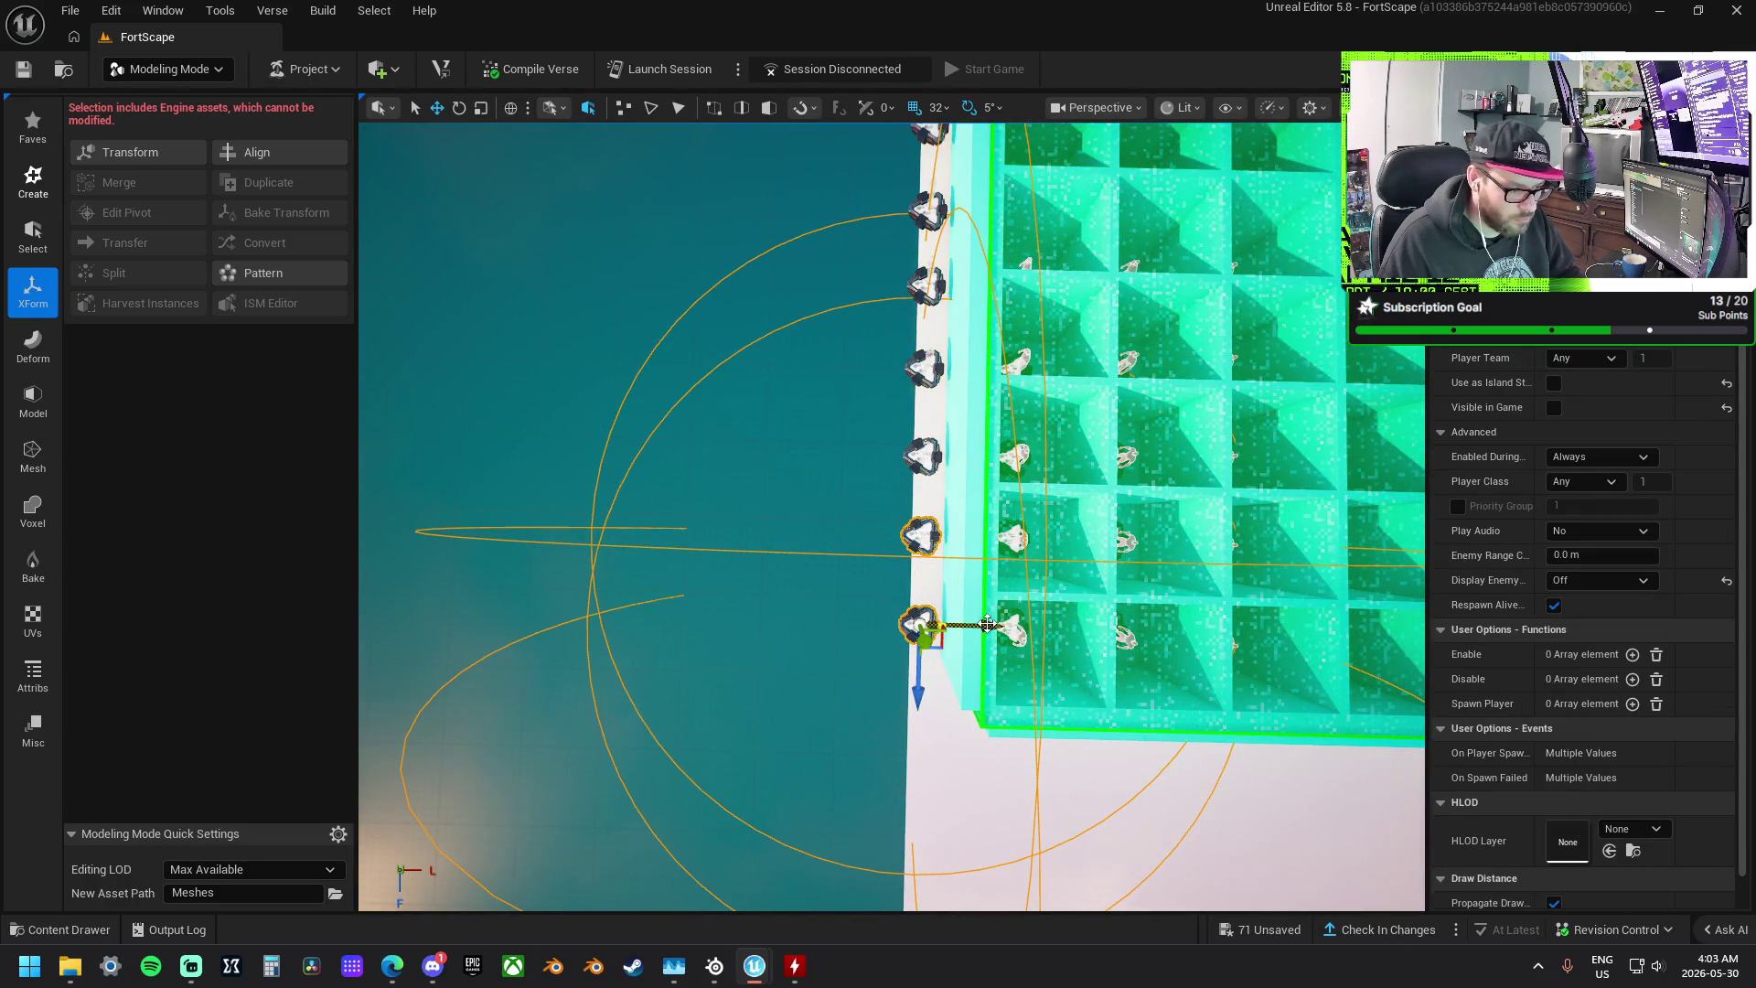
drag(970, 629, 881, 629)
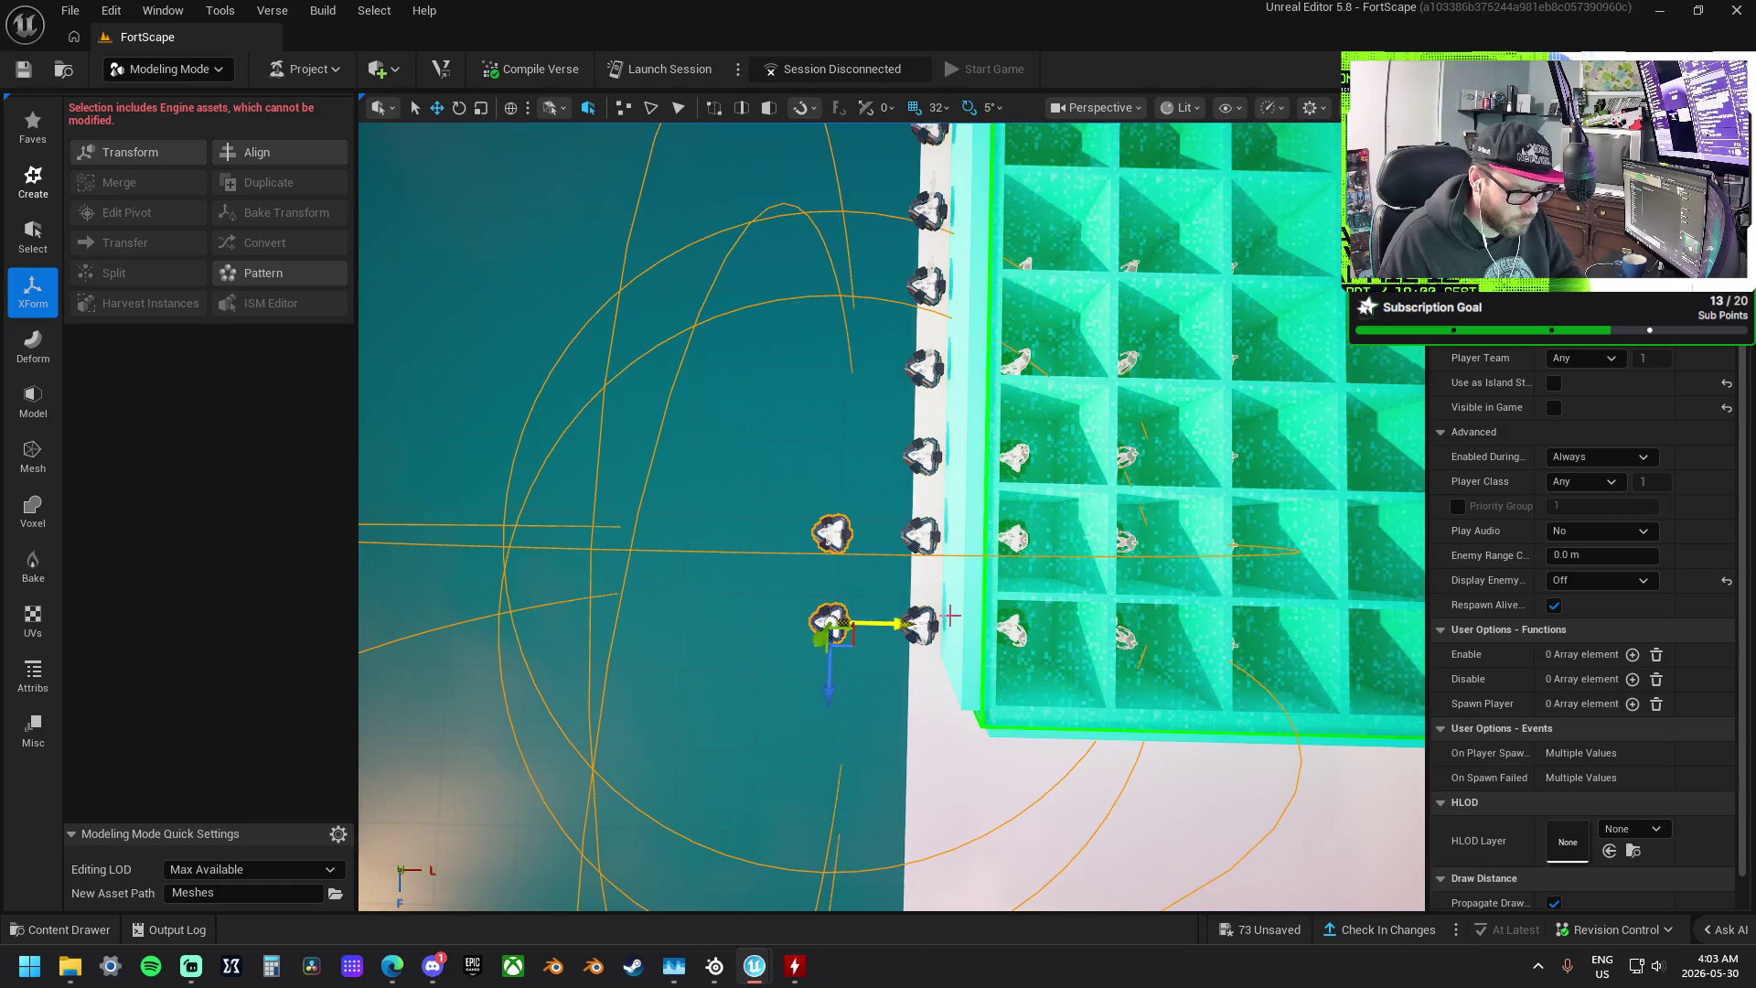
- Select the grid platform mesh and switch to the modelling tools
click(1166, 329)
scroll(726, 465, down, 5)
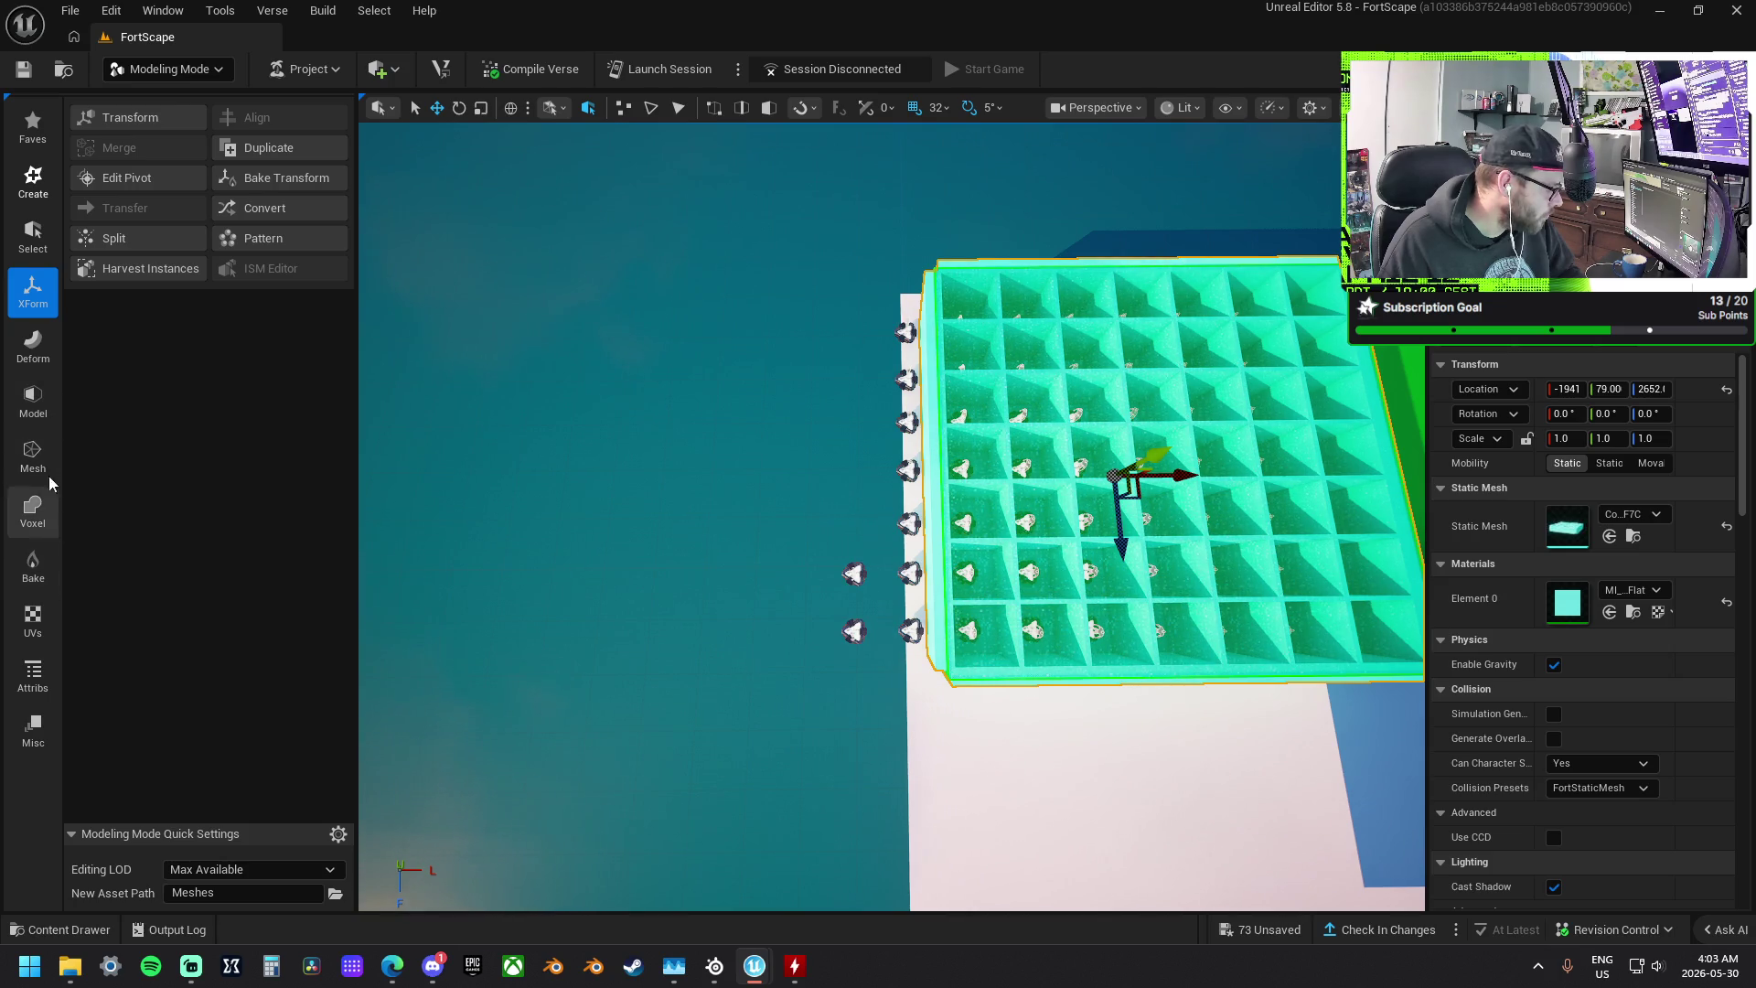
click(33, 401)
- Mirror the grid mesh with the Right preset, keeping a two-column strip appended on its left
click(275, 178)
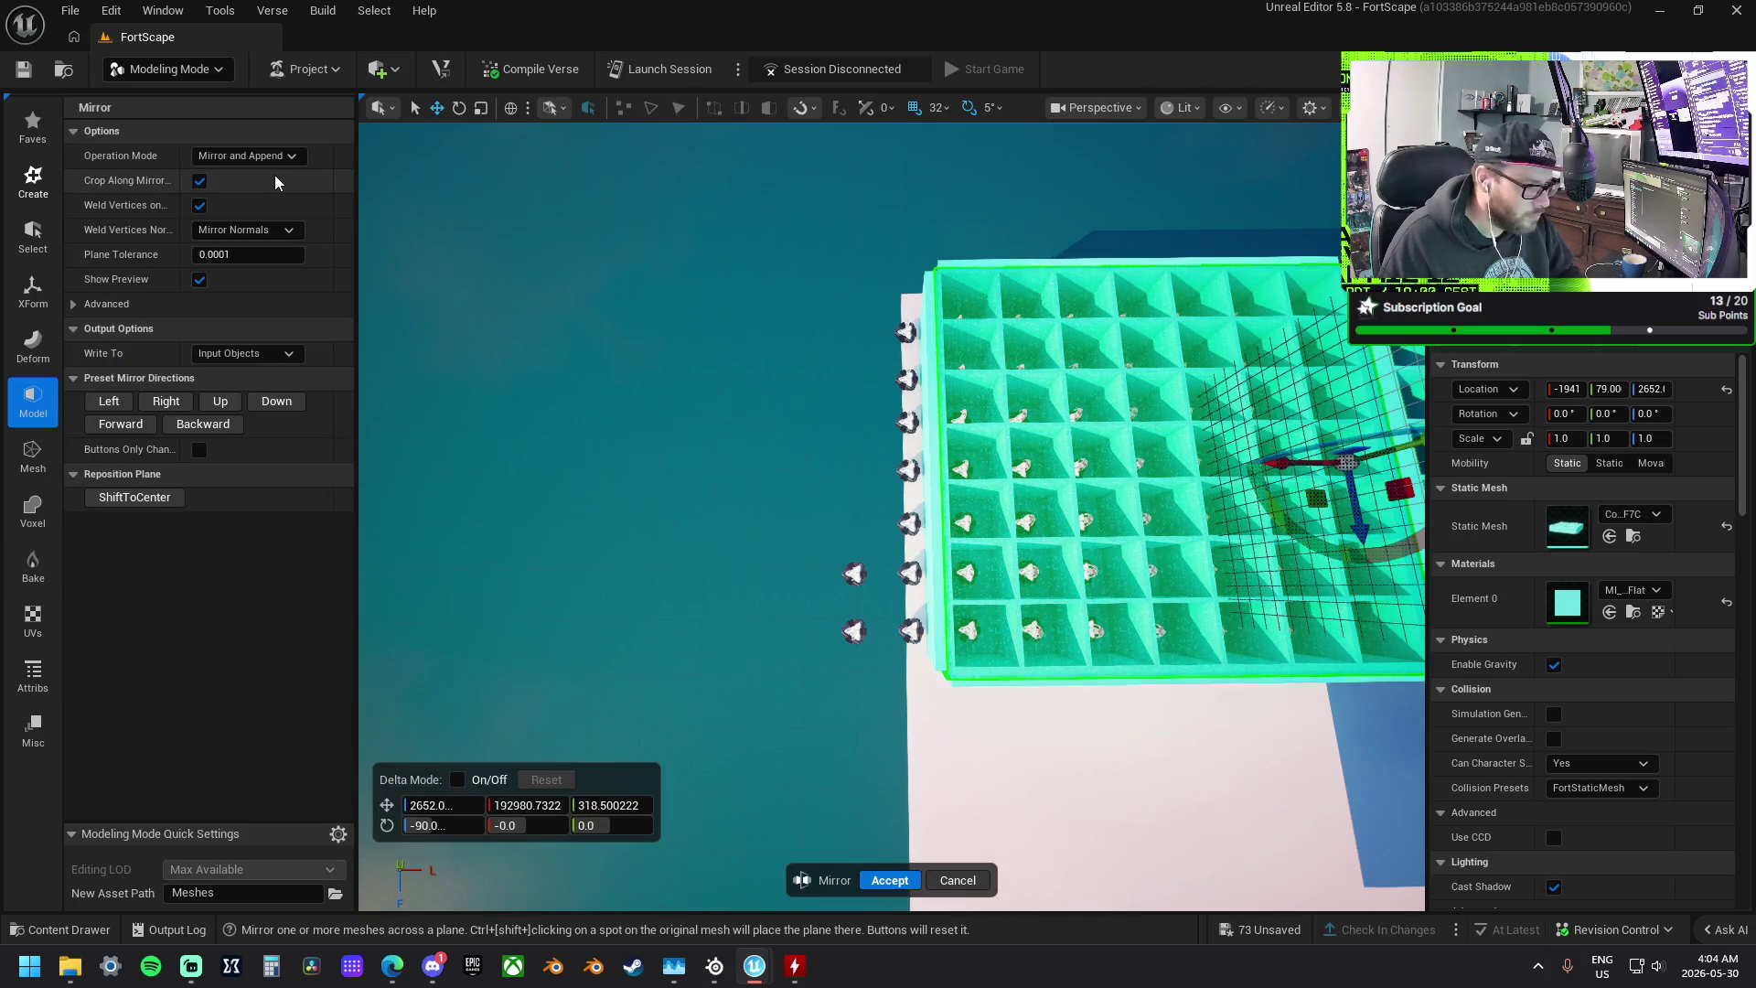
click(203, 424)
click(176, 411)
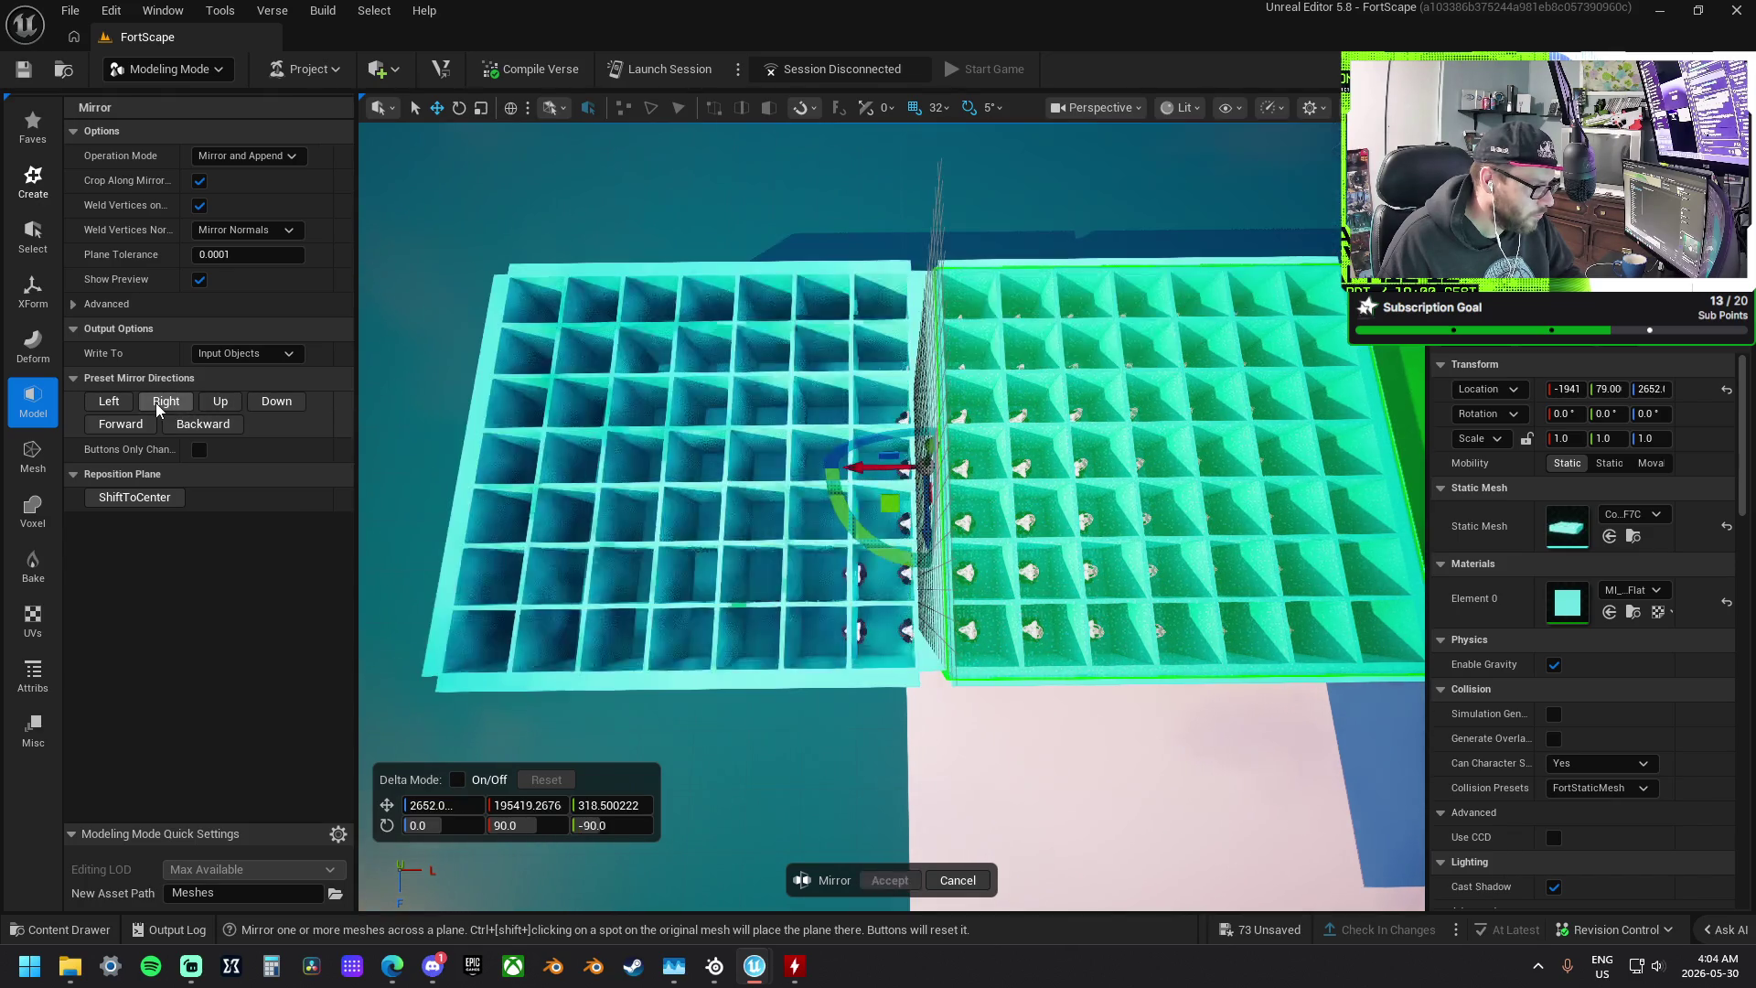
scroll(670, 448, up, 5)
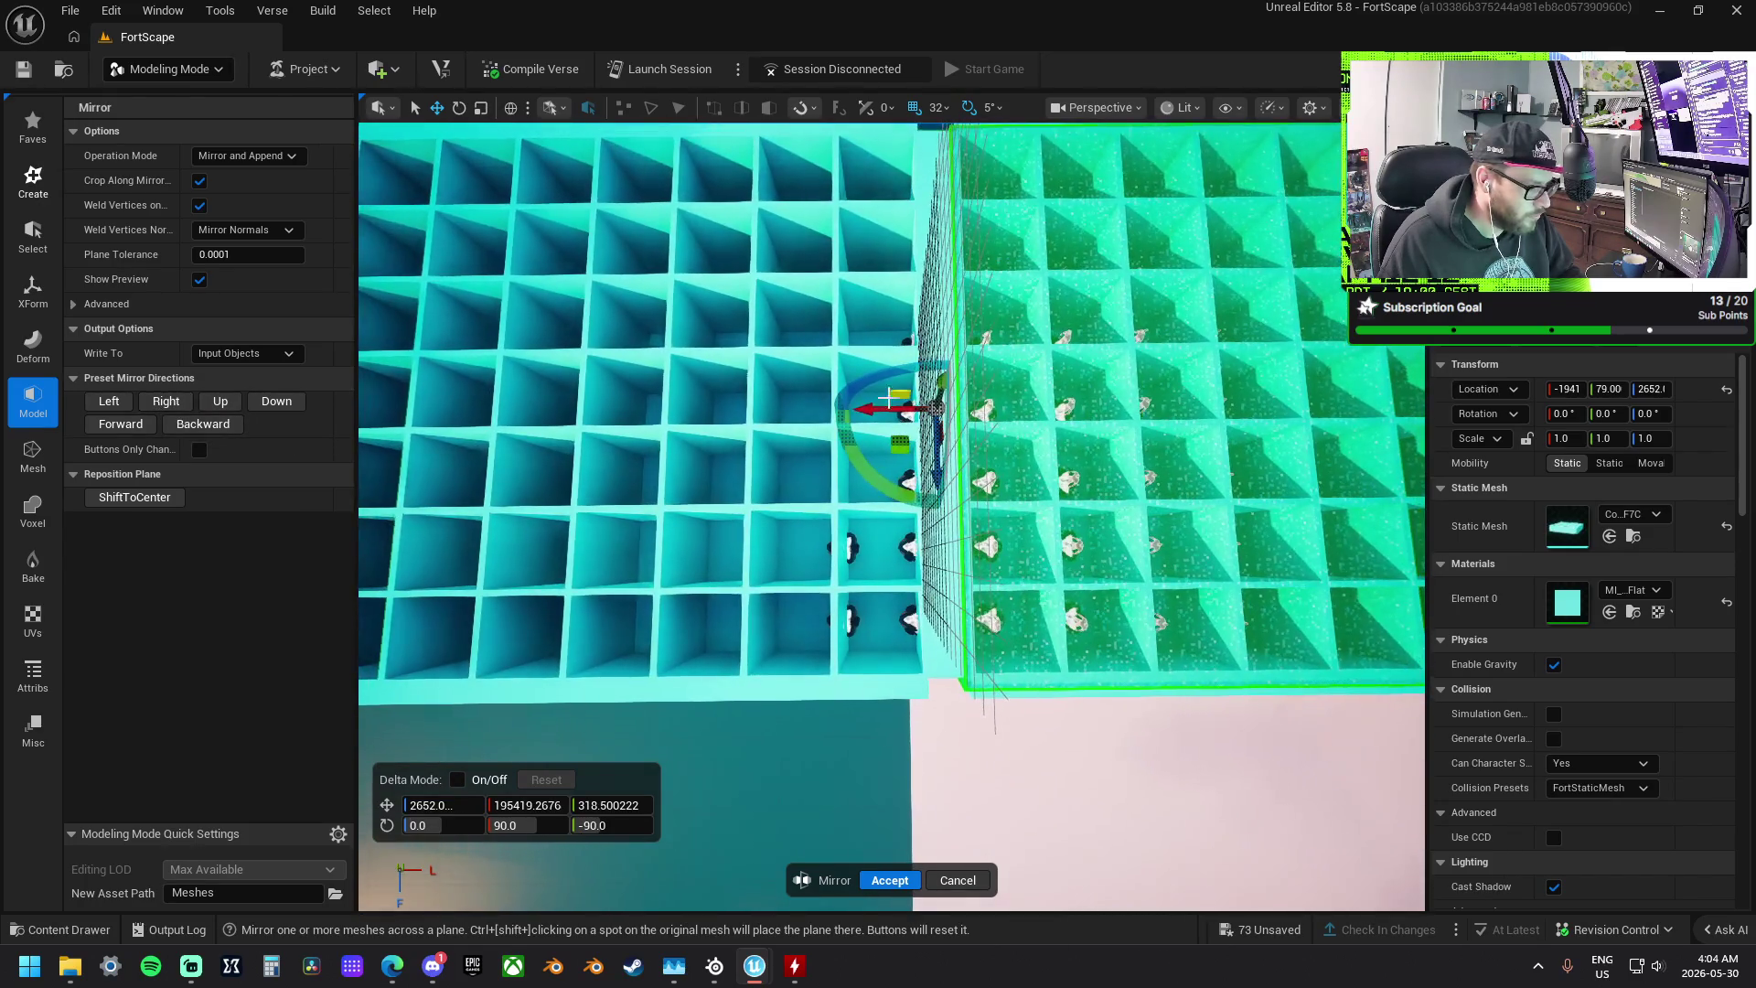
mouse_move(805, 430)
mouse_down()
mouse_move(1076, 443)
mouse_move(897, 366)
mouse_up()
click(916, 880)
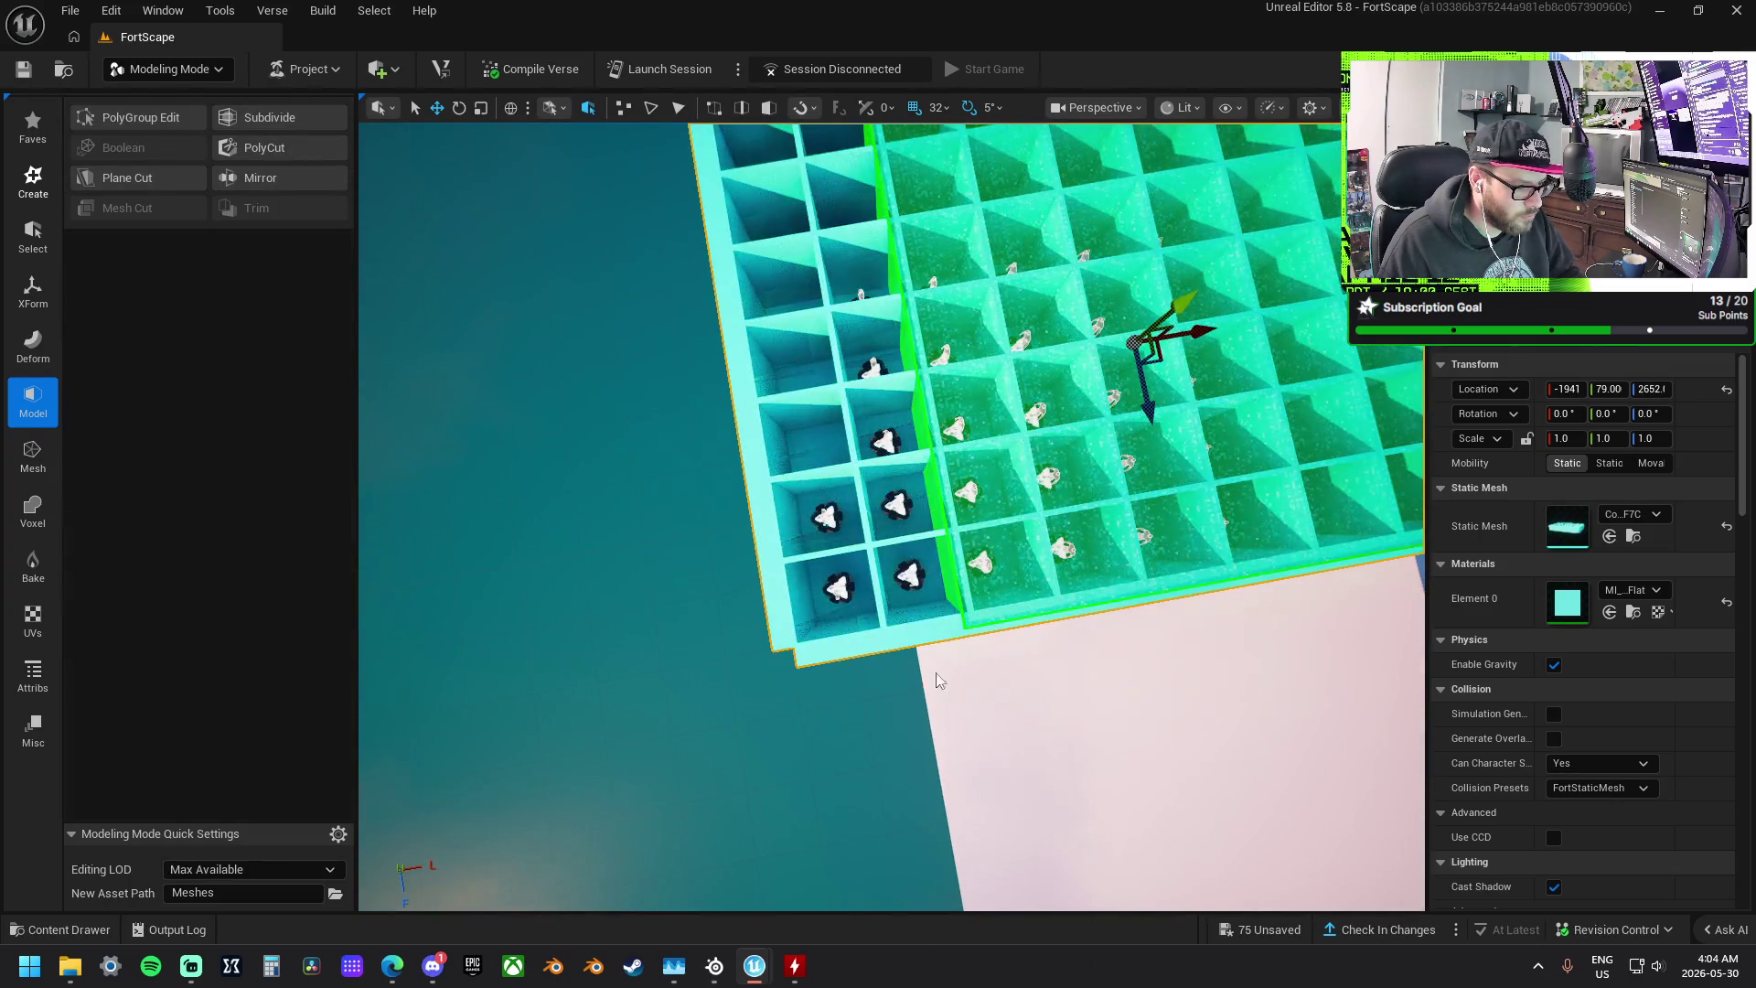
mouse_move(990, 439)
mouse_down()
mouse_move(990, 494)
mouse_move(969, 503)
mouse_move(991, 459)
mouse_up()
click(905, 426)
- Shift the zone volume left and scale its X to about 1.955 over the extended grid
key(f)
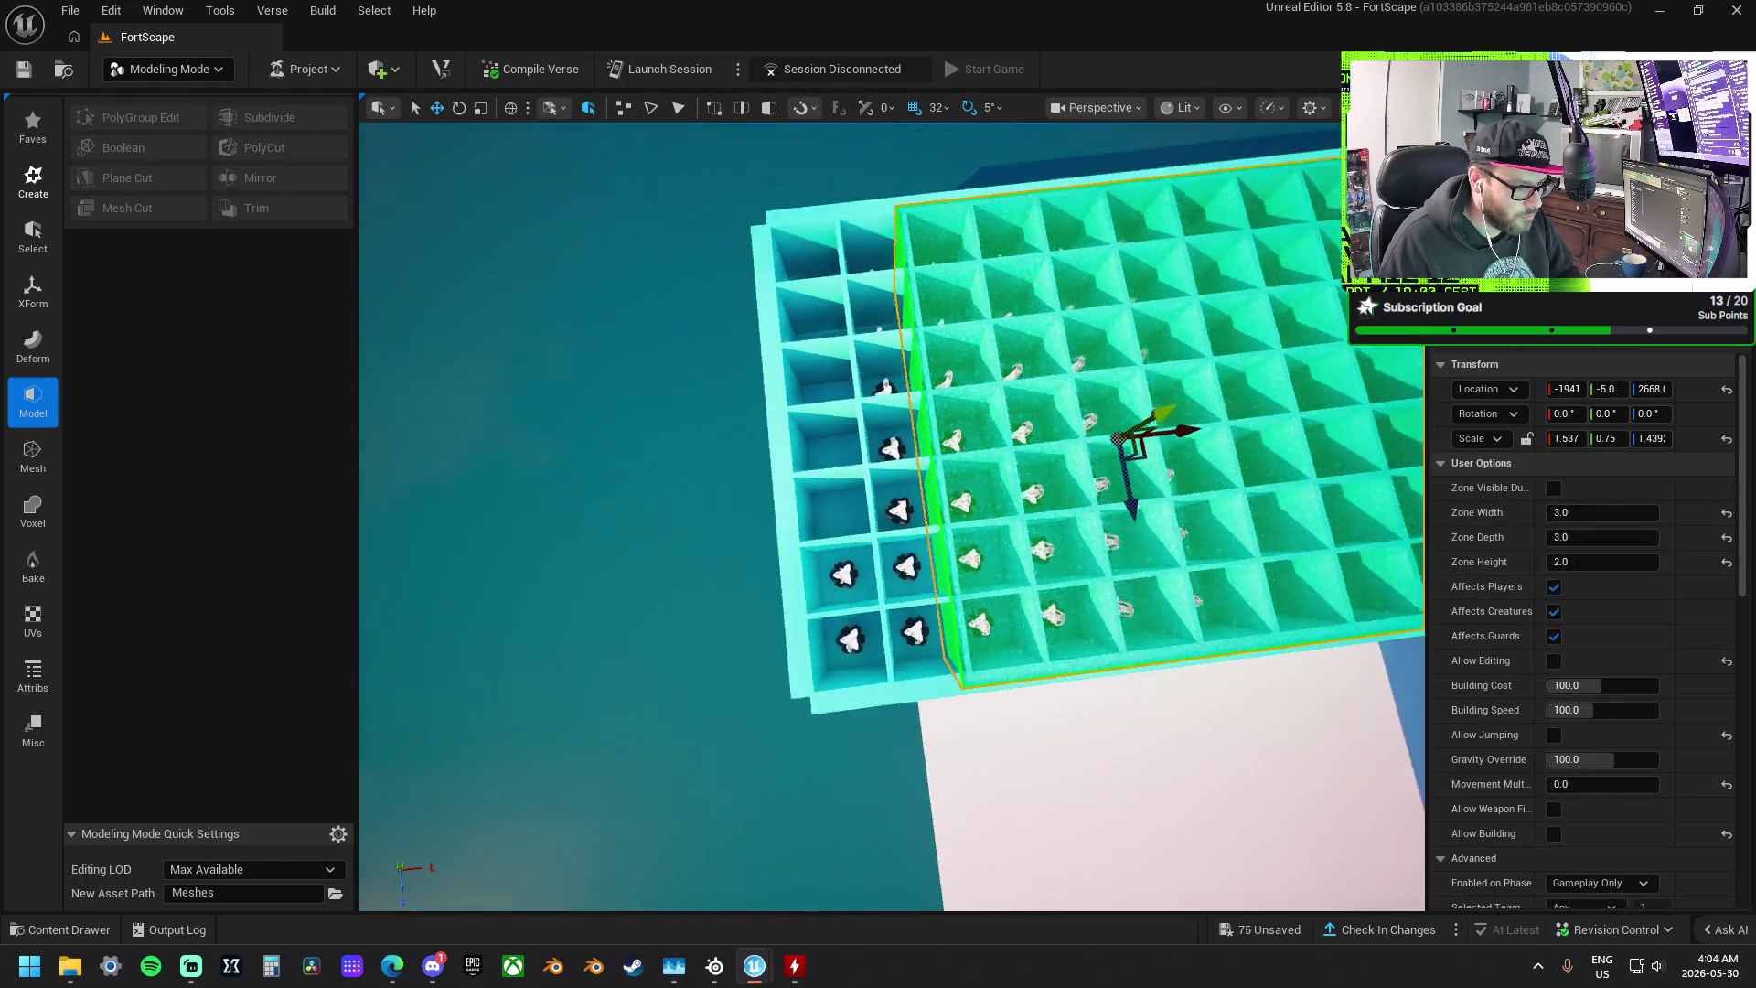
drag(1058, 446, 955, 449)
key(f)
key(r)
key(w)
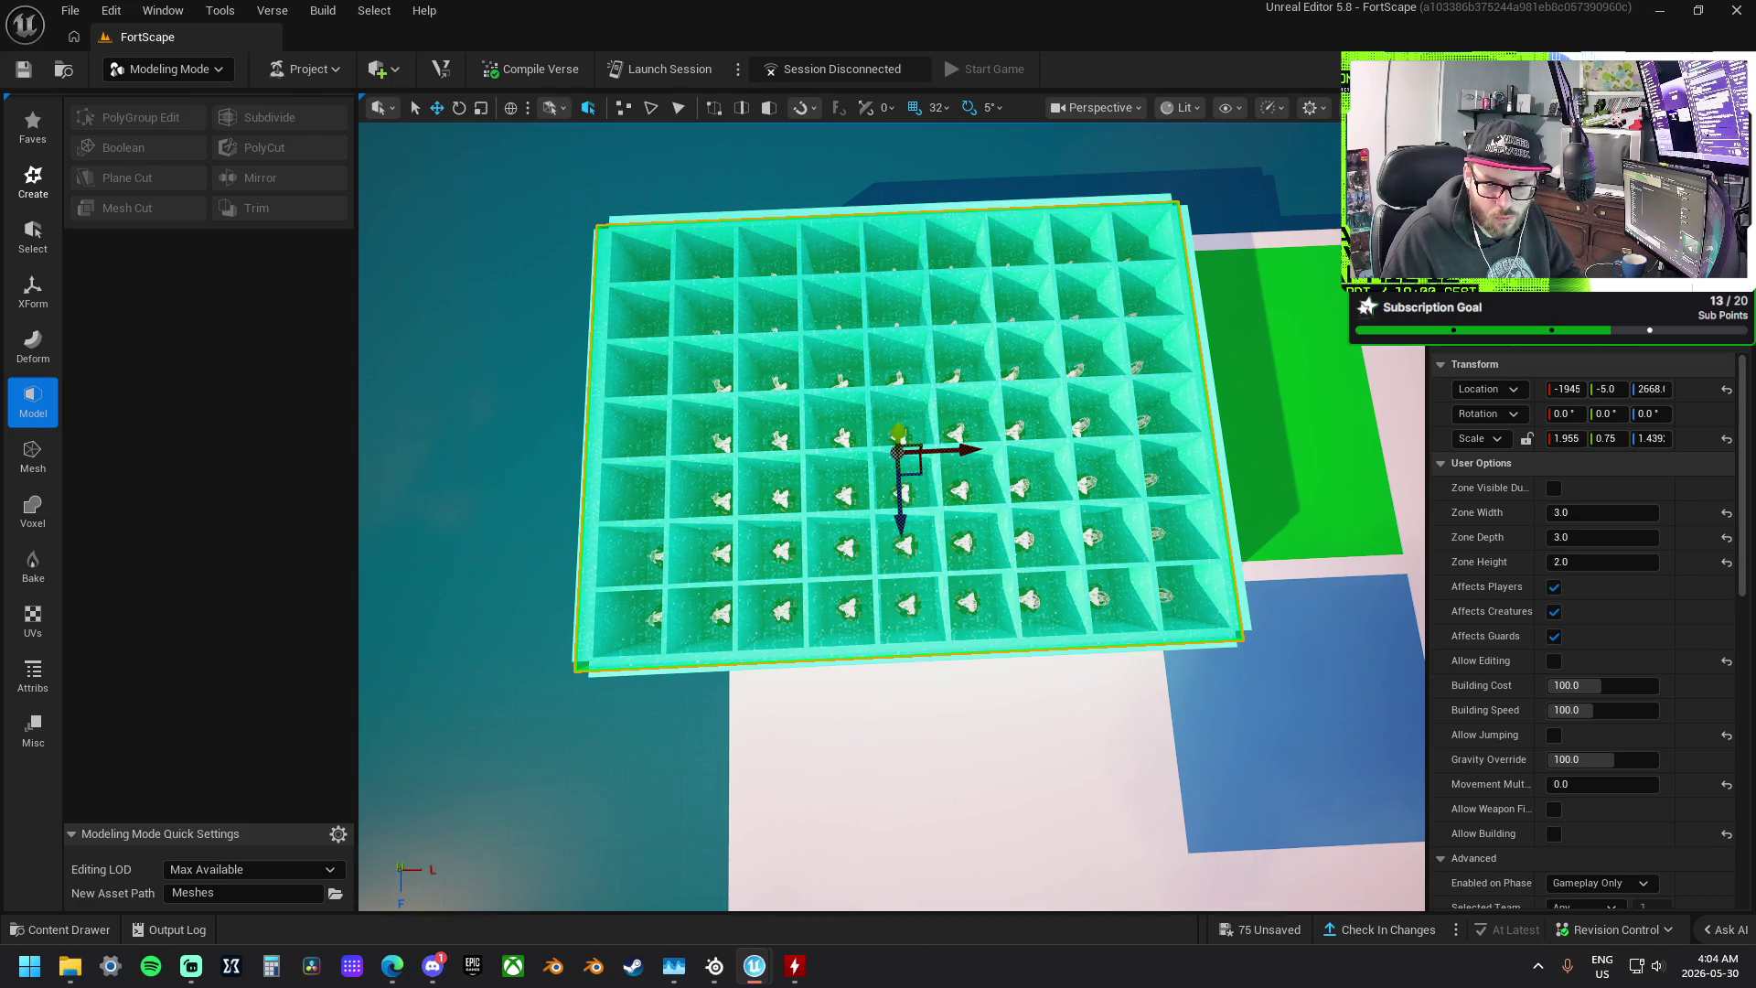
key(Escape)
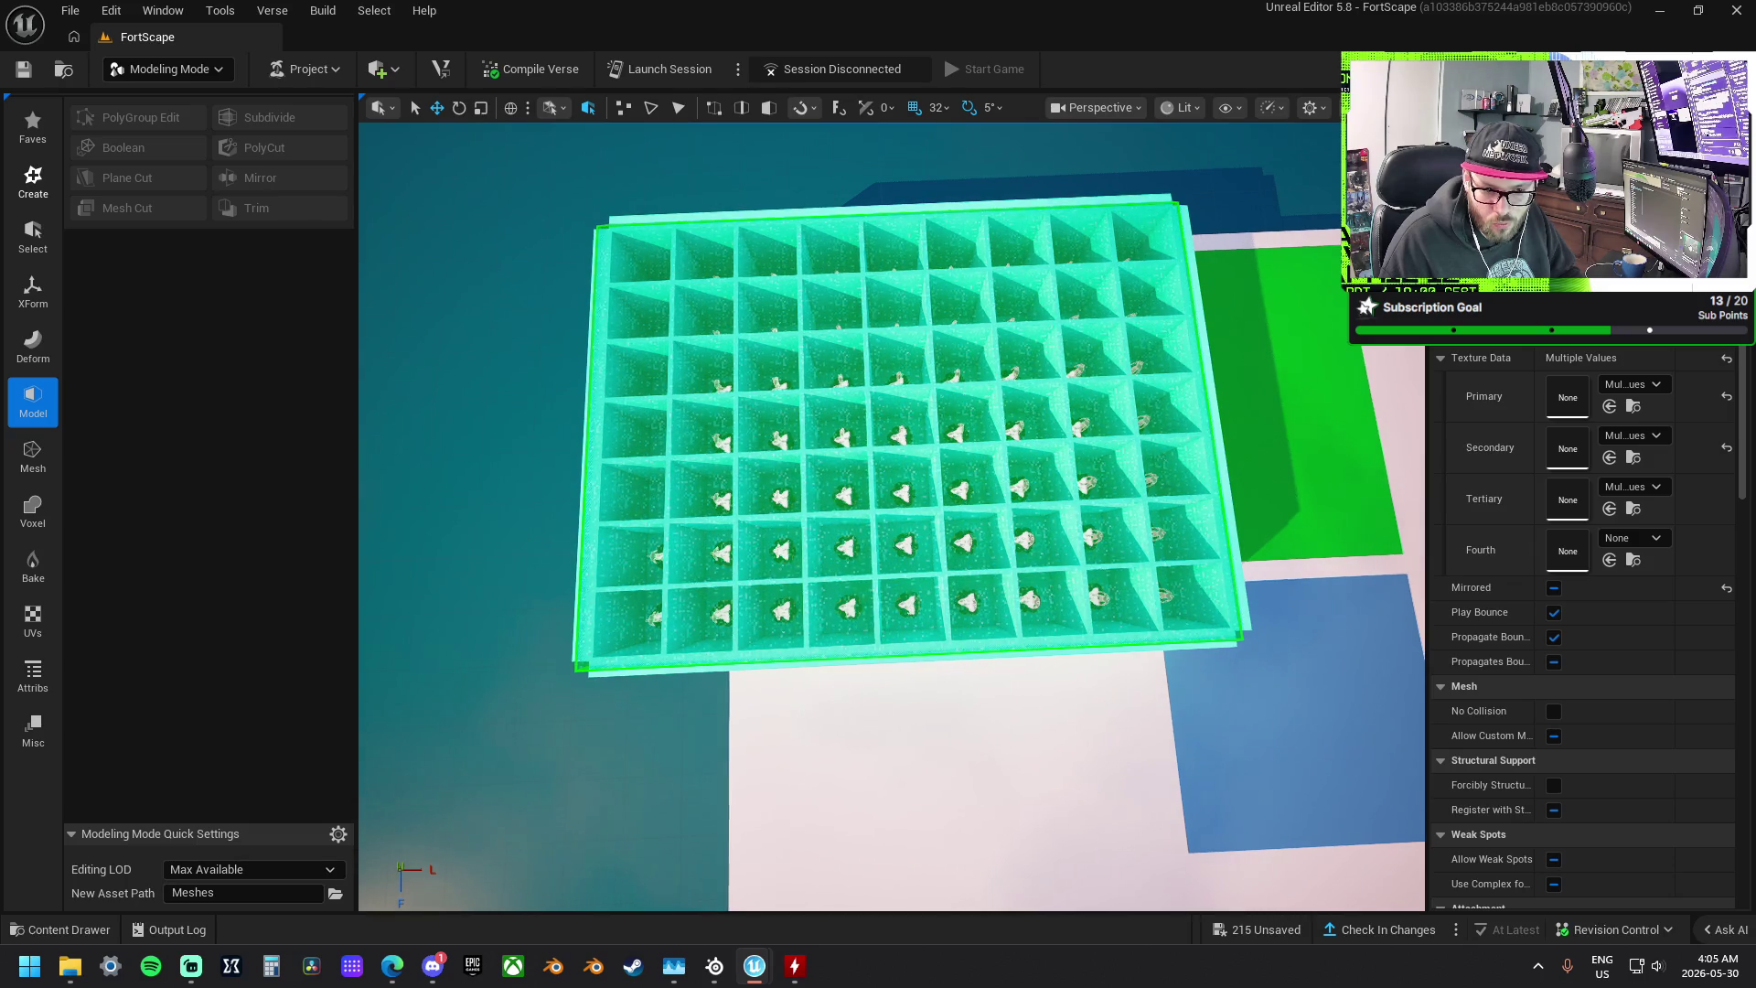
mouse_move(1117, 481)
mouse_down()
mouse_move(1079, 531)
mouse_move(1052, 521)
mouse_move(1043, 494)
mouse_move(1068, 449)
mouse_up()
- Select the gold pot, hanging banner, planks, figure, clay pots and small pieces by the rug
click(878, 423)
ctrl+click(862, 311)
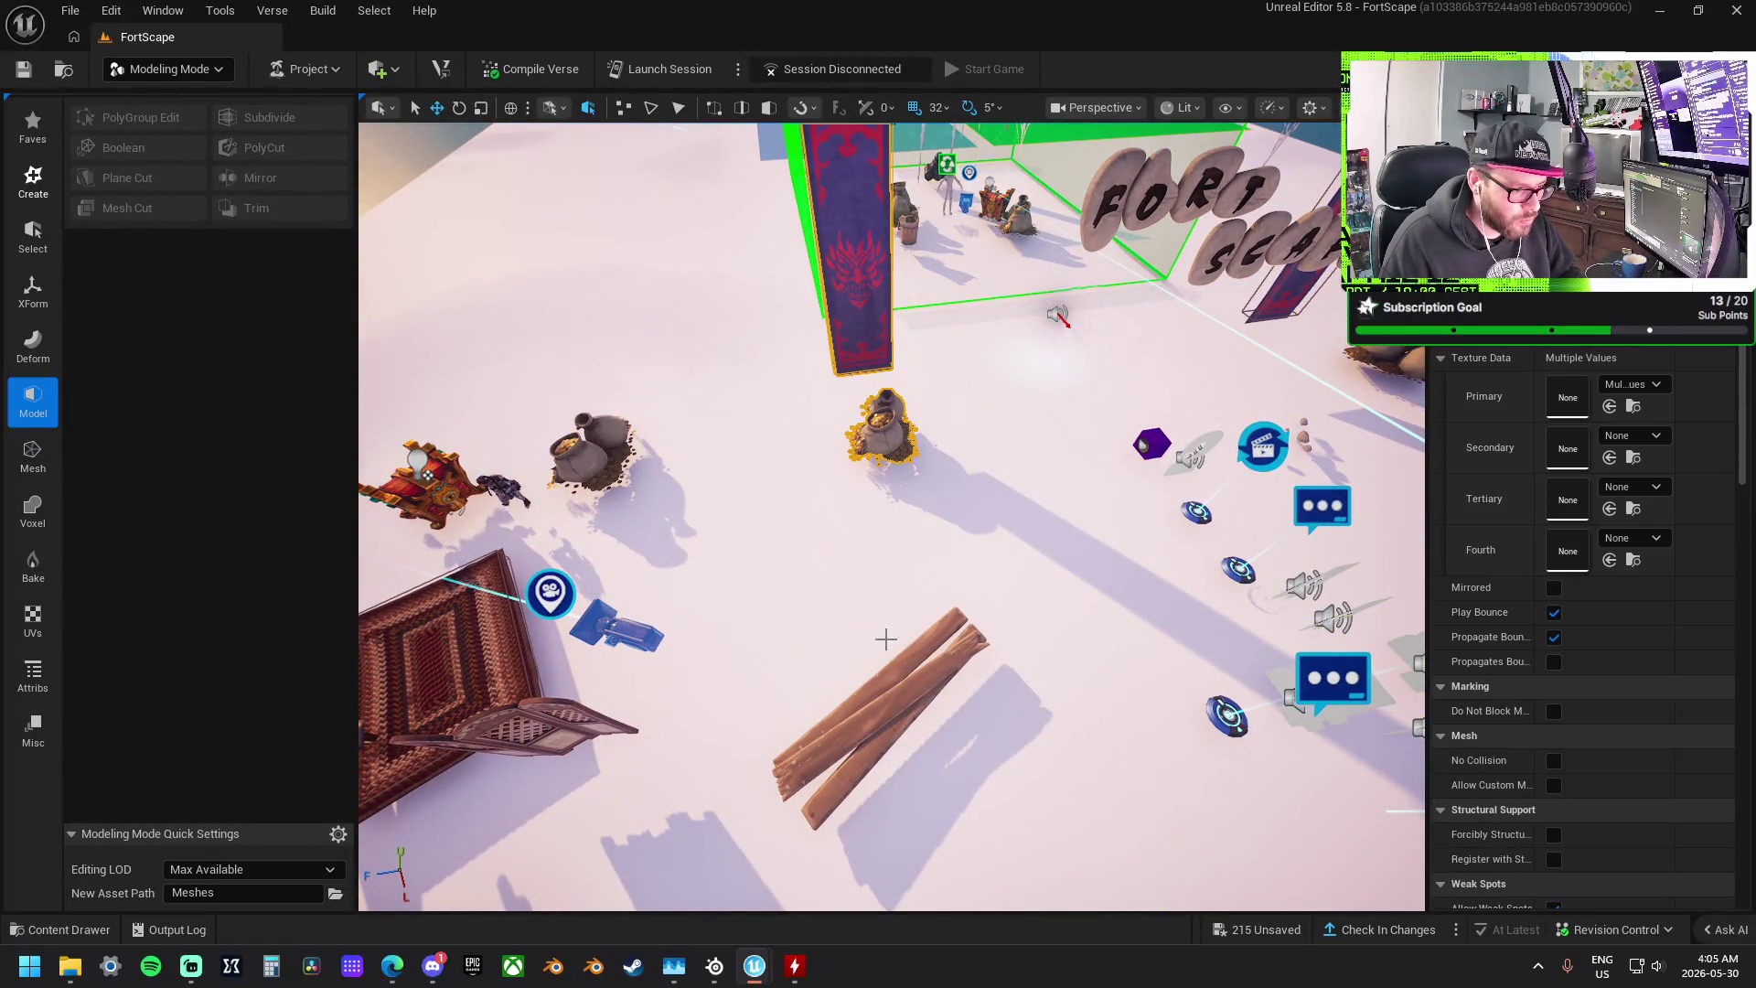
ctrl+click(920, 679)
drag(920, 679, 928, 660)
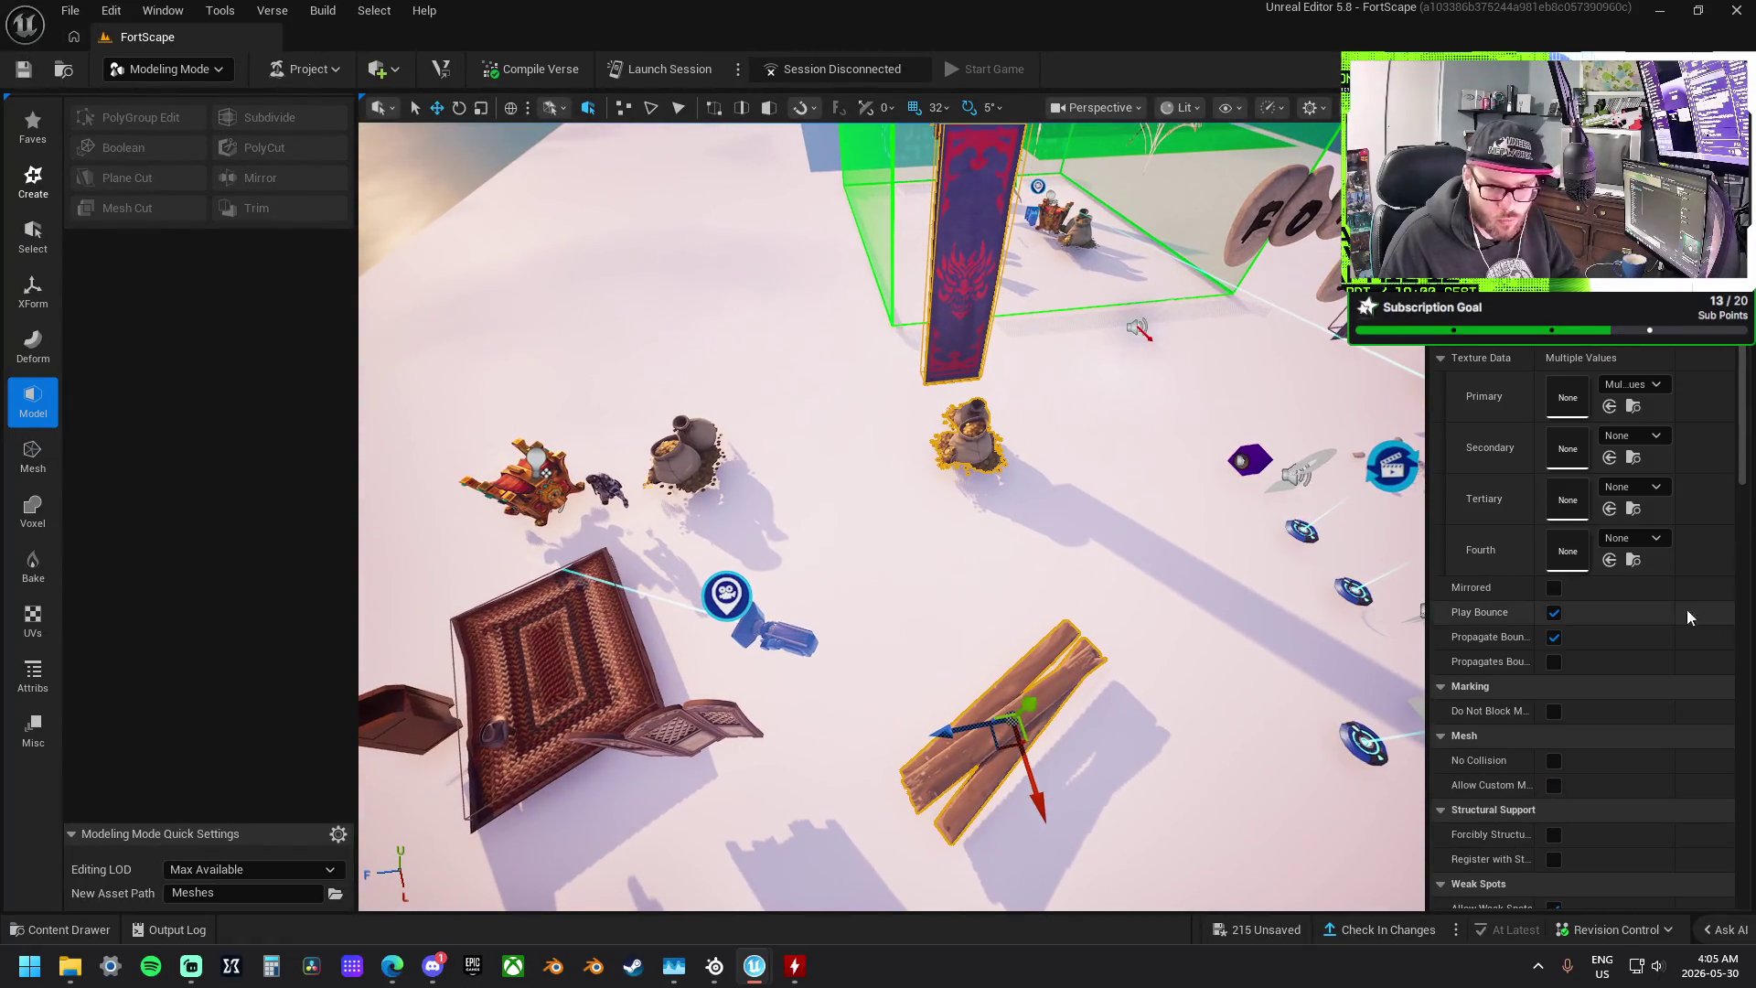
ctrl+click(1065, 227)
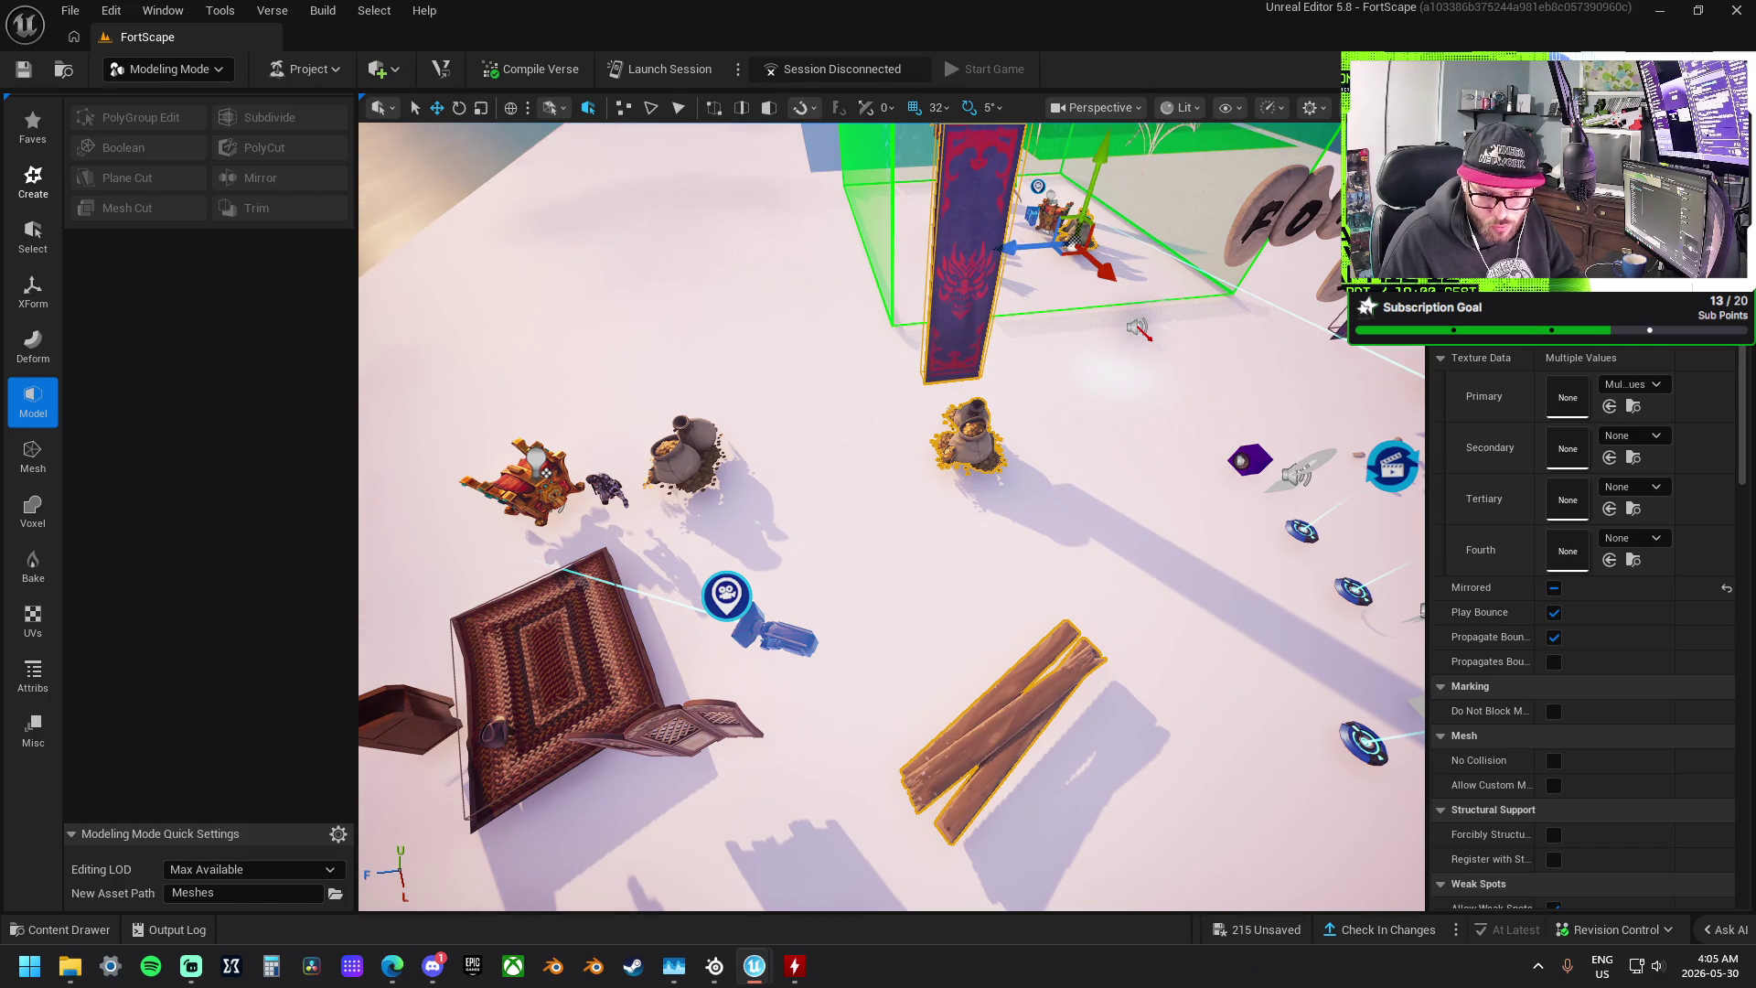
ctrl+click(684, 458)
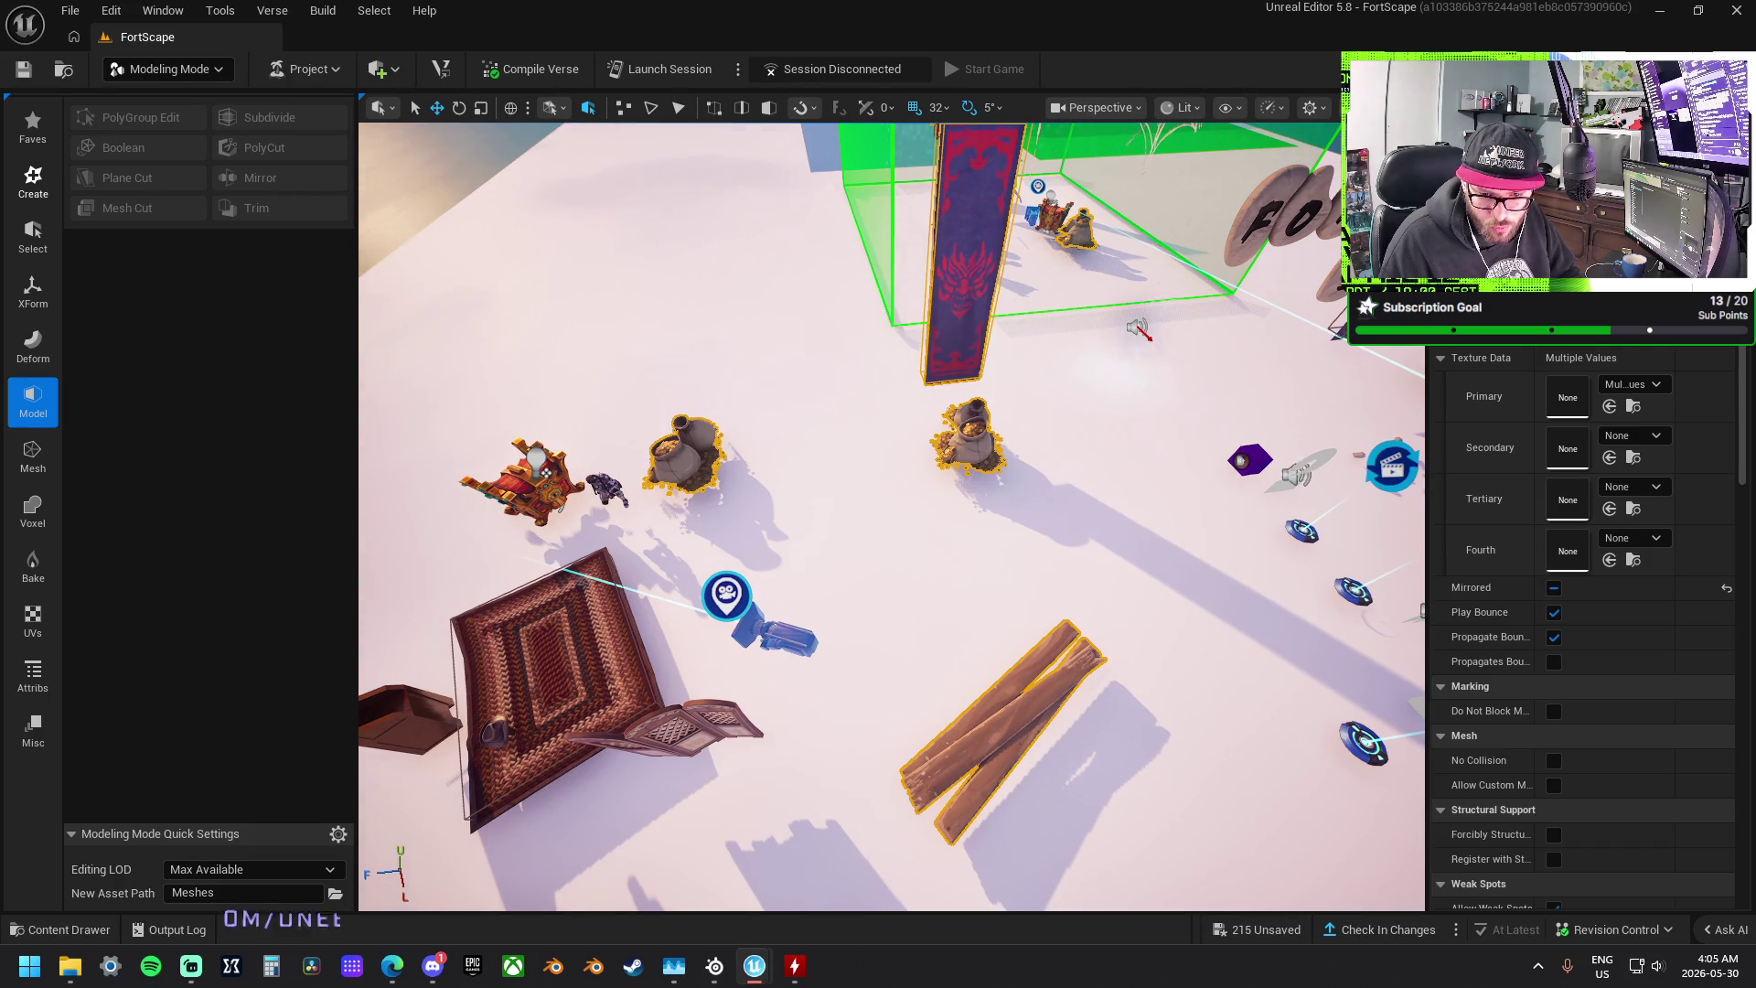
ctrl+click(676, 730)
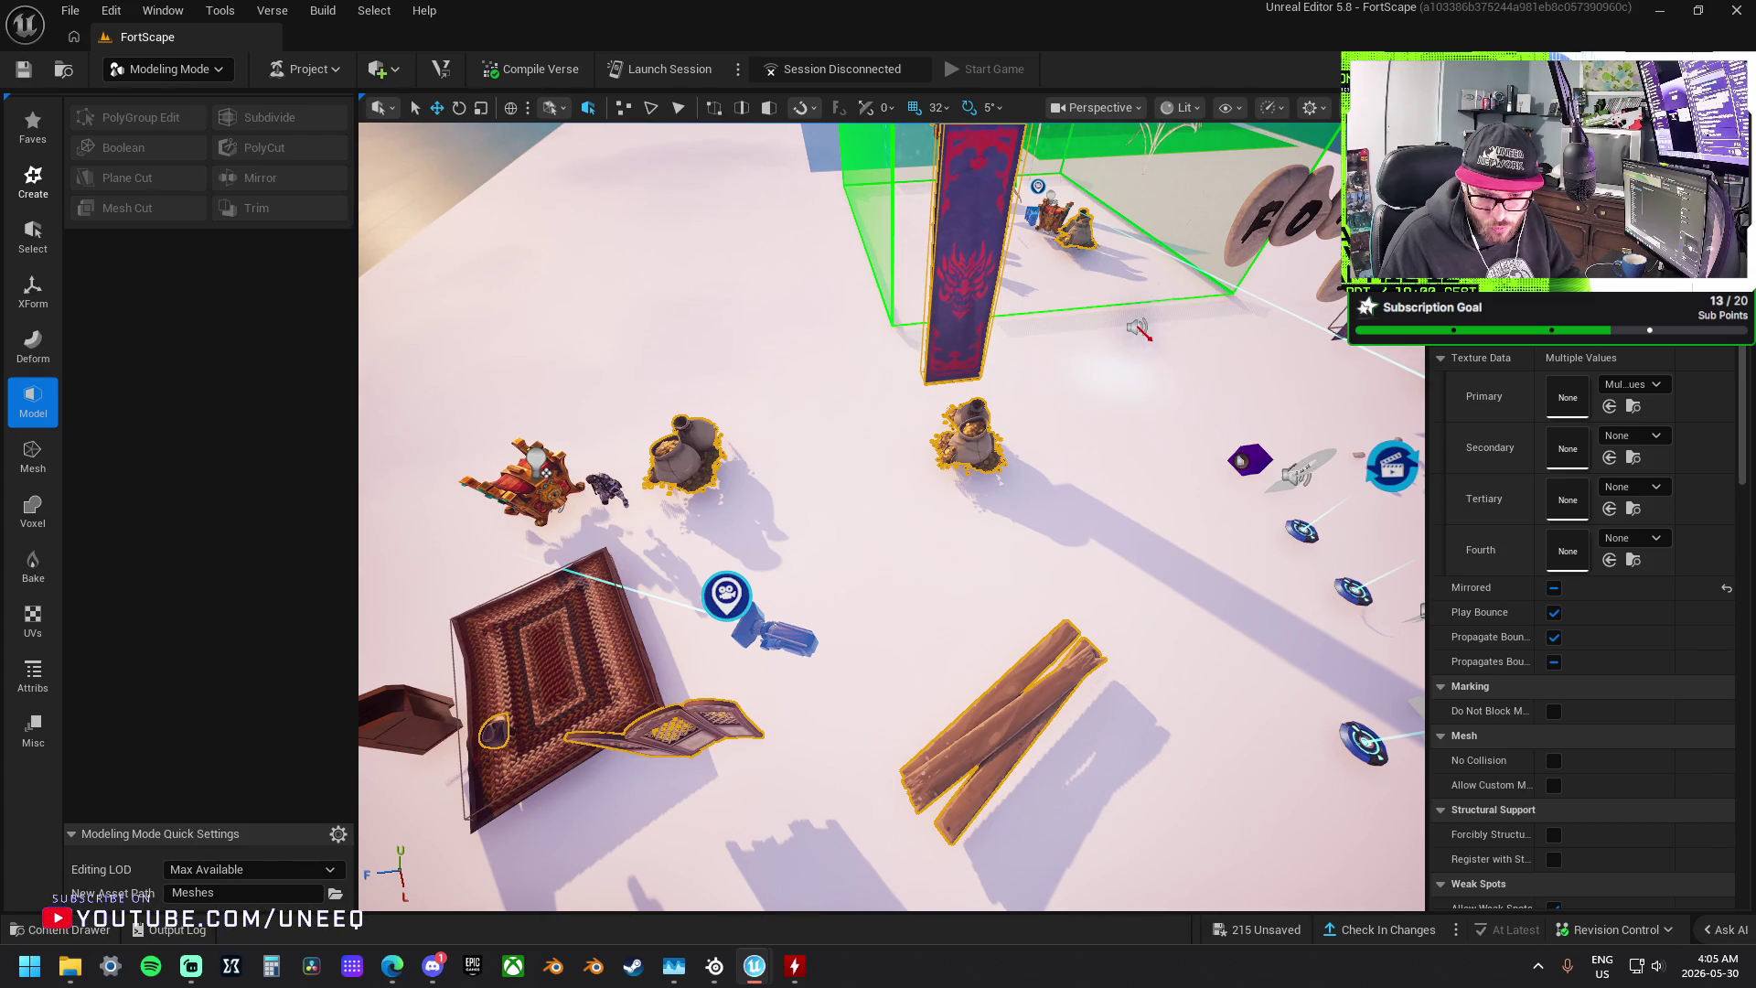
click(494, 731)
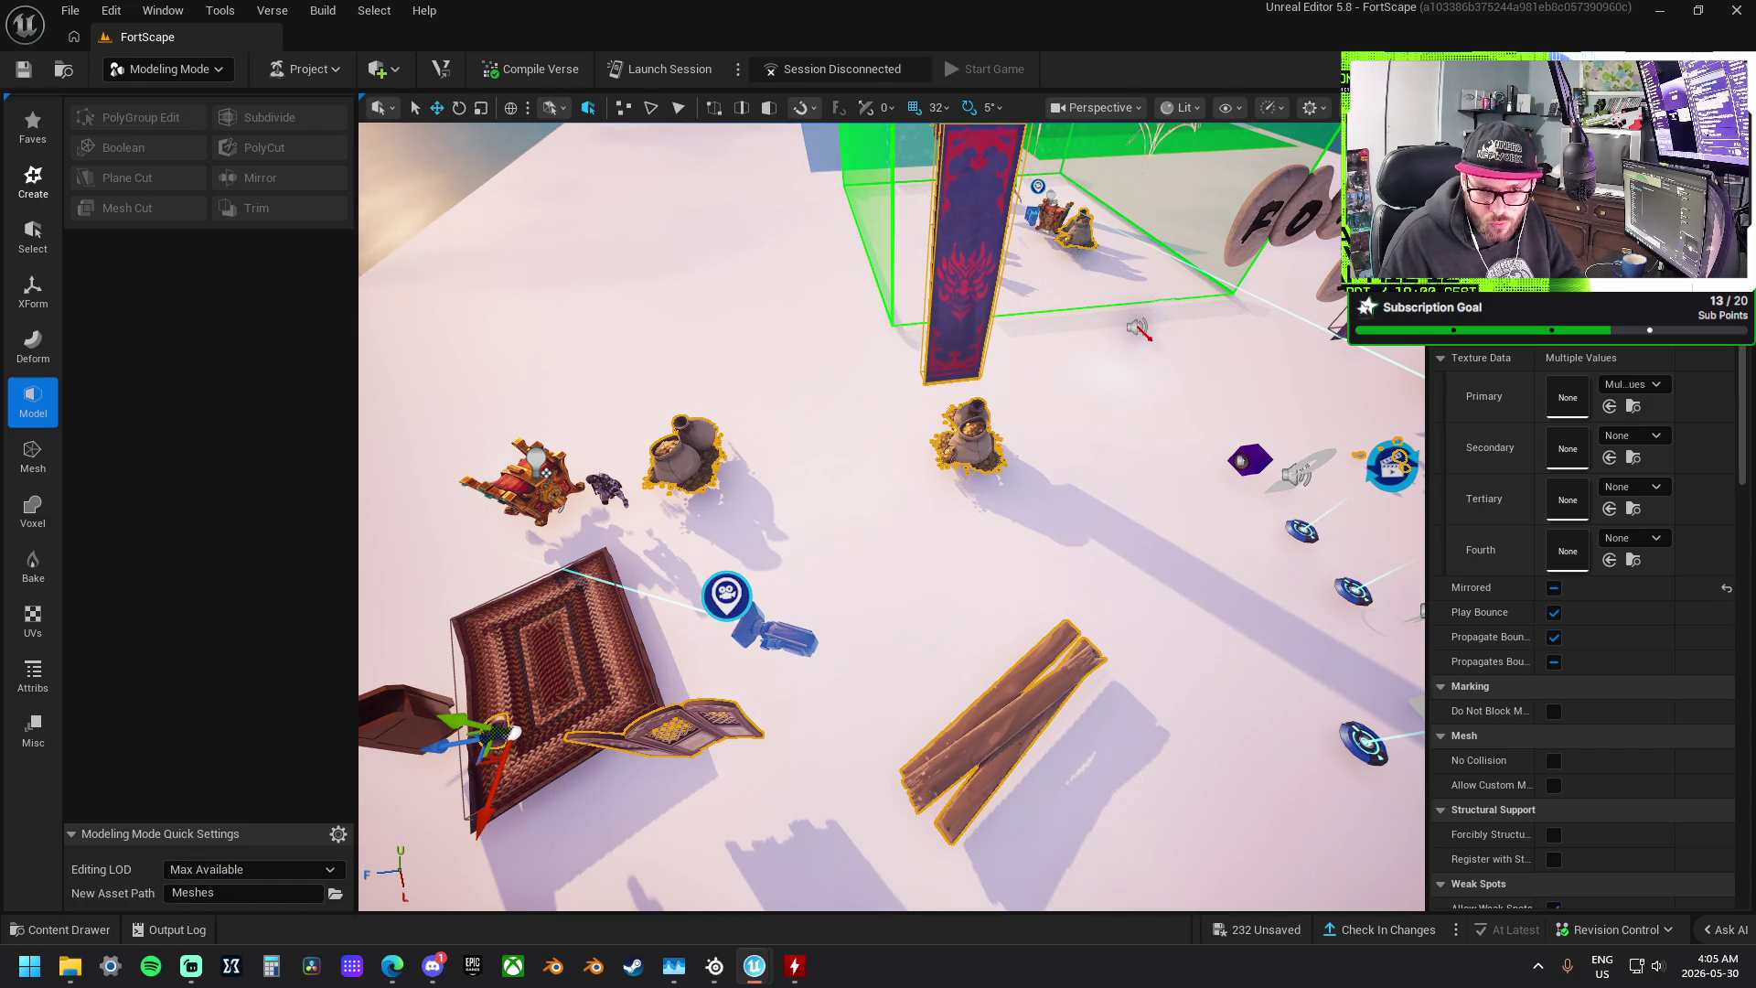
- Add the spider web, both rugs and the tall banner to the selection, leaving out the purple device
scroll(881, 571, down, 10)
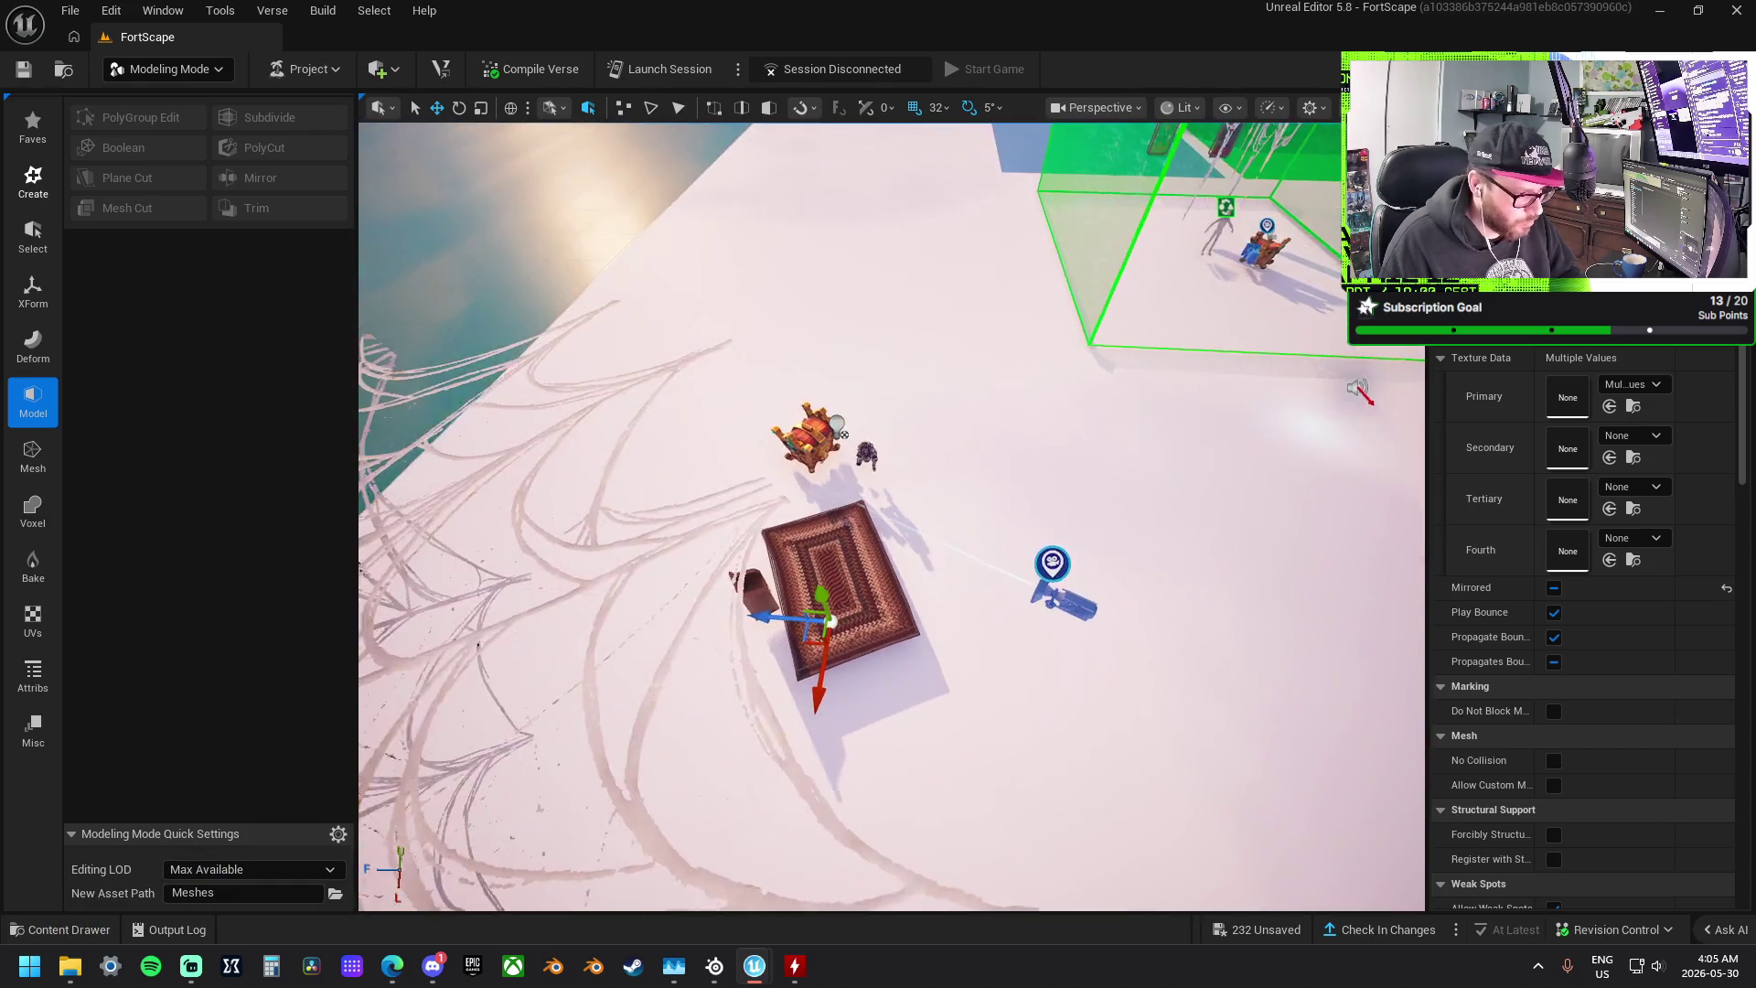
drag(882, 571, 1201, 500)
click(585, 385)
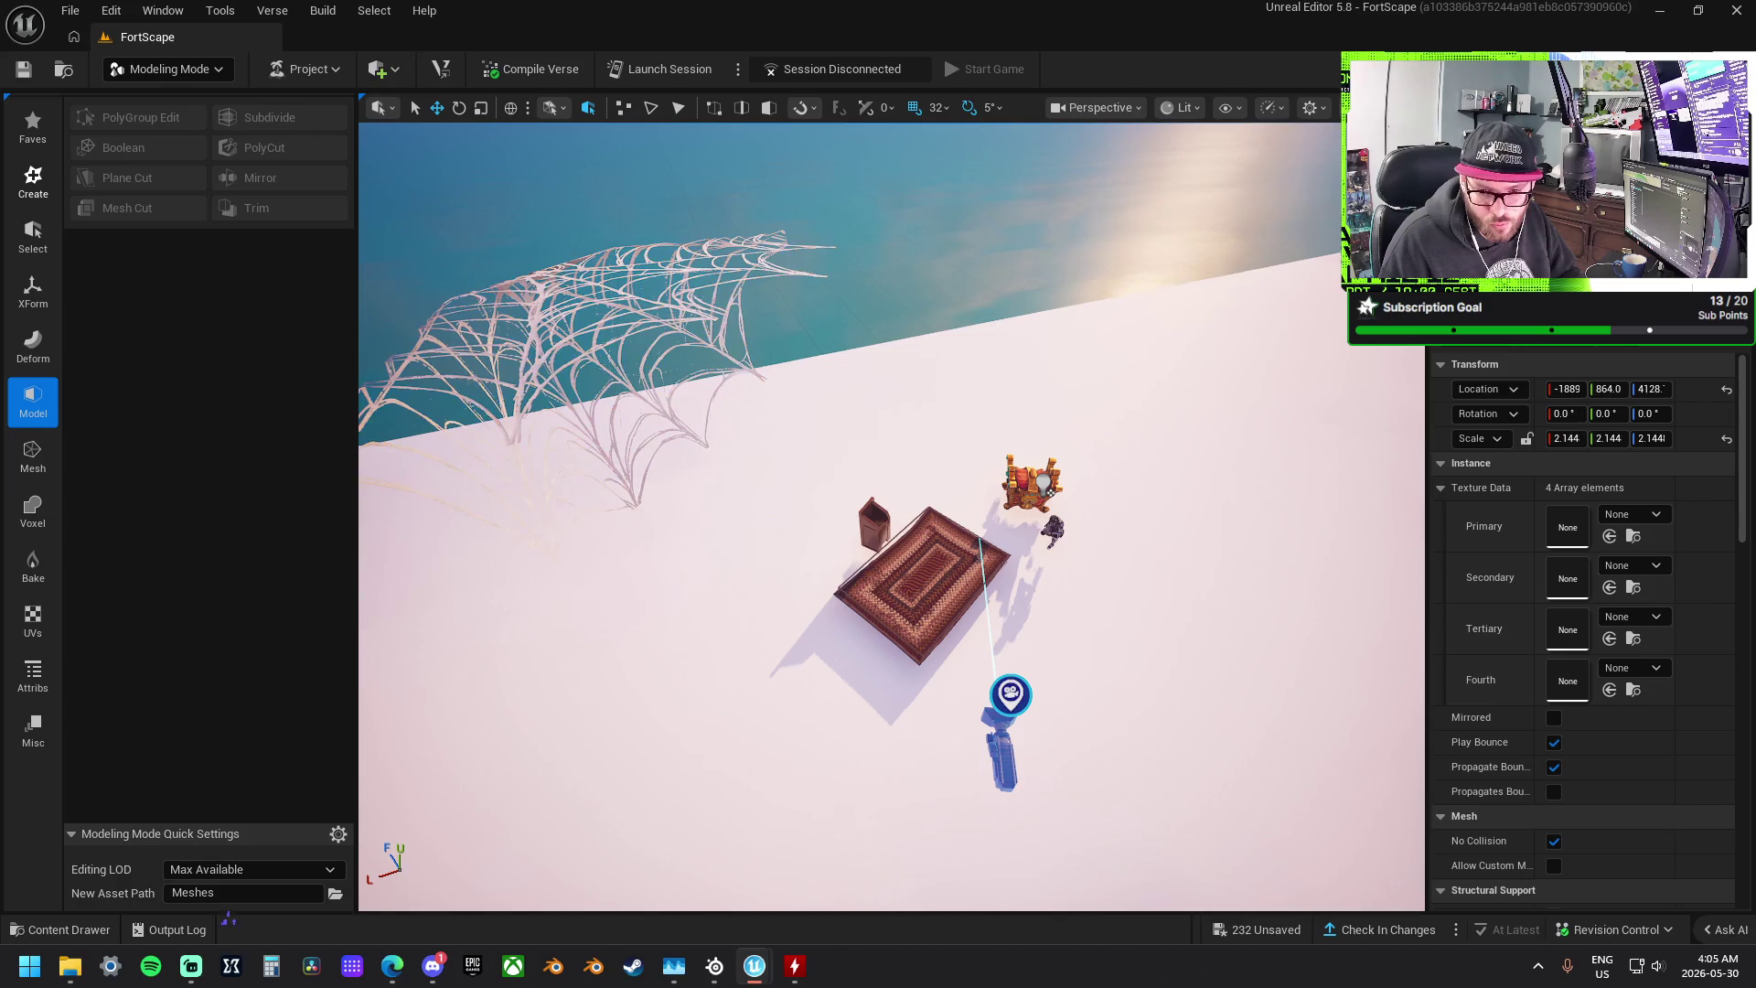
scroll(1551, 722, down, 3)
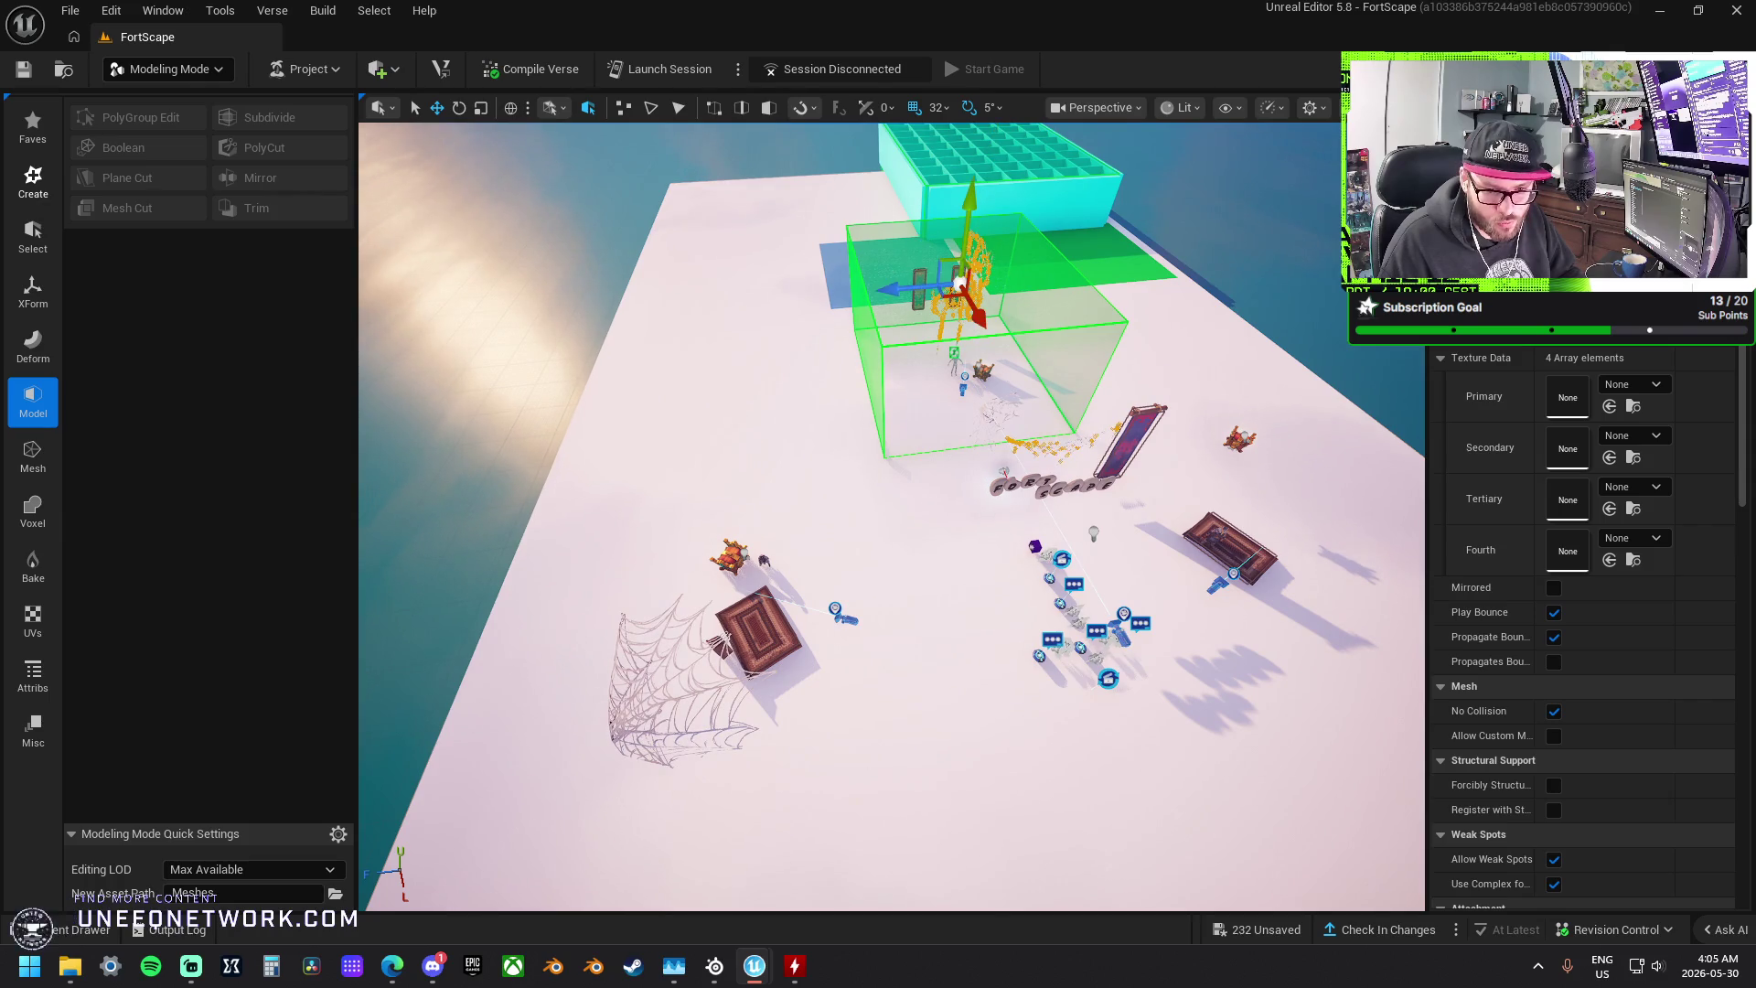
click(659, 695)
ctrl+click(1230, 548)
ctrl+click(759, 631)
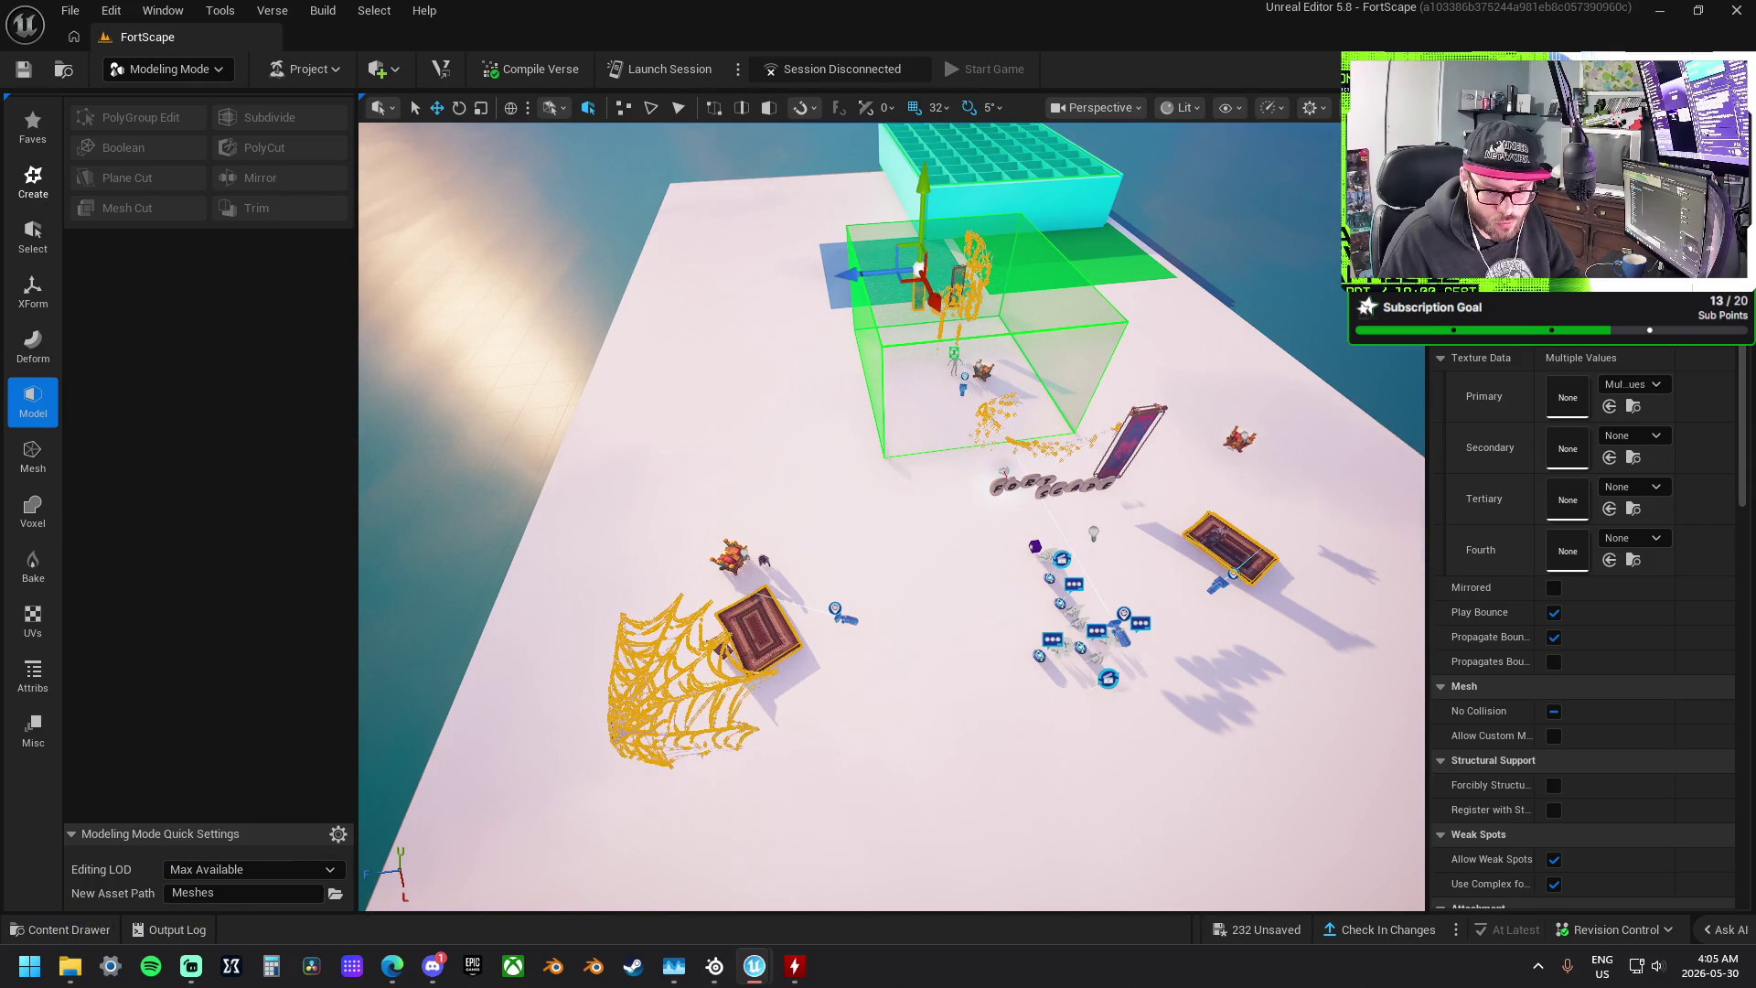
ctrl+click(1131, 440)
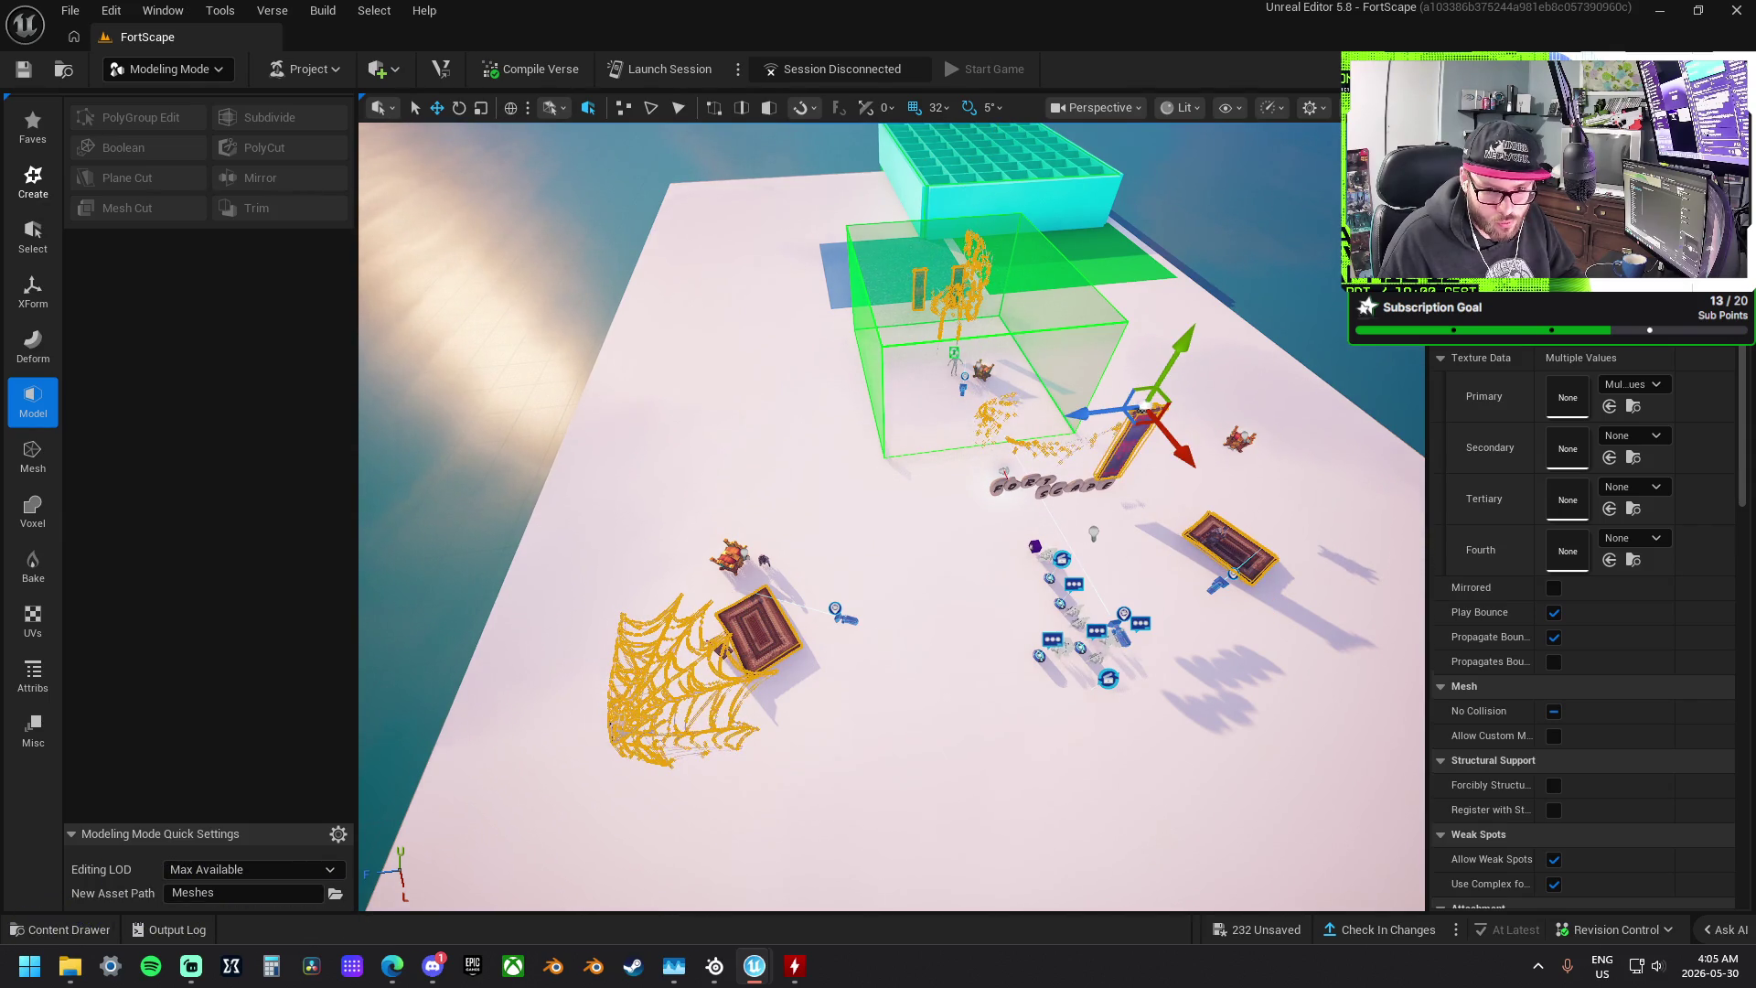
ctrl+click(1034, 546)
key(ctrl+z)
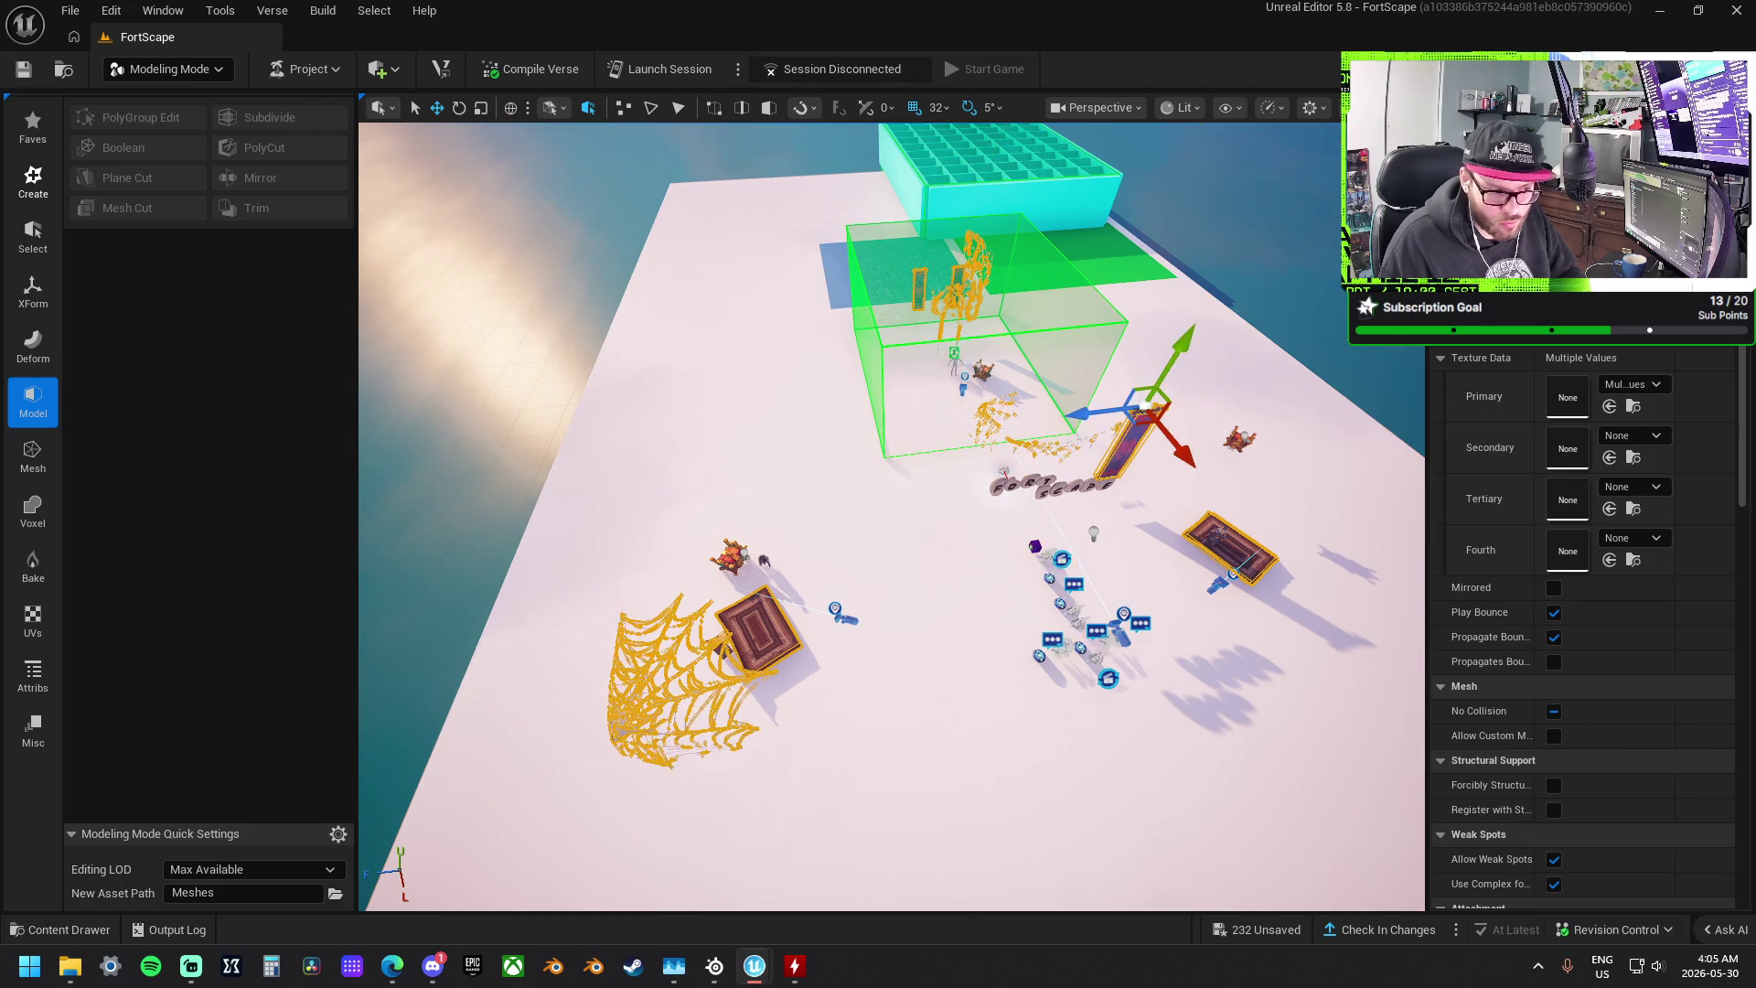
scroll(891, 517, up, 4)
scroll(919, 394, up, 5)
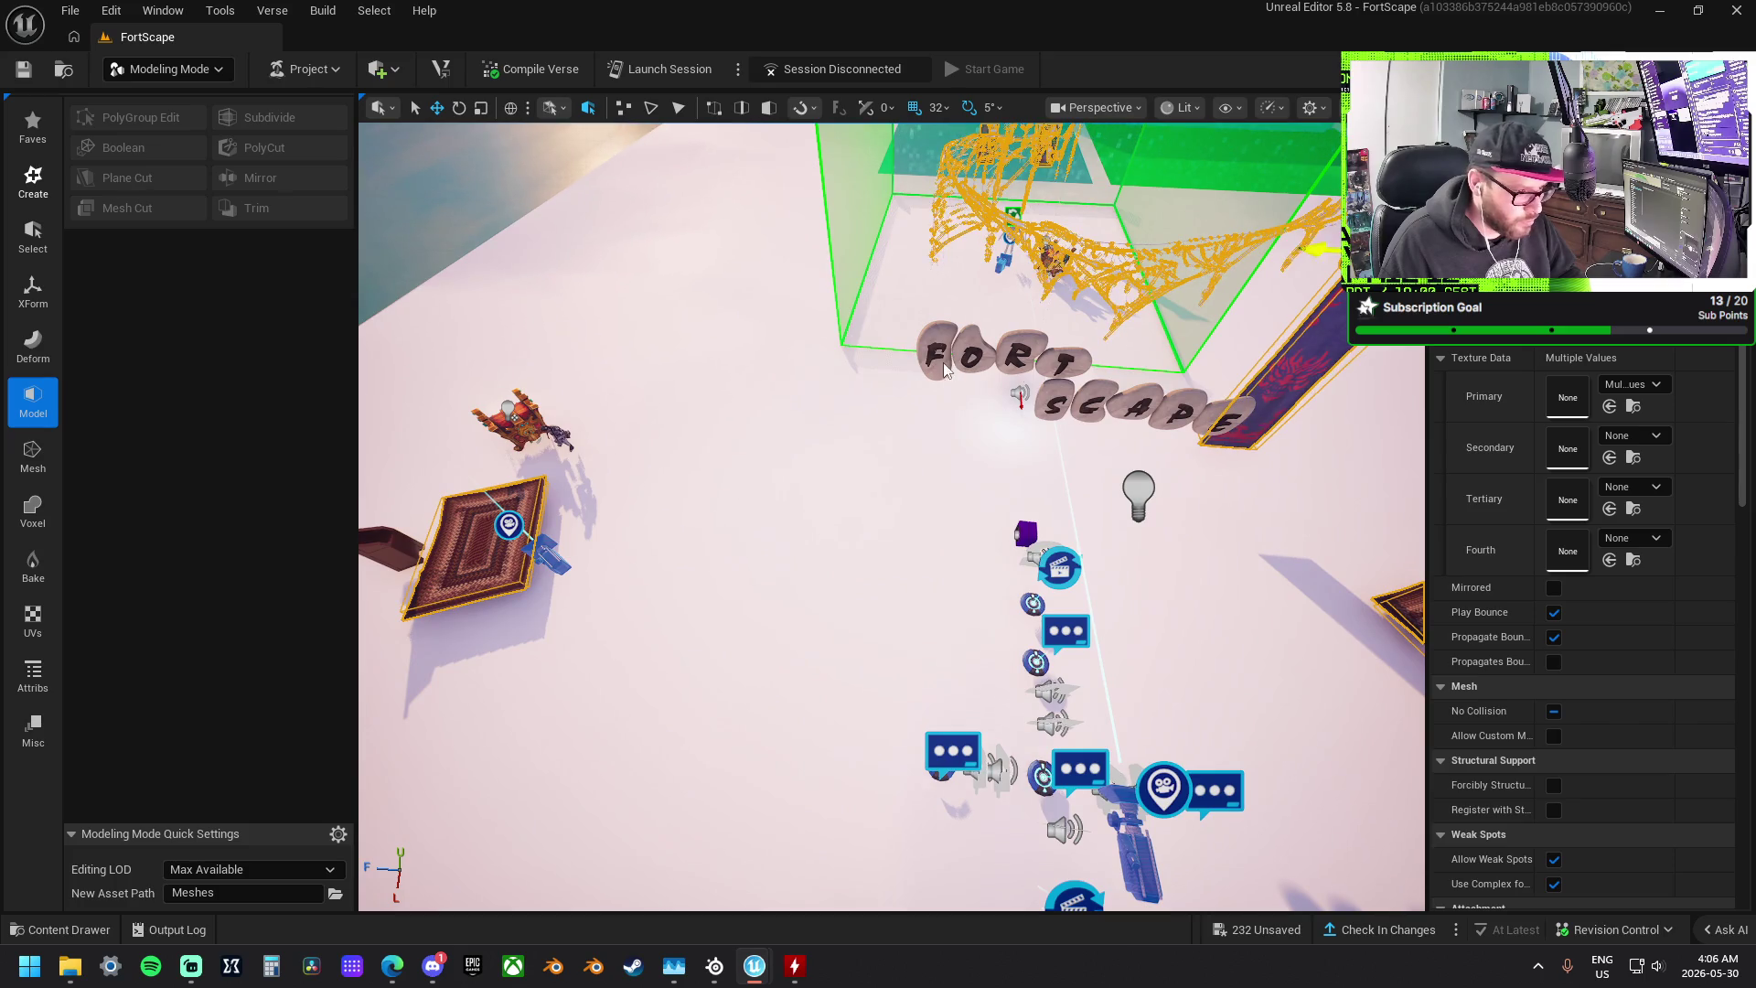
- Add the FortScape letters and remaining props to the selection and delete them all
click(972, 366)
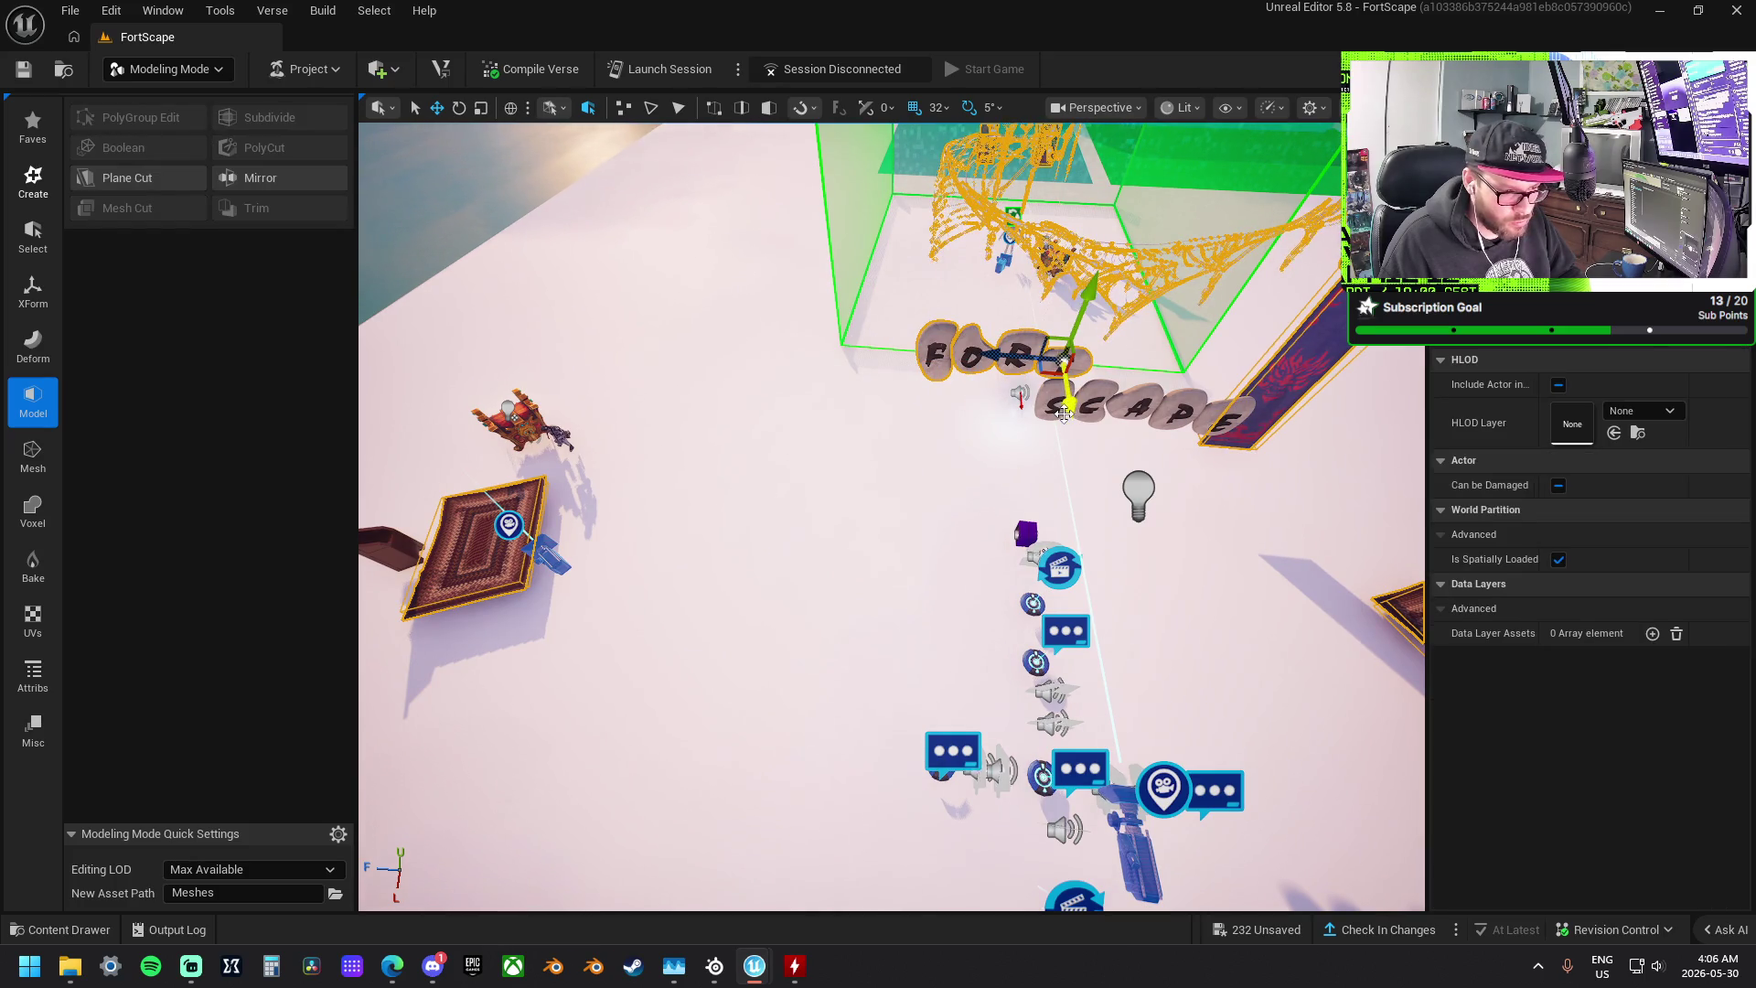
click(1186, 413)
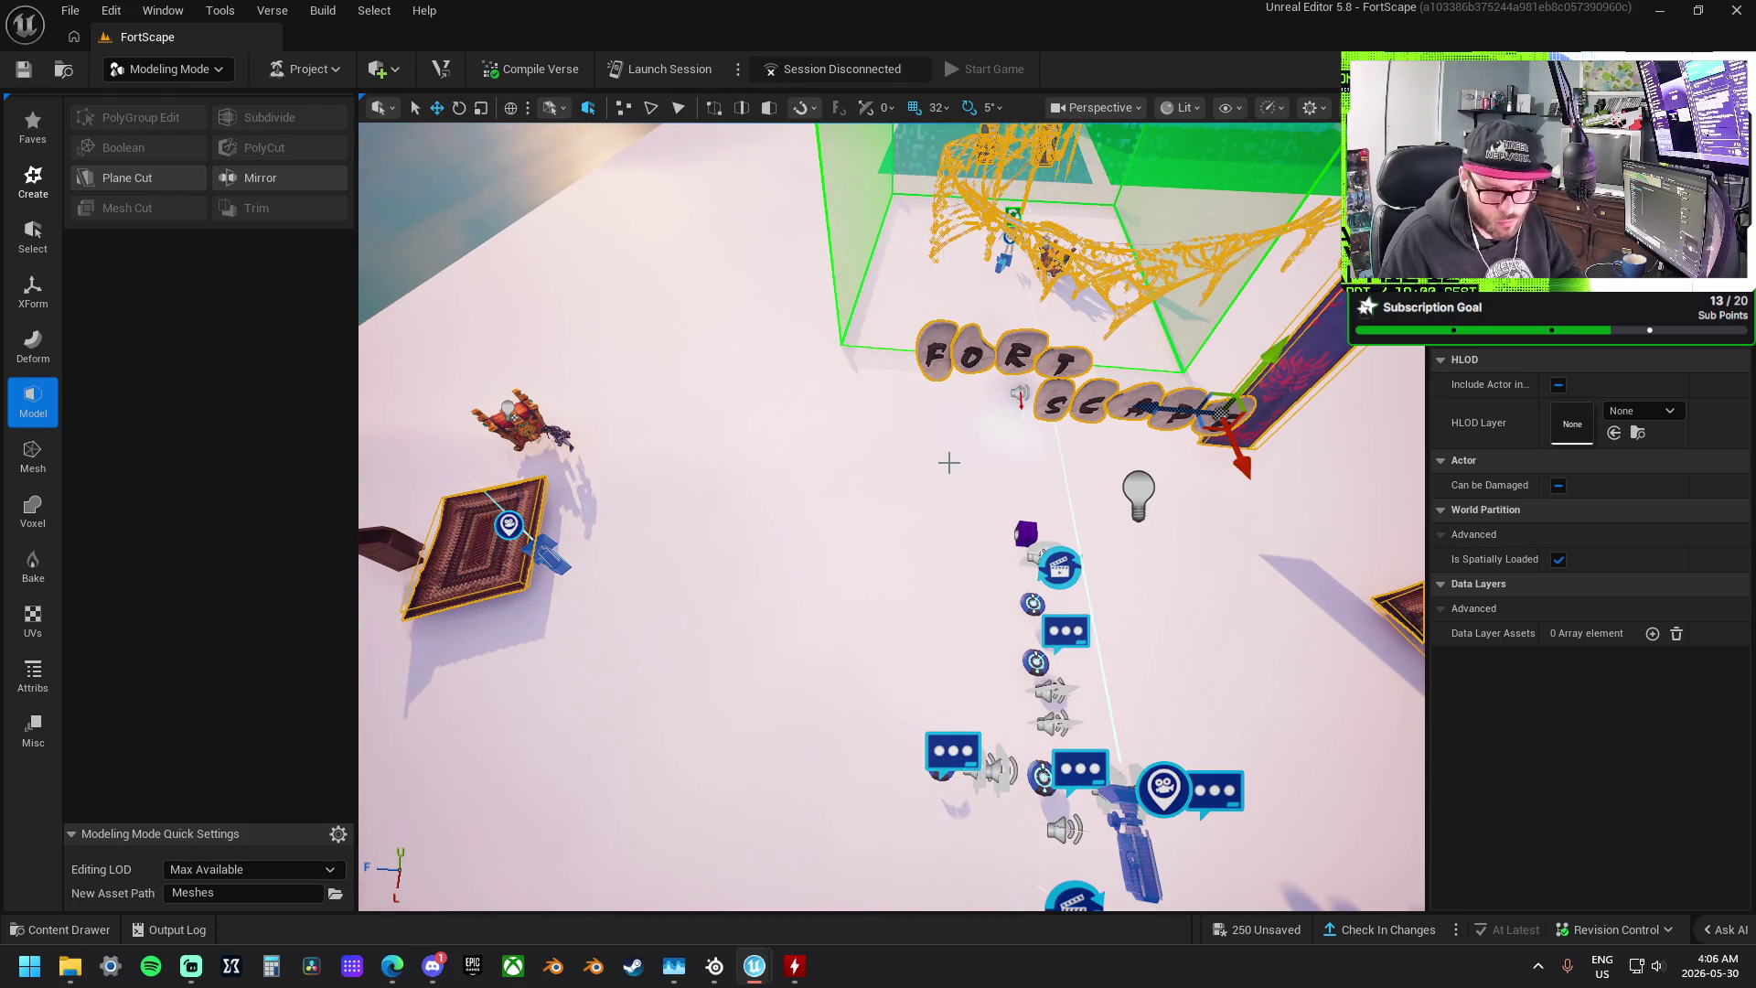
drag(949, 463, 1131, 463)
scroll(892, 512, down, 5)
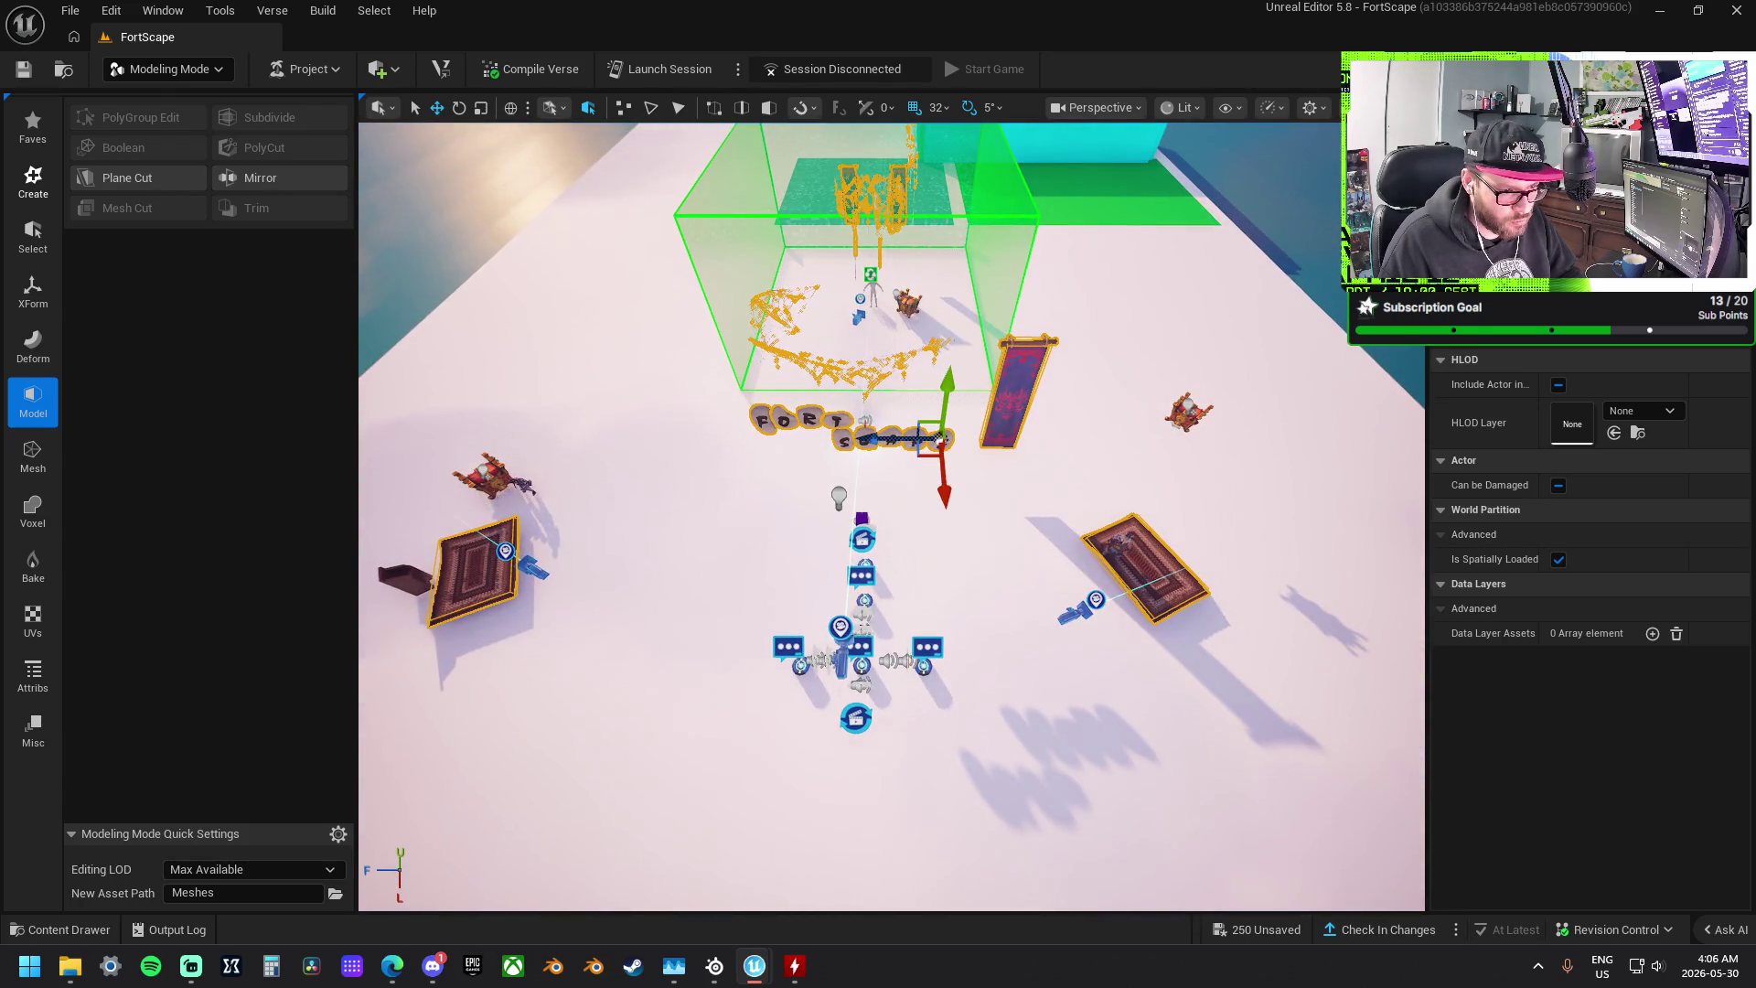
drag(940, 443, 1191, 441)
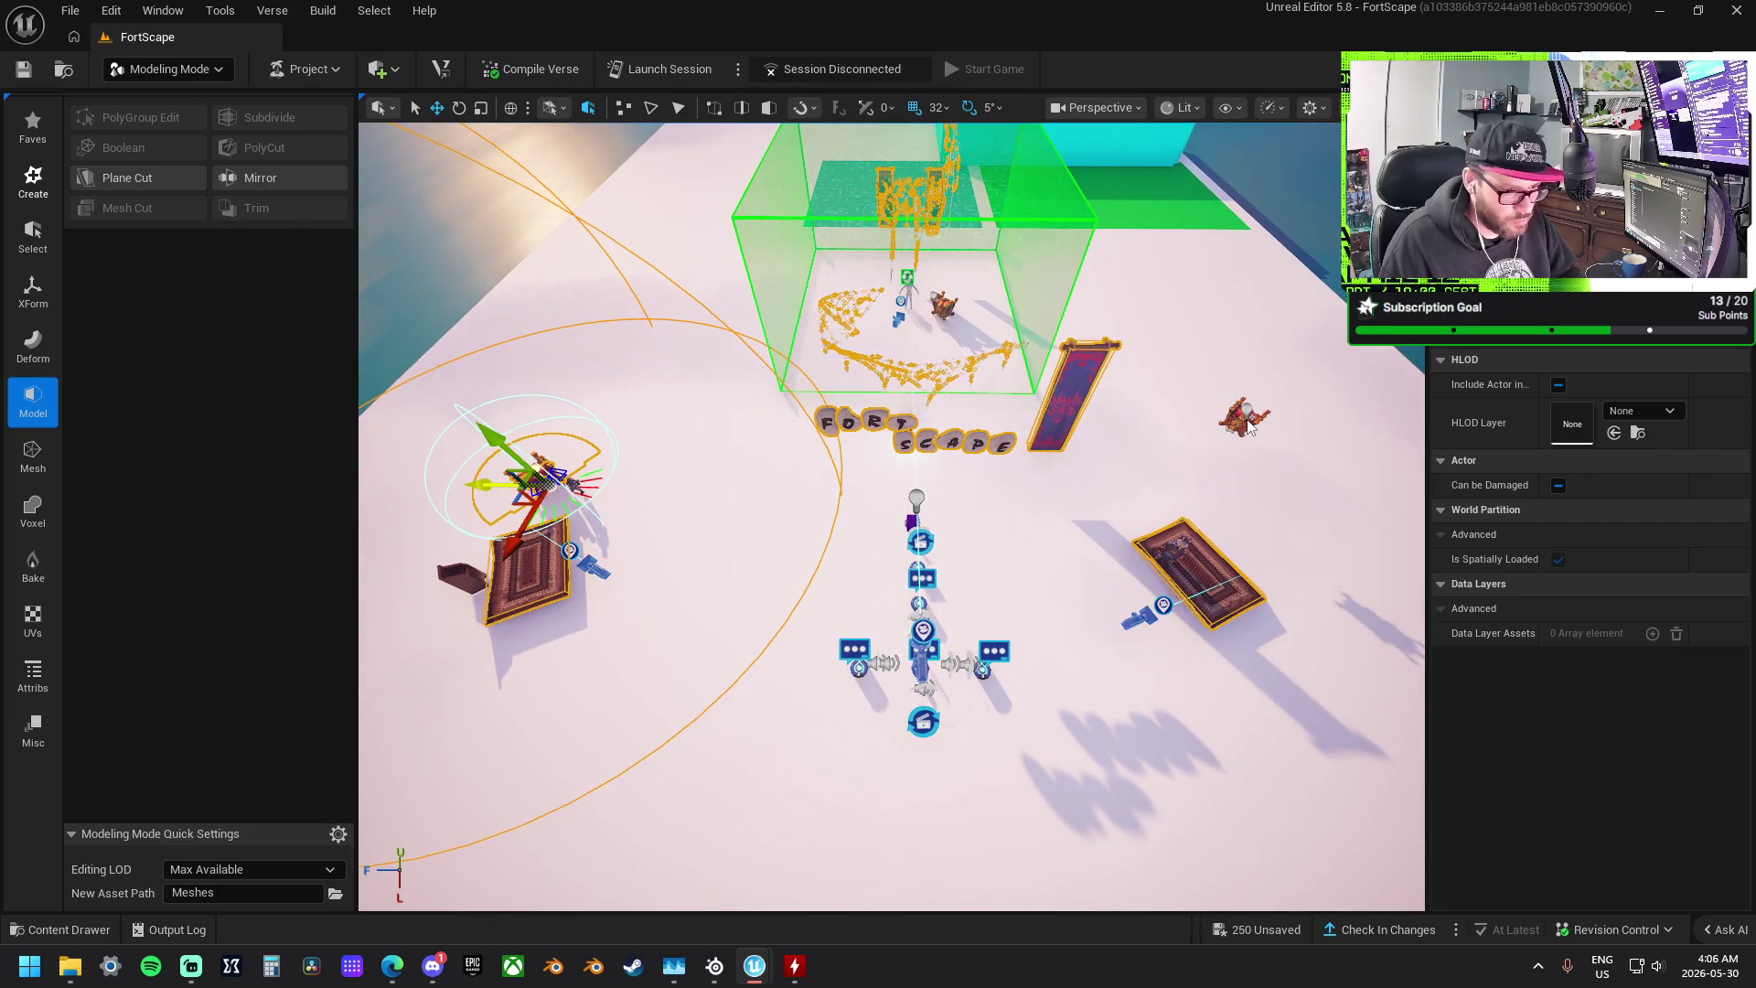
ctrl+click(1240, 417)
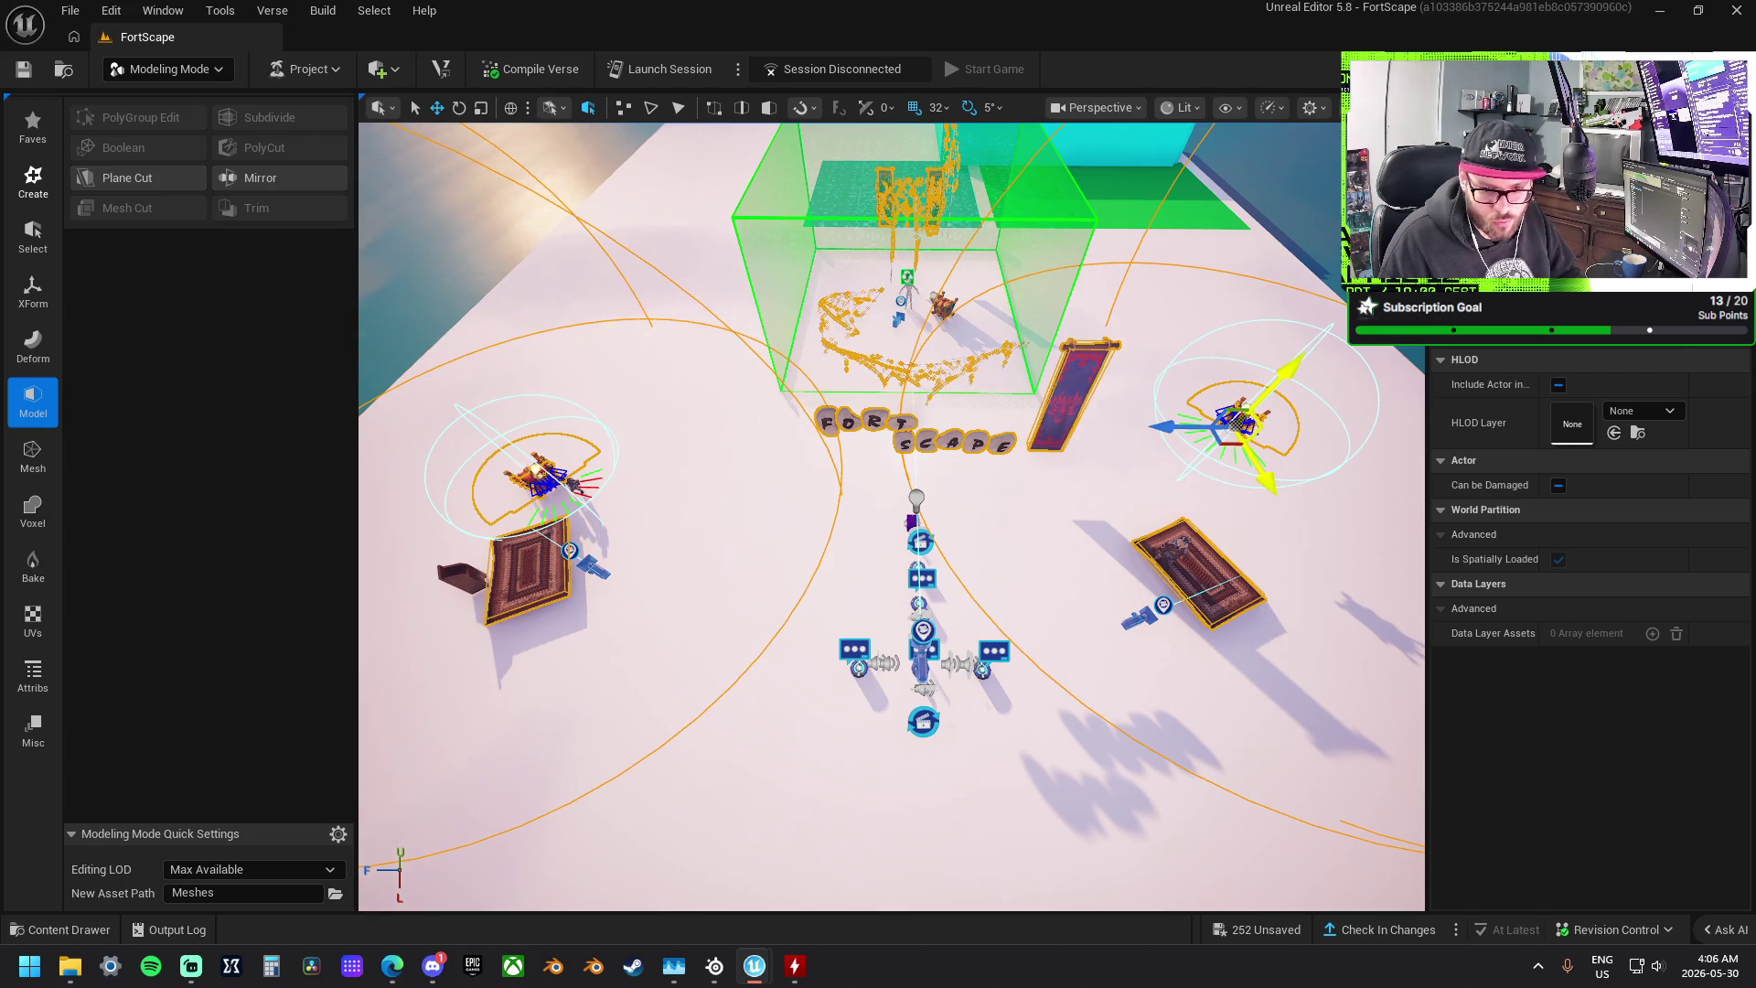
ctrl+click(939, 306)
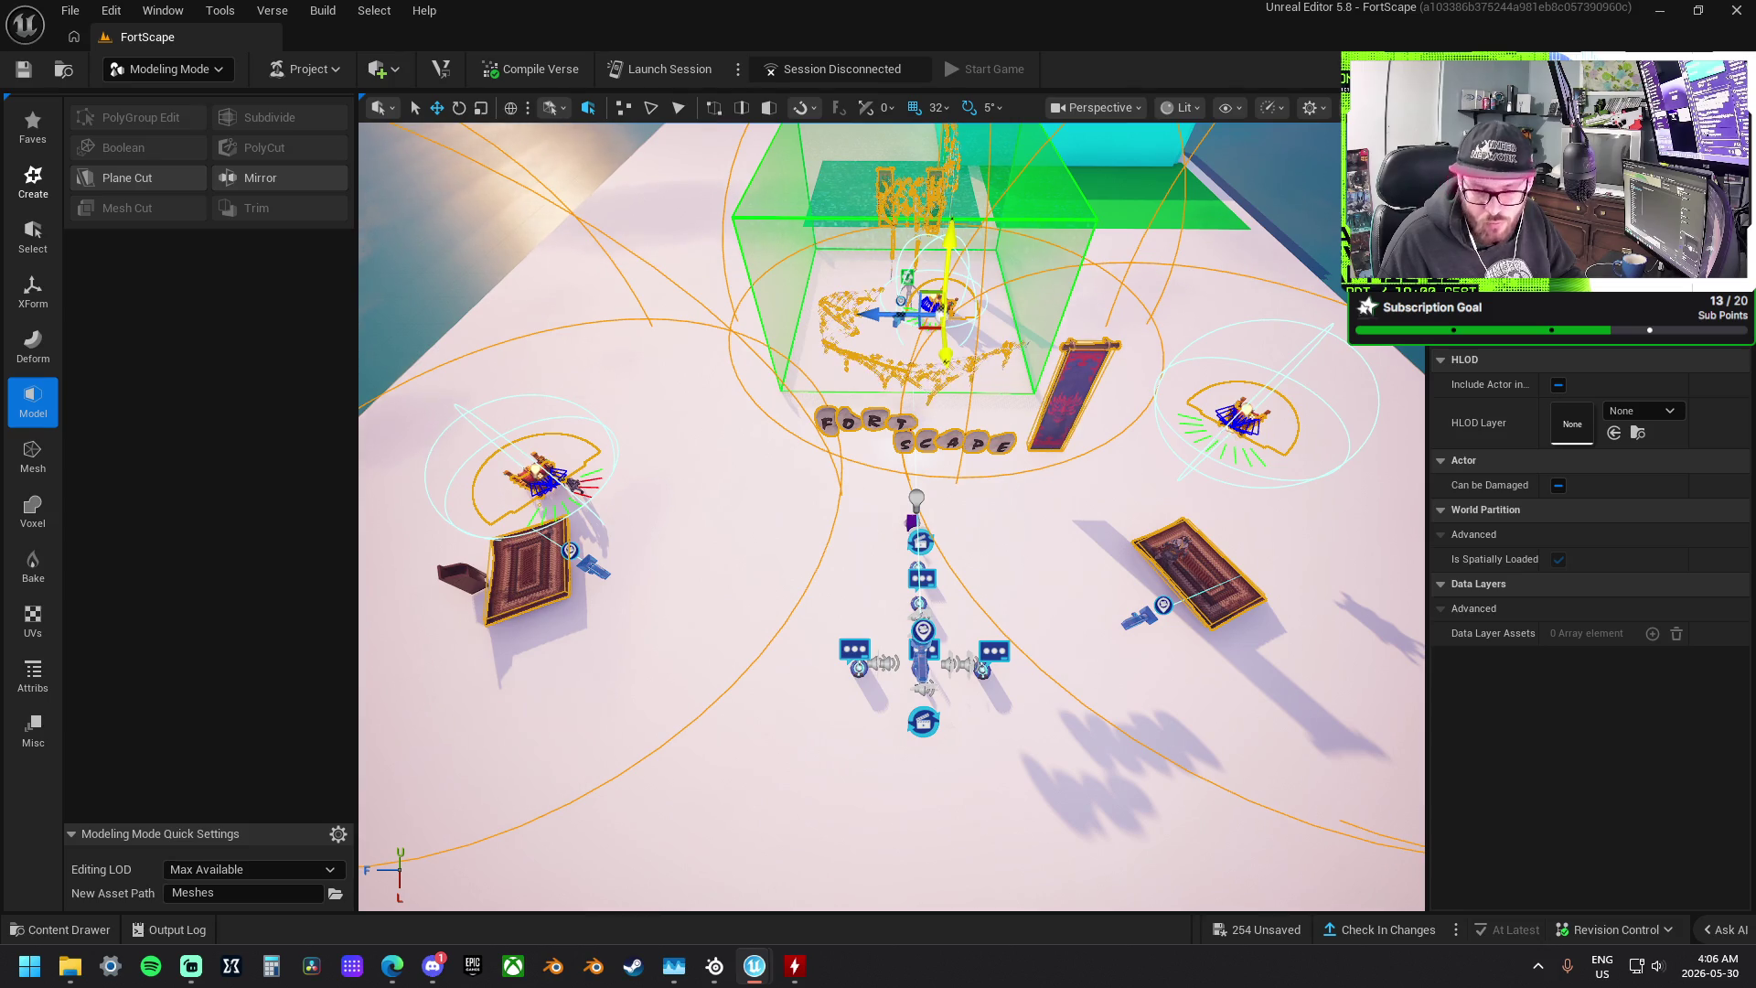
key(Delete)
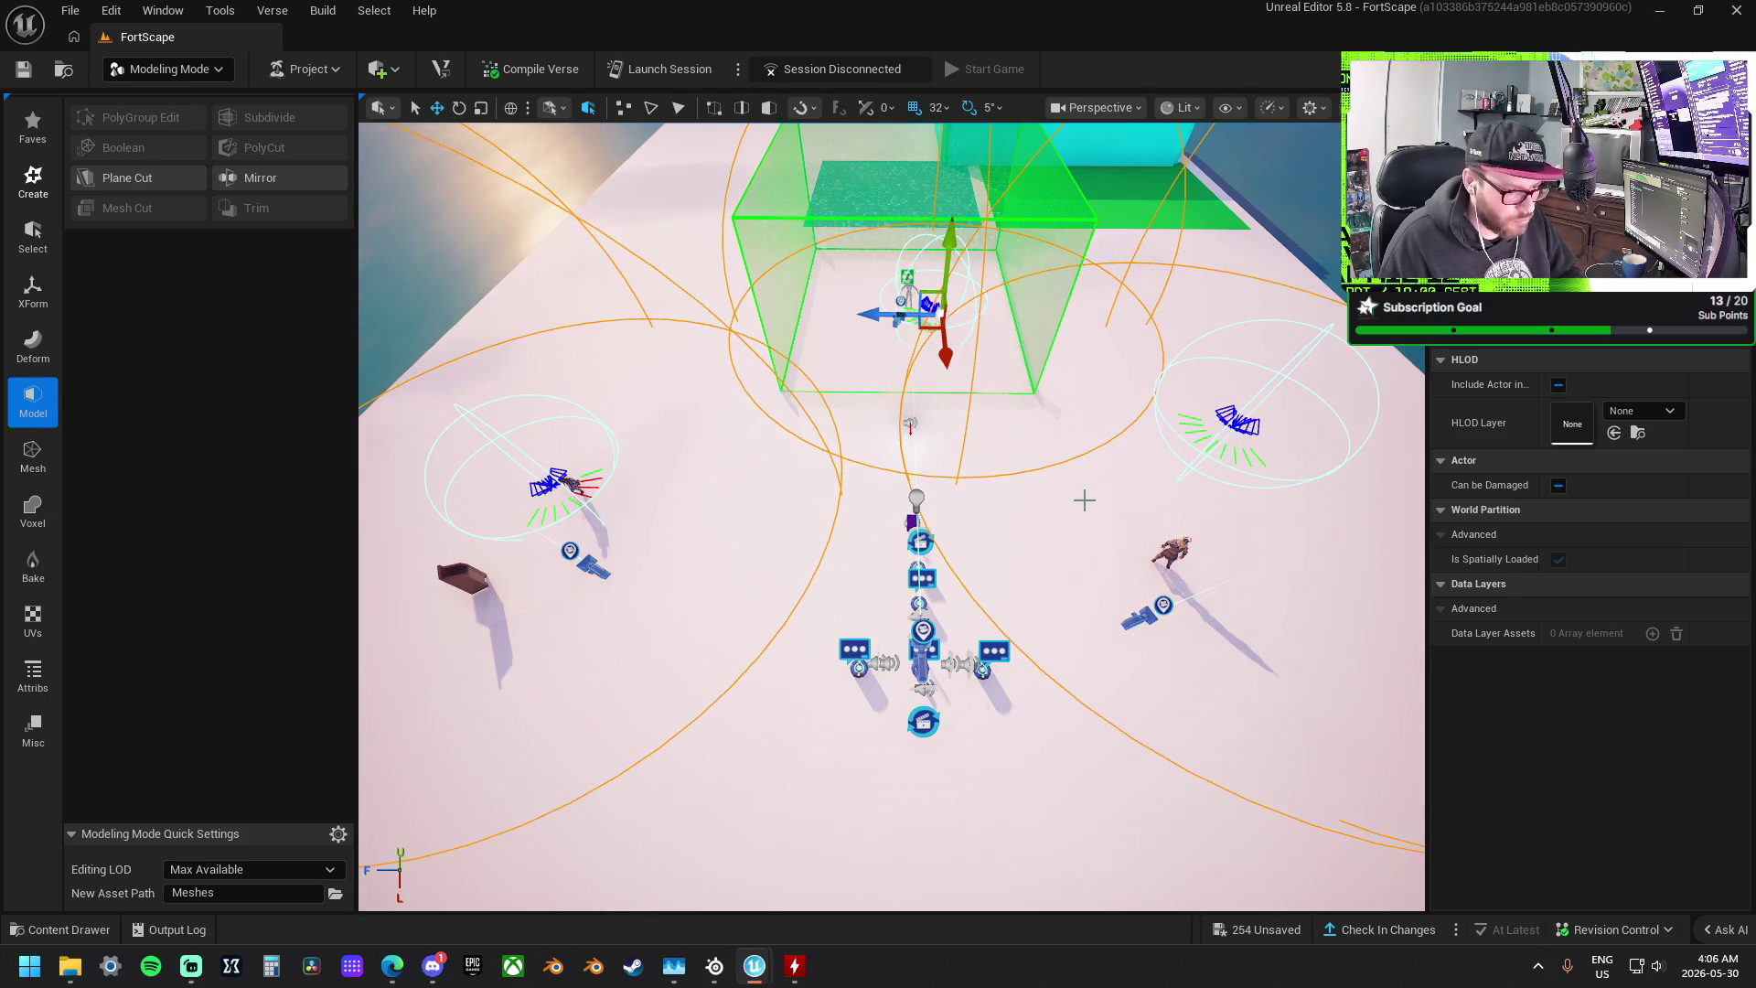
click(655, 566)
click(460, 580)
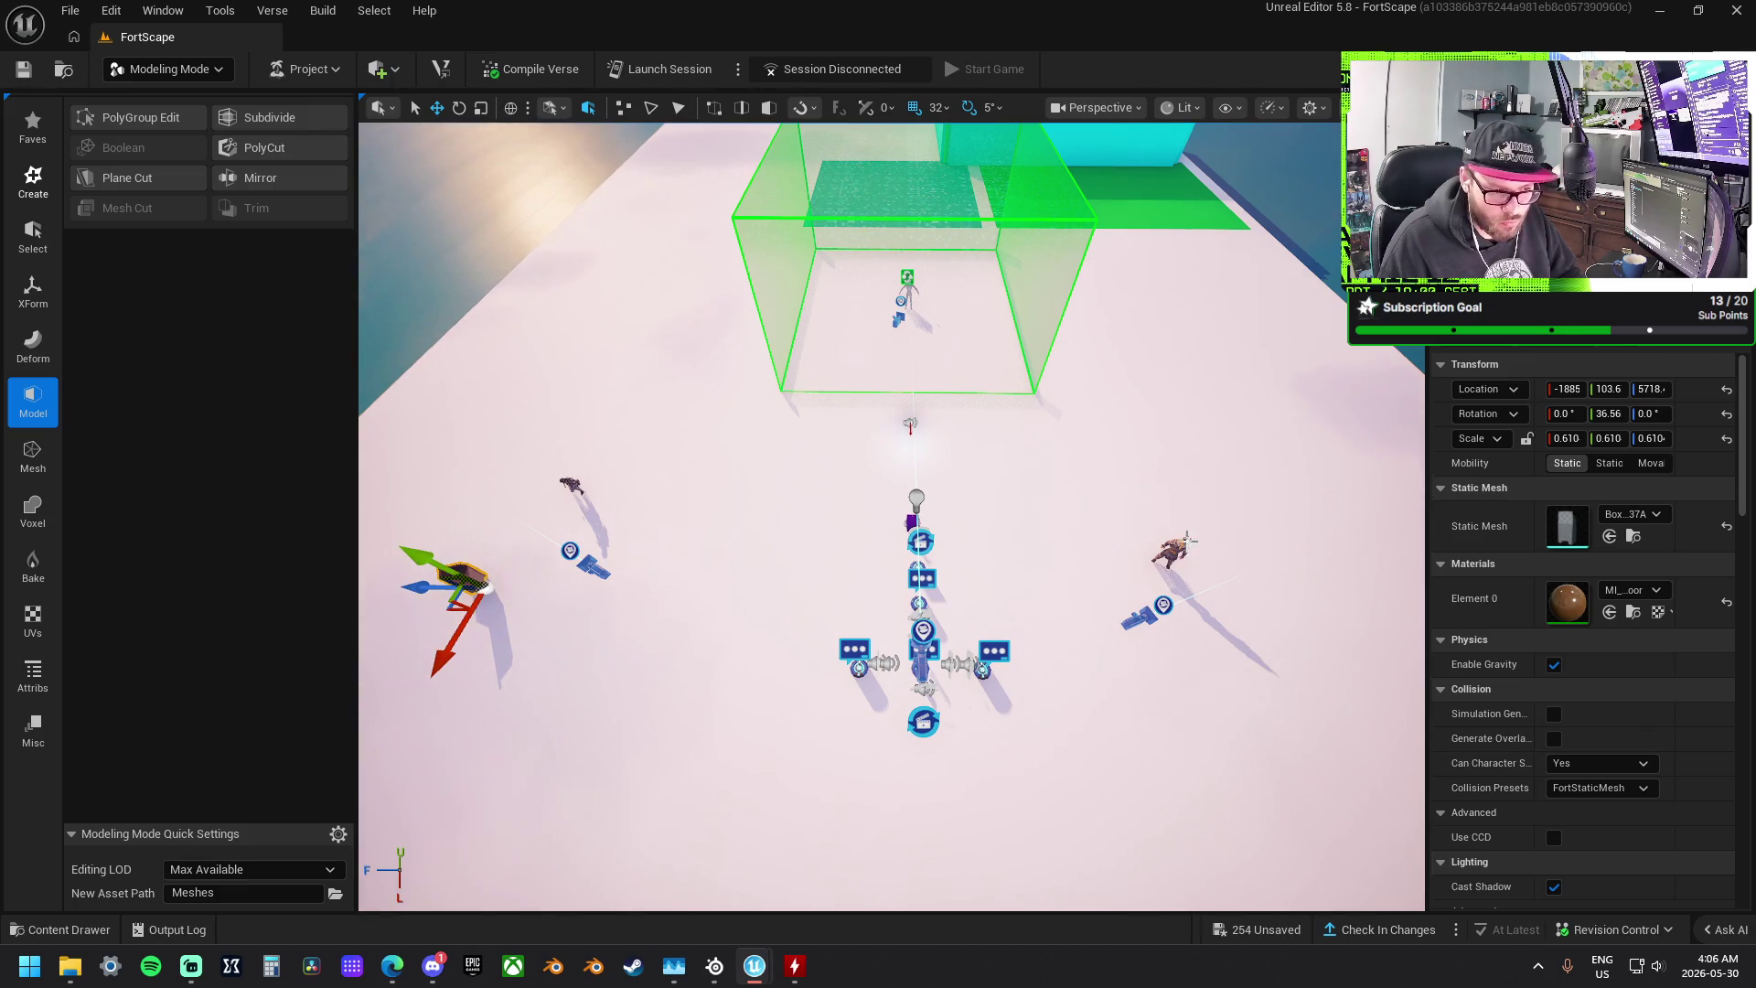
ctrl+click(1184, 543)
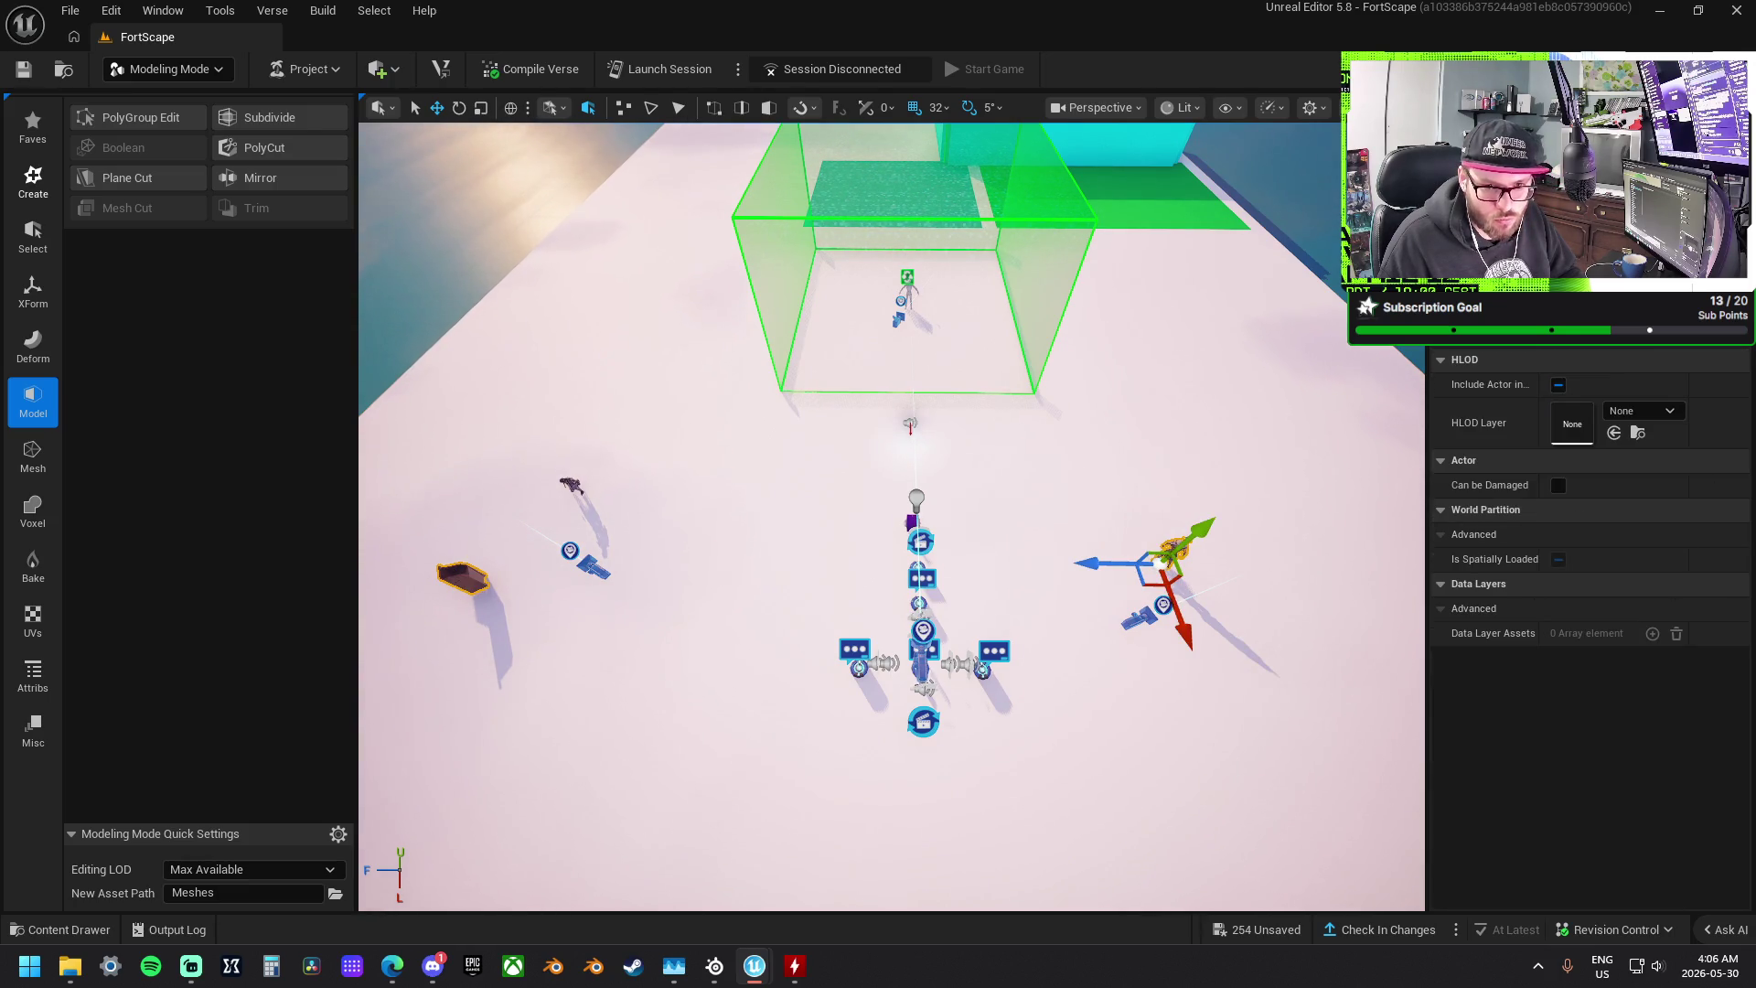
click(1172, 553)
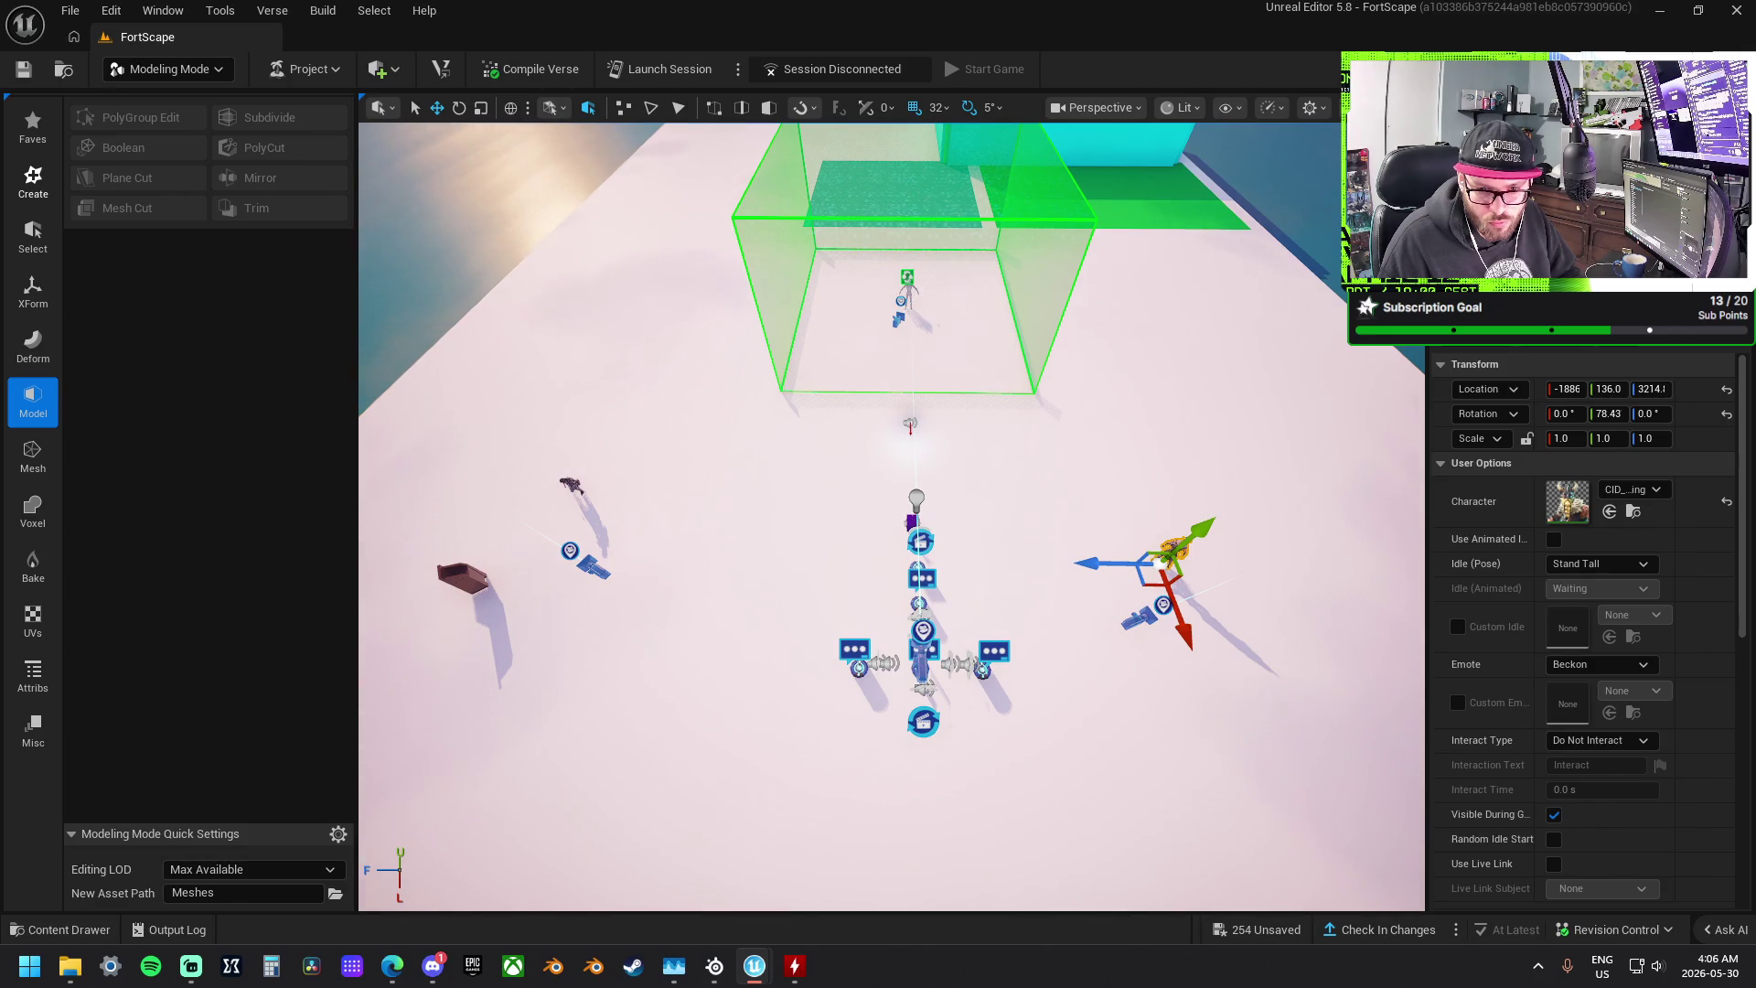
key(Escape)
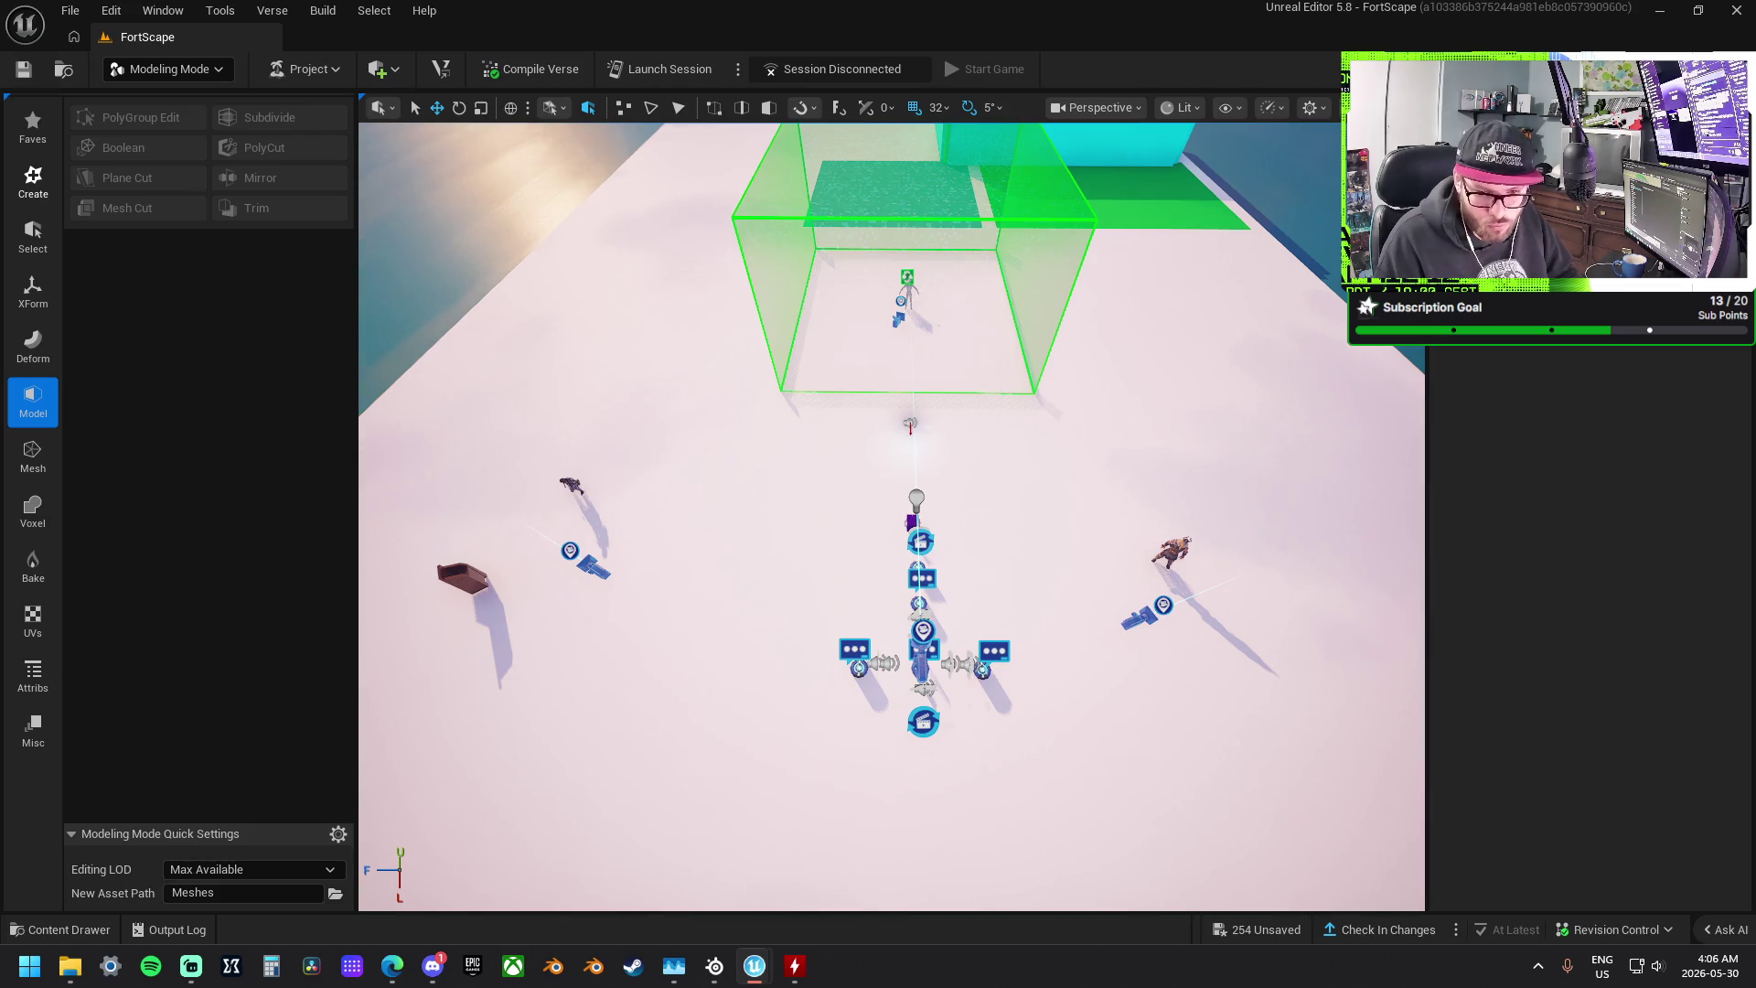
click(910, 425)
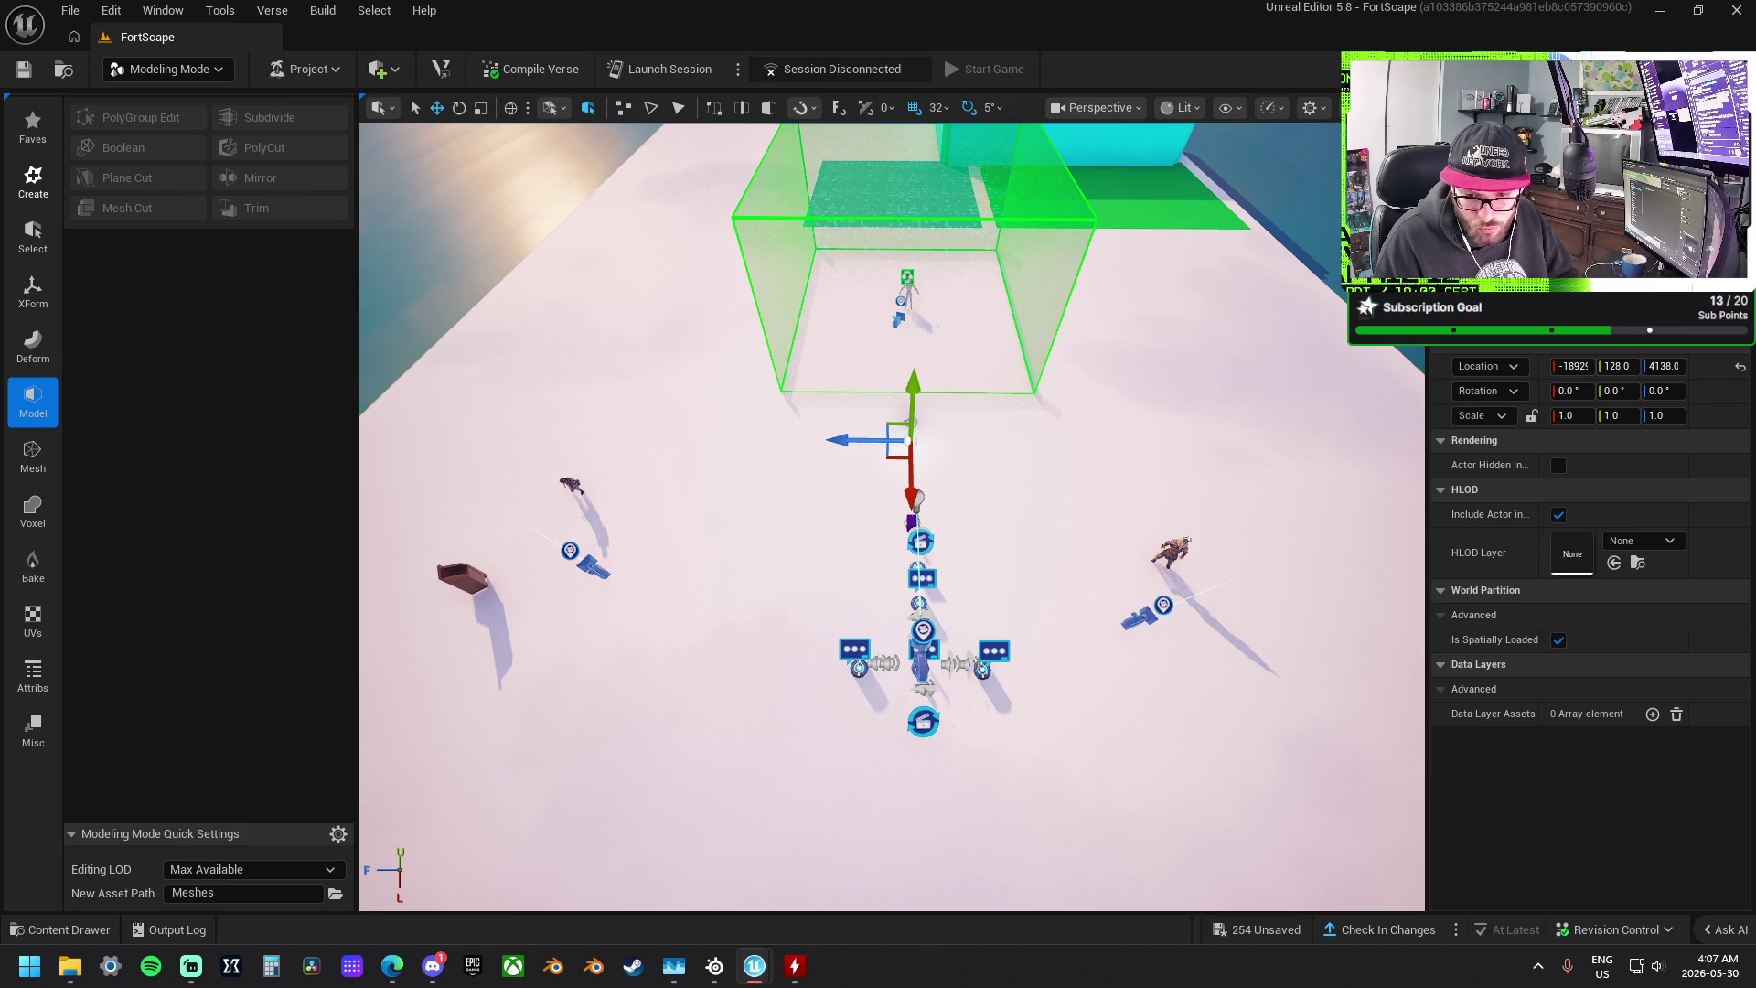
drag(1154, 493, 1163, 469)
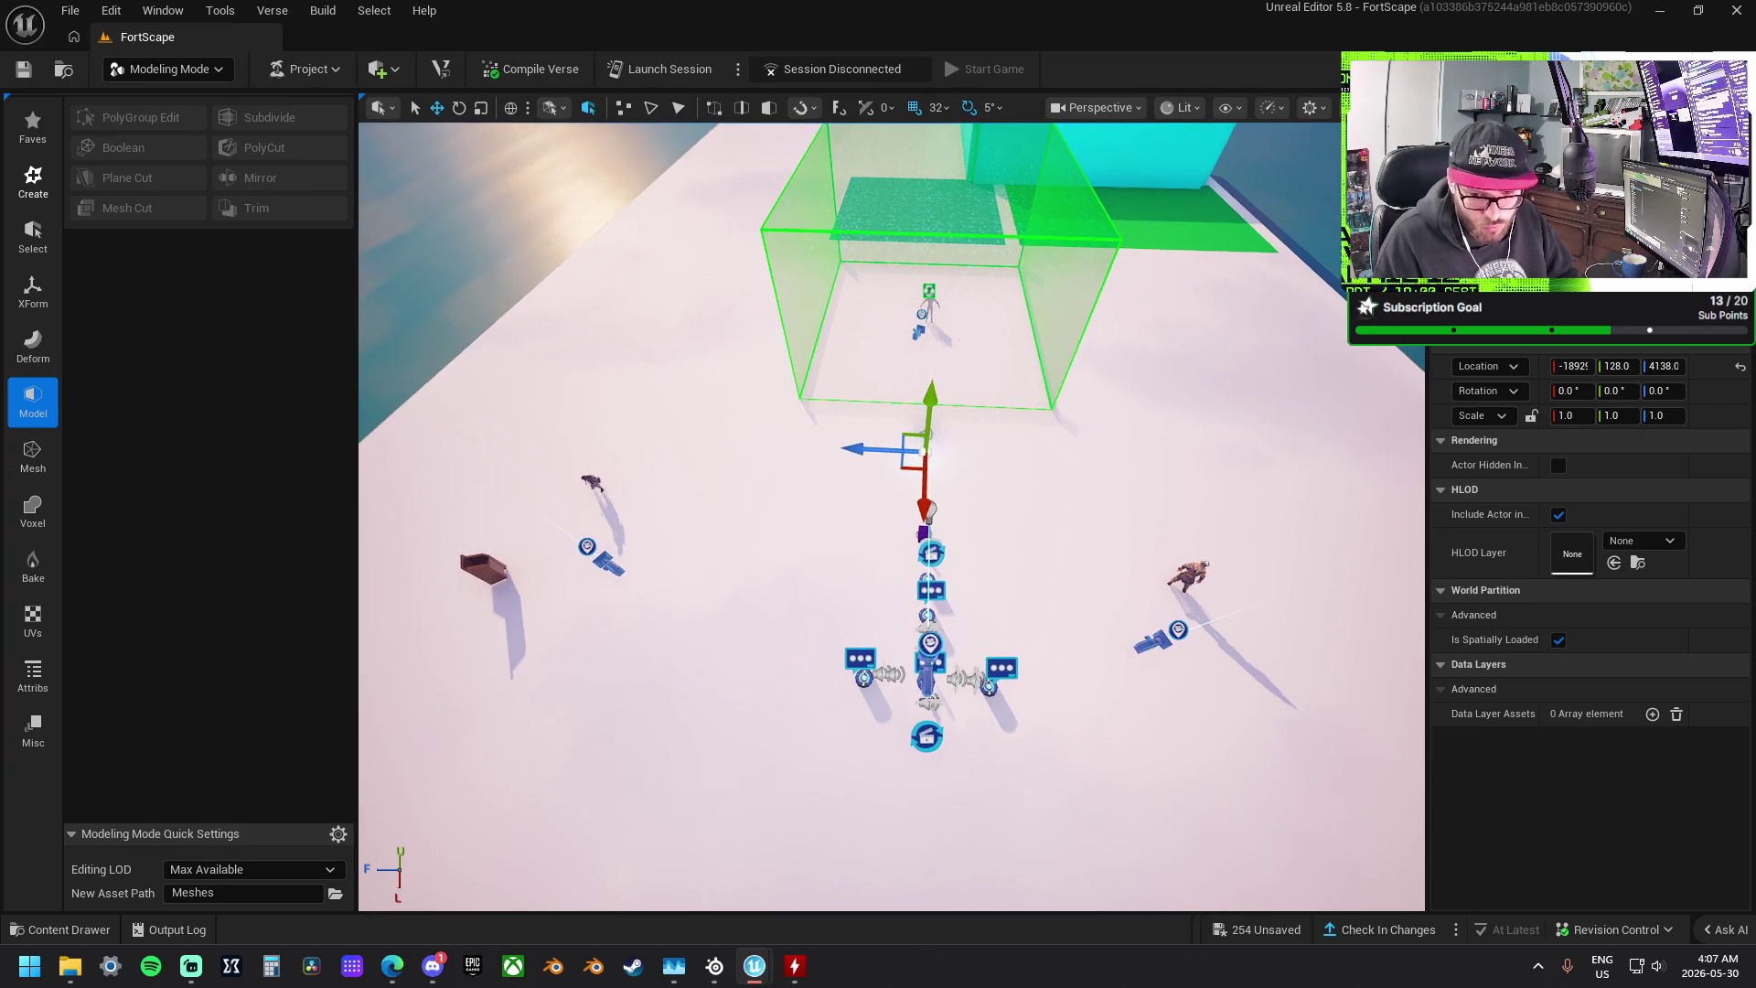
key(Escape)
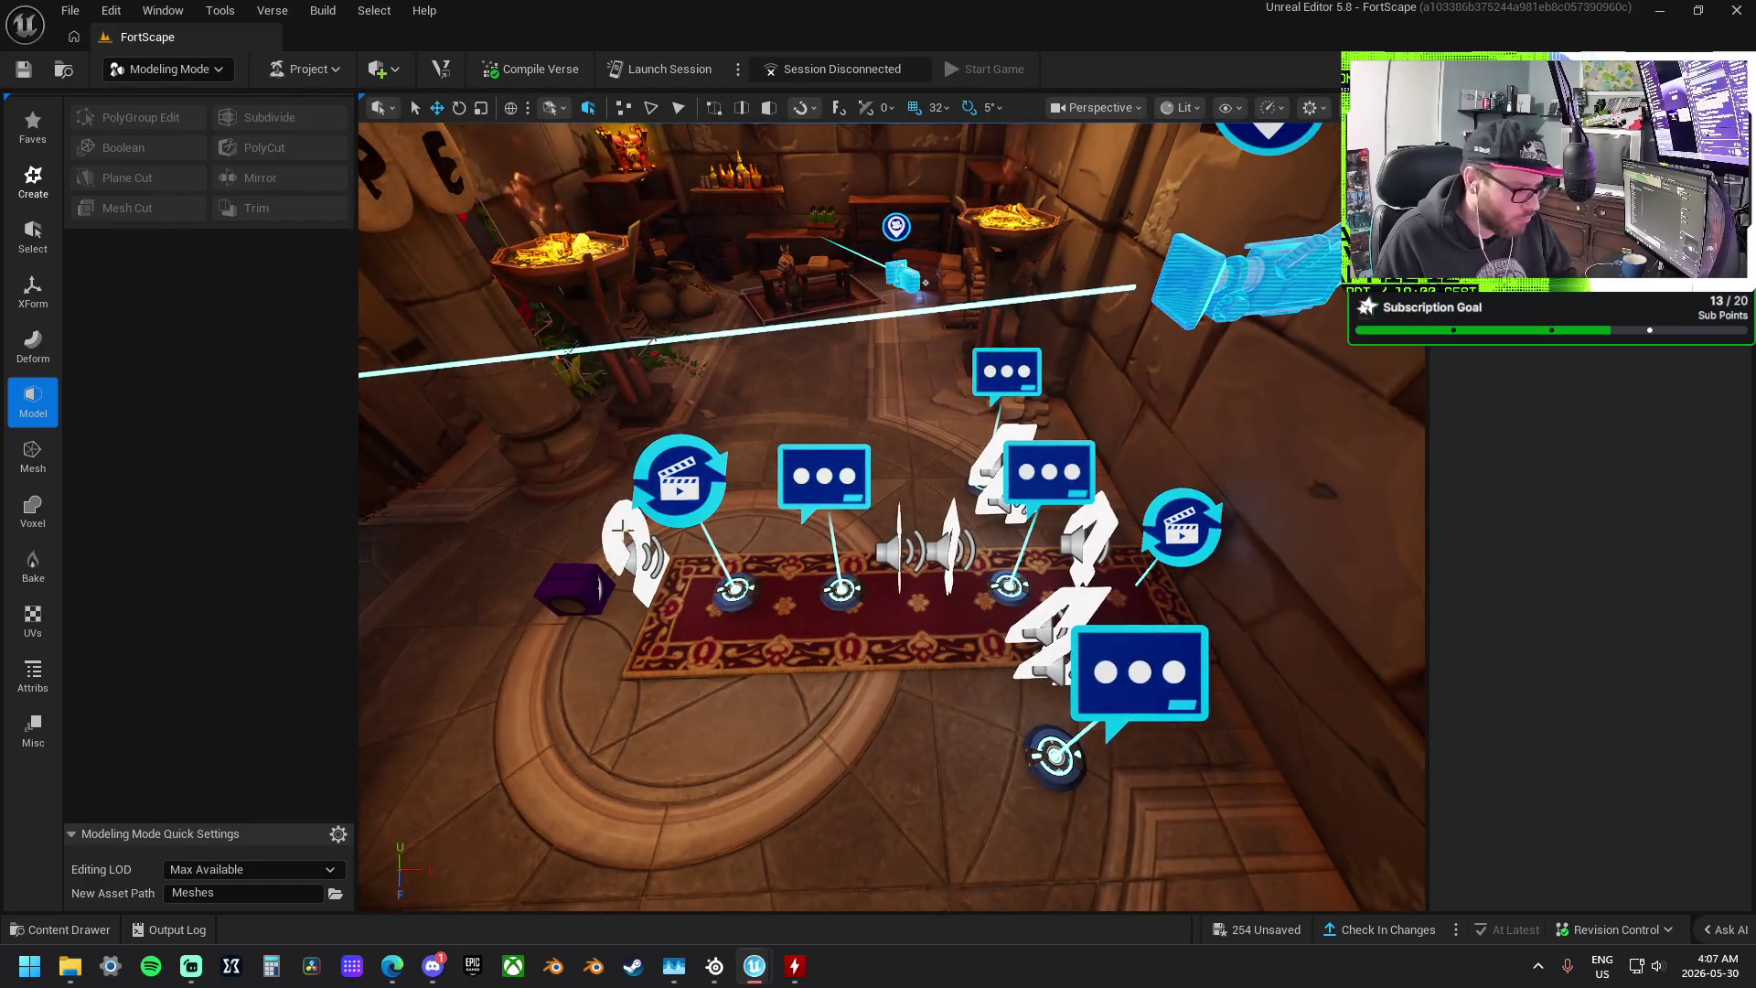
- Move the cinematic, chat billboard and audio device cluster out of the rug room onto the blue floor square
click(622, 527)
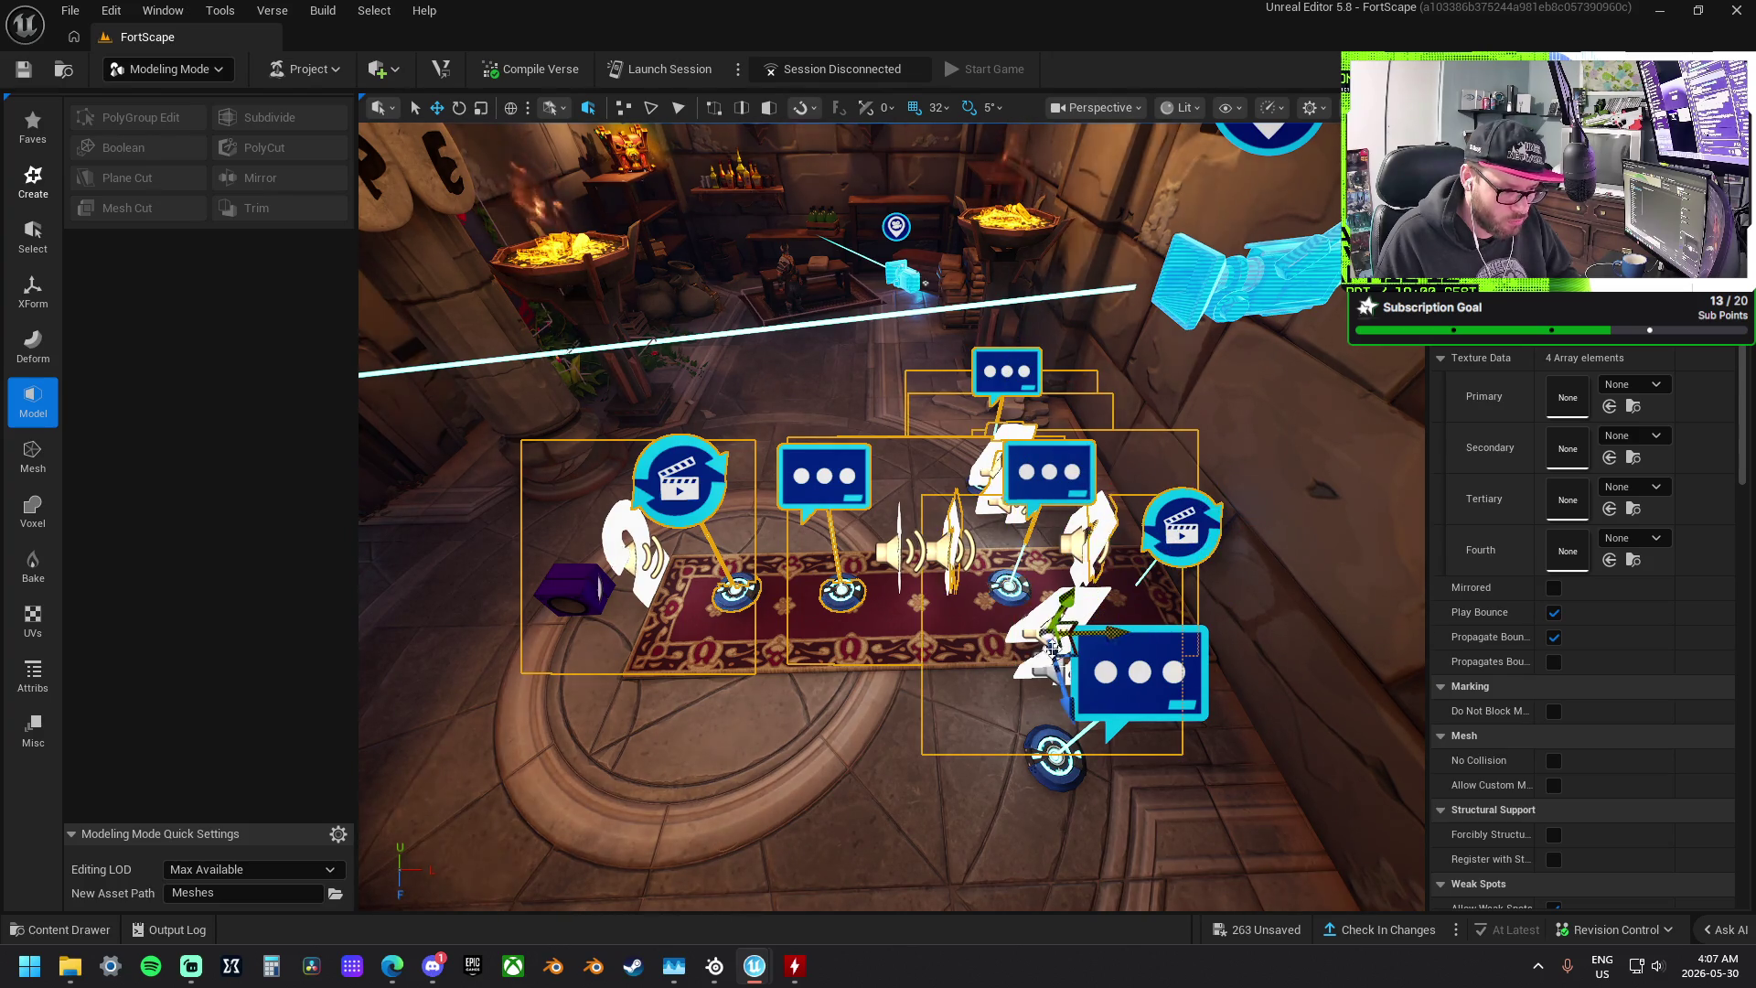
key(w)
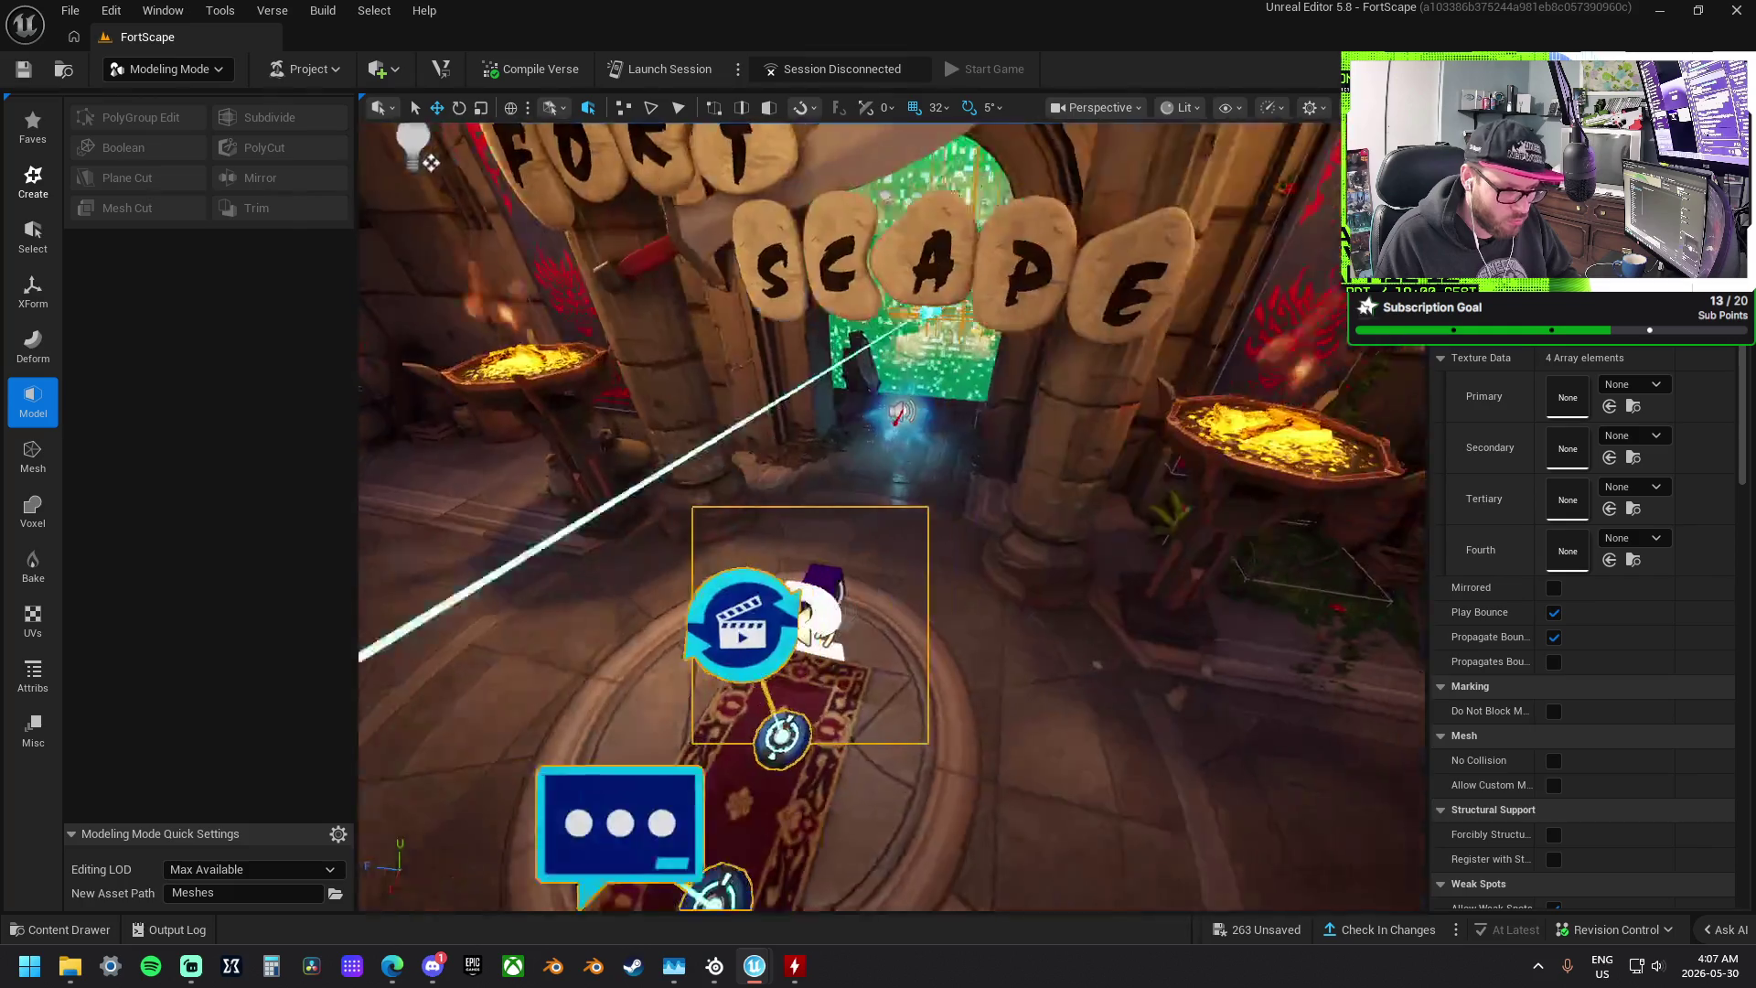
key(w)
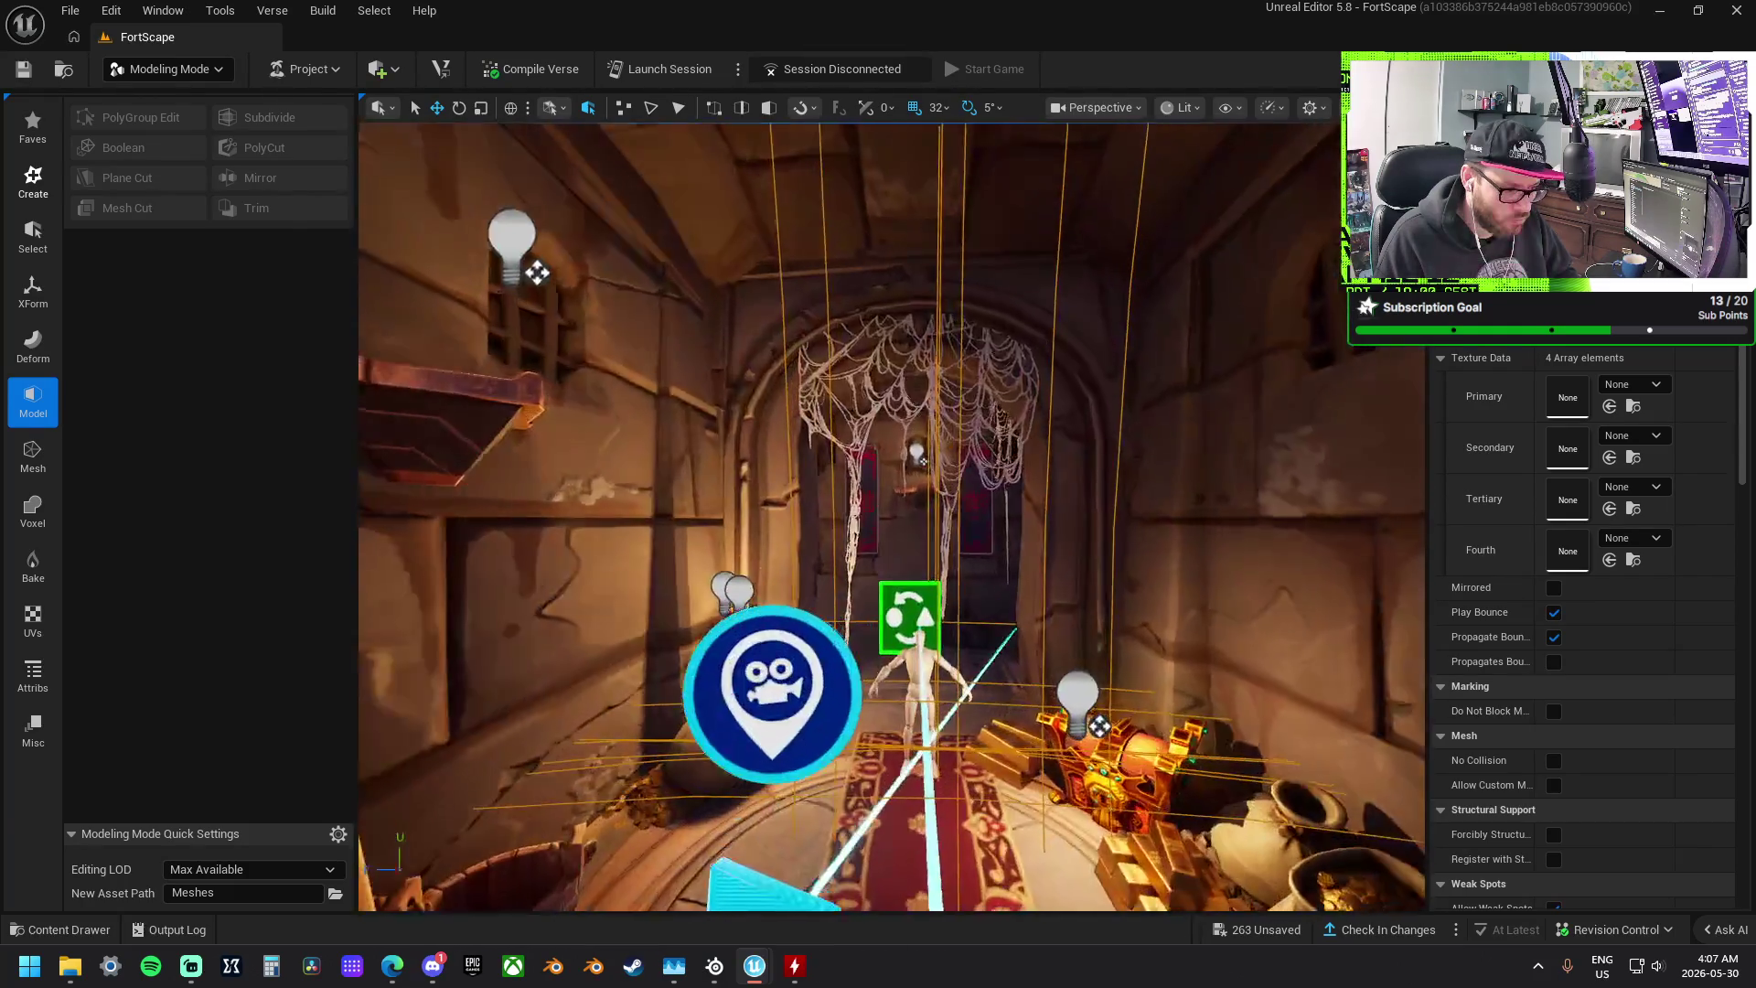
key(s)
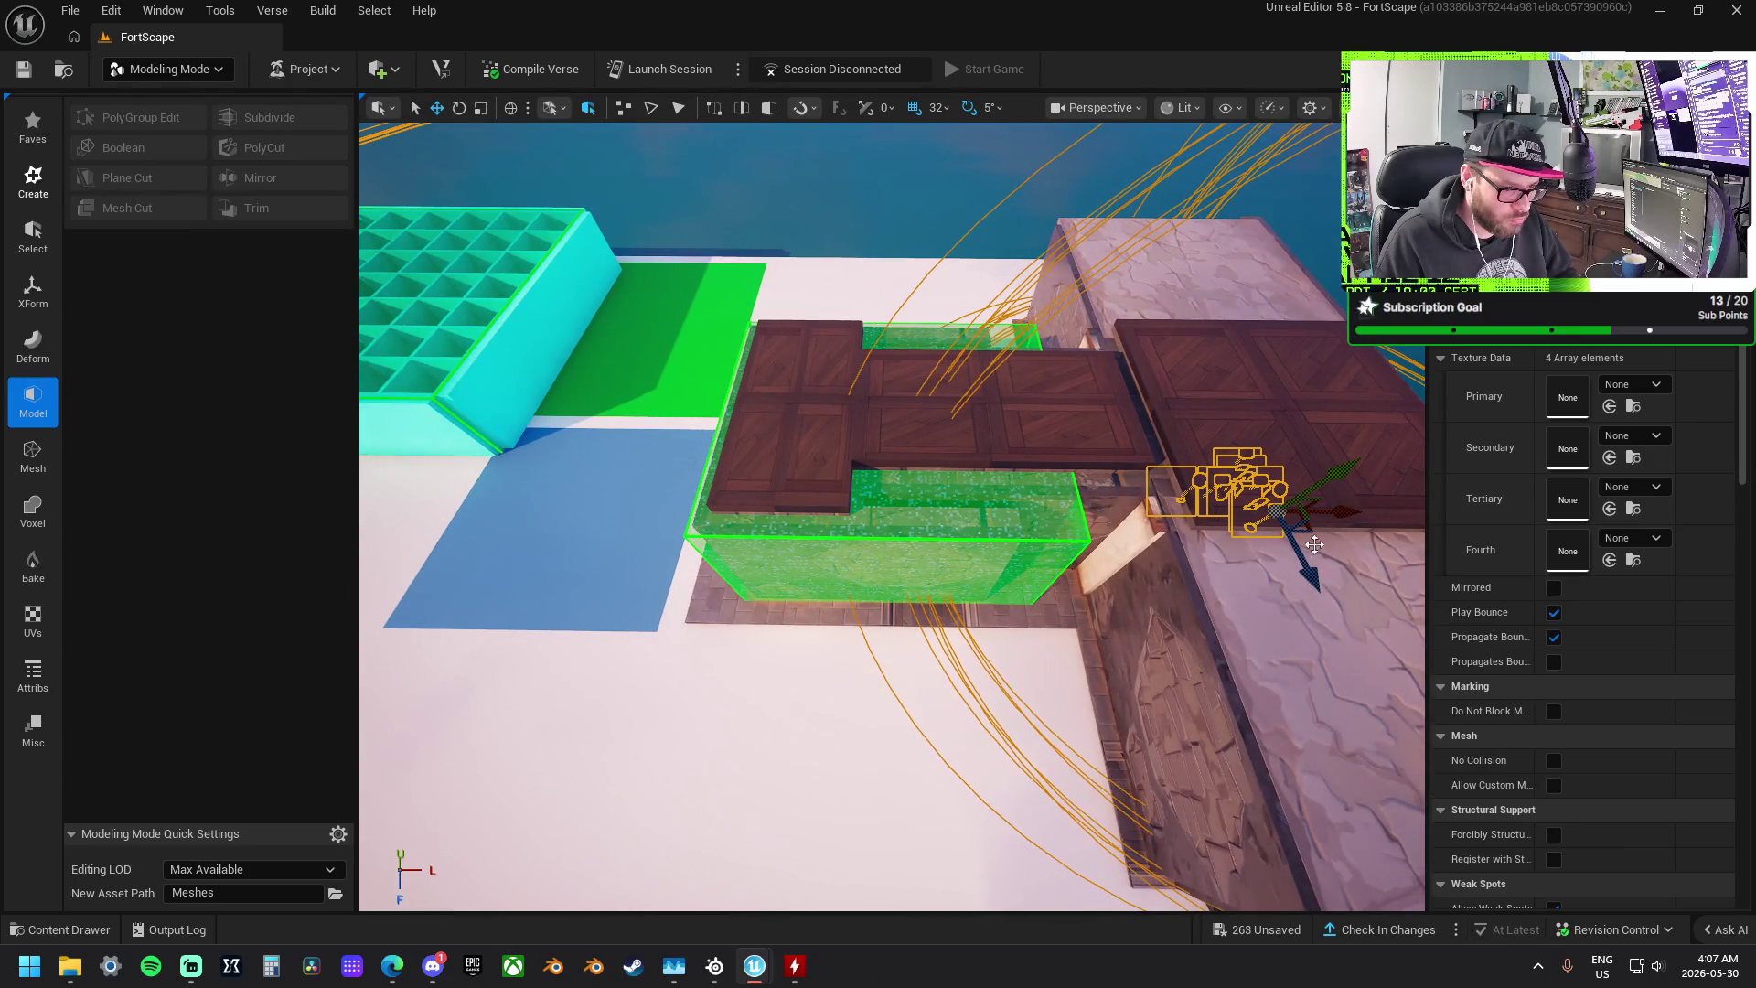
drag(1276, 507, 631, 494)
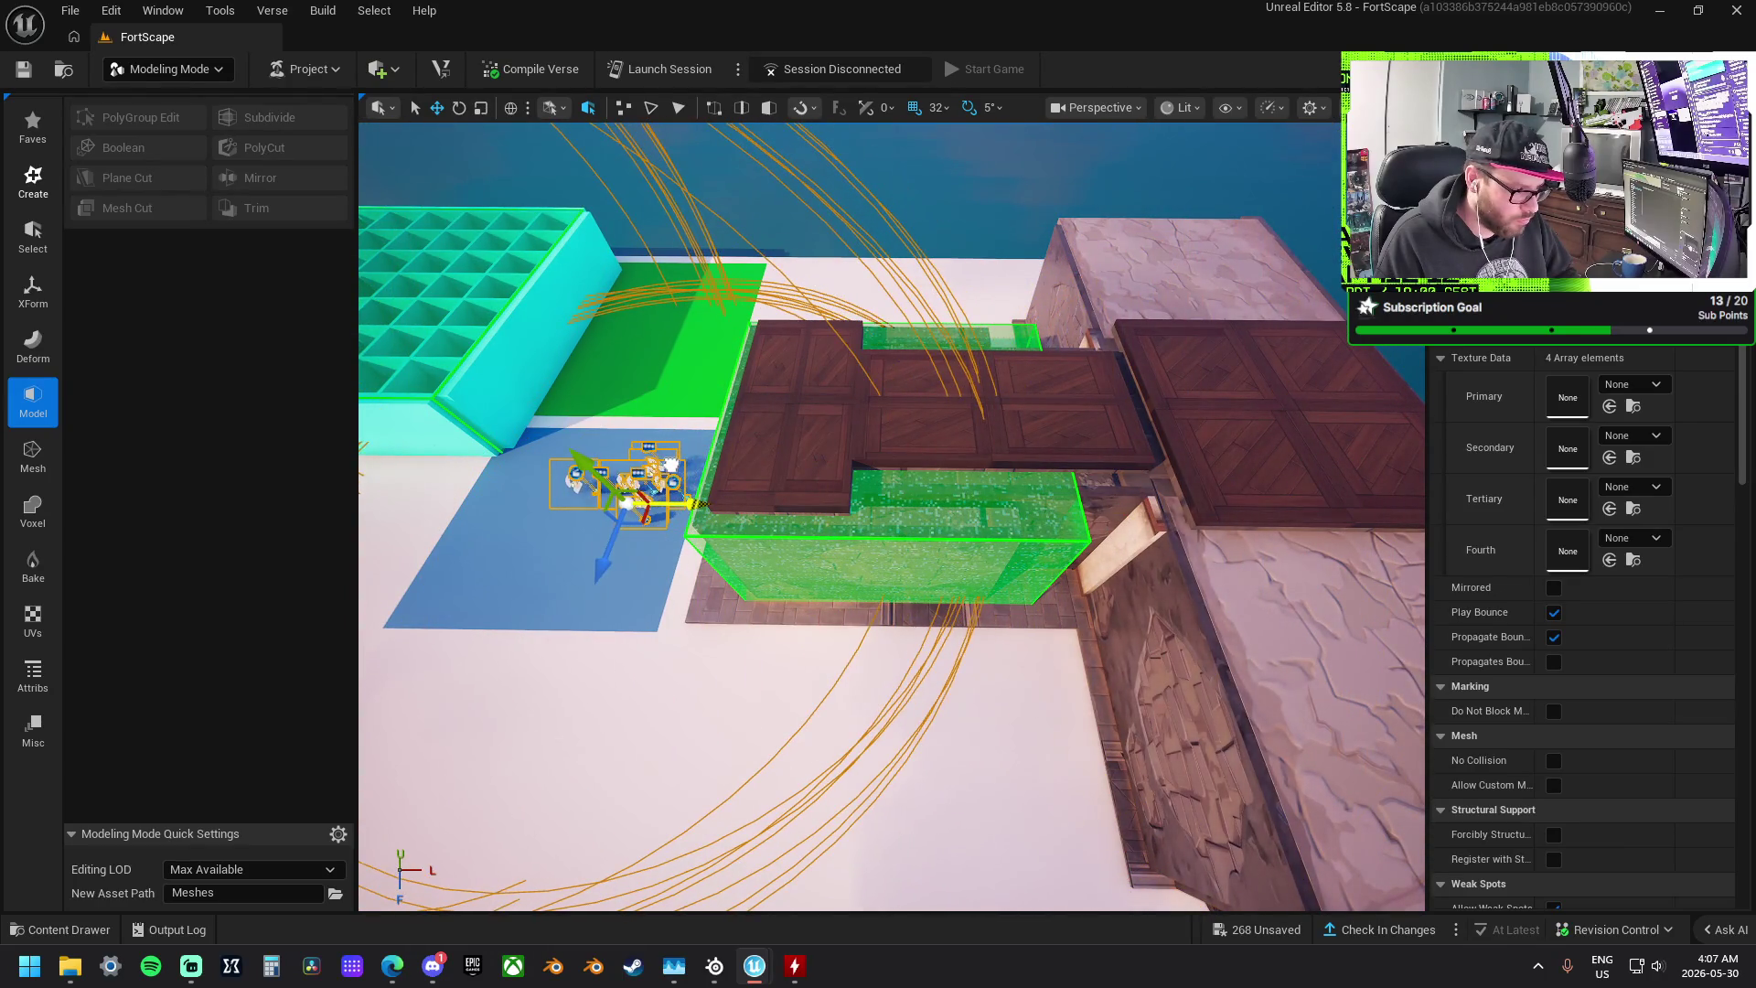
key(f)
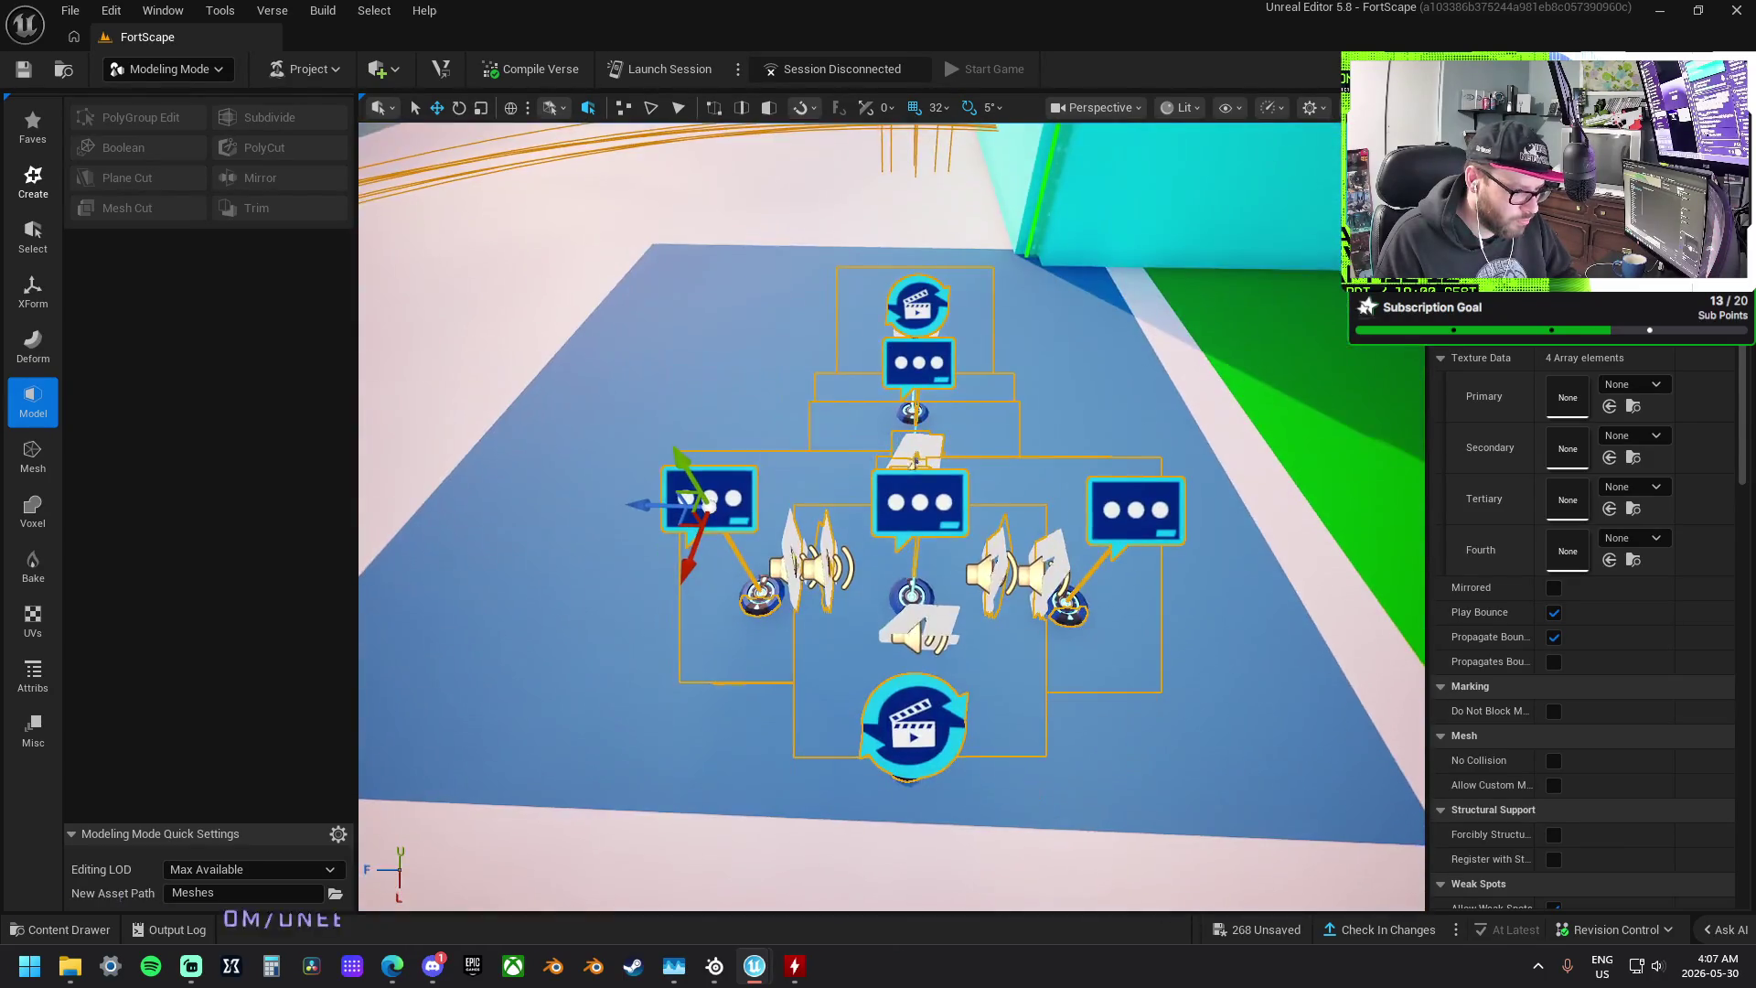
scroll(791, 525, down, 6)
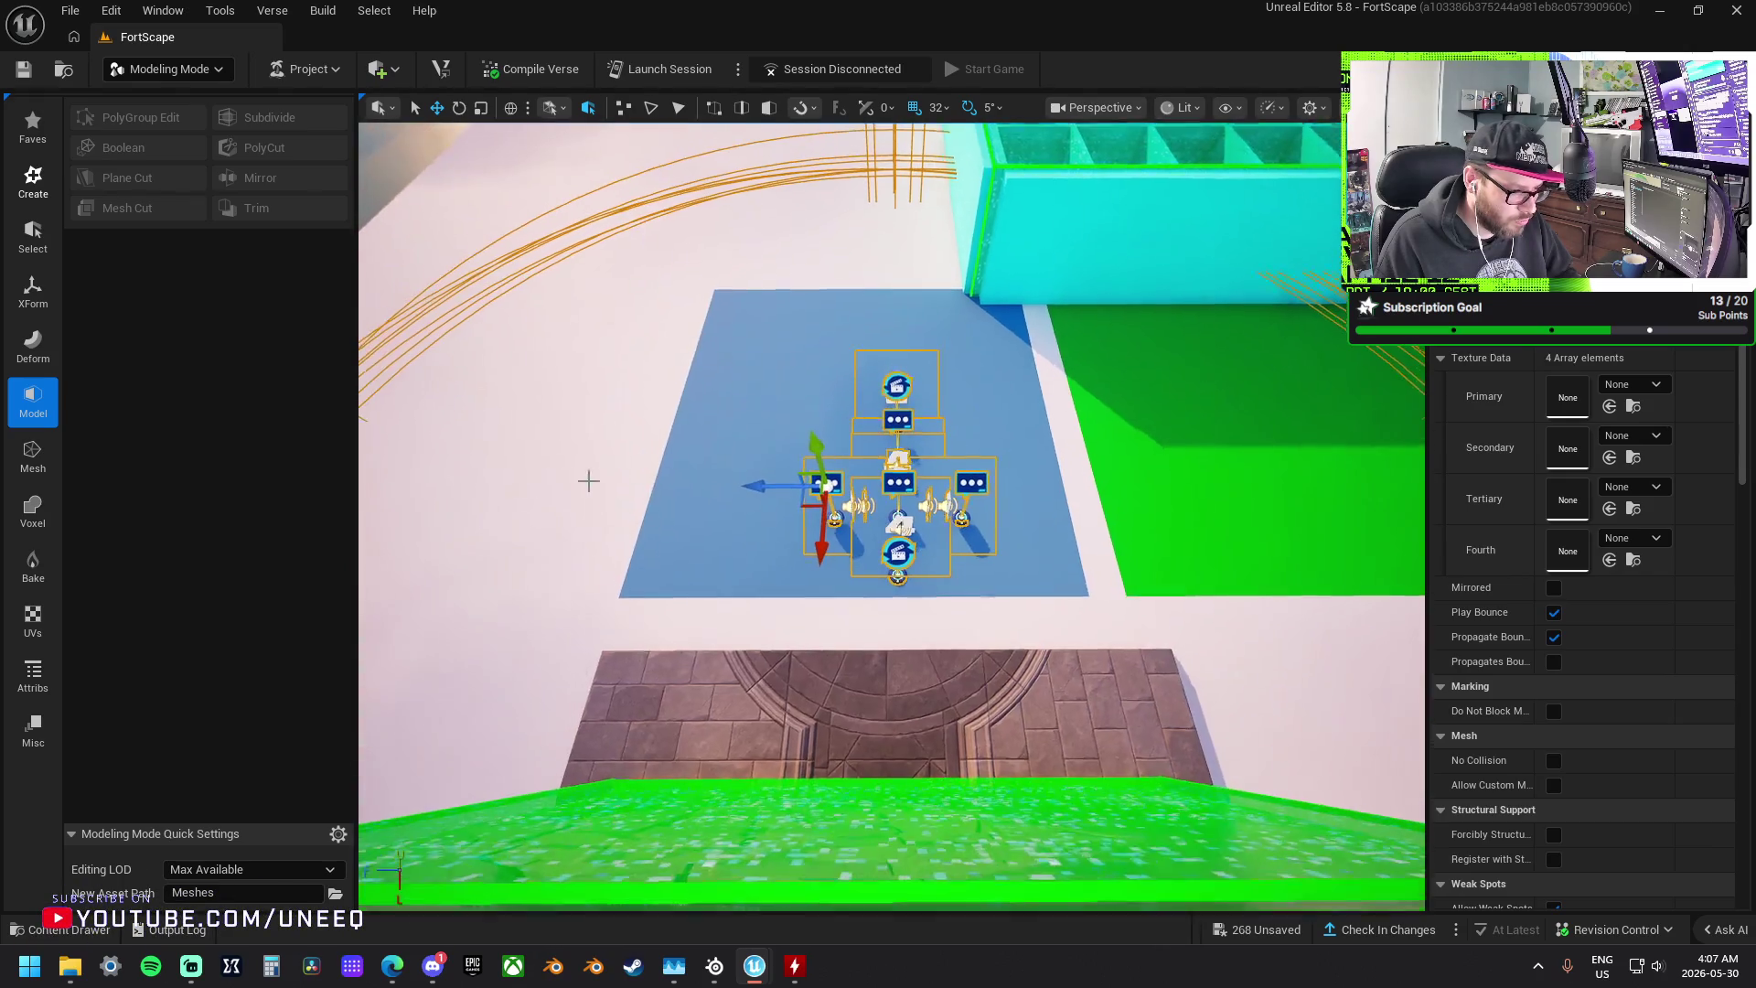
drag(803, 505, 766, 469)
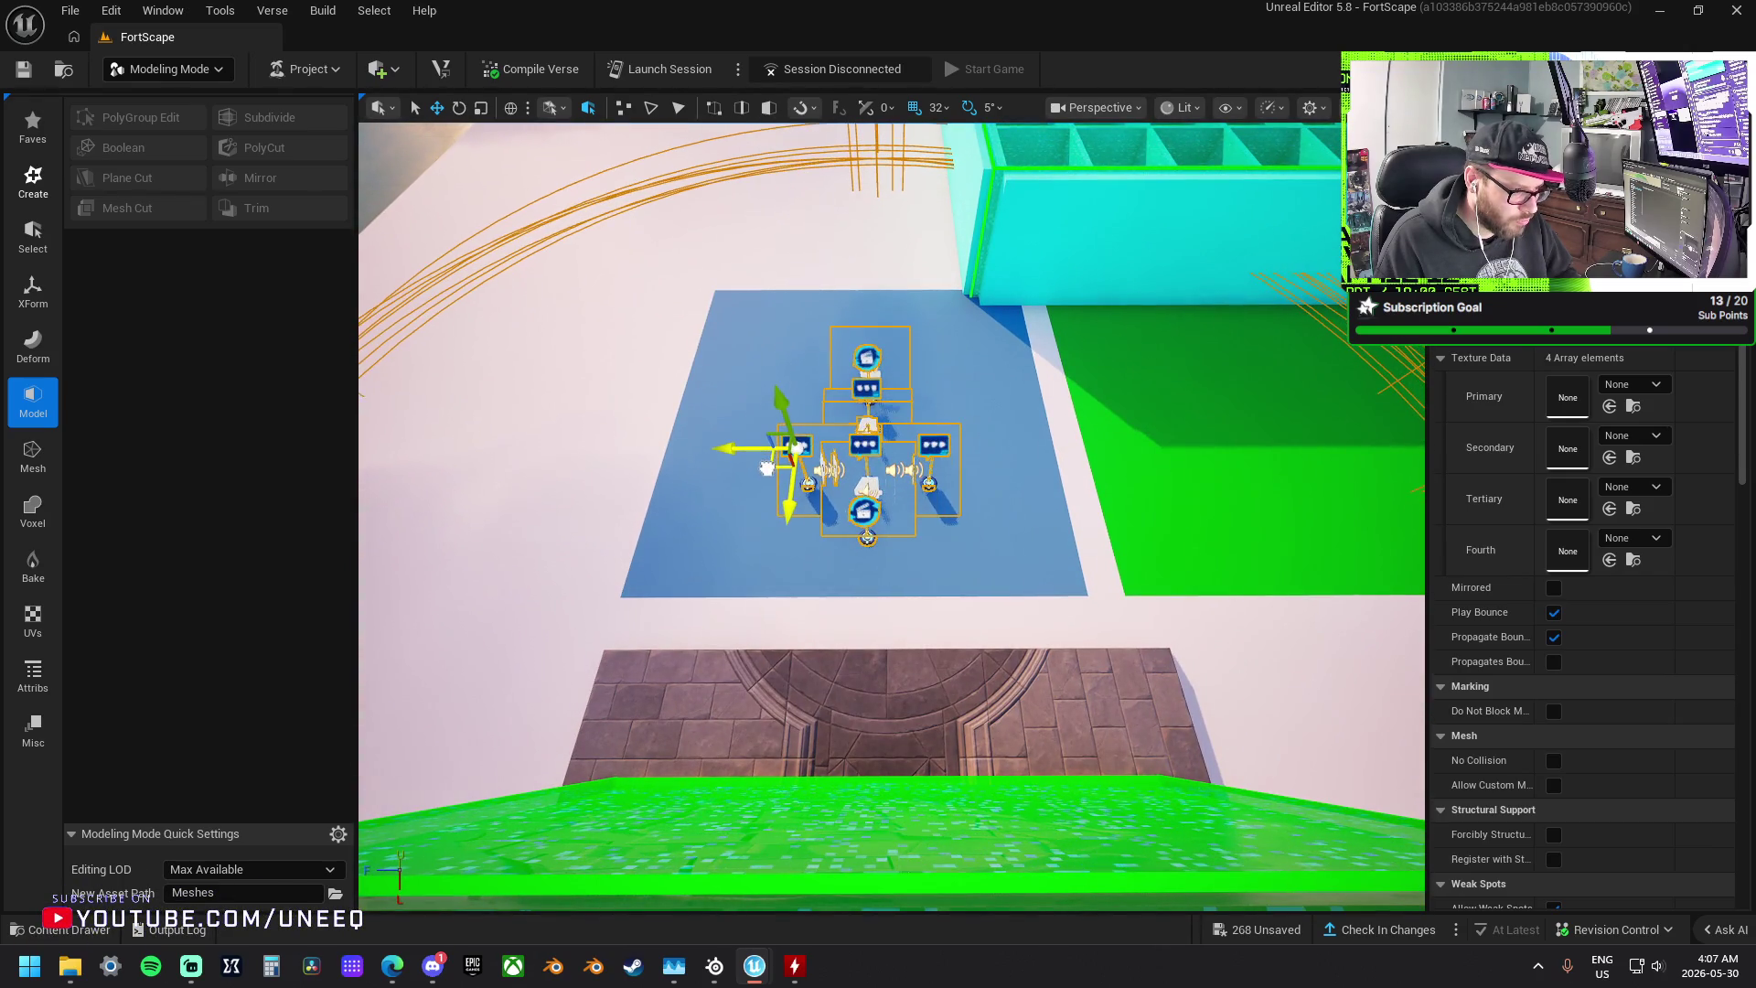
- Delete the teleporter in the green portal doorway, confirming removal of the referenced actor
key(w)
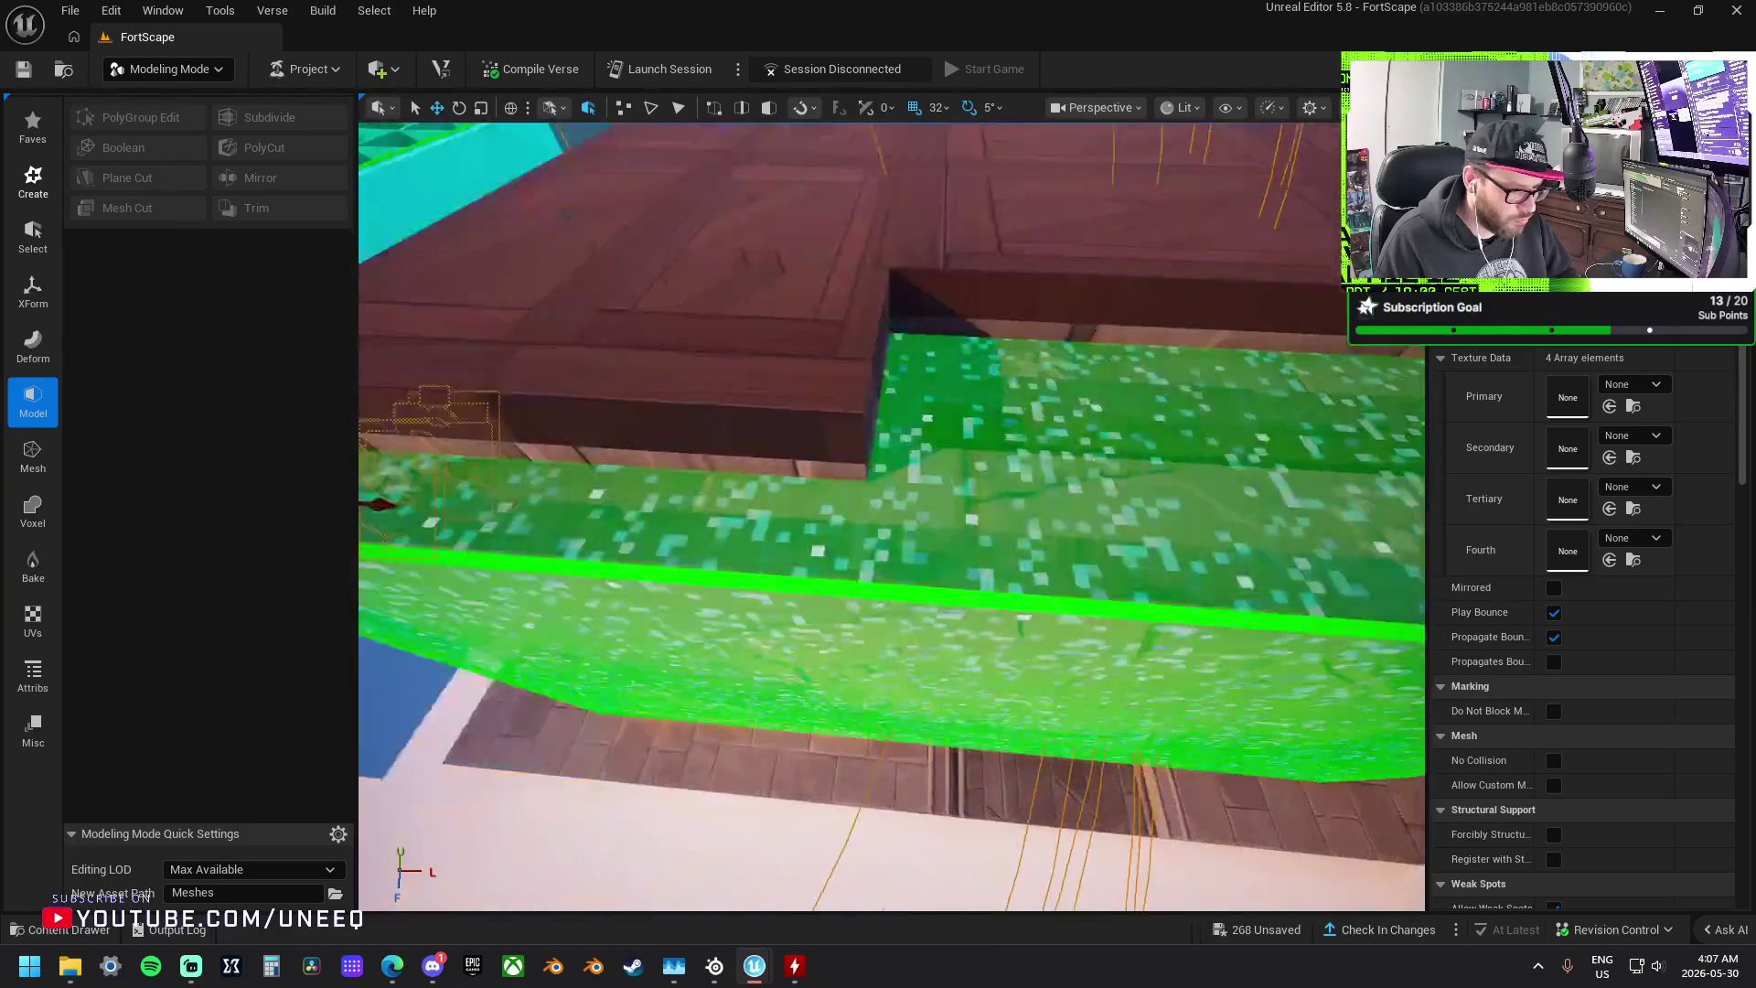
key(w)
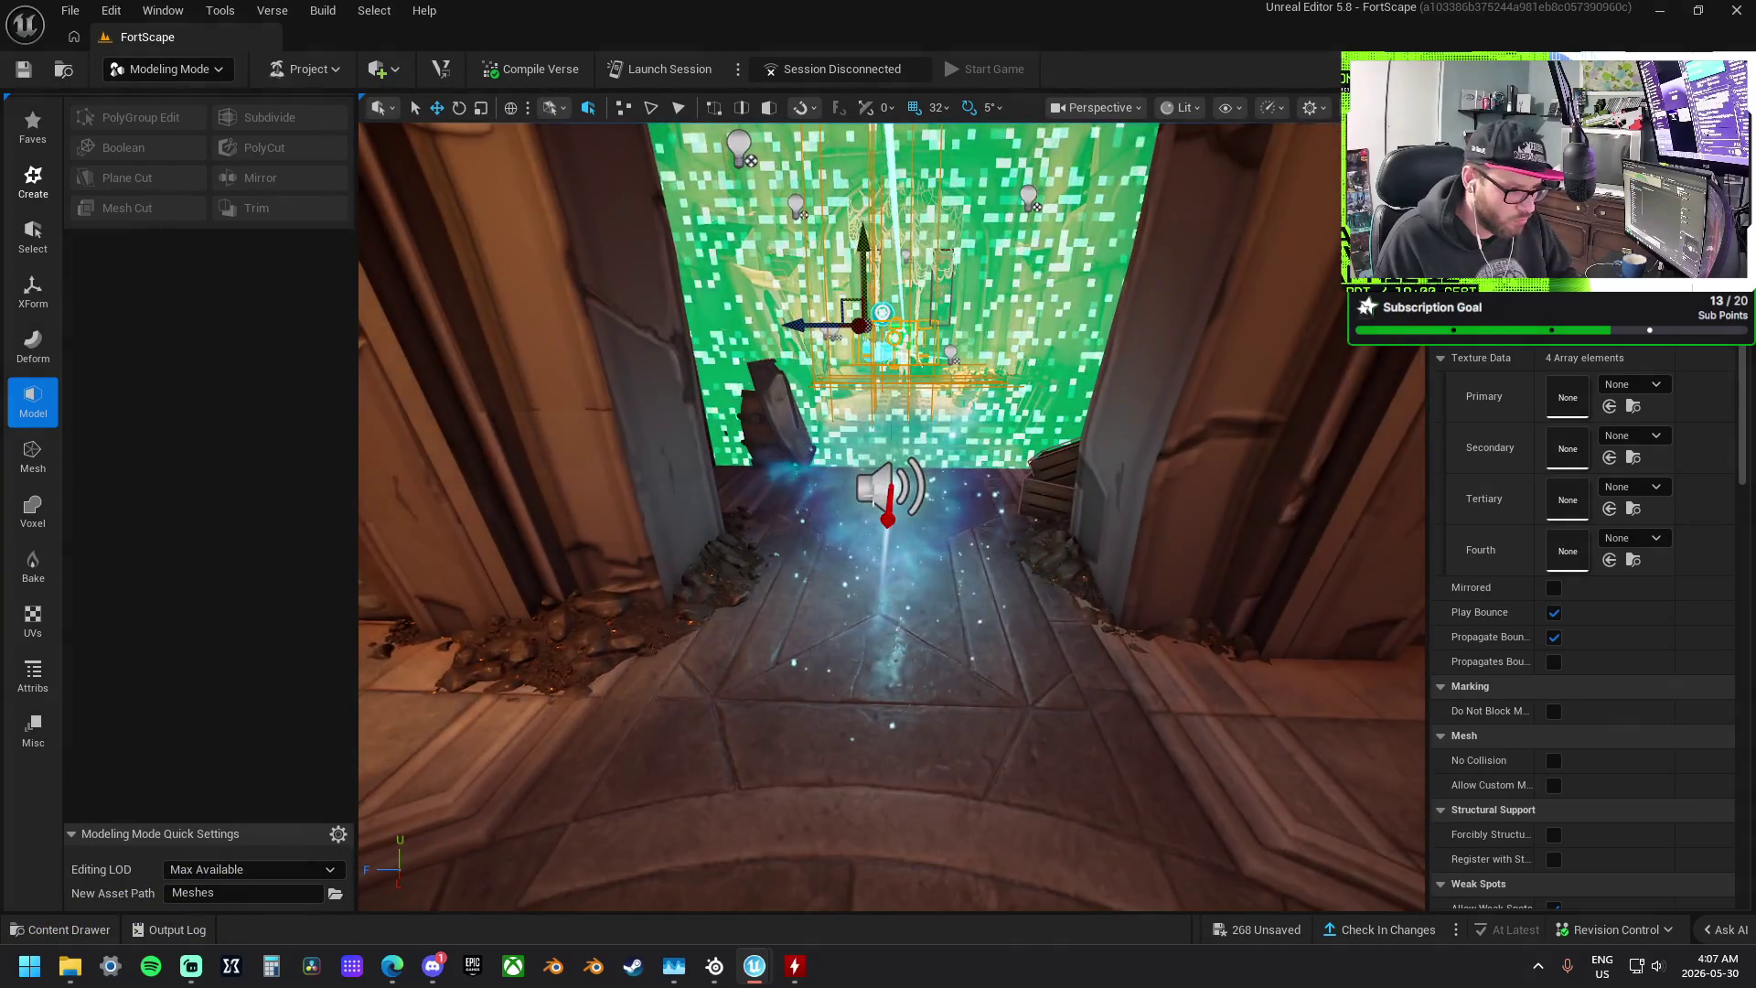
click(942, 539)
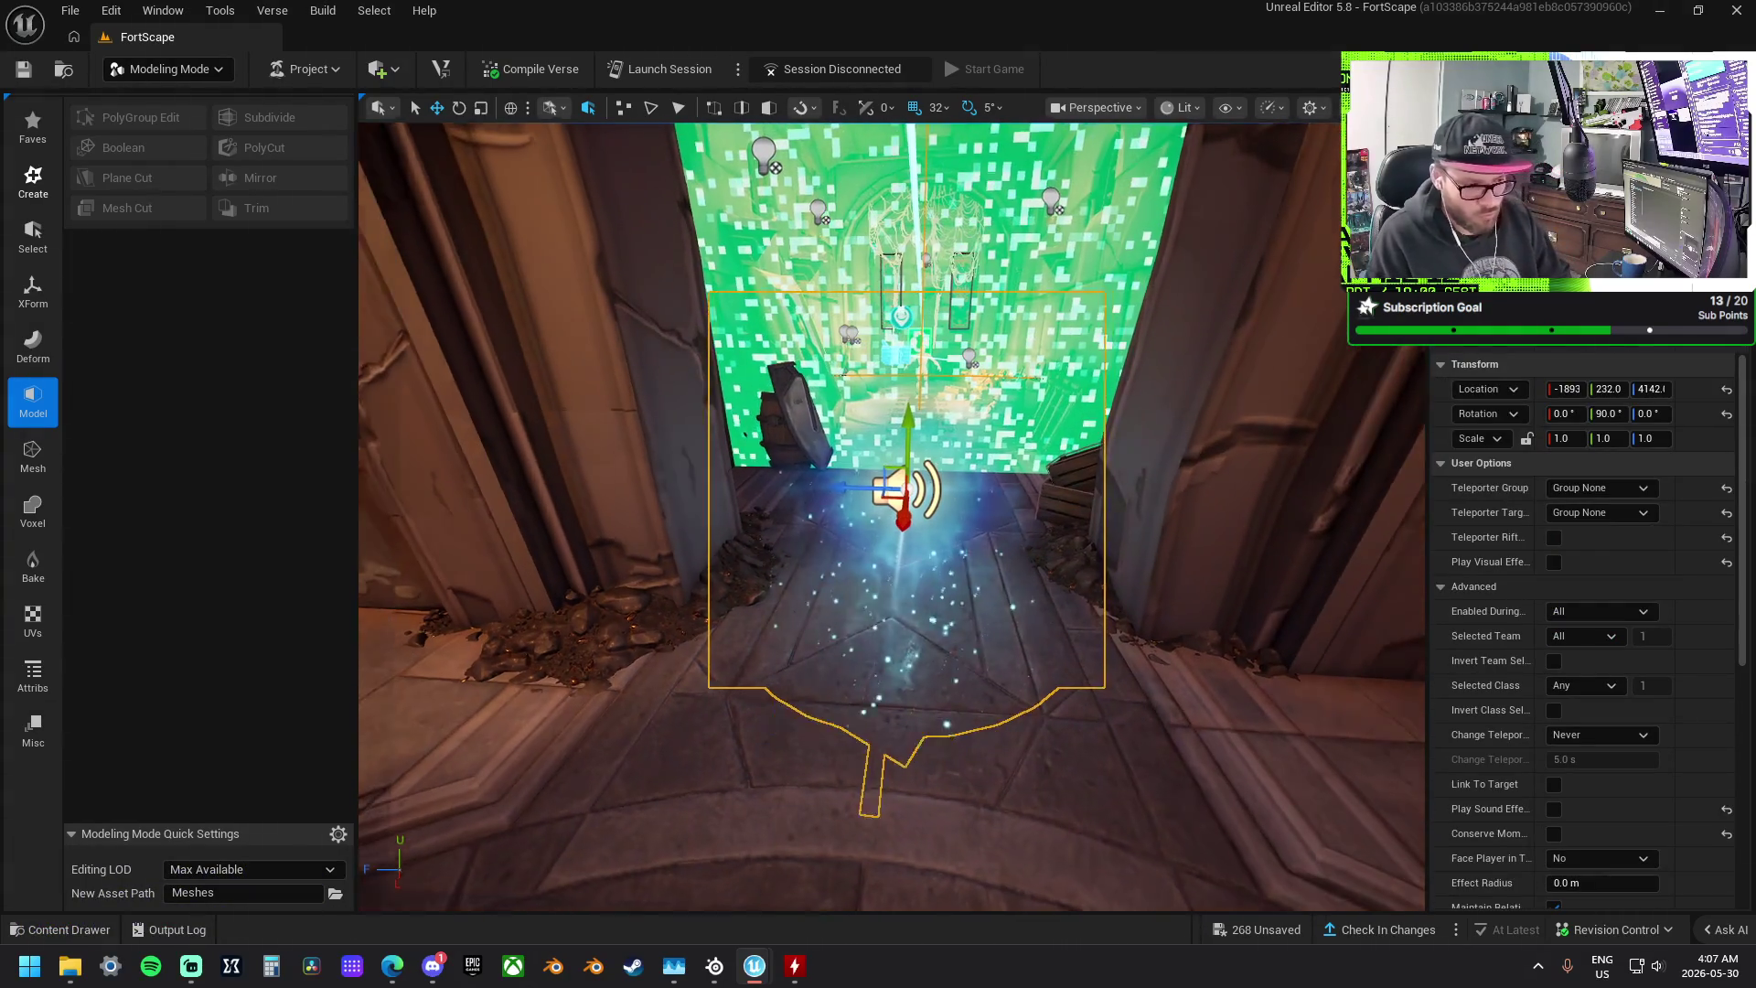
key(Delete)
click(1061, 547)
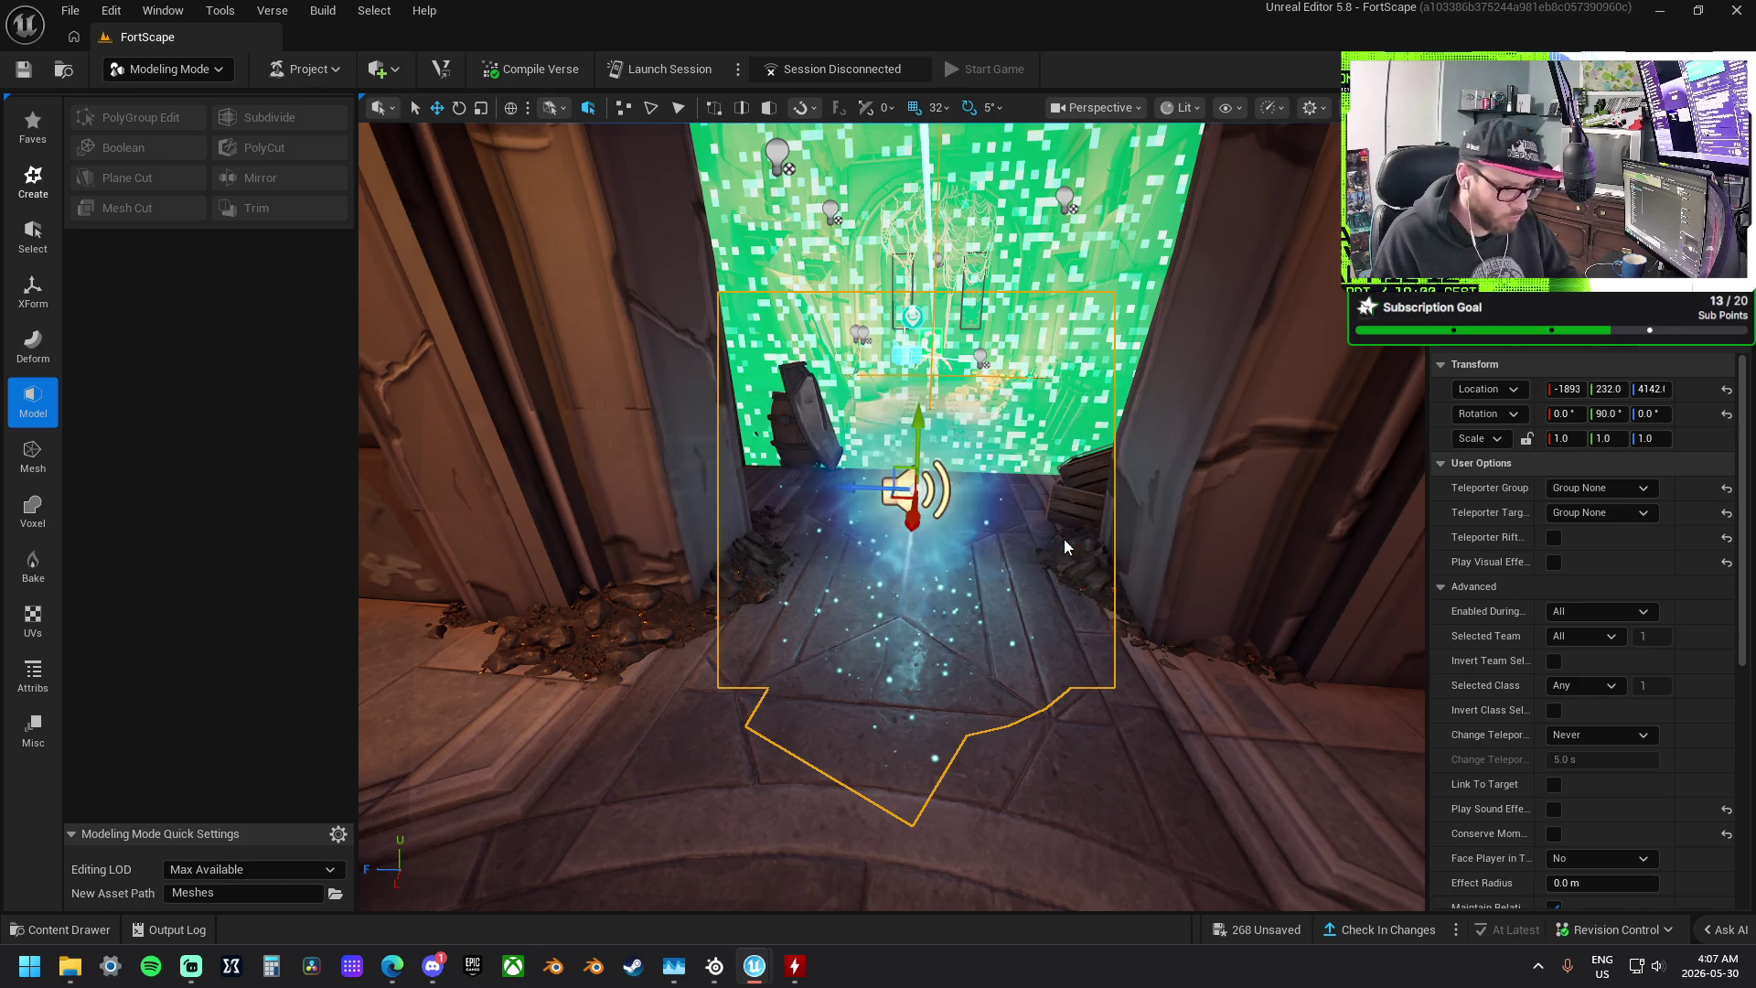
key(w)
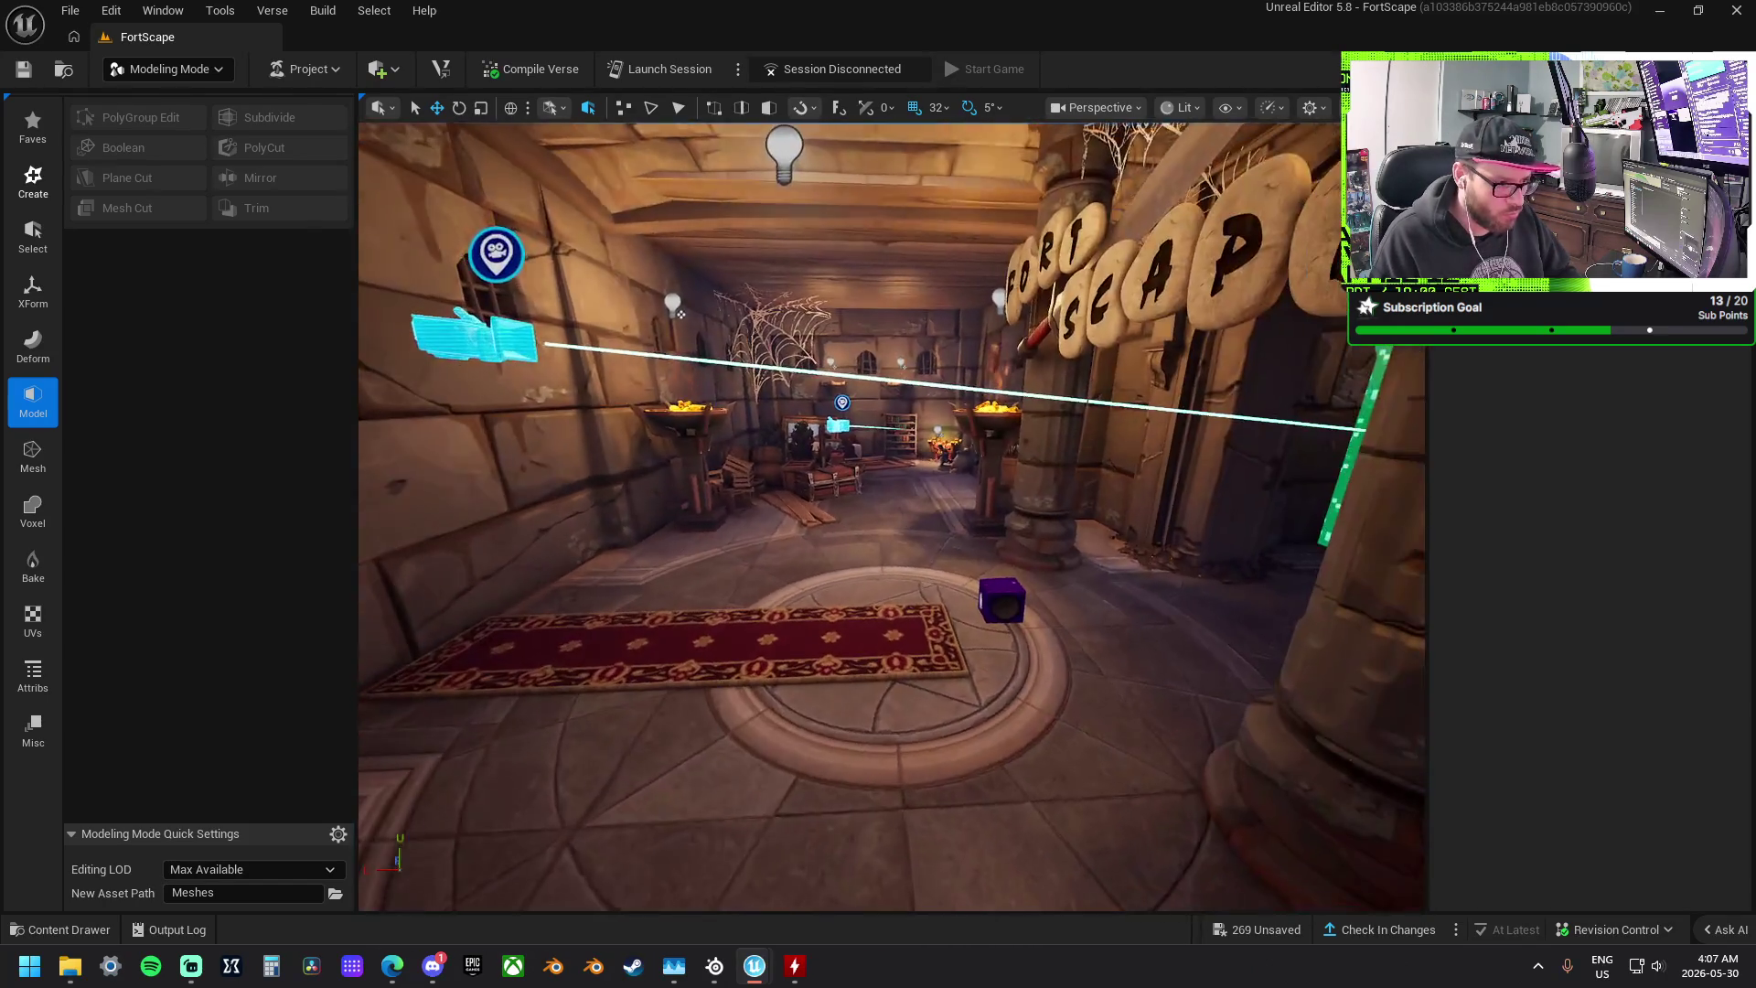
drag(1093, 506, 1063, 326)
- Shift the purple audio player beside the carpet along Y until Location Y reads 480
click(1021, 546)
drag(975, 421, 1066, 395)
mouse_move(1150, 312)
mouse_down()
mouse_move(1166, 252)
mouse_move(1144, 270)
mouse_up()
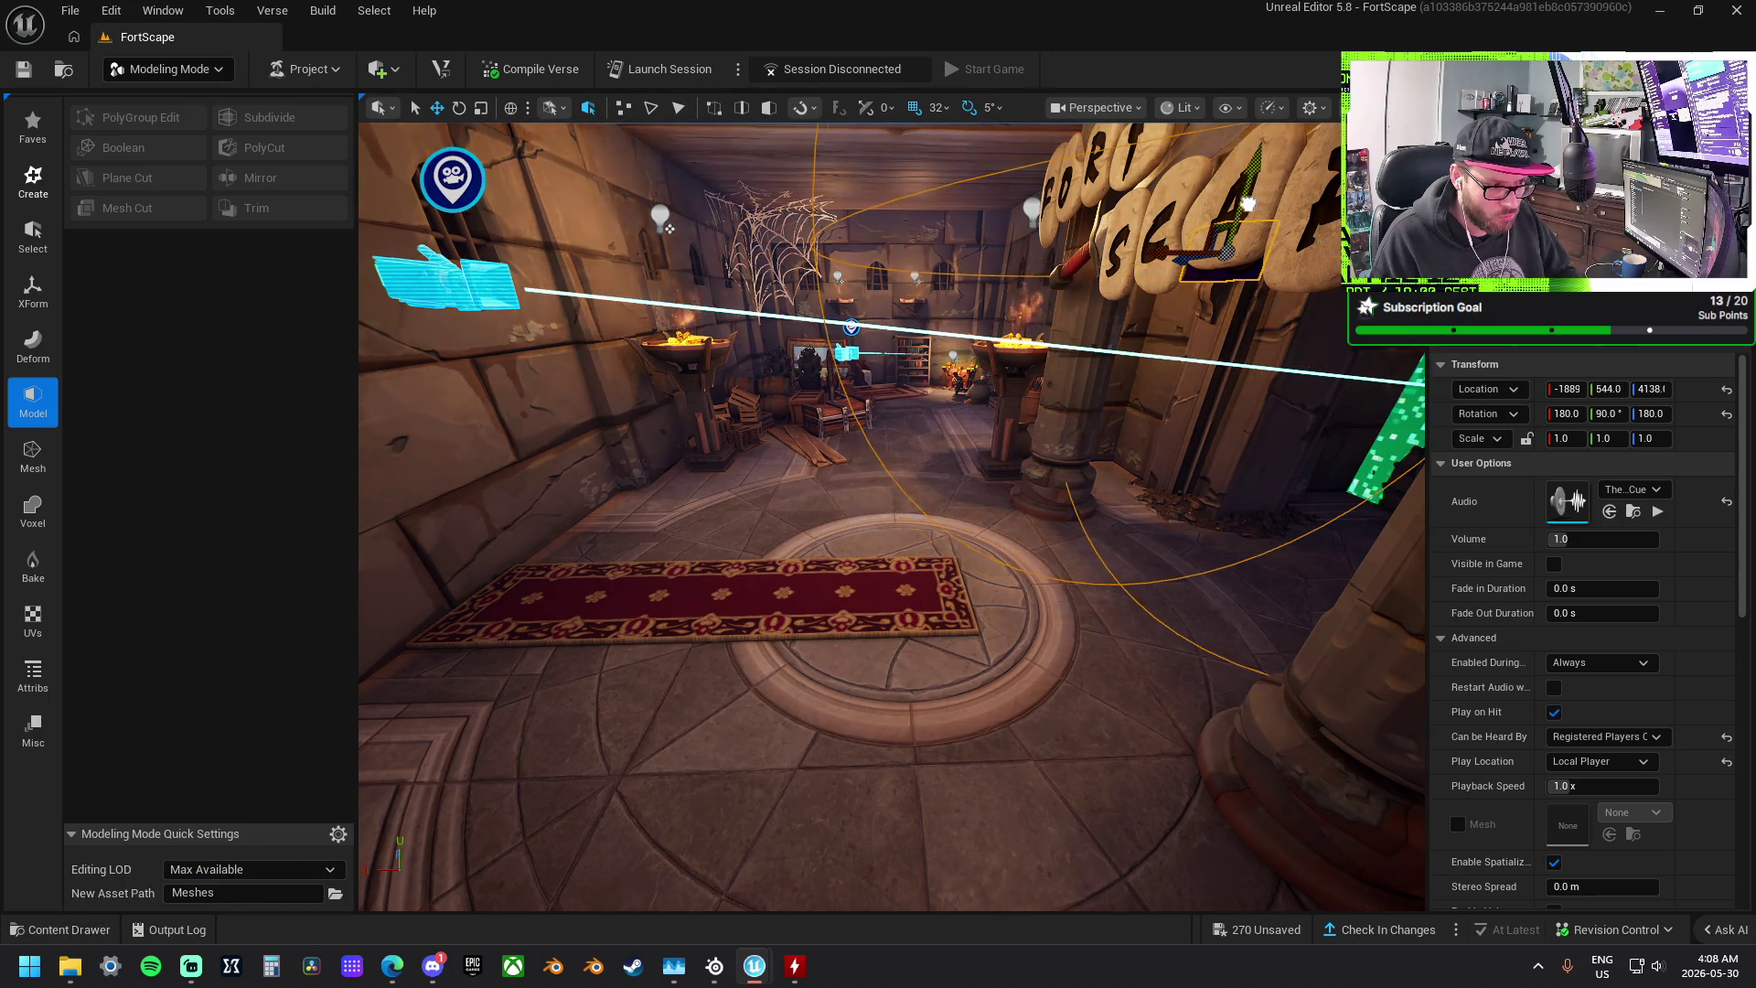
key(f)
- Bring the view back outside and select the green pad beside the cyan tray
drag(663, 288, 1114, 243)
key(w)
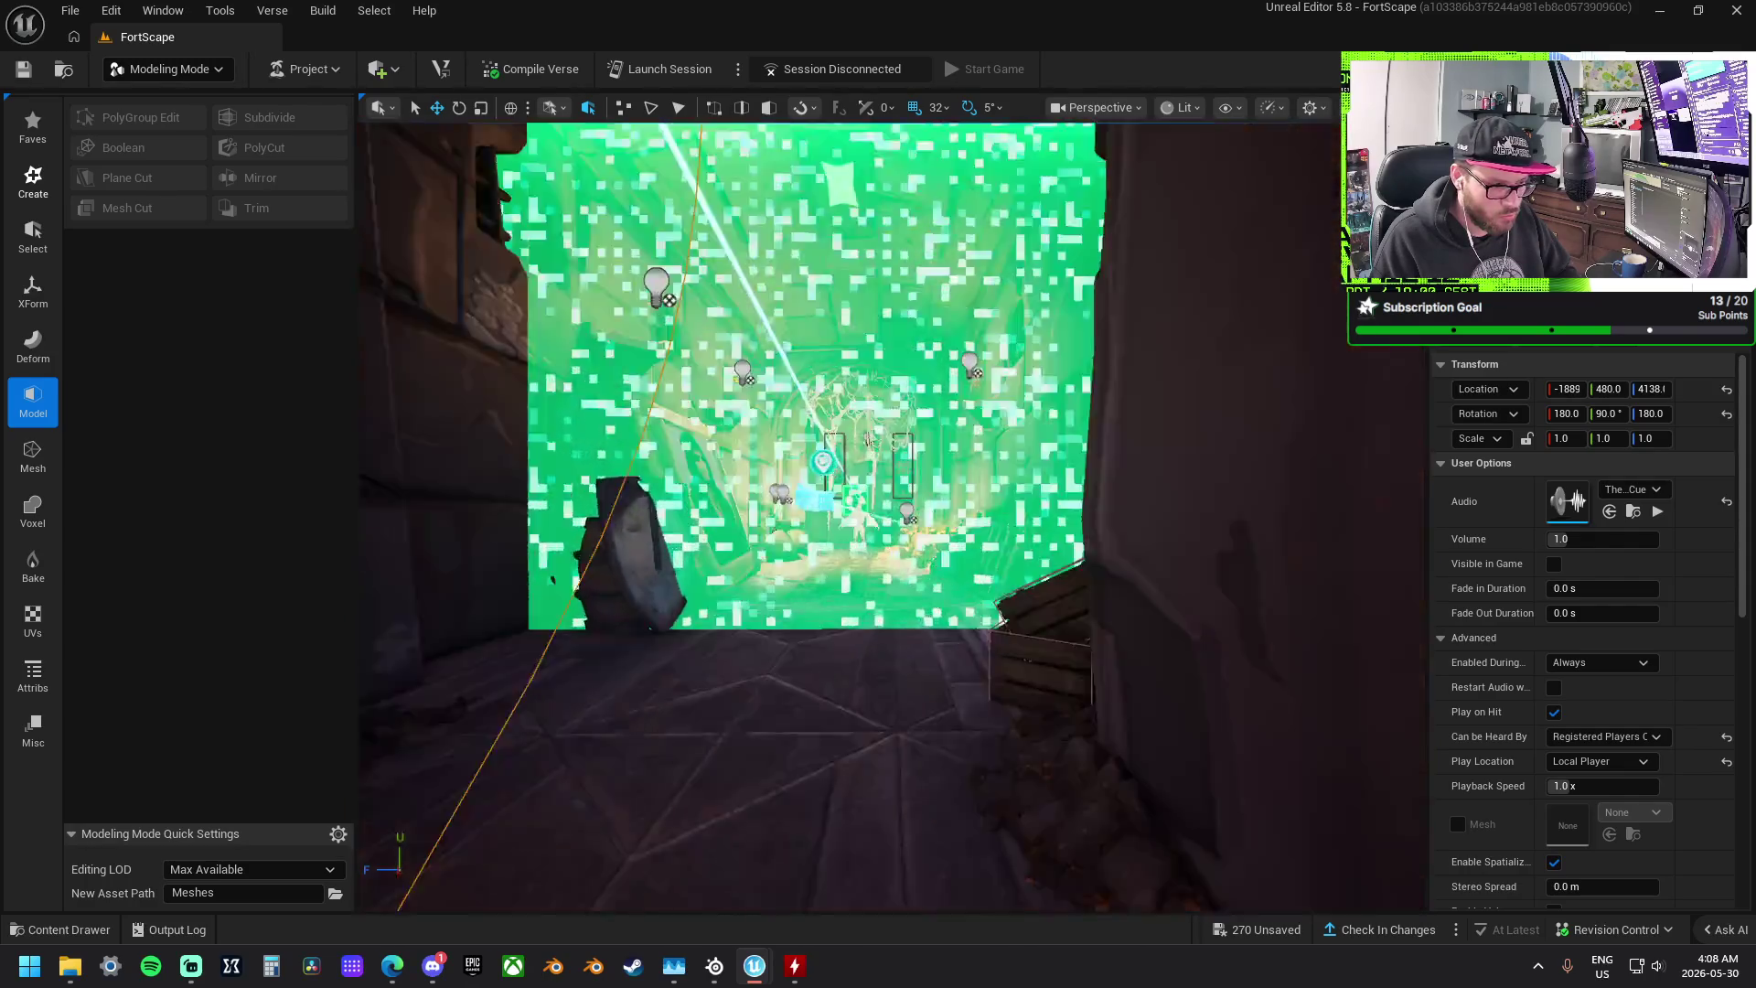
key(f)
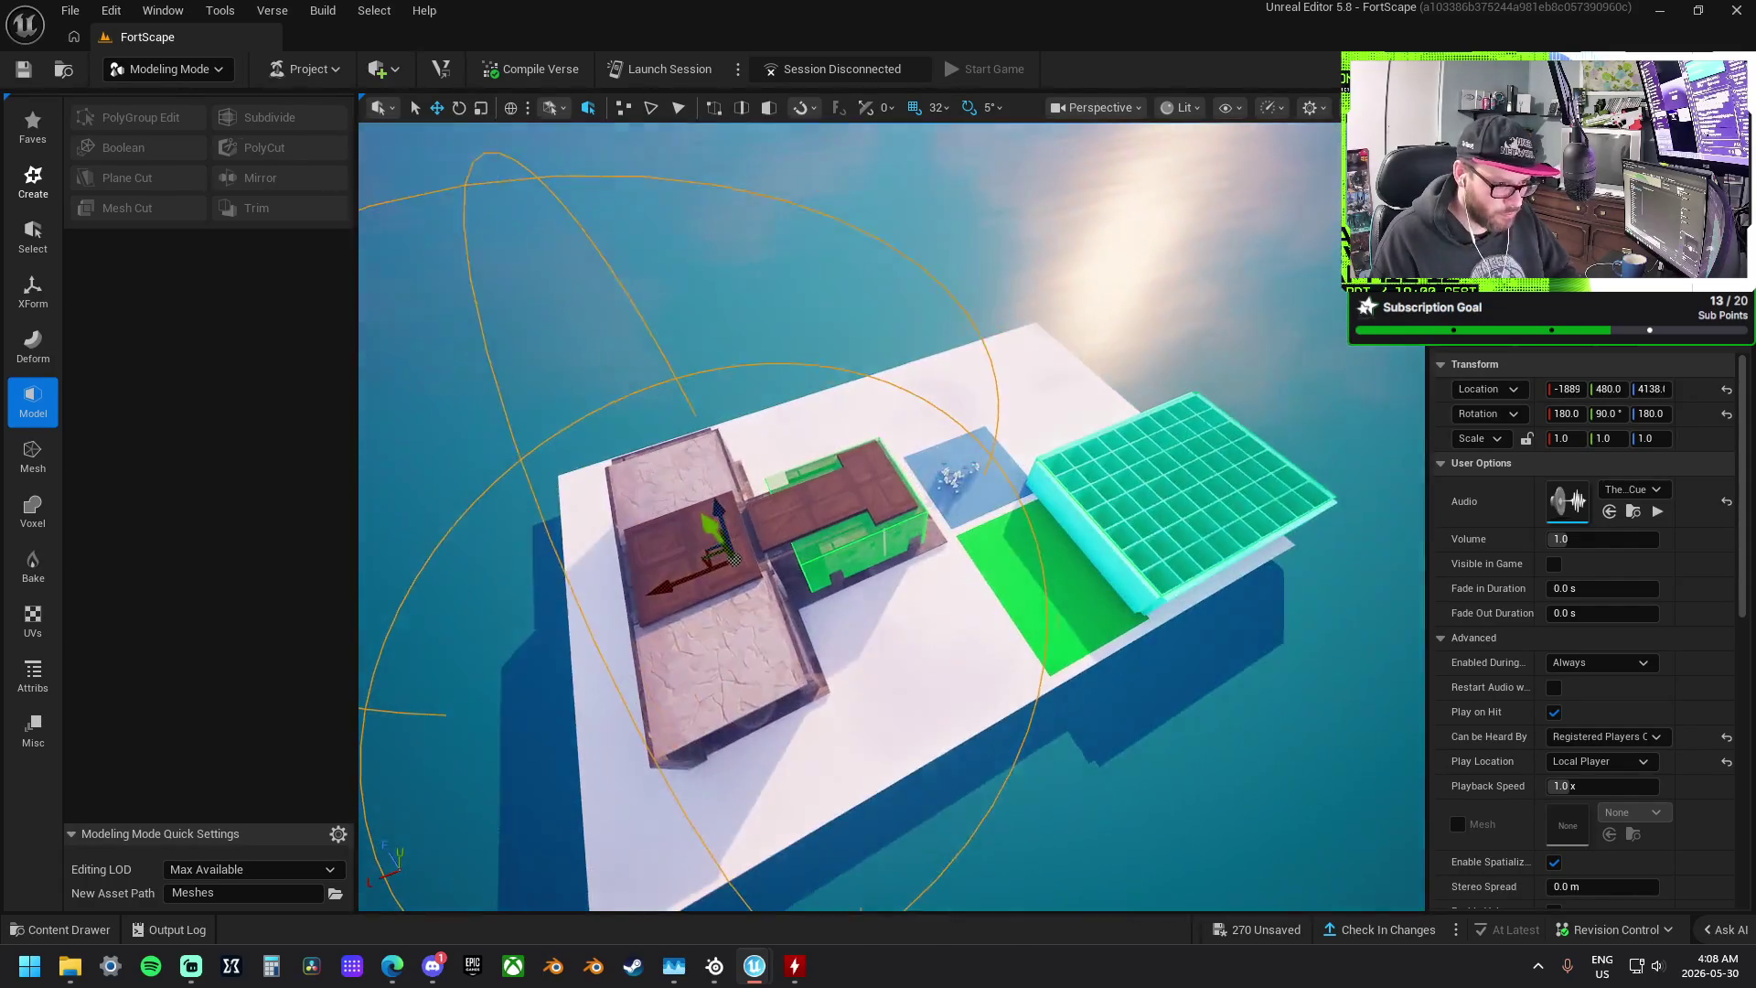
mouse_move(954, 454)
mouse_down()
mouse_move(841, 444)
mouse_move(954, 453)
mouse_up()
click(954, 454)
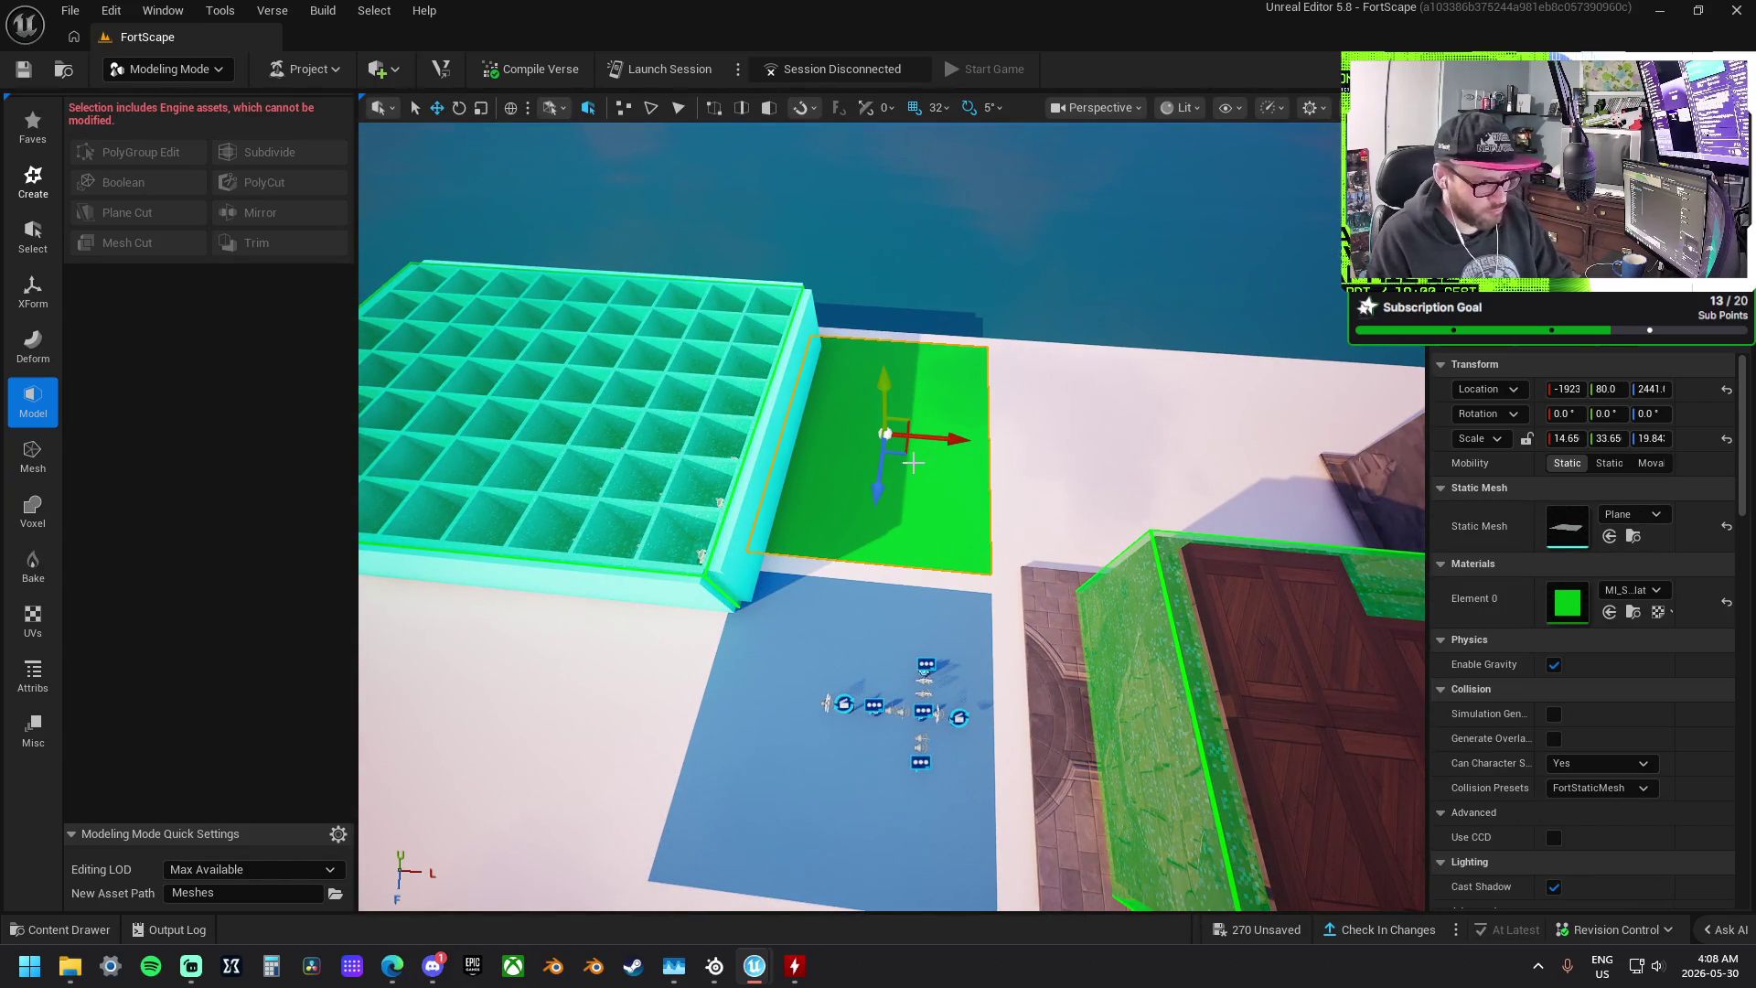
- Delete the green pad, then select the cyan tray and all matching player spawn pads inside it
key(Delete)
click(777, 437)
key(f)
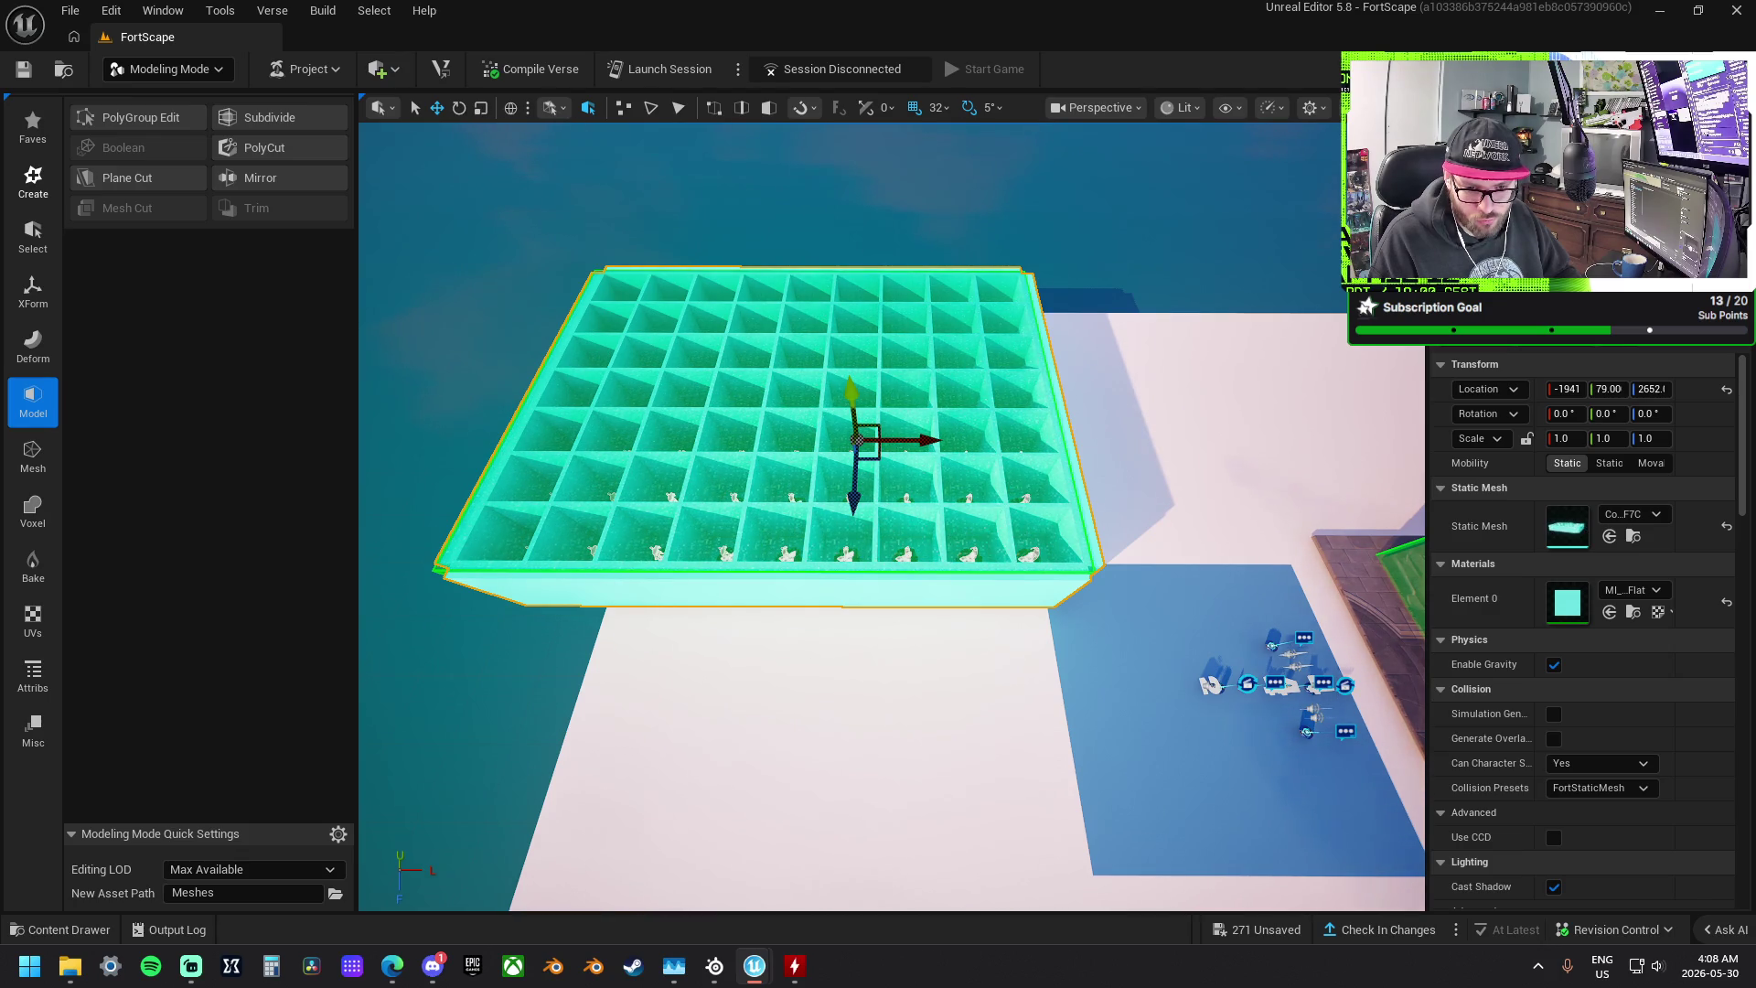
click(855, 391)
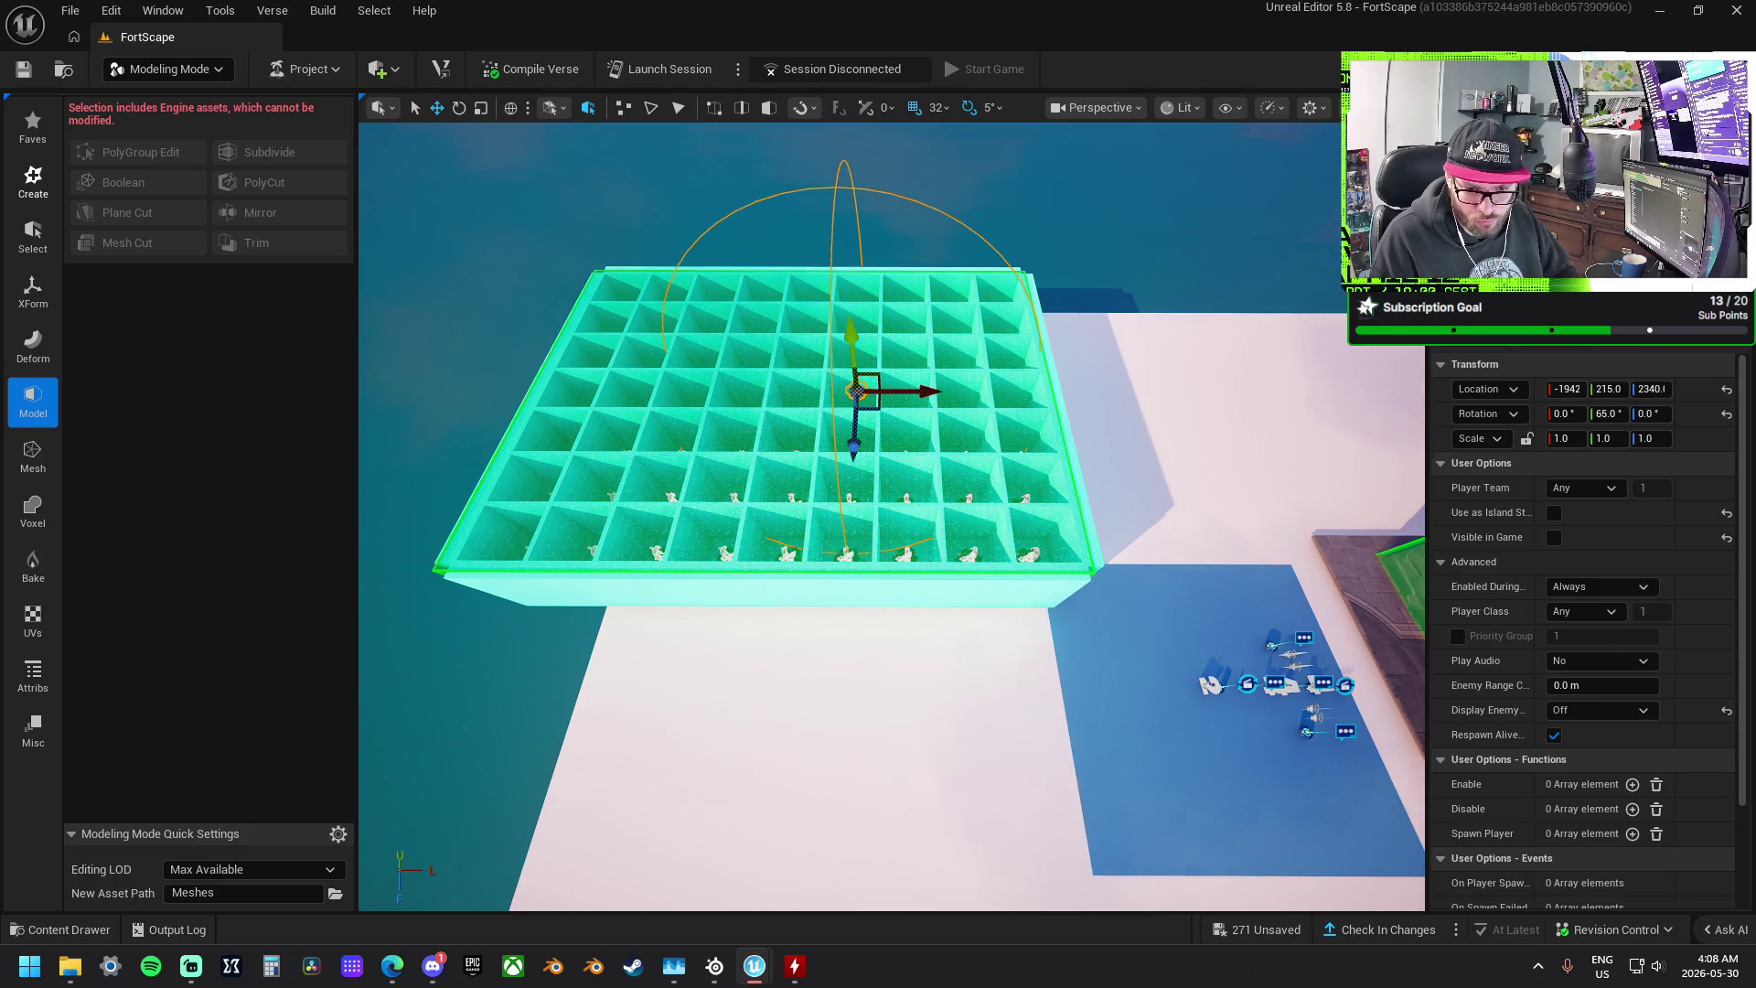
key(ctrl+a)
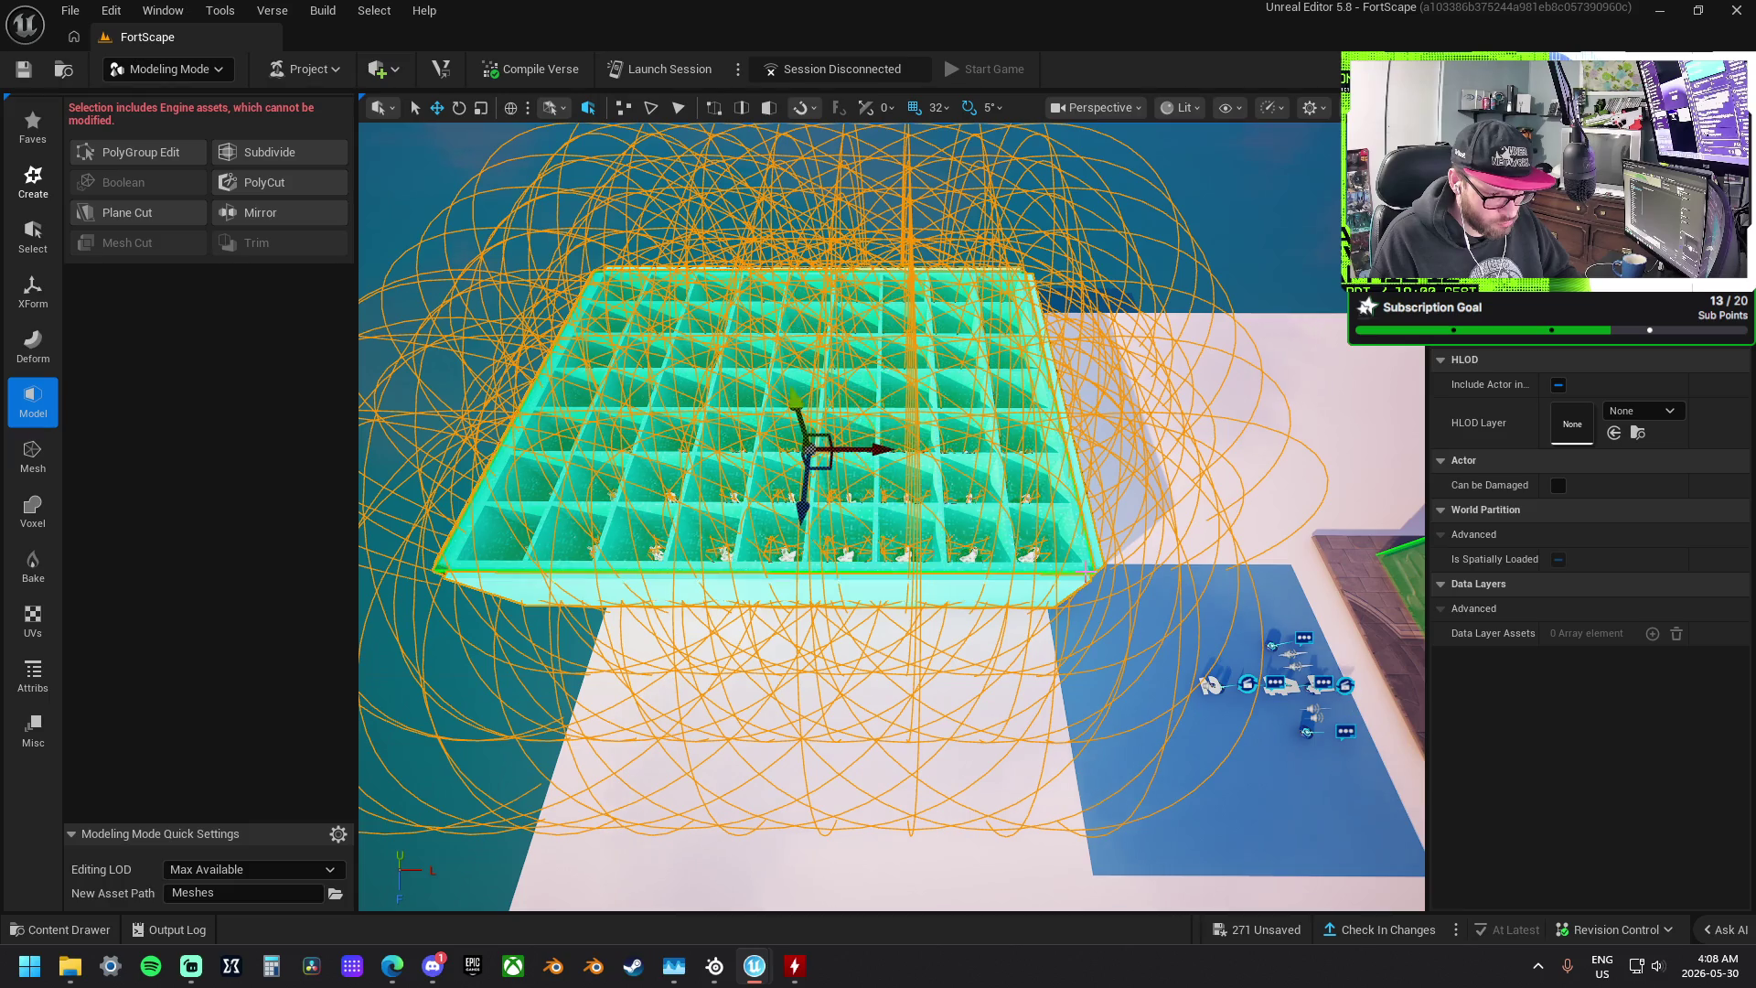
- Move the cyan spawn-pad grid off the building and onto the white floor
scroll(1086, 578, down, 5)
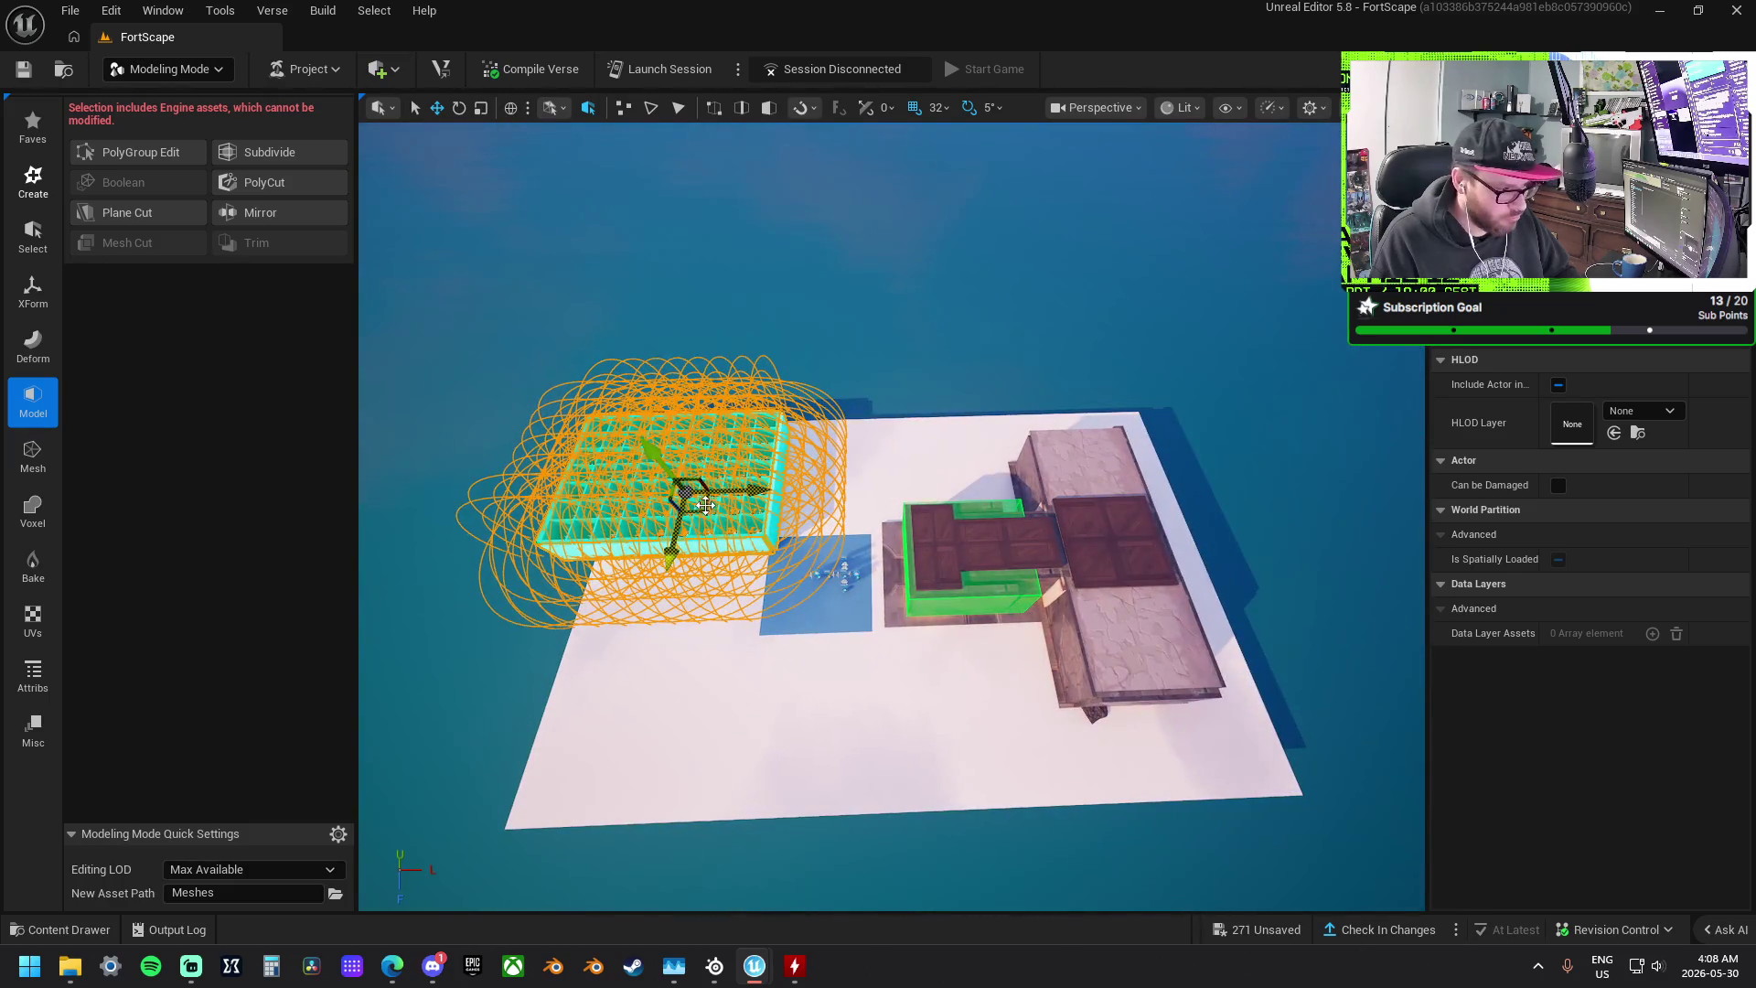
mouse_move(701, 507)
mouse_down()
mouse_move(791, 489)
mouse_move(1020, 586)
mouse_move(1076, 568)
mouse_up()
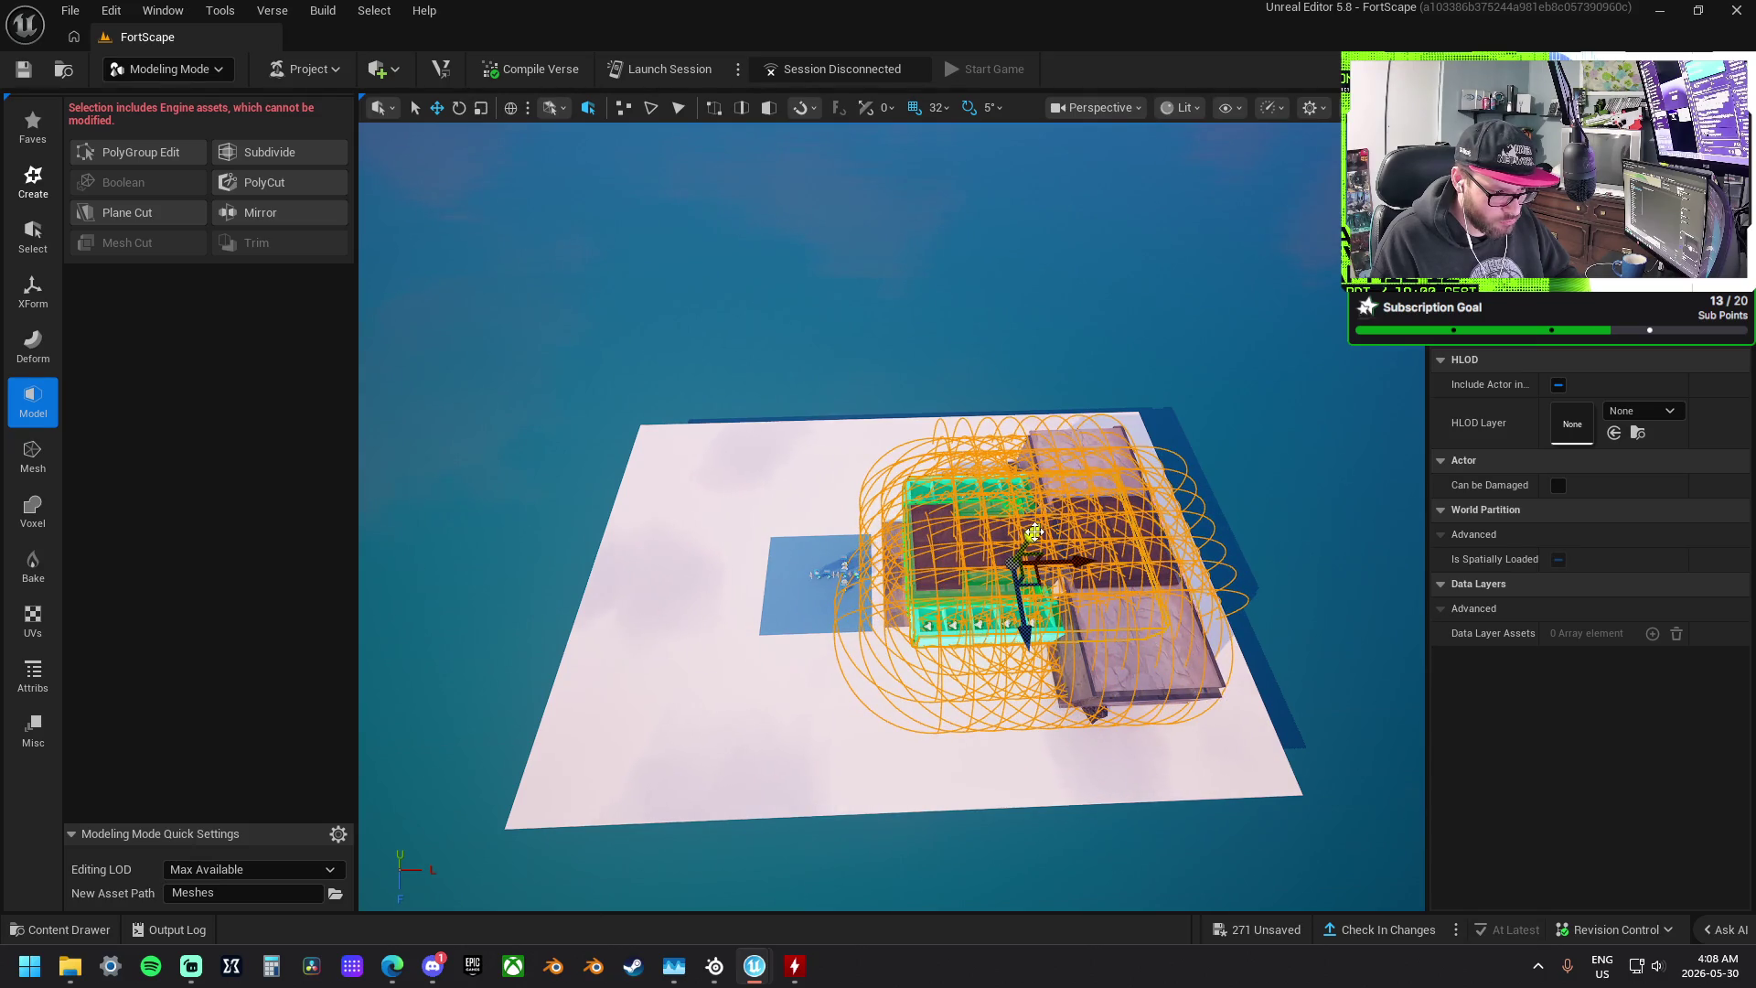
scroll(1033, 531, up, 5)
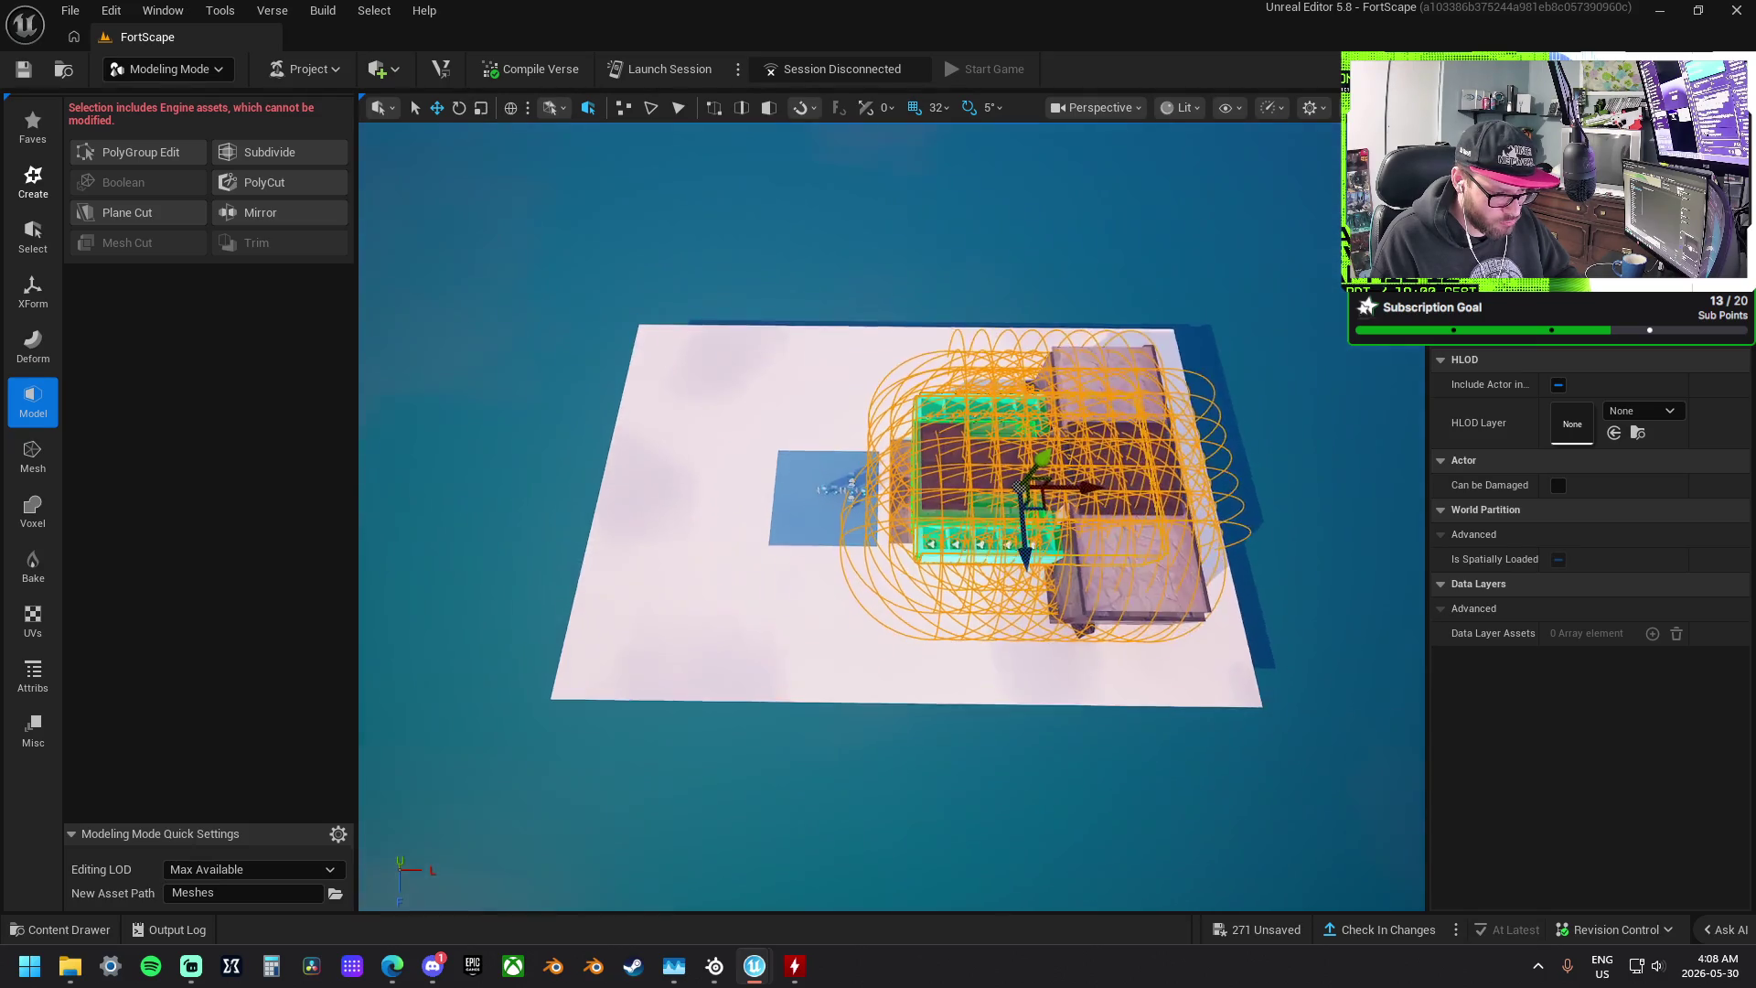
drag(1145, 469, 600, 457)
mouse_move(508, 458)
mouse_down()
mouse_move(443, 463)
mouse_move(1266, 509)
mouse_move(1339, 488)
mouse_up()
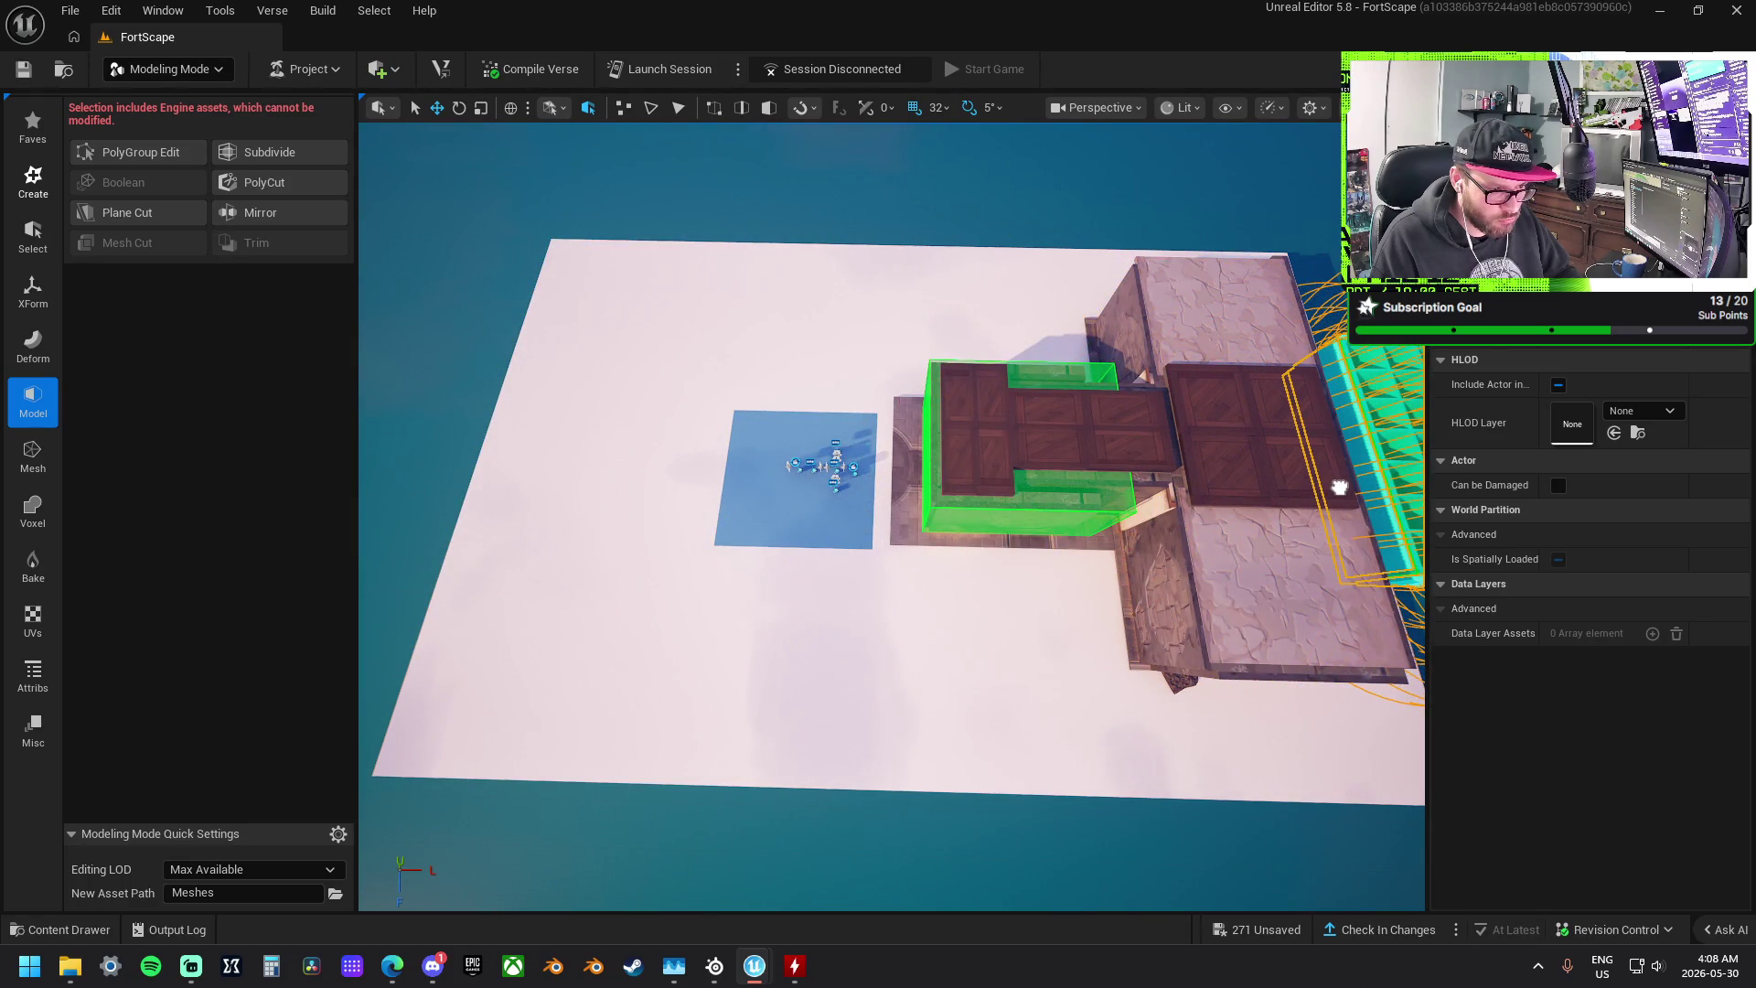
- Push the cyan grid to the platform's far end and stretch the floor plane to X scale 102.6
key(f)
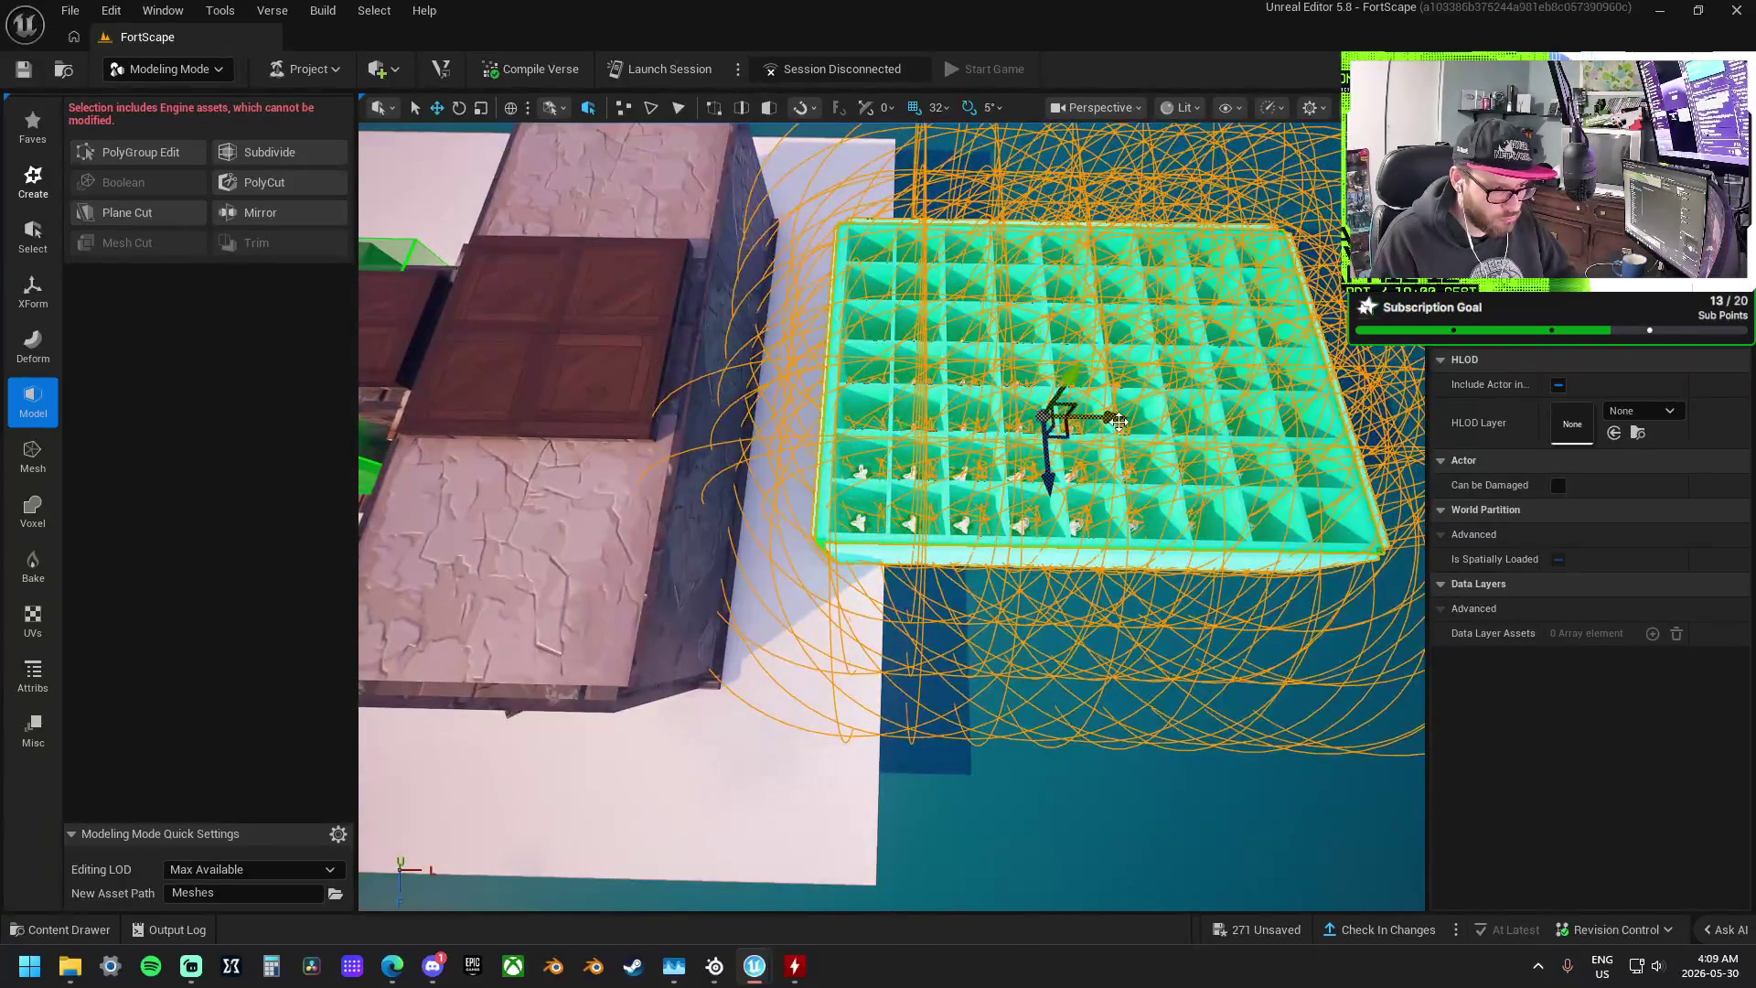
drag(1120, 422, 1046, 407)
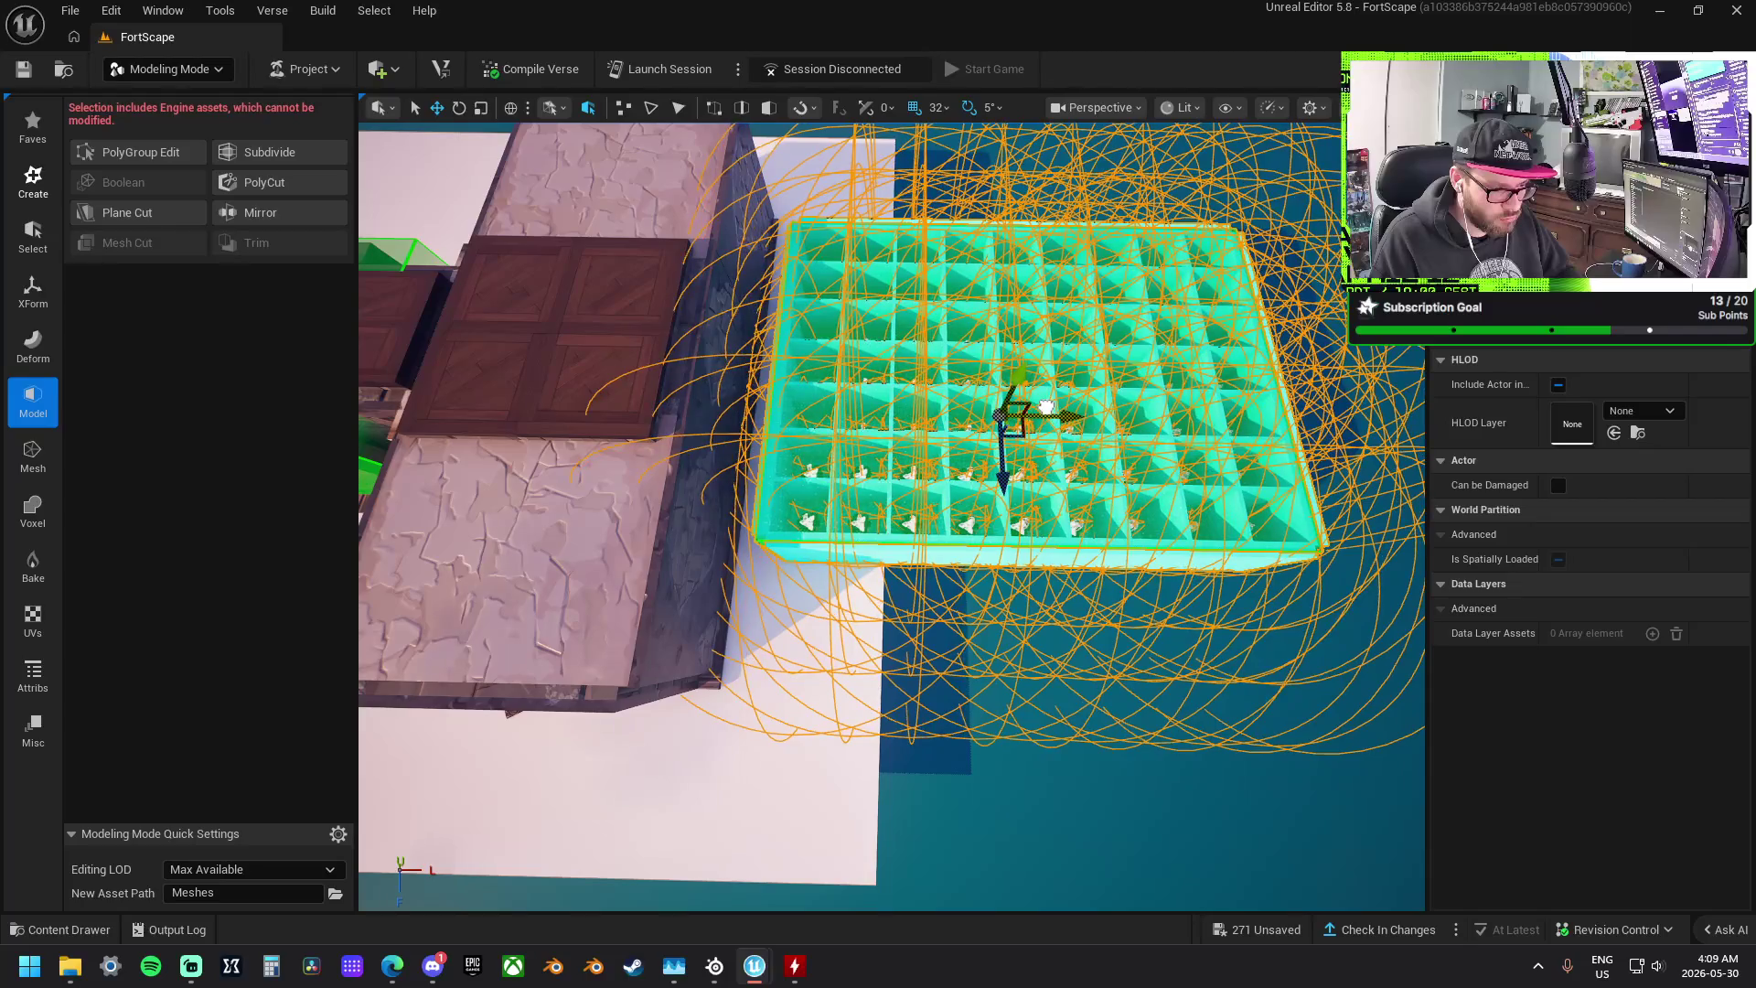
scroll(1310, 468, down, 10)
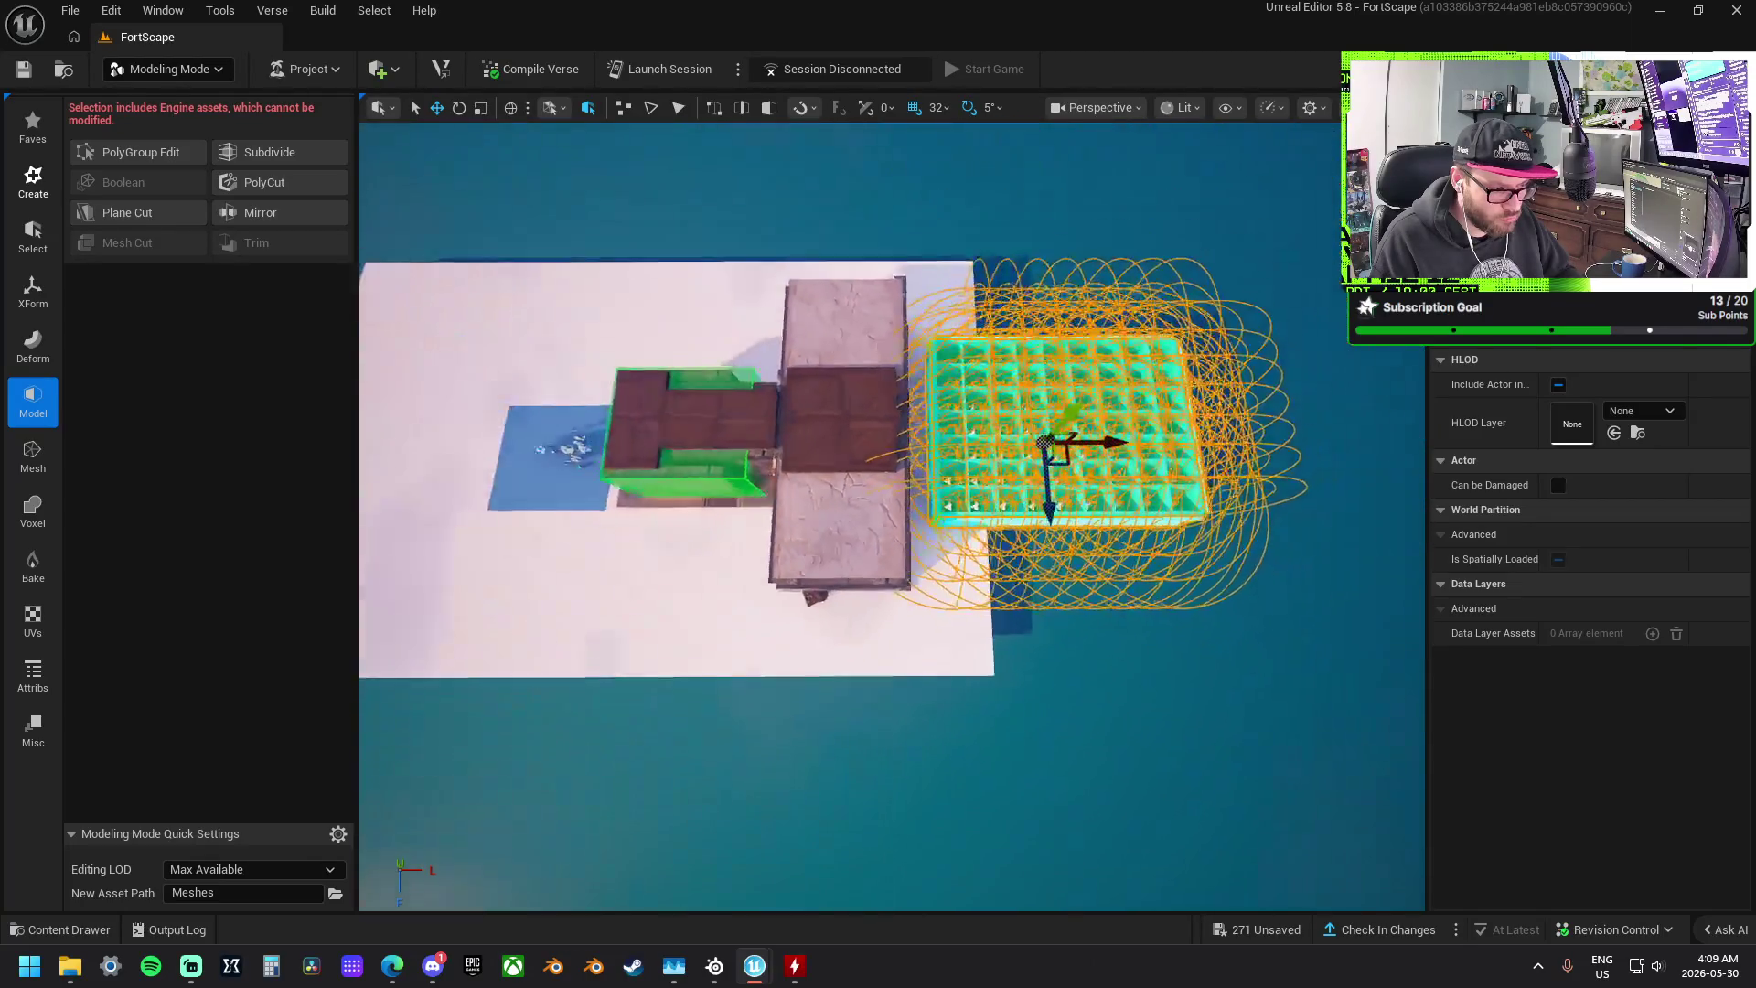
drag(1133, 517, 1143, 538)
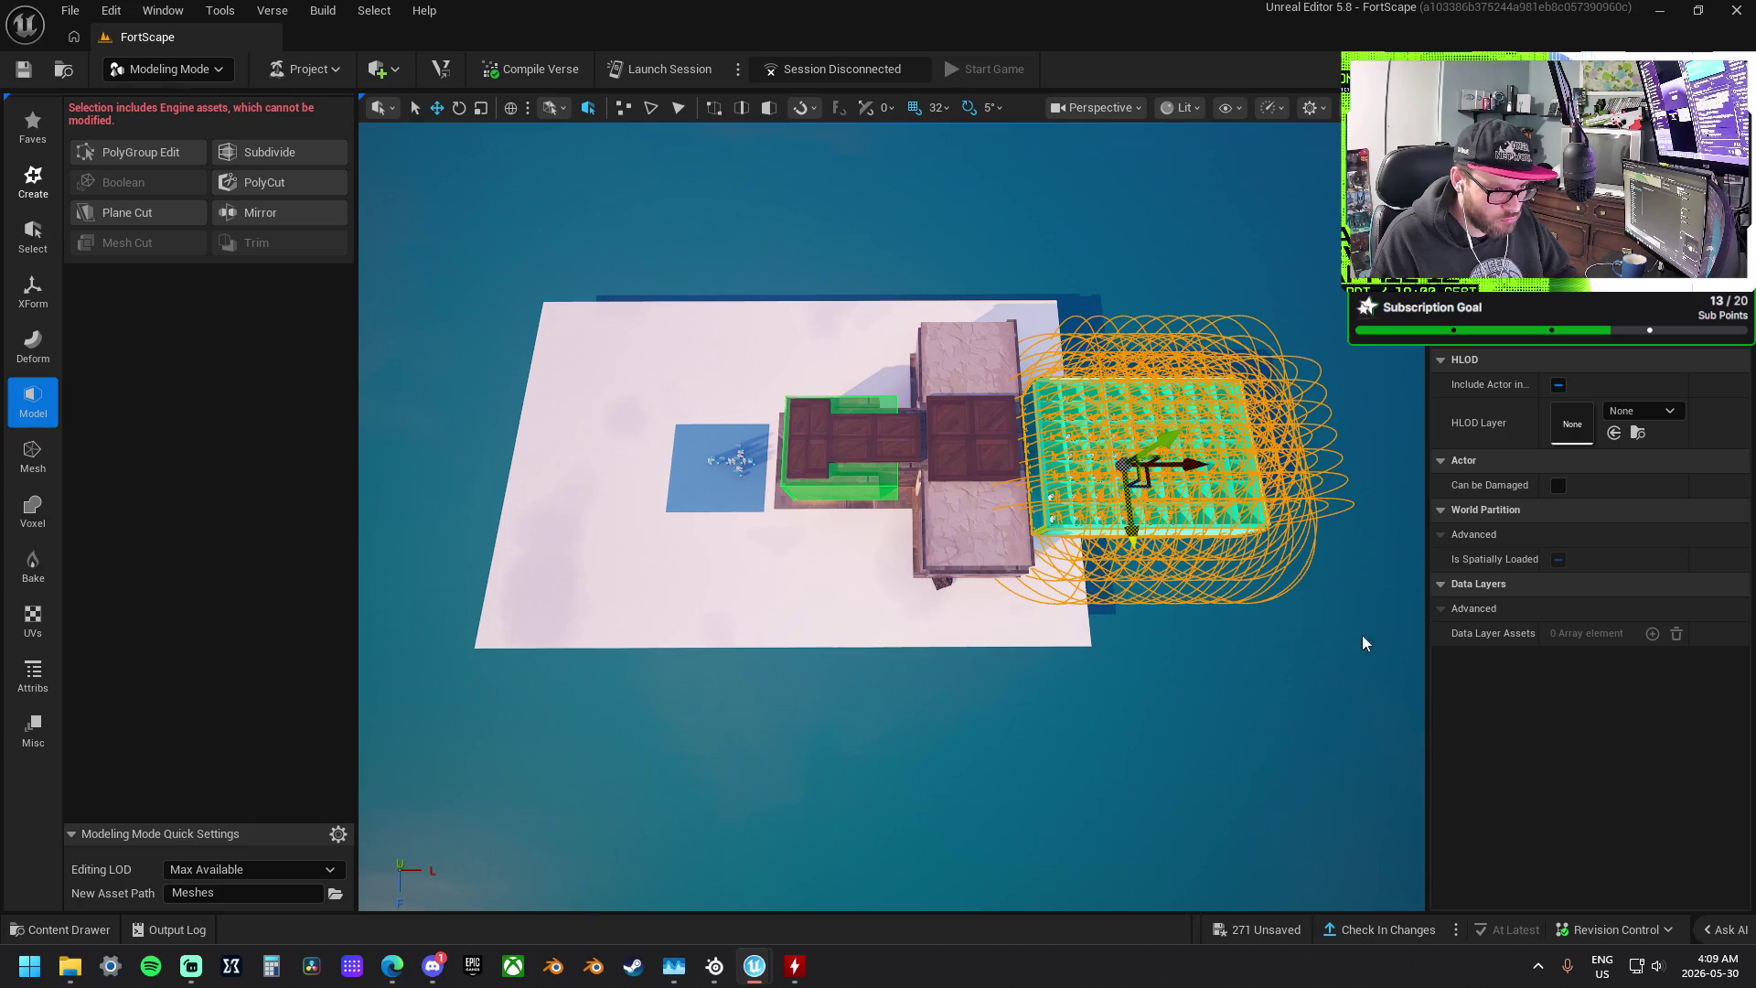
drag(1198, 467, 507, 448)
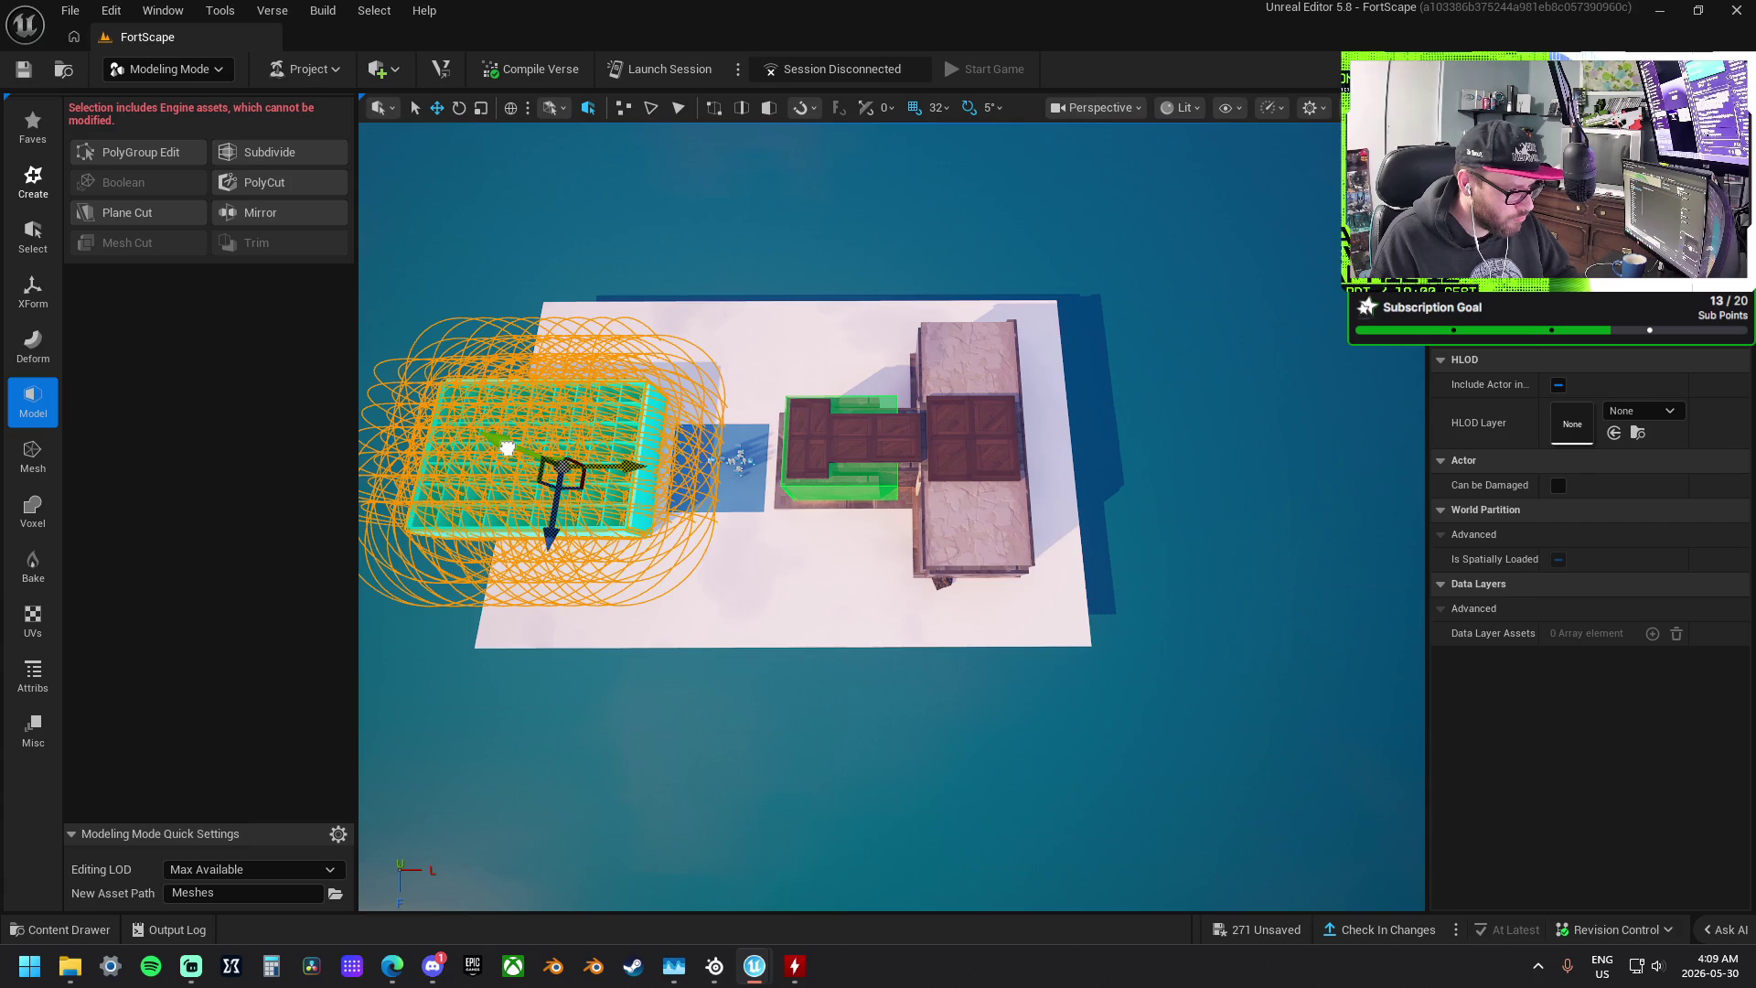
click(784, 579)
mouse_move(844, 464)
mouse_down()
mouse_move(793, 455)
mouse_move(834, 458)
mouse_move(777, 429)
mouse_move(769, 329)
mouse_move(768, 384)
mouse_move(1144, 619)
mouse_up()
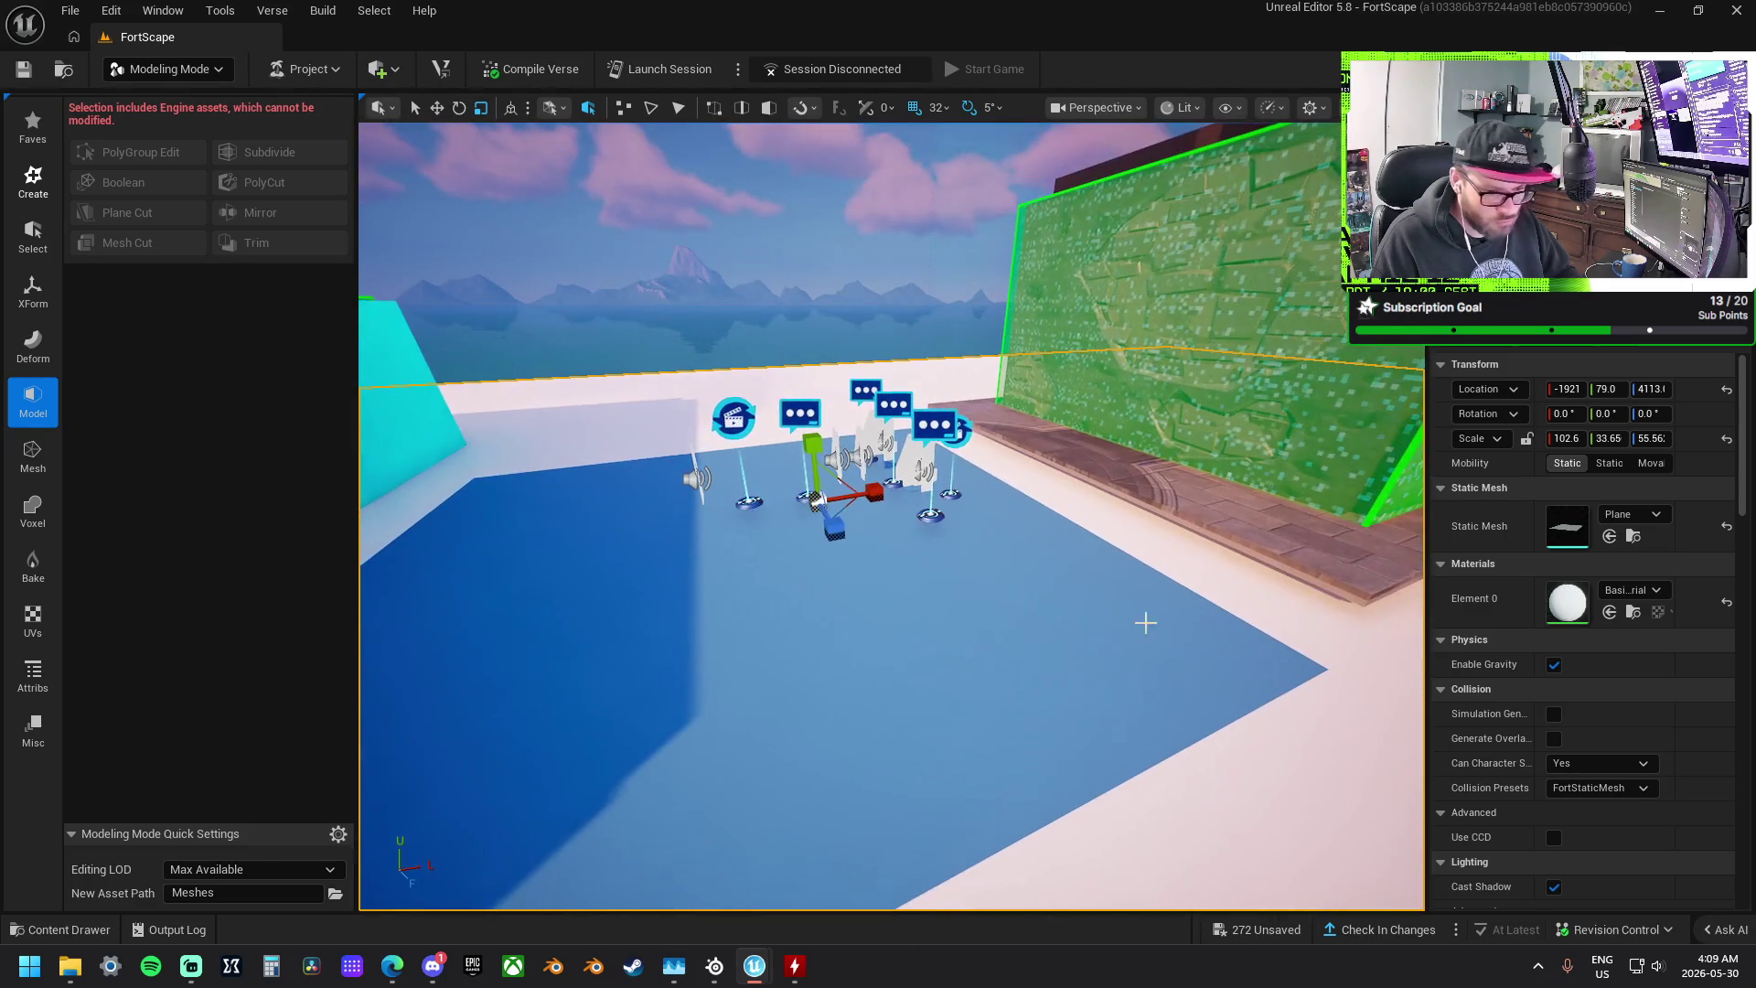
scroll(1540, 749, down, 3)
scroll(1540, 749, down, 2)
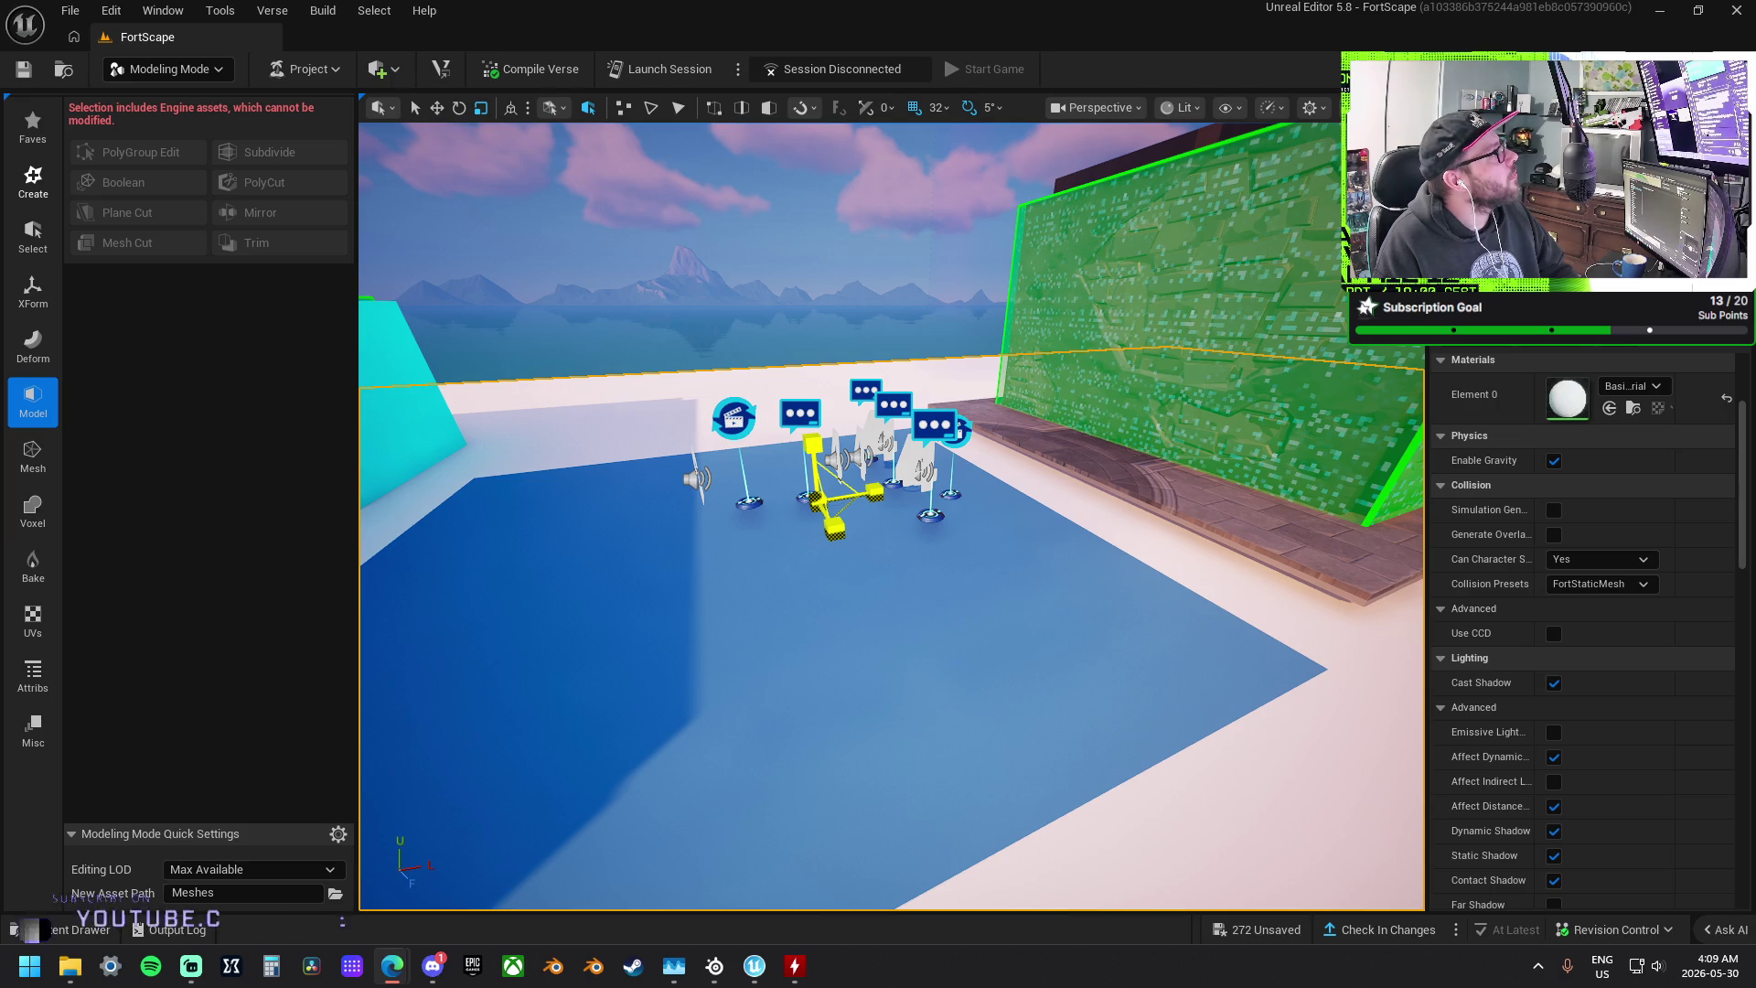
mouse_move(916, 500)
mouse_down()
mouse_move(915, 558)
mouse_move(988, 548)
mouse_move(988, 439)
mouse_move(987, 512)
mouse_move(892, 508)
mouse_up()
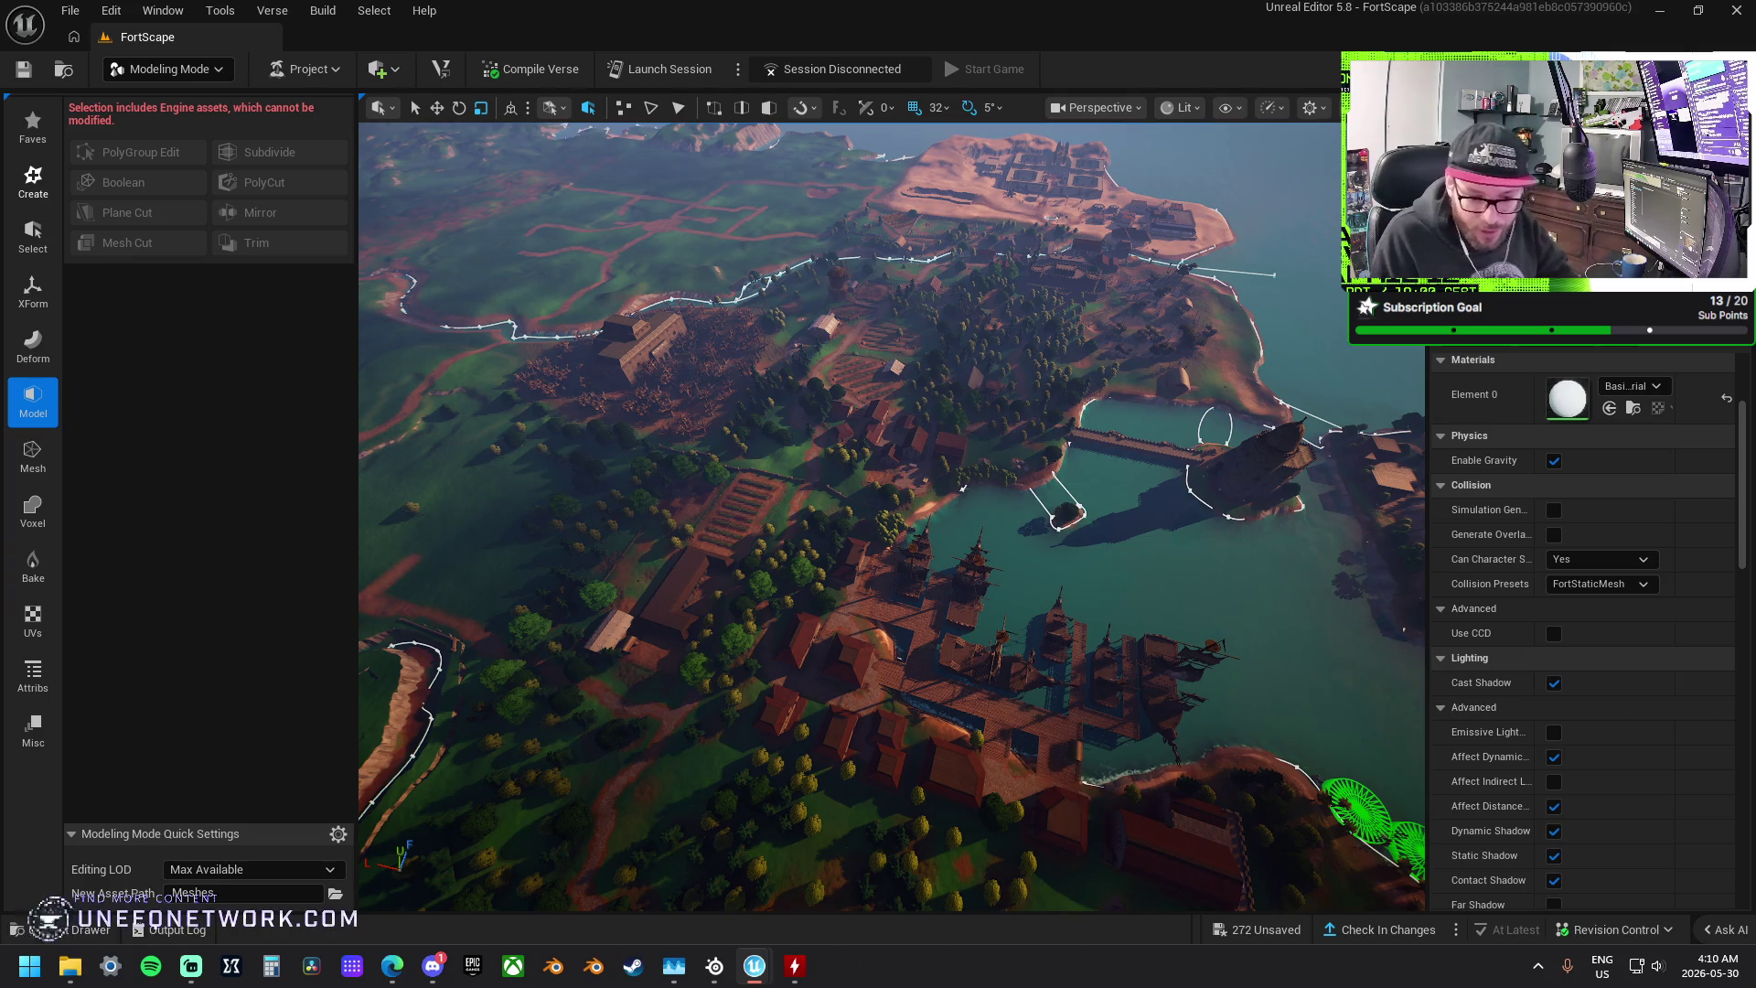
- Focus on a point light, then inspect the room's floor, mannequin, ceiling light and floor plane meshes
click(408, 528)
drag(619, 438, 631, 440)
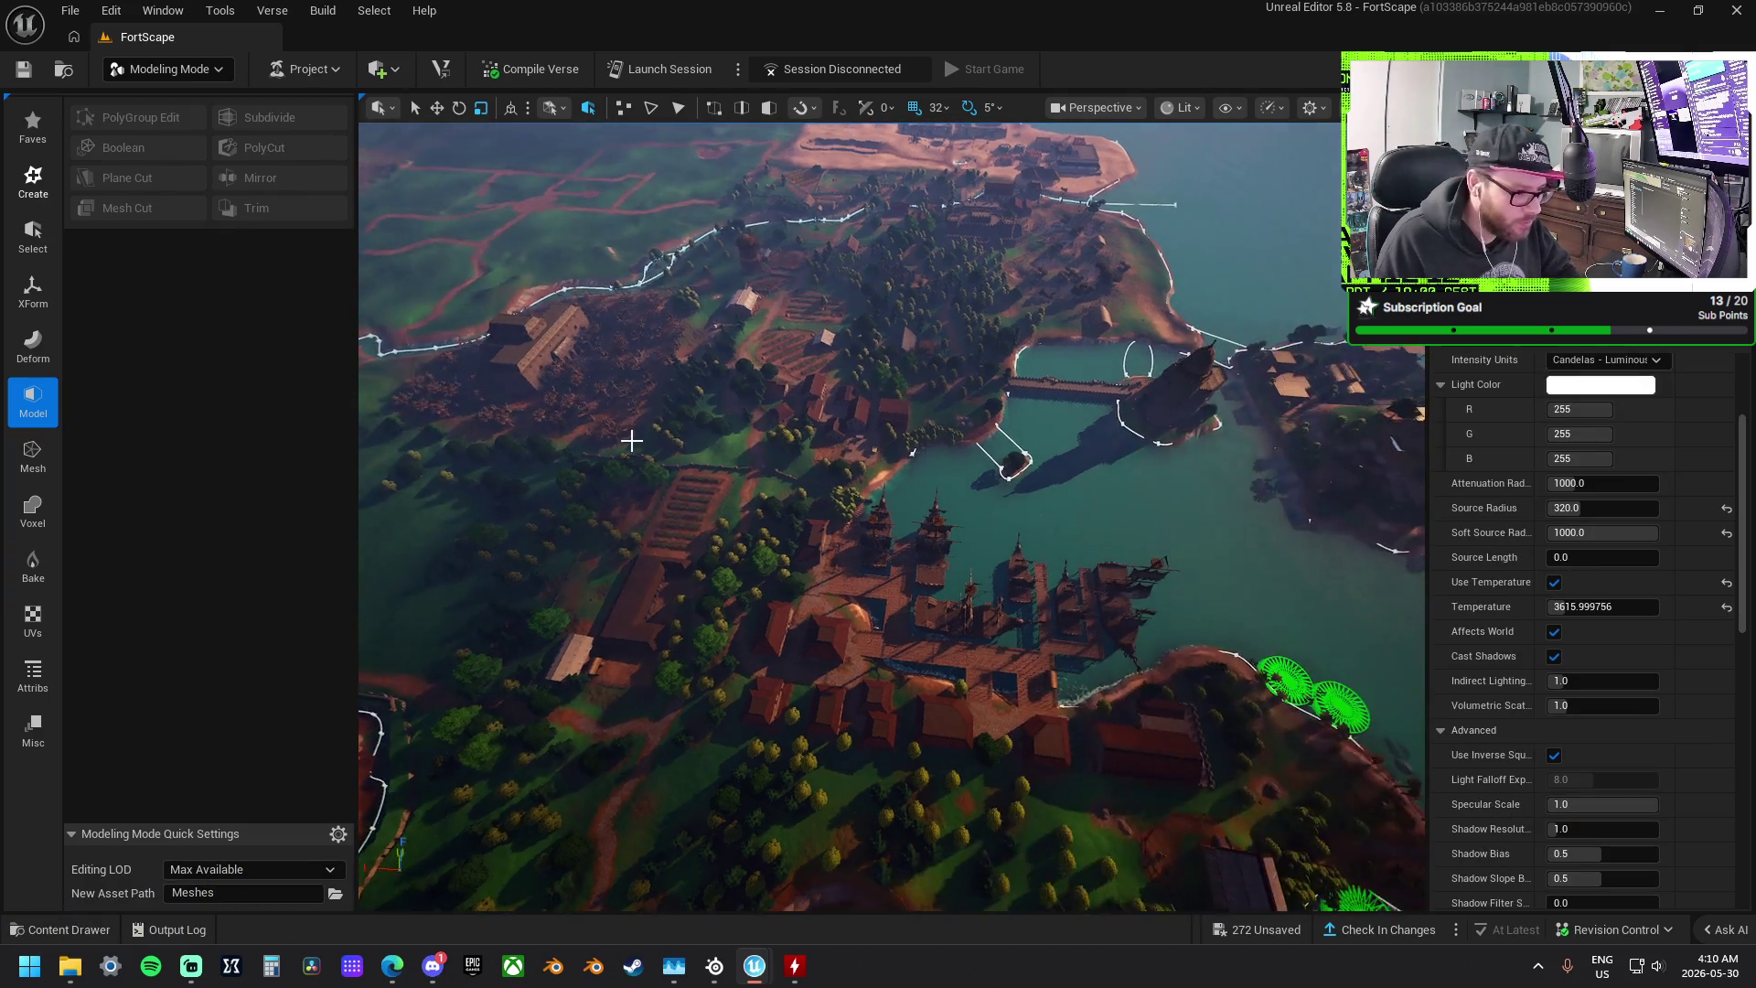
key(f)
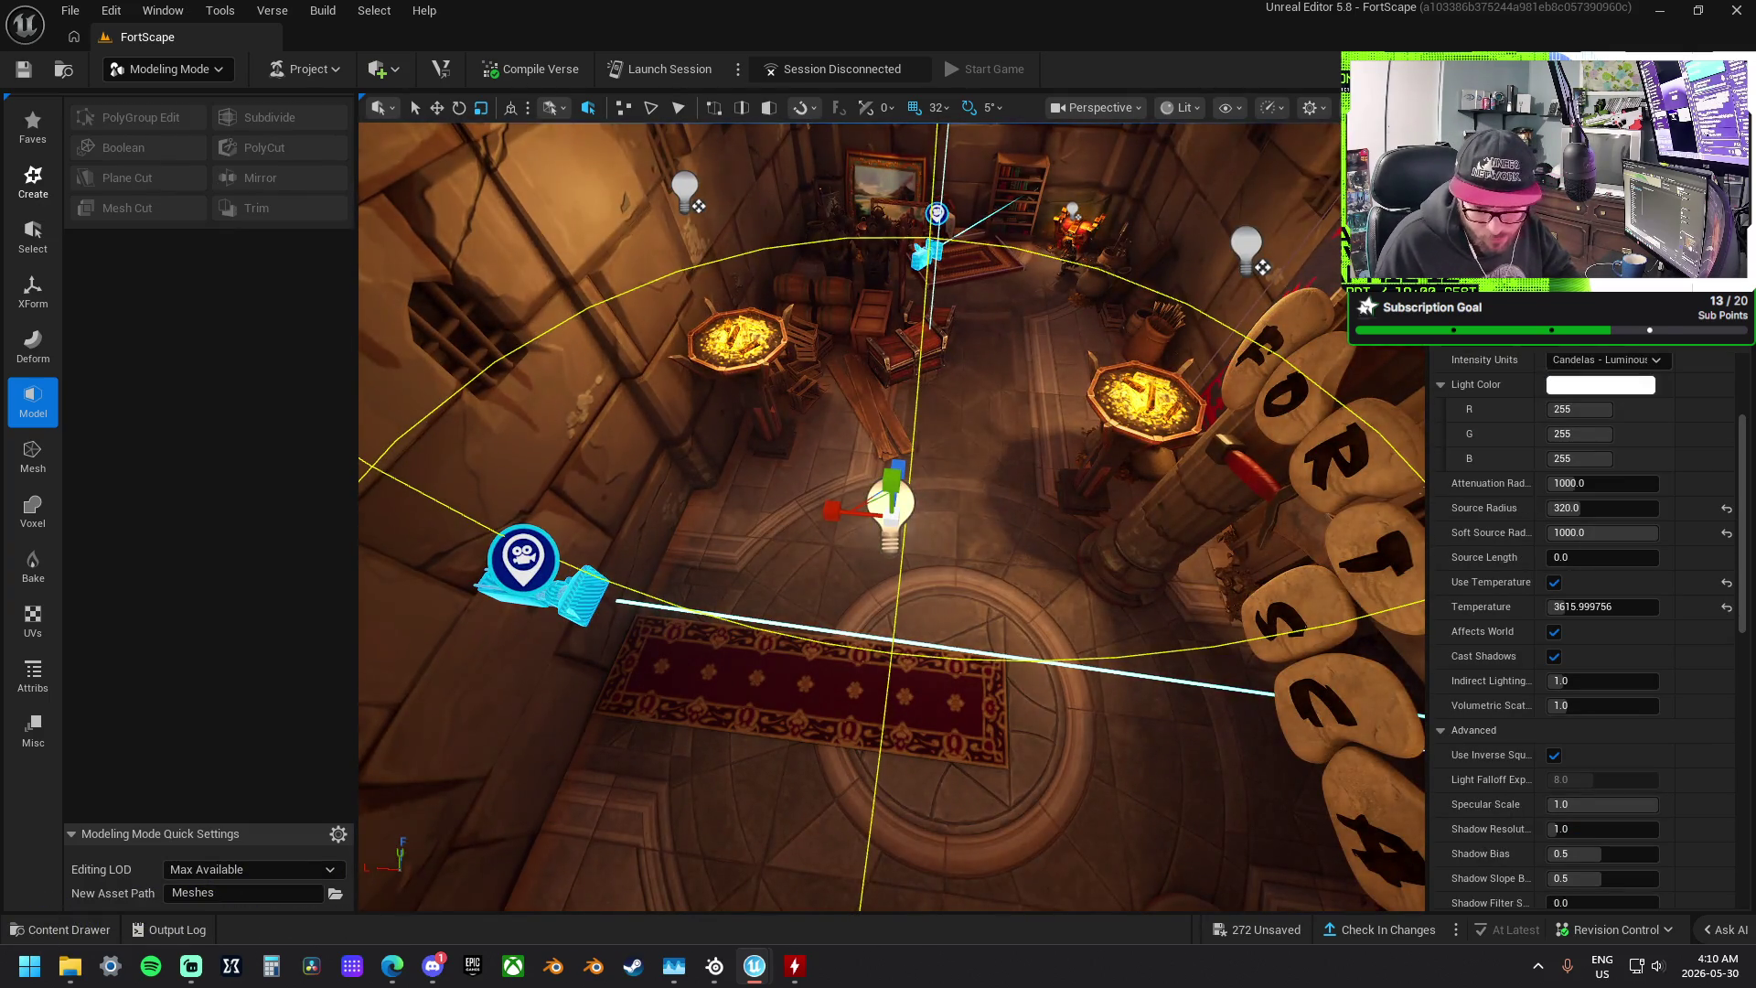
click(955, 539)
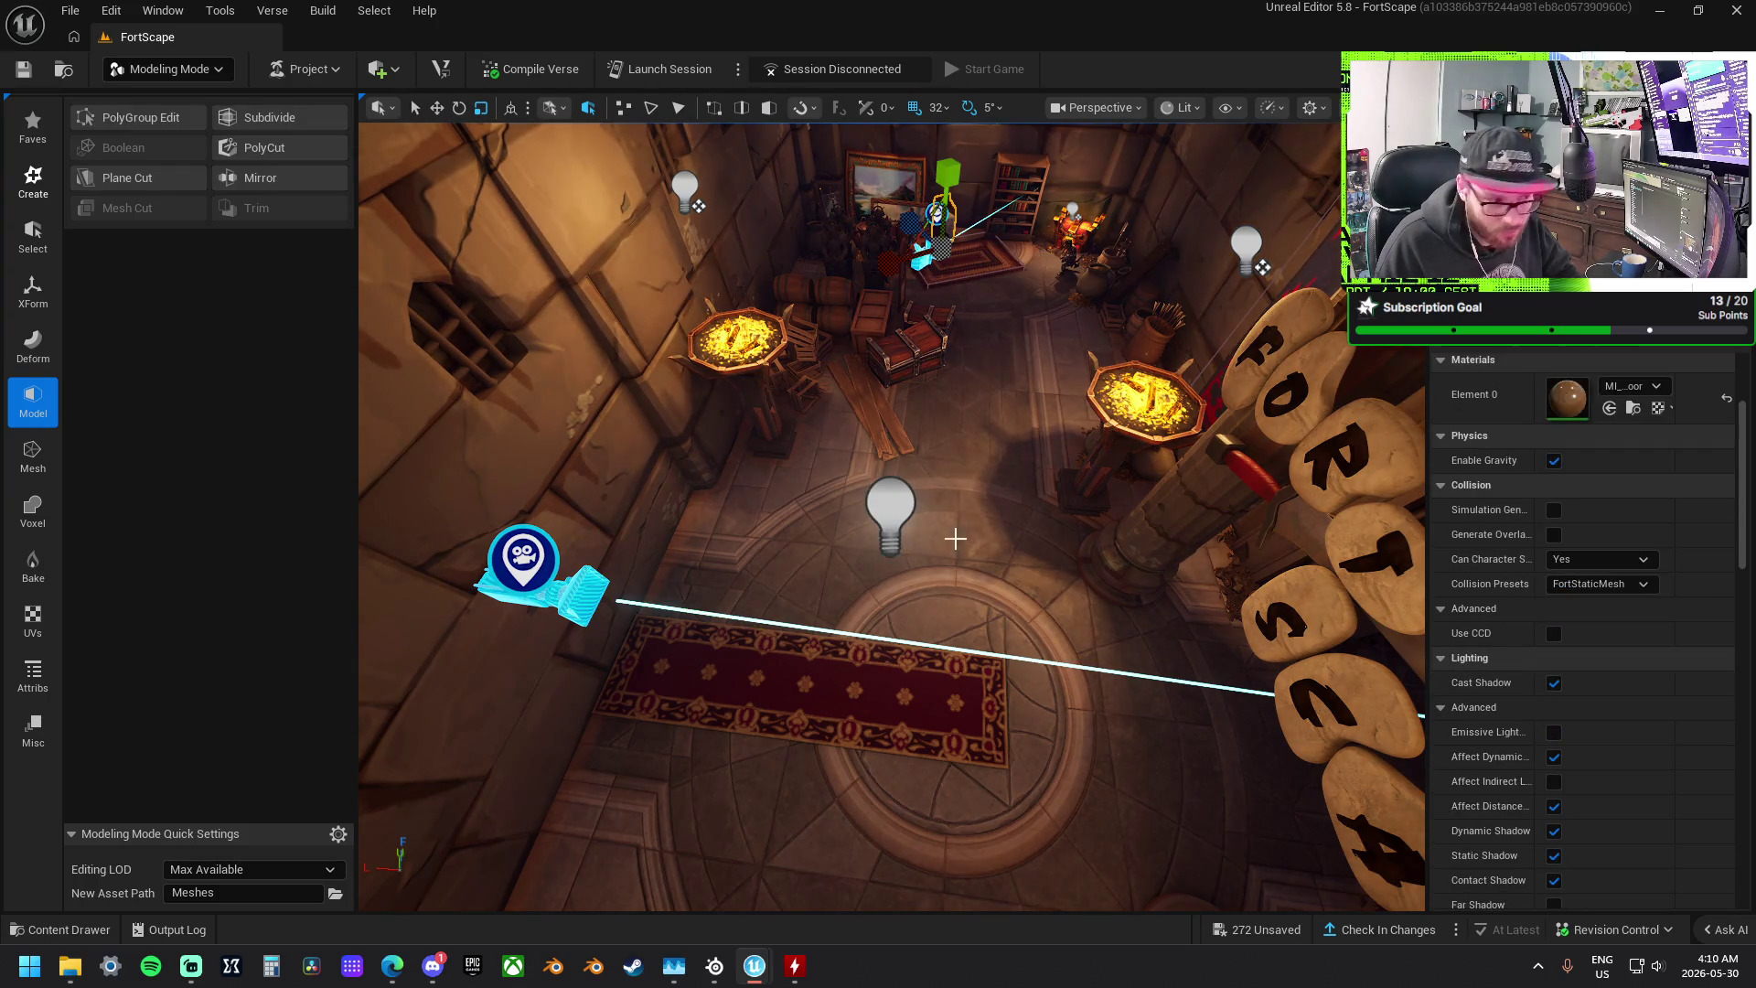
drag(955, 538, 942, 539)
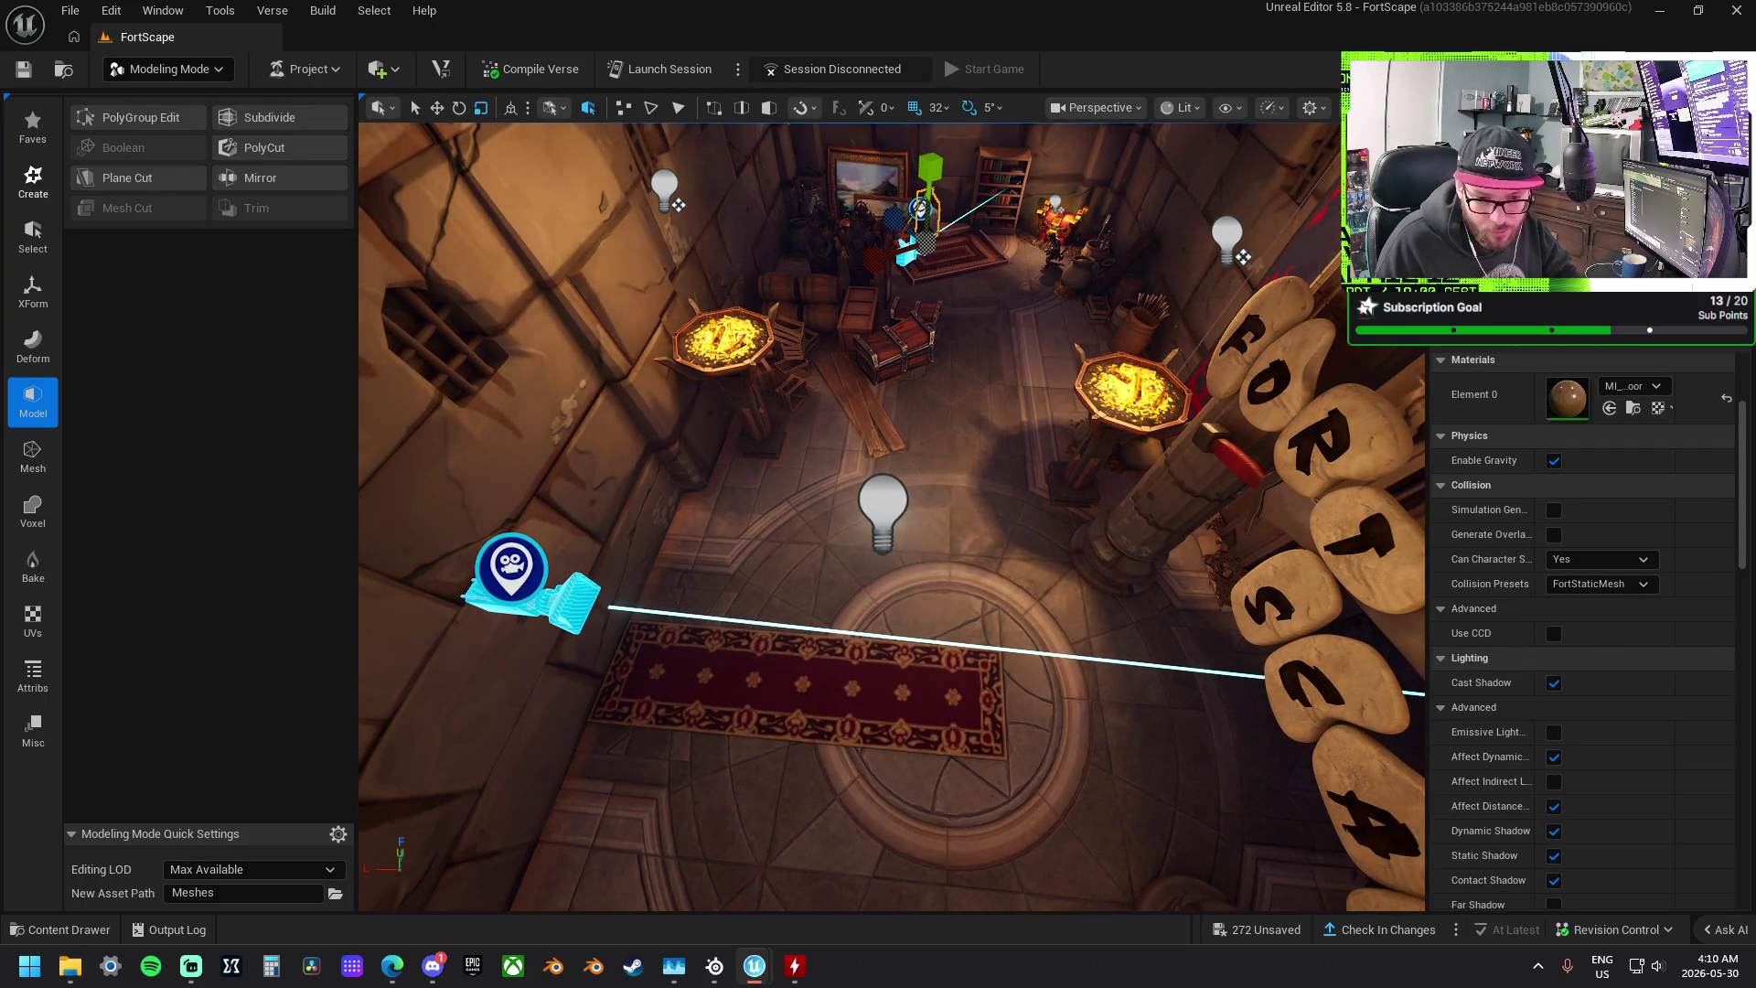
click(920, 209)
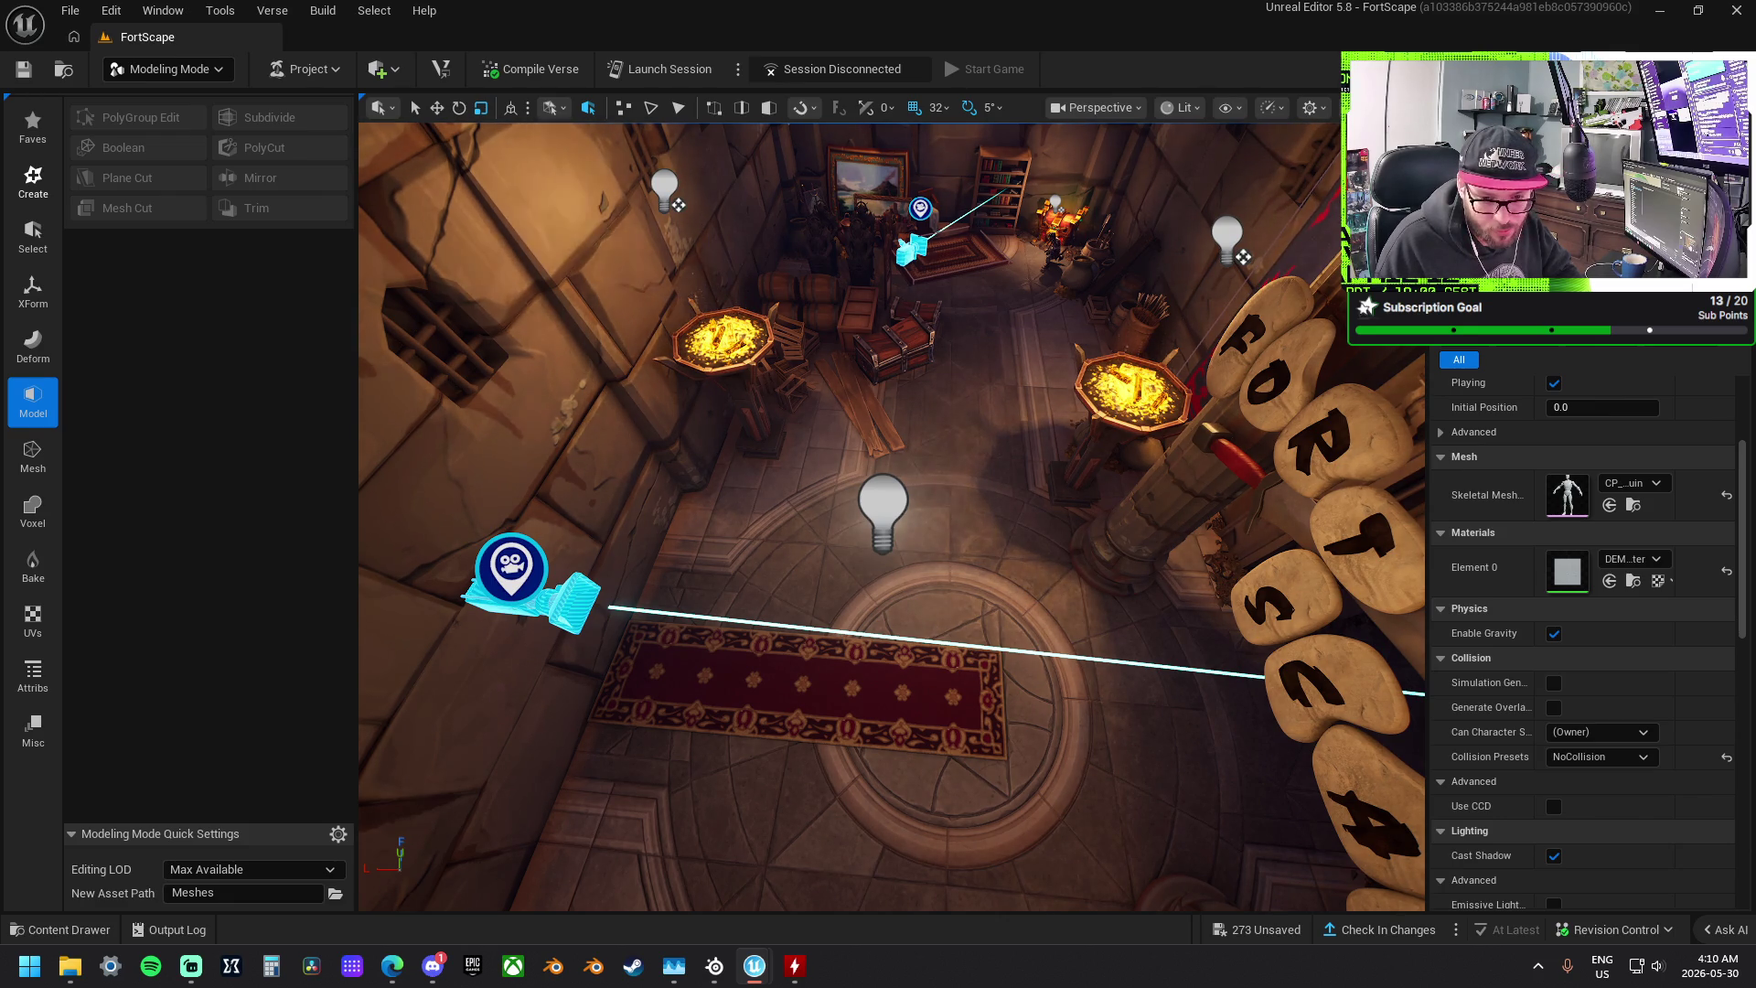
click(883, 508)
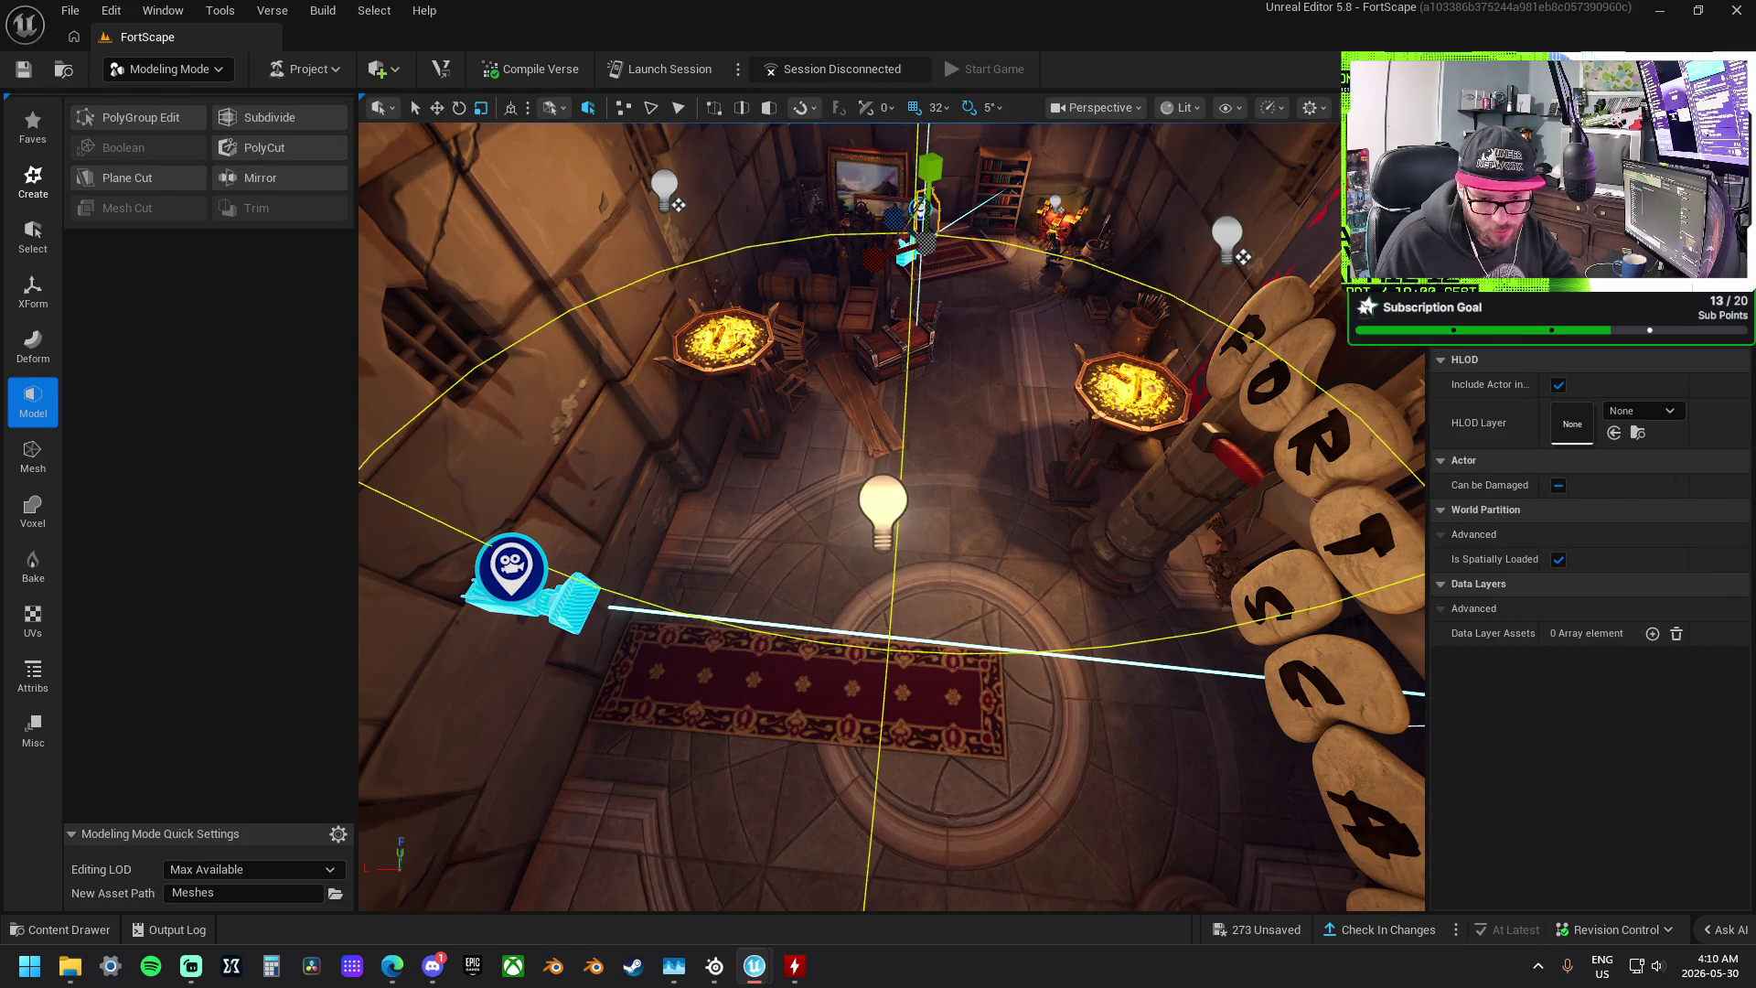
click(912, 248)
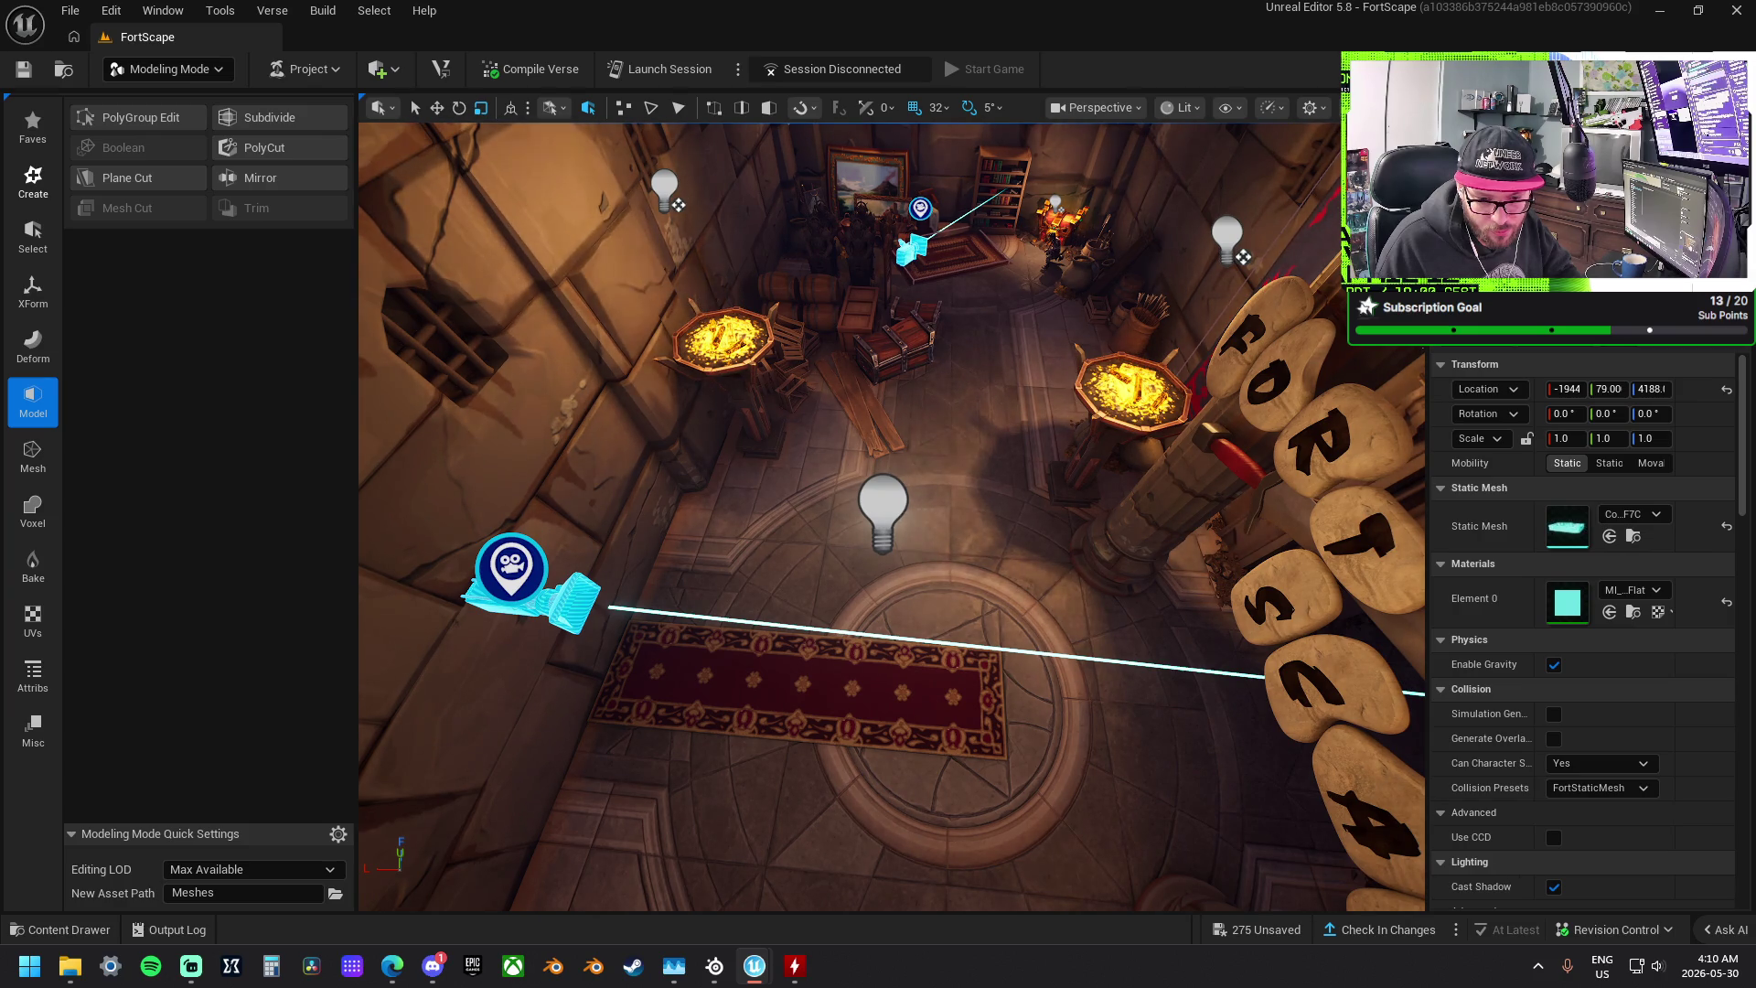
click(915, 411)
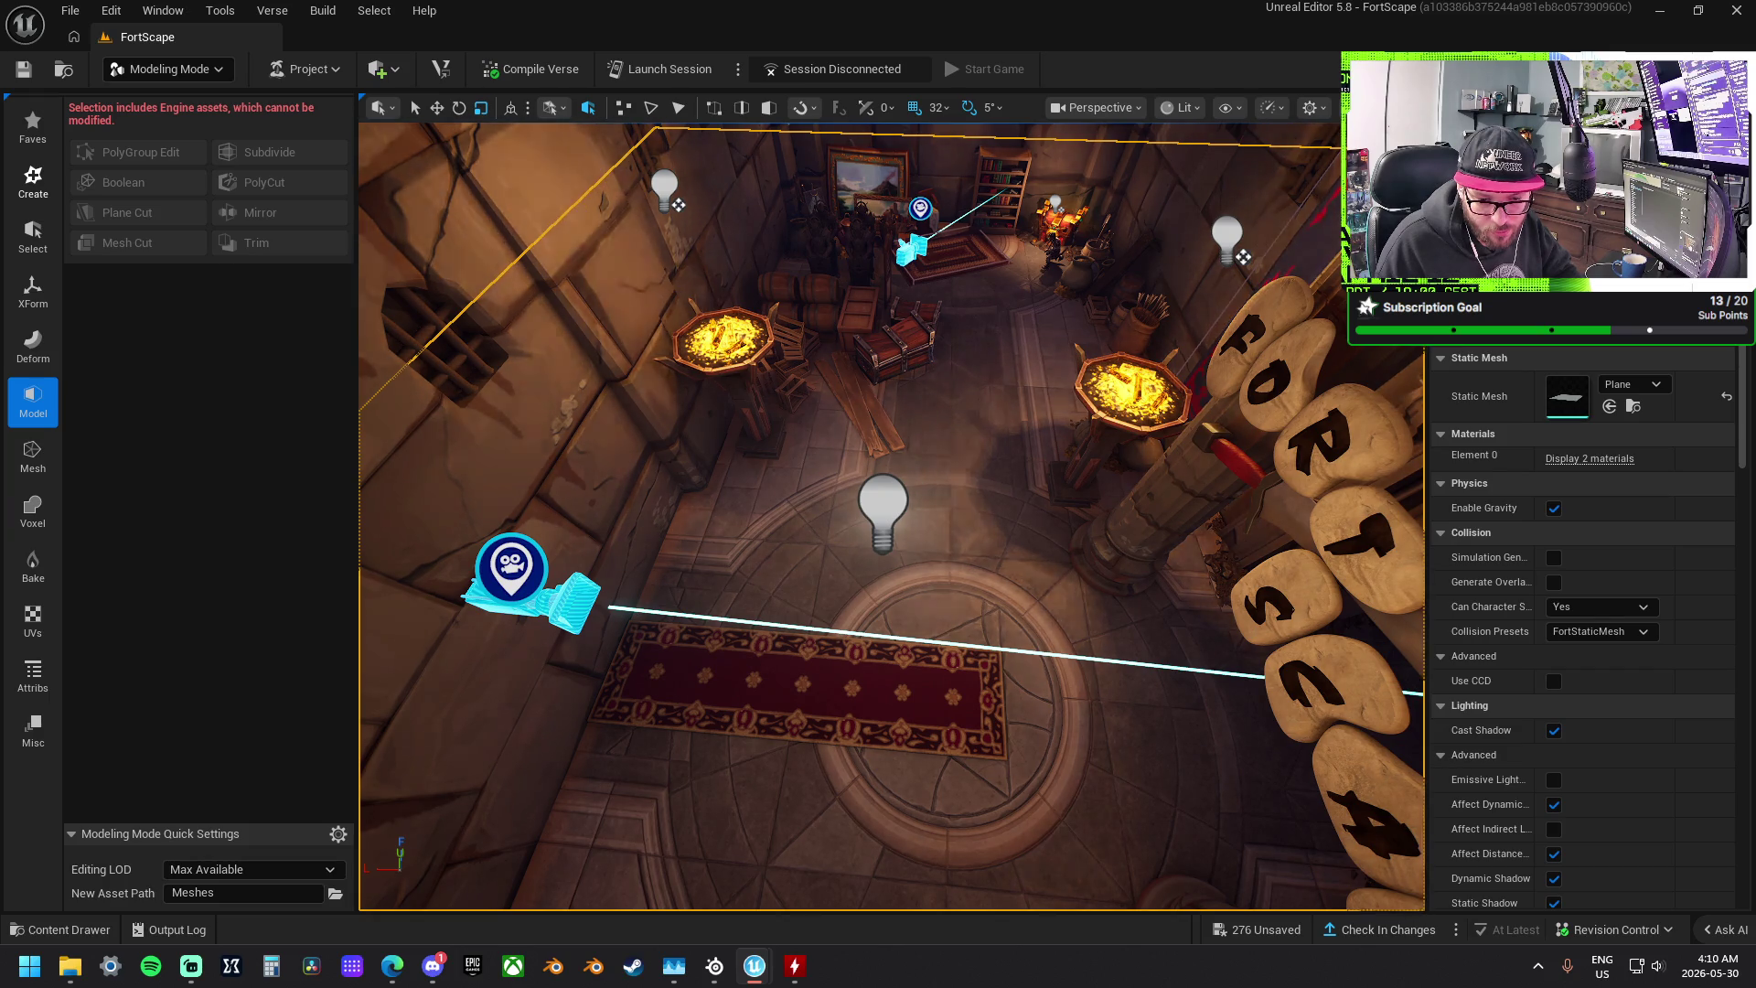
key(Escape)
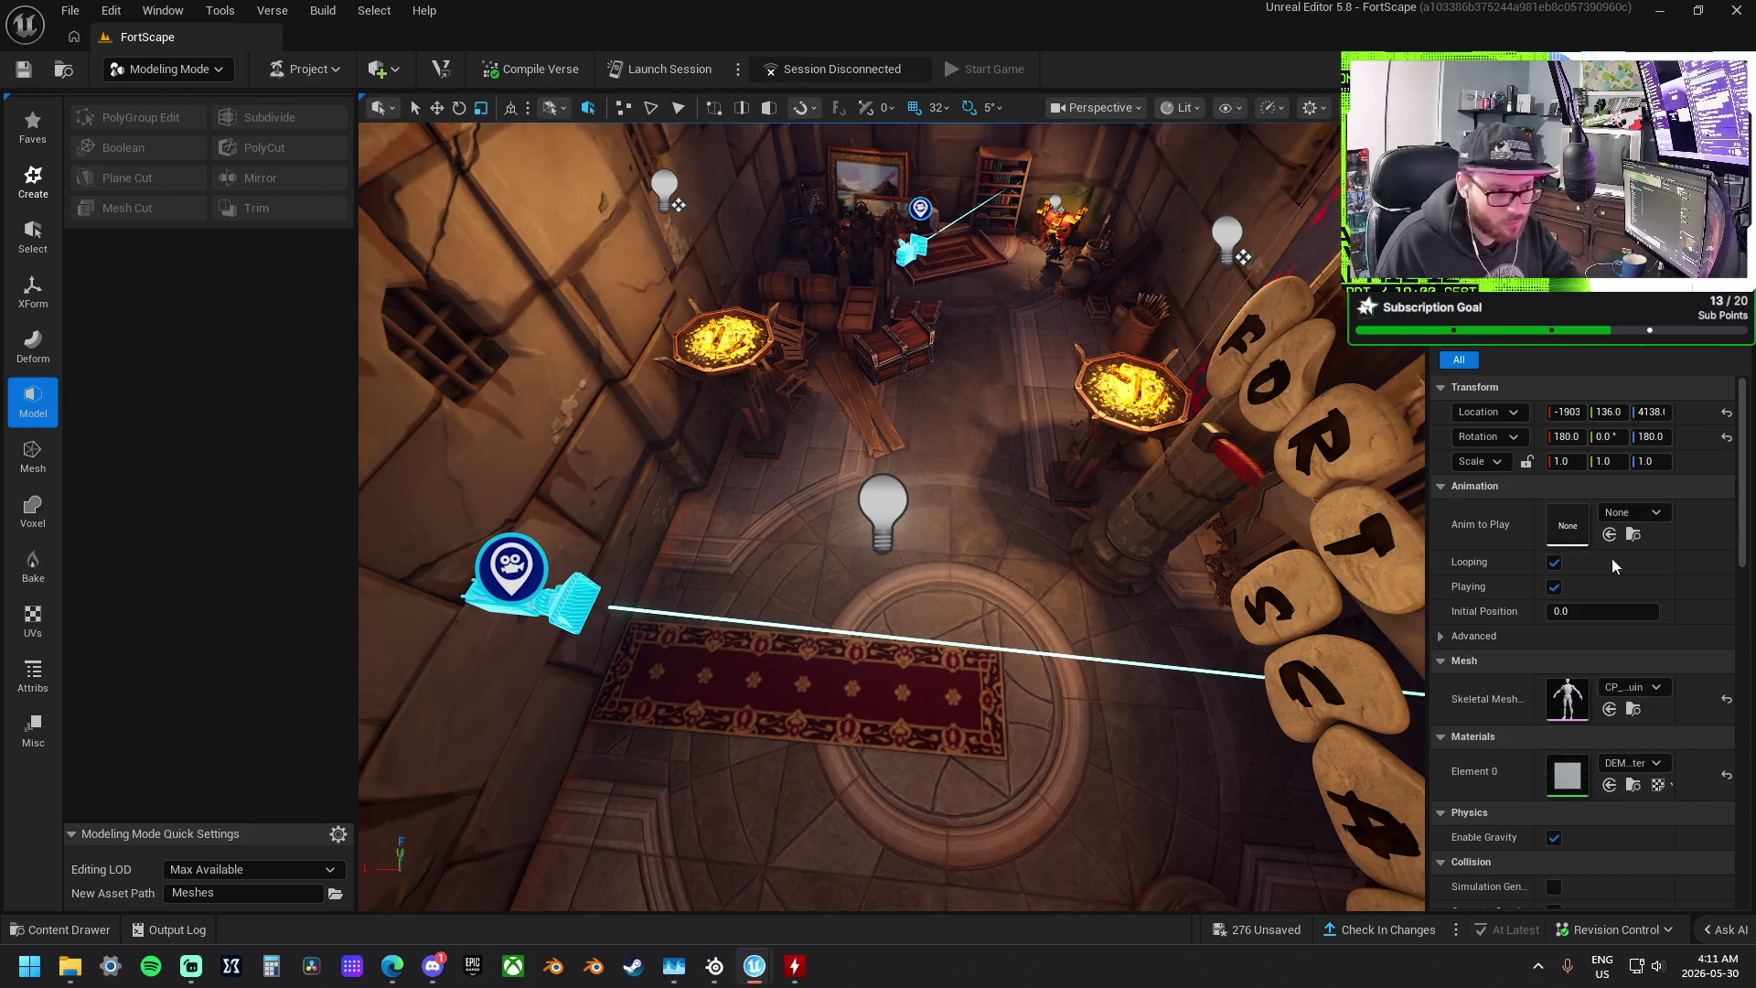
- Frame the wooden mannequin and delete it from the lobby room
key(f)
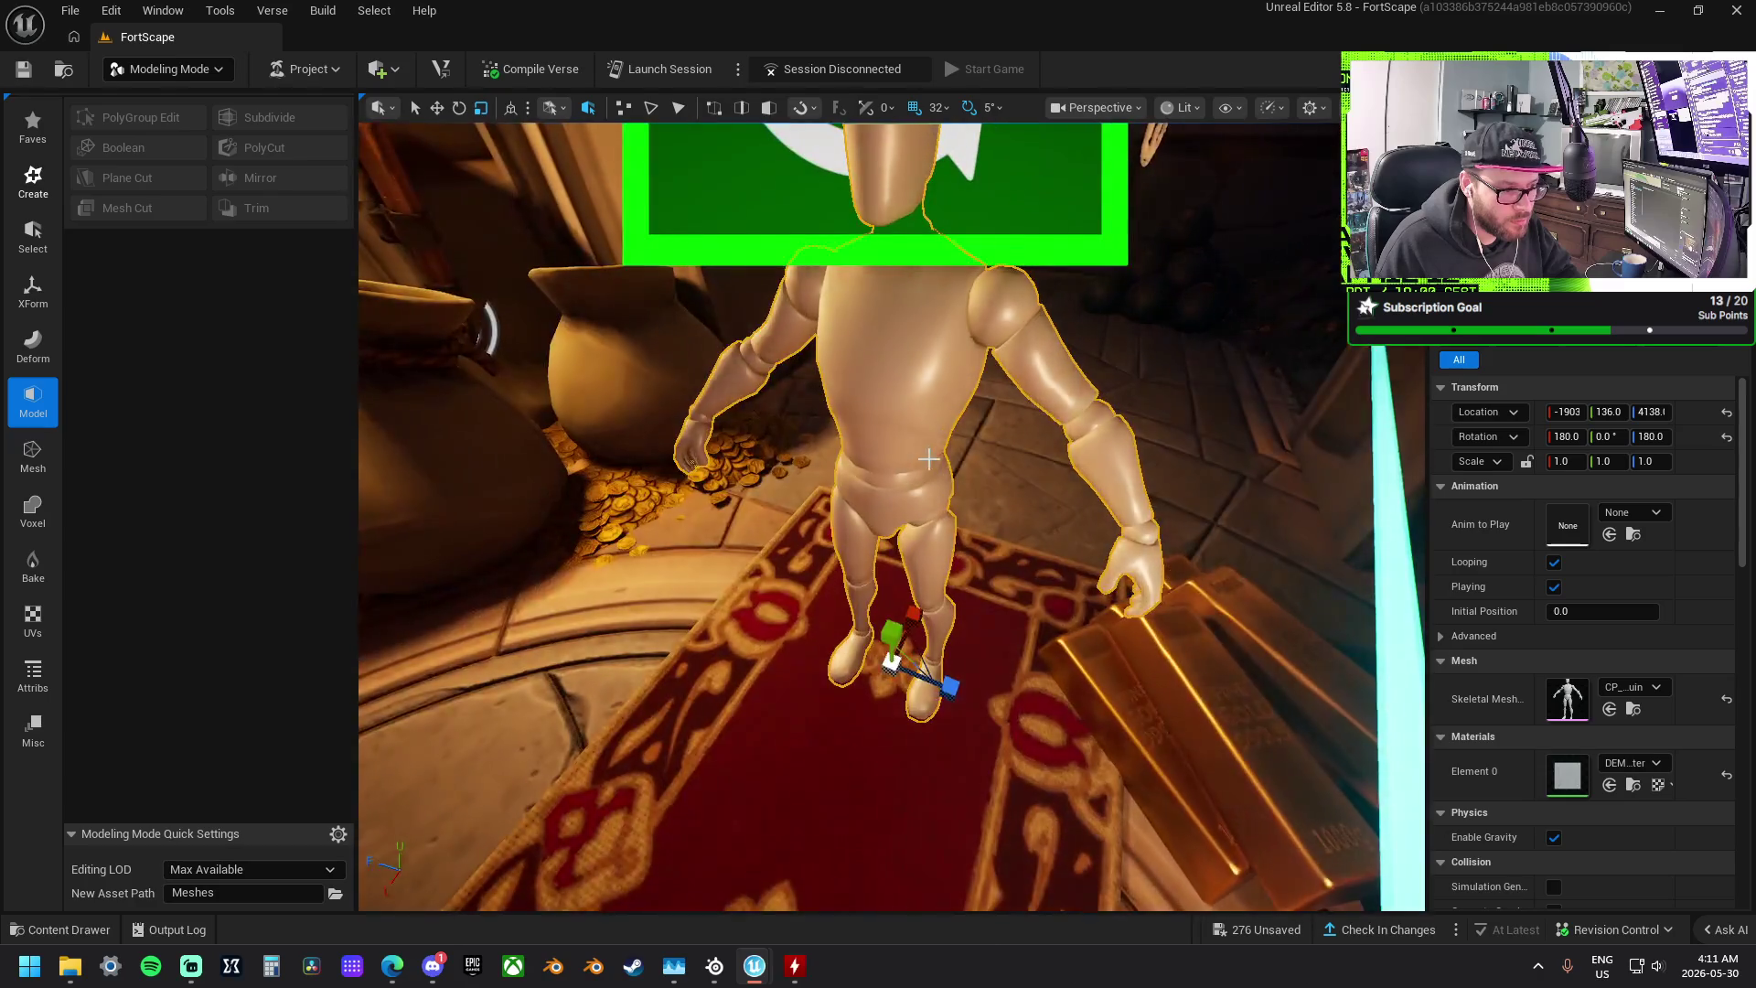
scroll(928, 462, down, 10)
scroll(928, 480, up, 8)
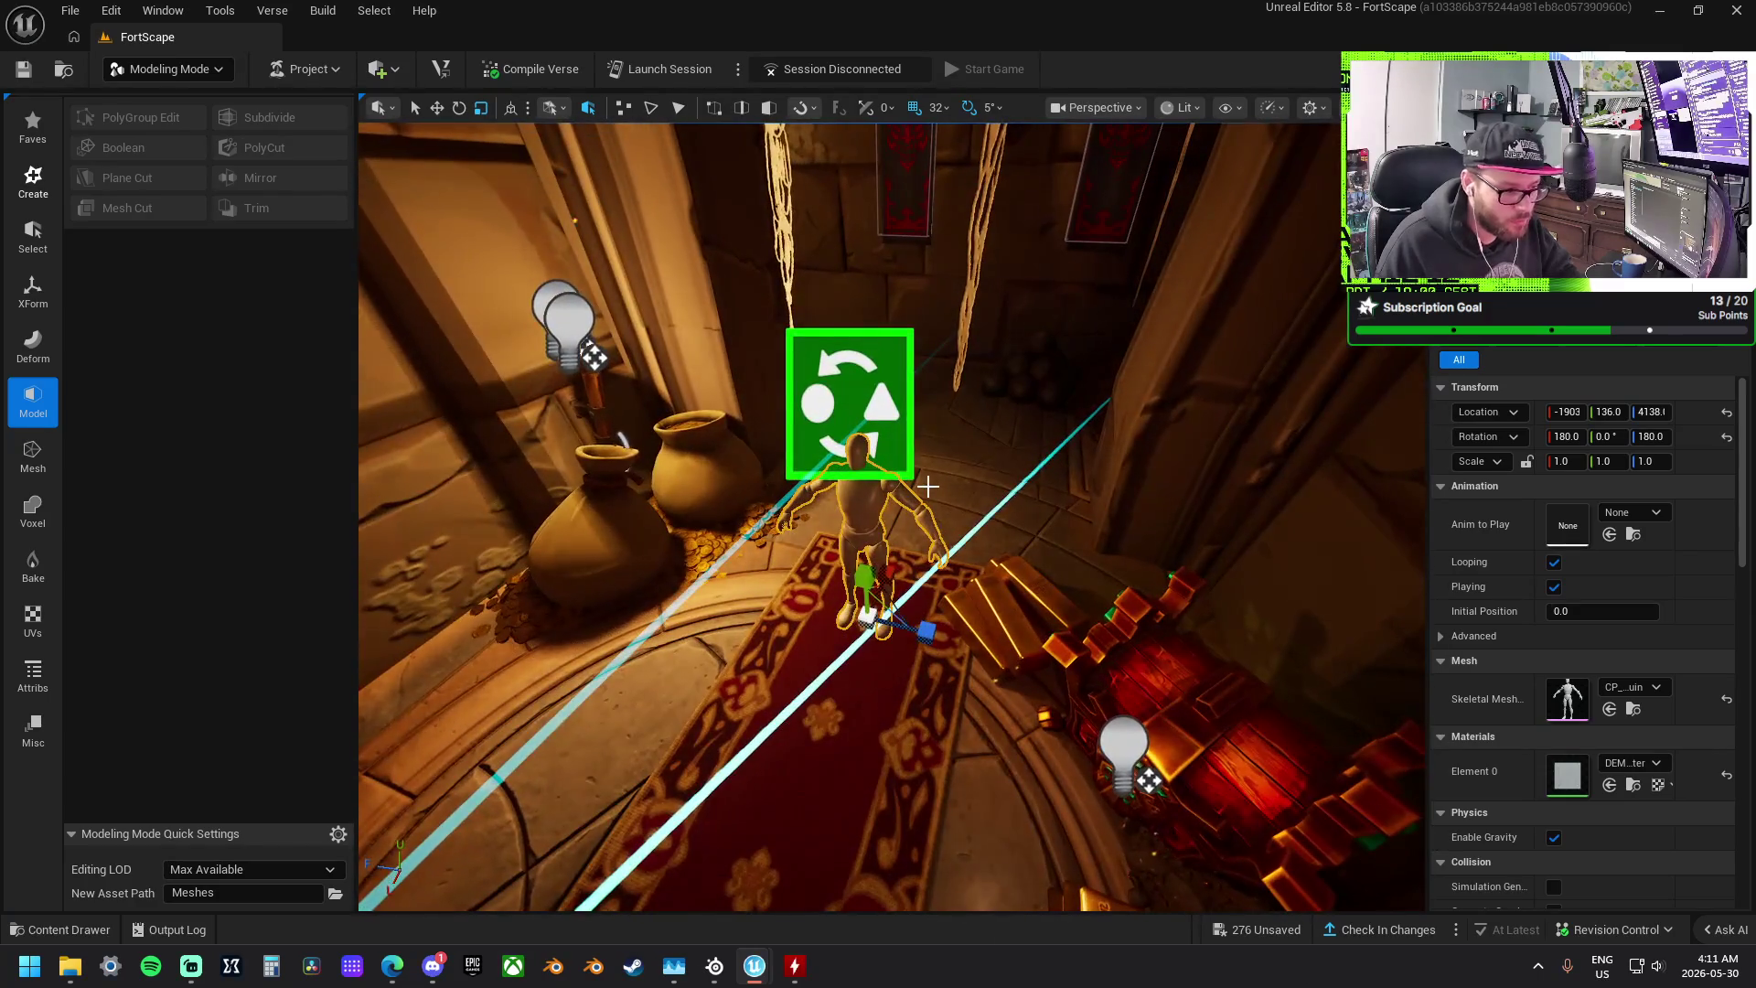
key(Delete)
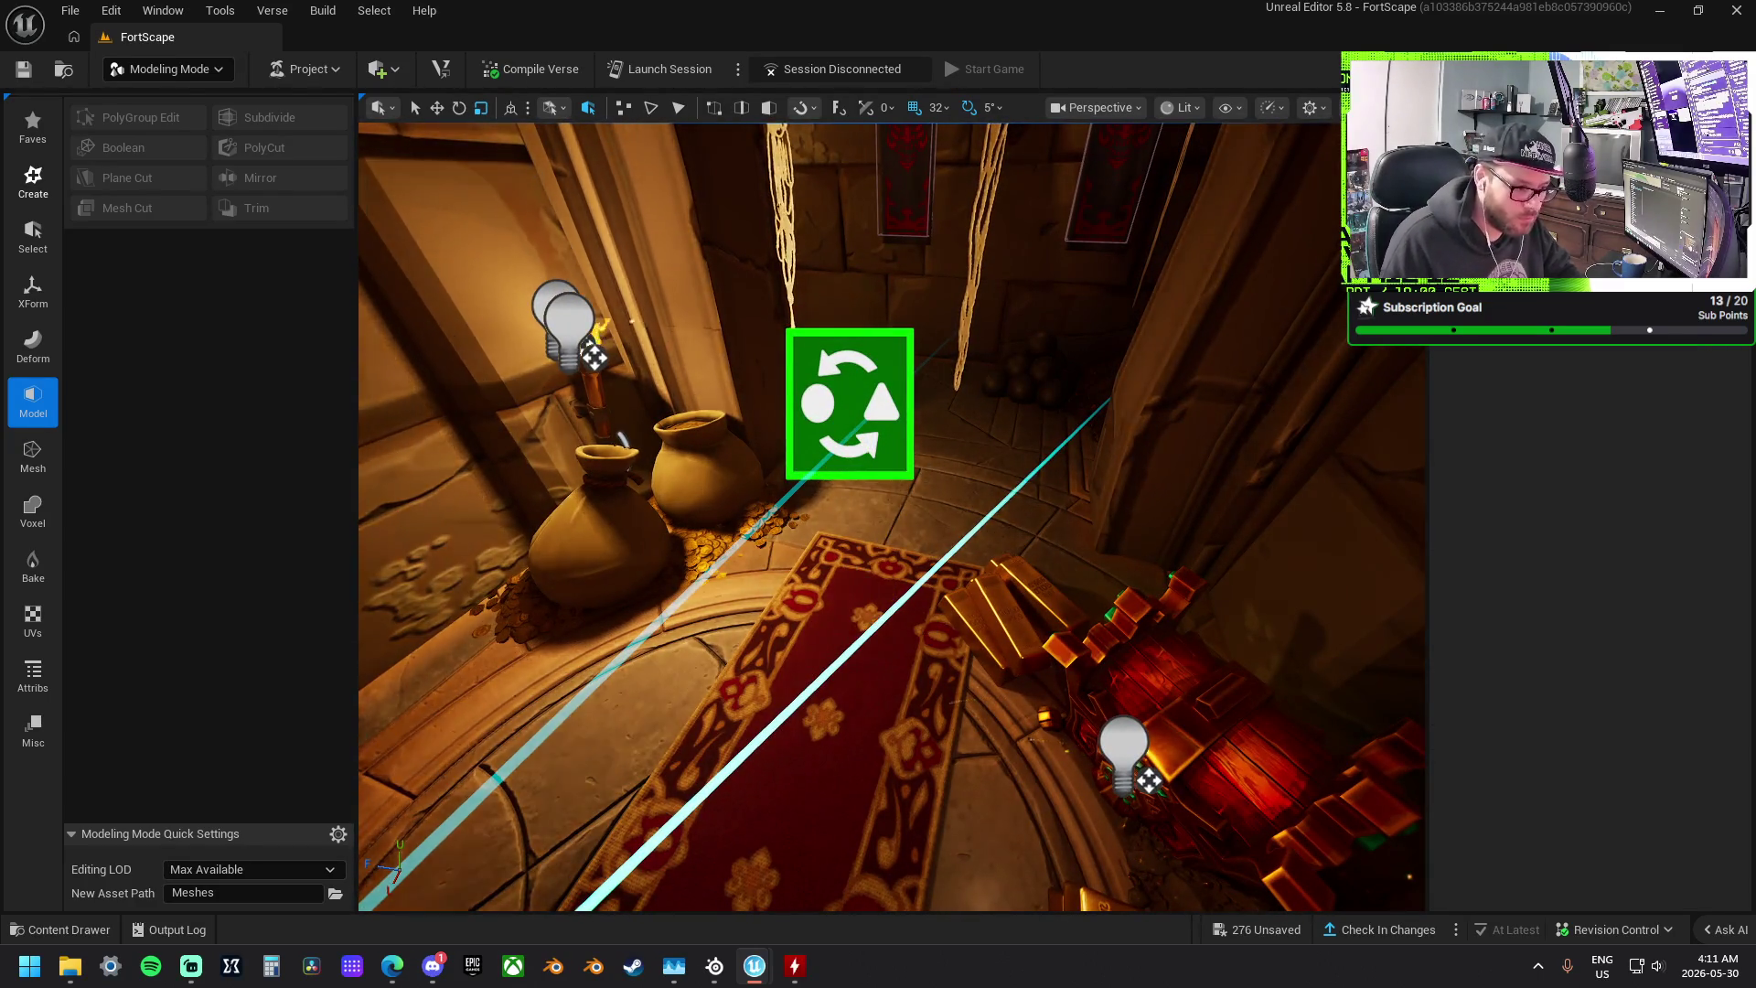
- Pull the view out toward the horizon and select the mountain rock mesh
scroll(892, 517, down, 10)
scroll(892, 517, up, 10)
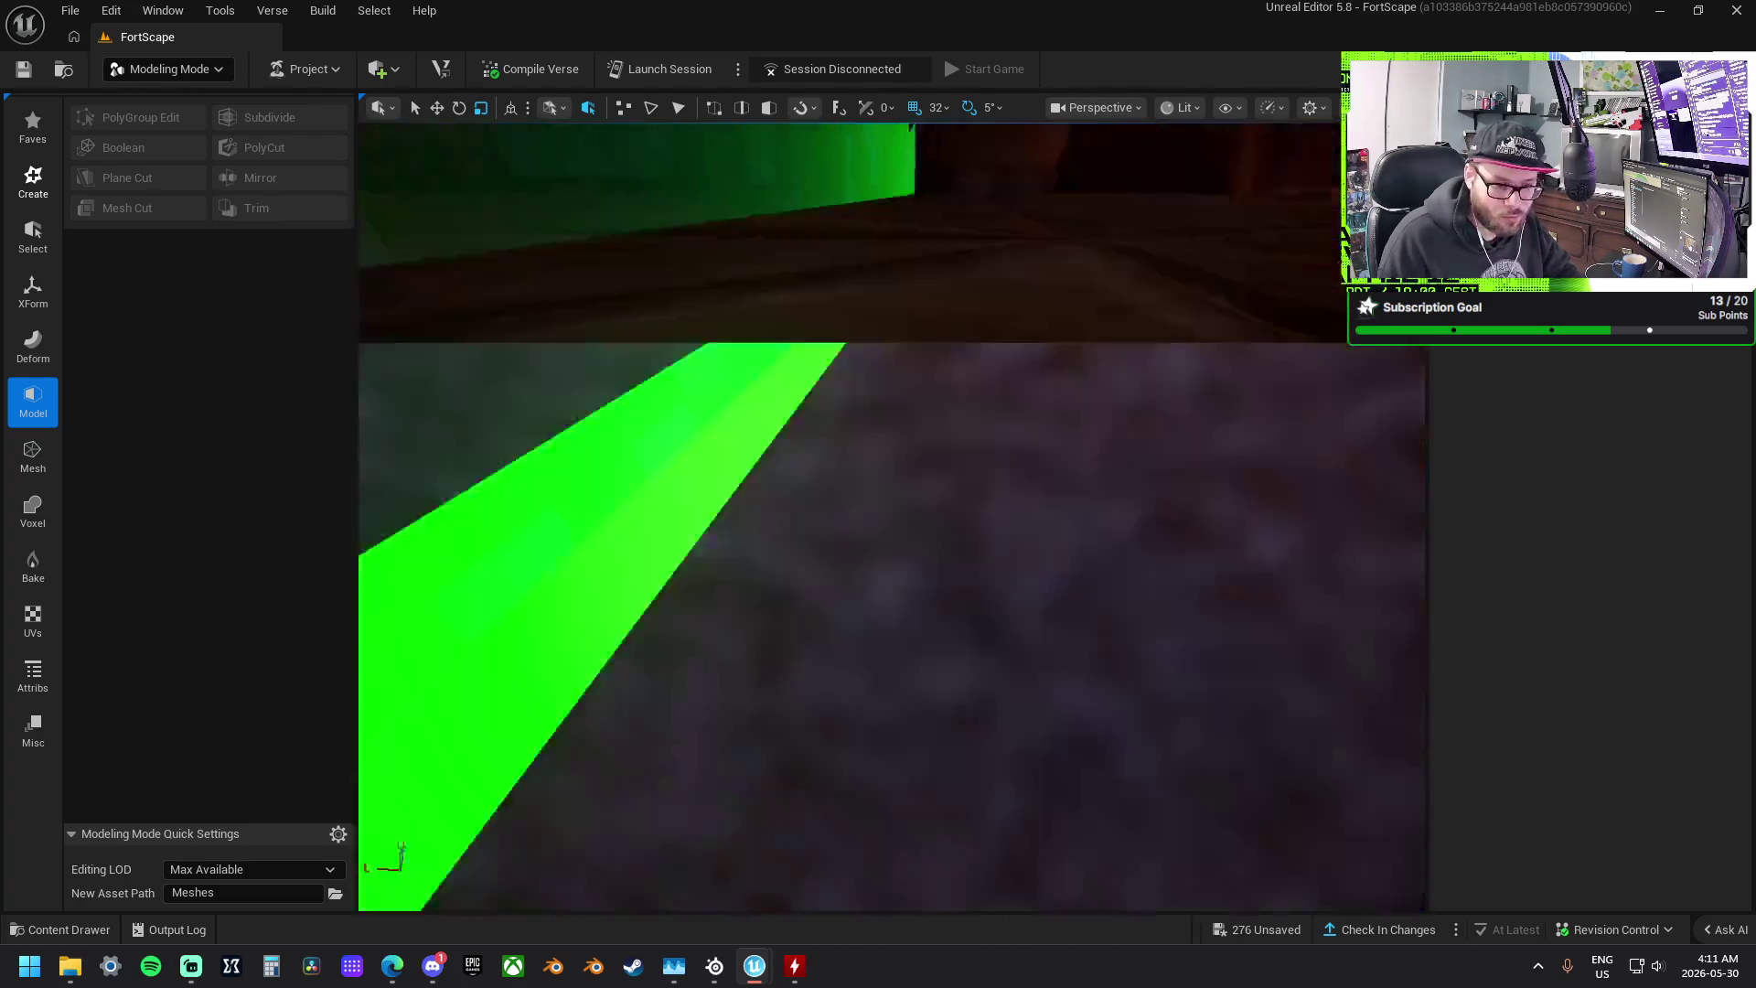
scroll(892, 517, down, 5)
scroll(892, 516, up, 8)
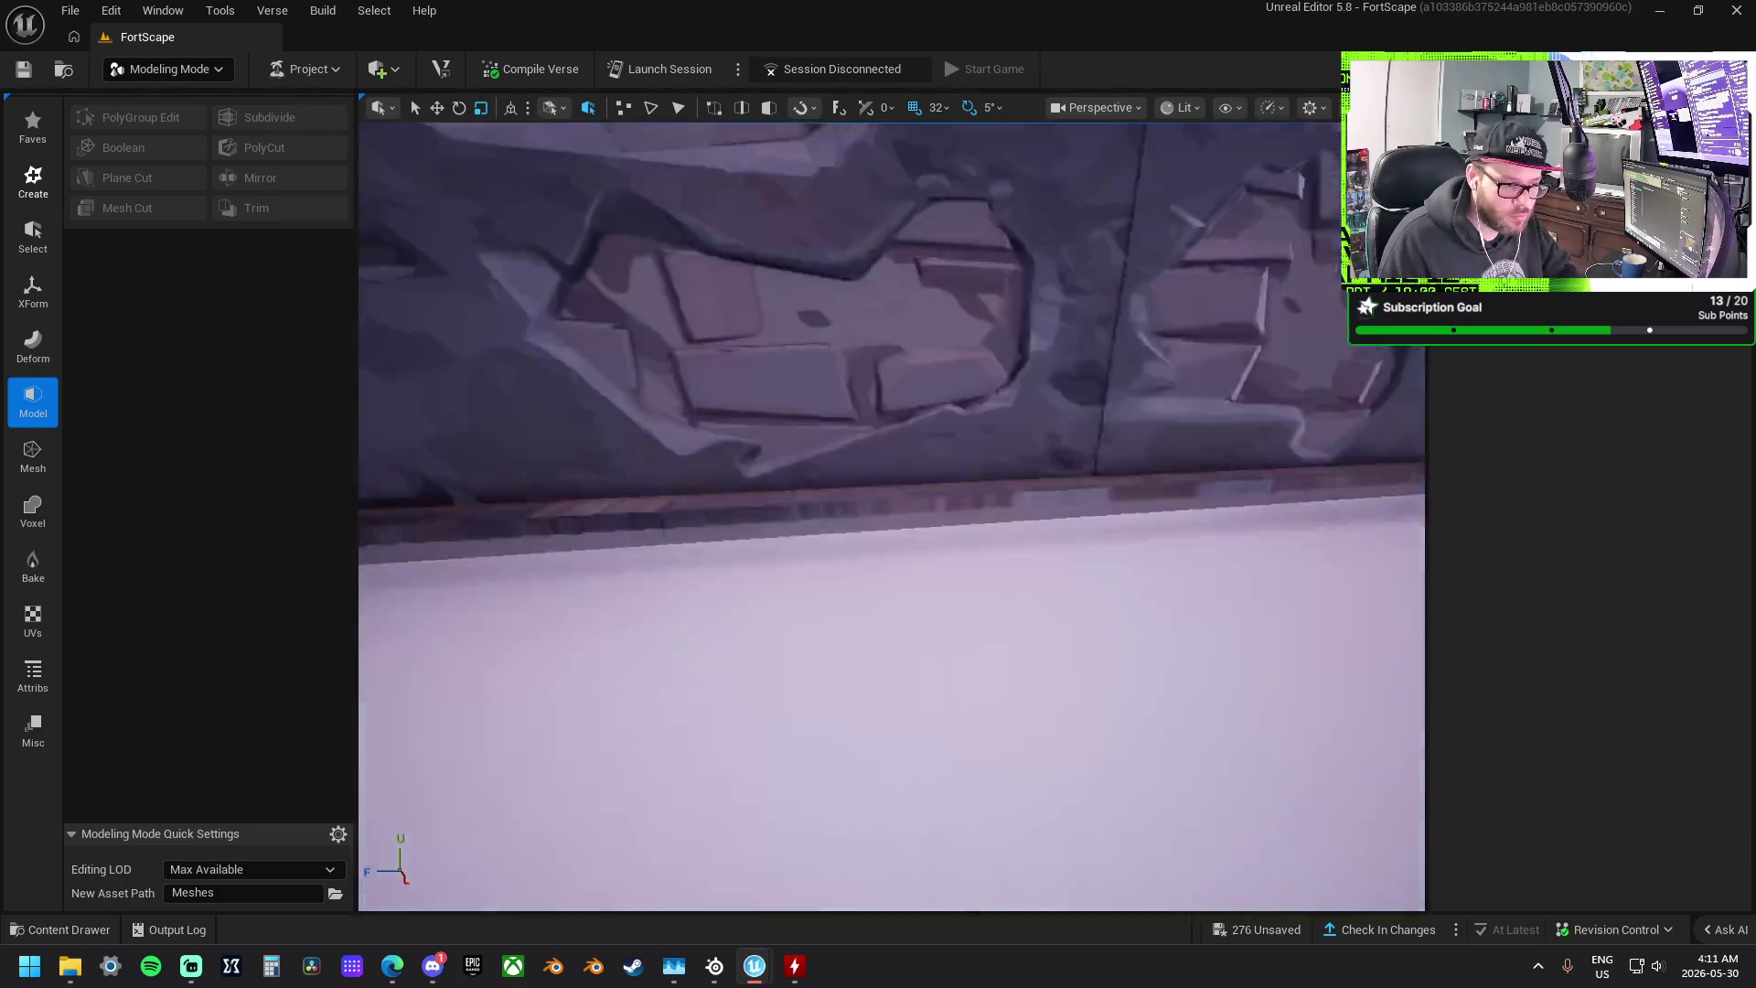
scroll(892, 517, down, 10)
scroll(892, 517, up, 8)
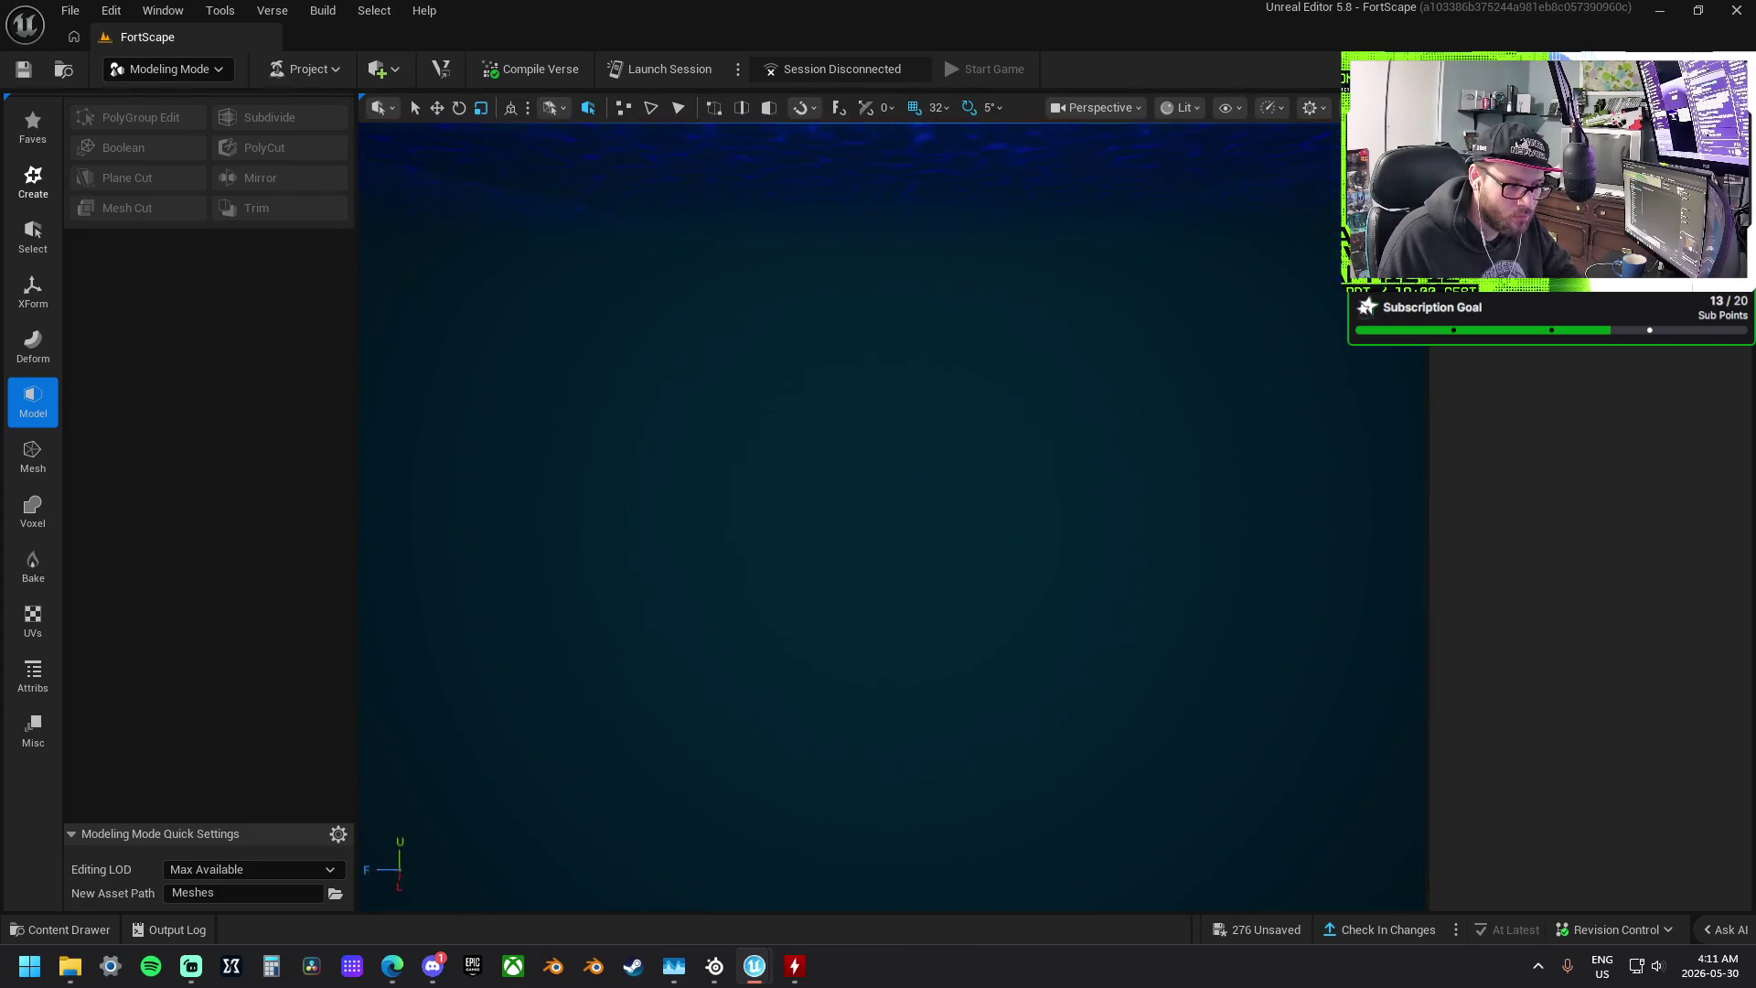
scroll(891, 517, down, 6)
scroll(892, 516, up, 6)
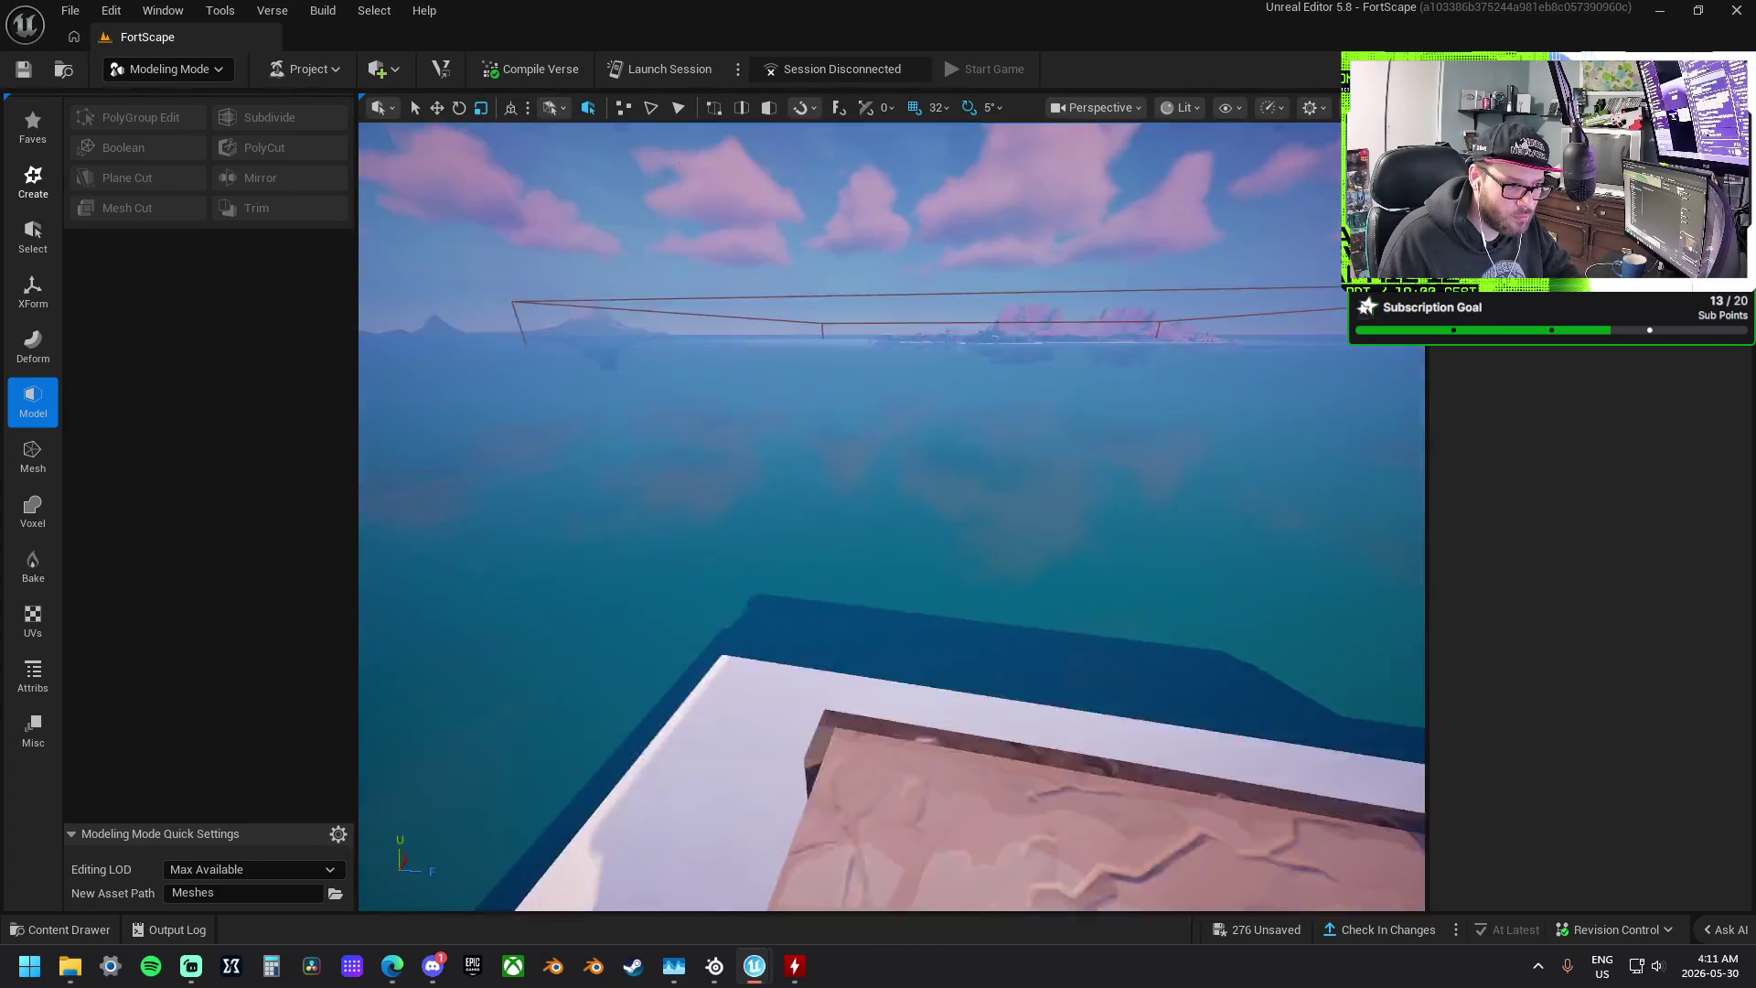
scroll(870, 579, down, 5)
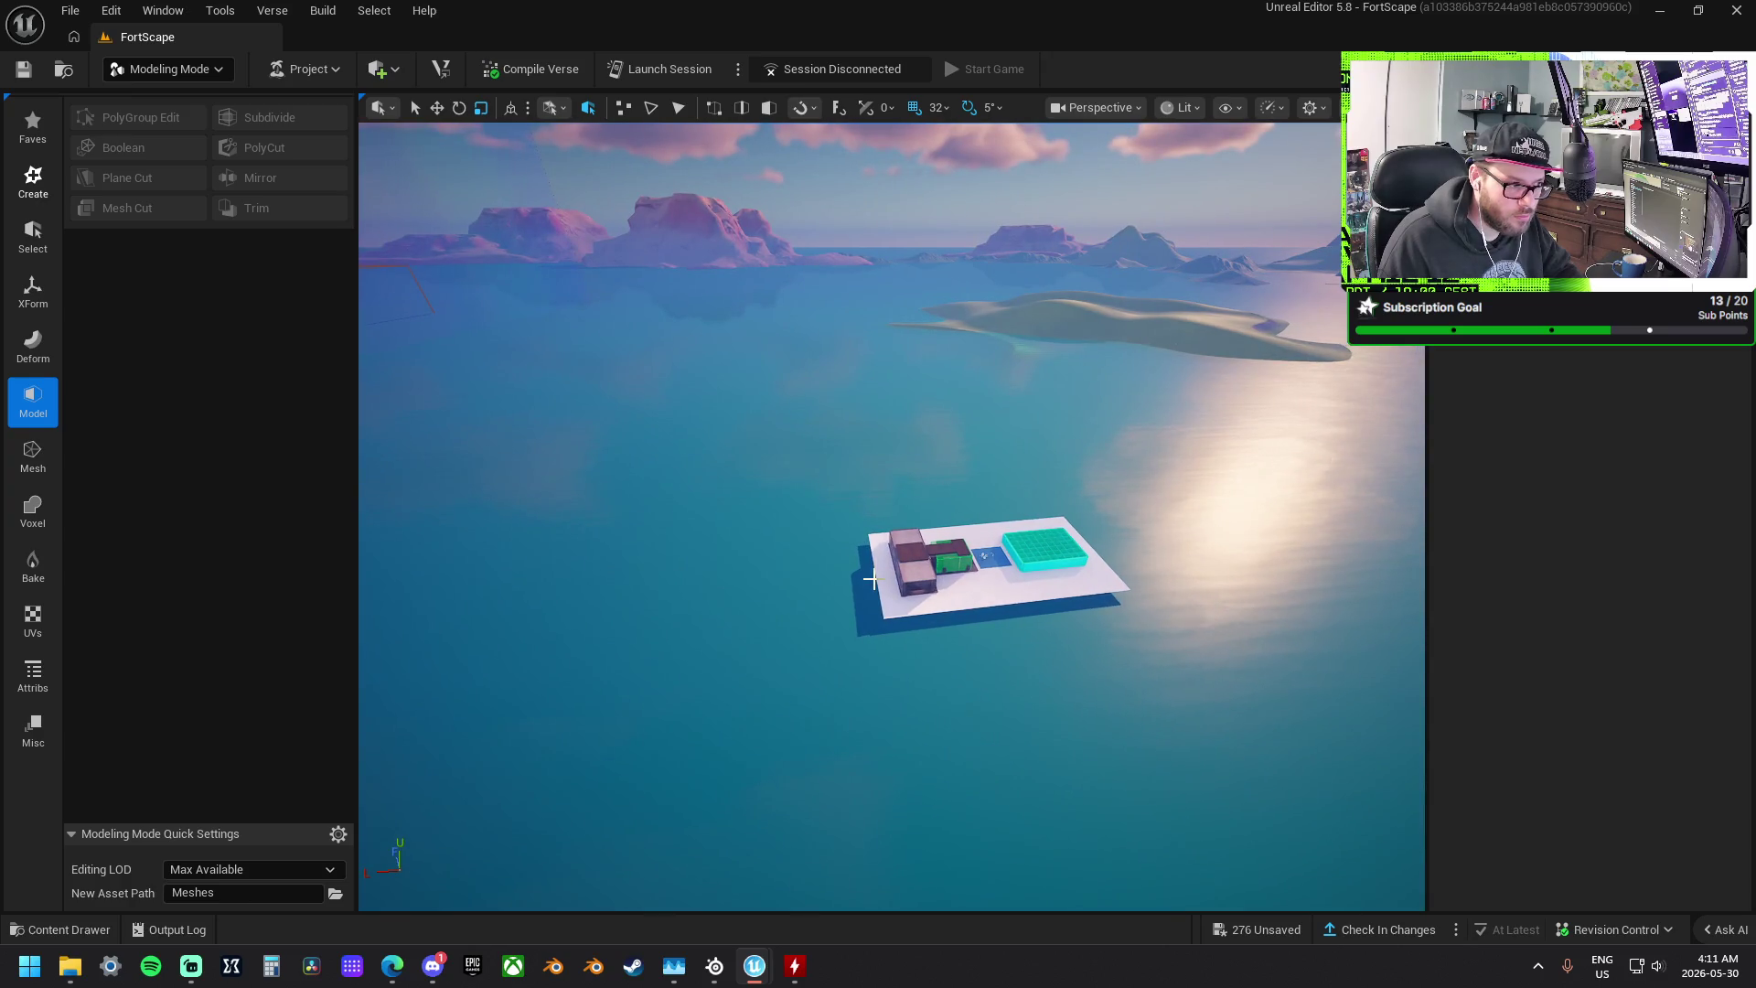
mouse_move(722, 492)
mouse_down()
mouse_move(708, 335)
mouse_move(708, 439)
mouse_move(741, 485)
mouse_up()
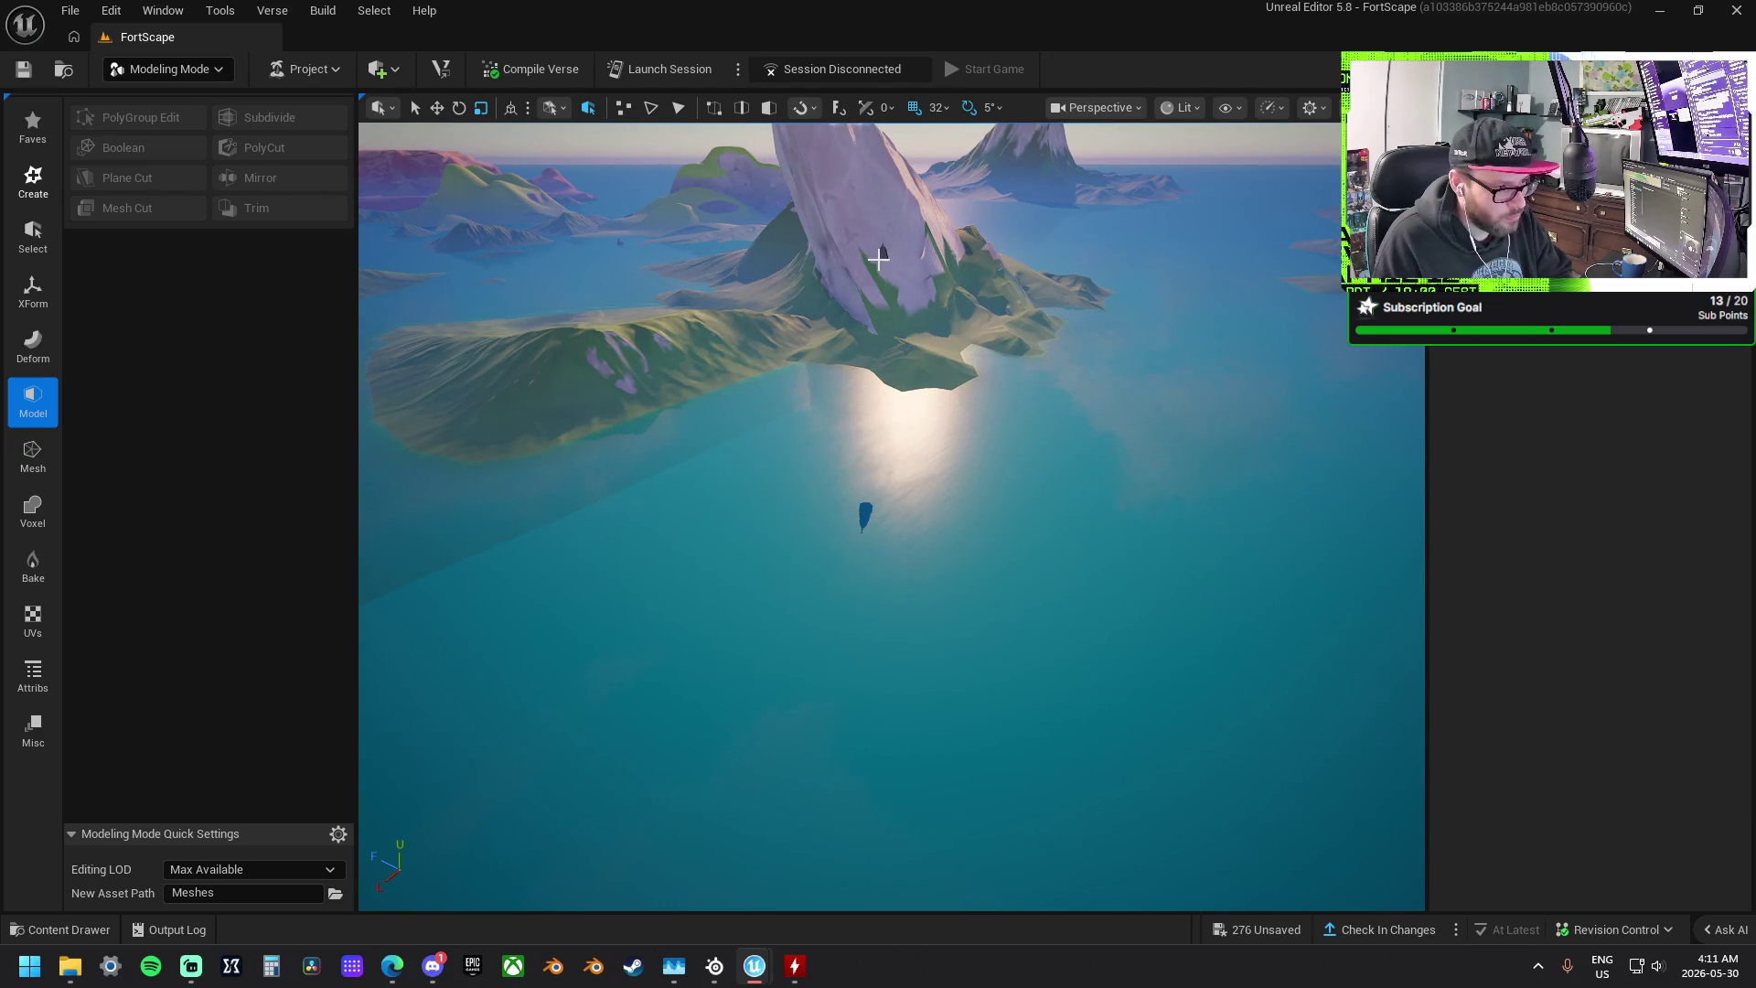
click(880, 295)
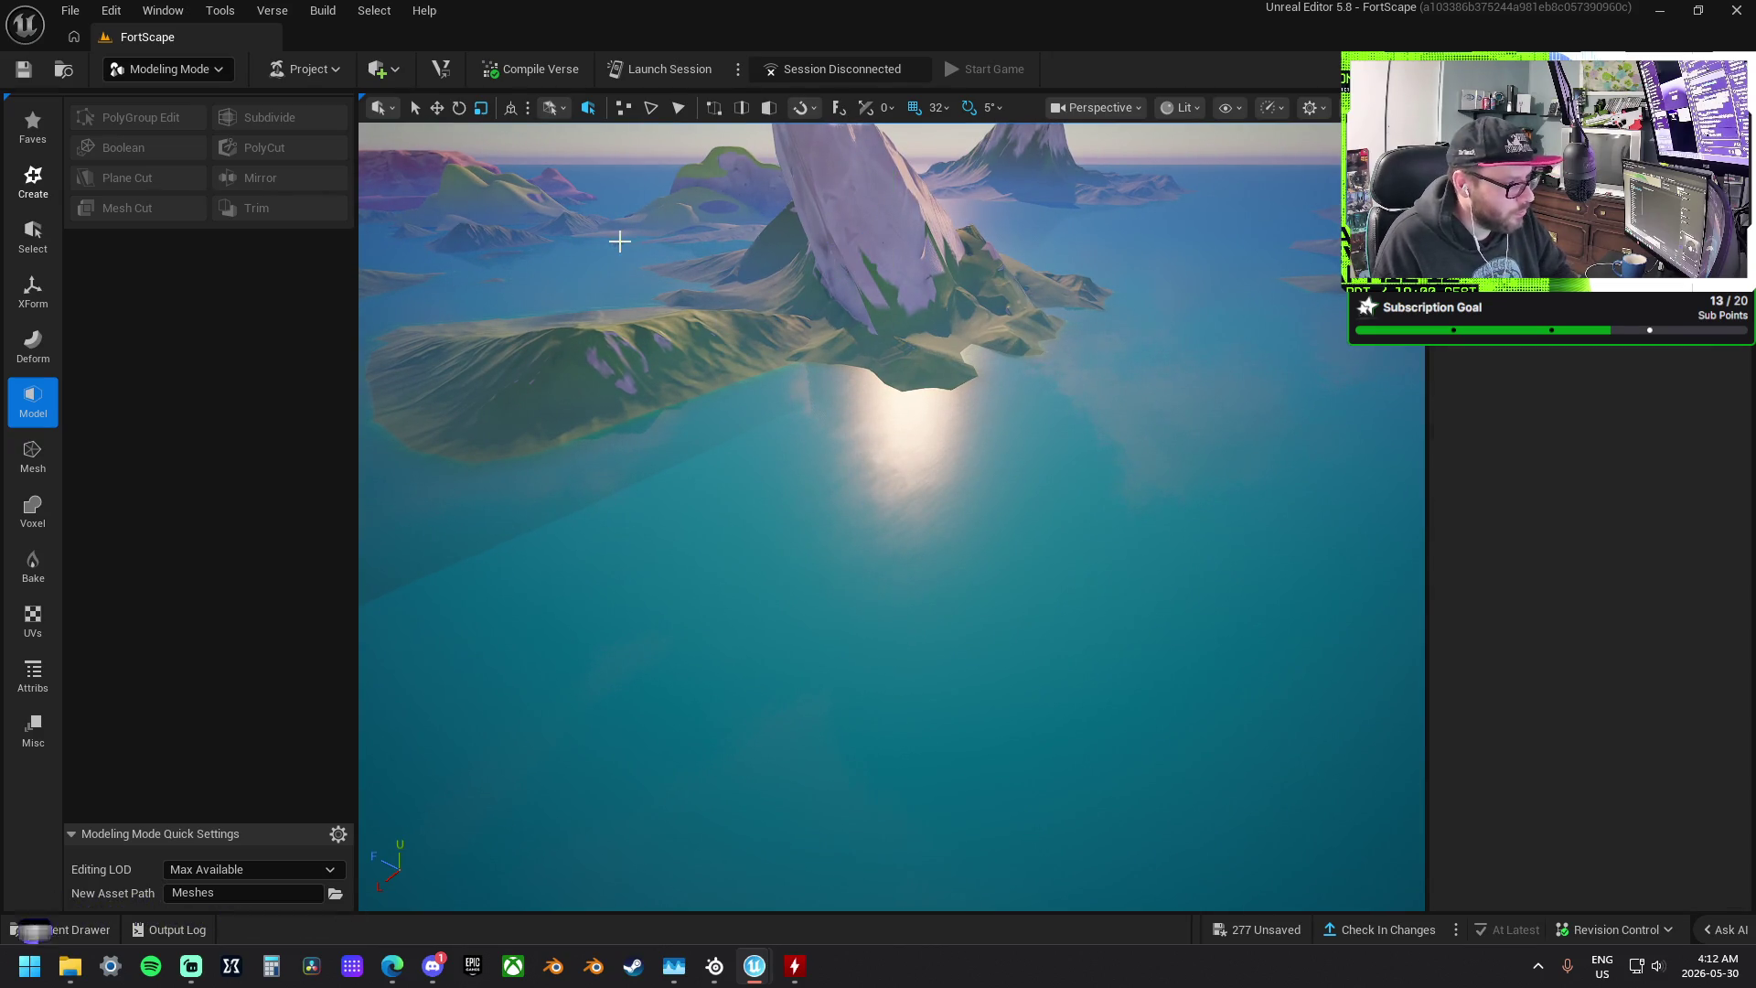
- Scale the small island mesh uniformly to 67.92 and move it to -1823, -940, 29888 beside the platform
click(619, 238)
key(f)
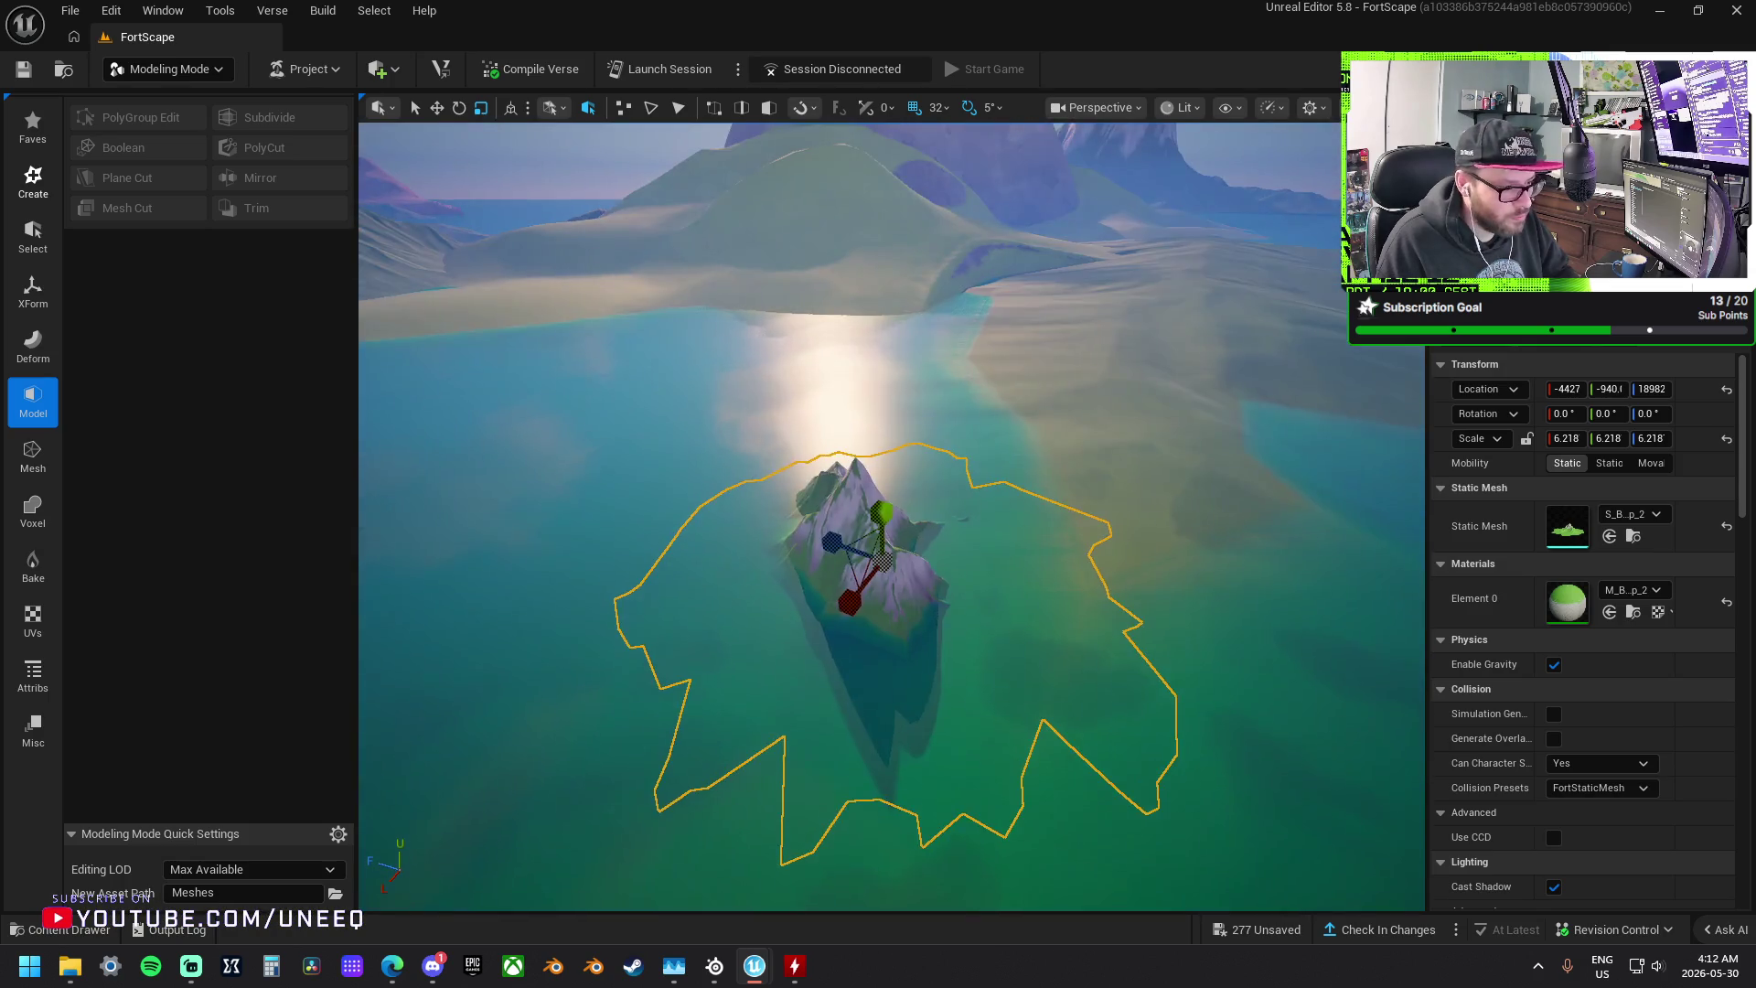
scroll(720, 282, down, 5)
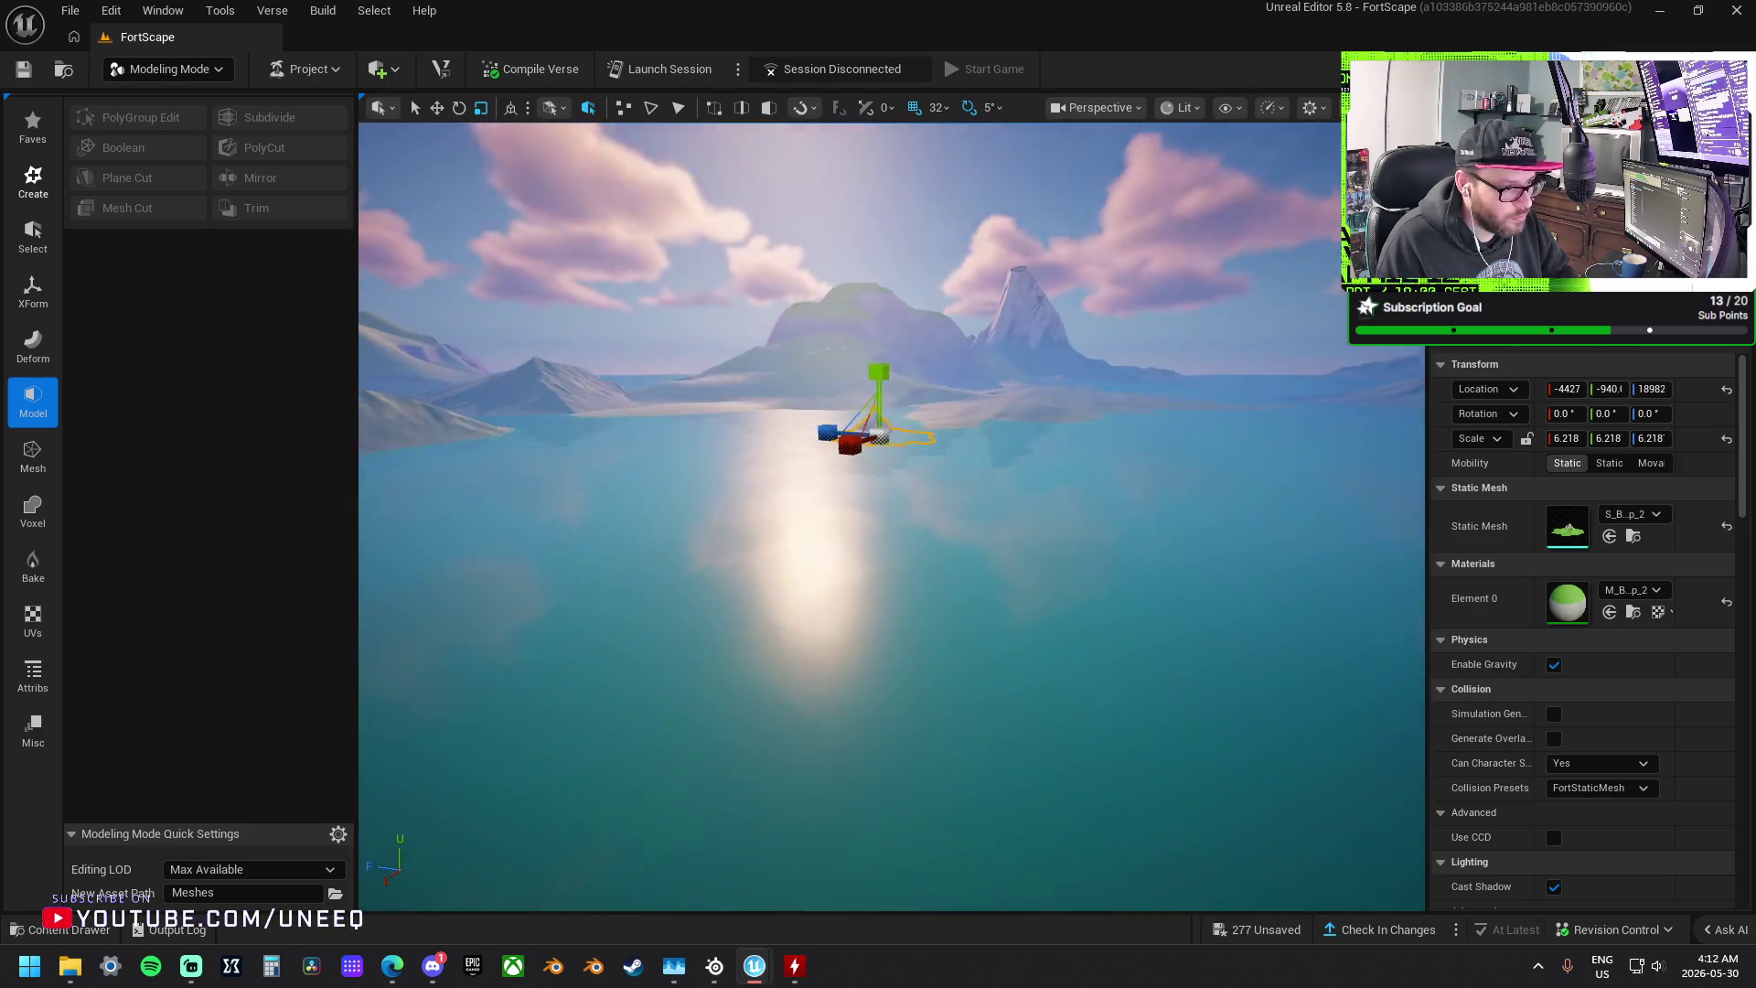
drag(759, 285, 766, 288)
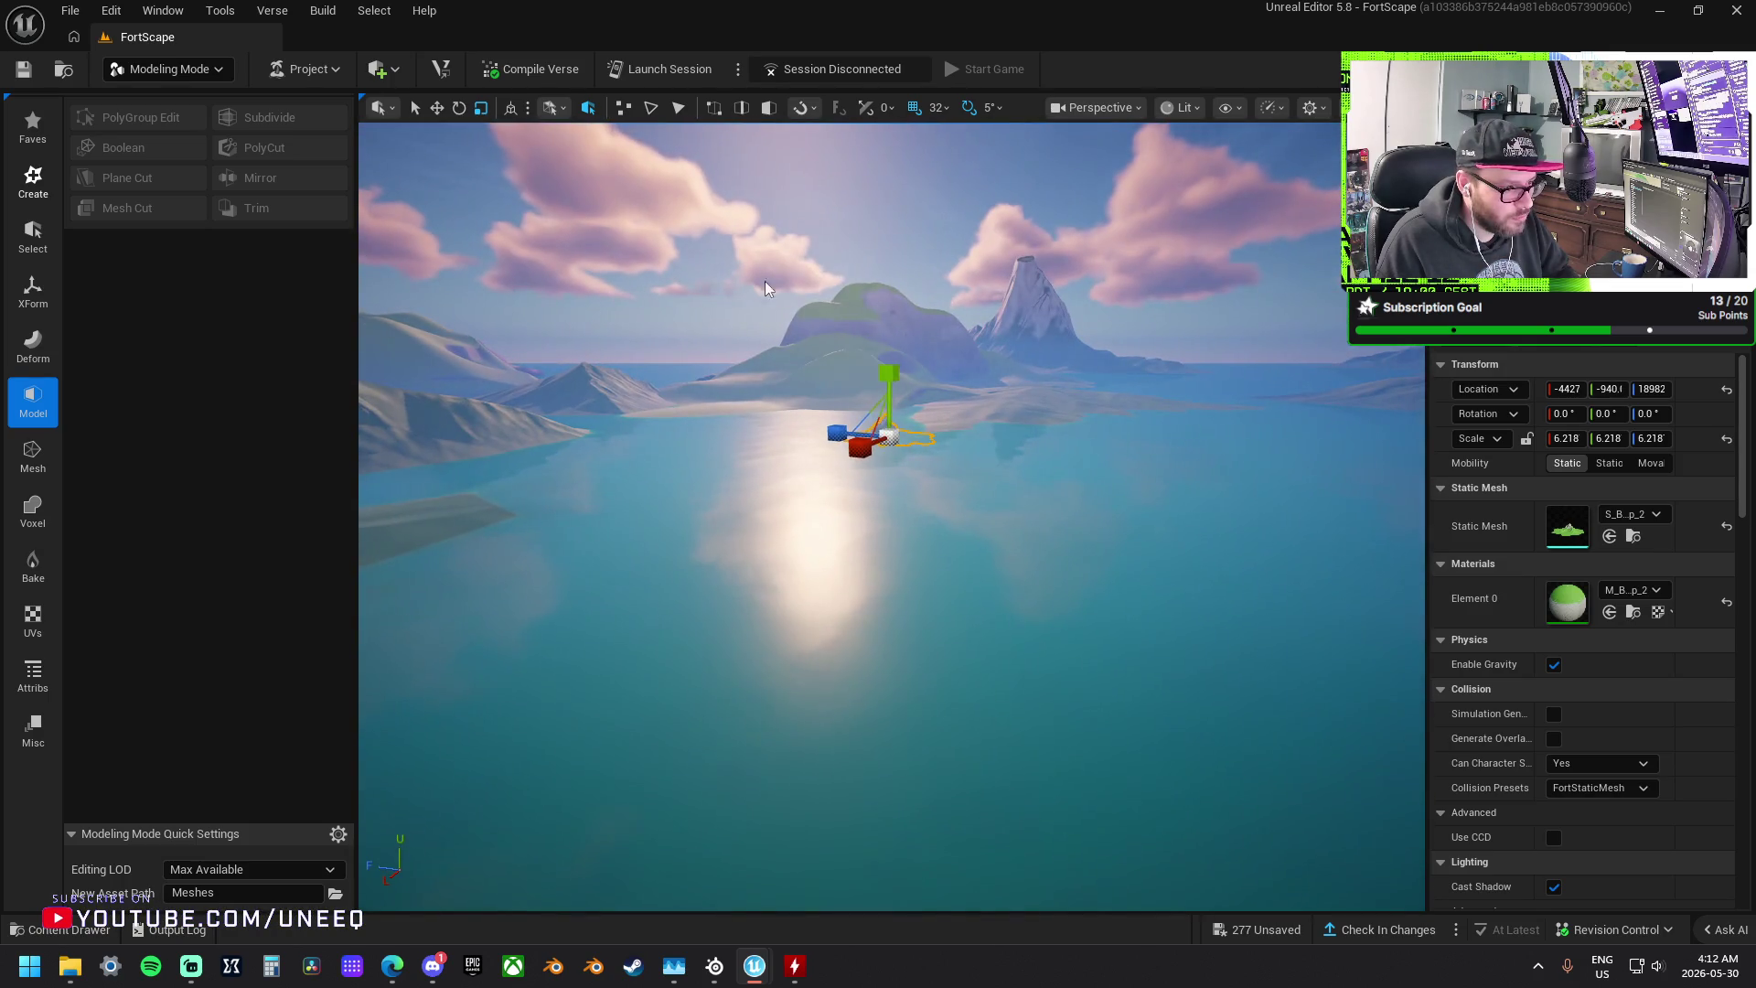
drag(885, 428, 919, 353)
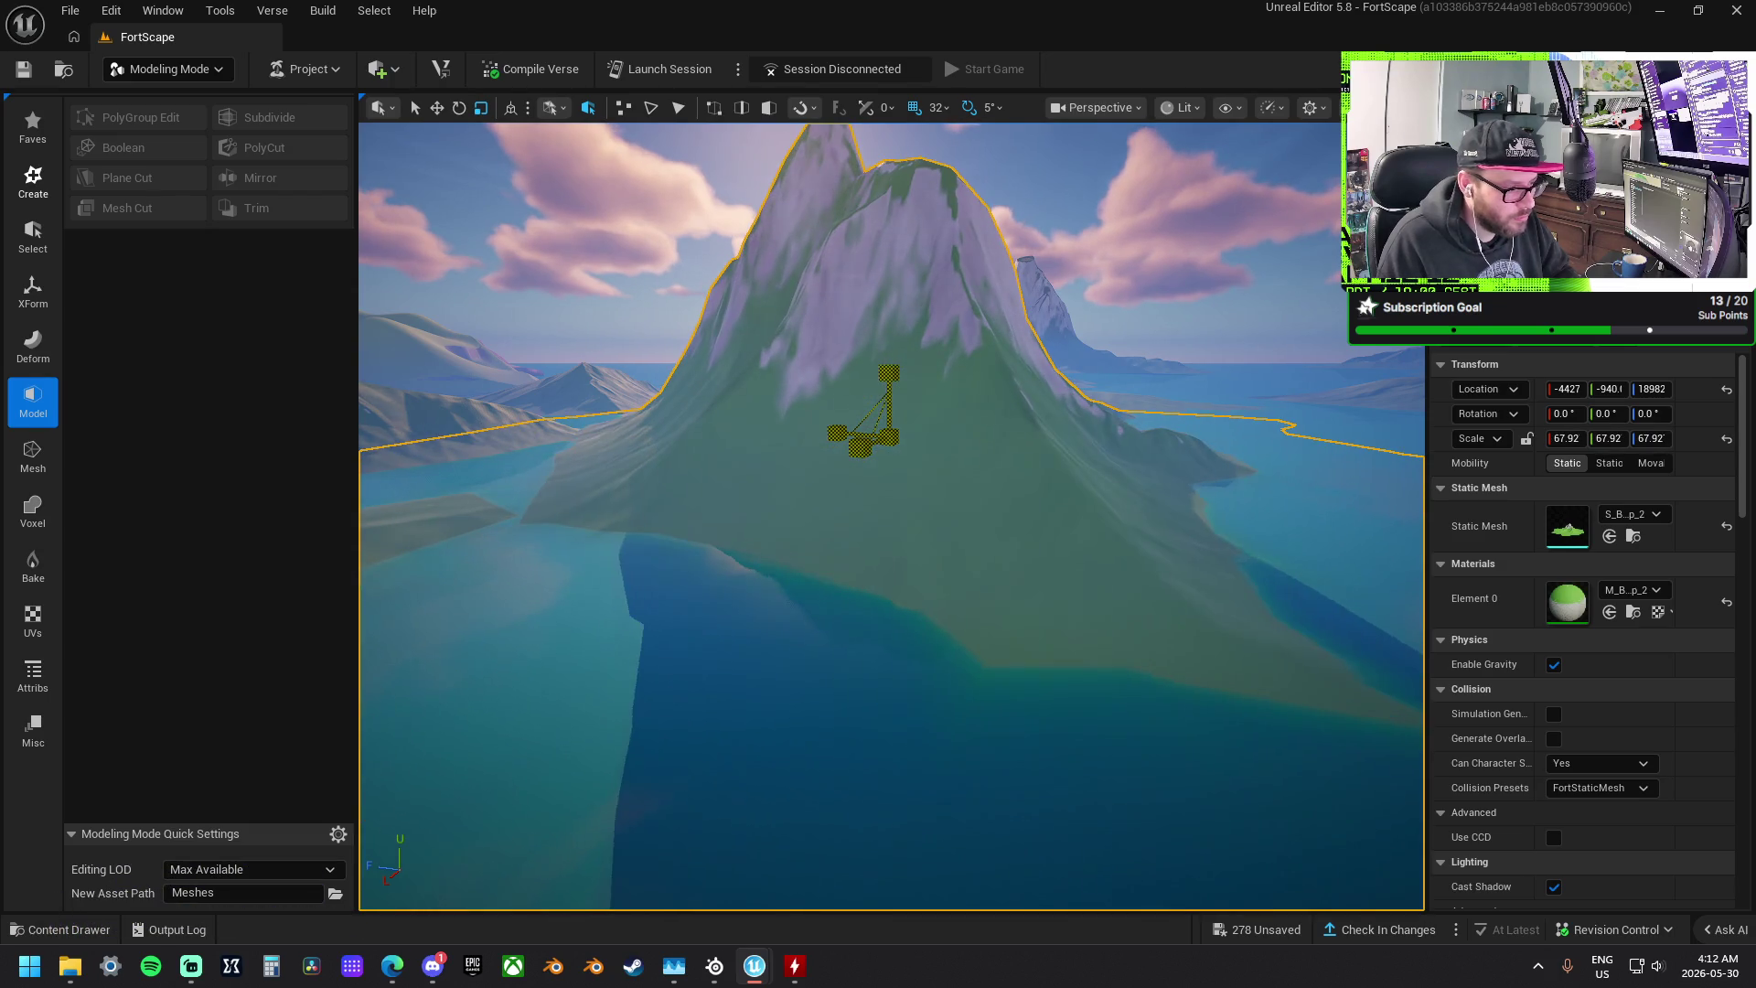
drag(922, 448, 979, 476)
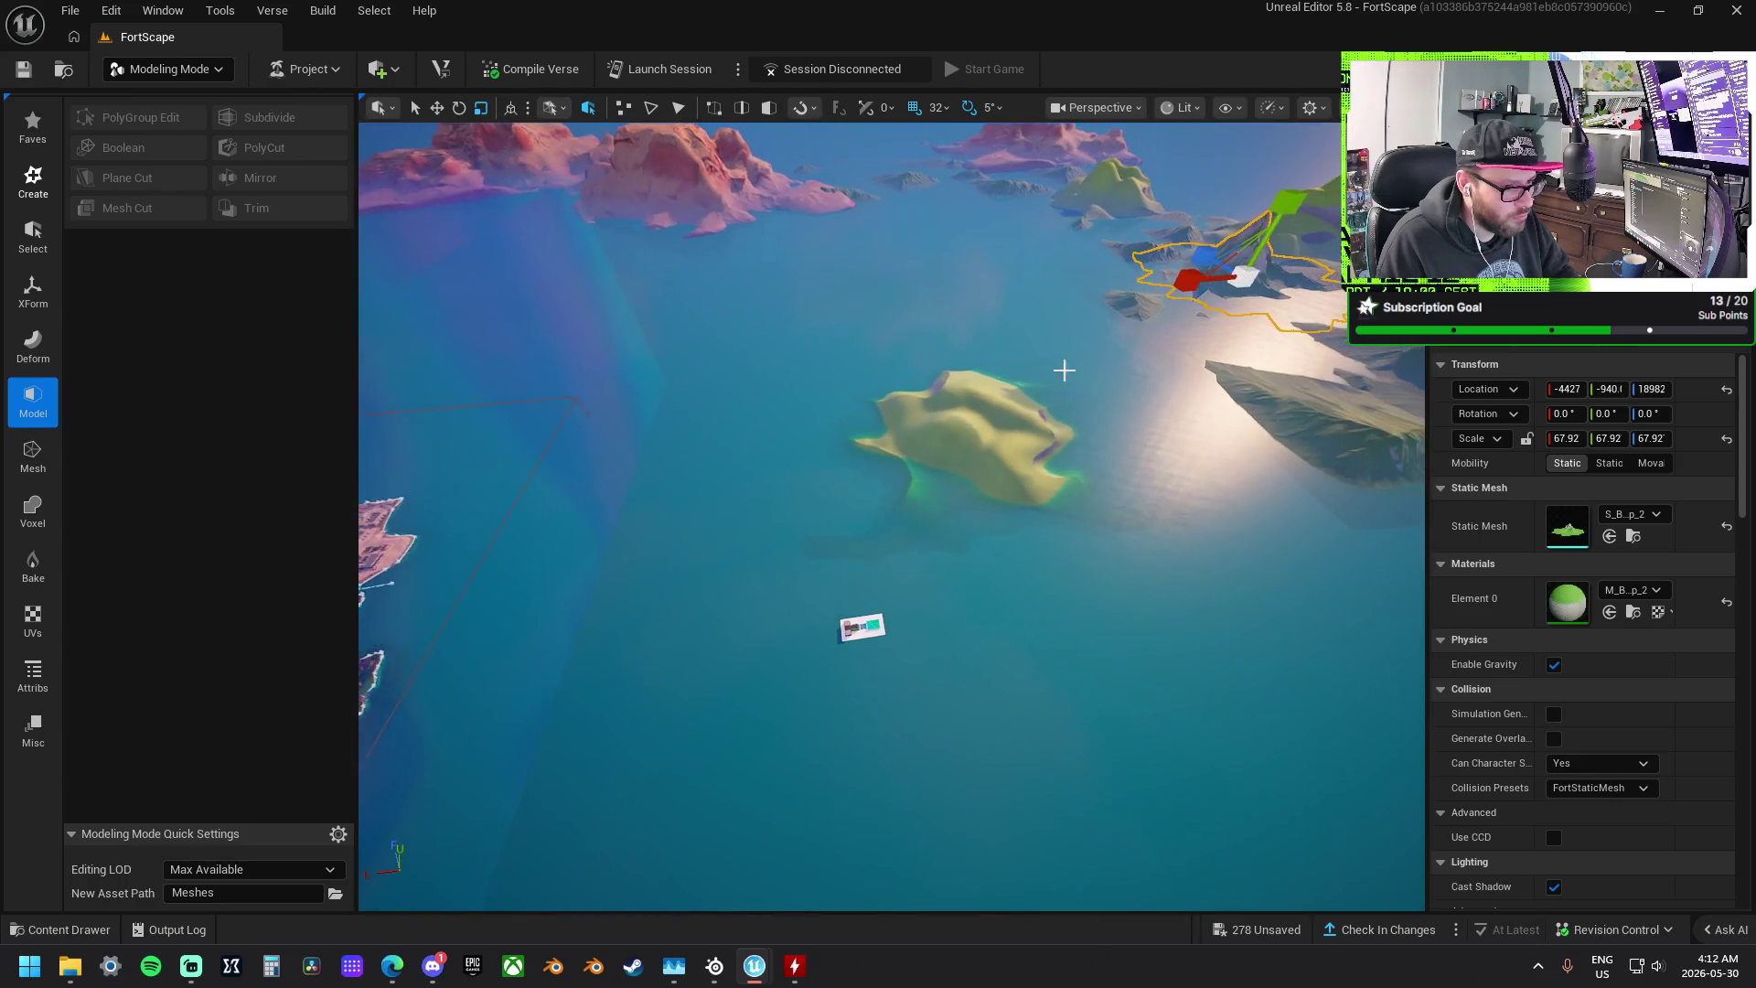
mouse_move(1204, 270)
mouse_down()
mouse_move(855, 489)
mouse_move(743, 538)
mouse_up()
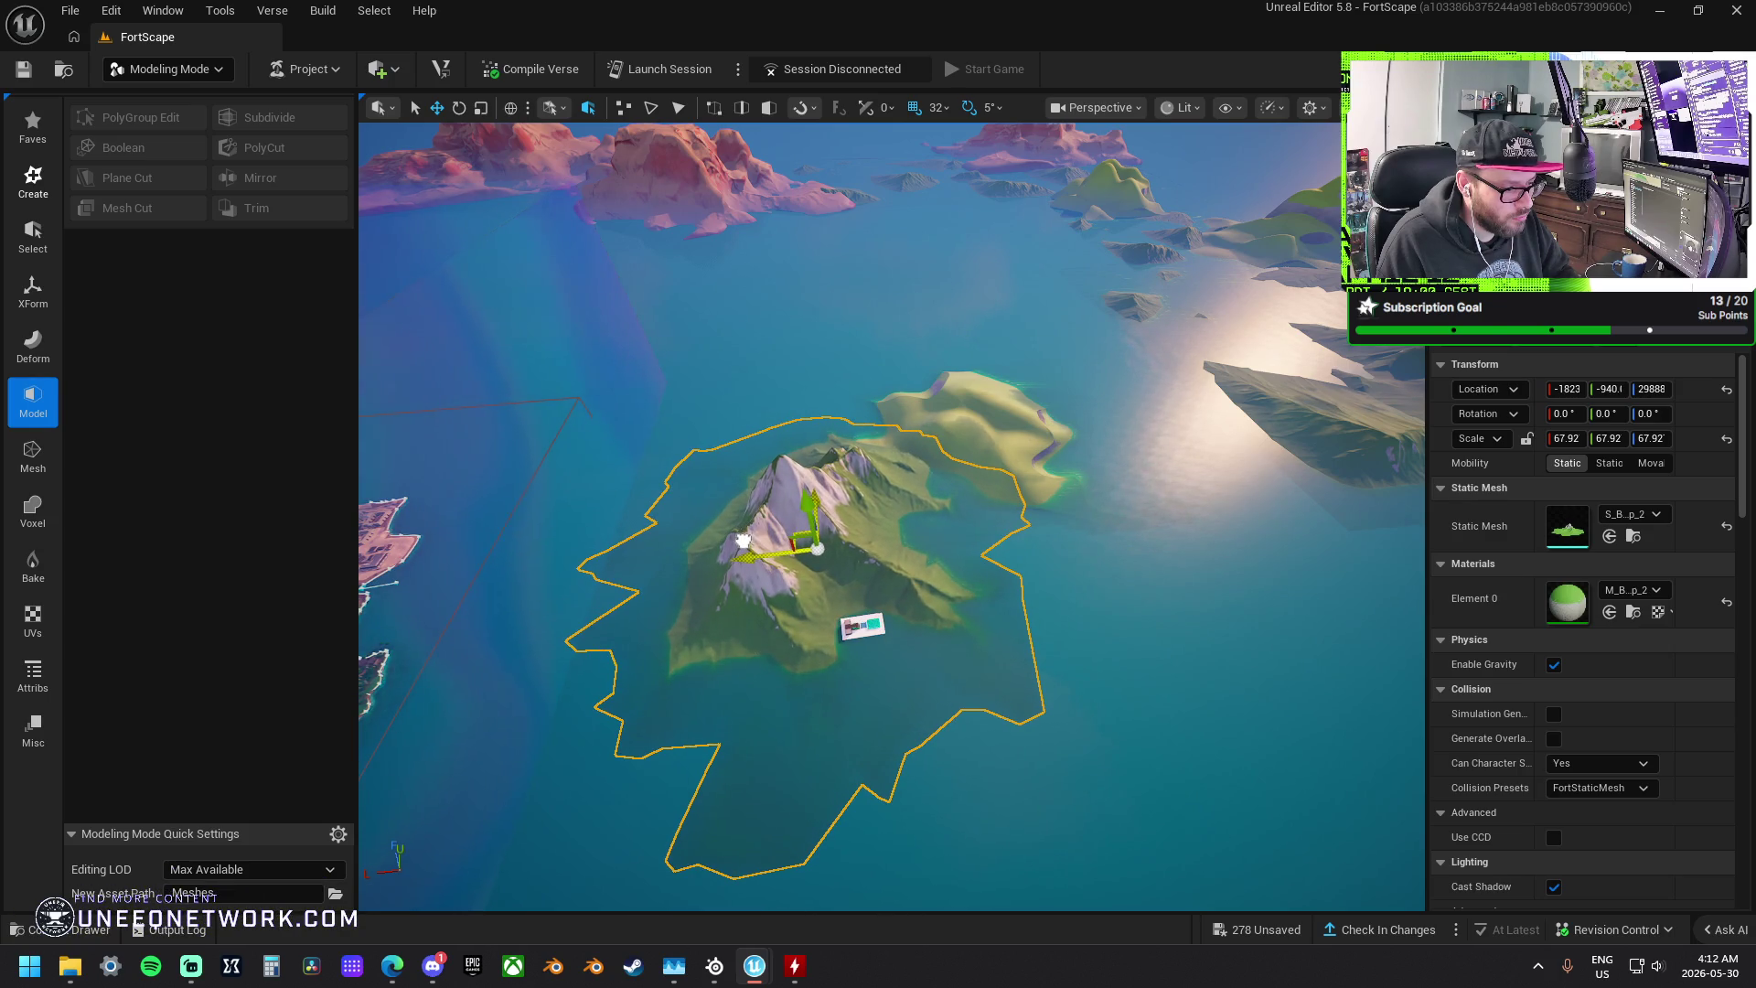
- Flatten the mountain mesh to a lower height with the scale gizmo
scroll(743, 540, up, 5)
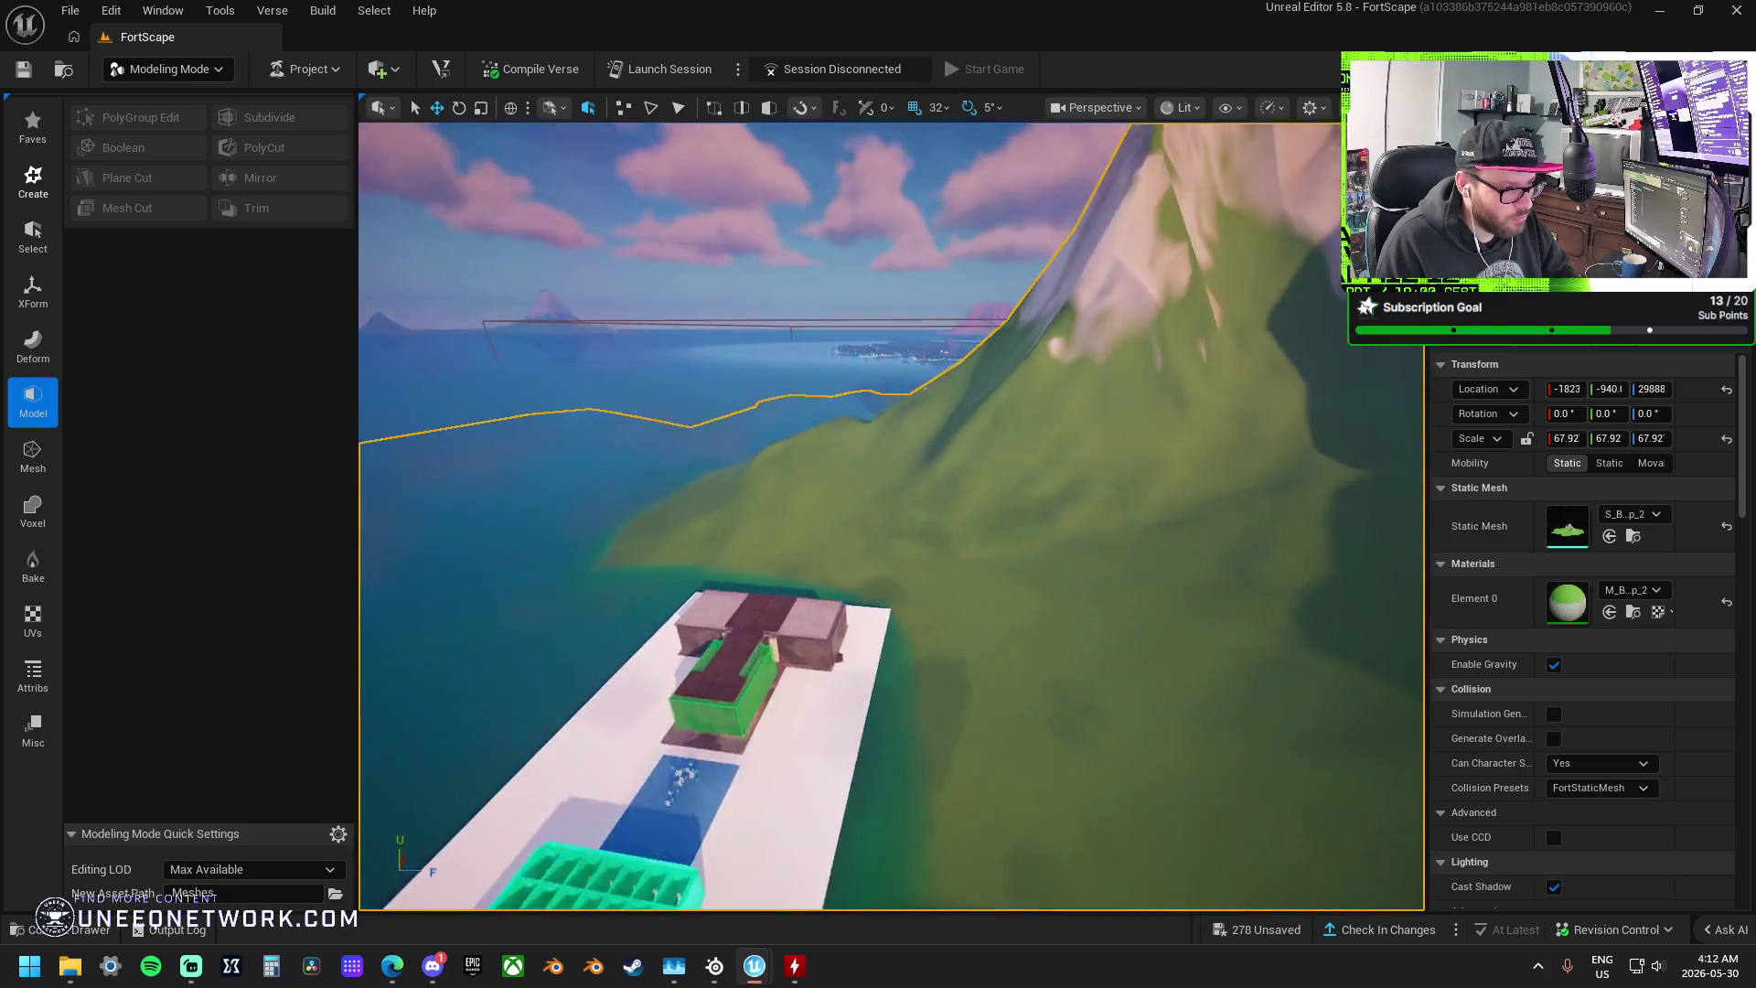
key(f)
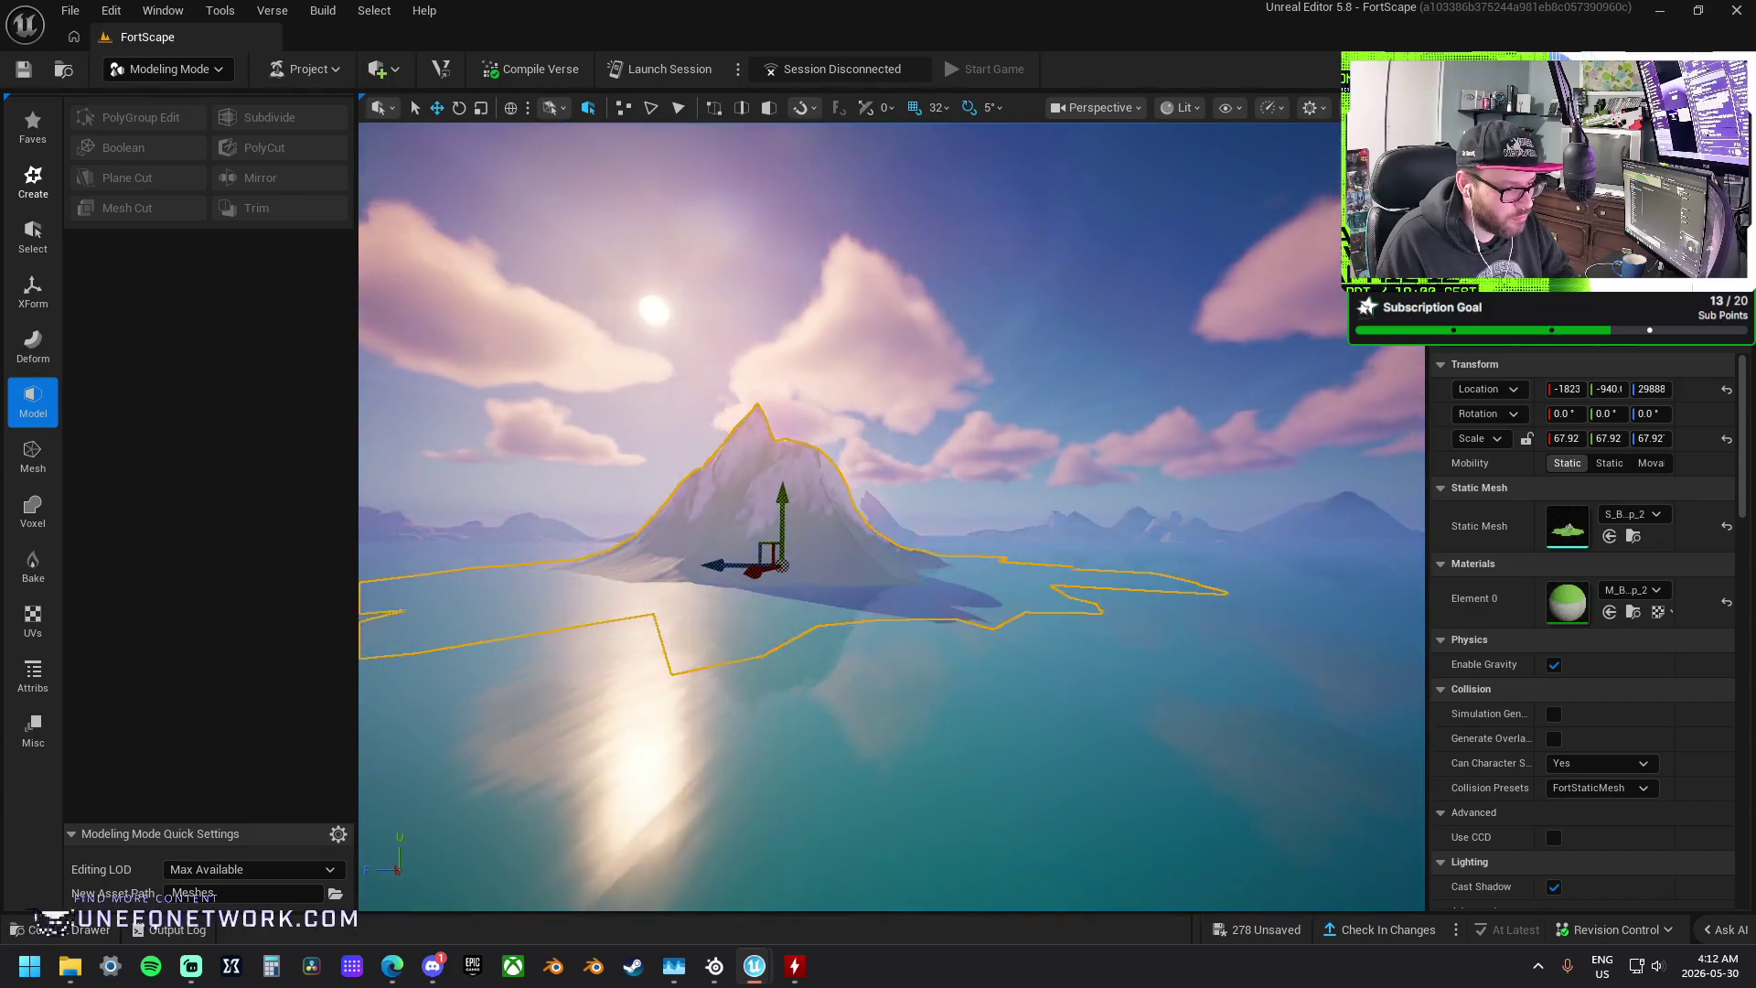
scroll(892, 517, down, 10)
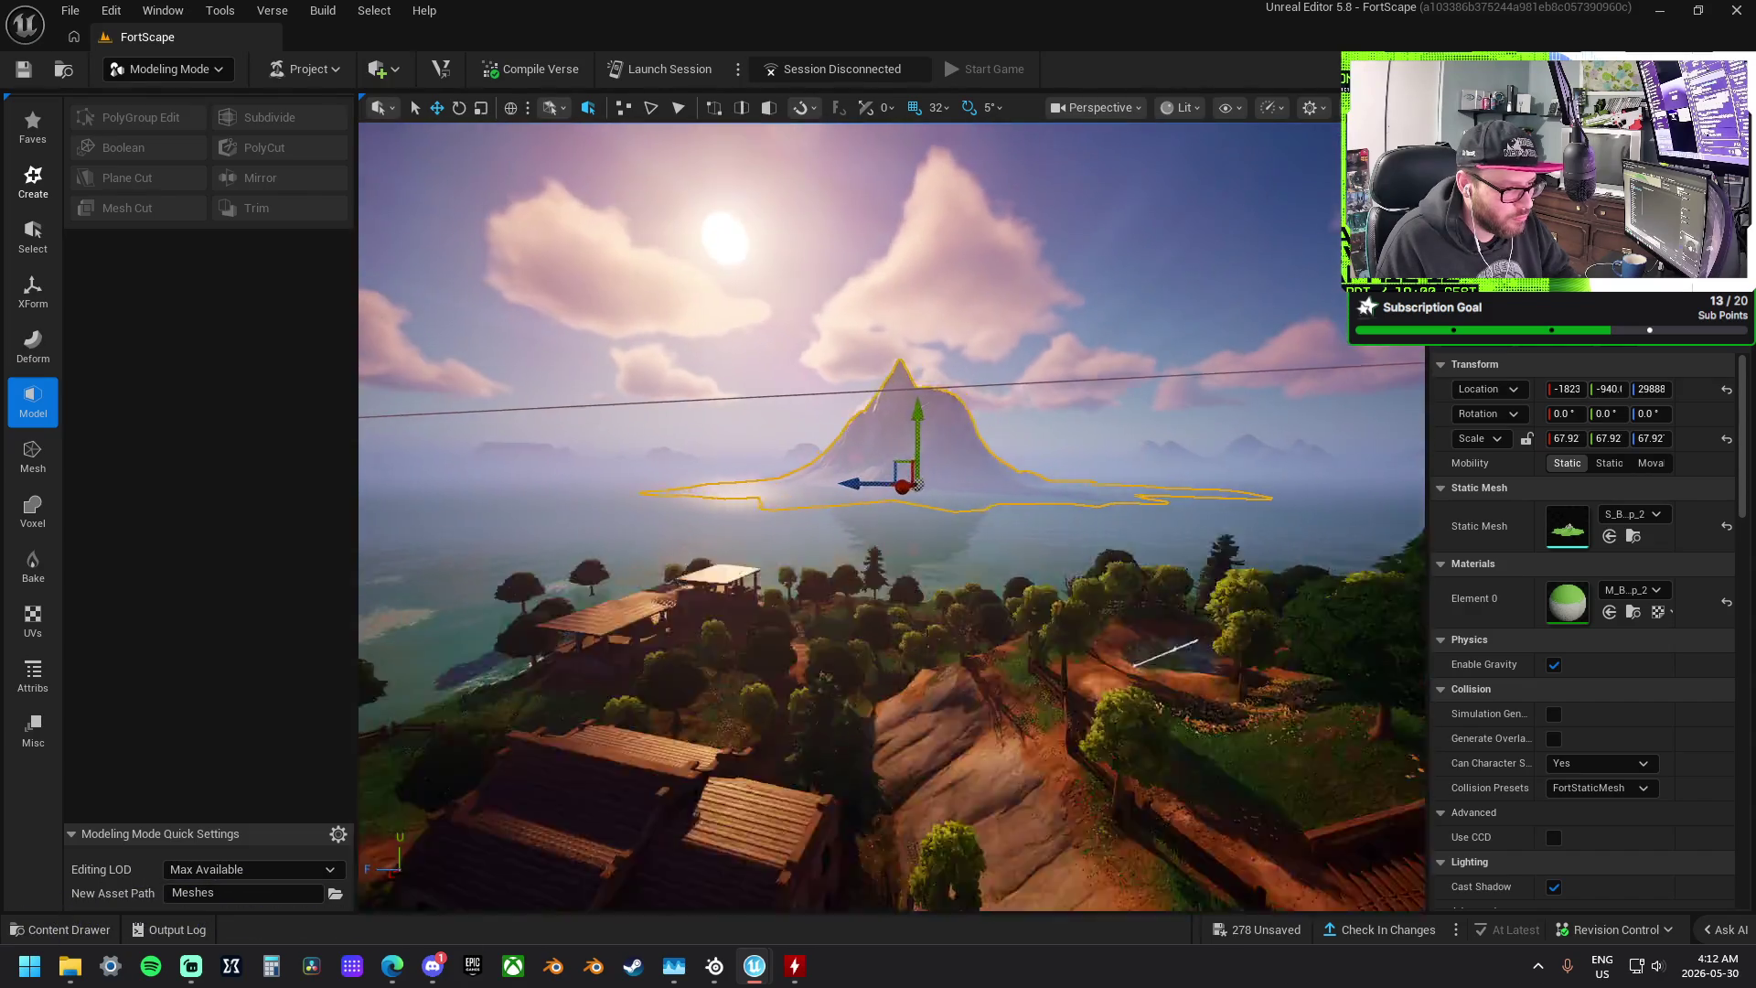
scroll(783, 512, up, 5)
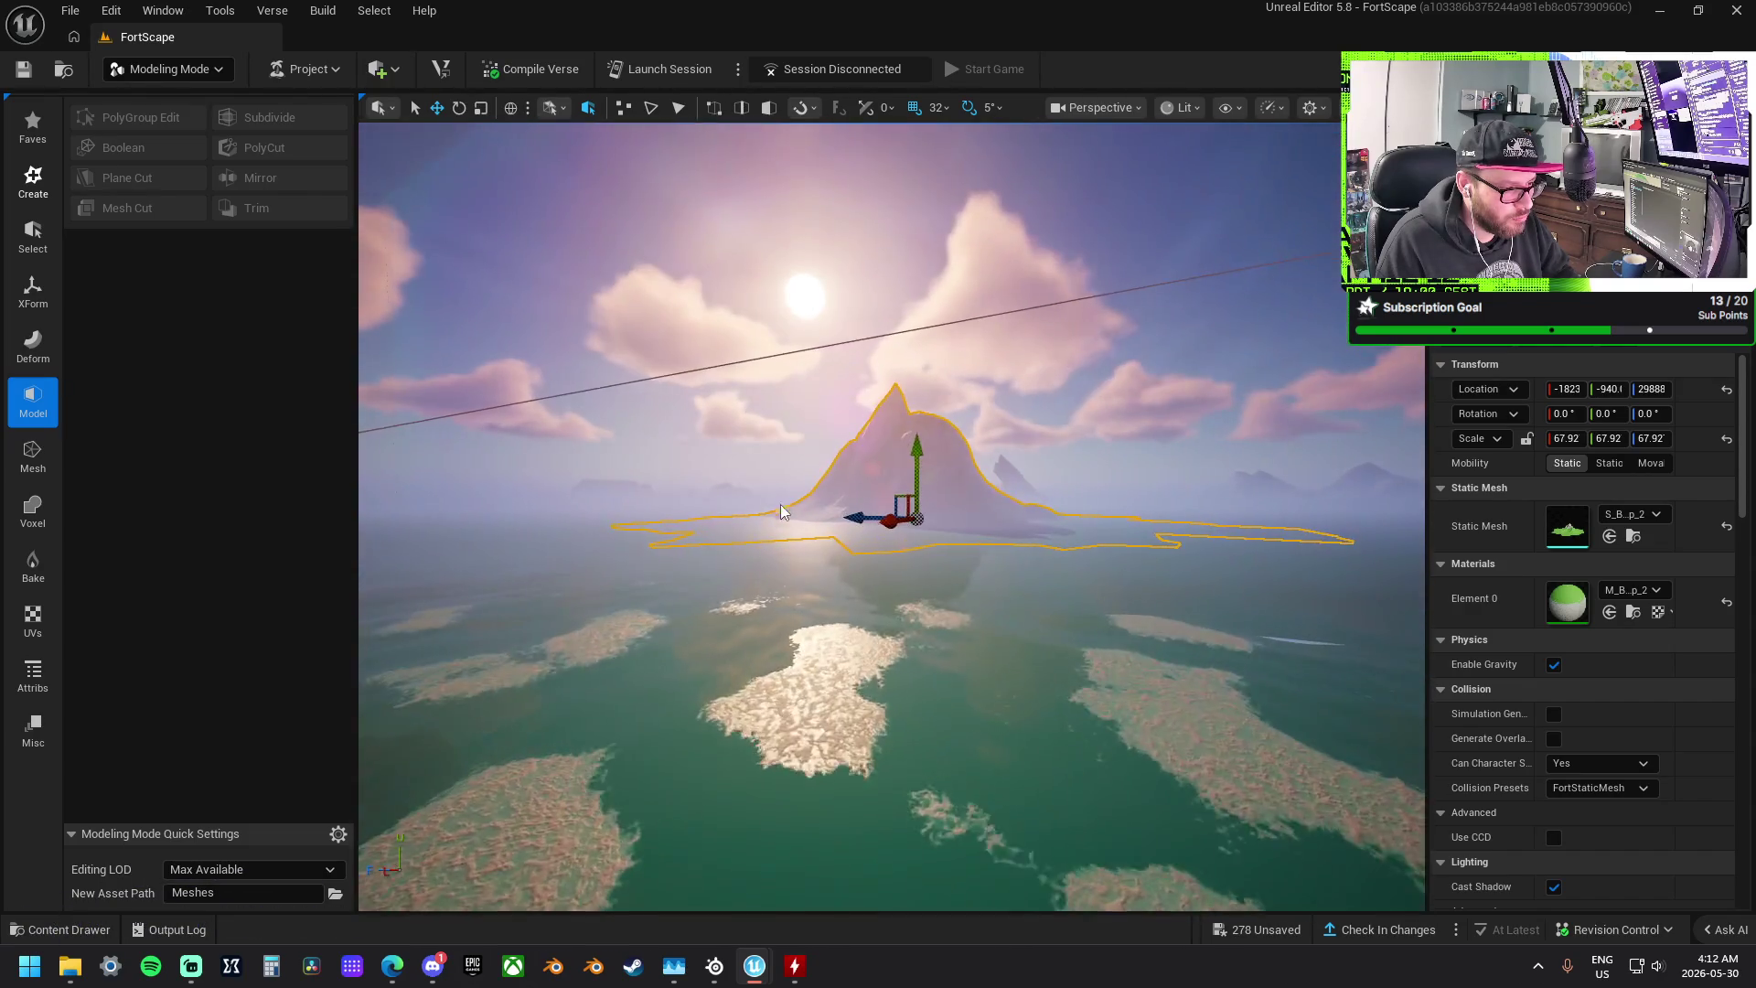
key(r)
drag(916, 455, 917, 510)
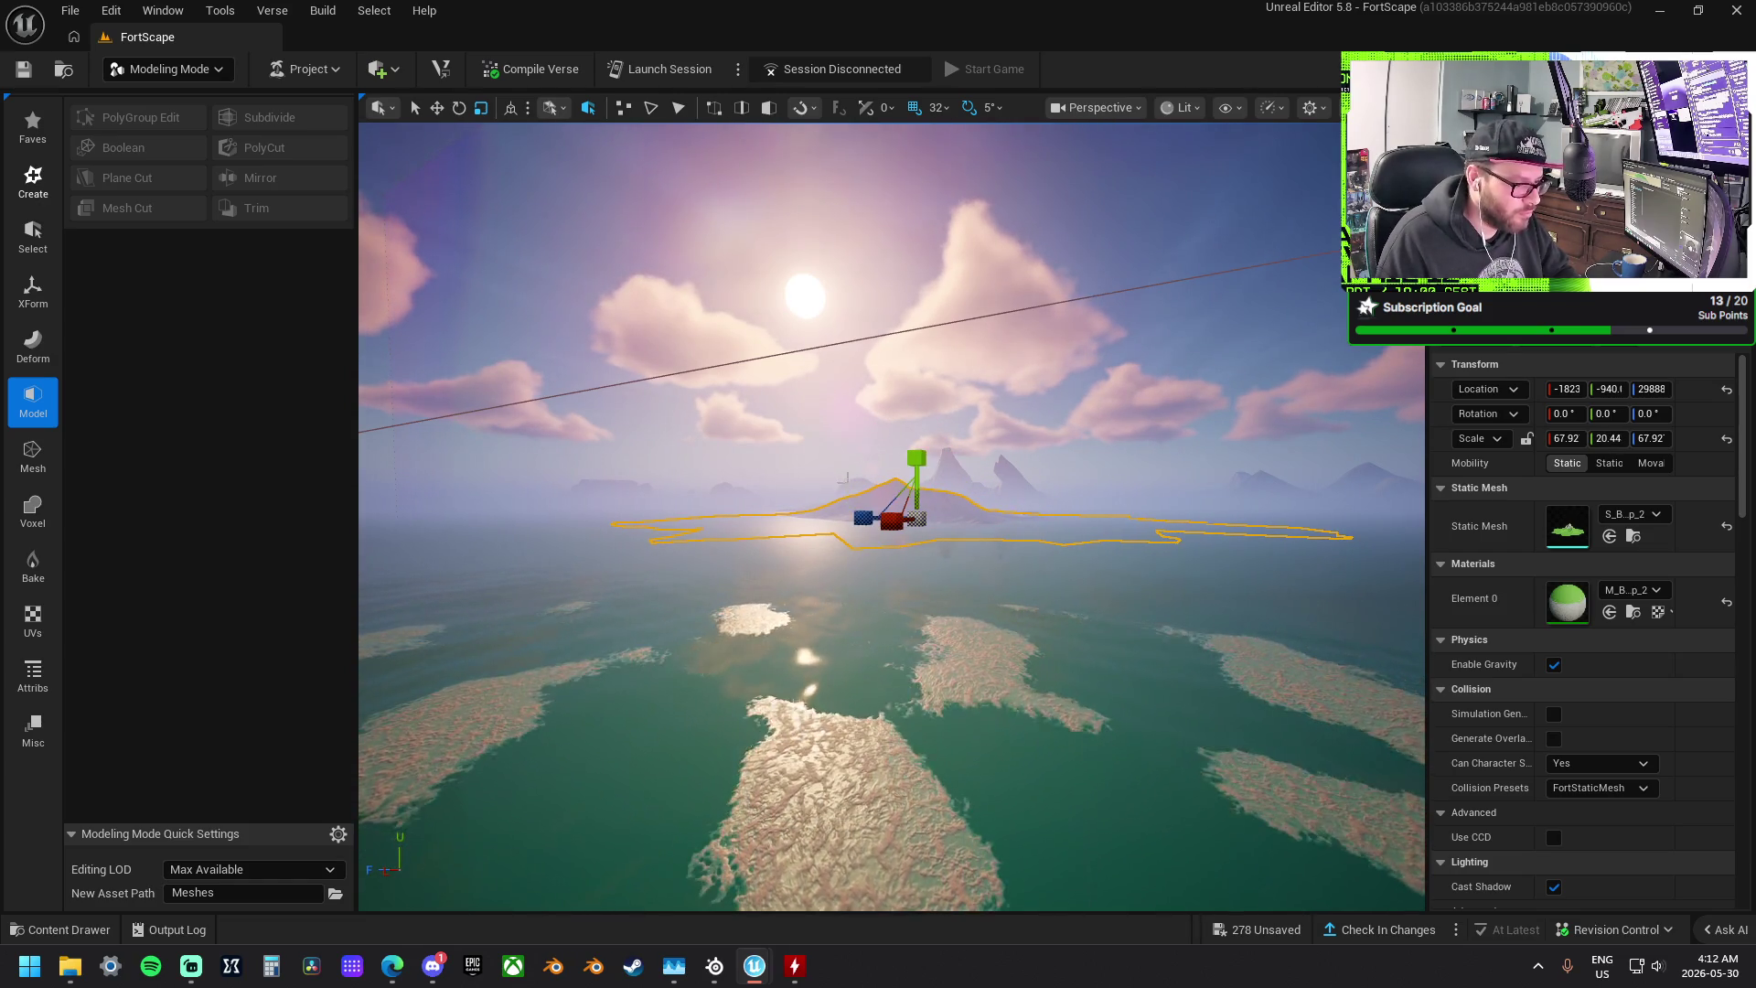
- Lower the island mesh to the water, shift it along X, and narrow its X scale to 52.20
key(w)
scroll(892, 517, up, 5)
drag(891, 516, 695, 613)
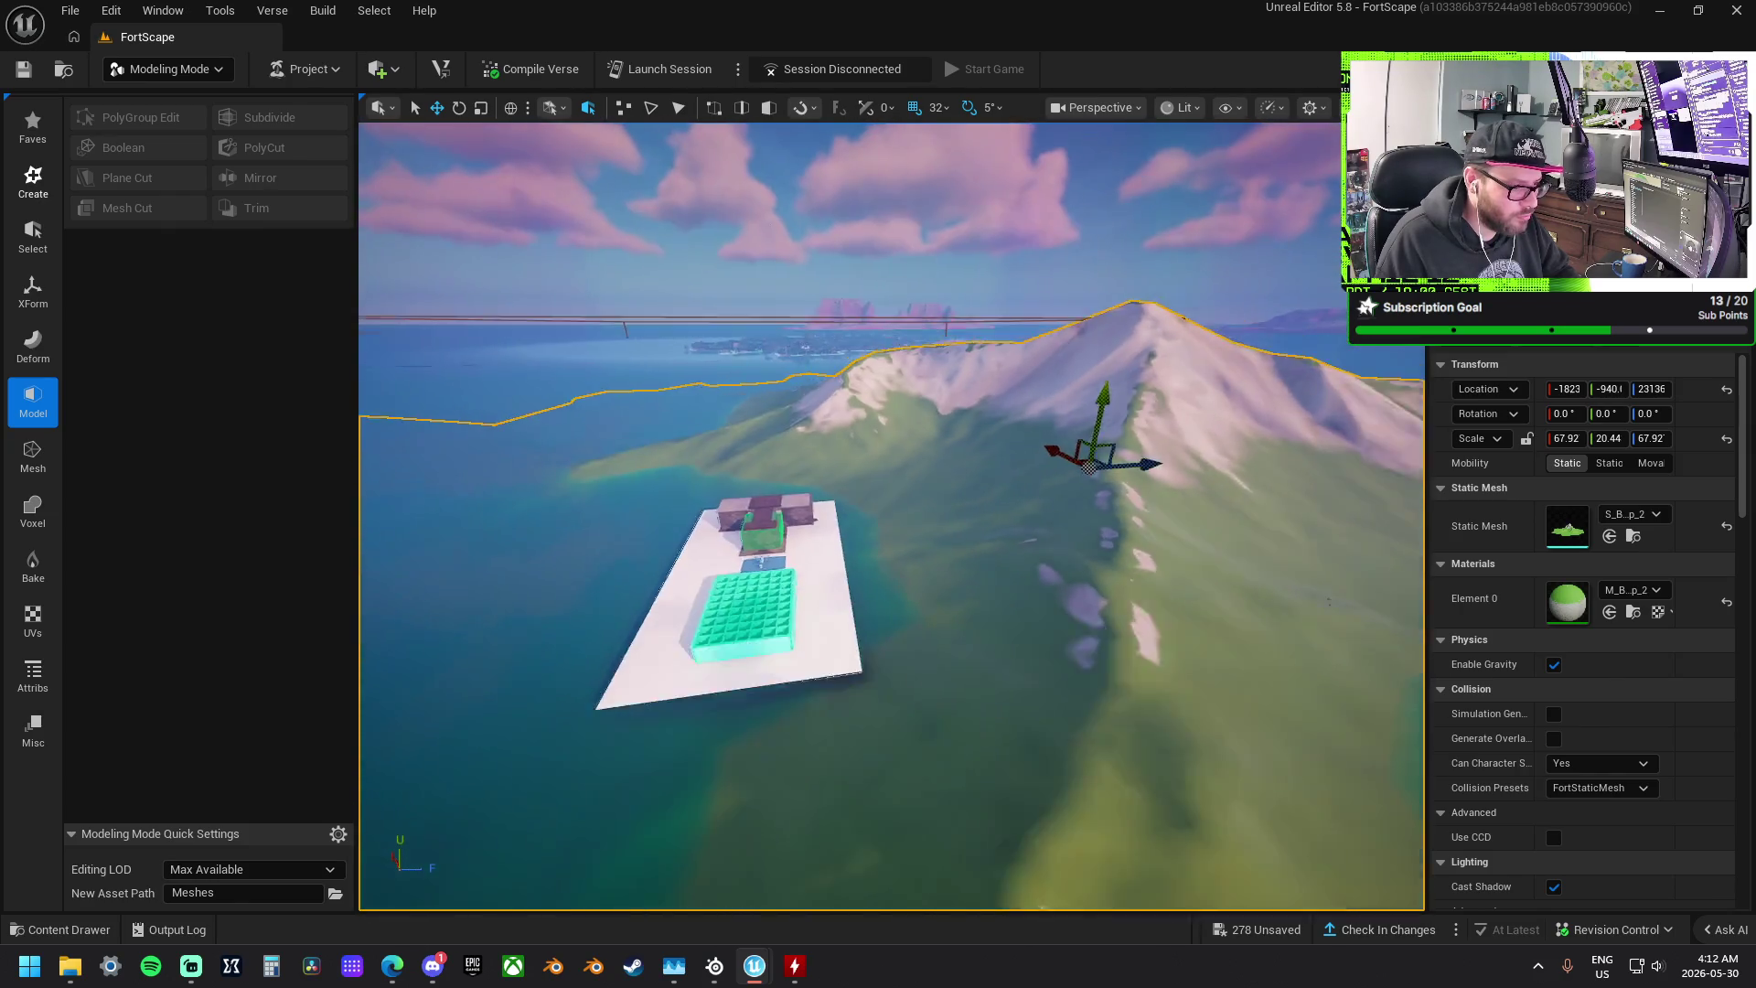
scroll(1085, 528, down, 5)
key(e)
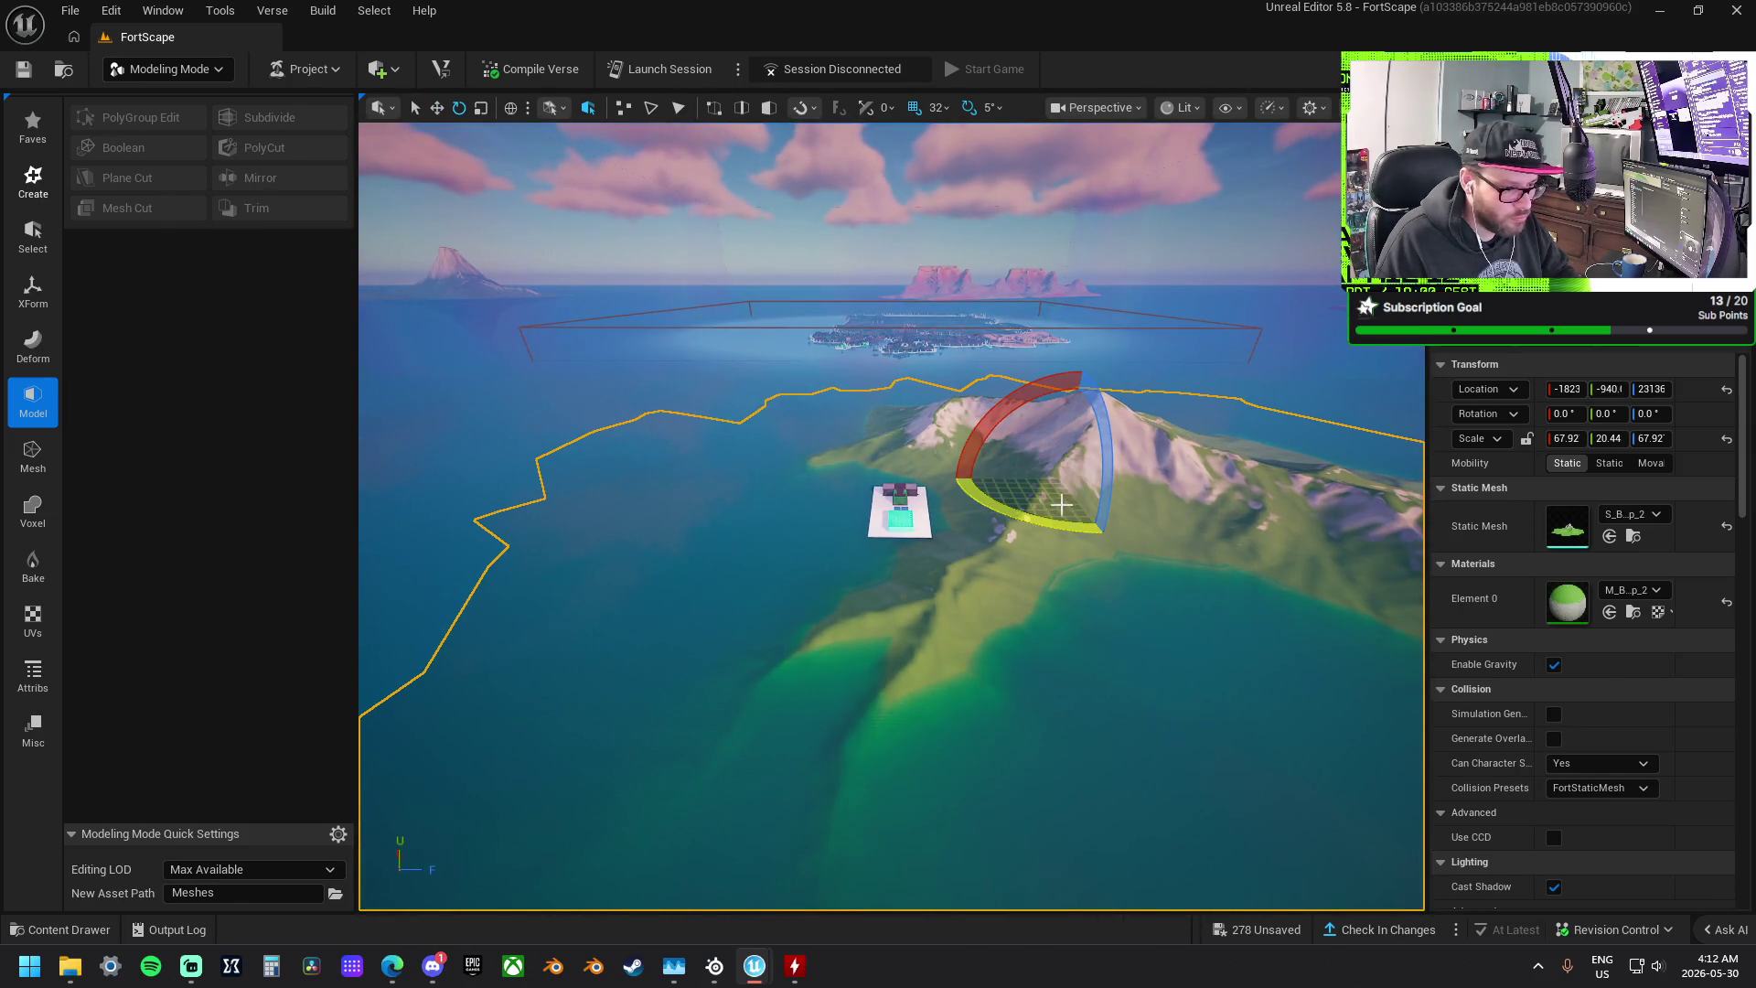
drag(1110, 482, 942, 521)
mouse_move(725, 459)
mouse_down()
mouse_move(674, 461)
mouse_move(706, 467)
mouse_move(654, 375)
mouse_move(631, 403)
mouse_move(770, 404)
mouse_up()
key(w)
click(953, 405)
mouse_move(1002, 381)
mouse_down()
mouse_move(914, 381)
mouse_move(978, 384)
mouse_move(906, 412)
mouse_move(860, 403)
mouse_move(868, 420)
mouse_move(992, 435)
mouse_up()
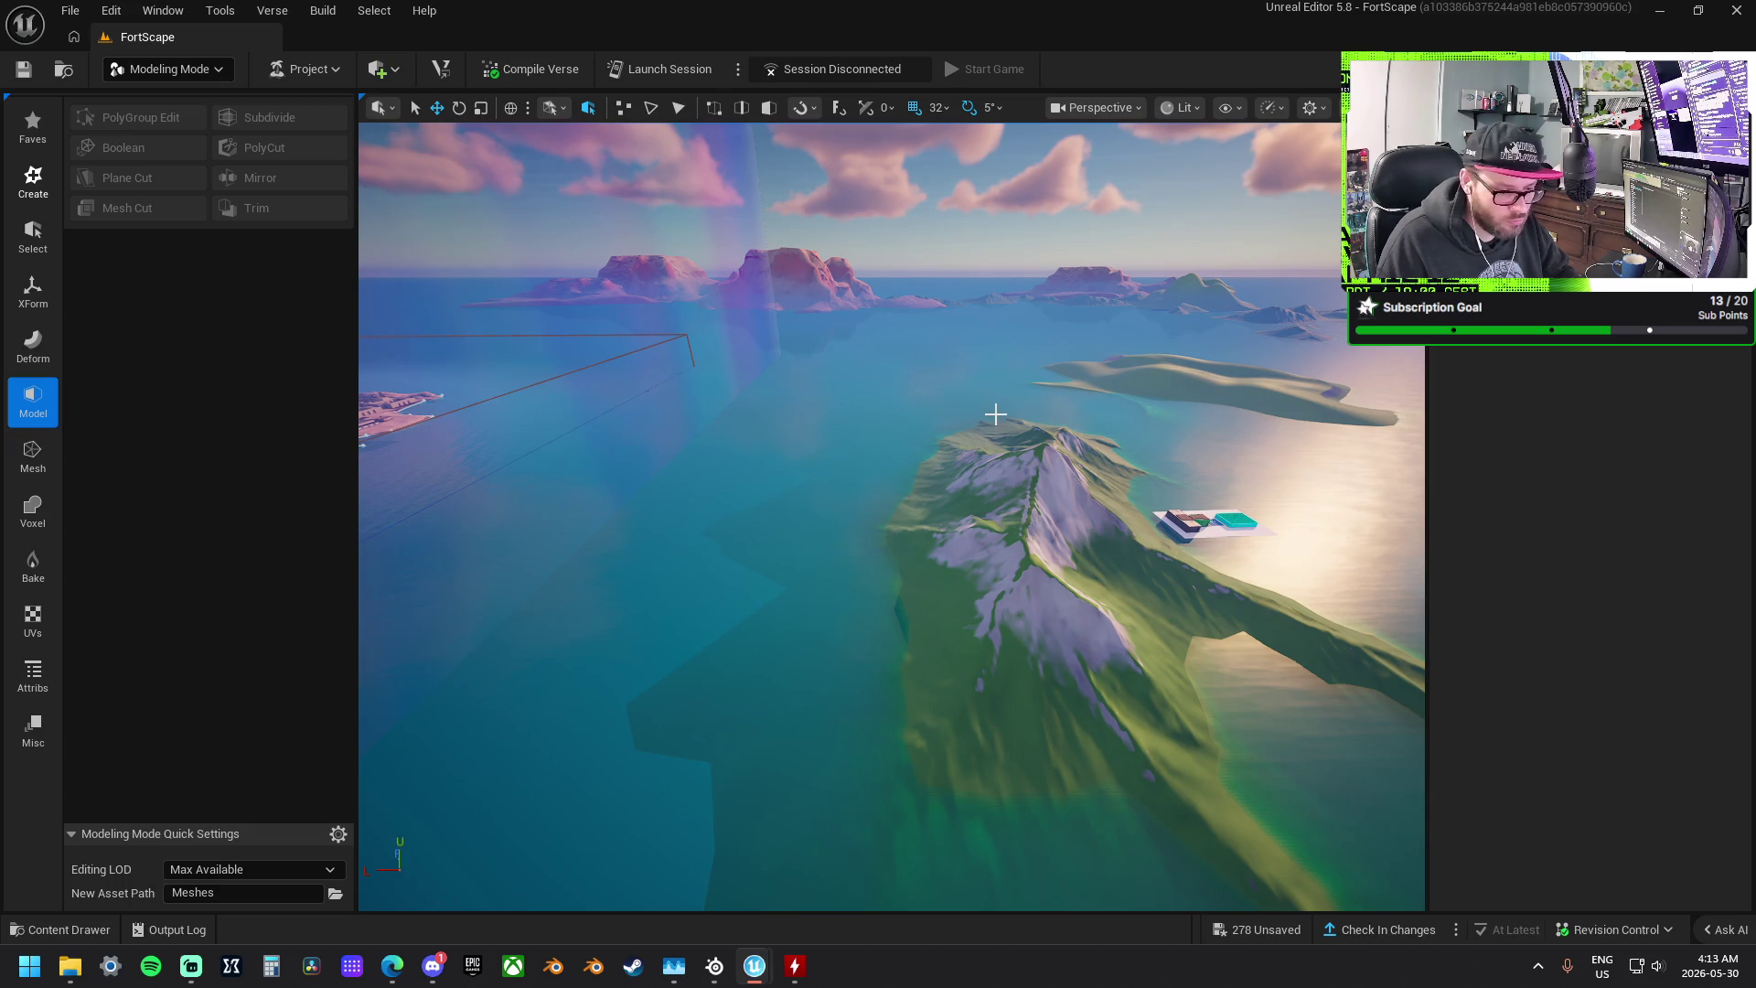
- Save the FortScape level's 278 unsaved packages until the status bar reads All Saved
key(ctrl+s)
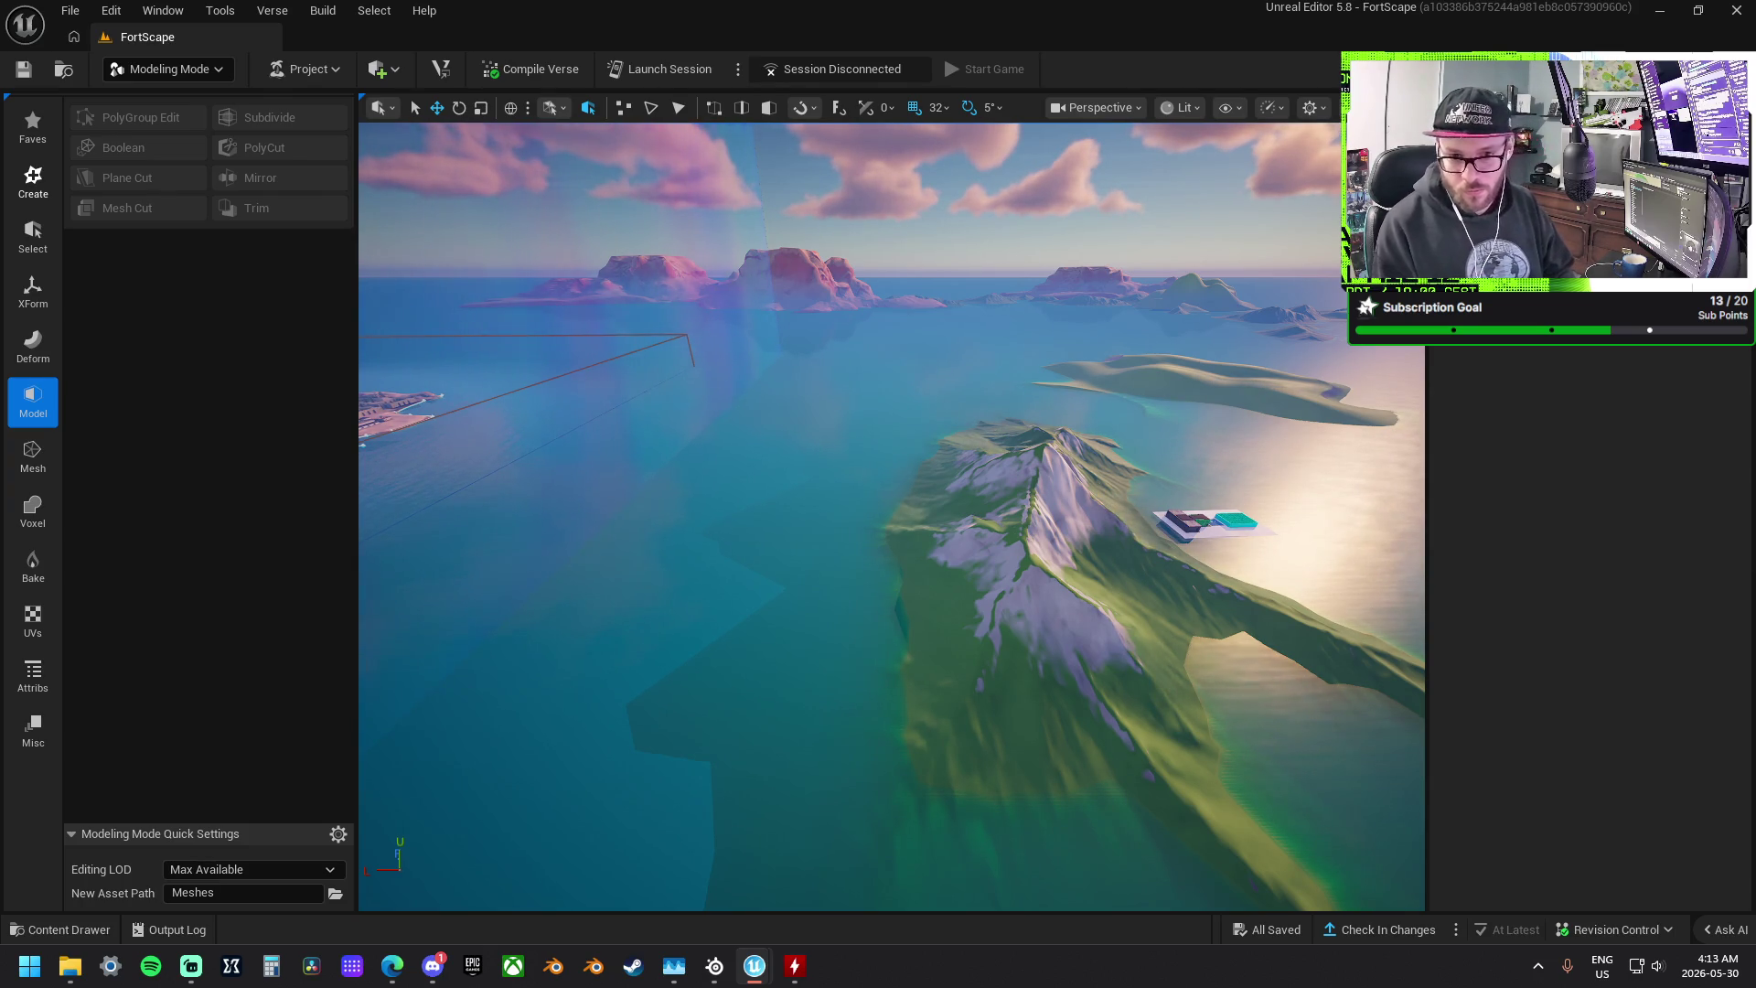
- Select the wooden staircase actor, focus the viewport on it, then deselect it
click(1202, 521)
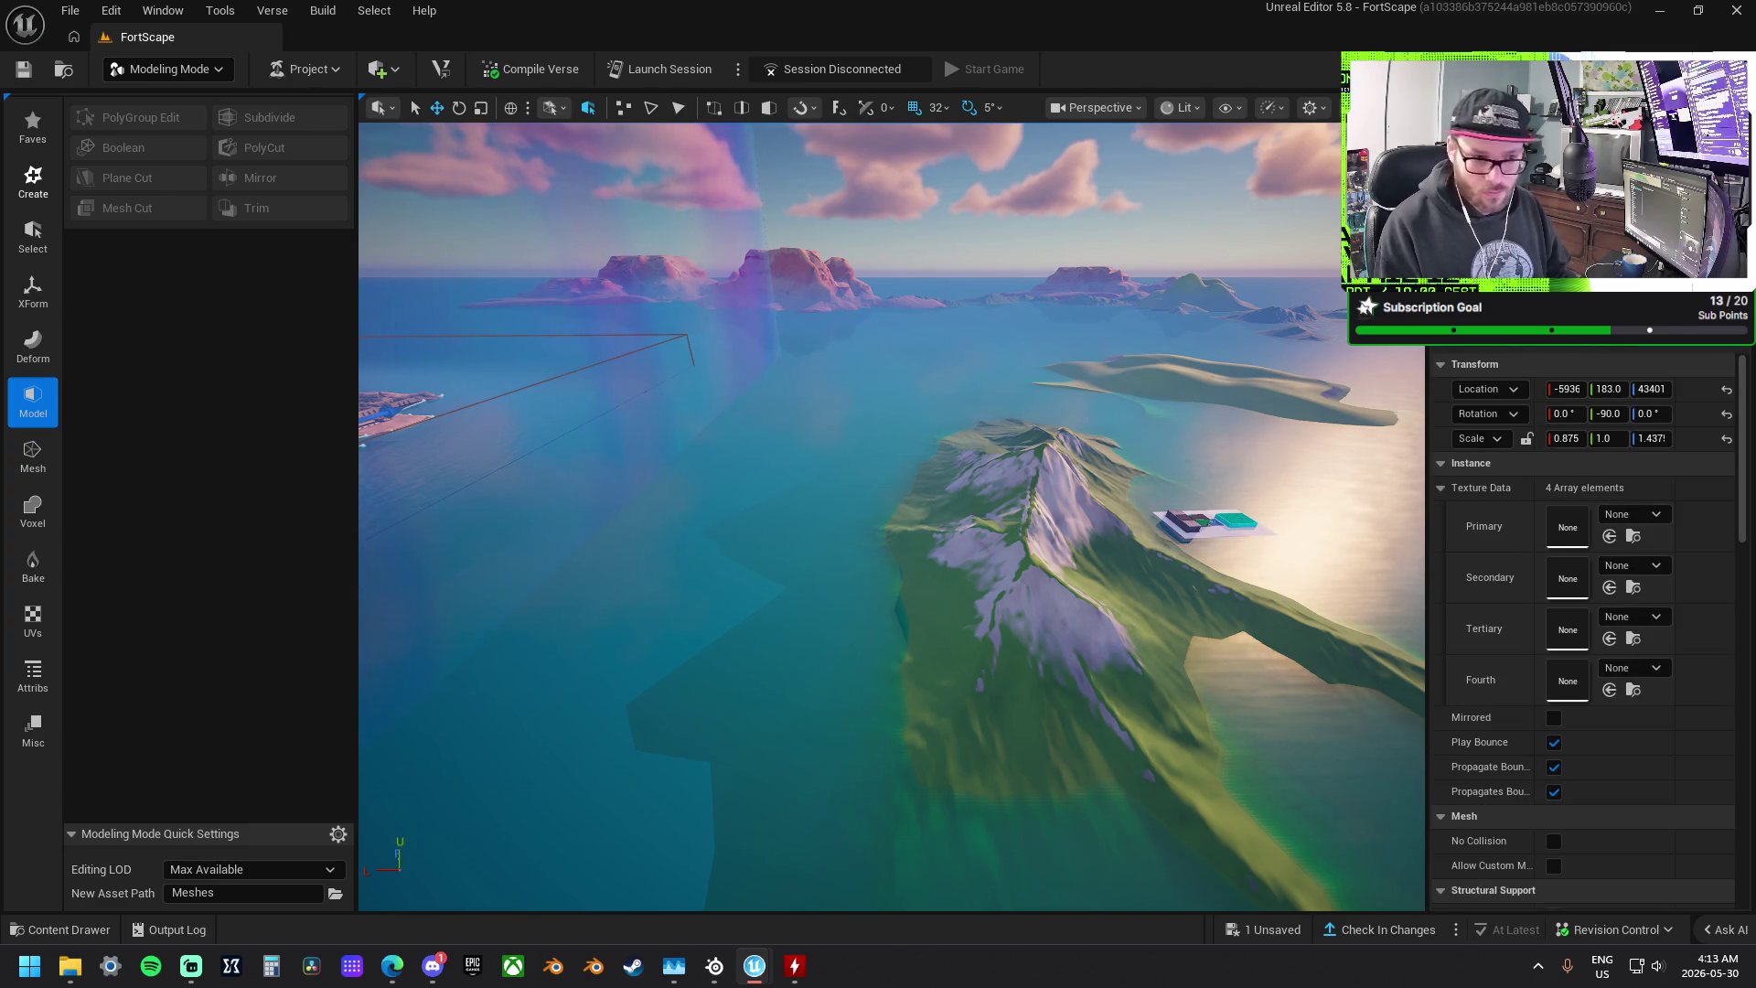
key(f)
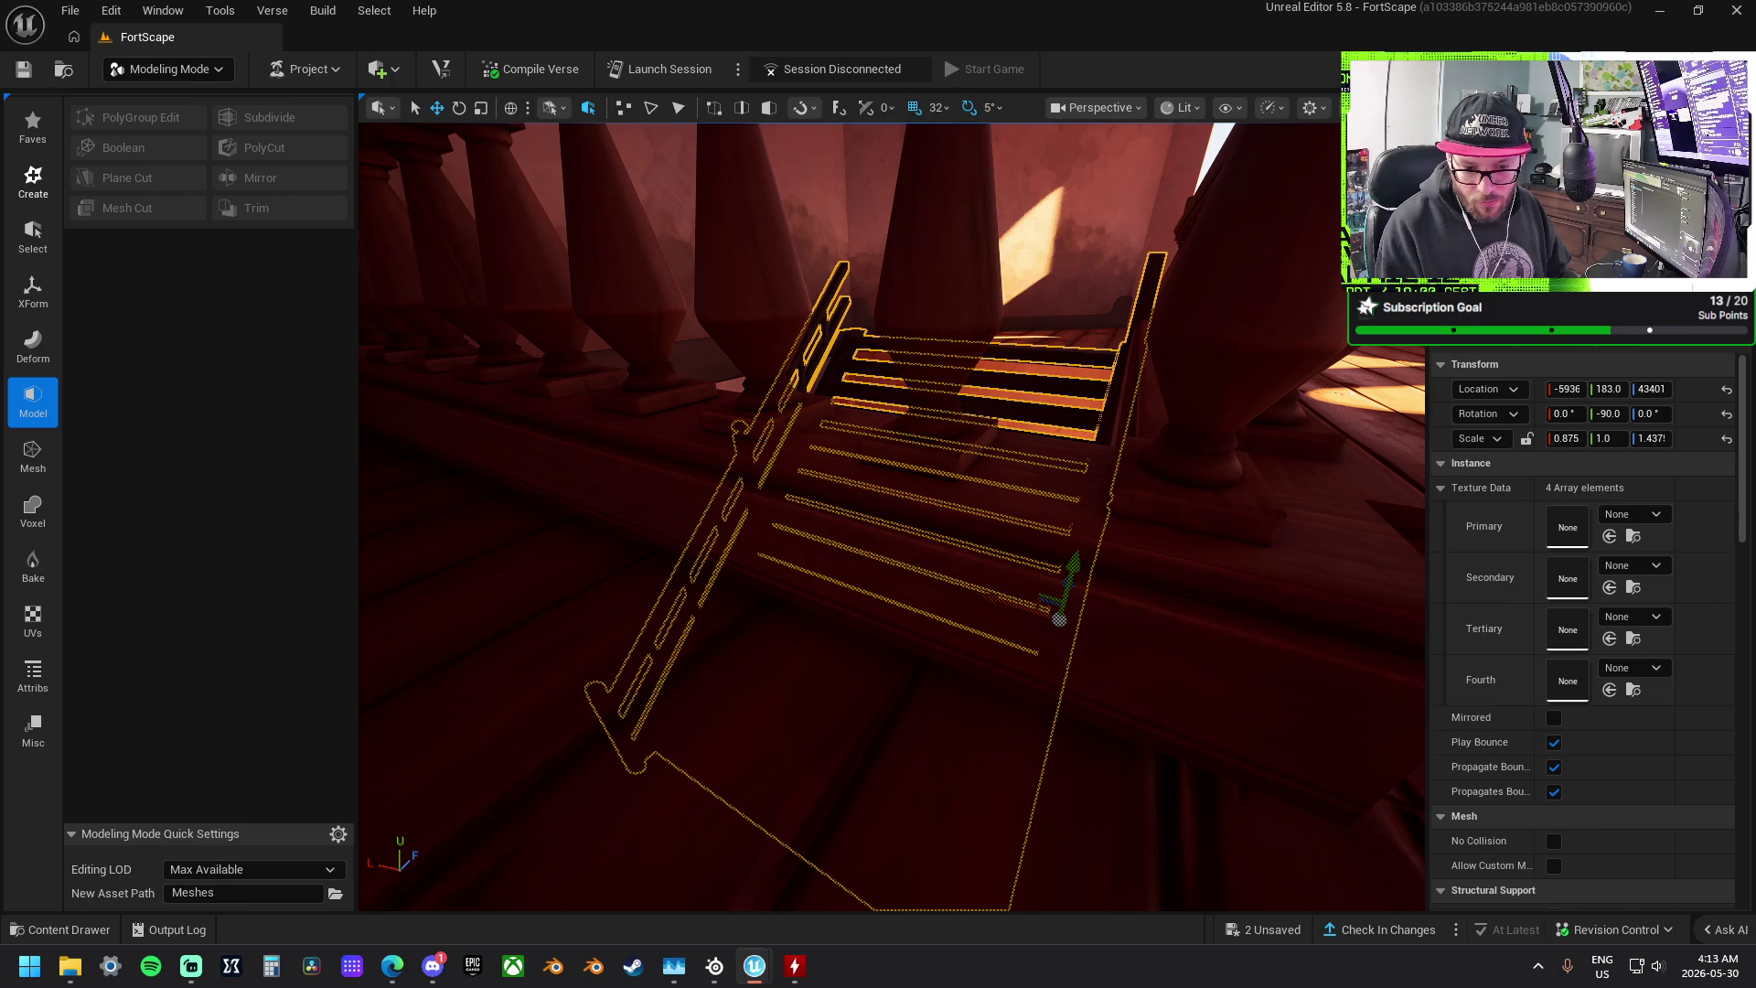
key(Escape)
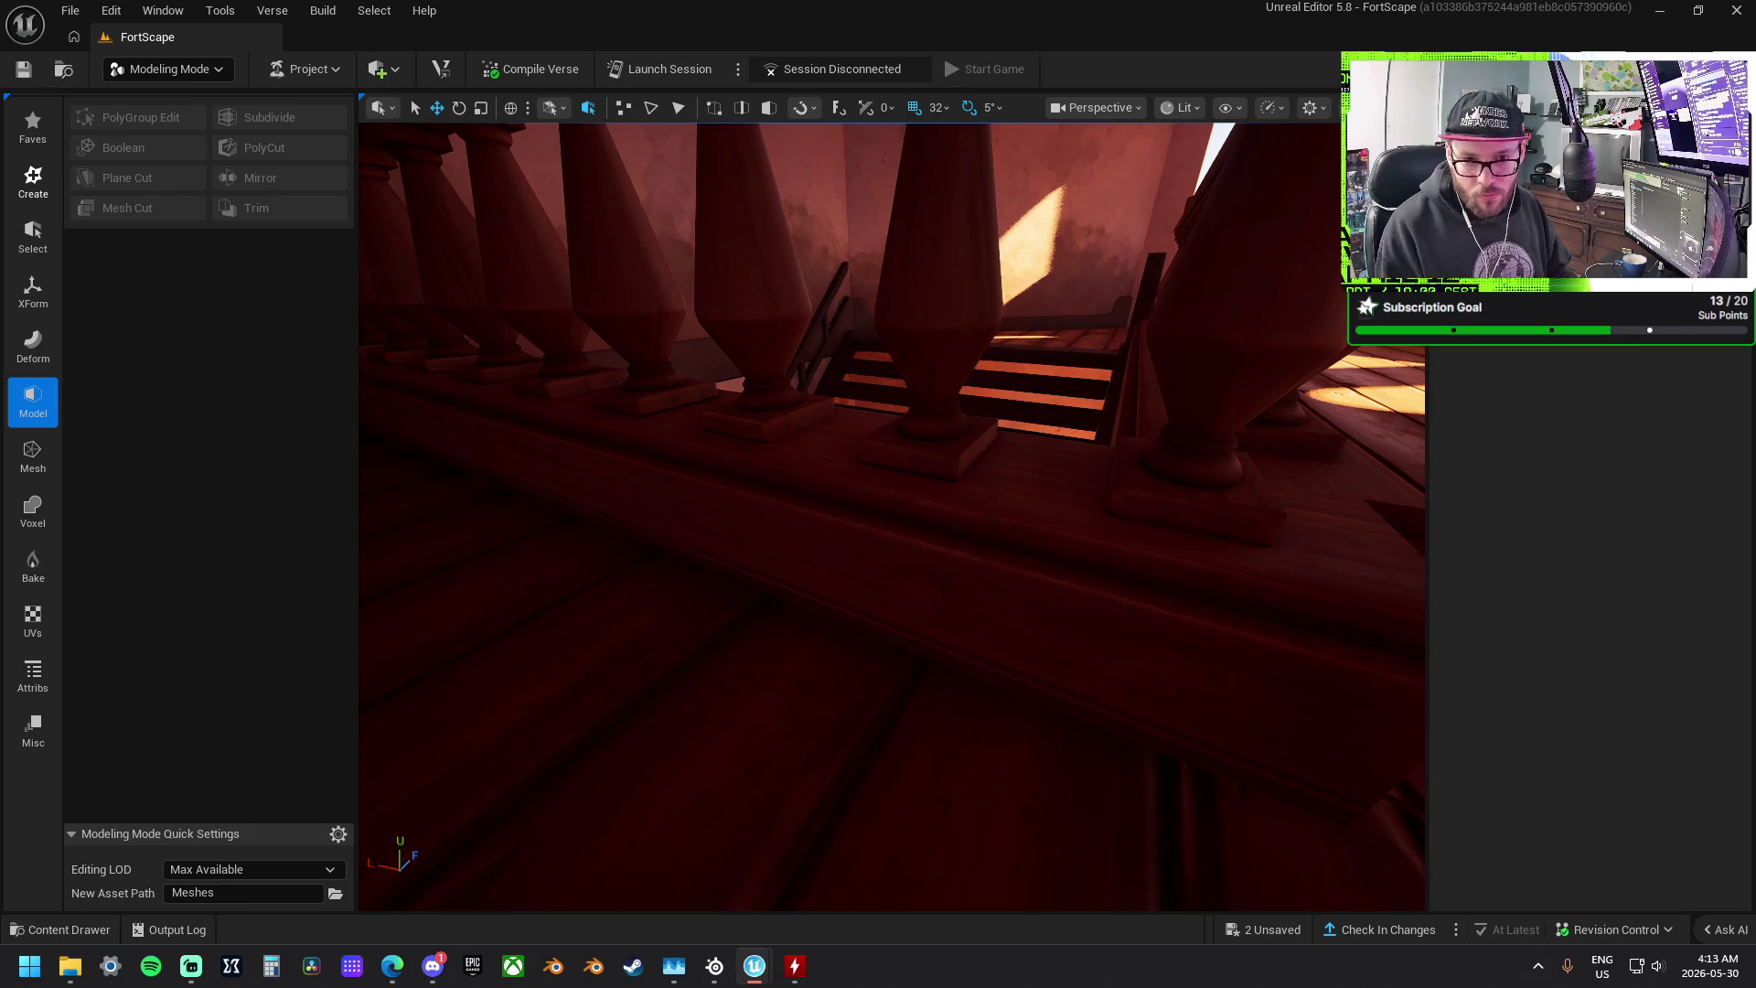
- Save the two unsaved assets and check them in as revision 802
click(1255, 930)
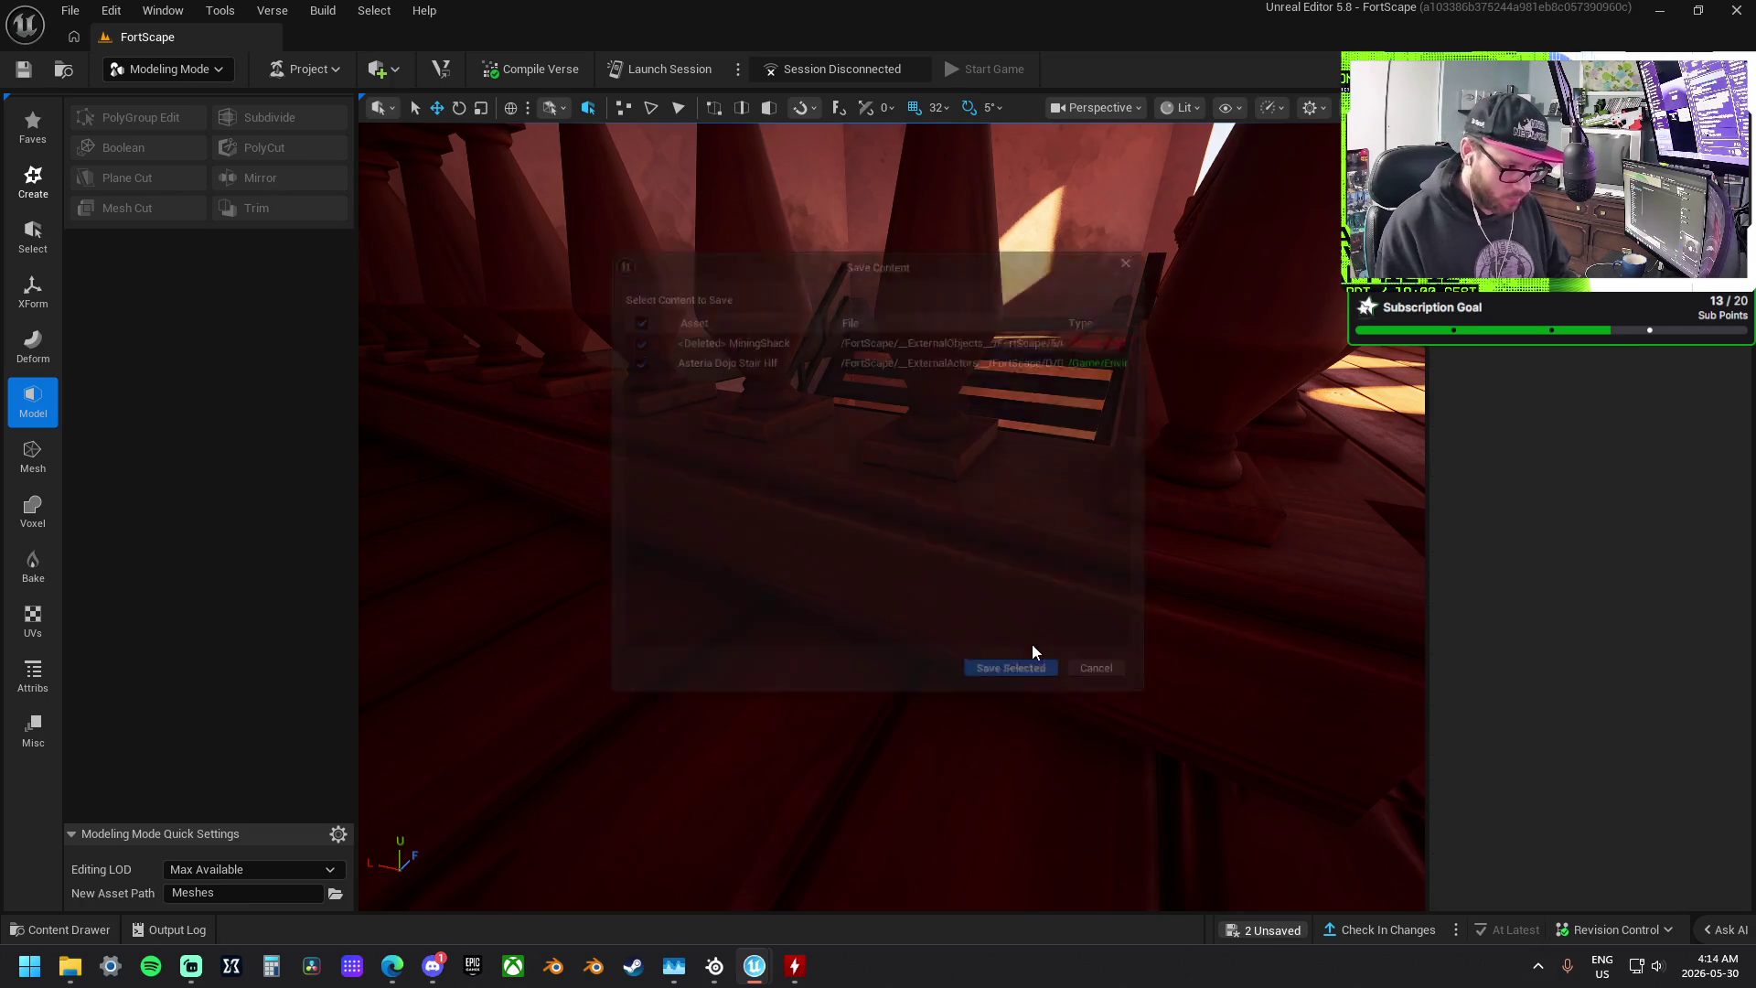
click(1046, 688)
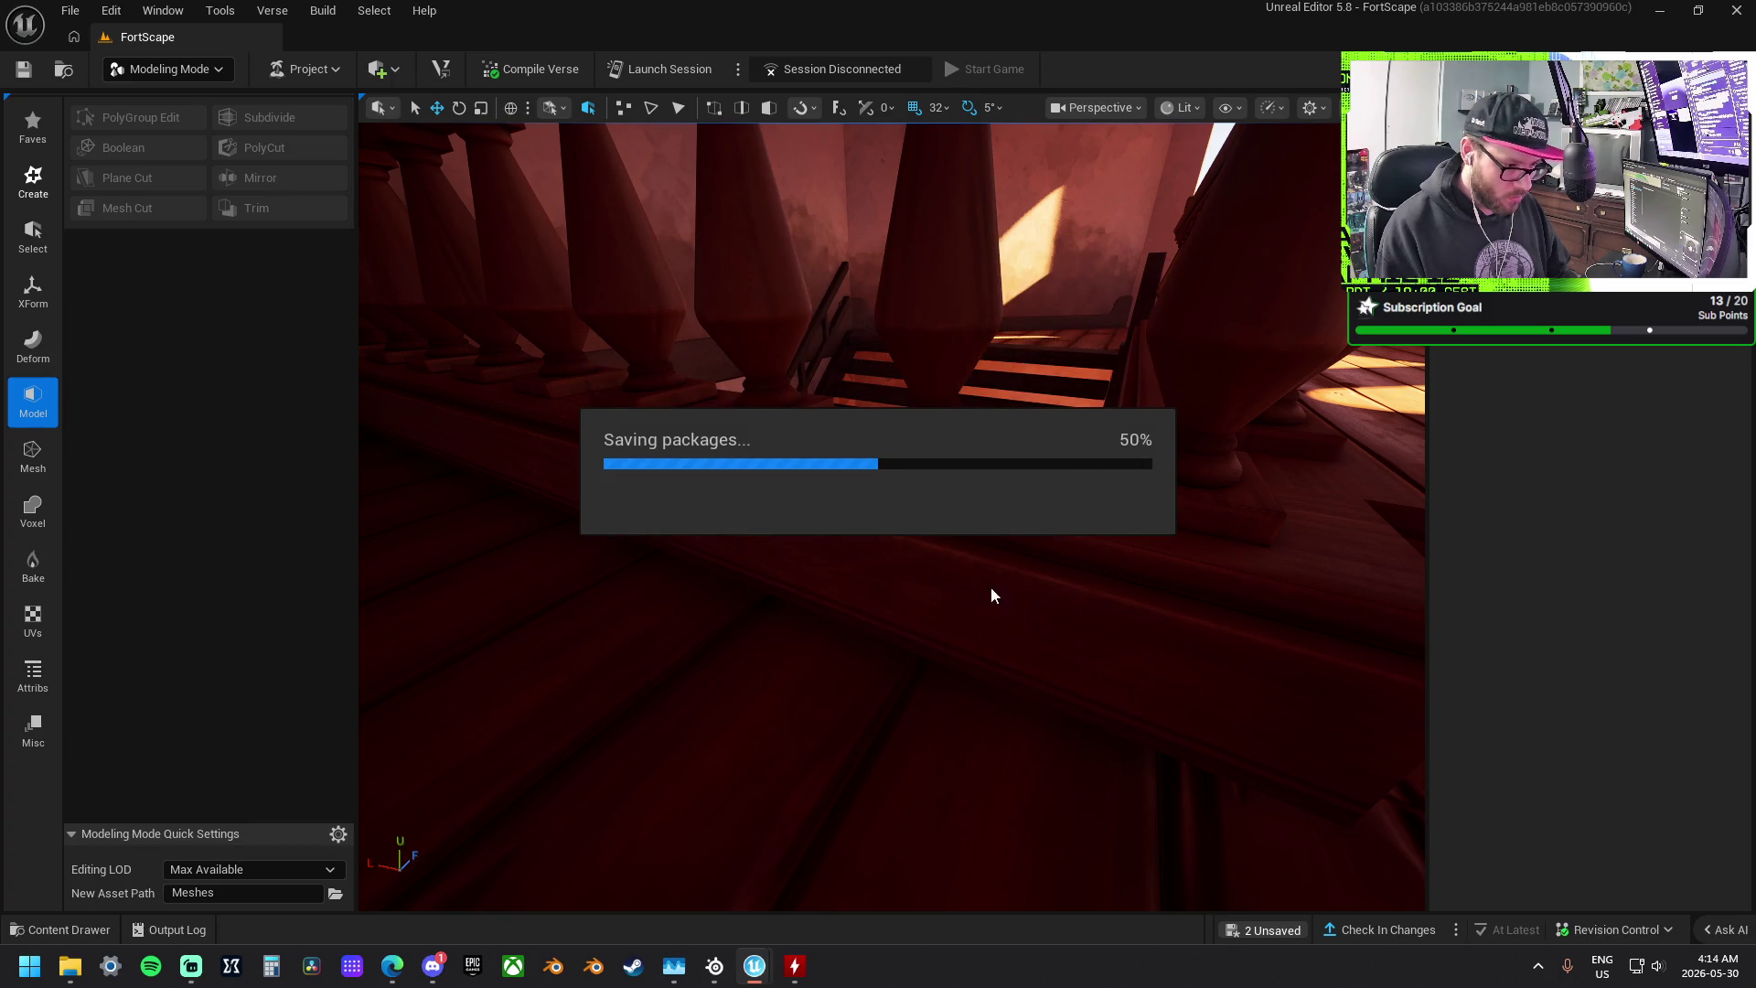
click(1359, 930)
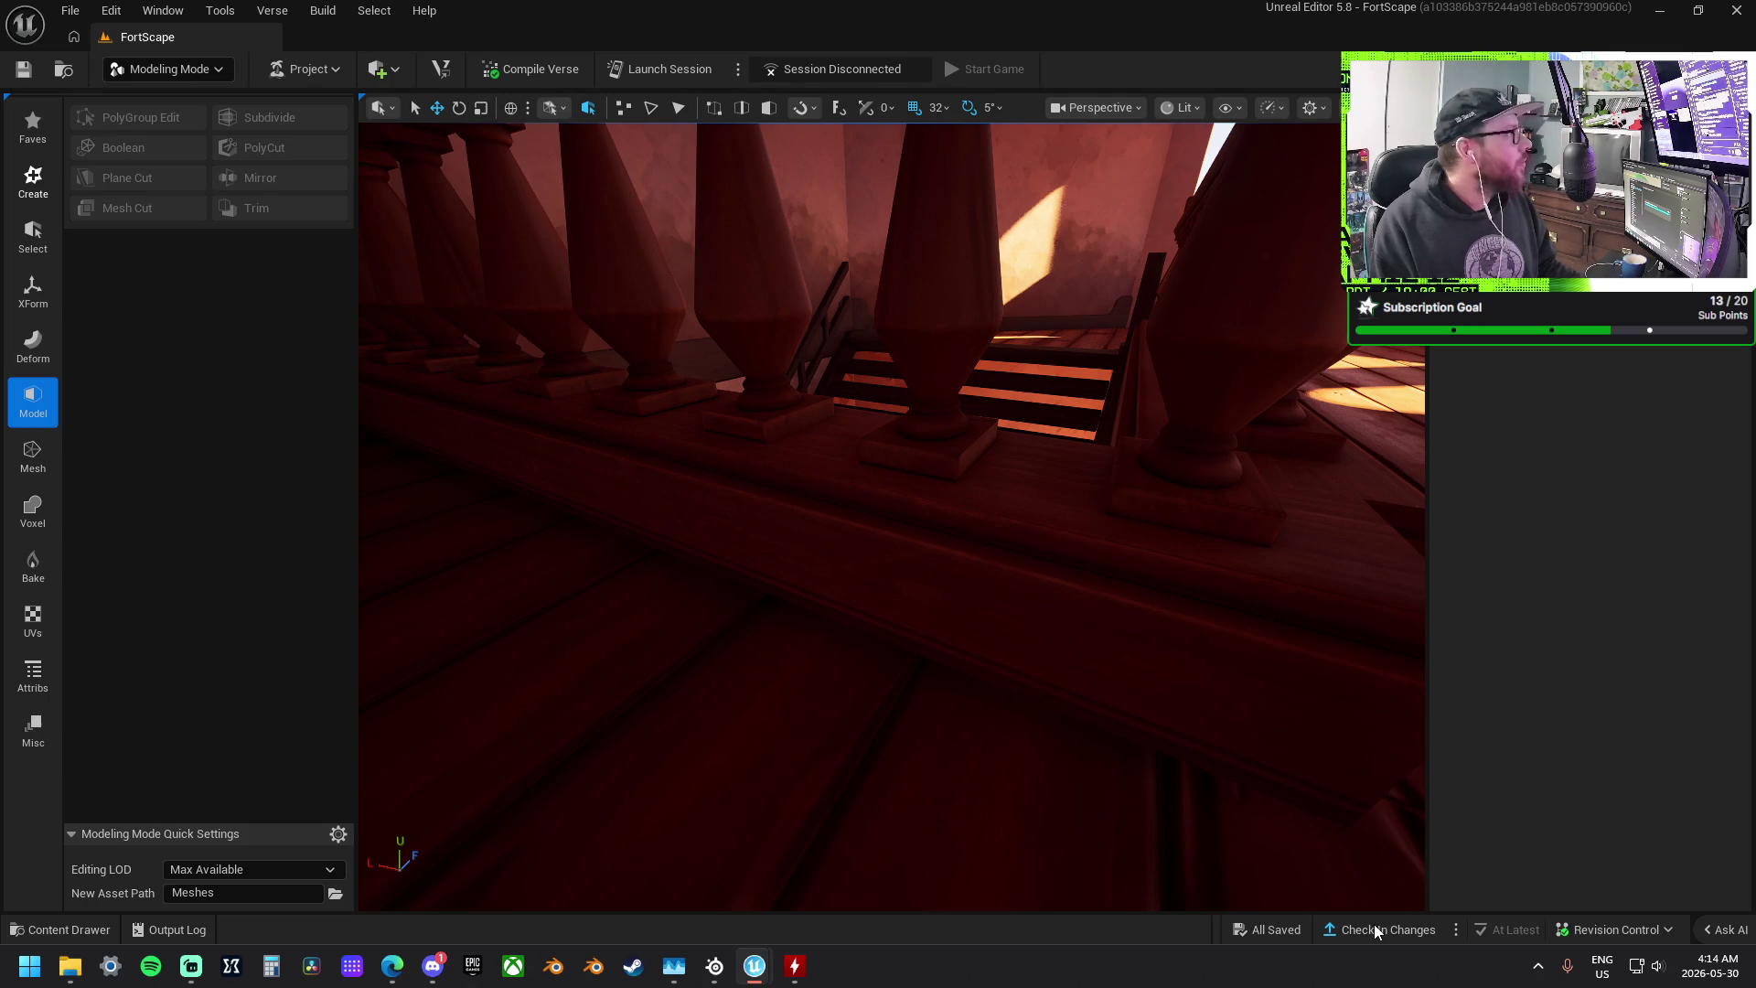
click(1373, 930)
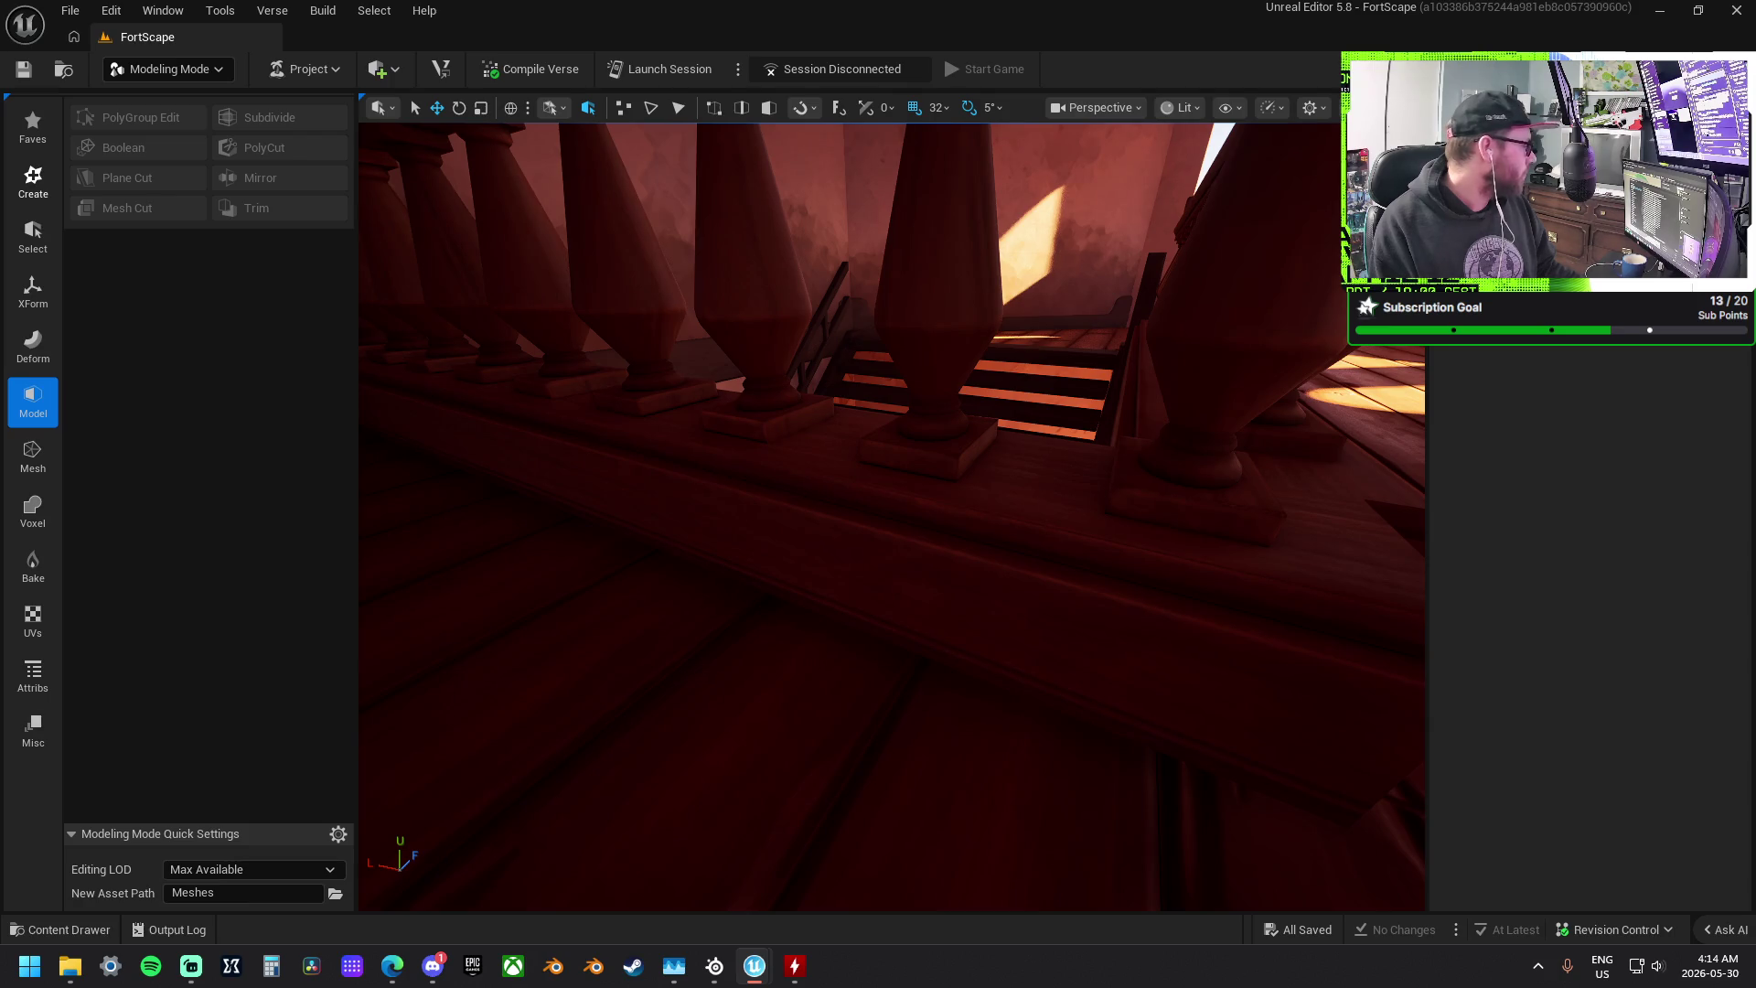
- Select the large island mesh group, apply the change, and save all 29 modified packages
scroll(1381, 545, down, 10)
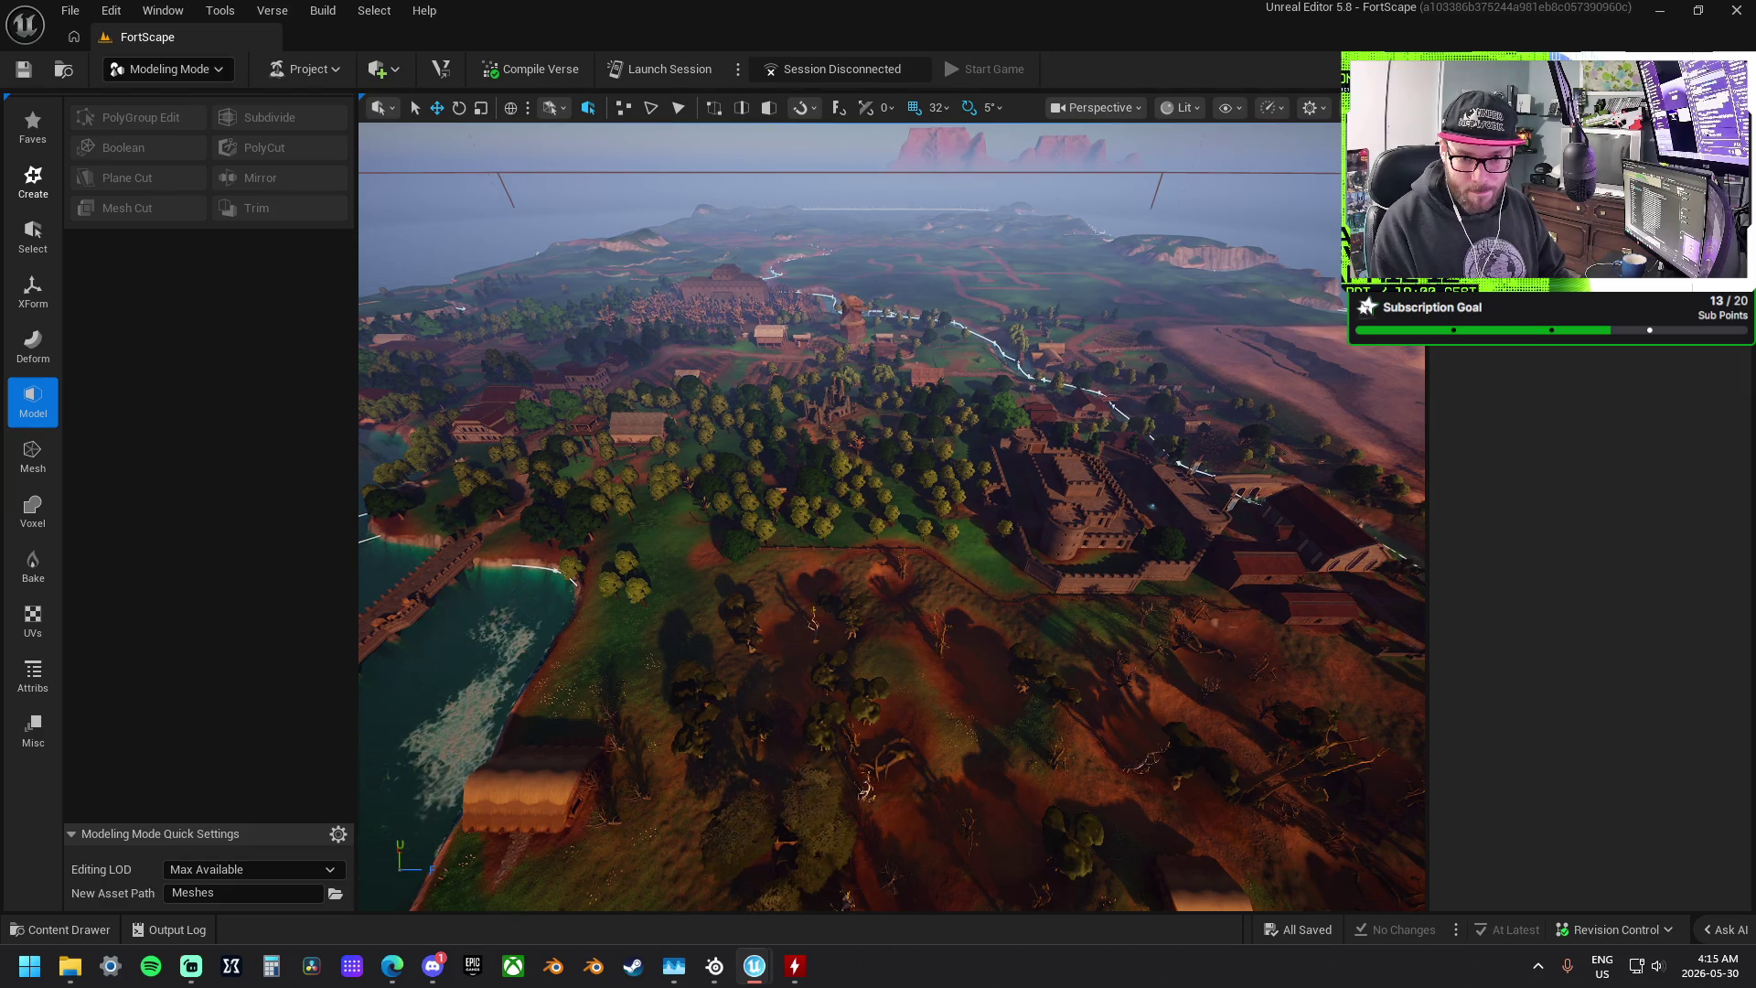
click(734, 245)
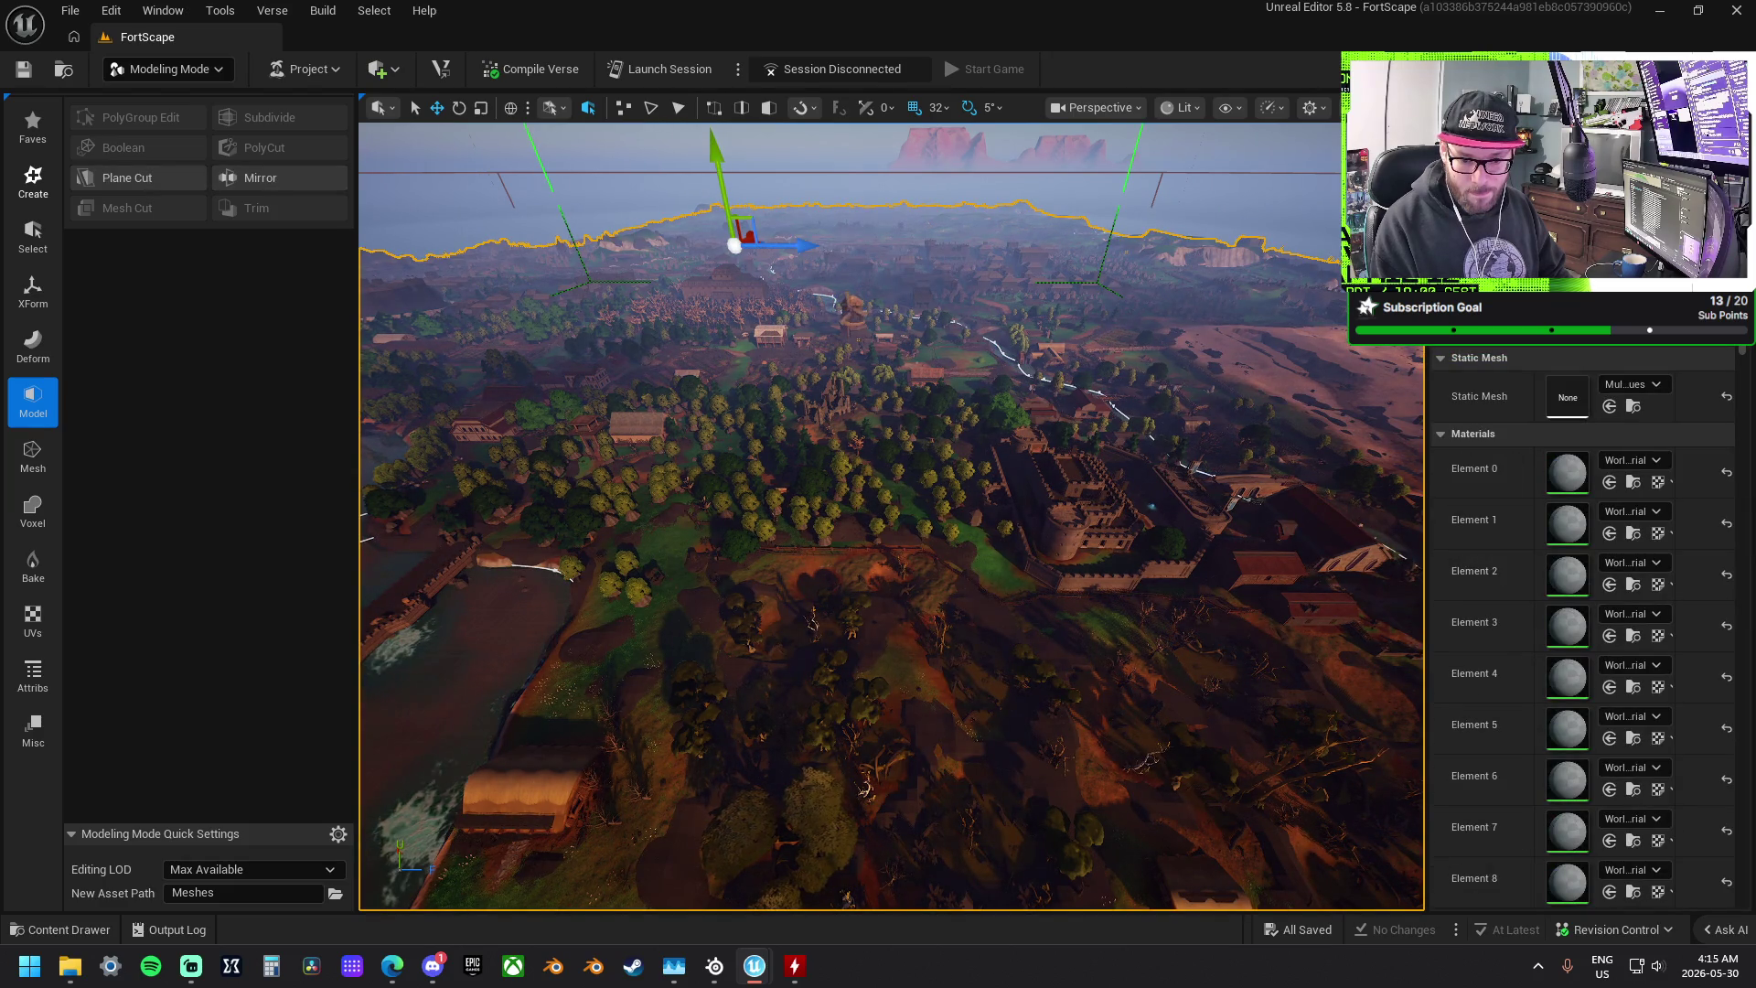
scroll(1582, 549, down, 10)
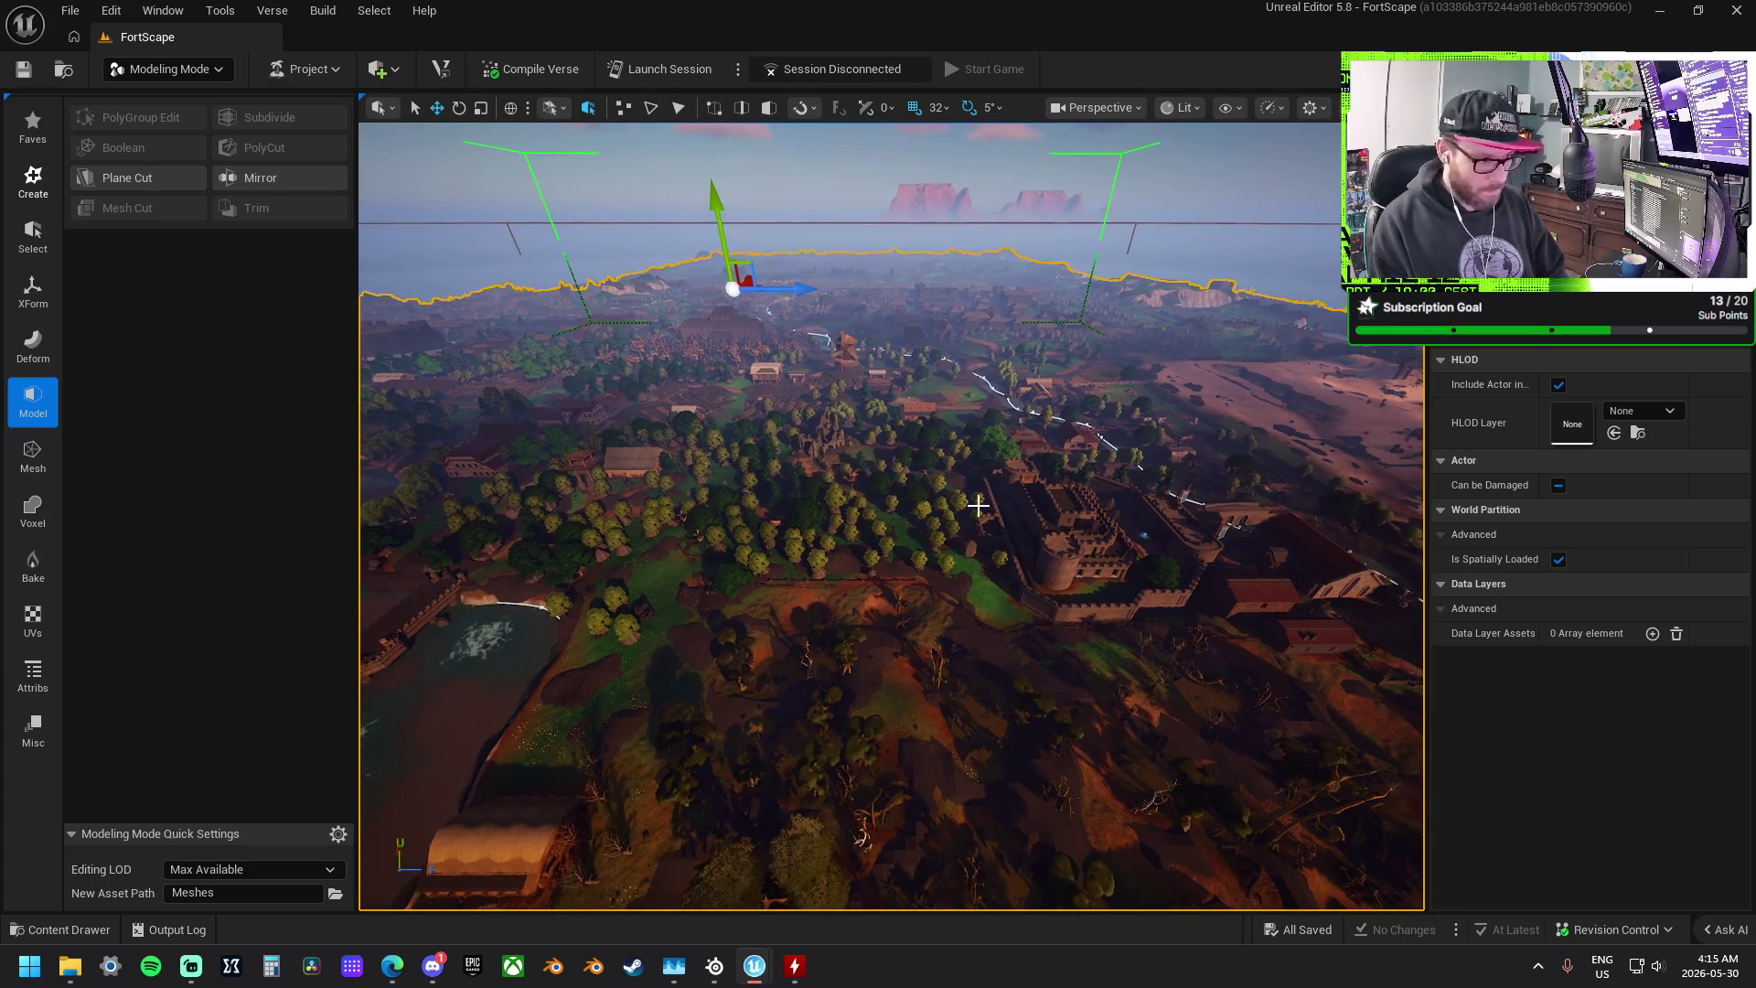
key(Delete)
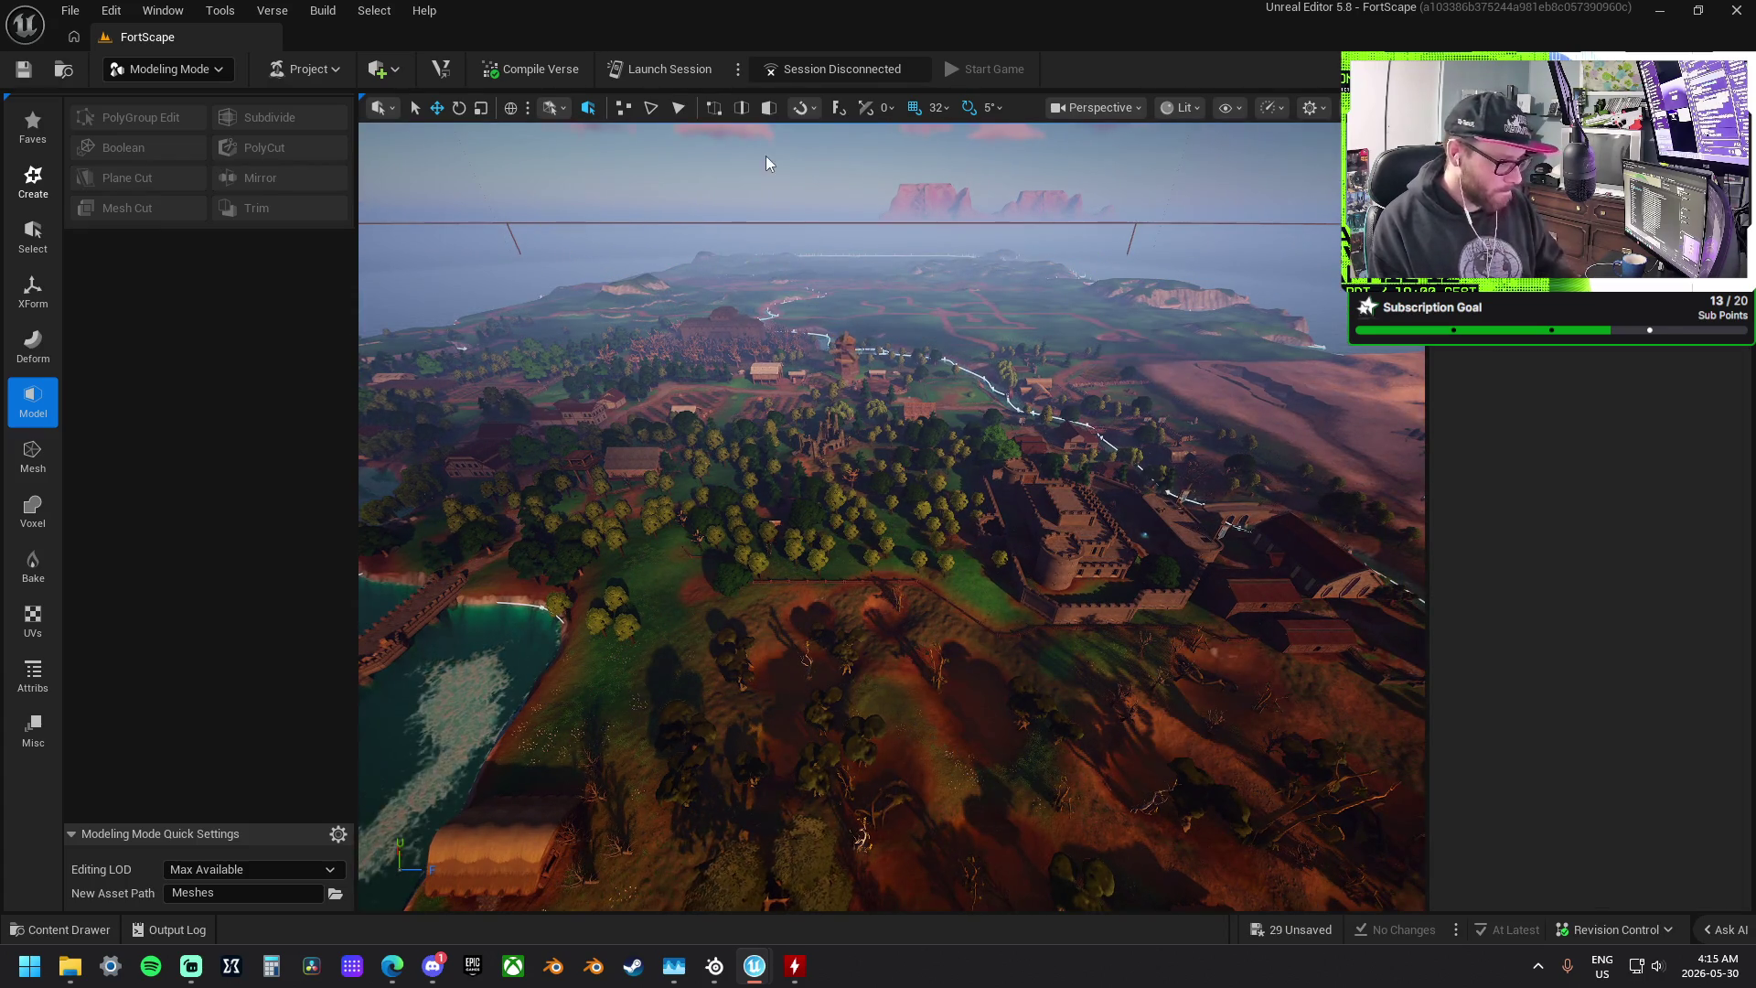
click(1320, 935)
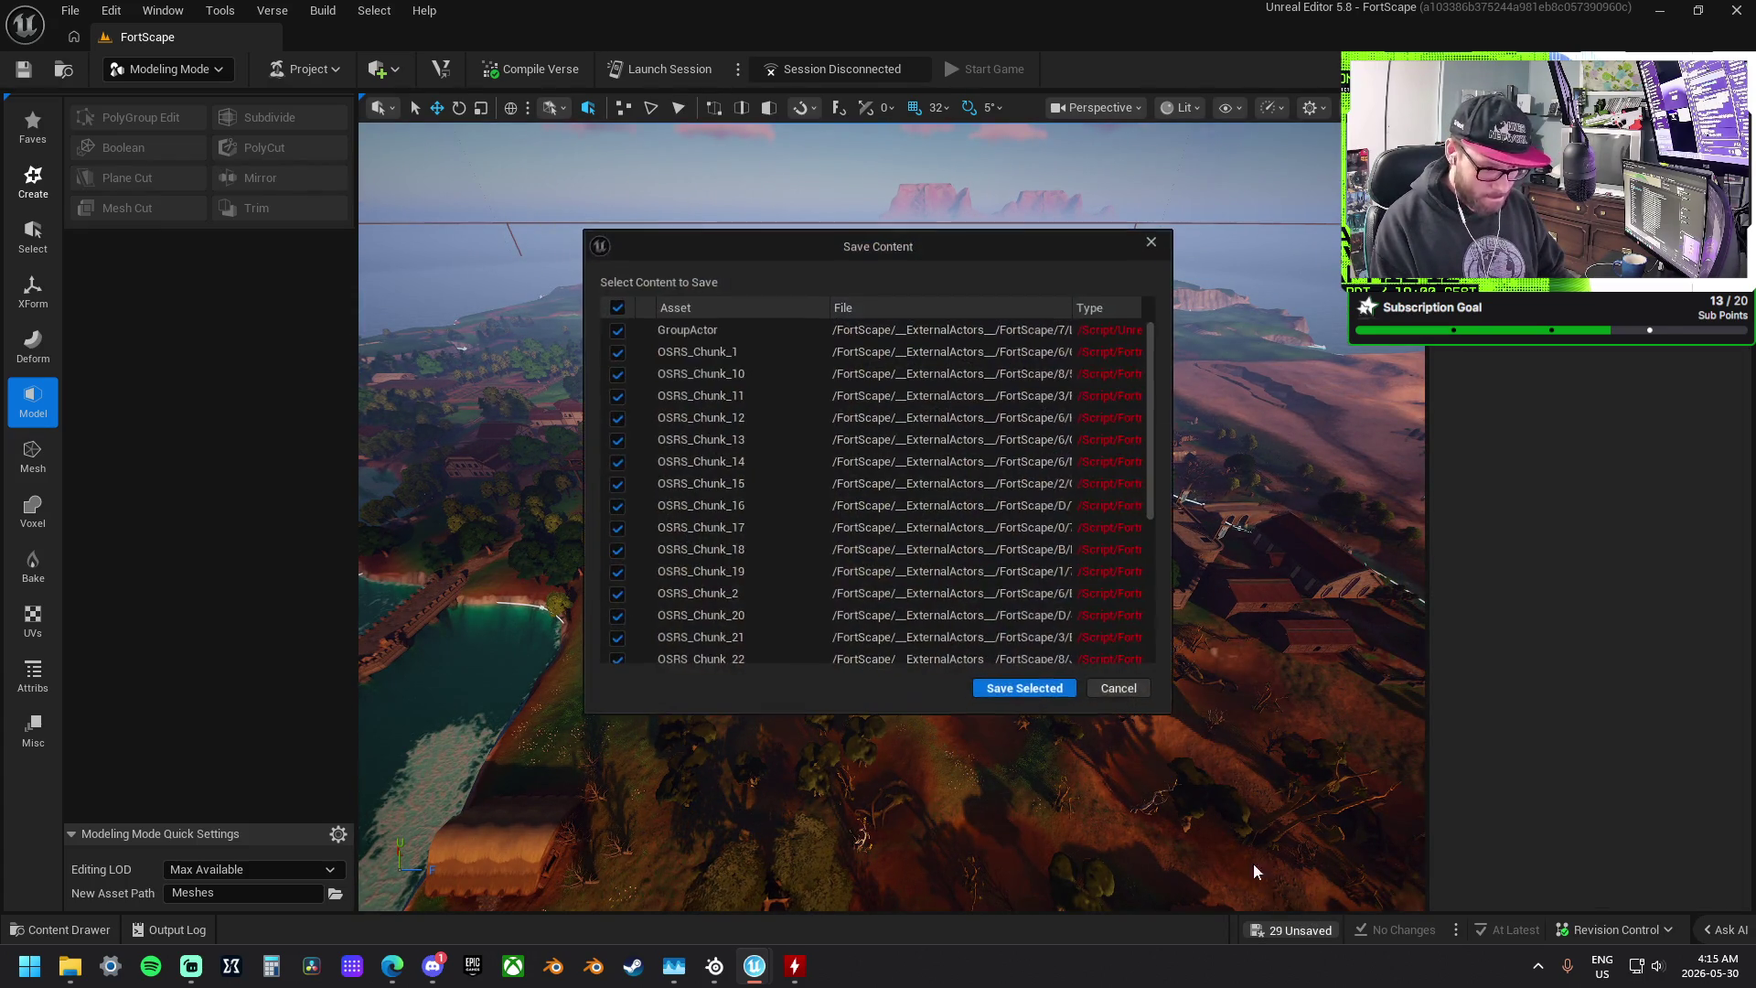
click(1051, 687)
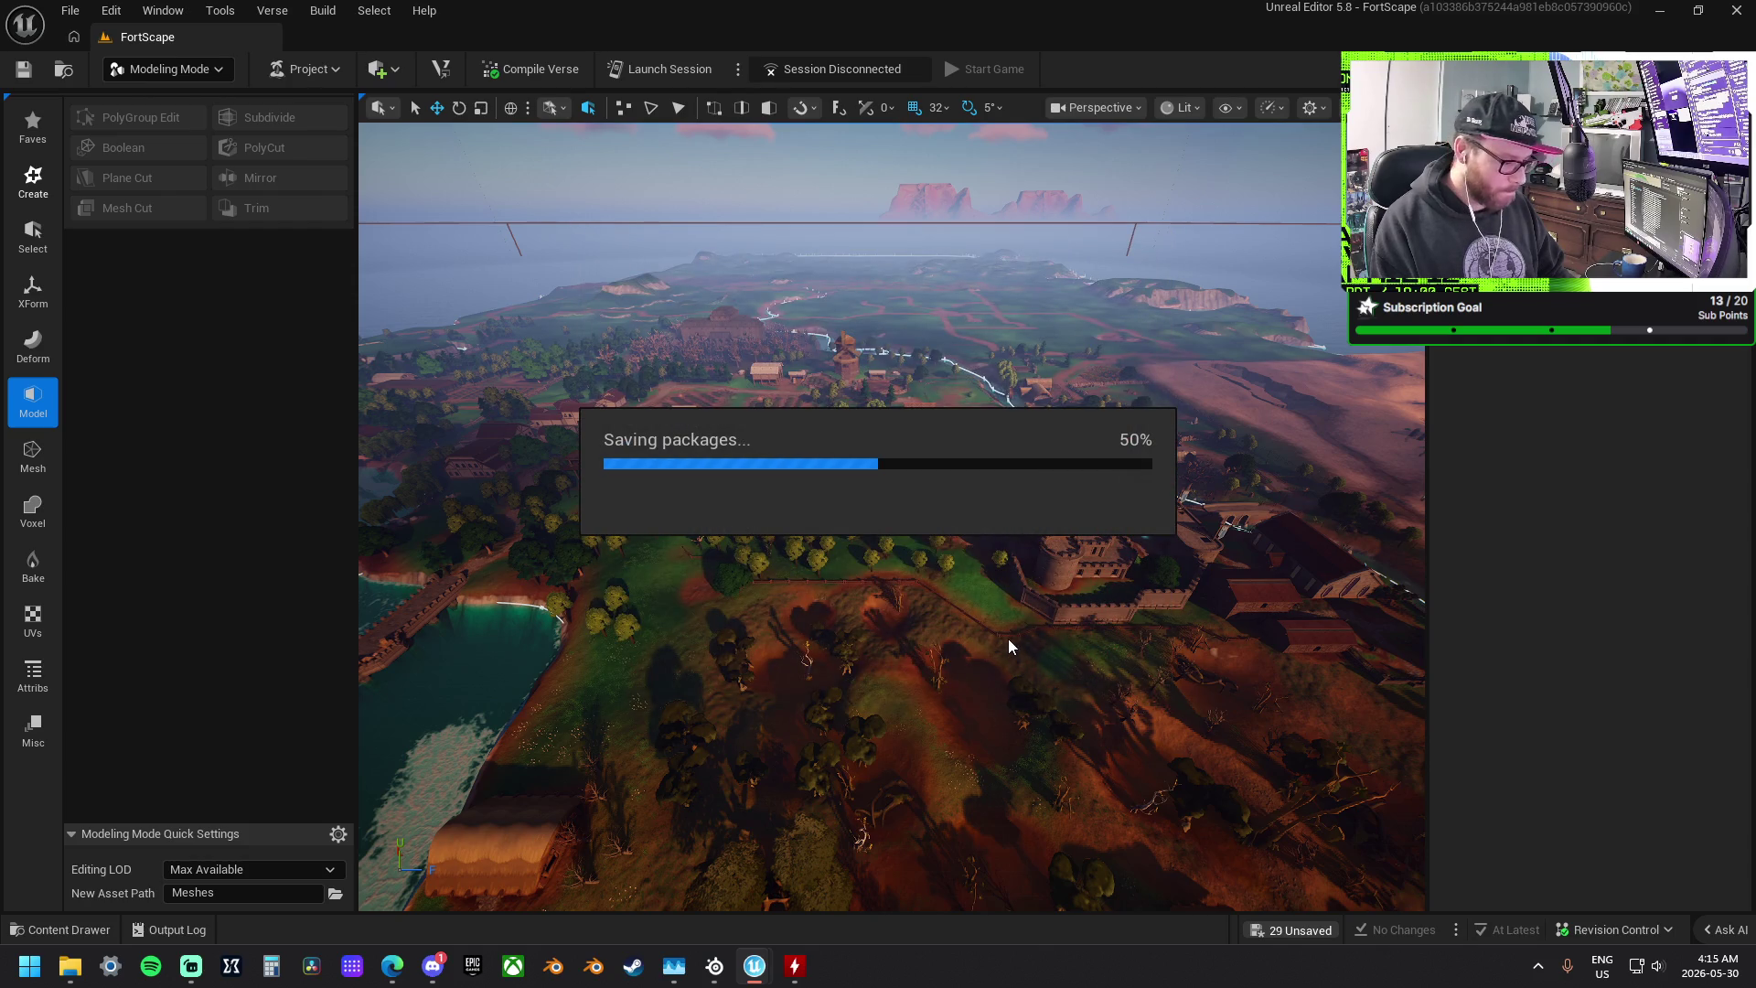
- Launch a live edit session of FortScape from the toolbar
click(672, 74)
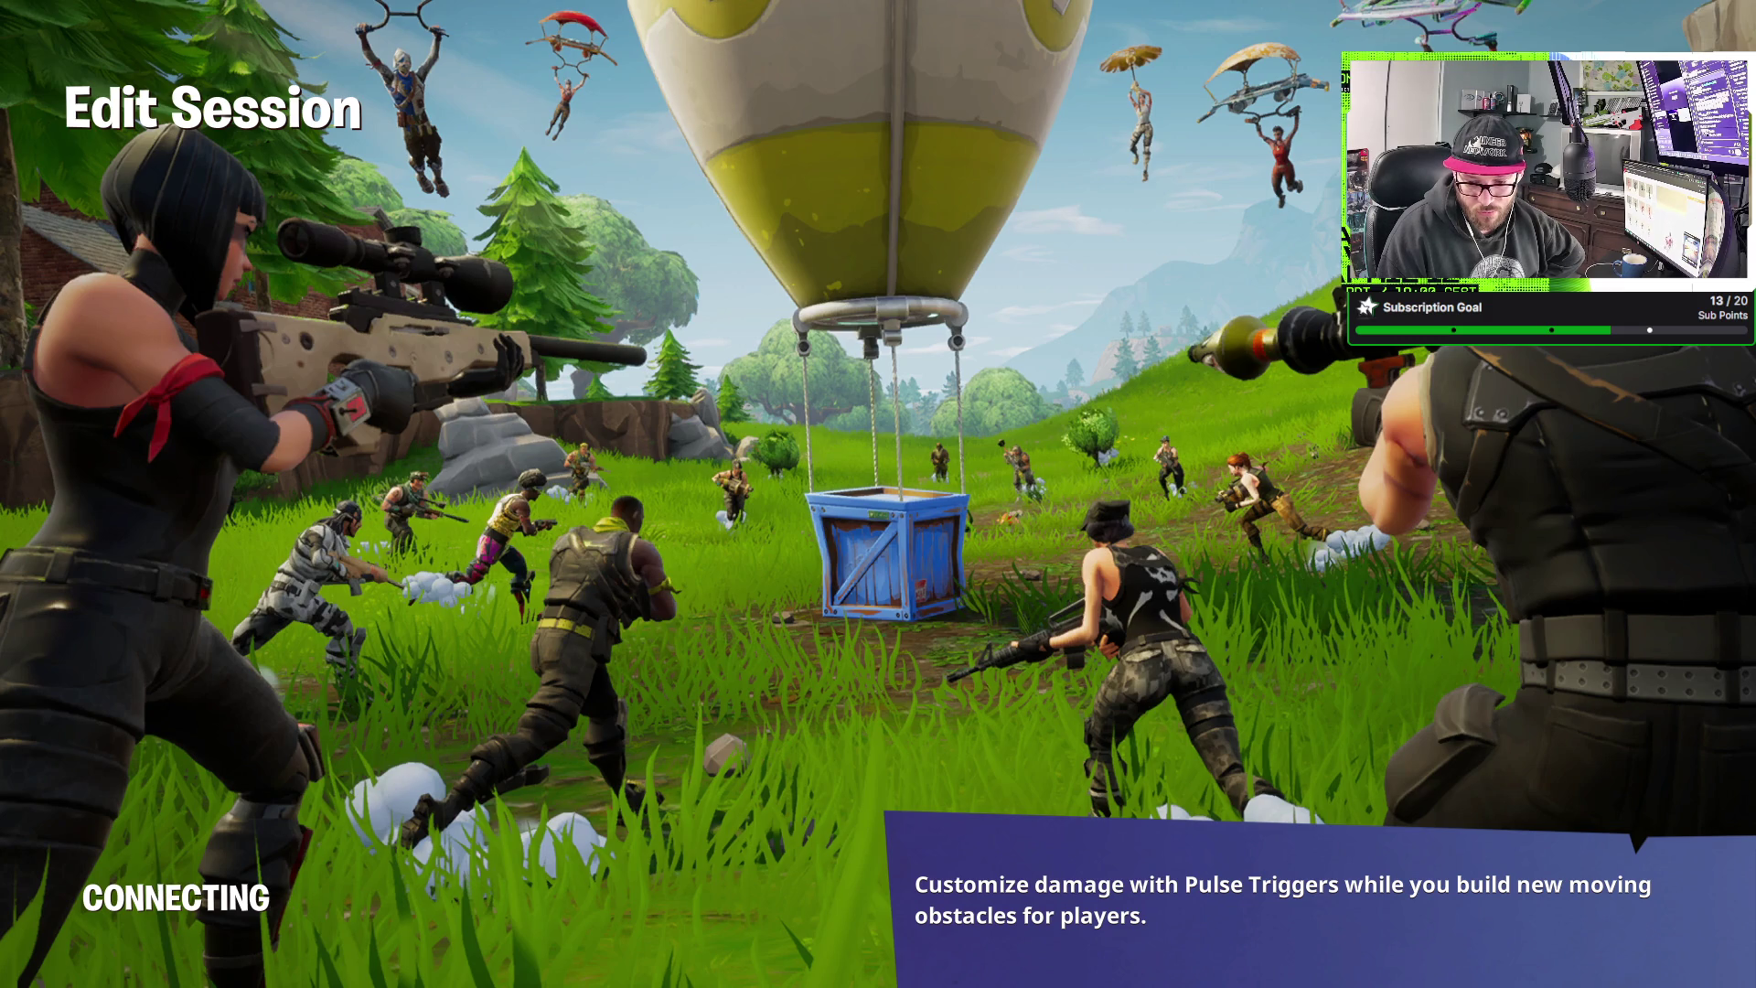
- Check the editor and hardware monitor during shader preparation, then dismiss the Application Hang Detected error
key(alt+Tab)
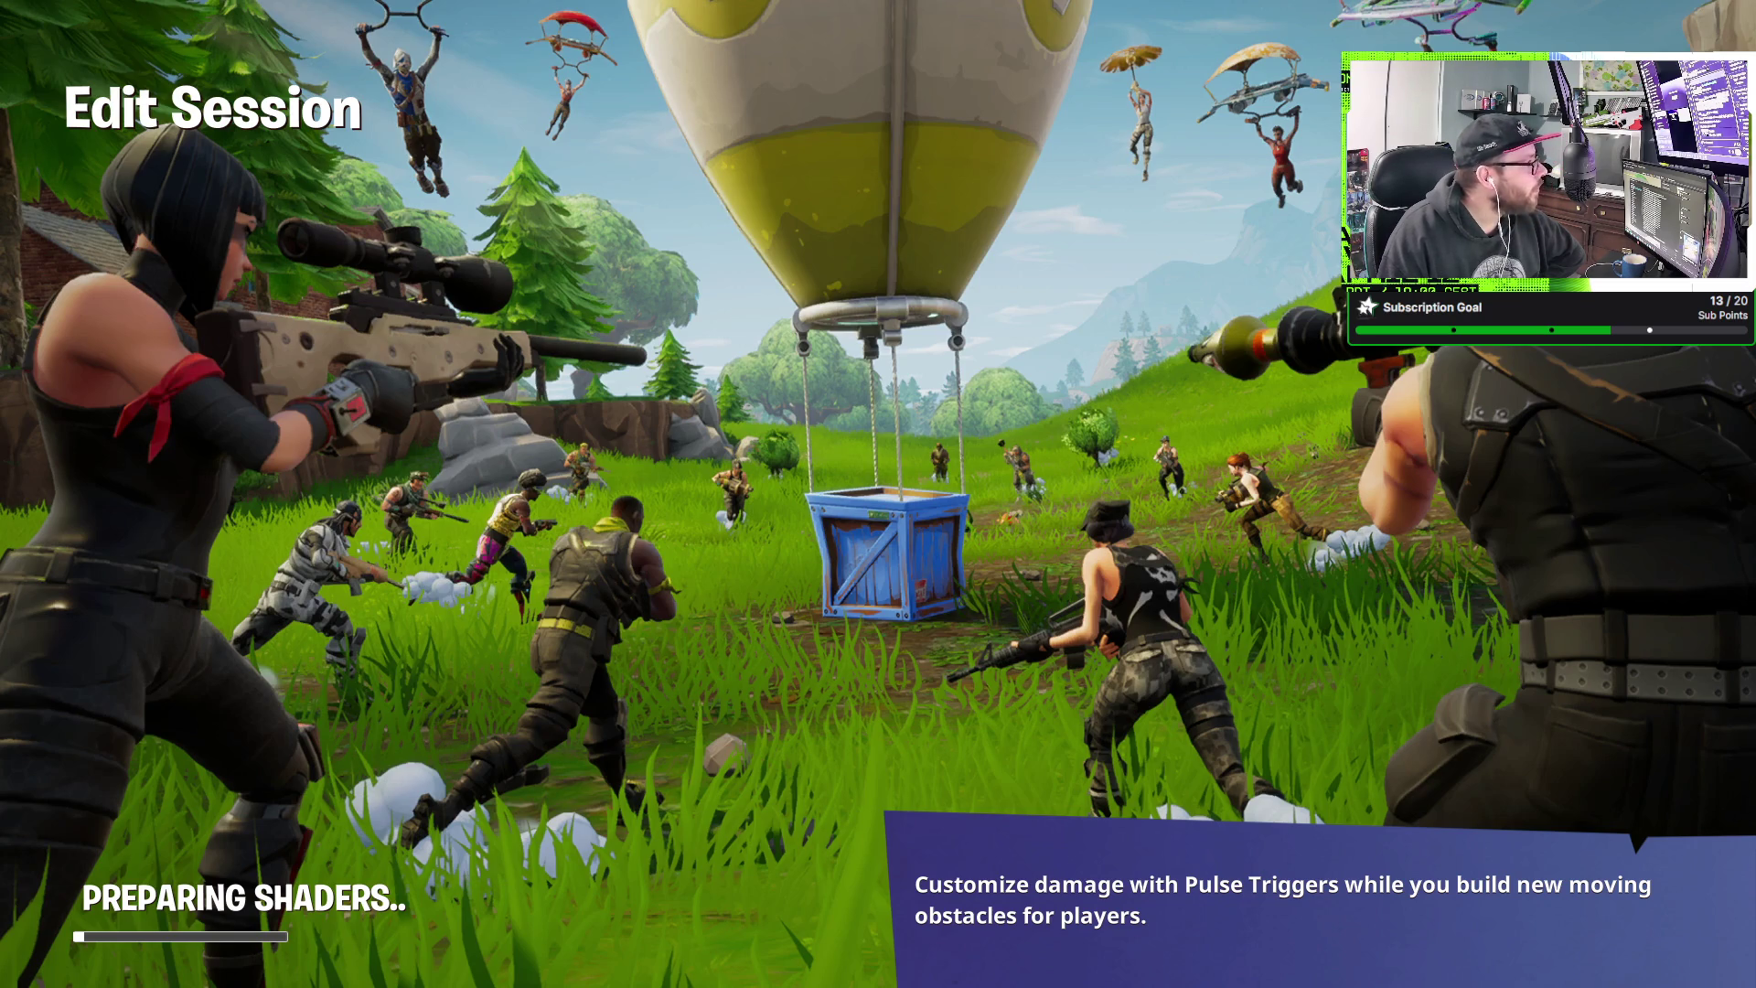
key(alt+Tab)
key(alt+Tab)
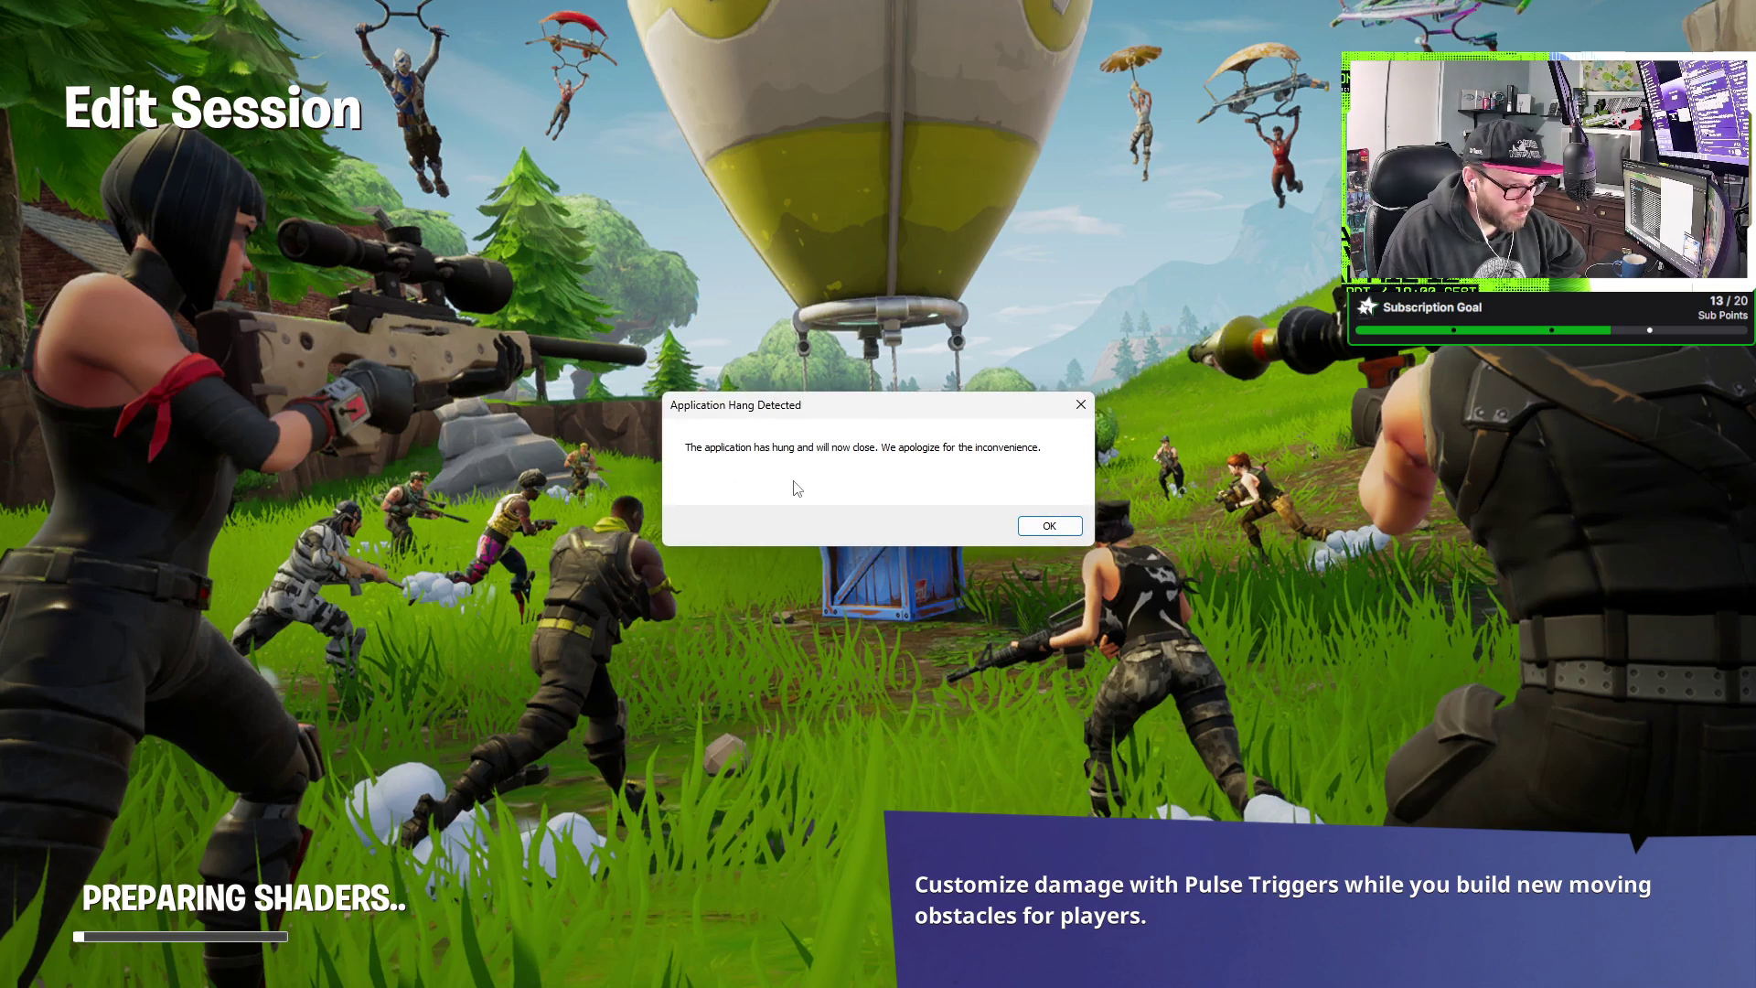
click(1044, 527)
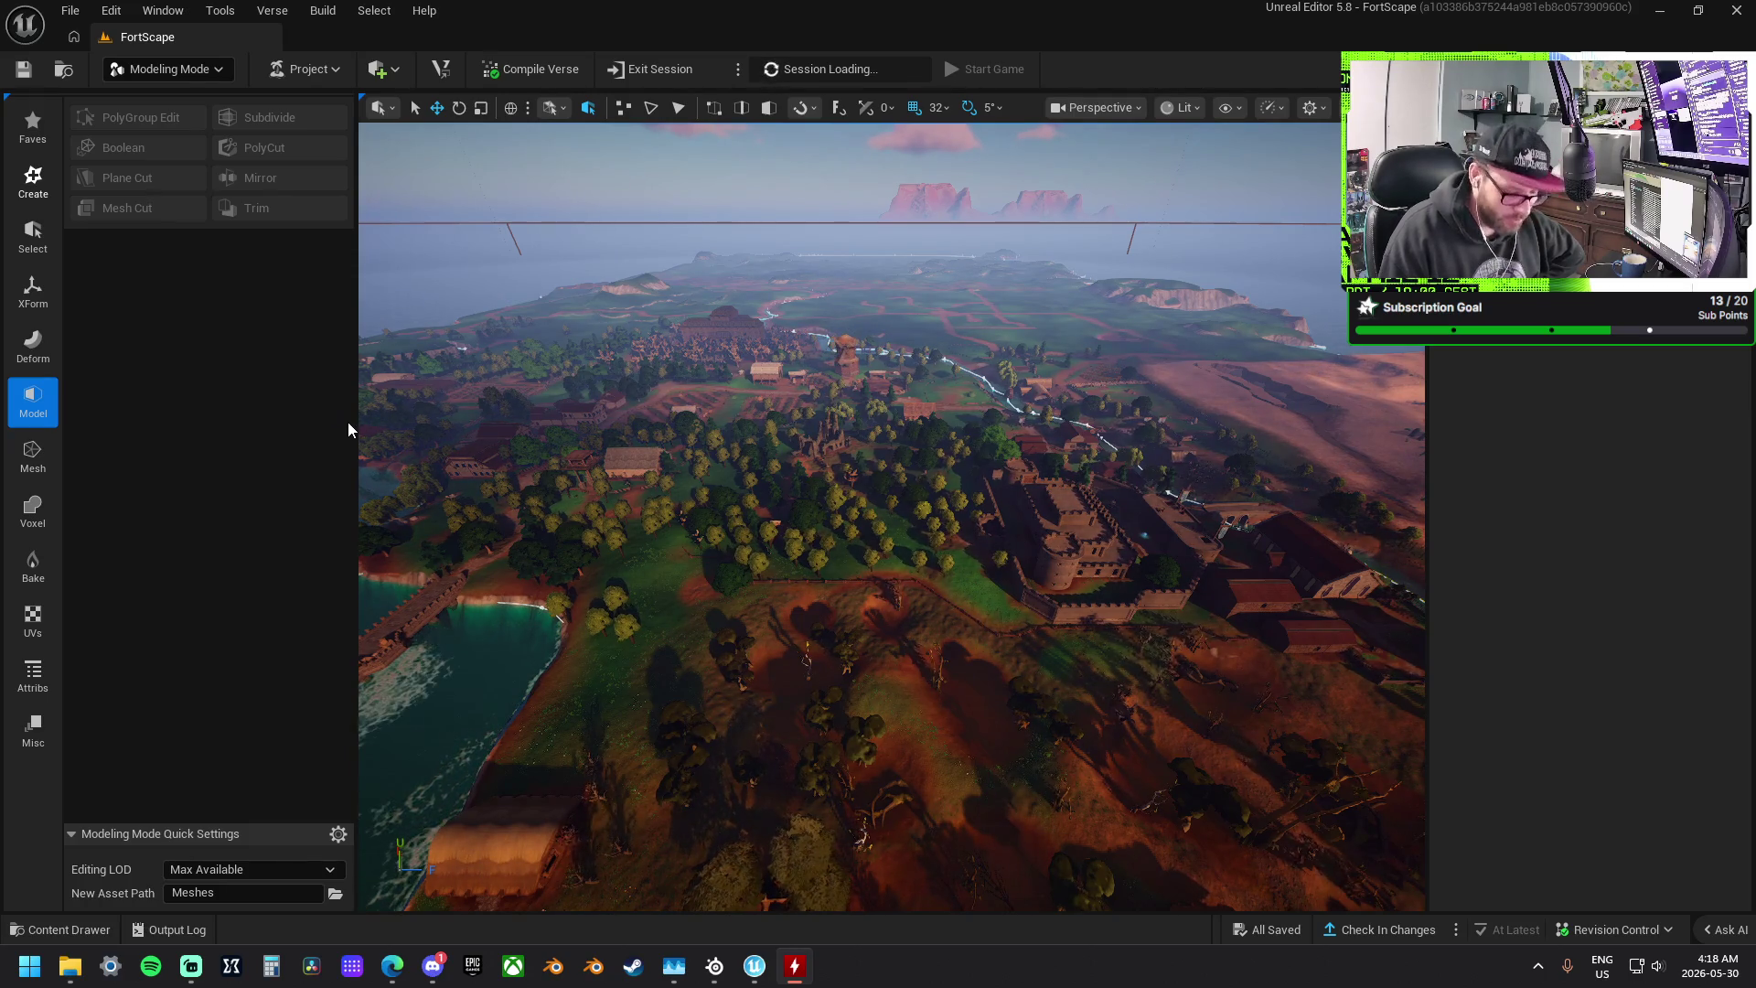
- Exit the stuck edit session and launch a fresh one
click(671, 69)
click(667, 64)
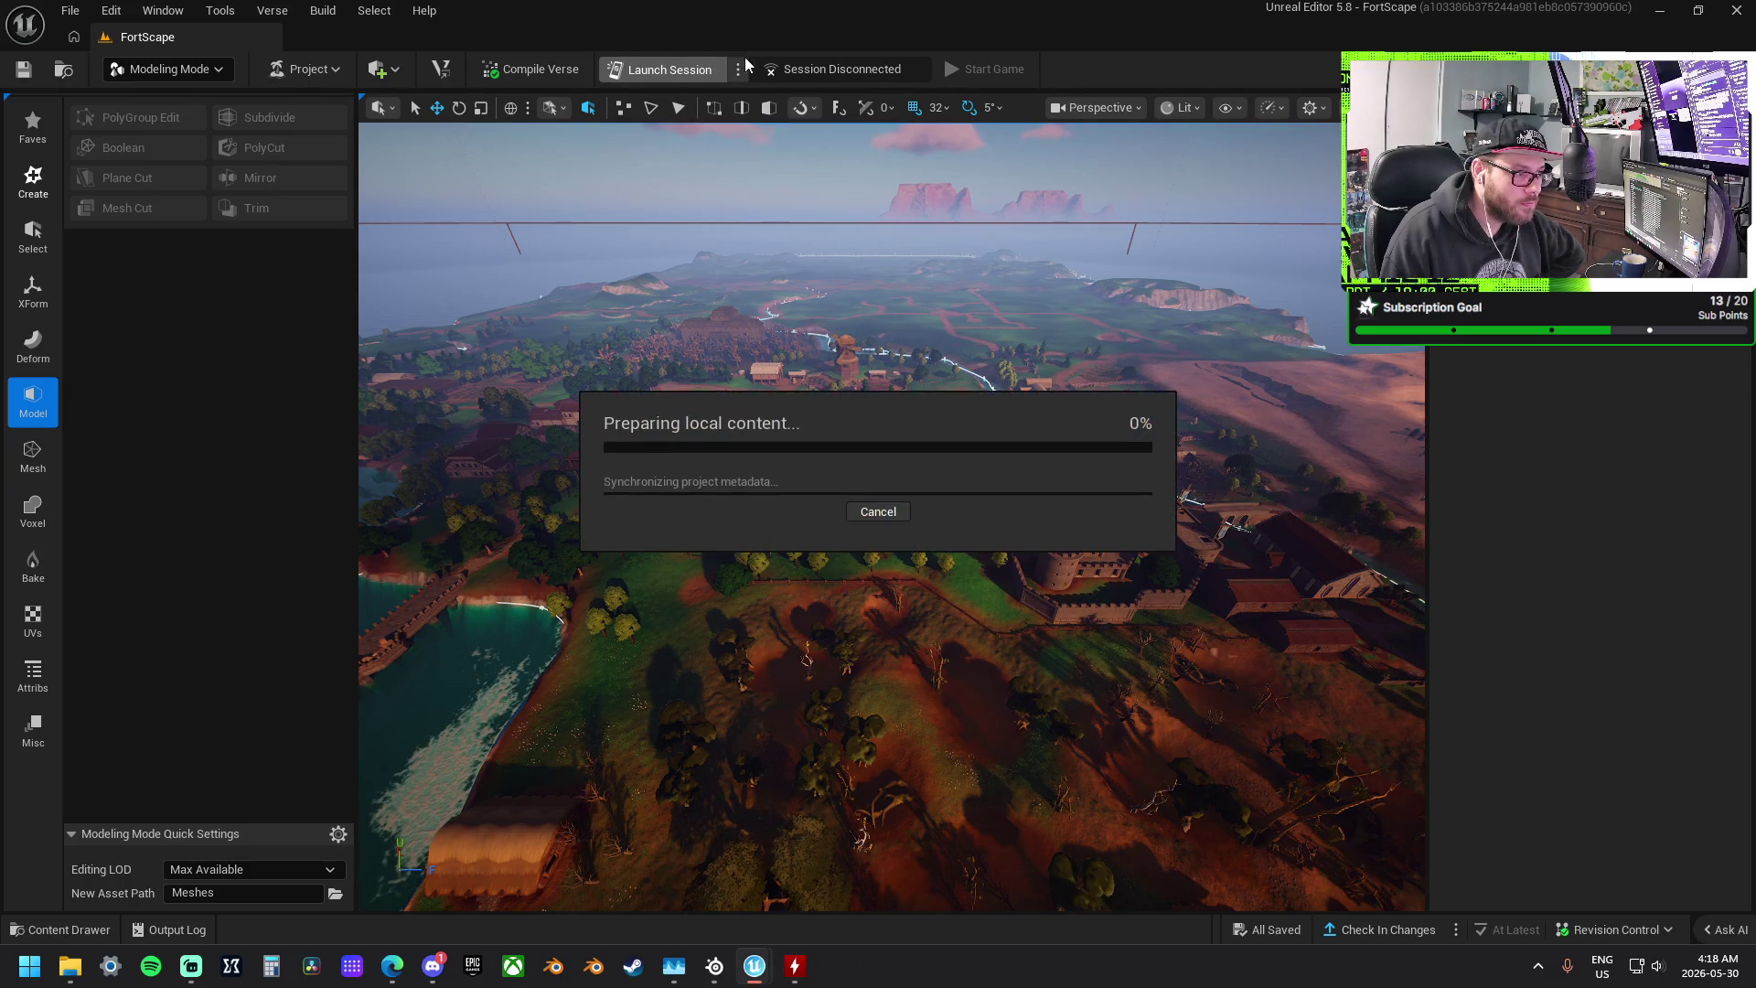
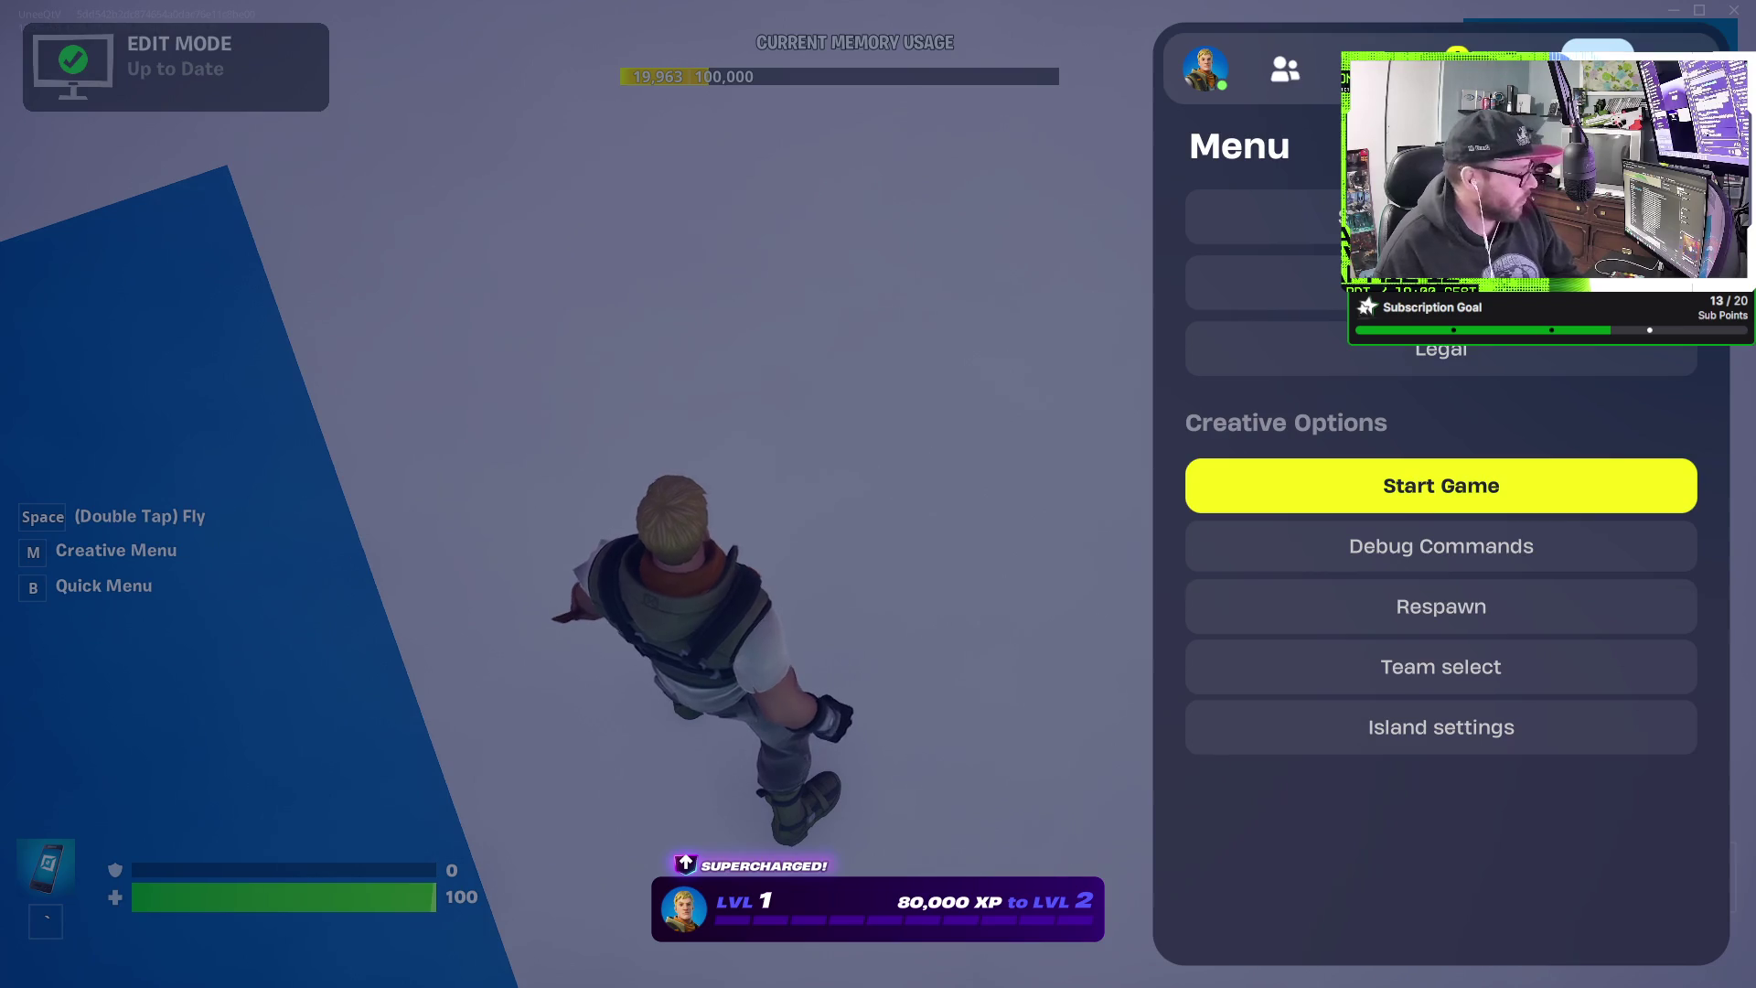
- Close the Creative options menu to let the island's play session load
key(Escape)
key(Escape)
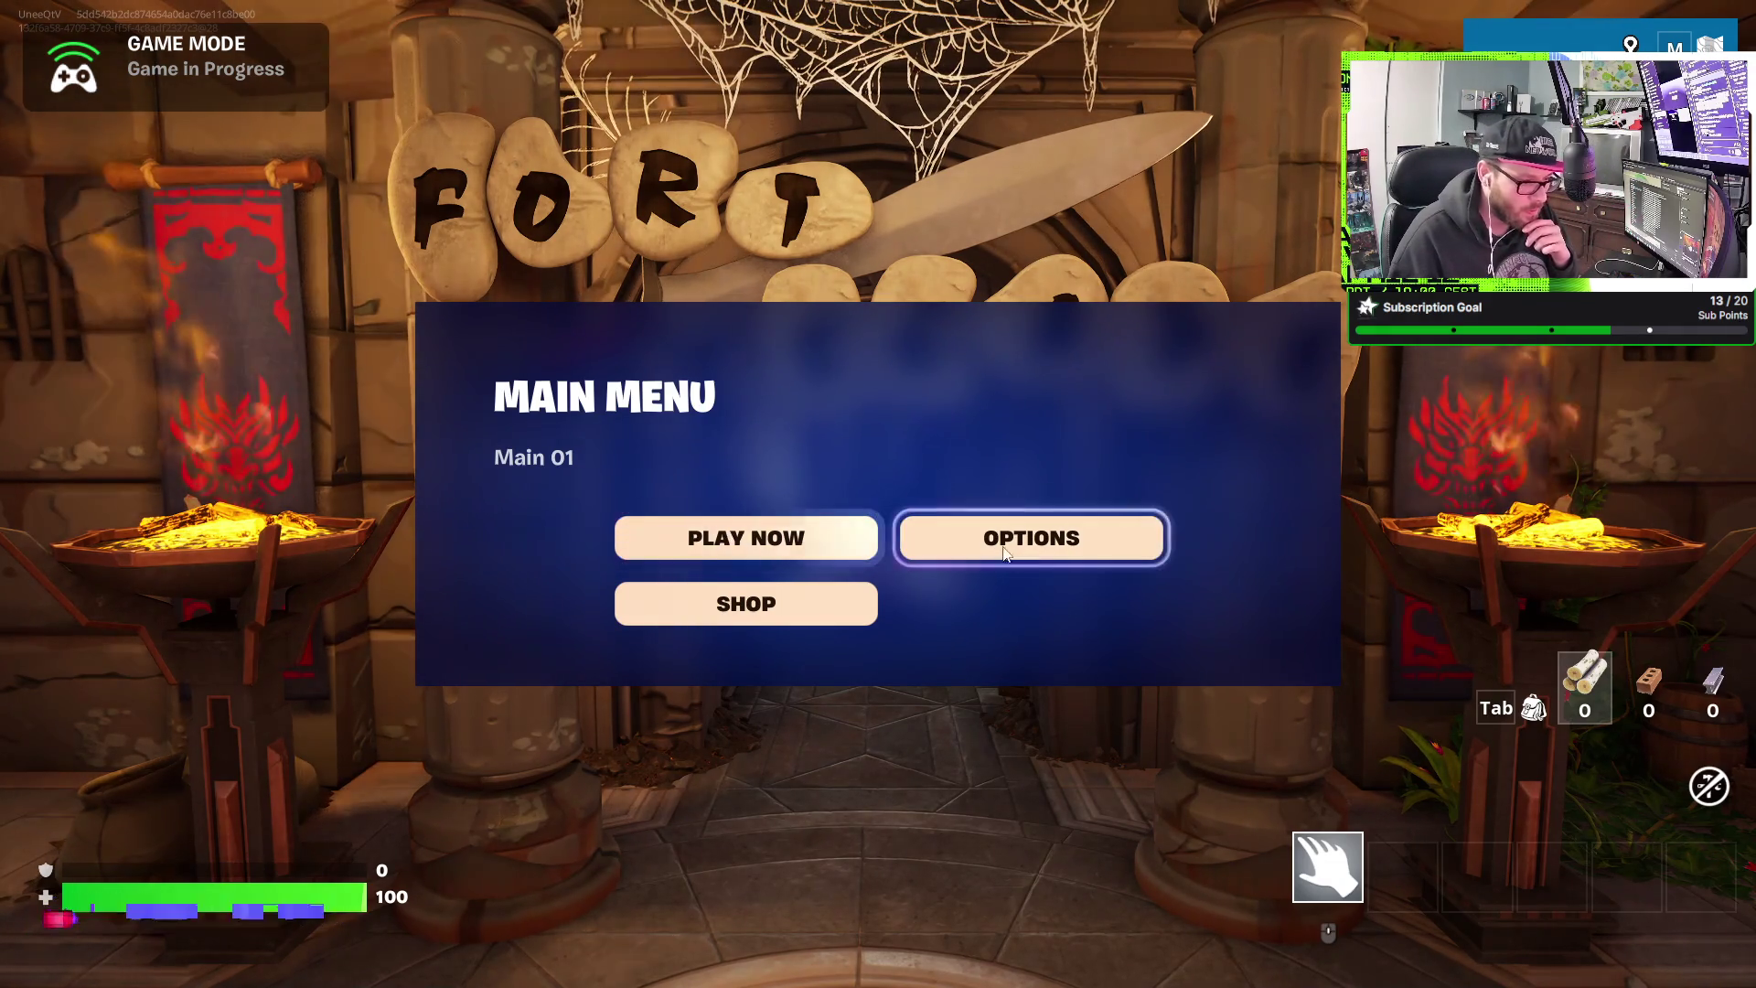
- Go through Options and Play Now on the Main Menu, then spawn into the castle courtyard
click(841, 538)
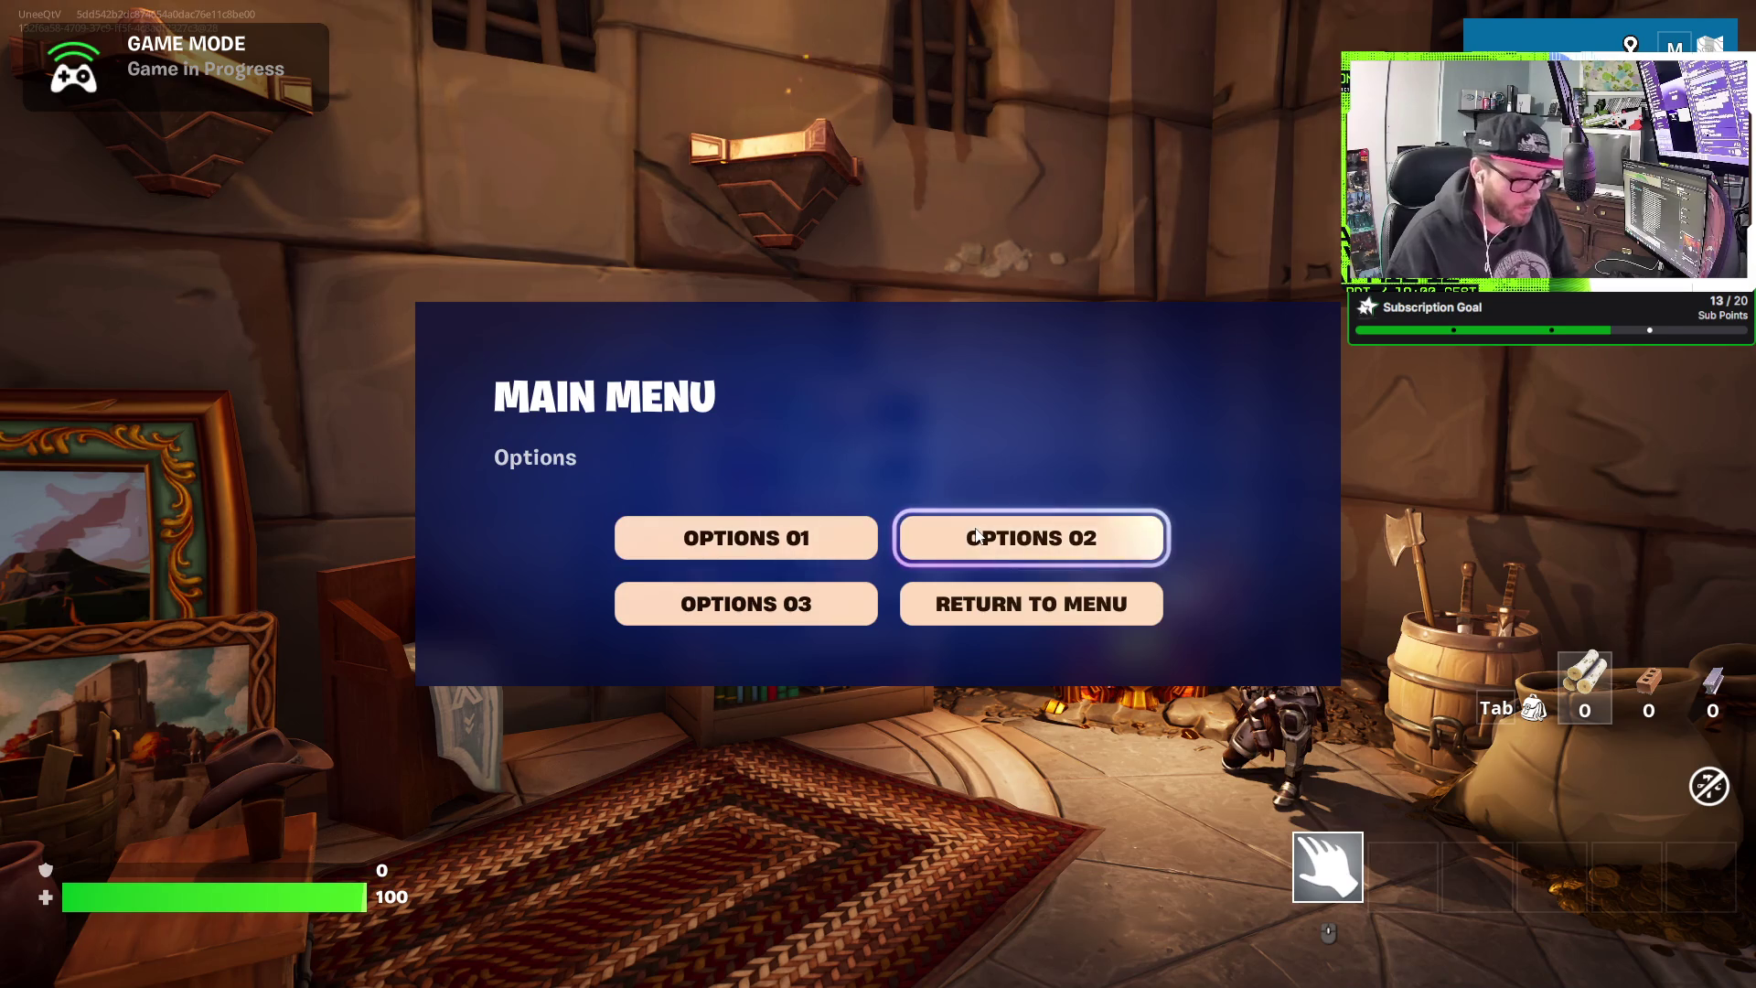
click(1006, 606)
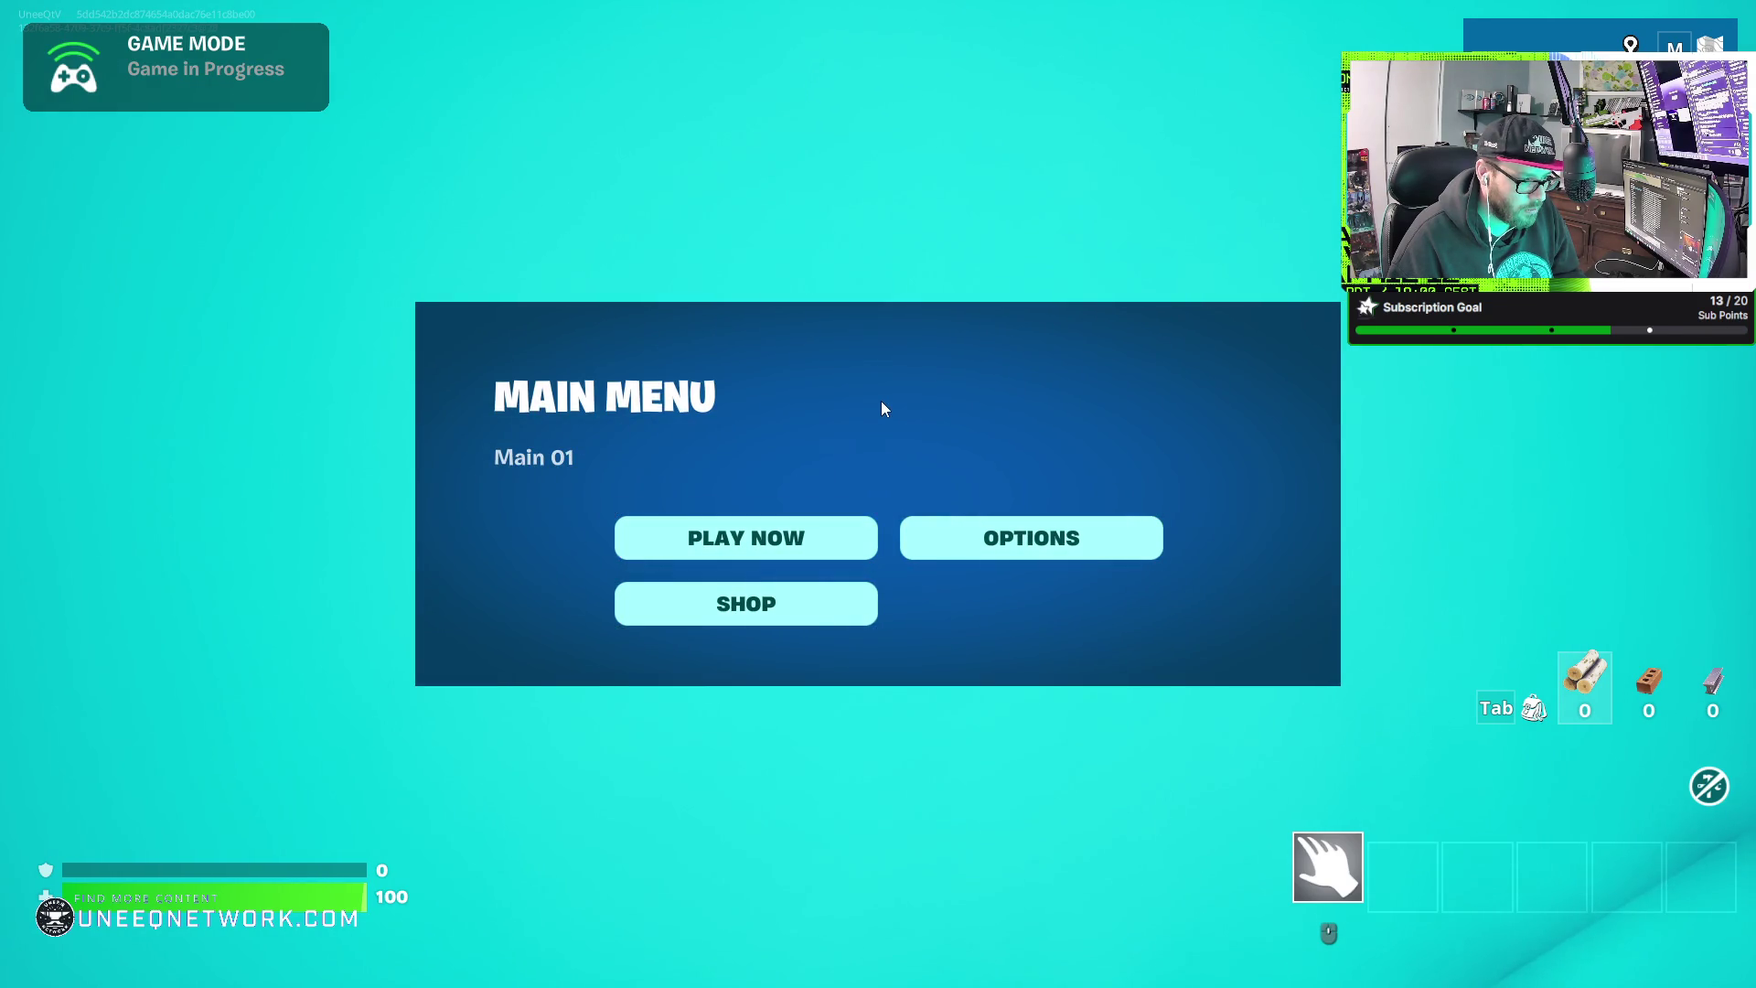
click(829, 544)
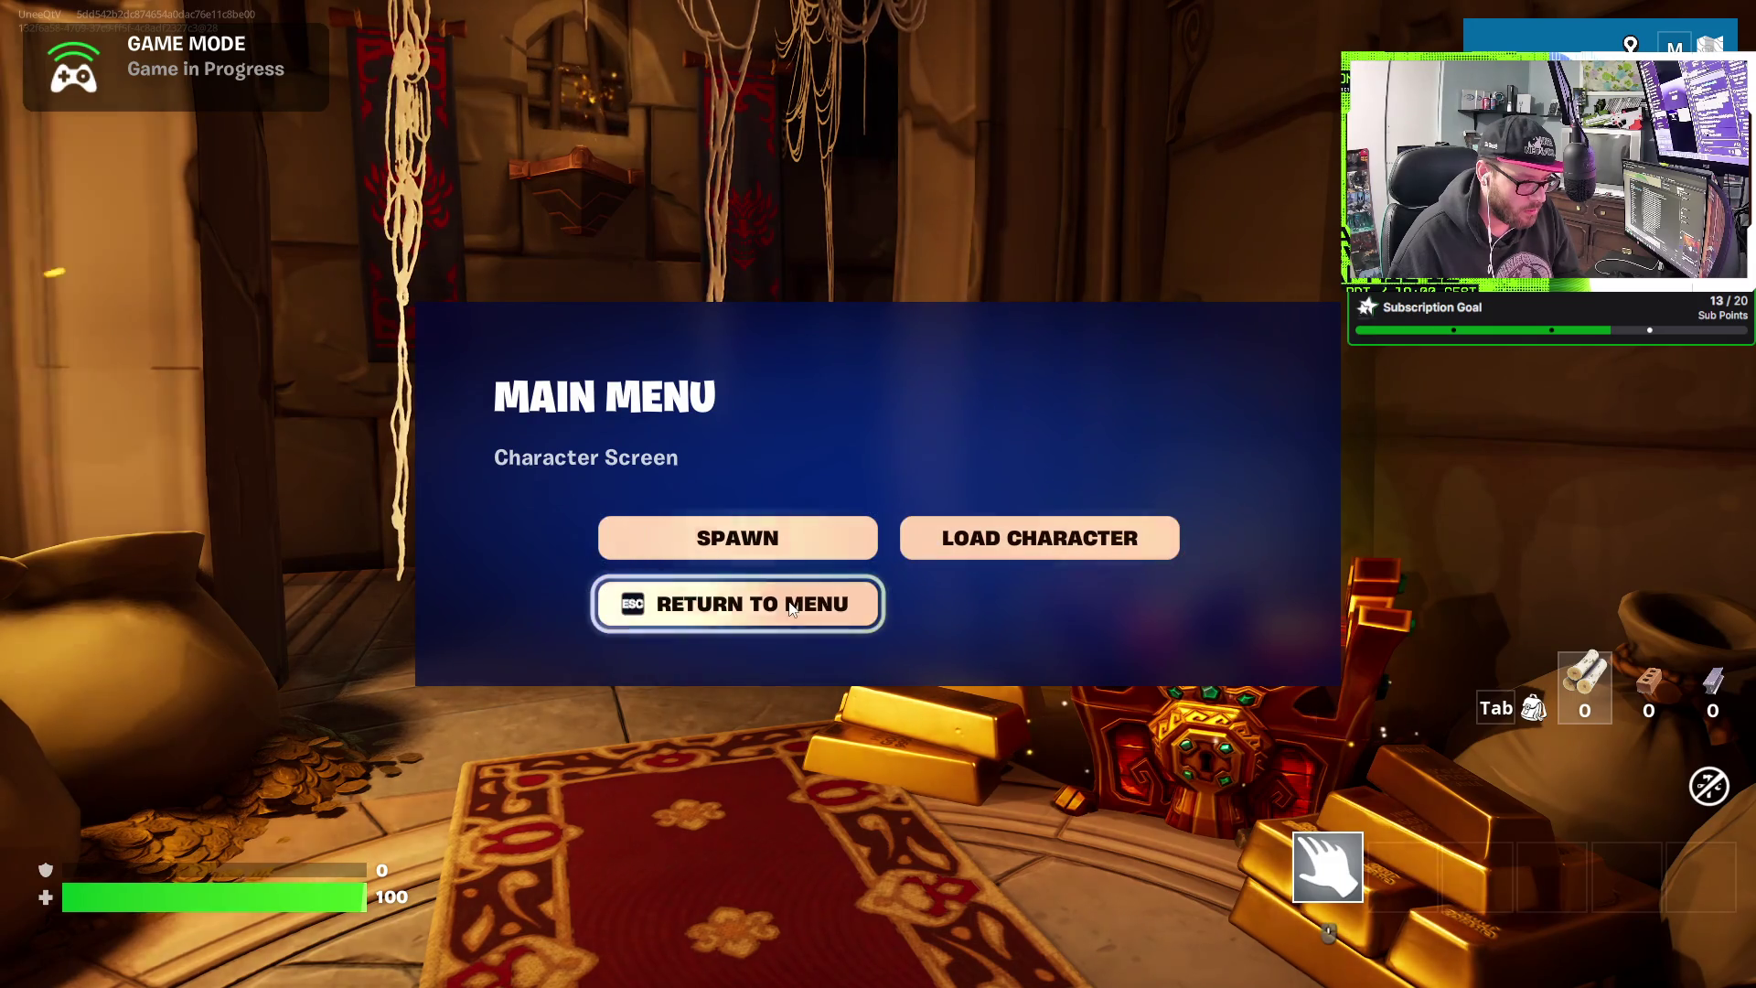
click(737, 604)
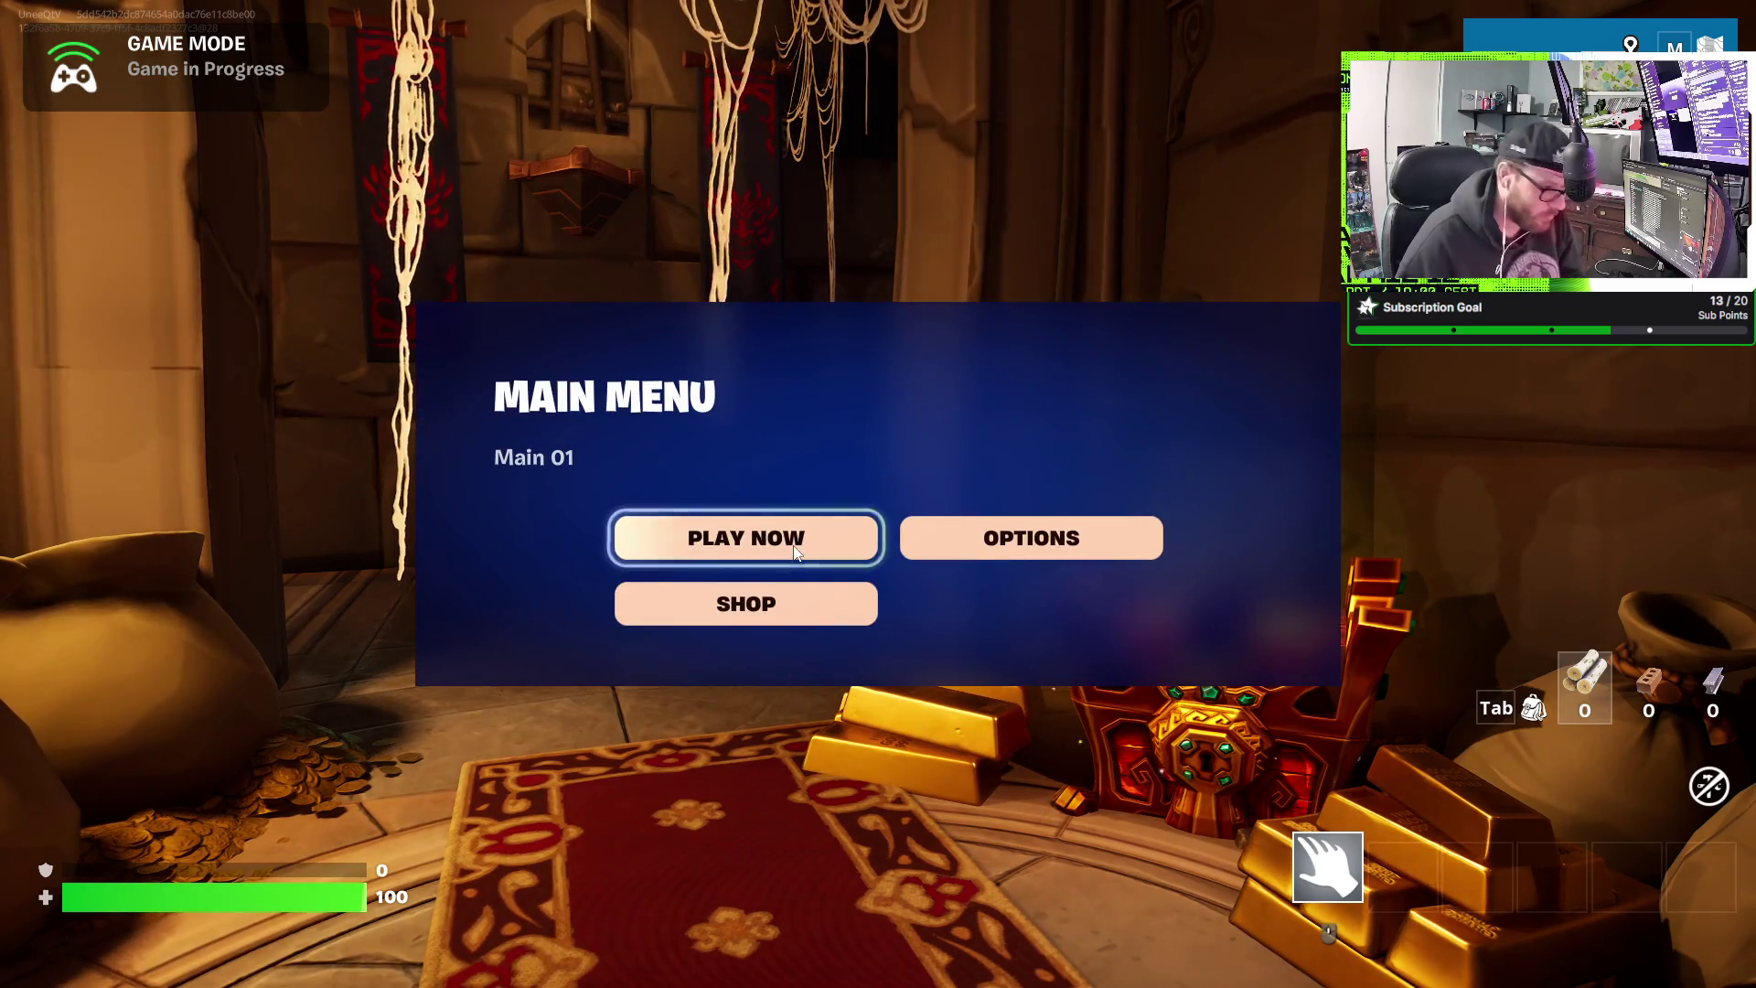
click(746, 537)
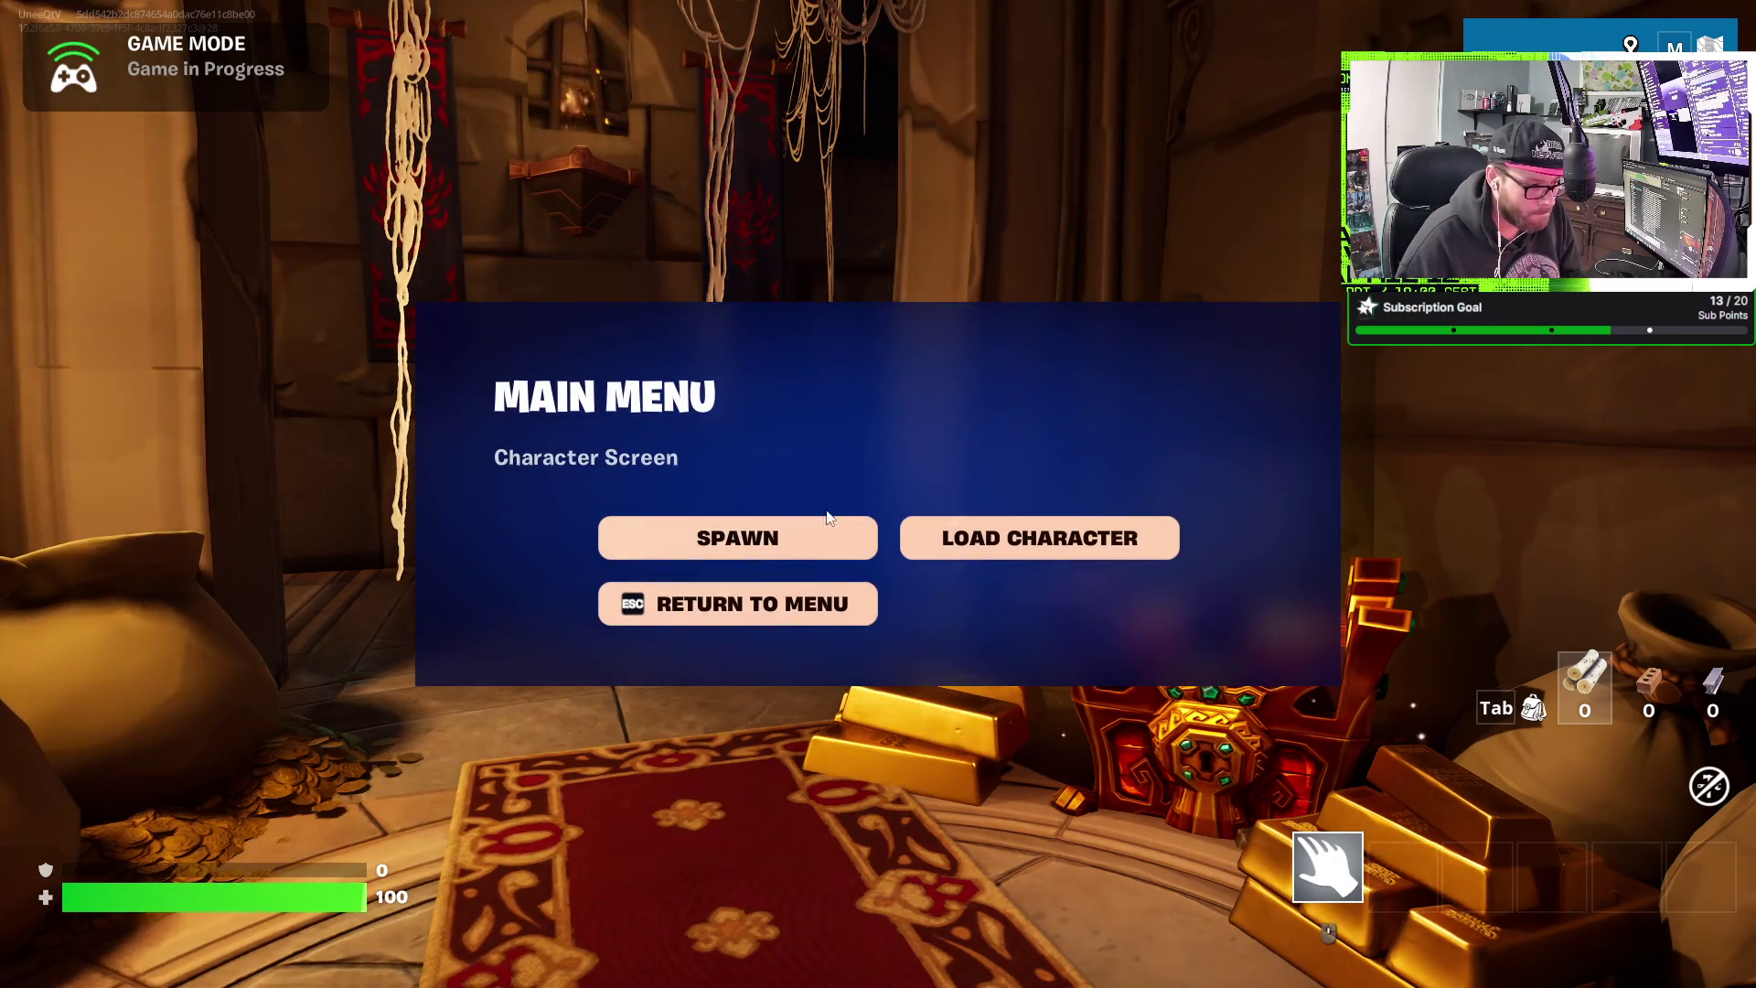
click(819, 546)
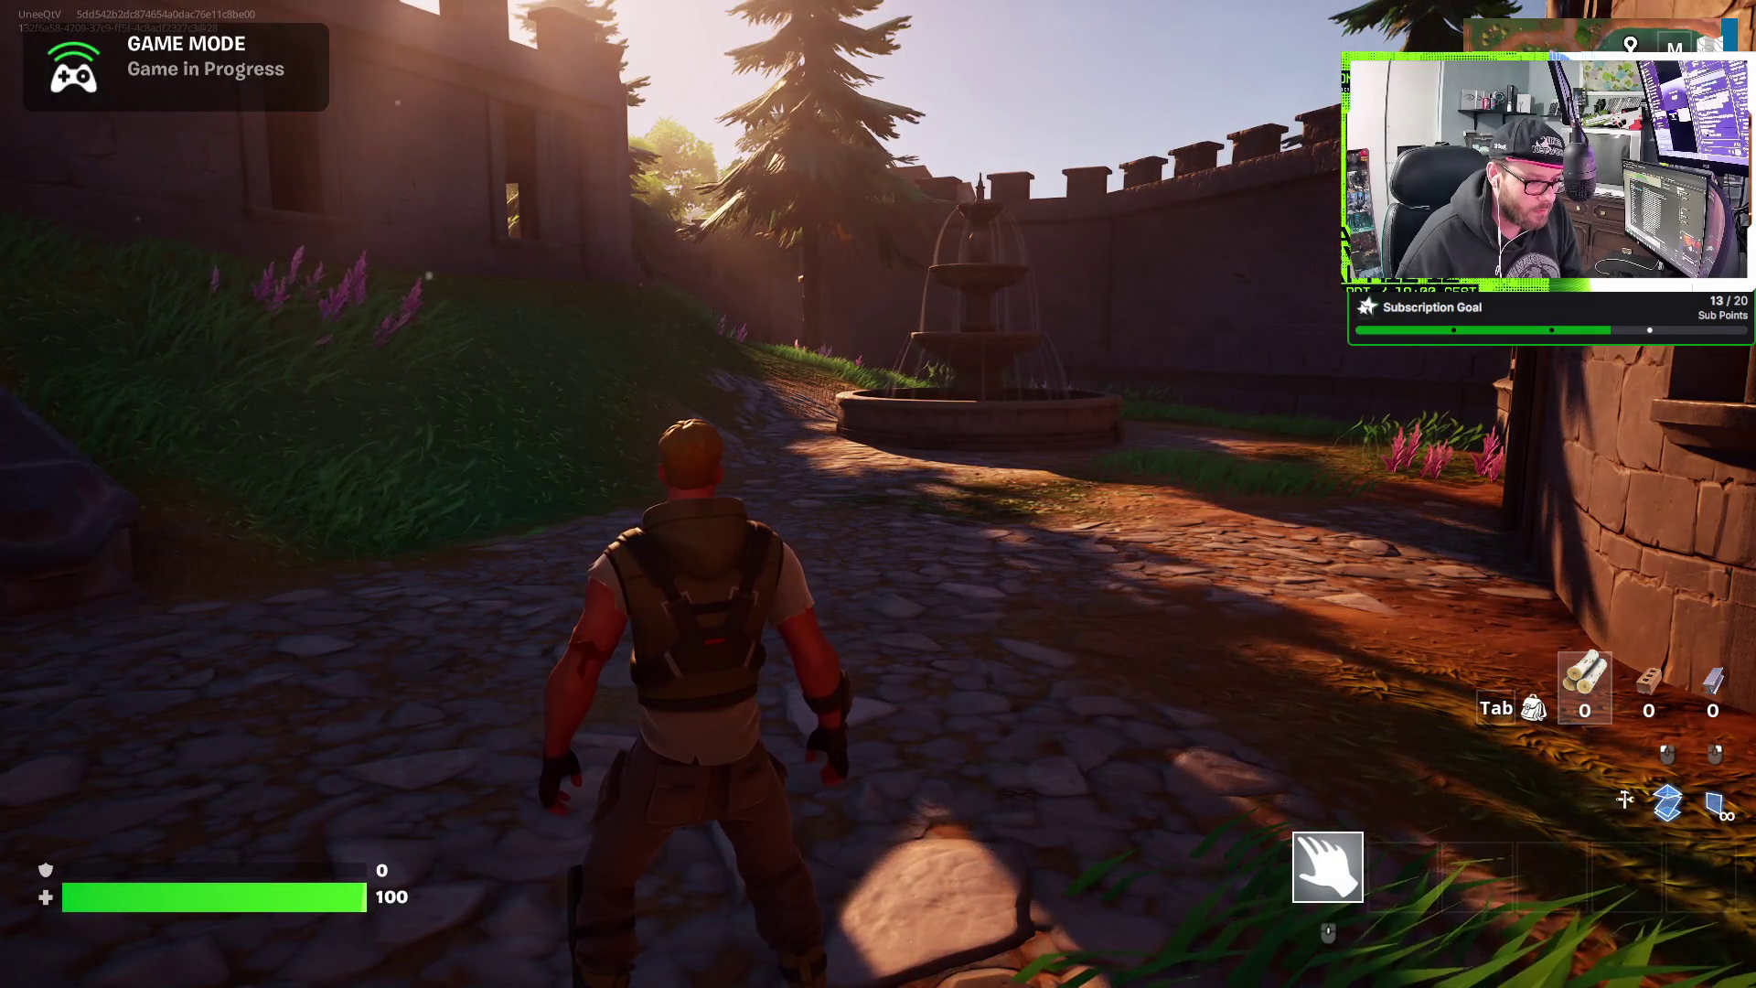
- Run up the castle stairs through the dark rooms and stairwell to the battlement door
key(w)
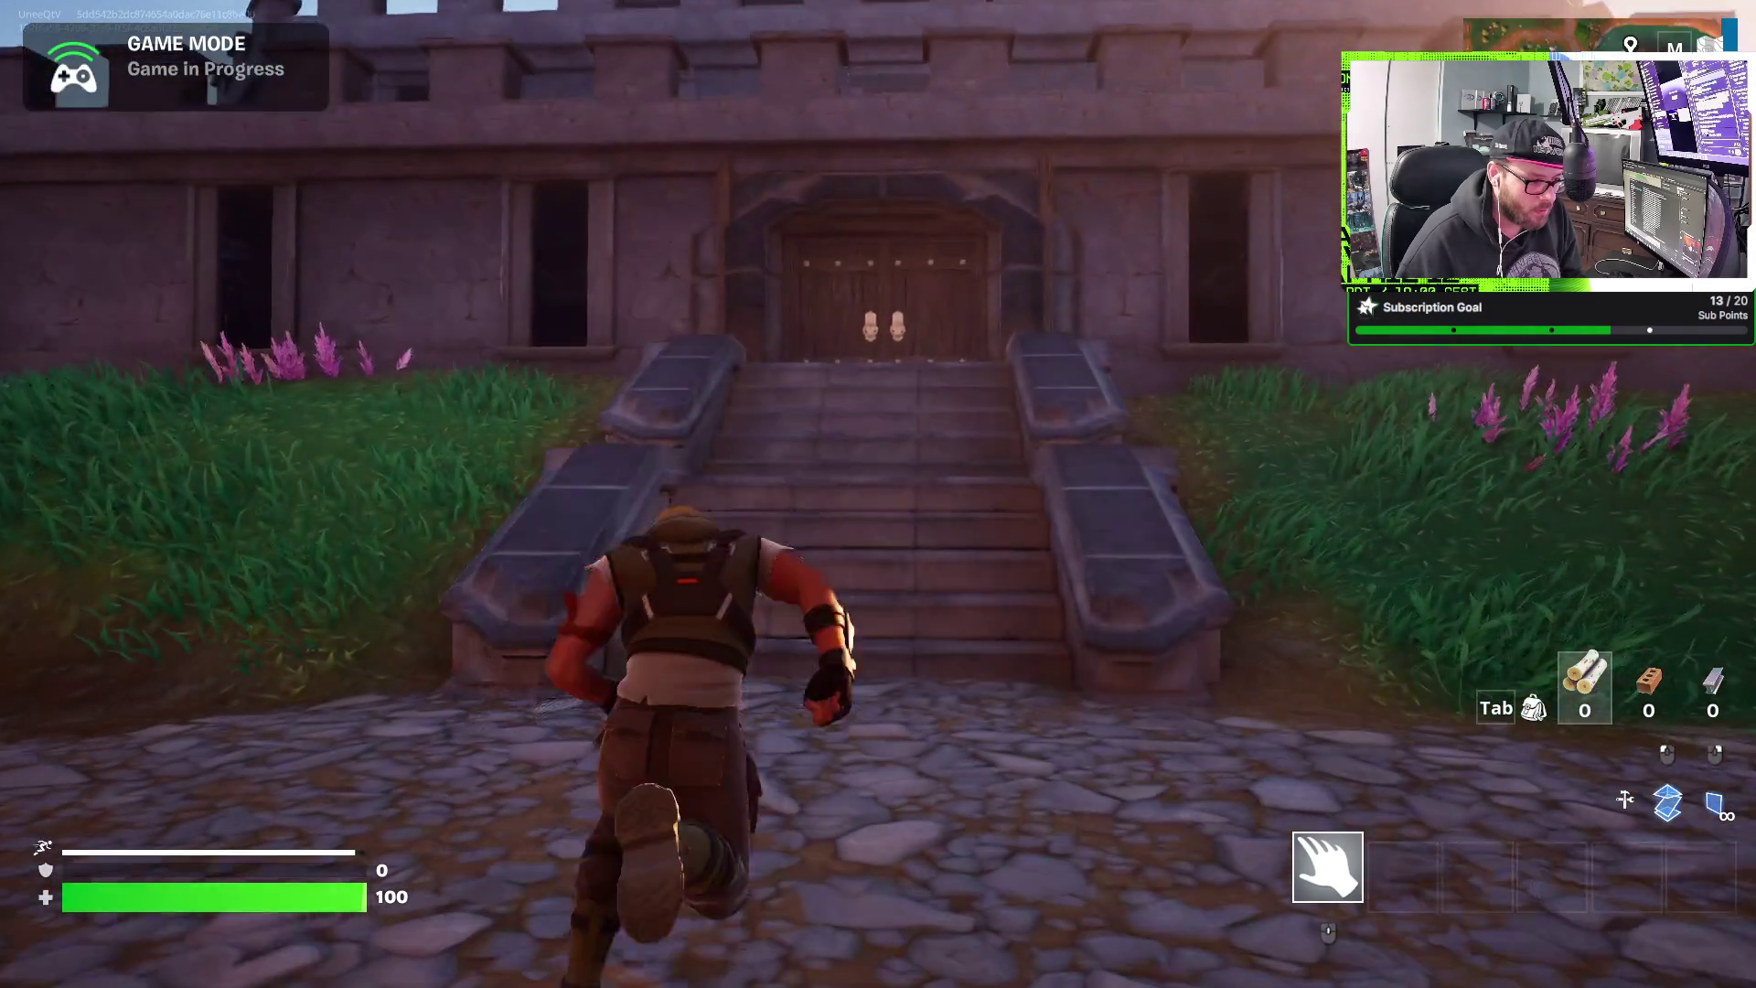
key(w)
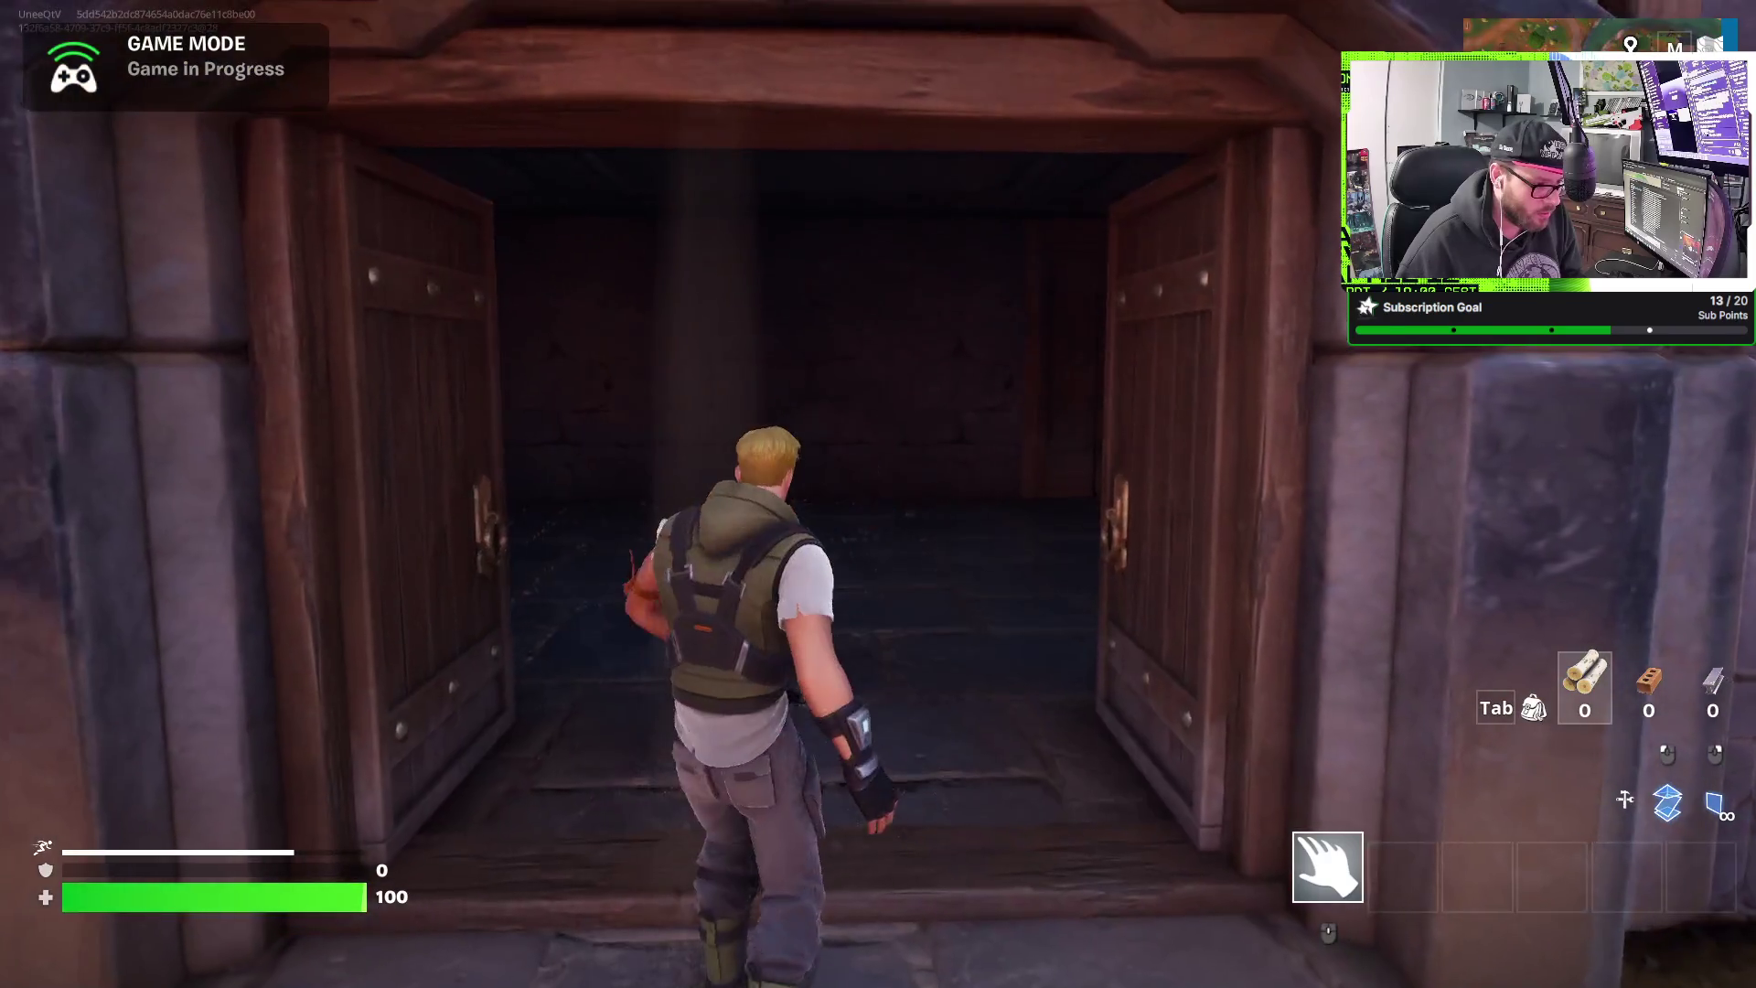
key(w)
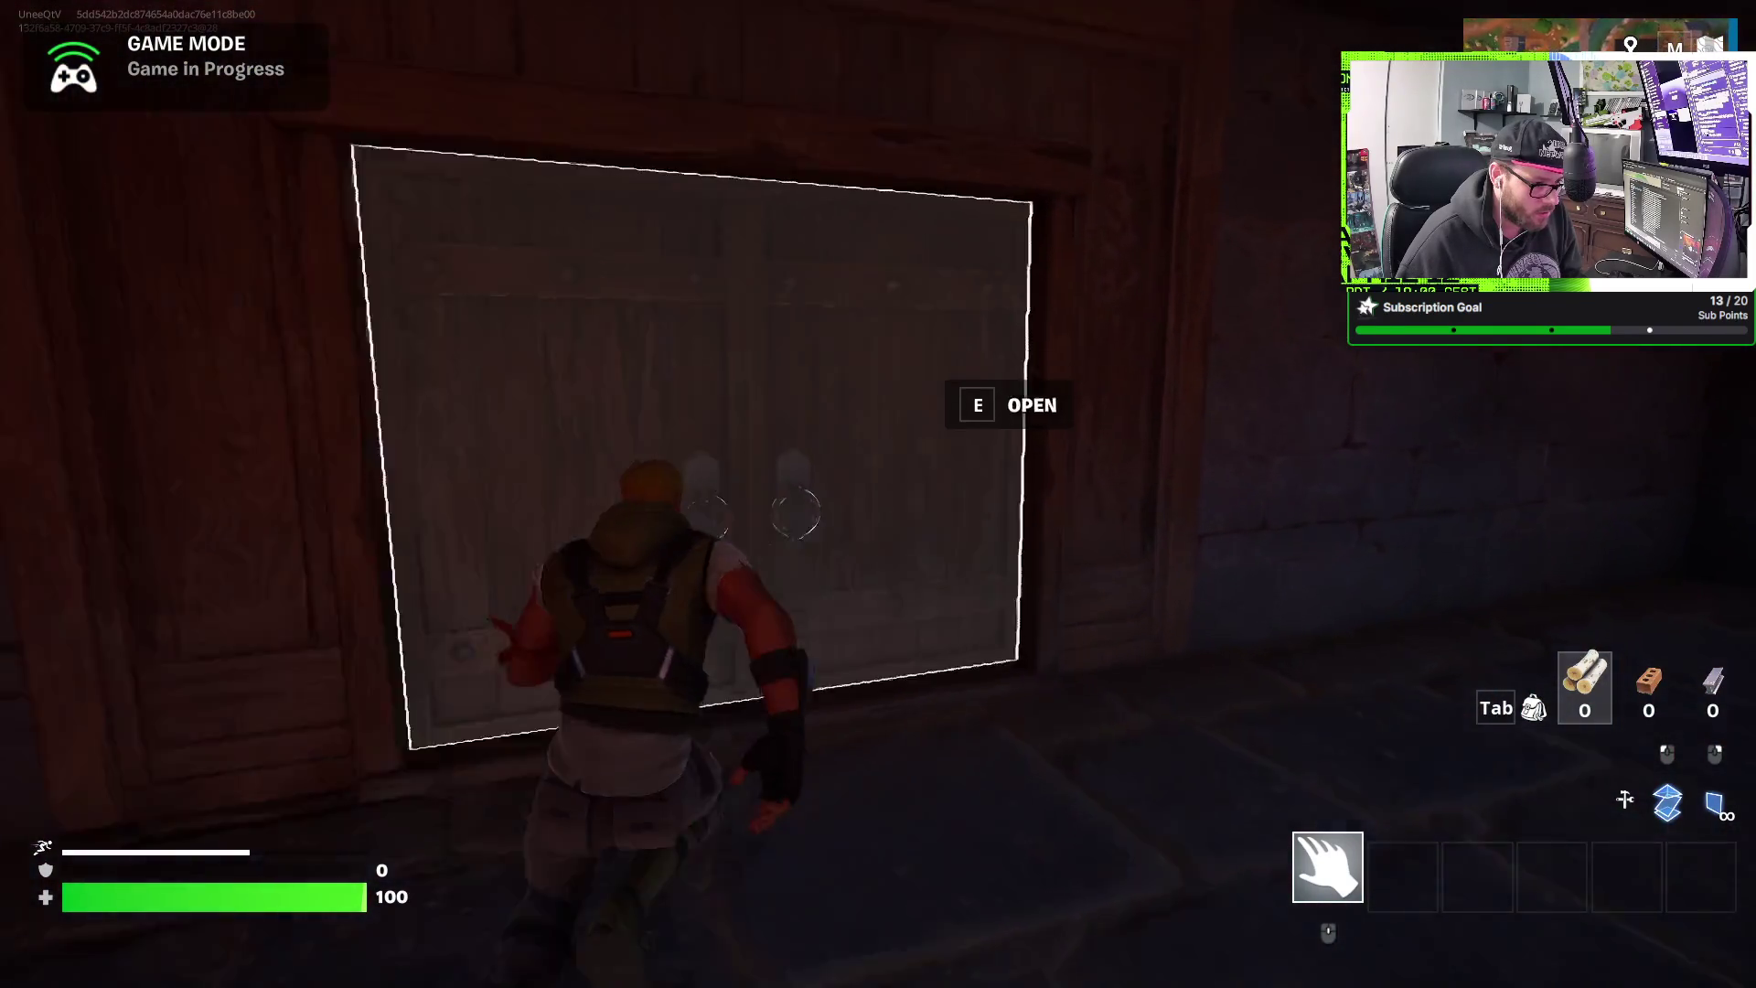
key(w)
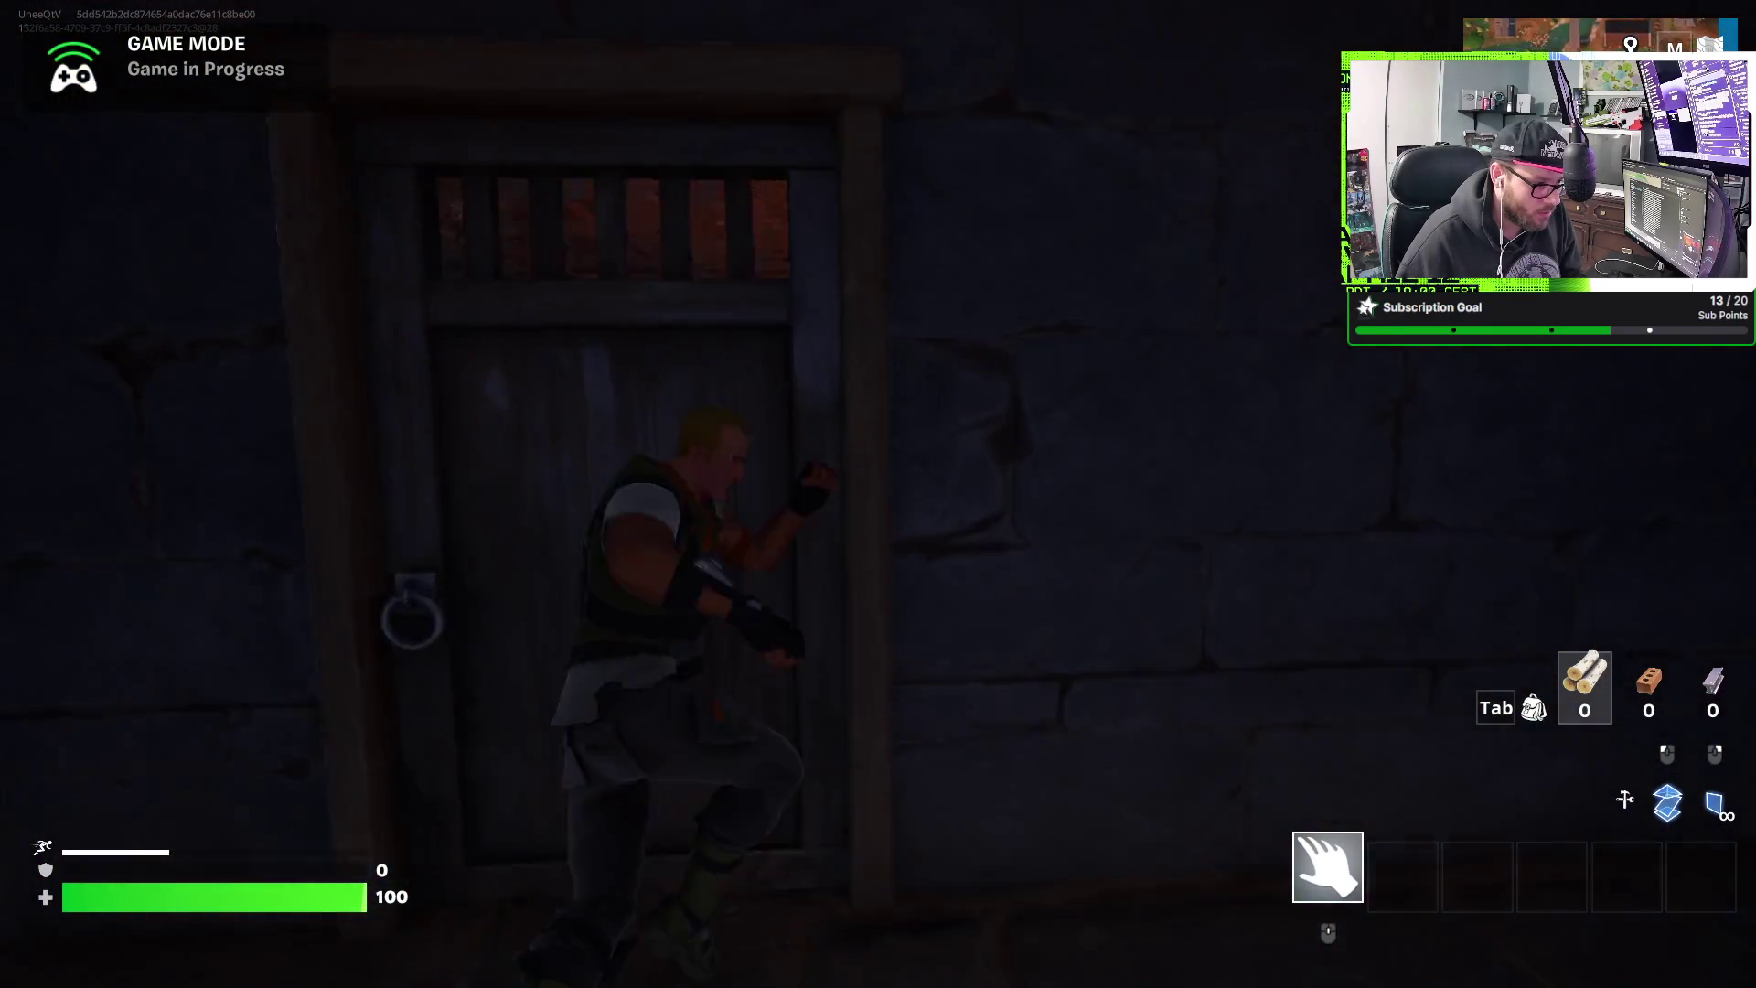
key(w)
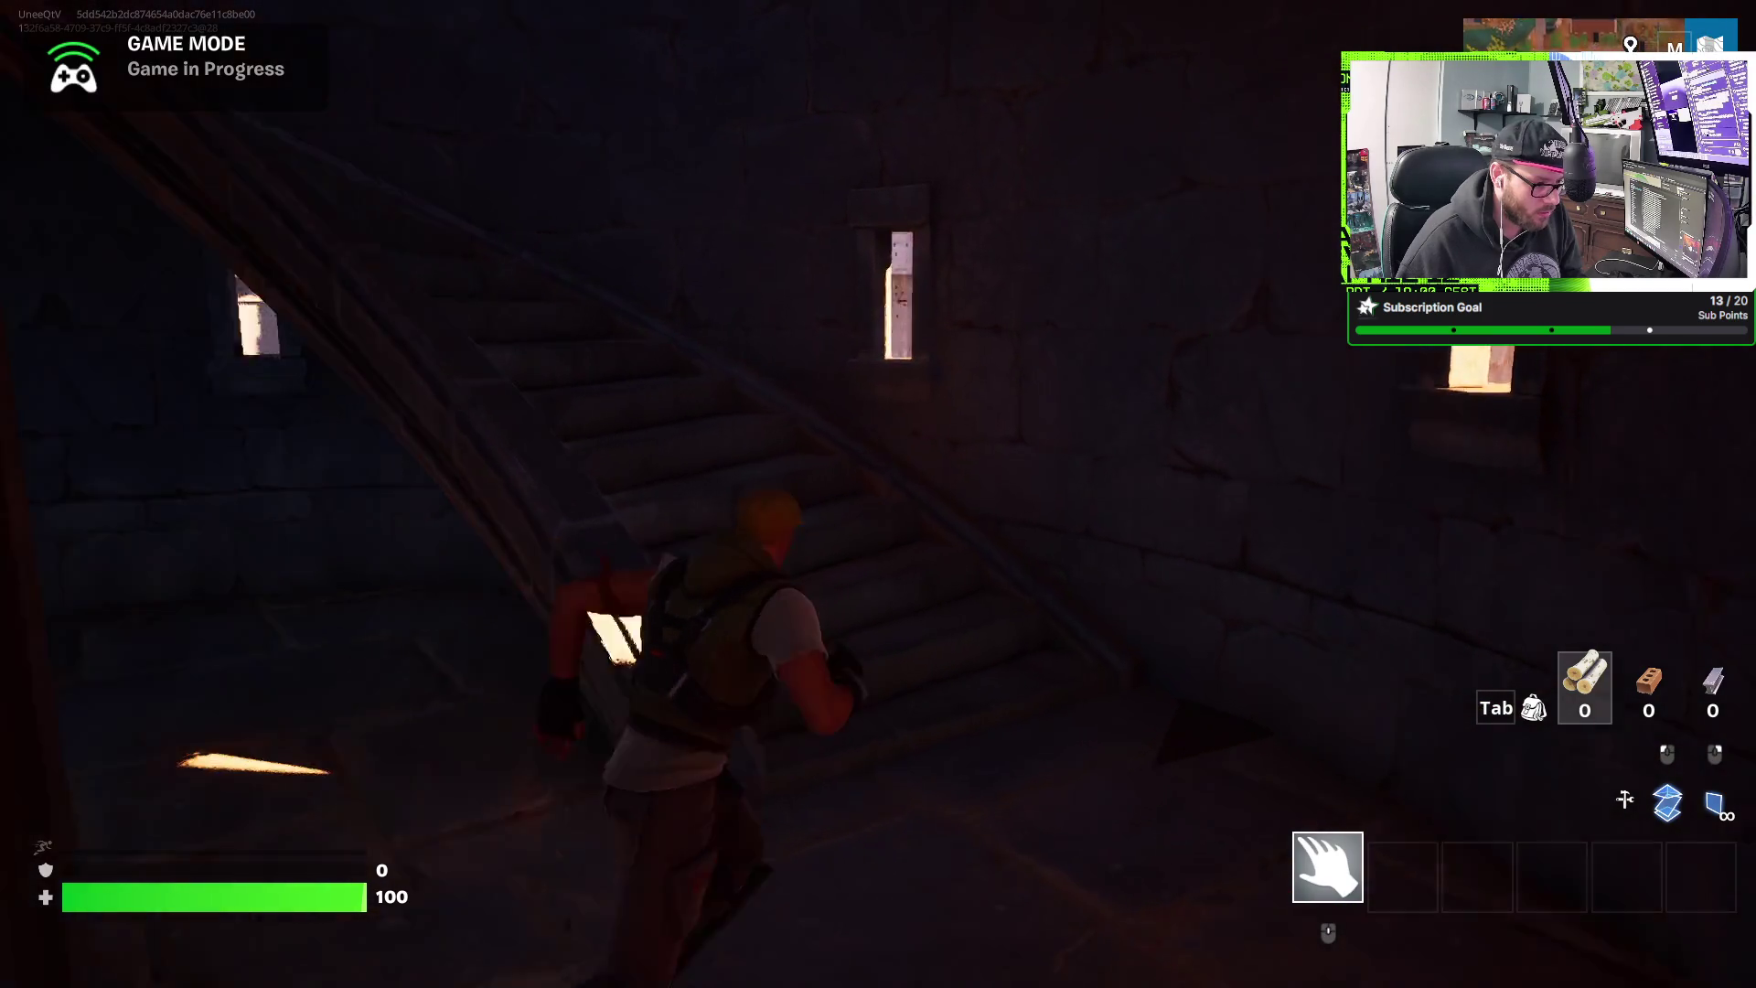
key(w)
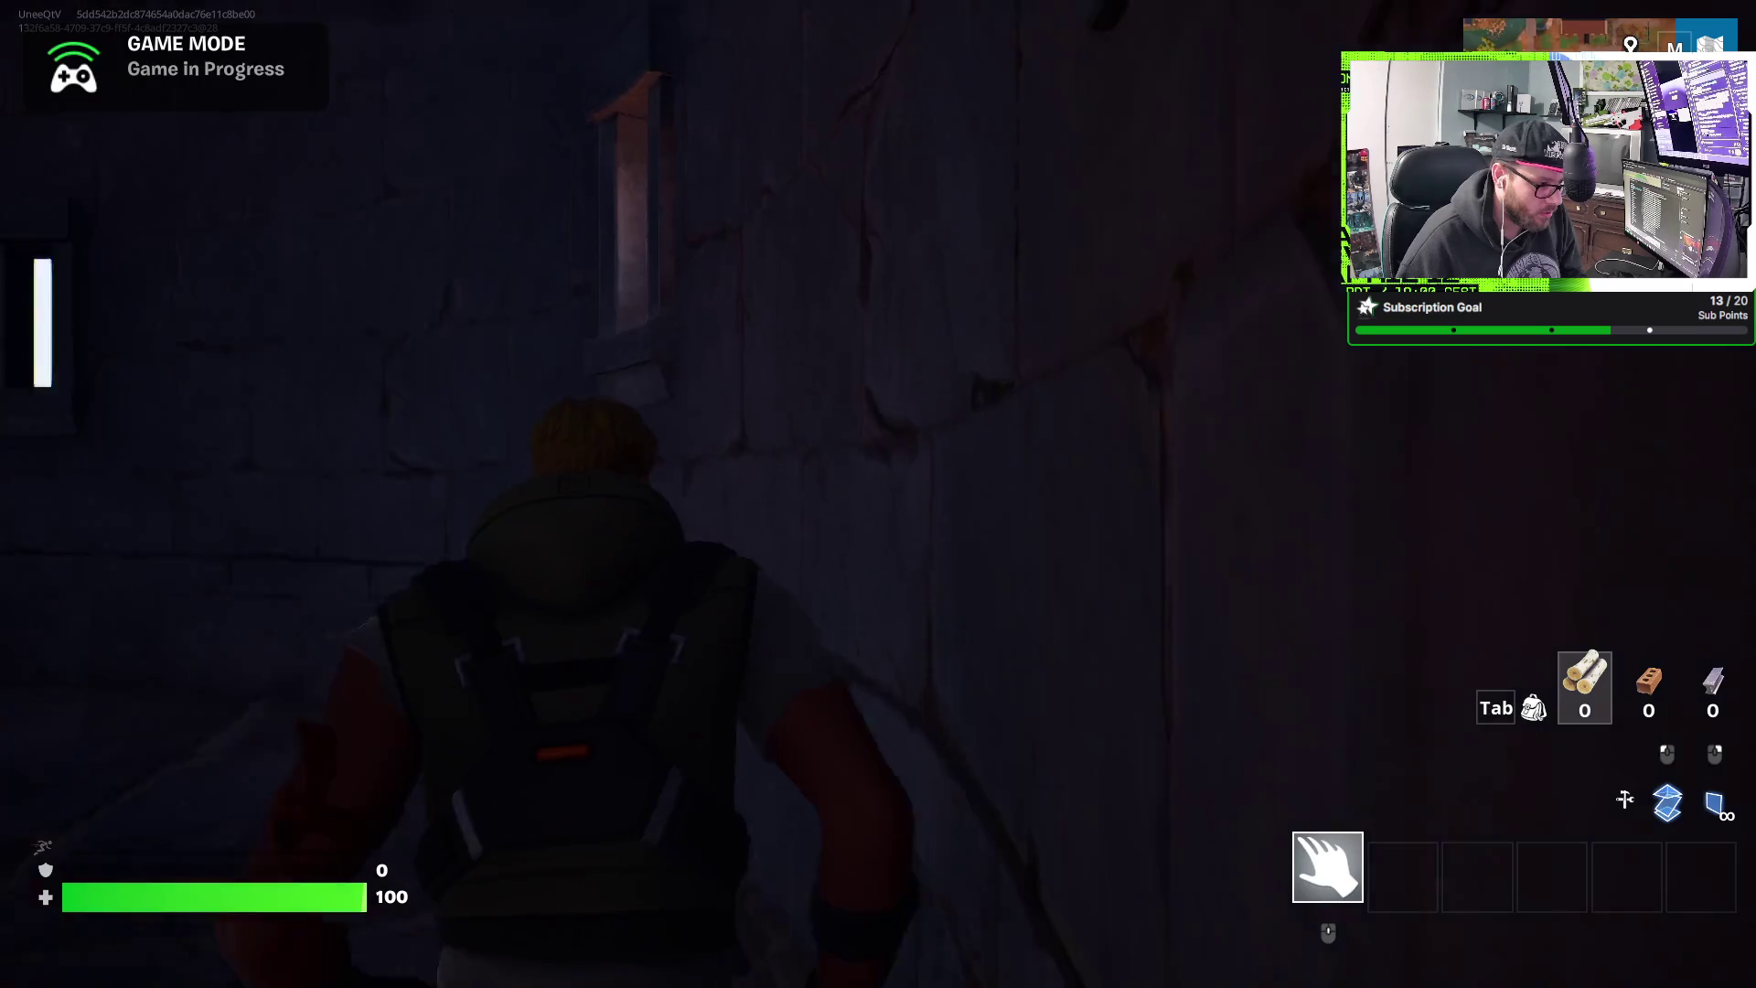
key(w)
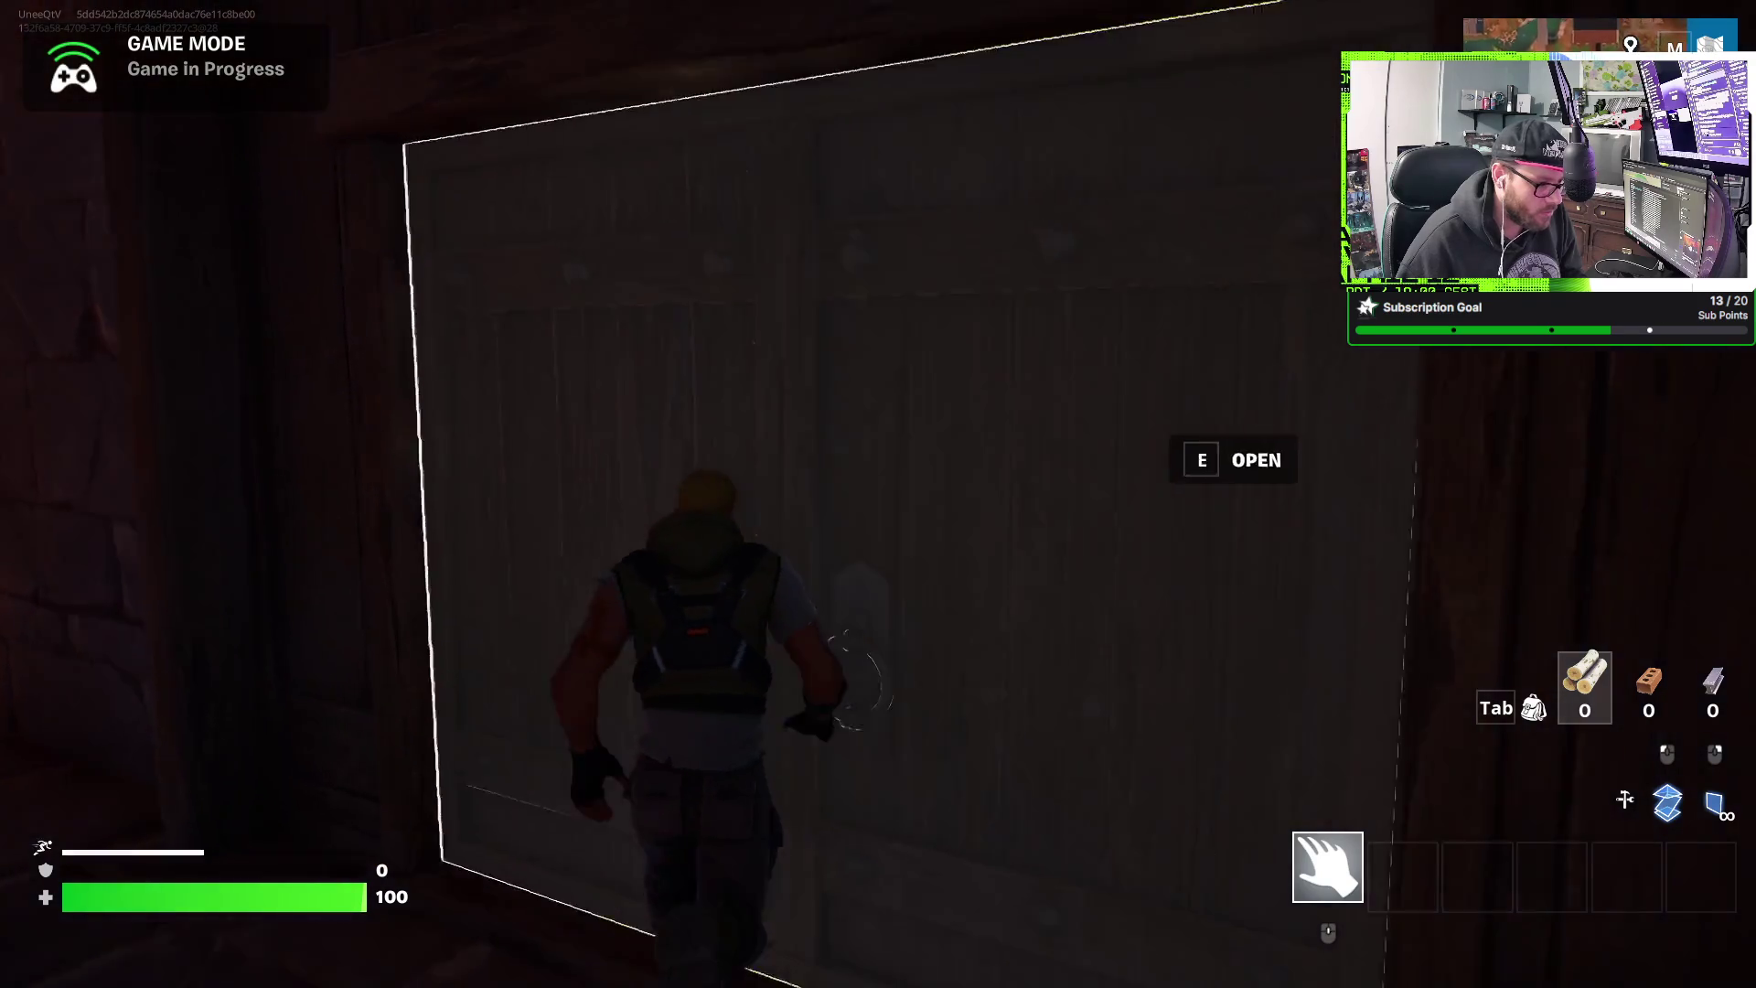
key(e)
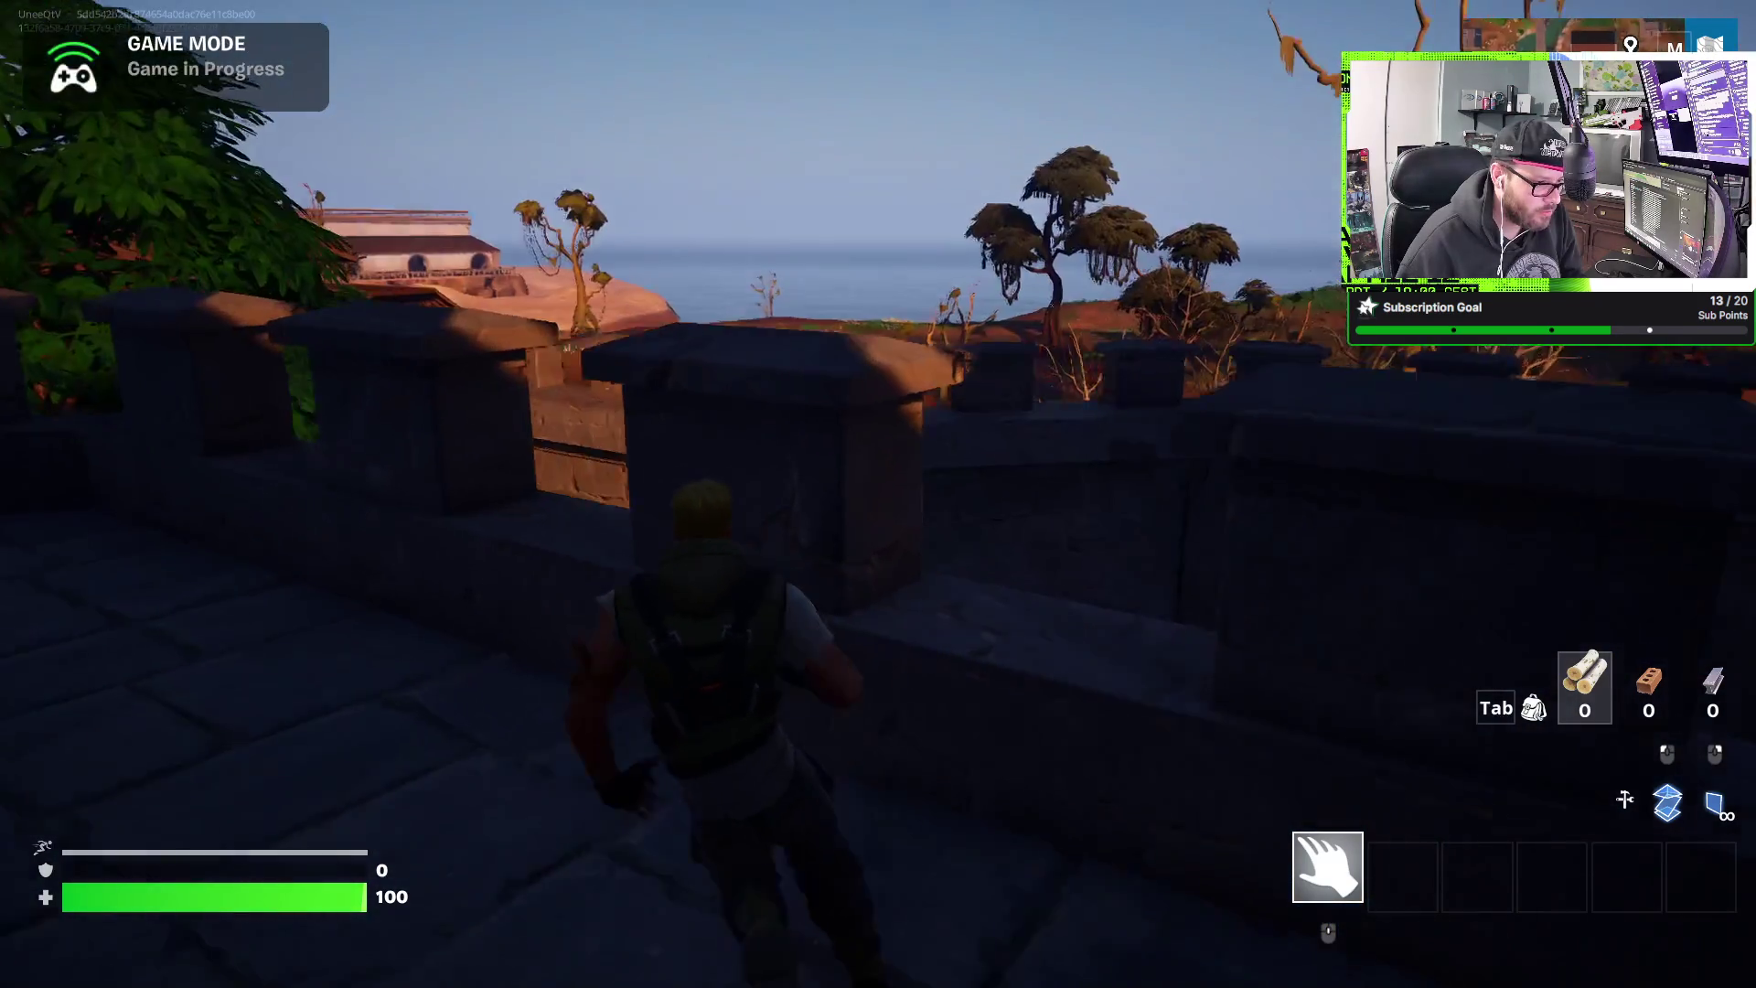
- Run along the battlement walkway and enter the tower at its end
key(w)
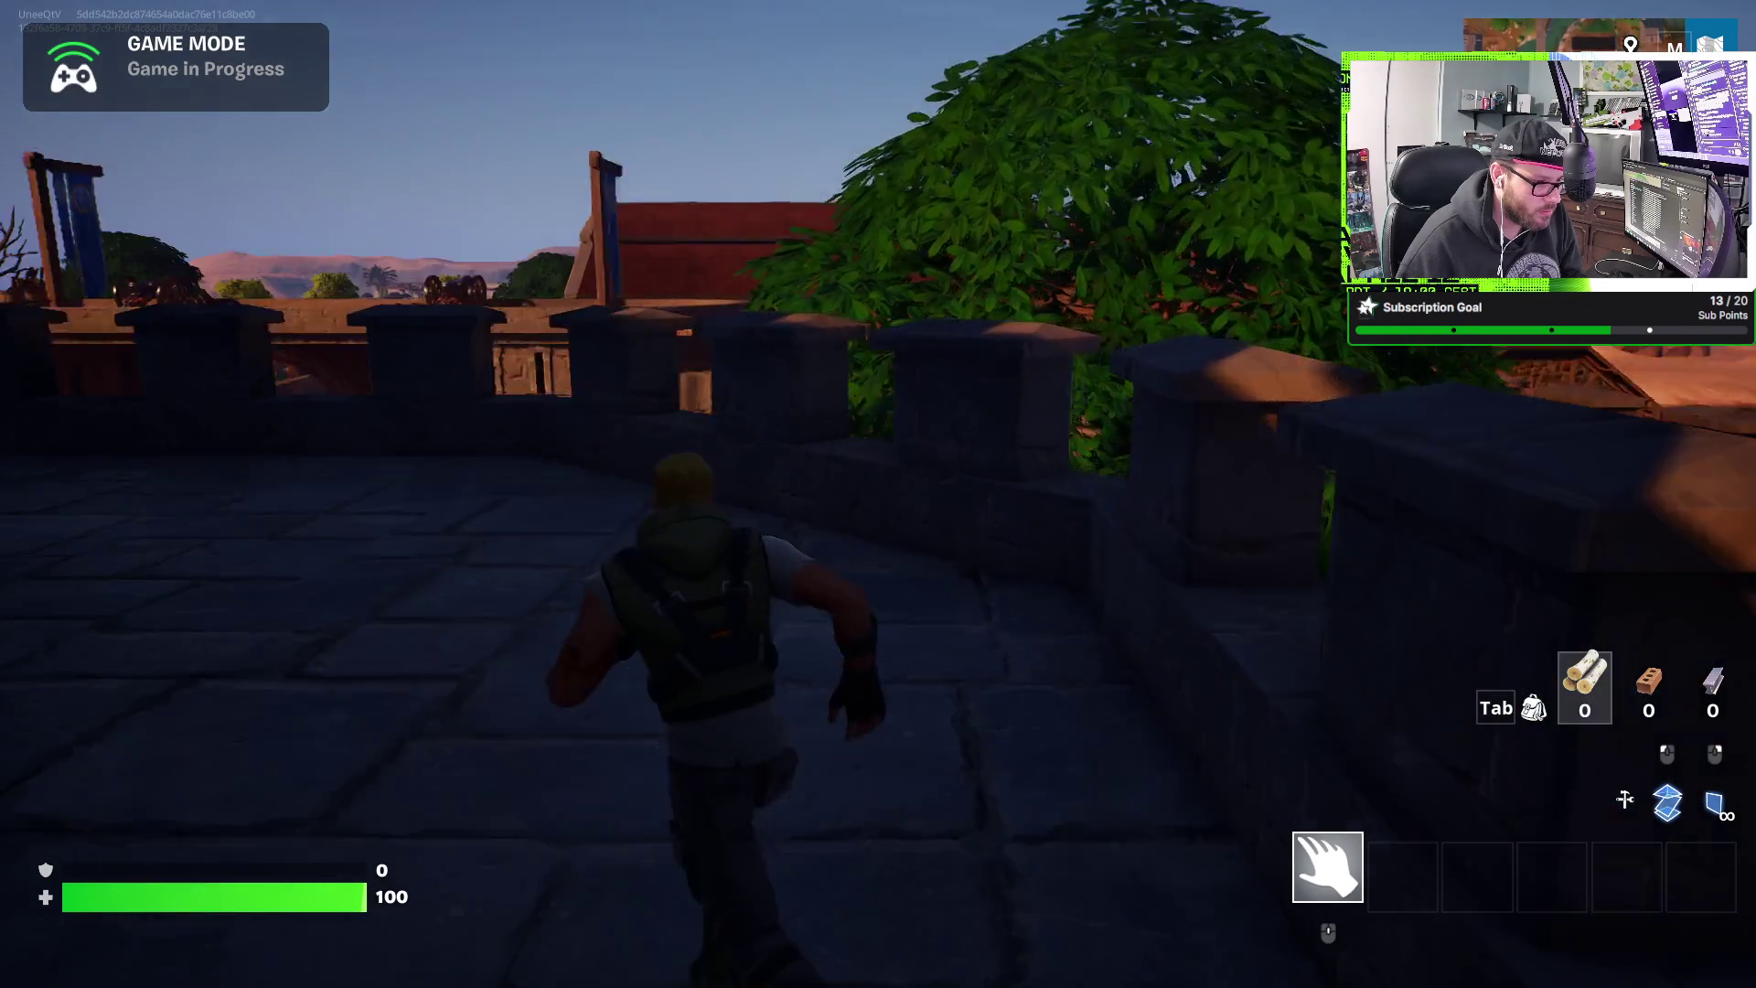
key(w)
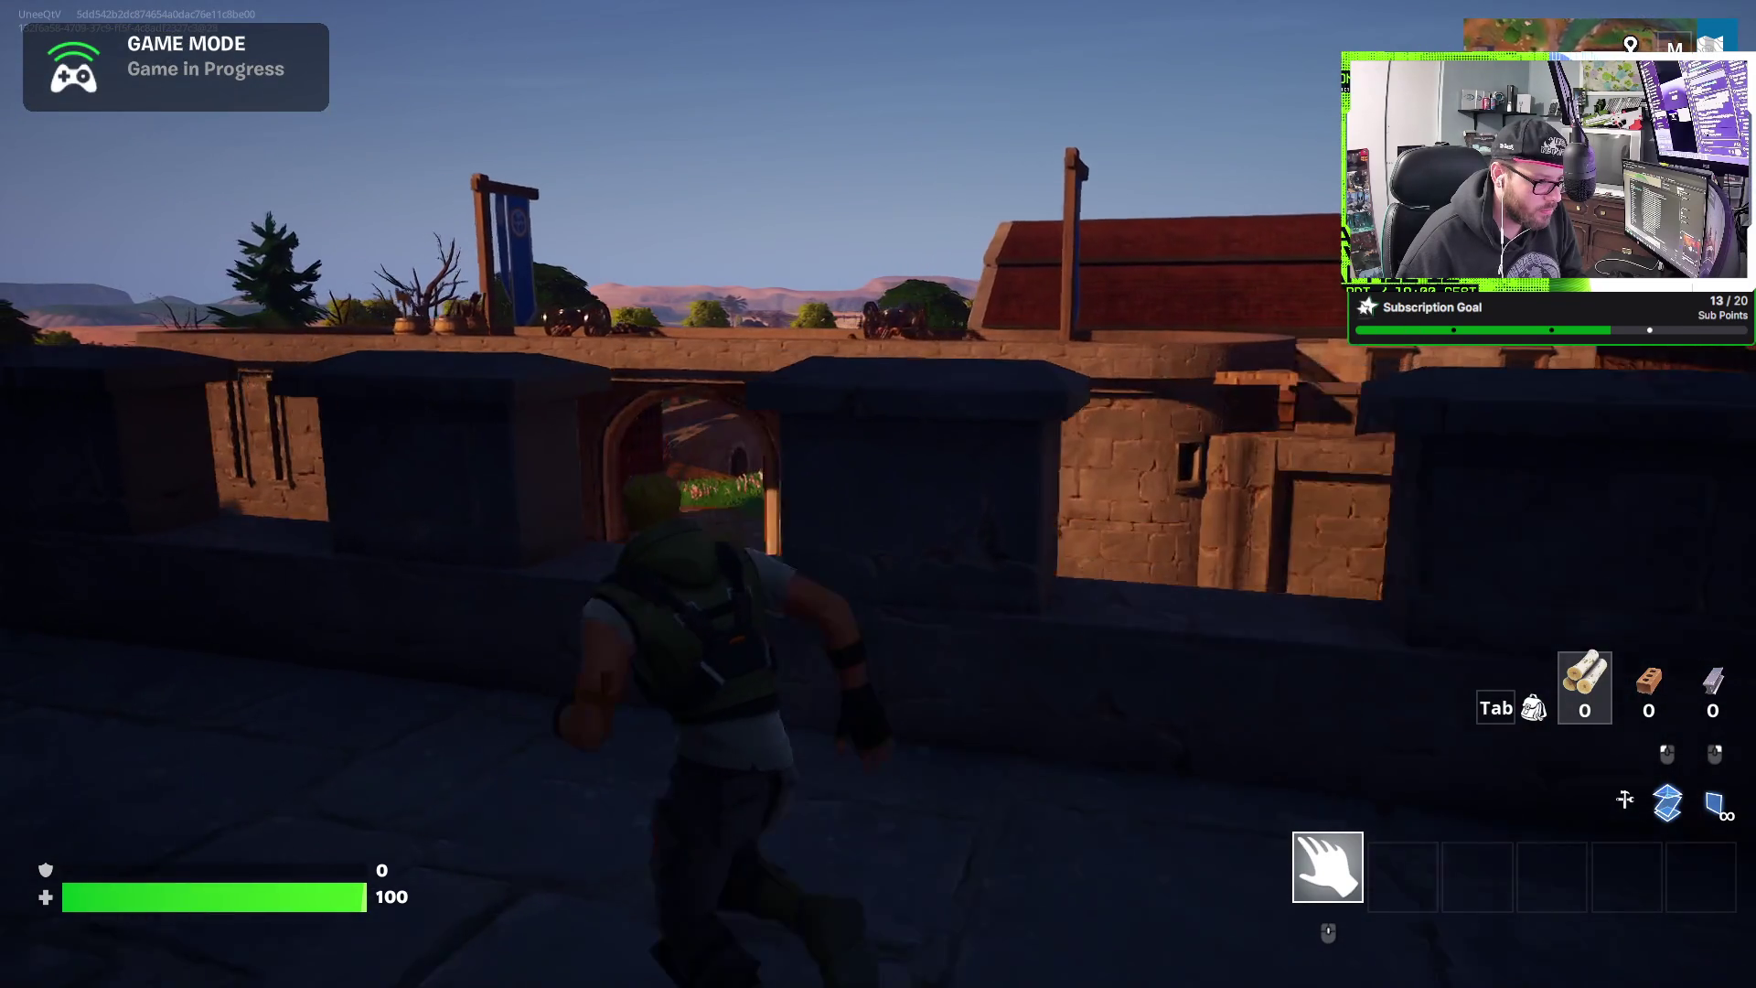
key(w)
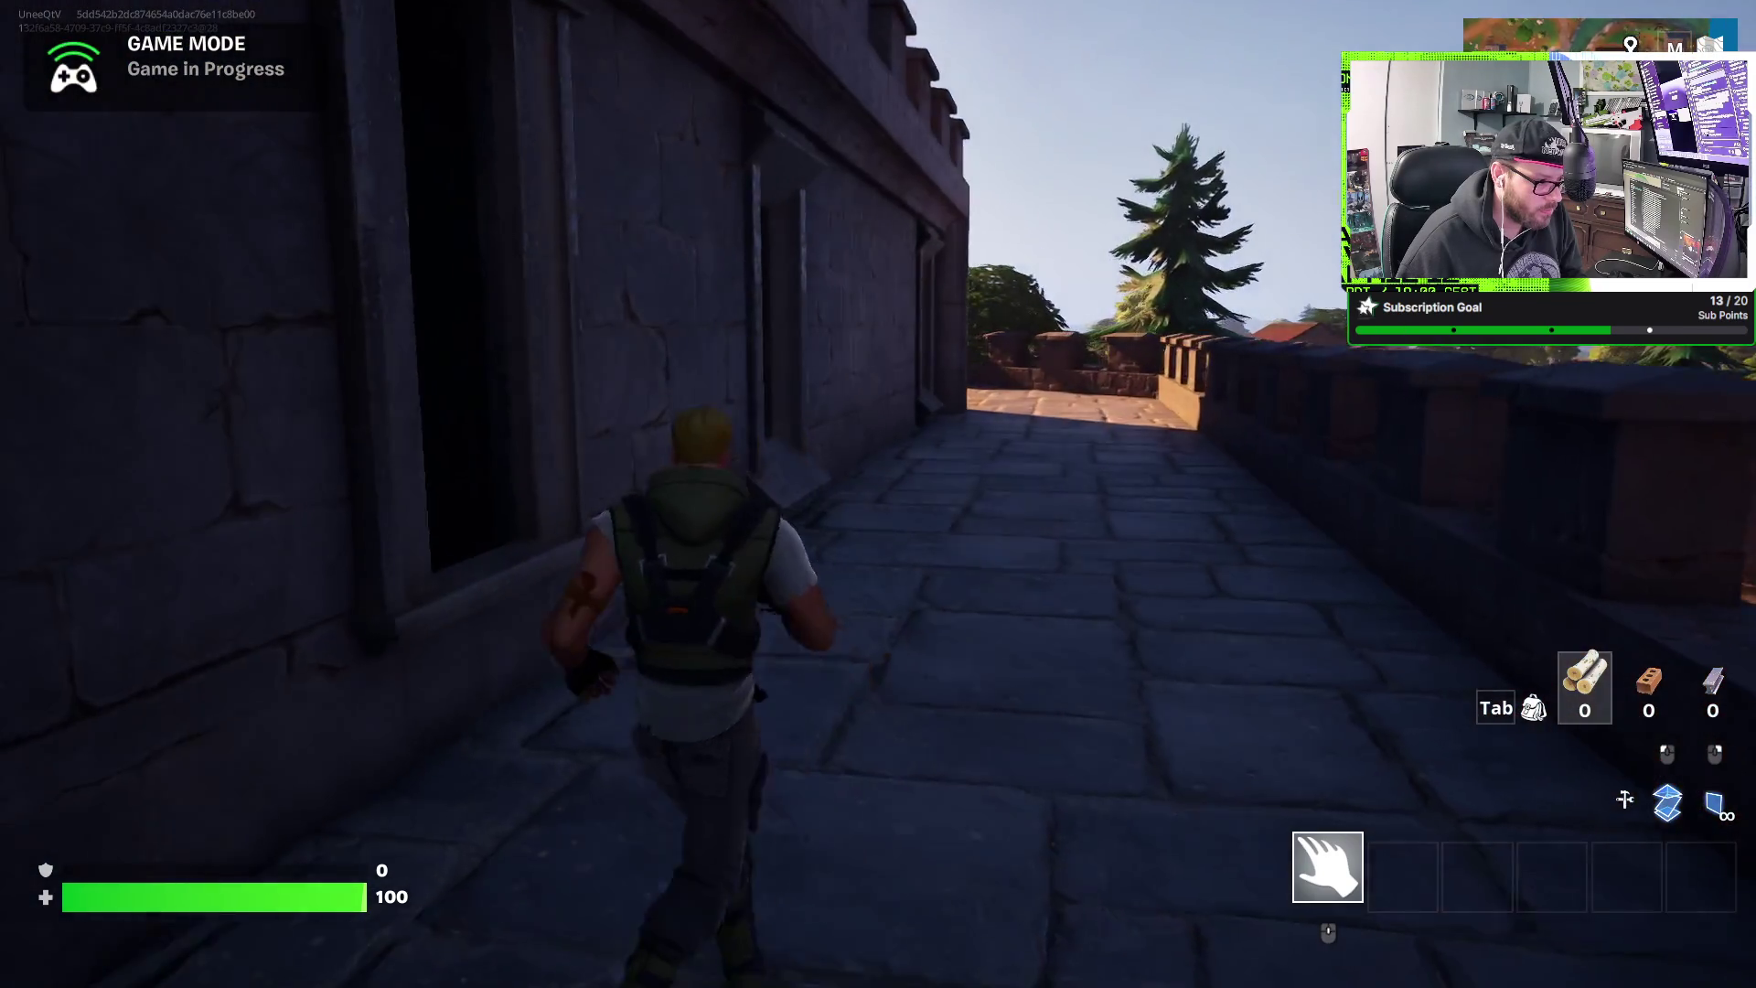
key(w)
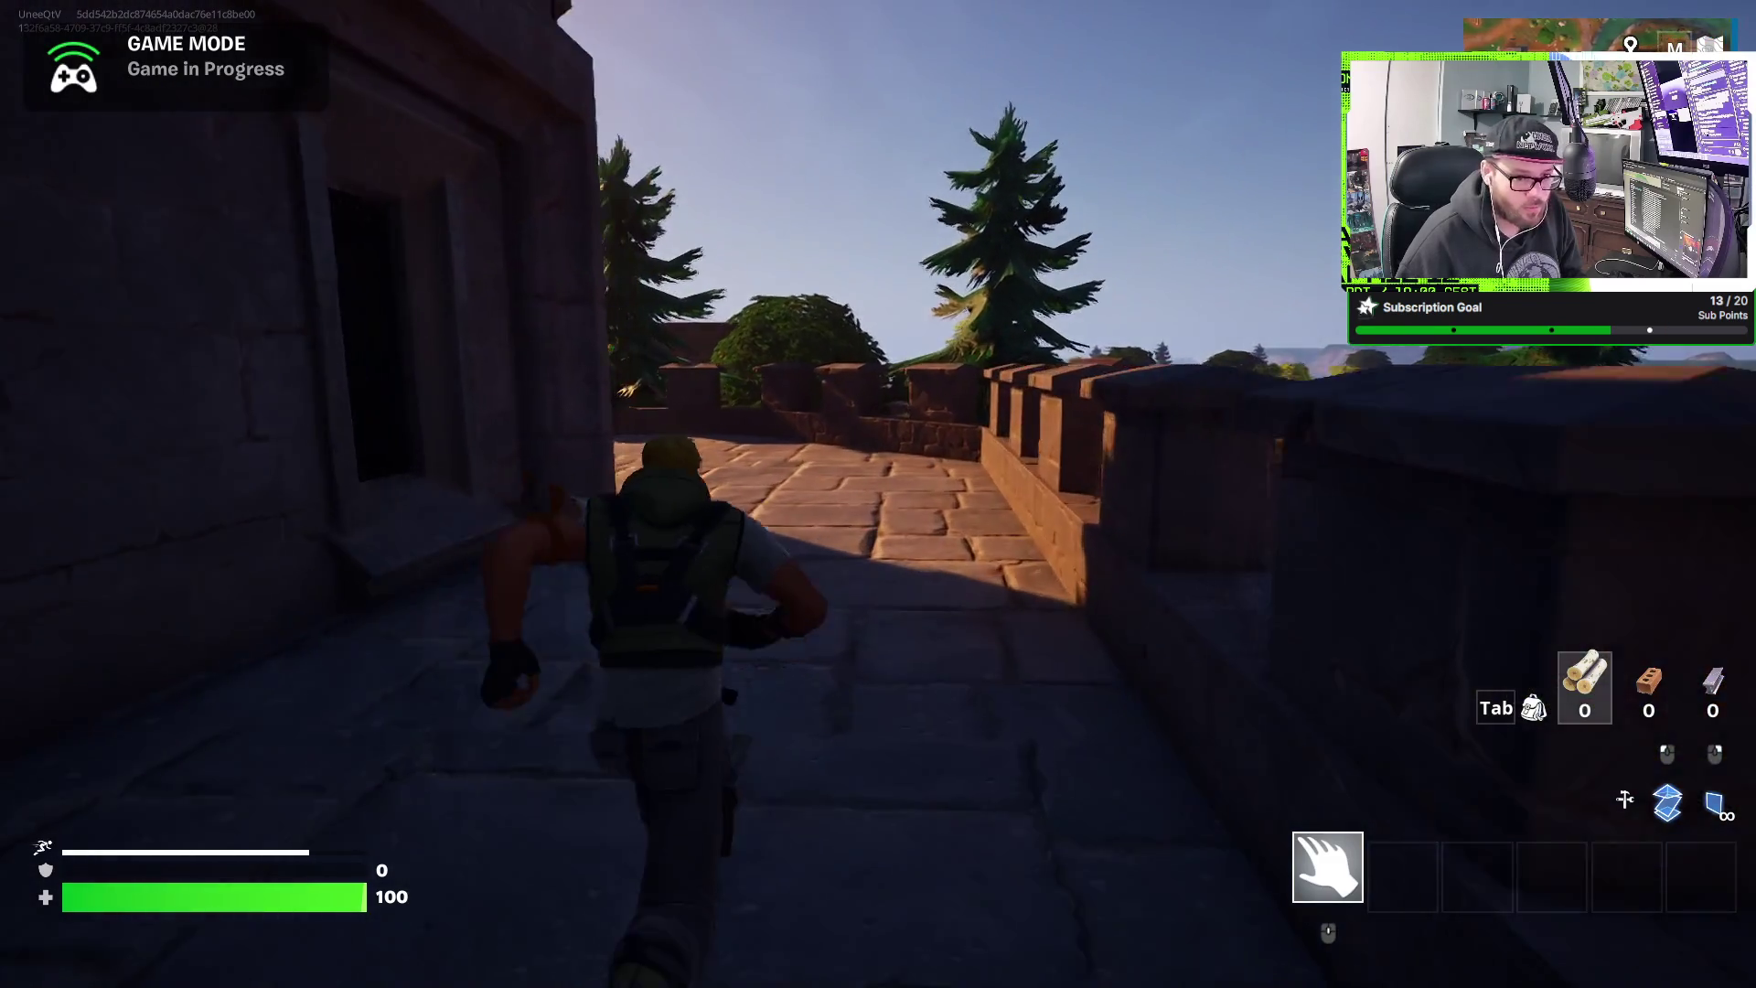
key(w)
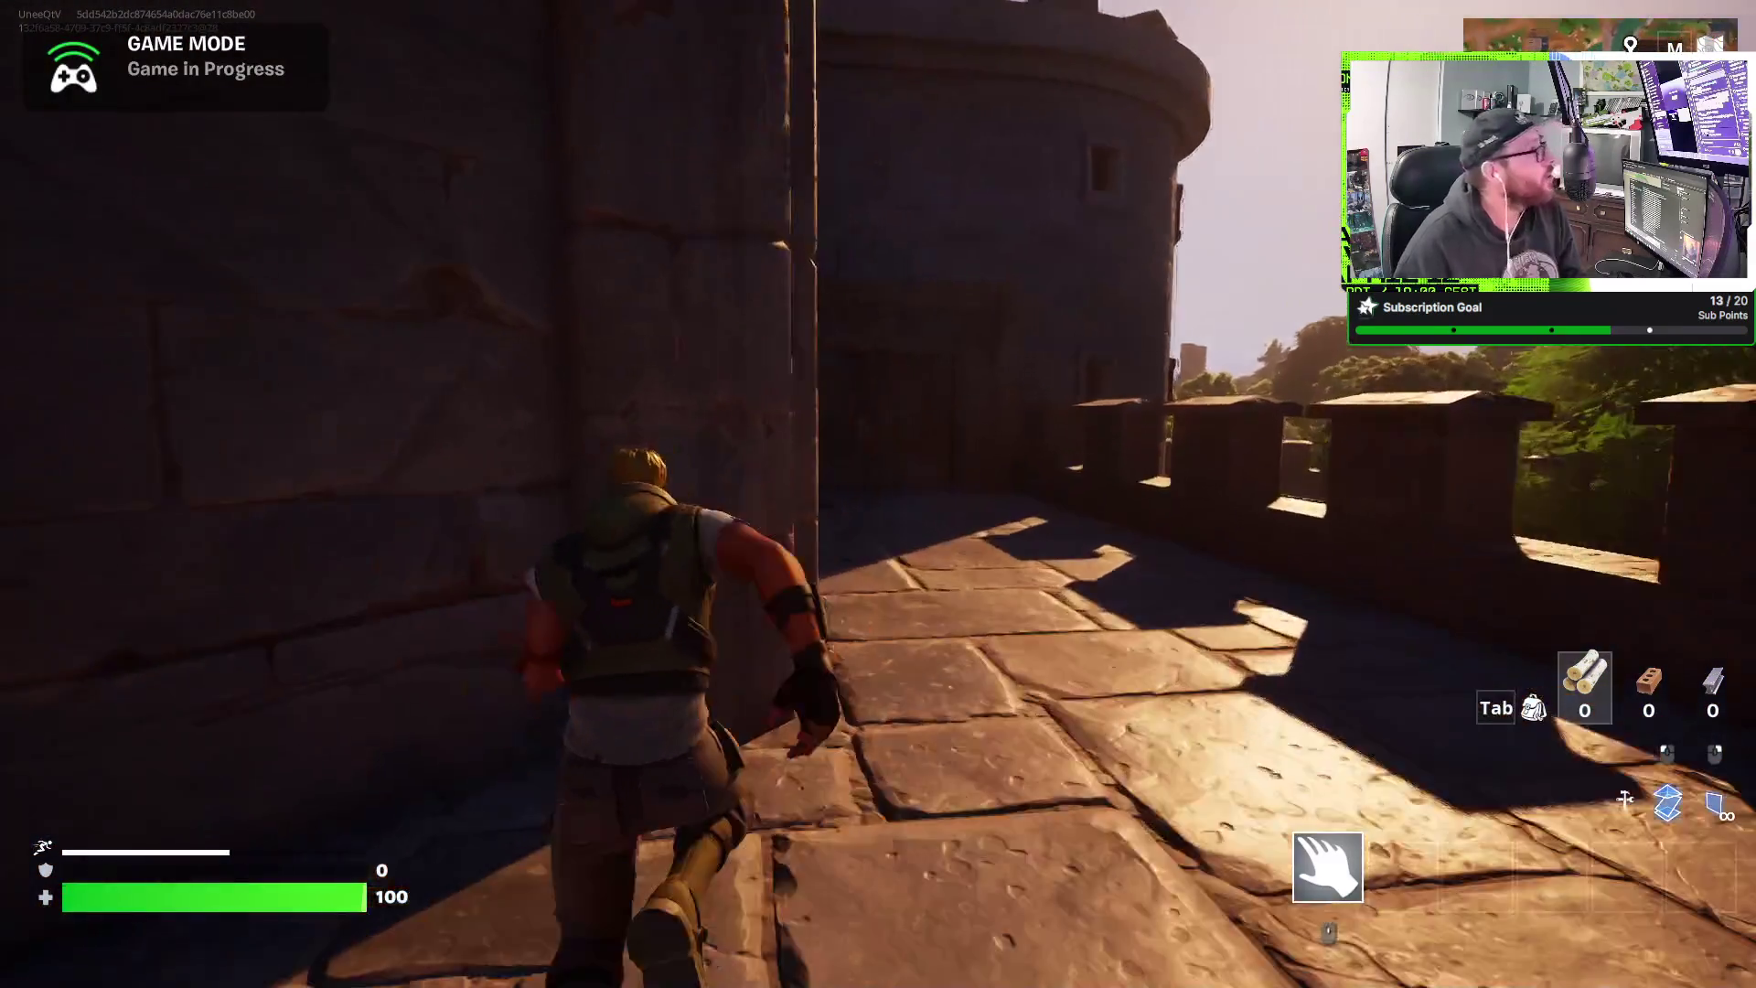
key(w)
key(e)
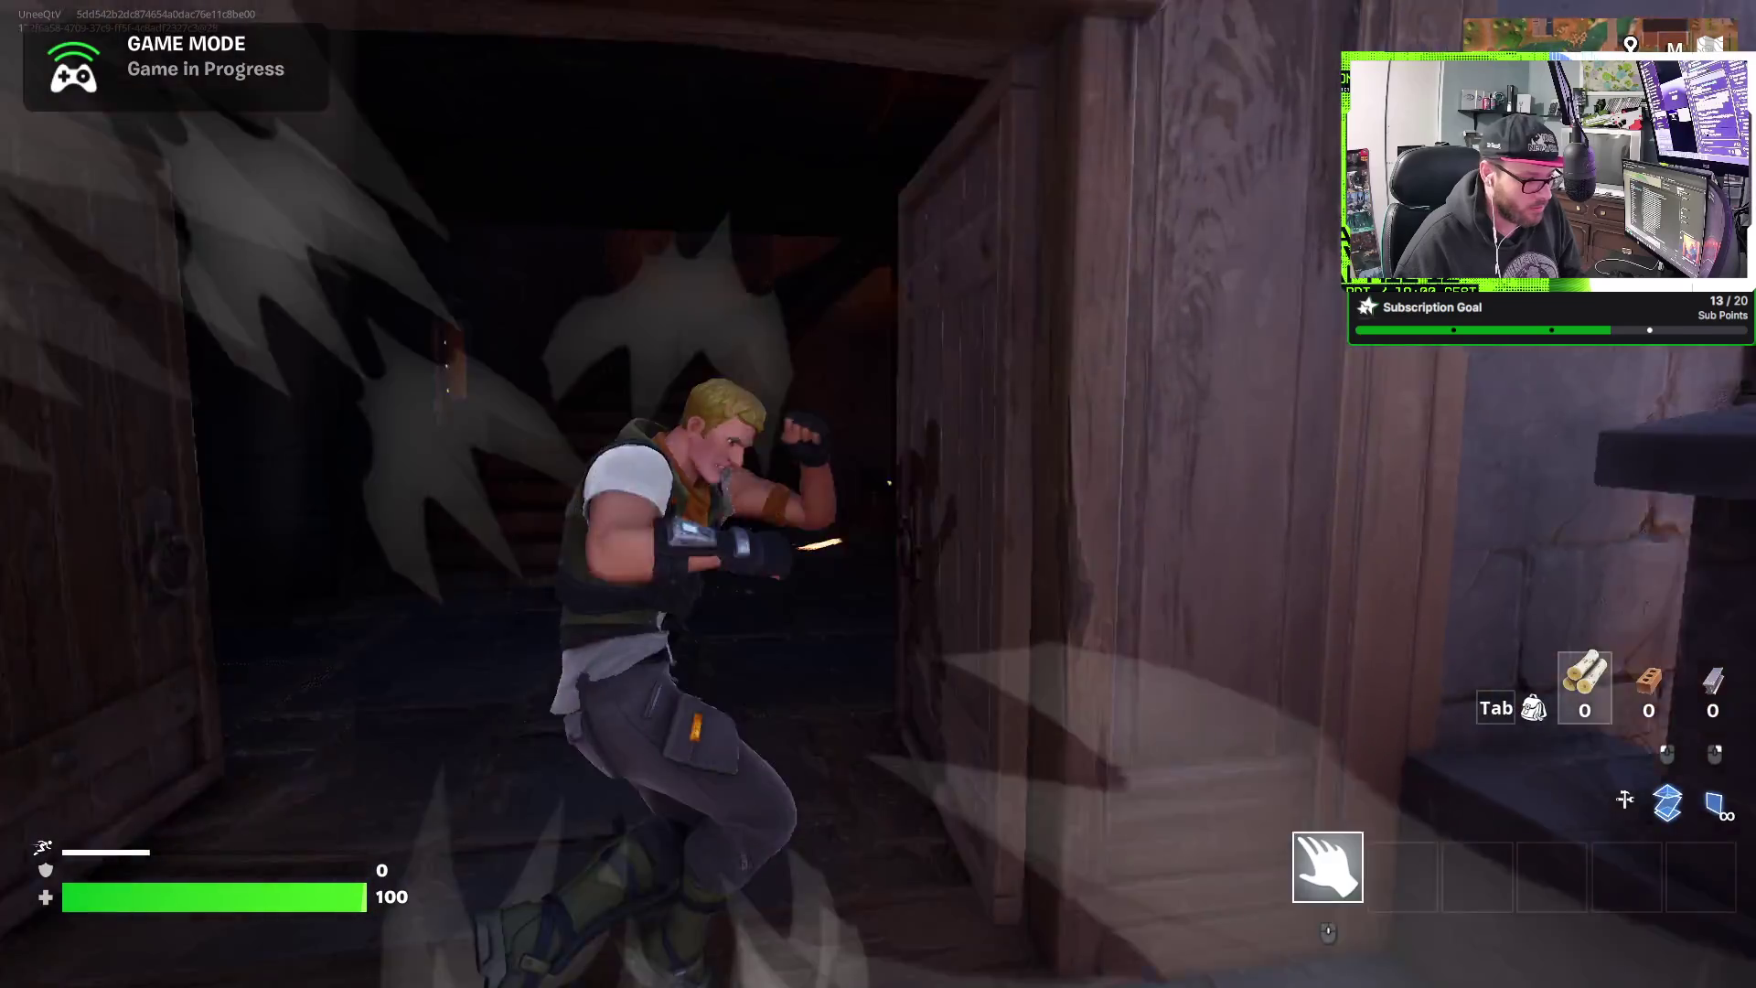
- Climb the tower's spiral stairs and go out the double door onto the sunlit rooftop
key(w)
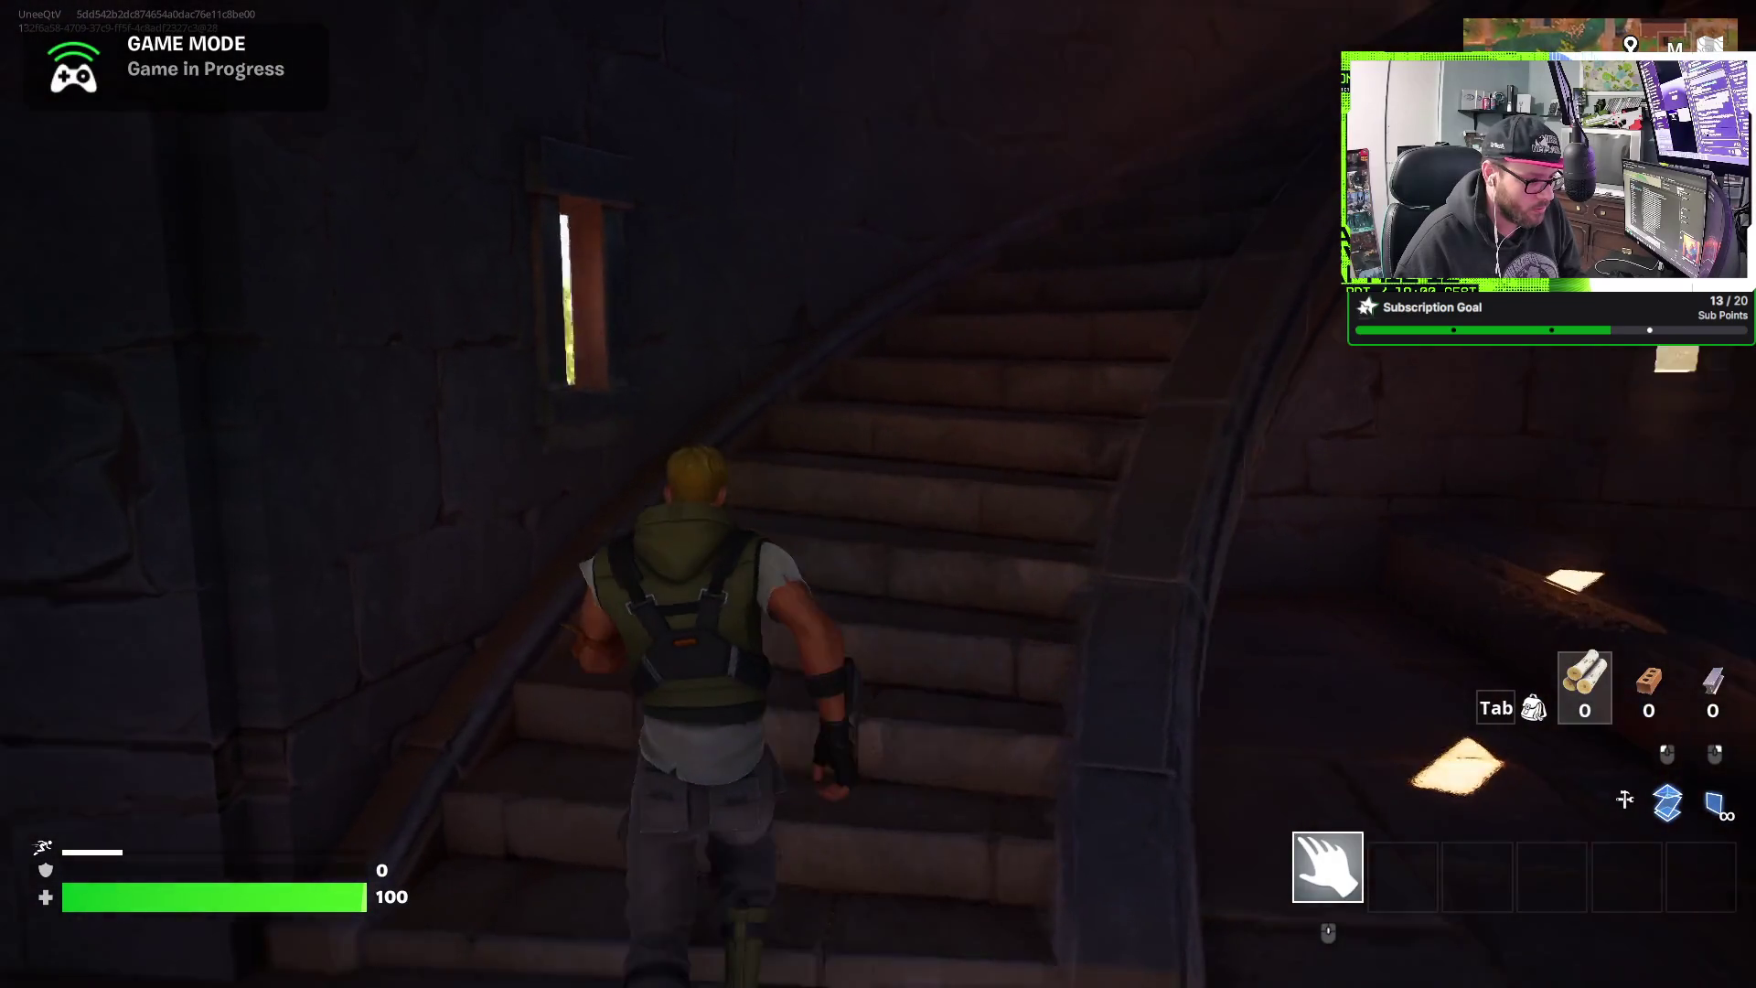
key(w)
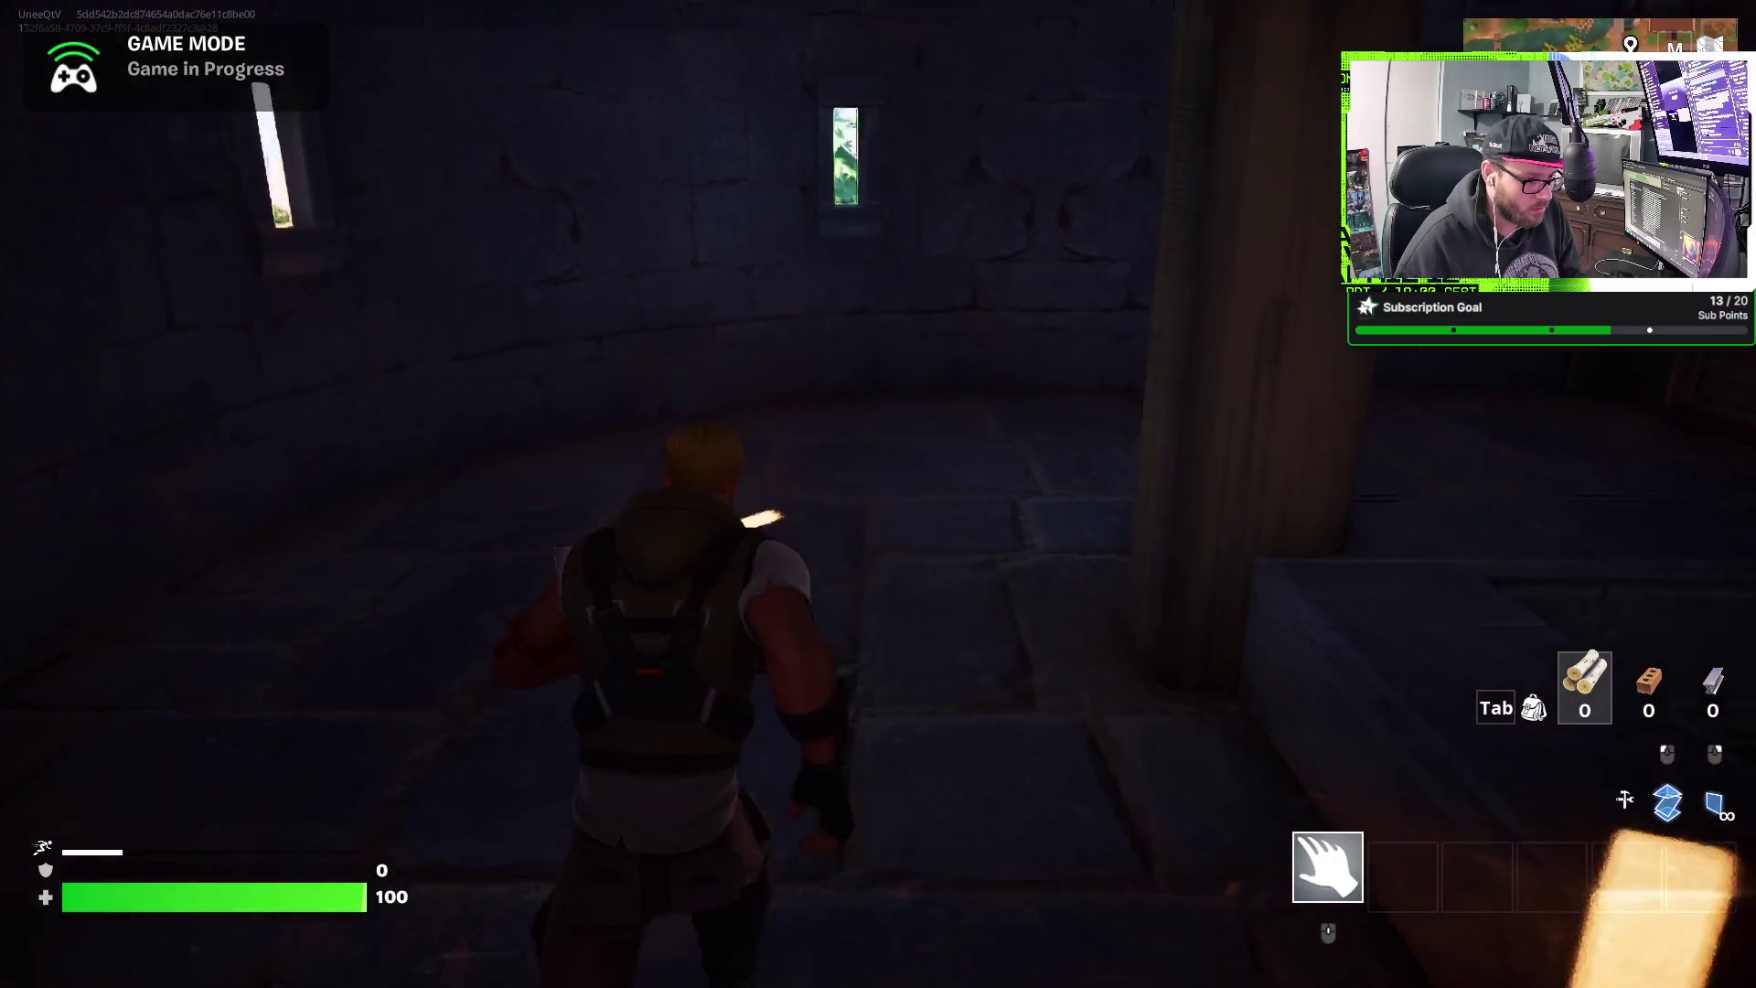
key(w)
key(e)
key(w)
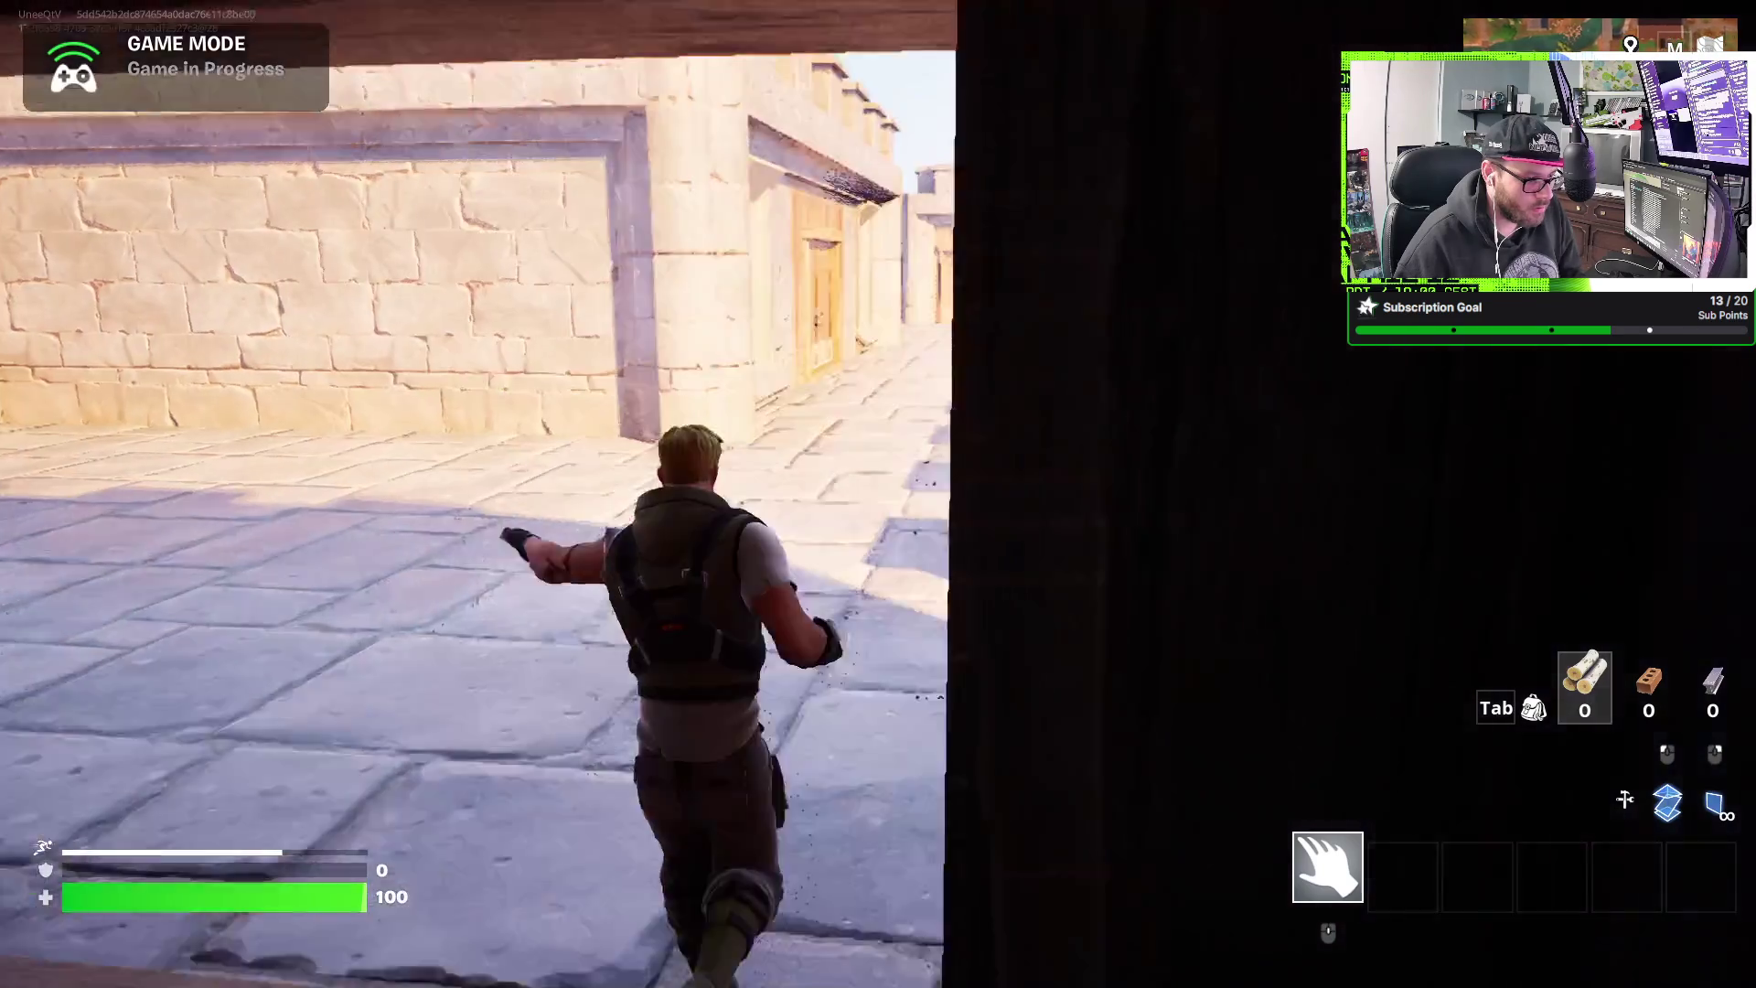
key(w)
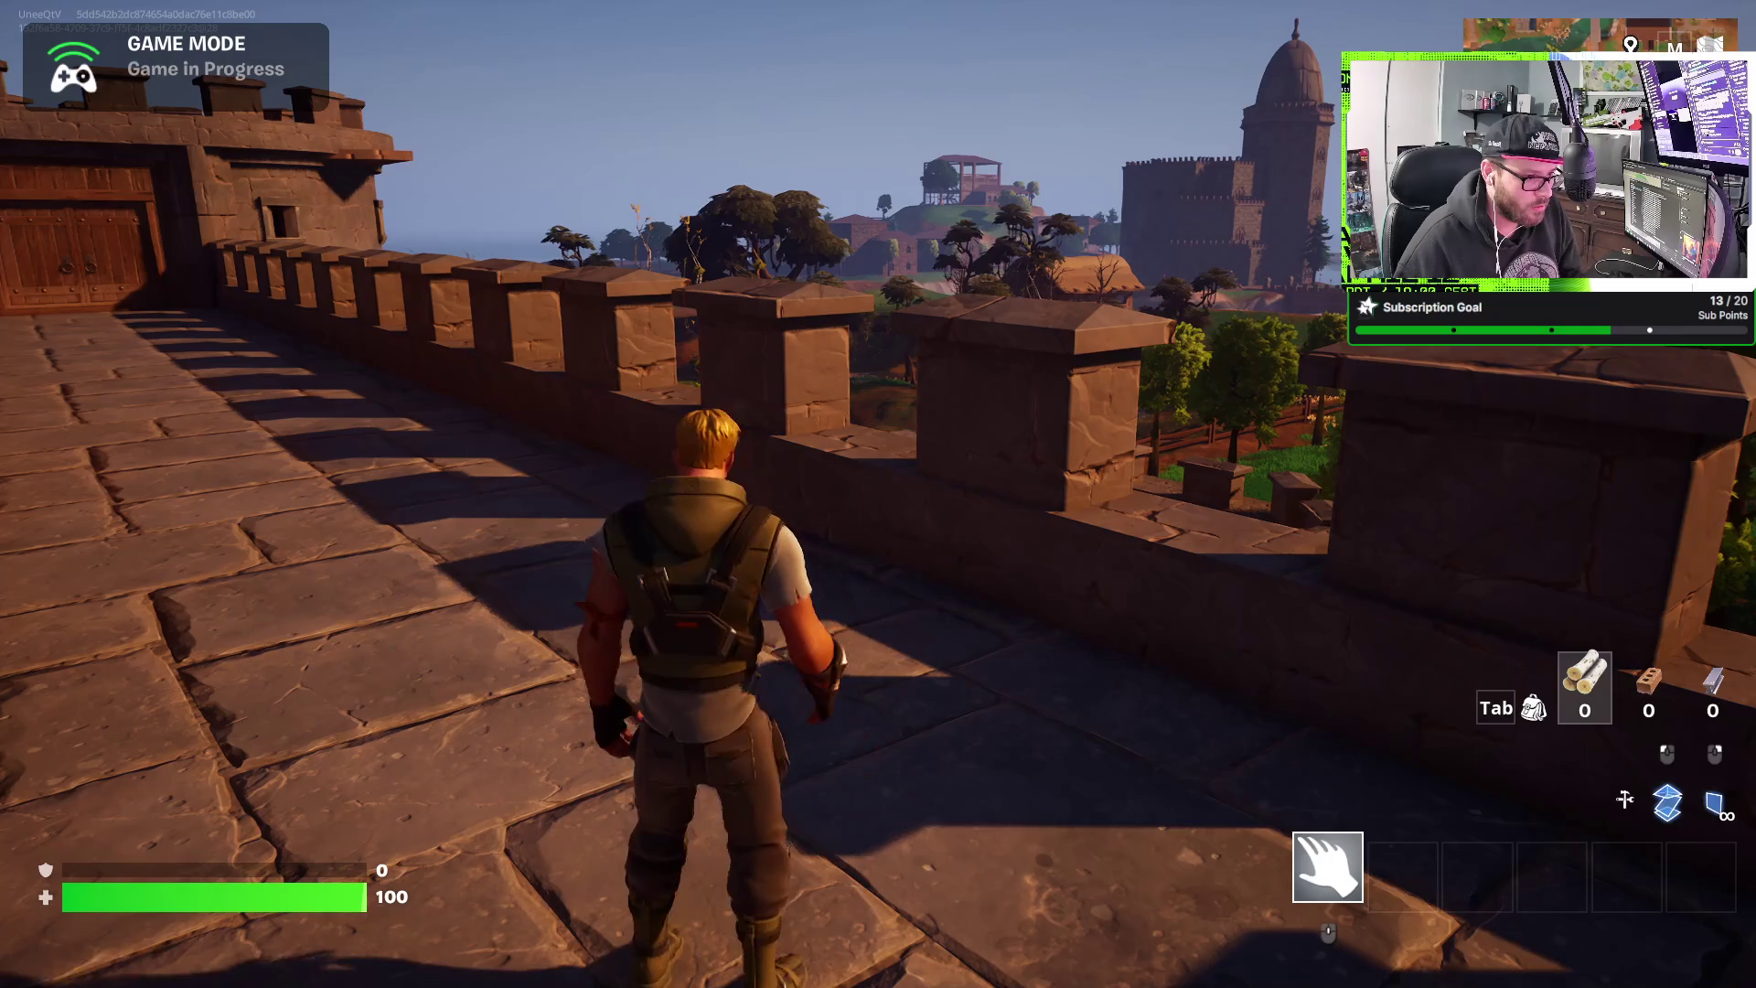
- Look out over the forest and domed tower, then run out the doorway into the grass
key(w)
key(w)
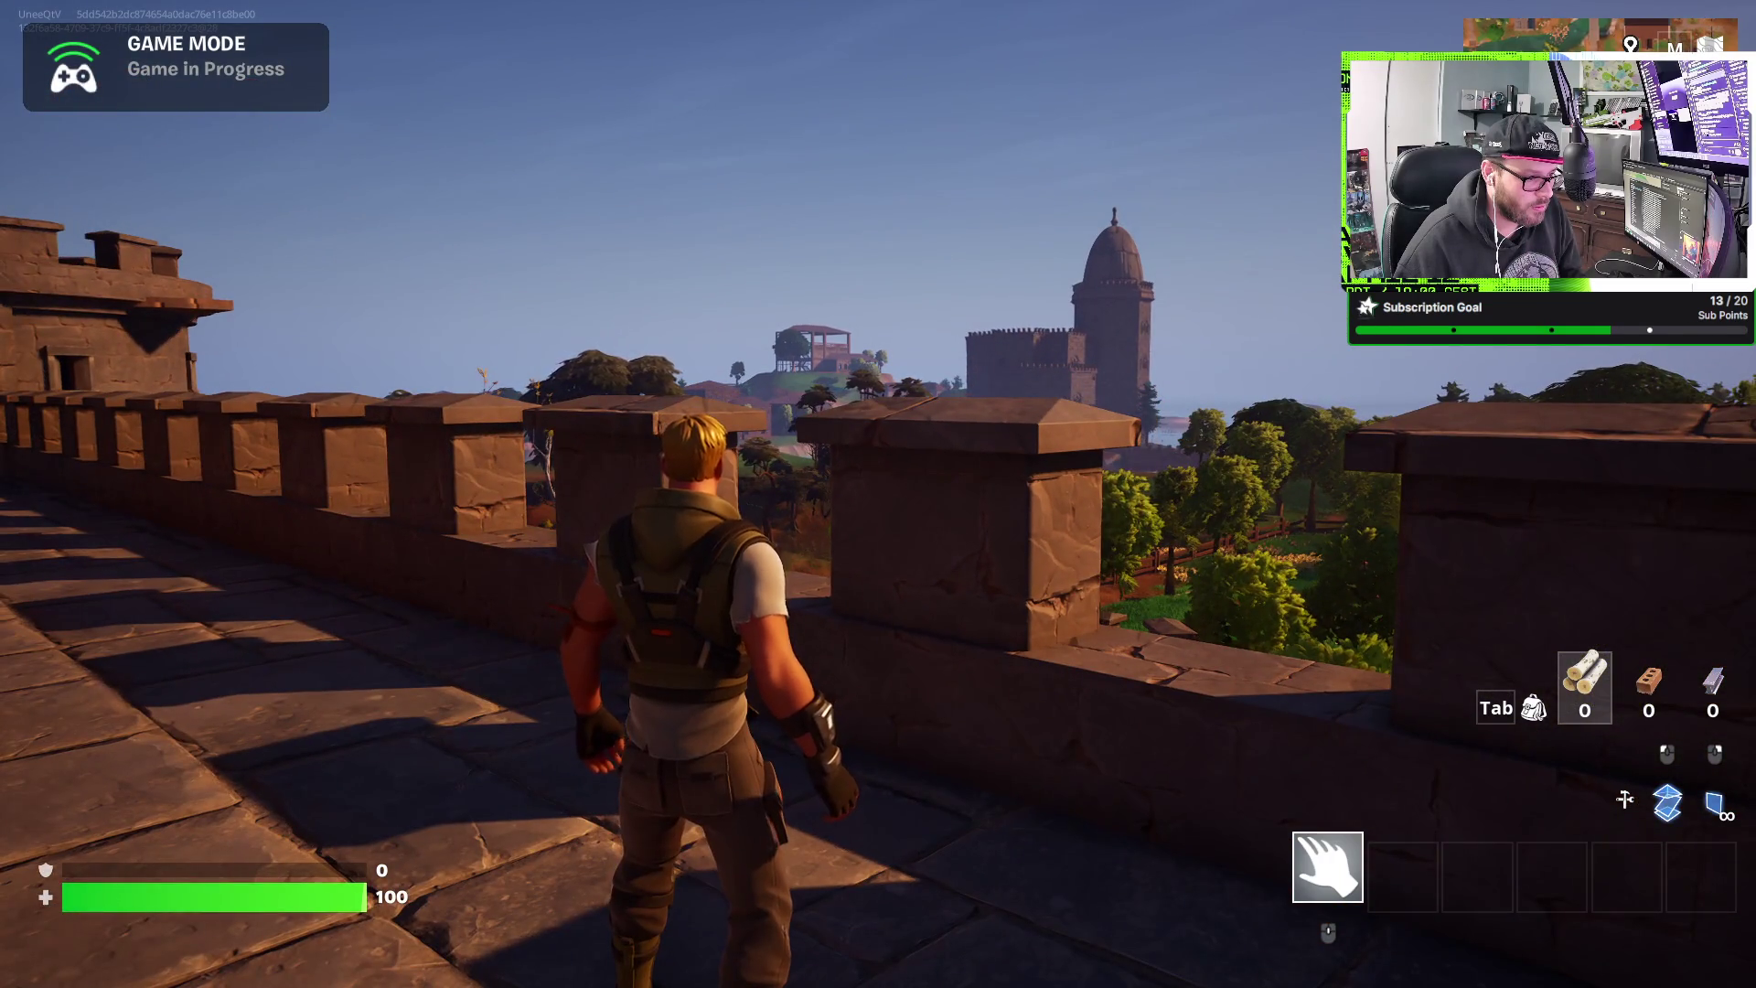
key(w)
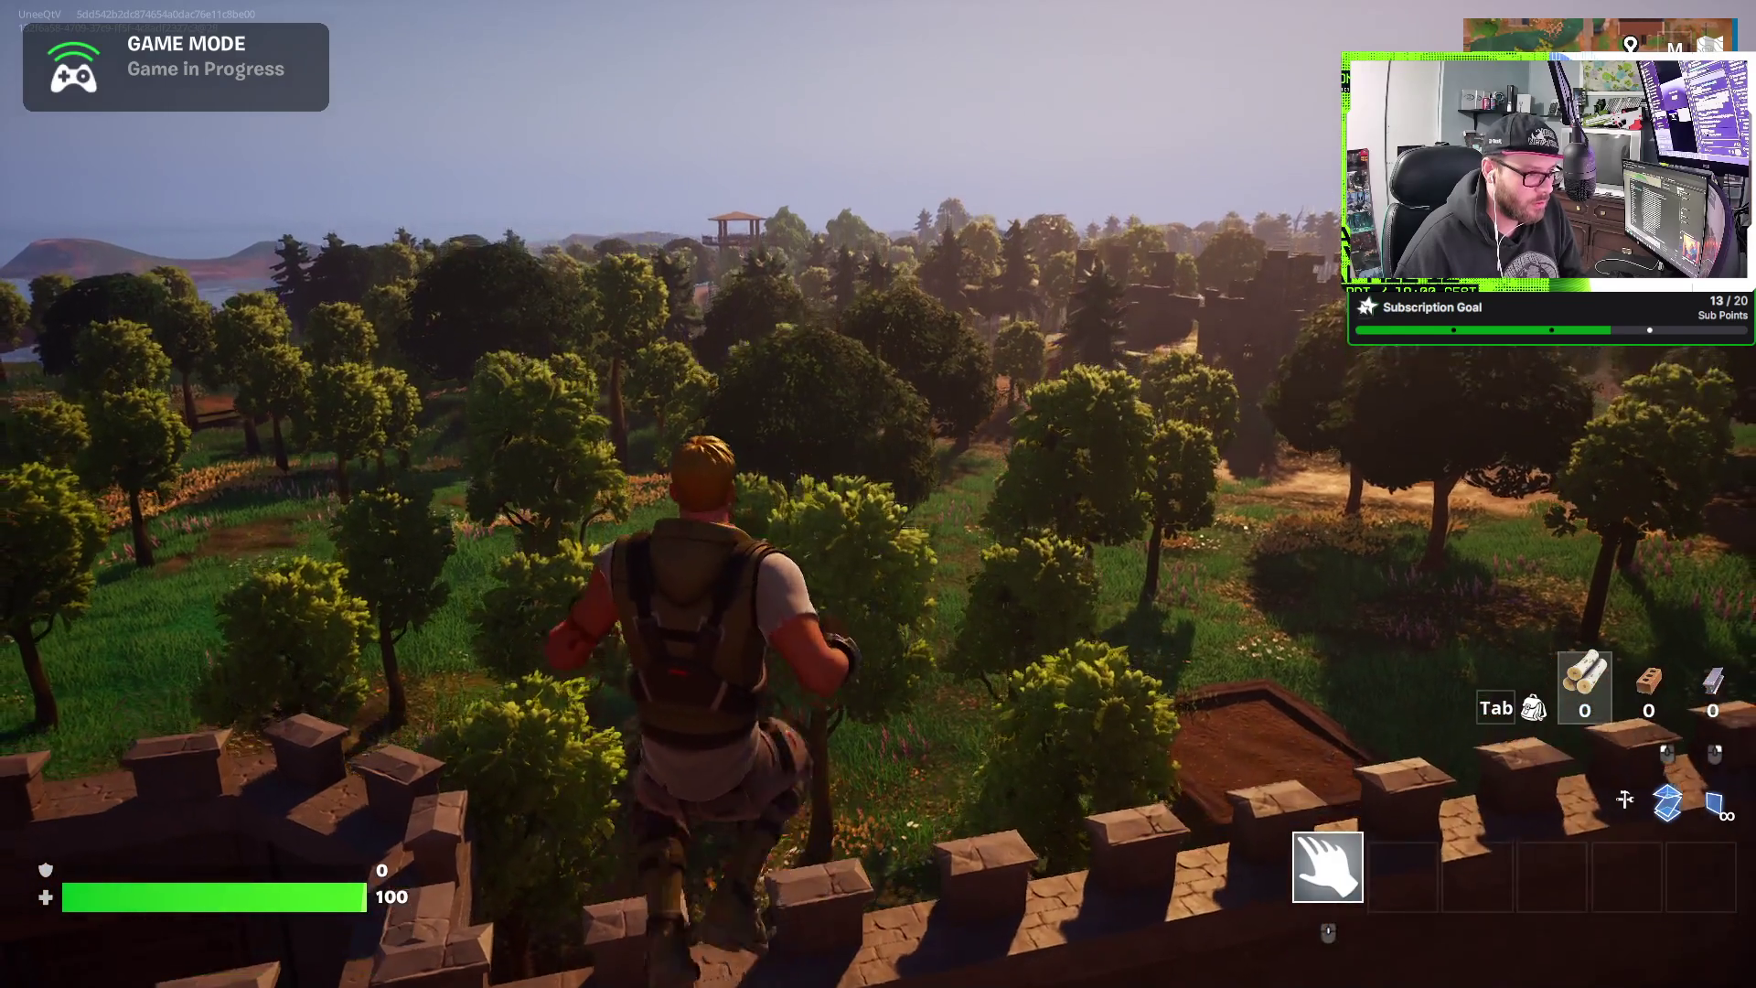
key(w)
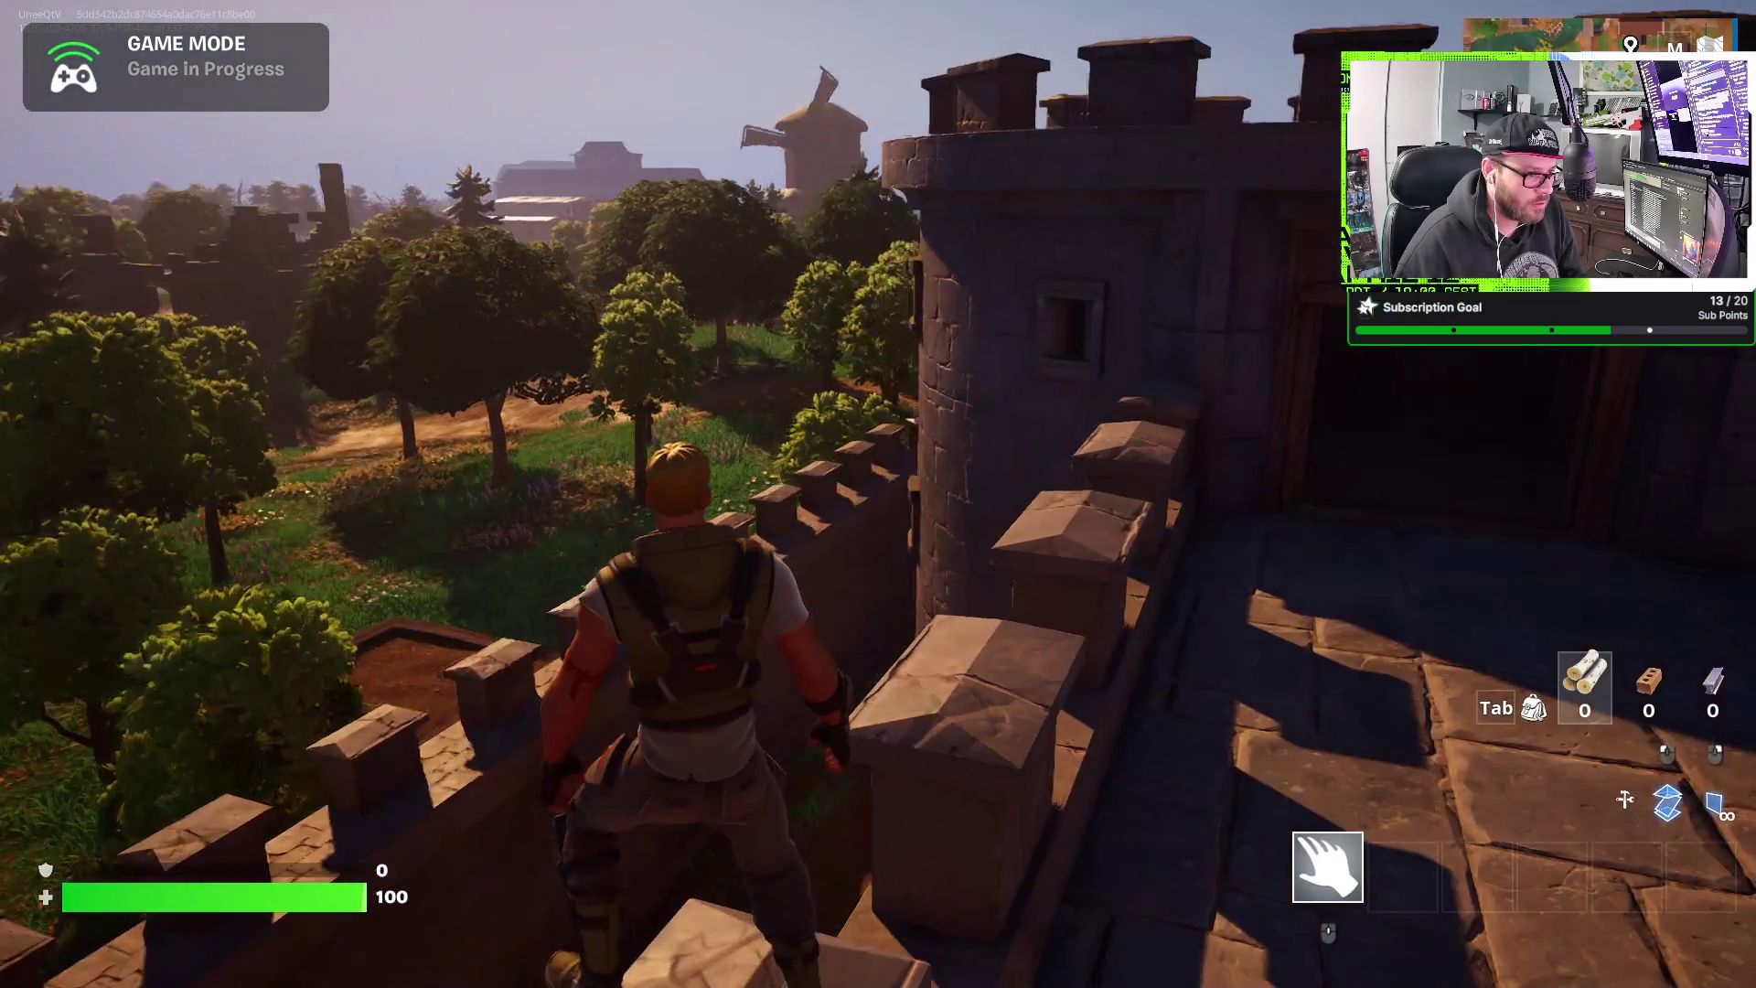
key(w)
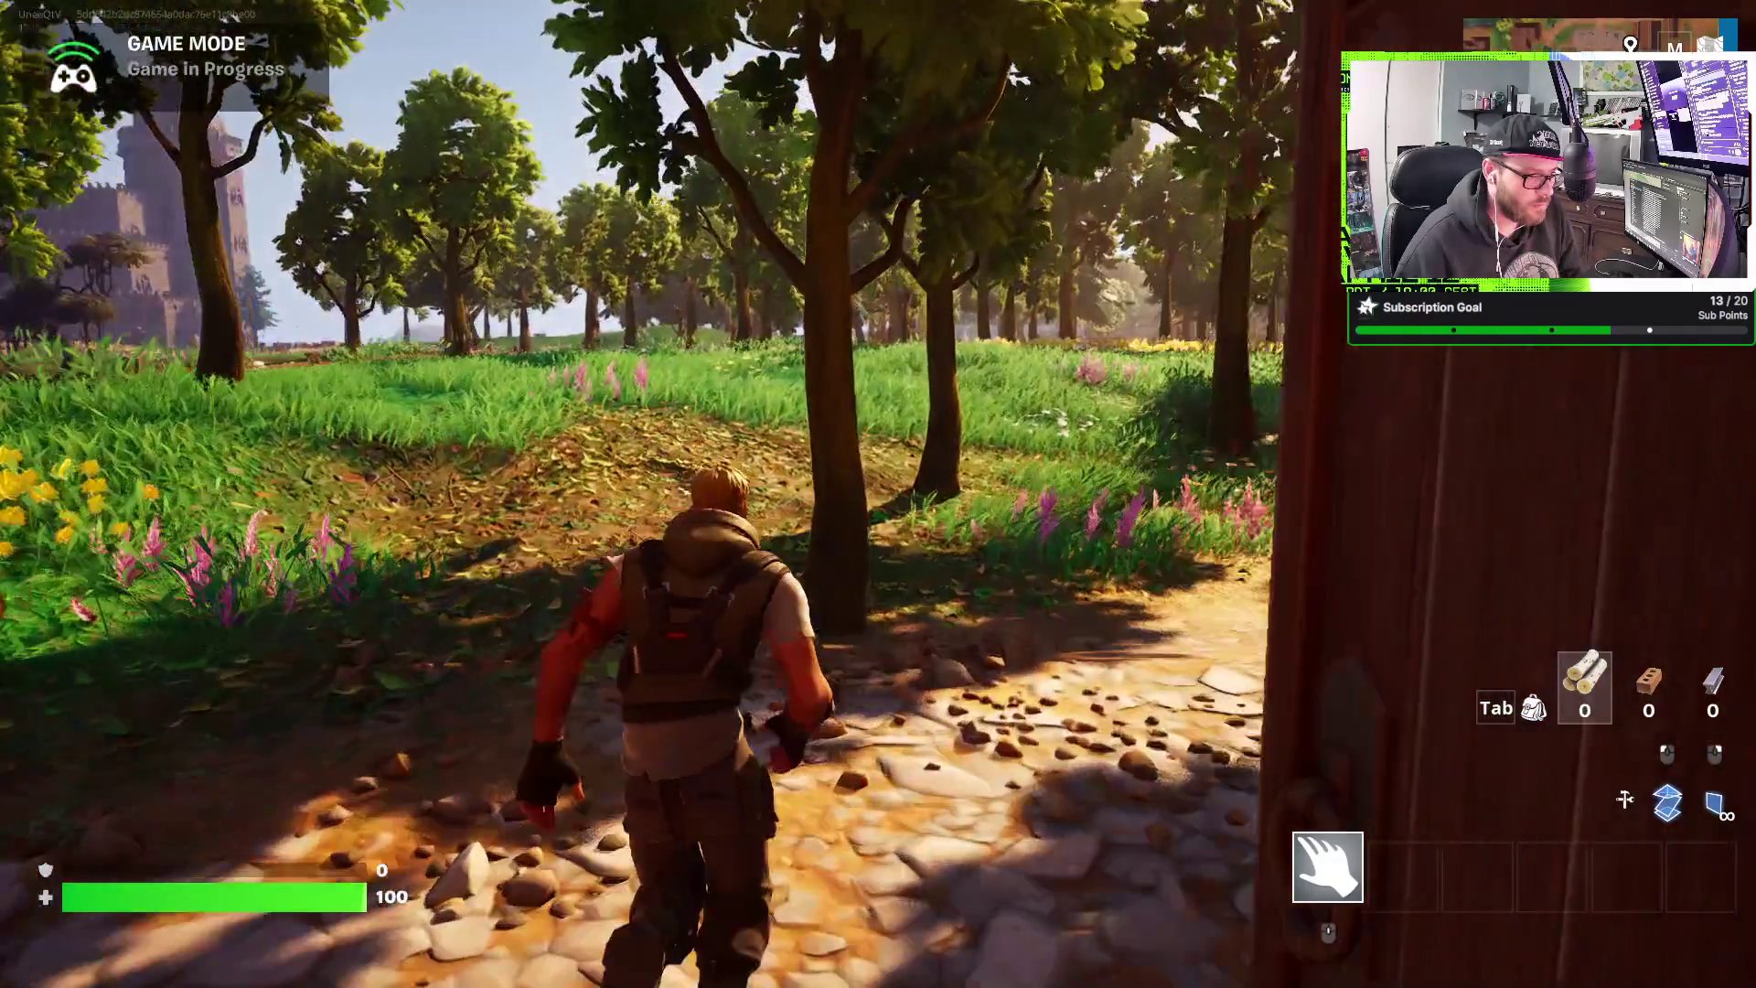
key(w)
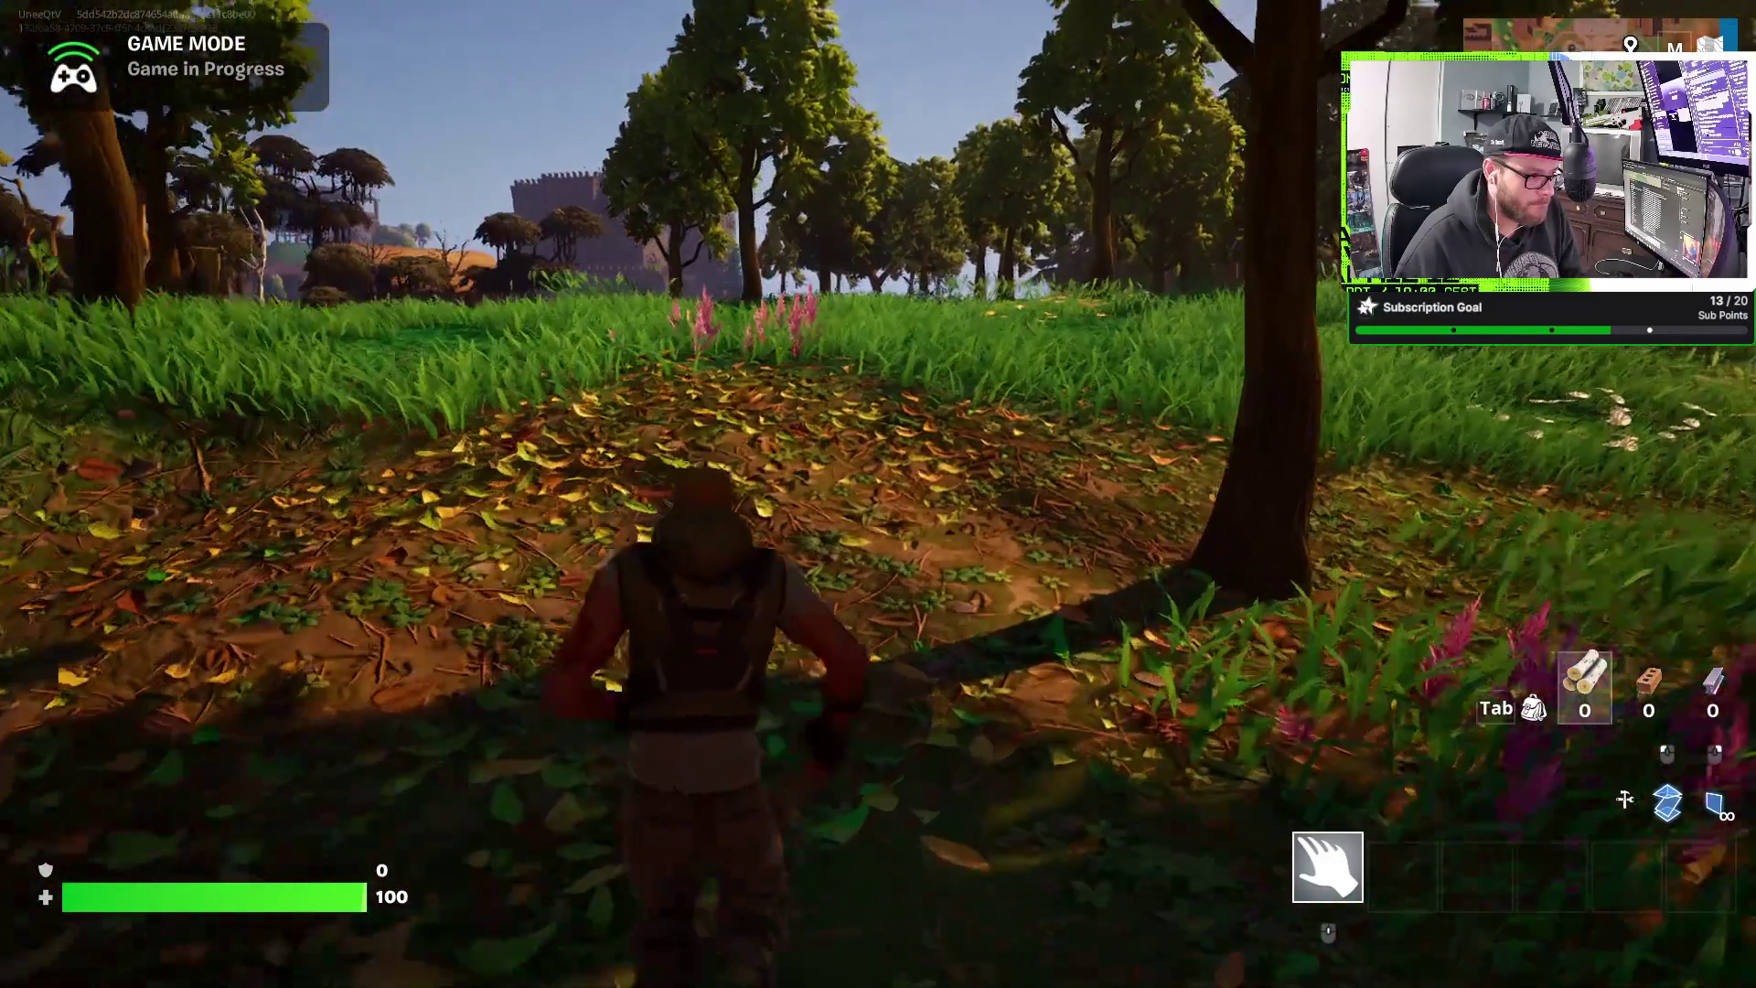
key(w)
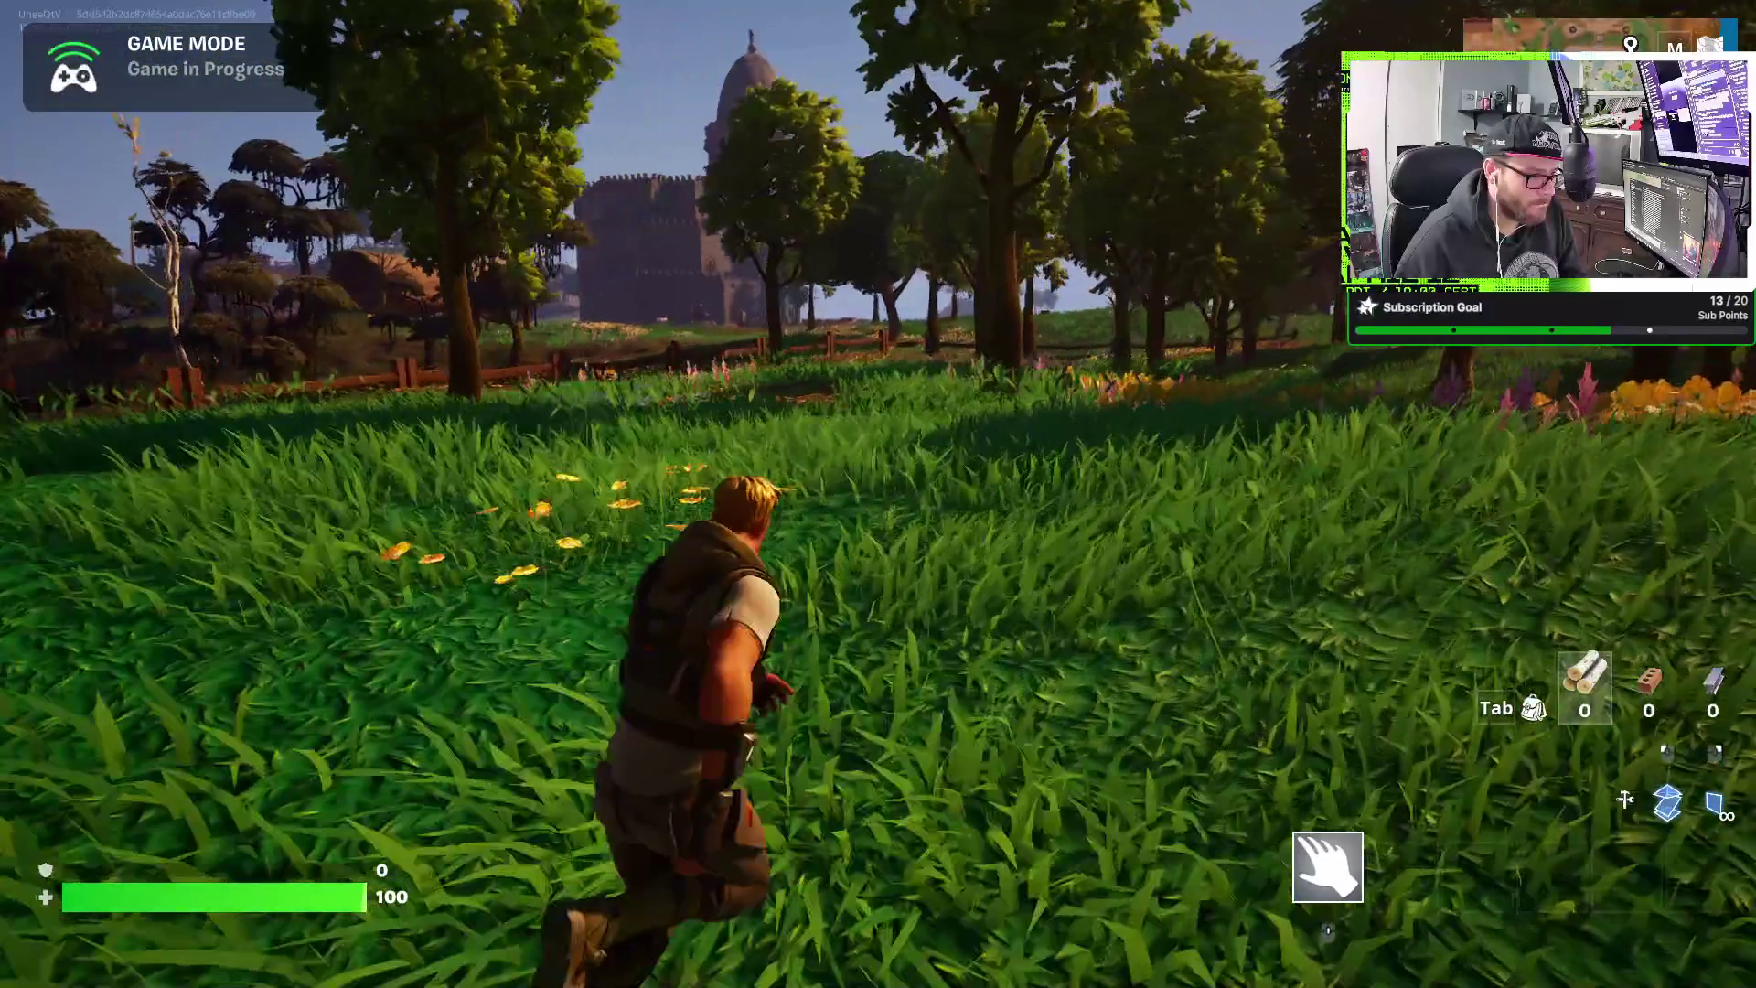
- Sprint through the meadow and along the dirt path to the stone gate posts, then open the game menu
key(w)
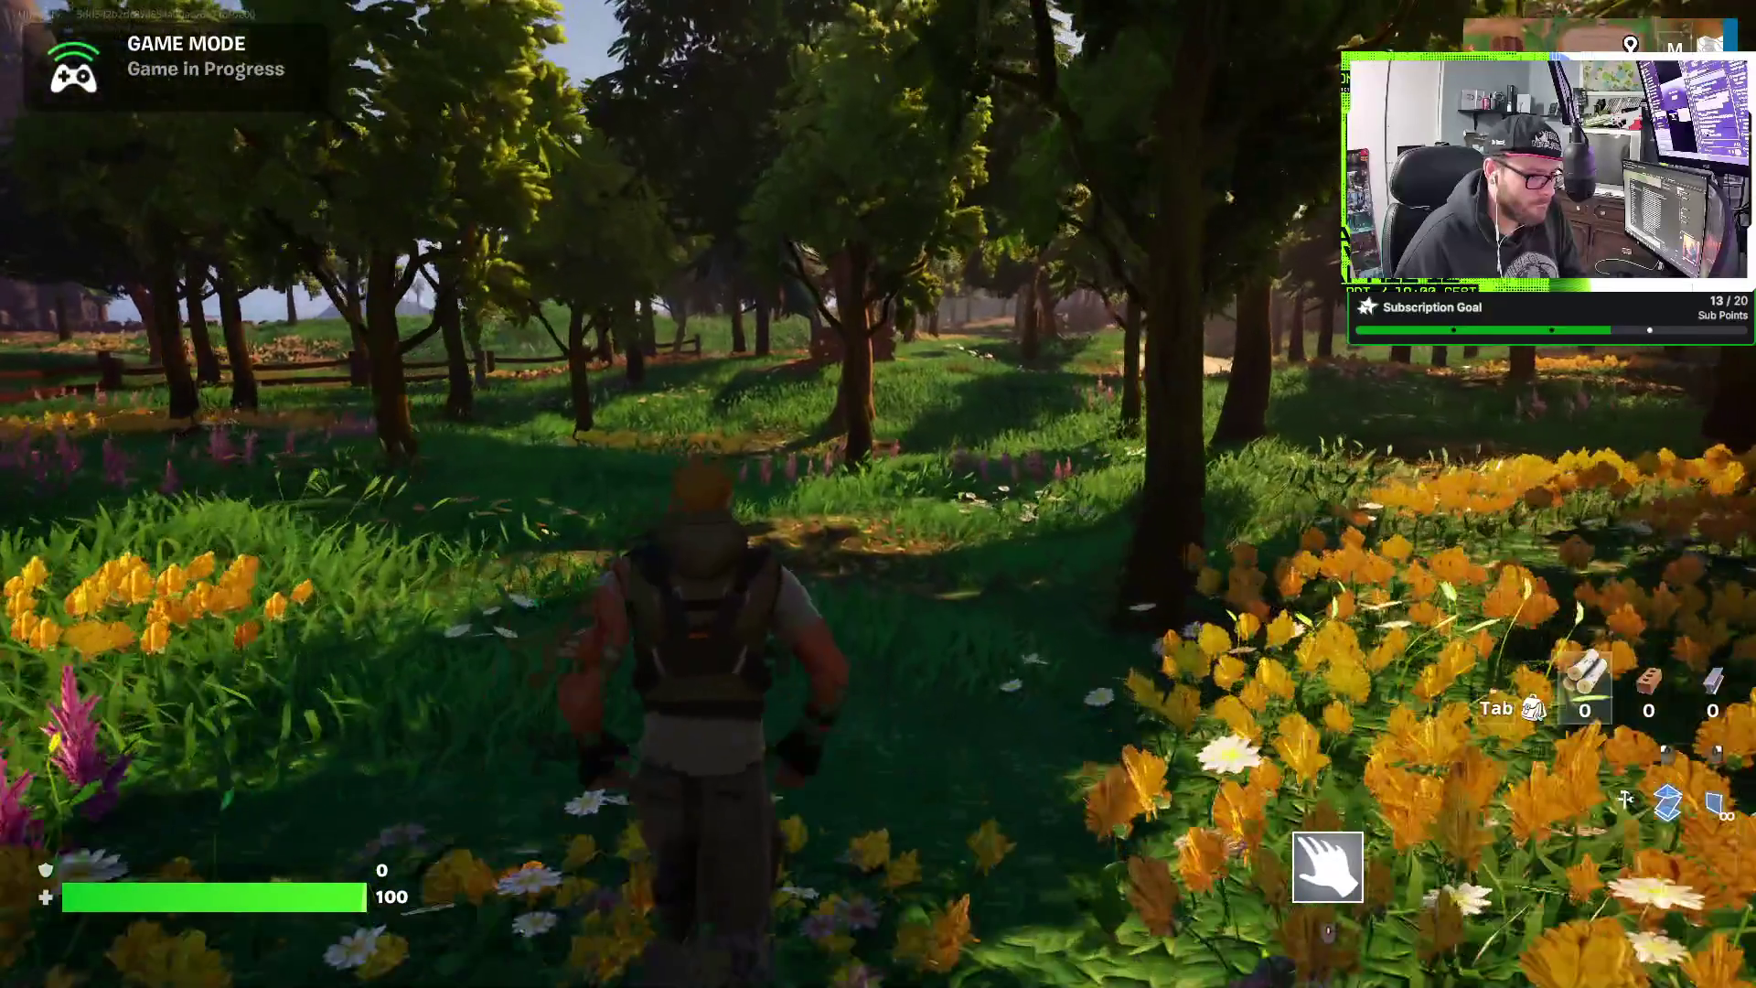
key(w)
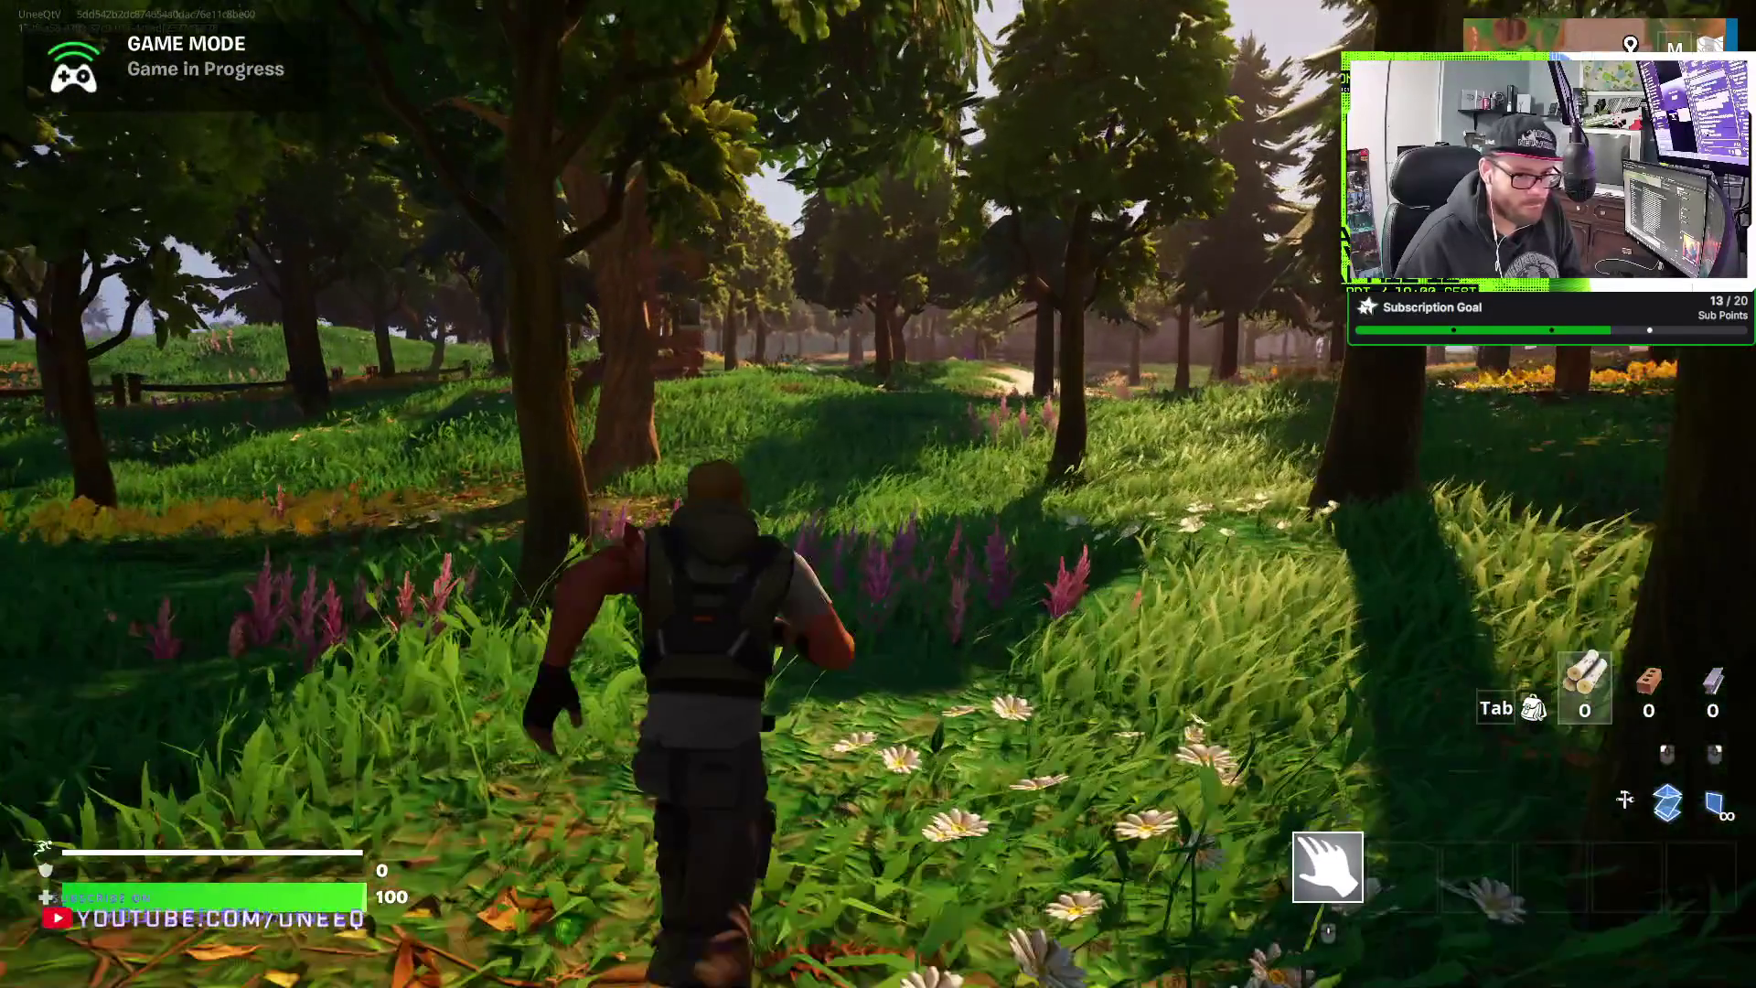
key(w)
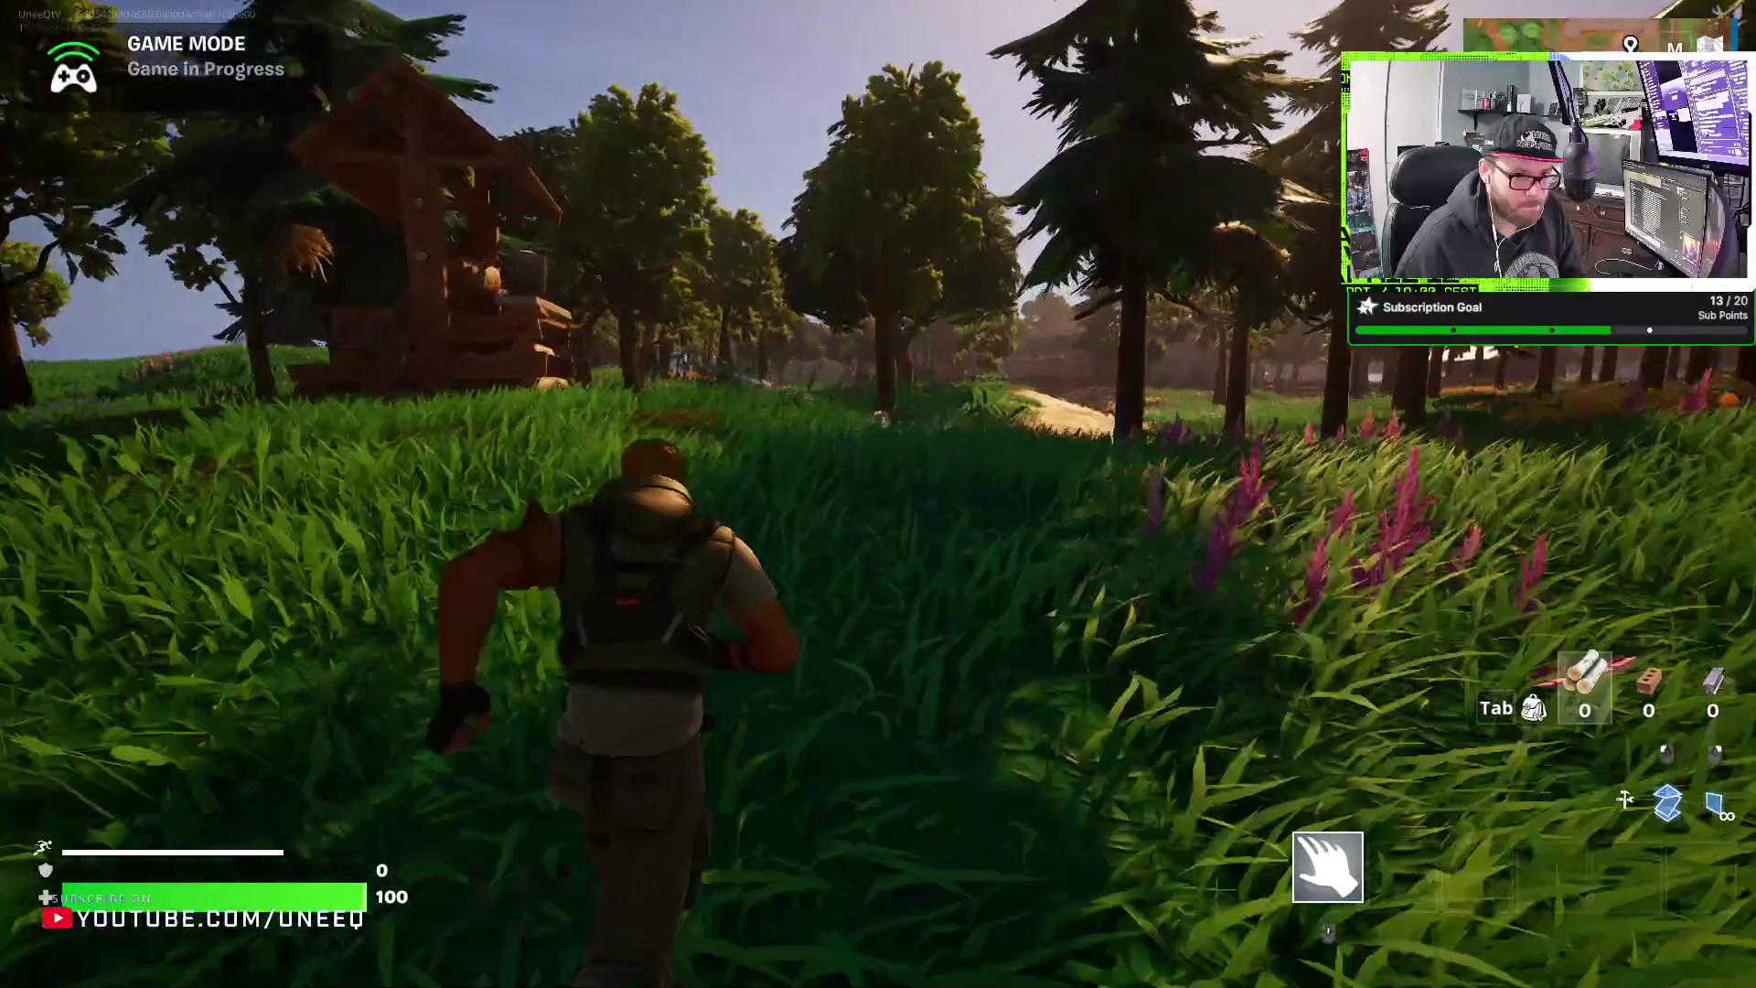
key(w)
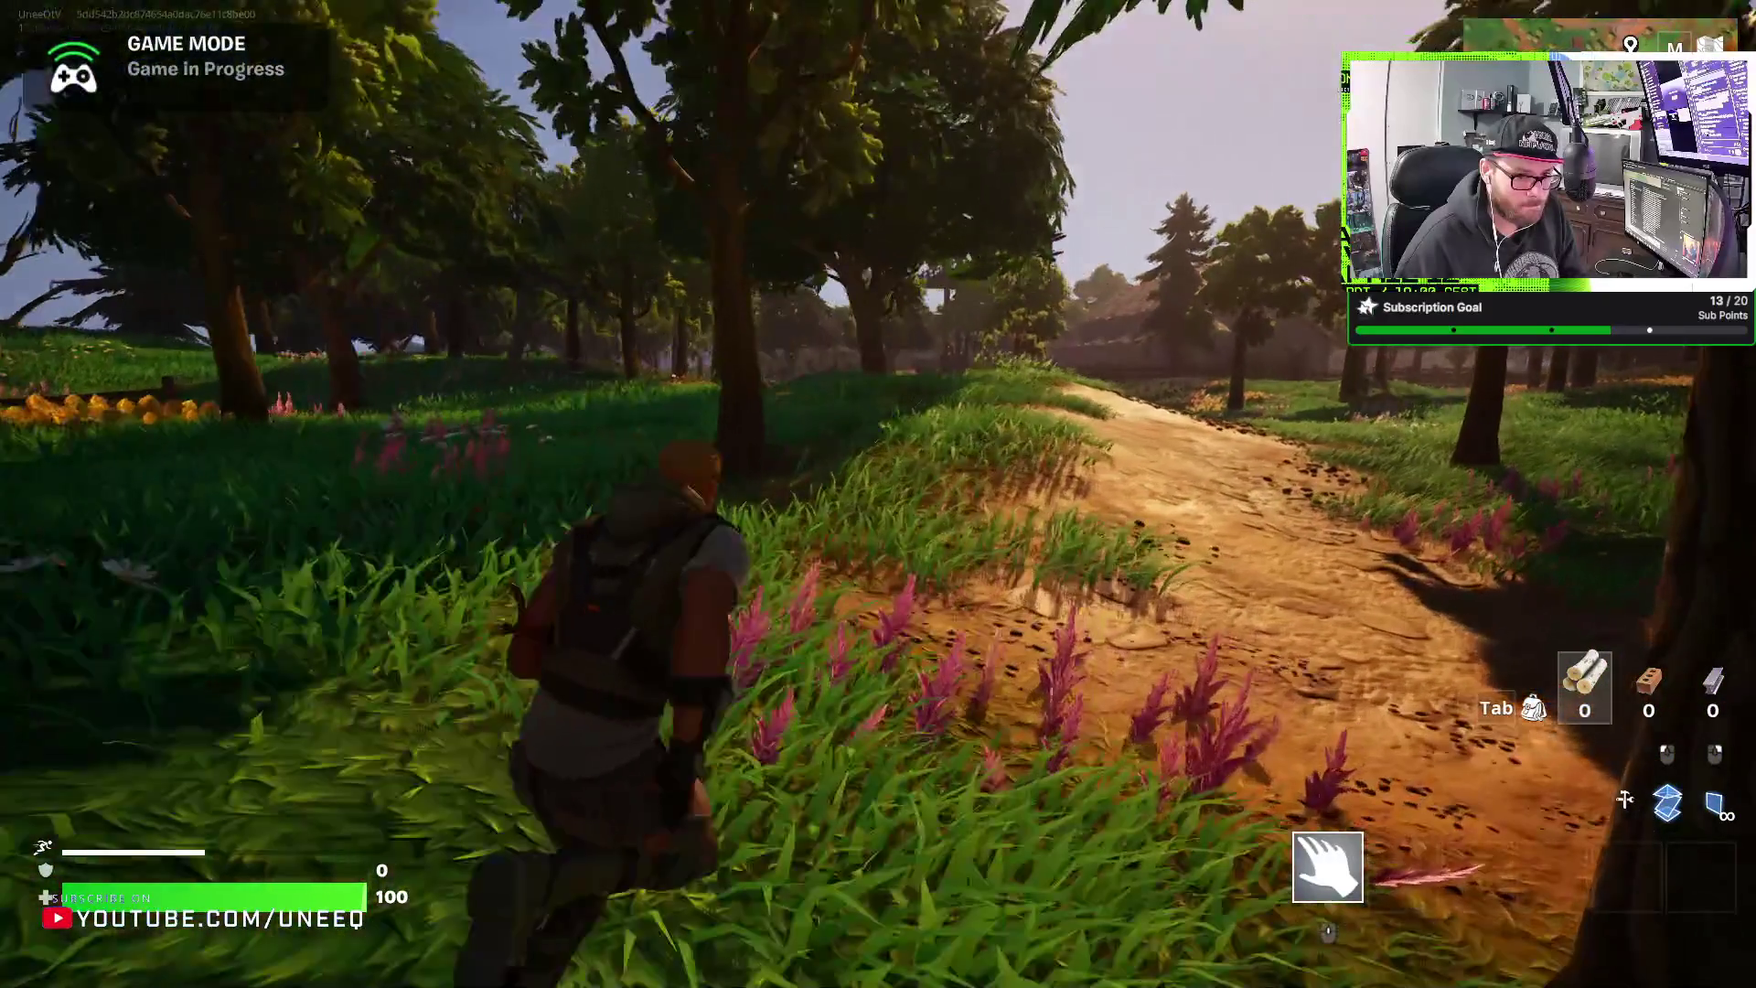
key(w)
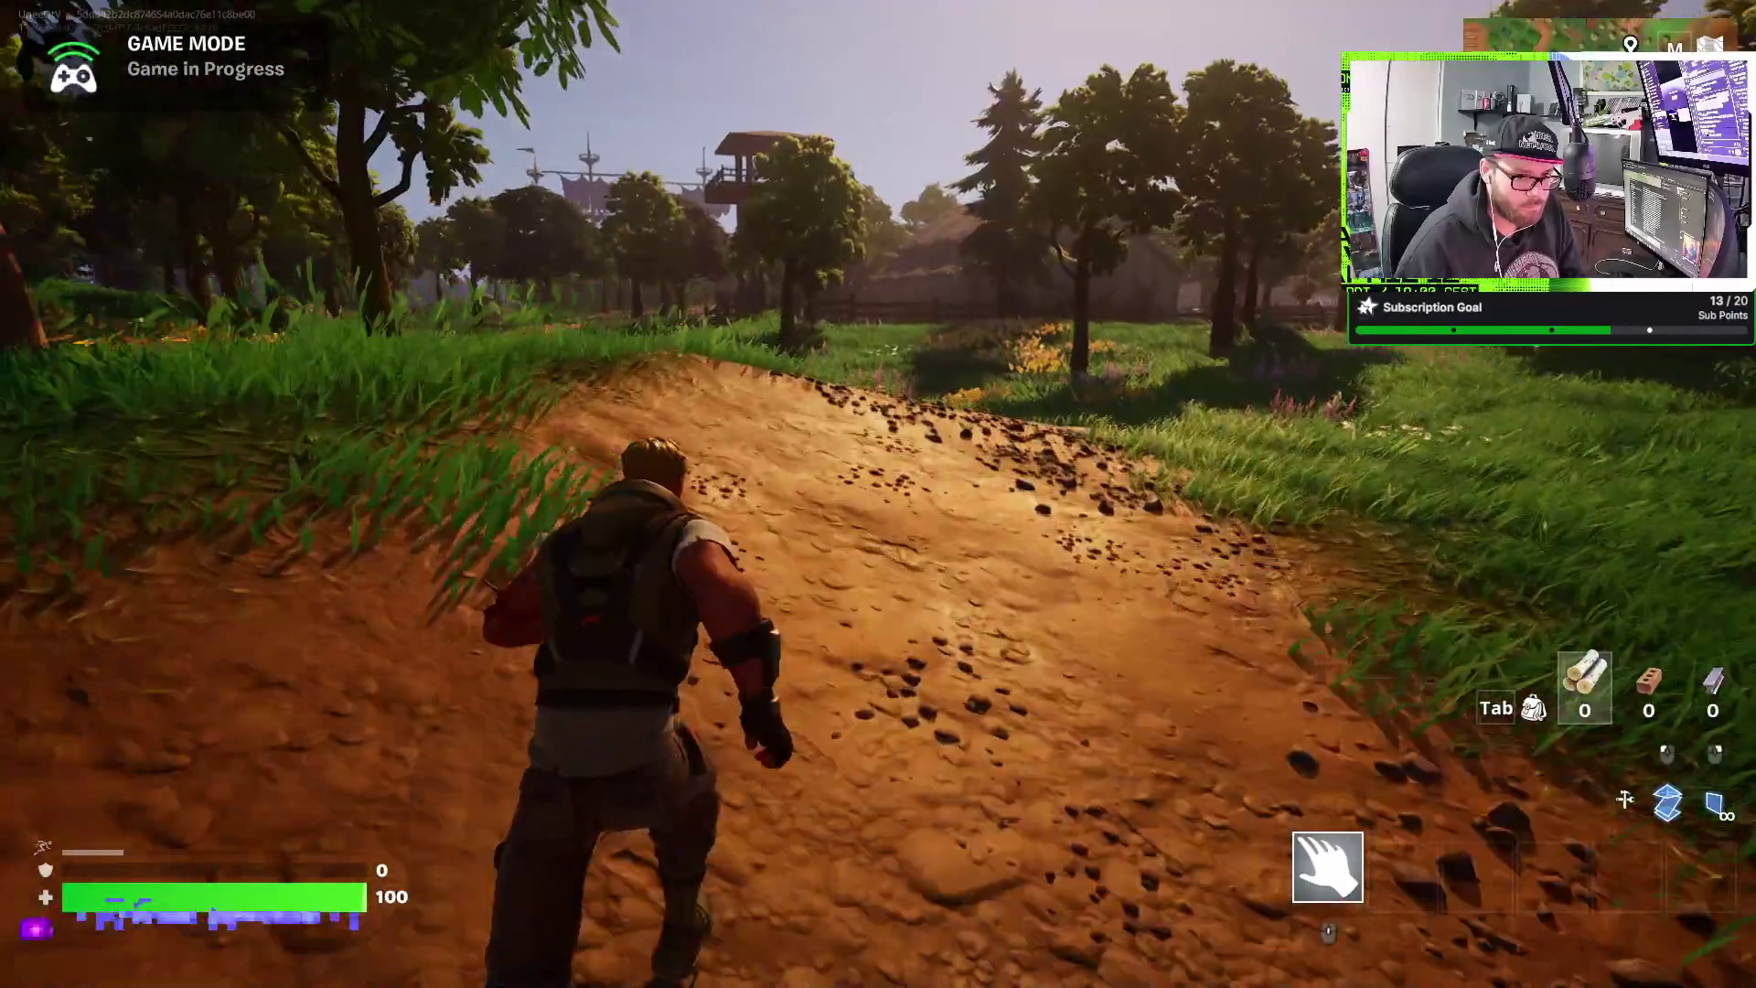
key(w)
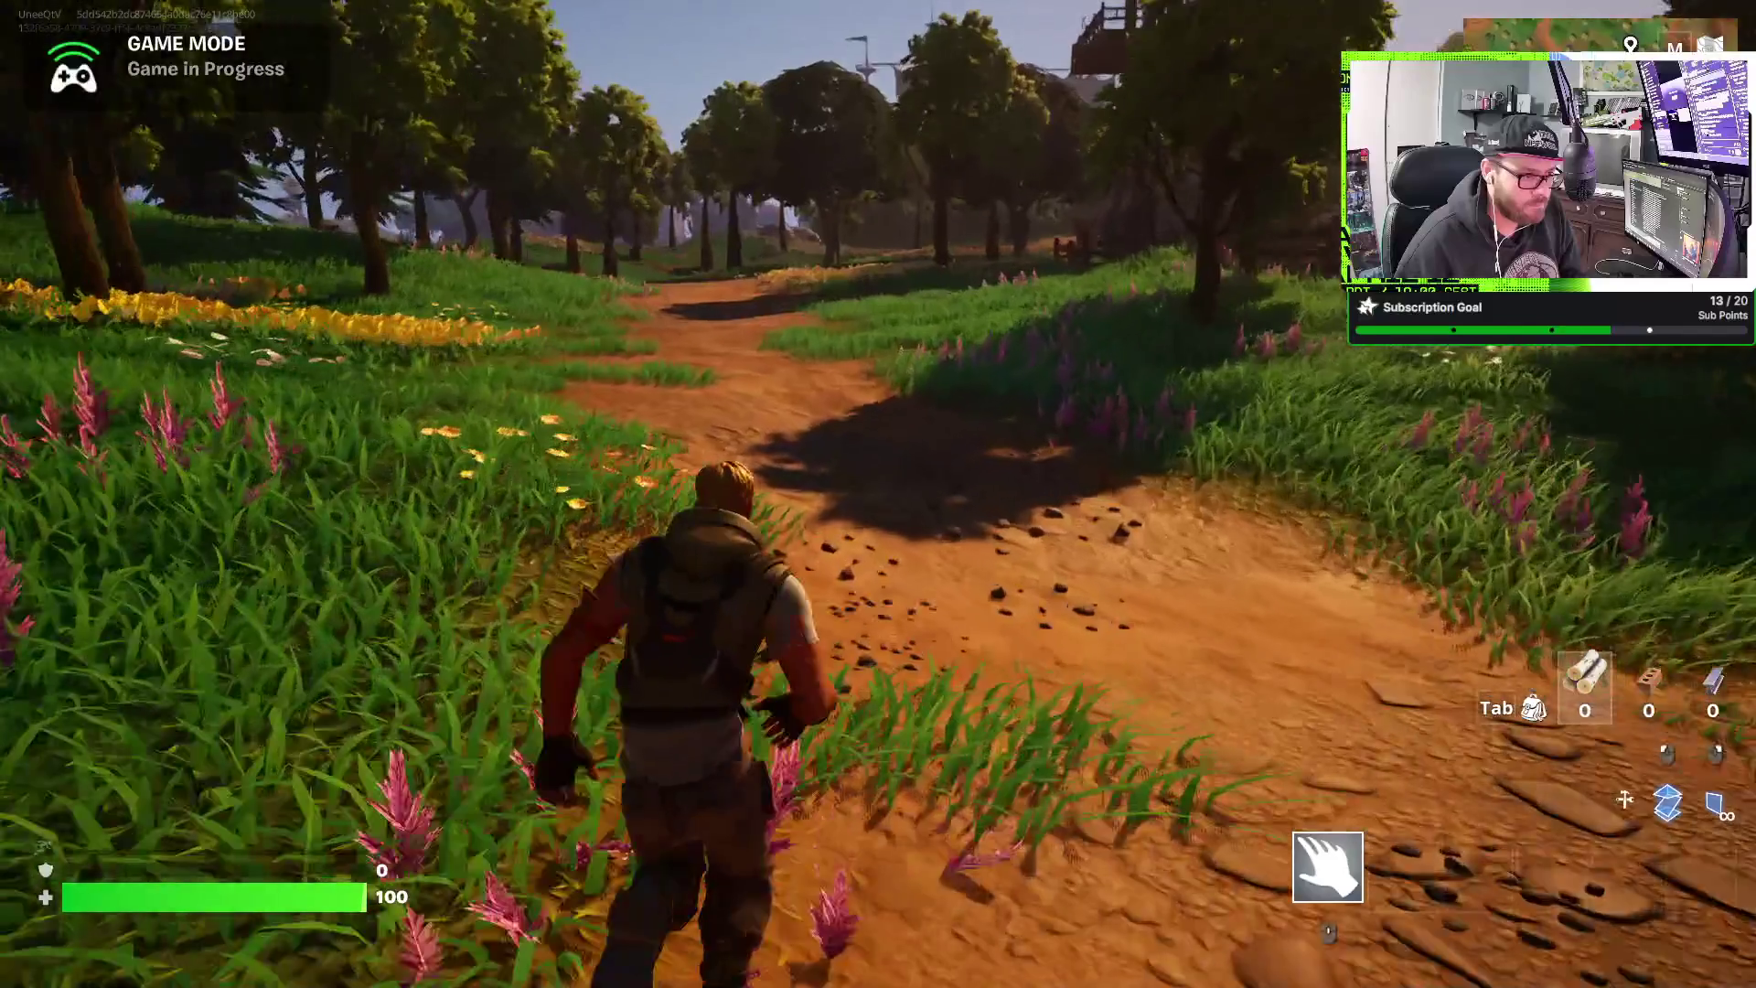
key(w)
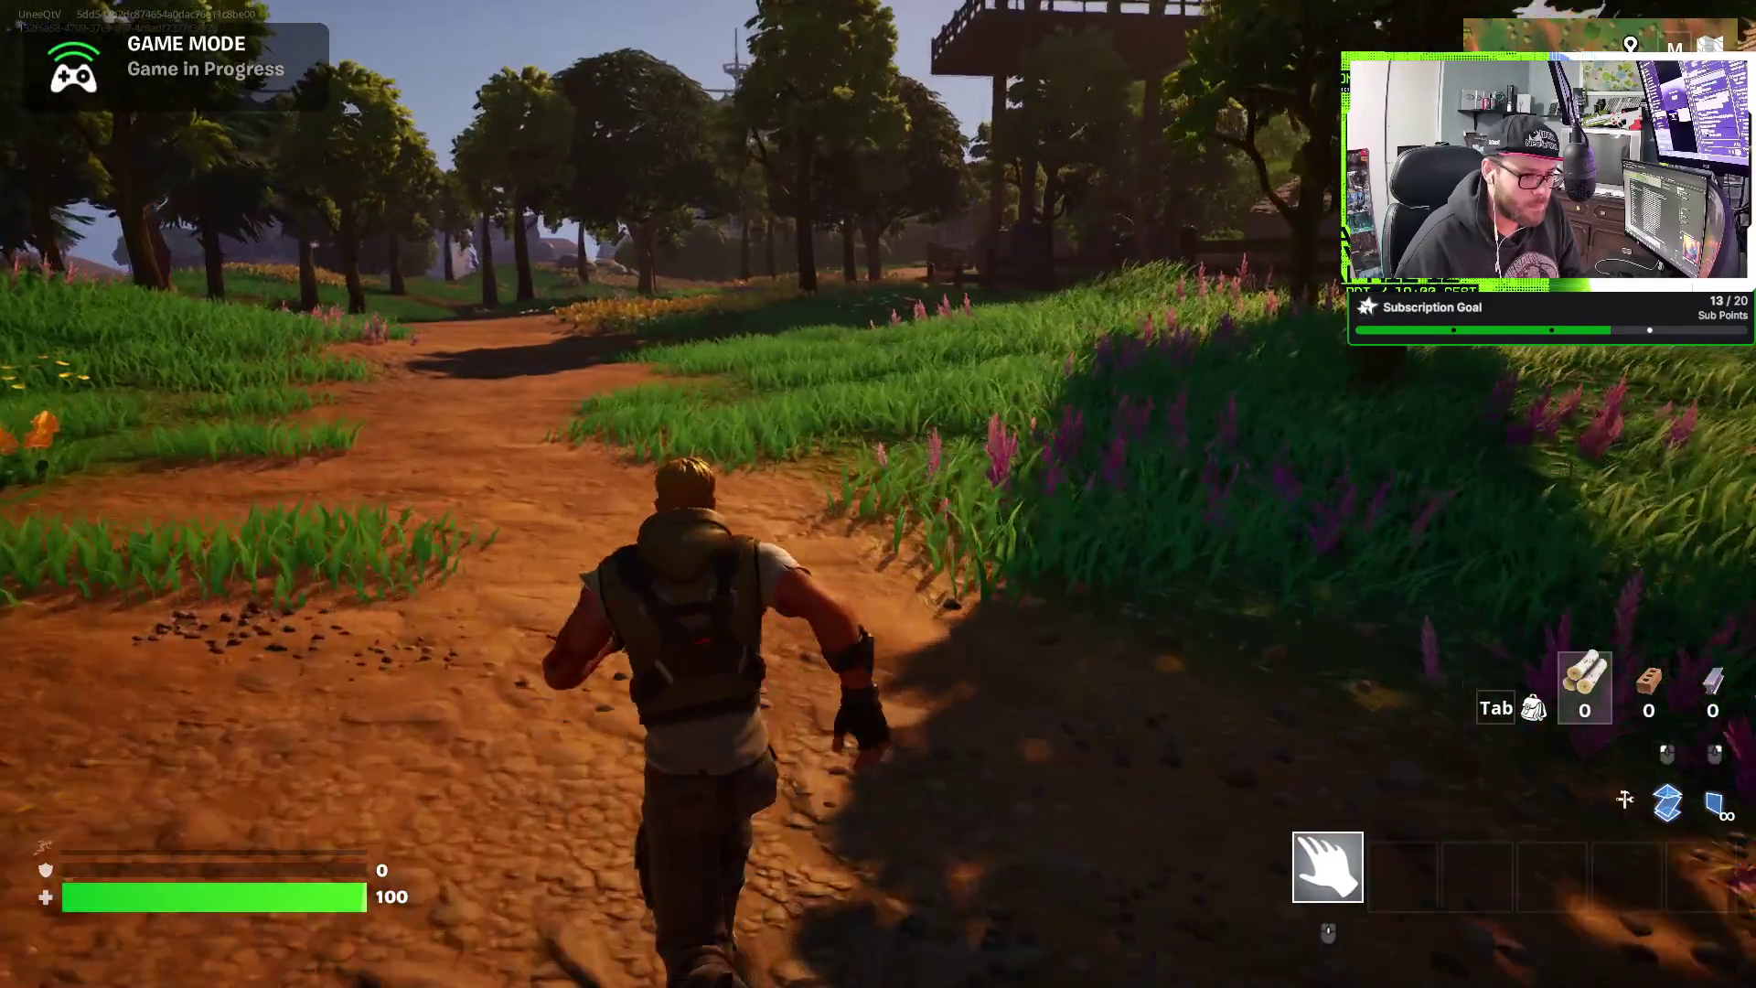
key(w)
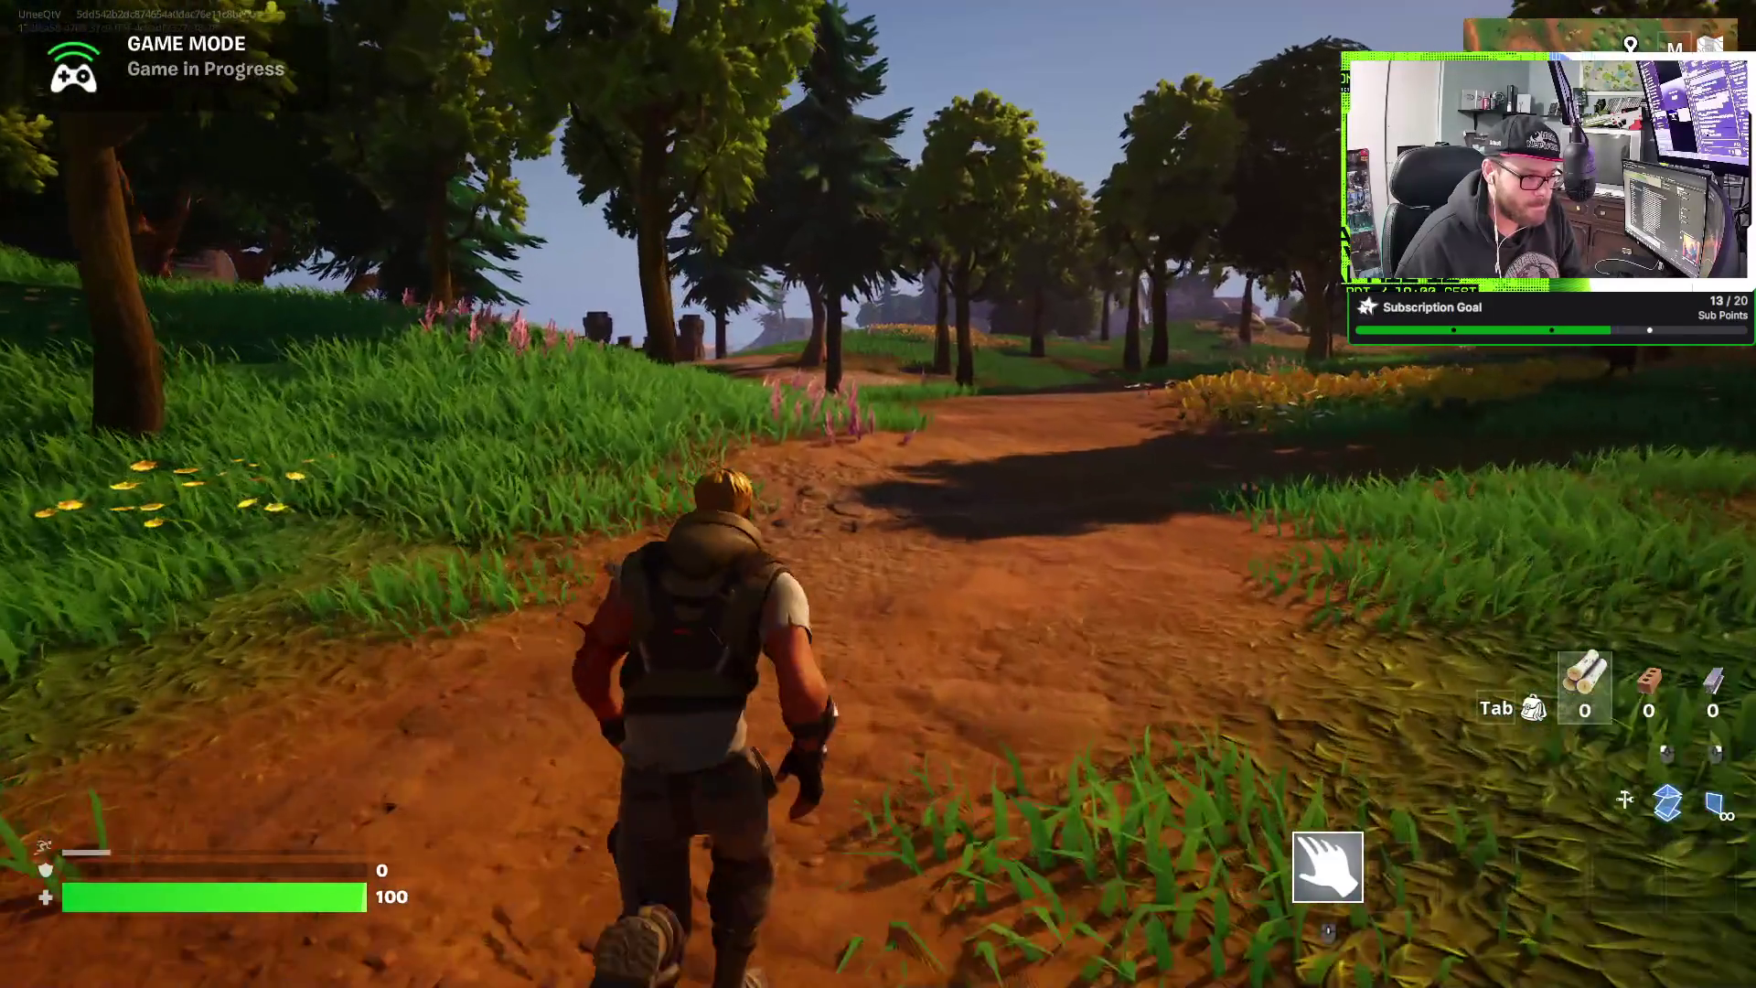
key(w)
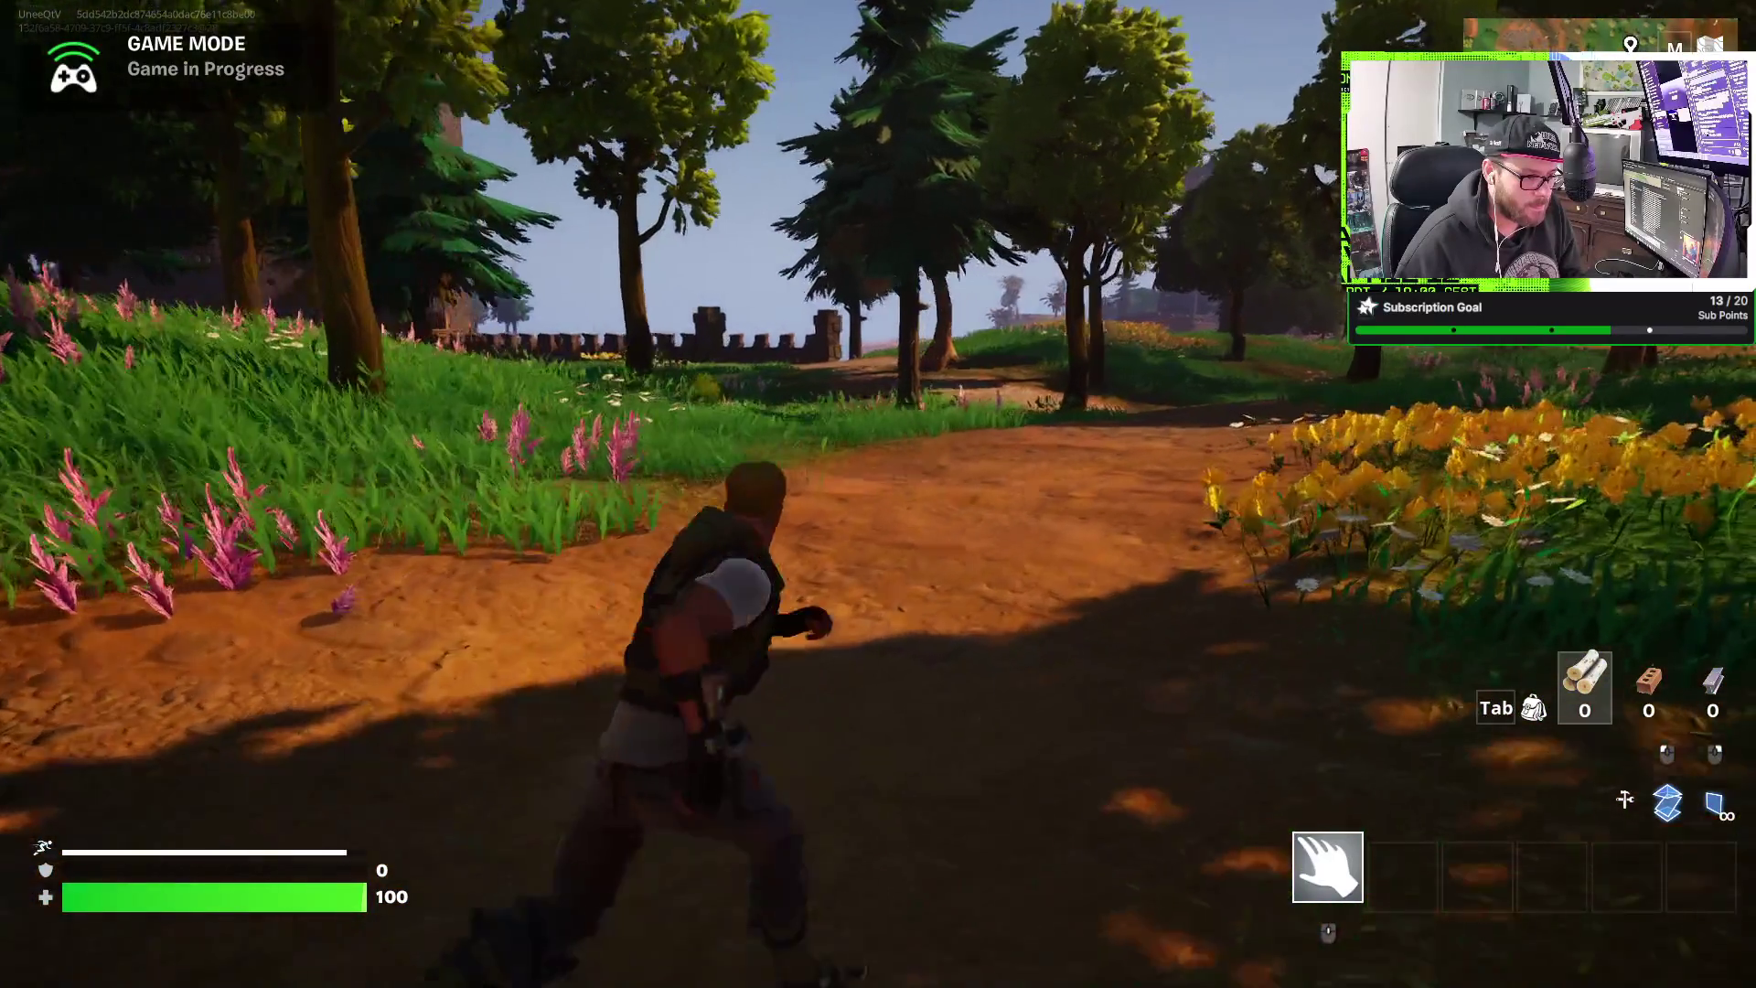
key(w)
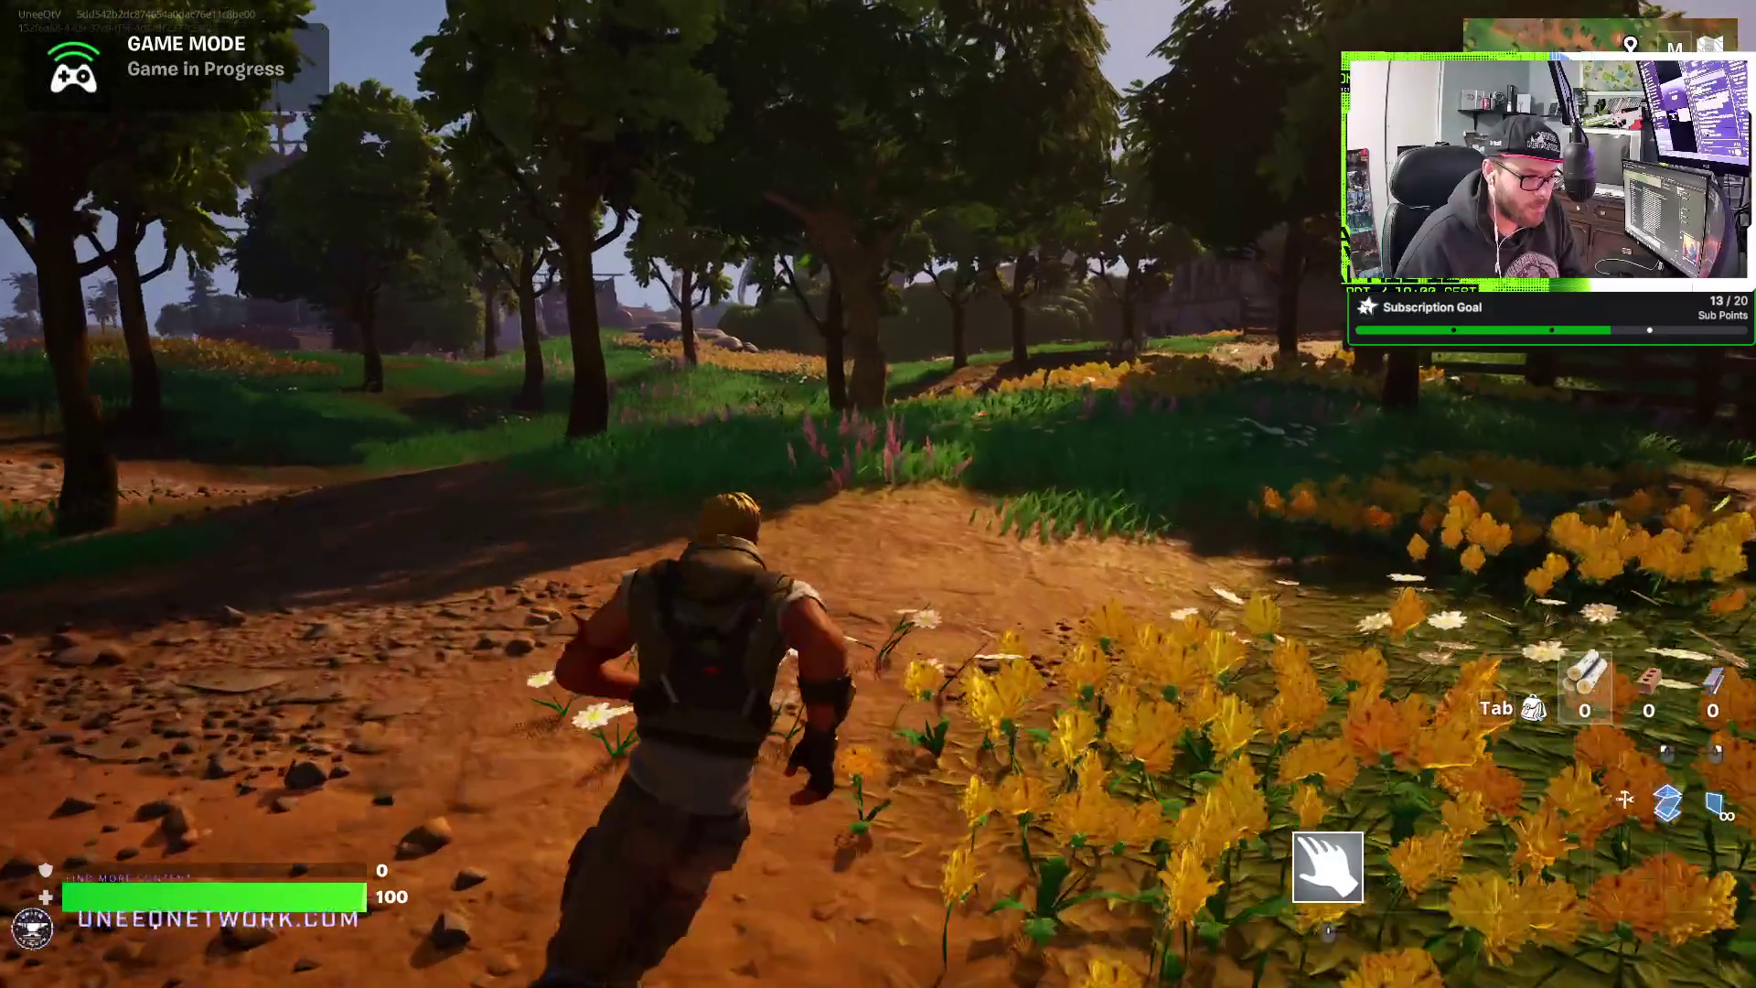
key(w)
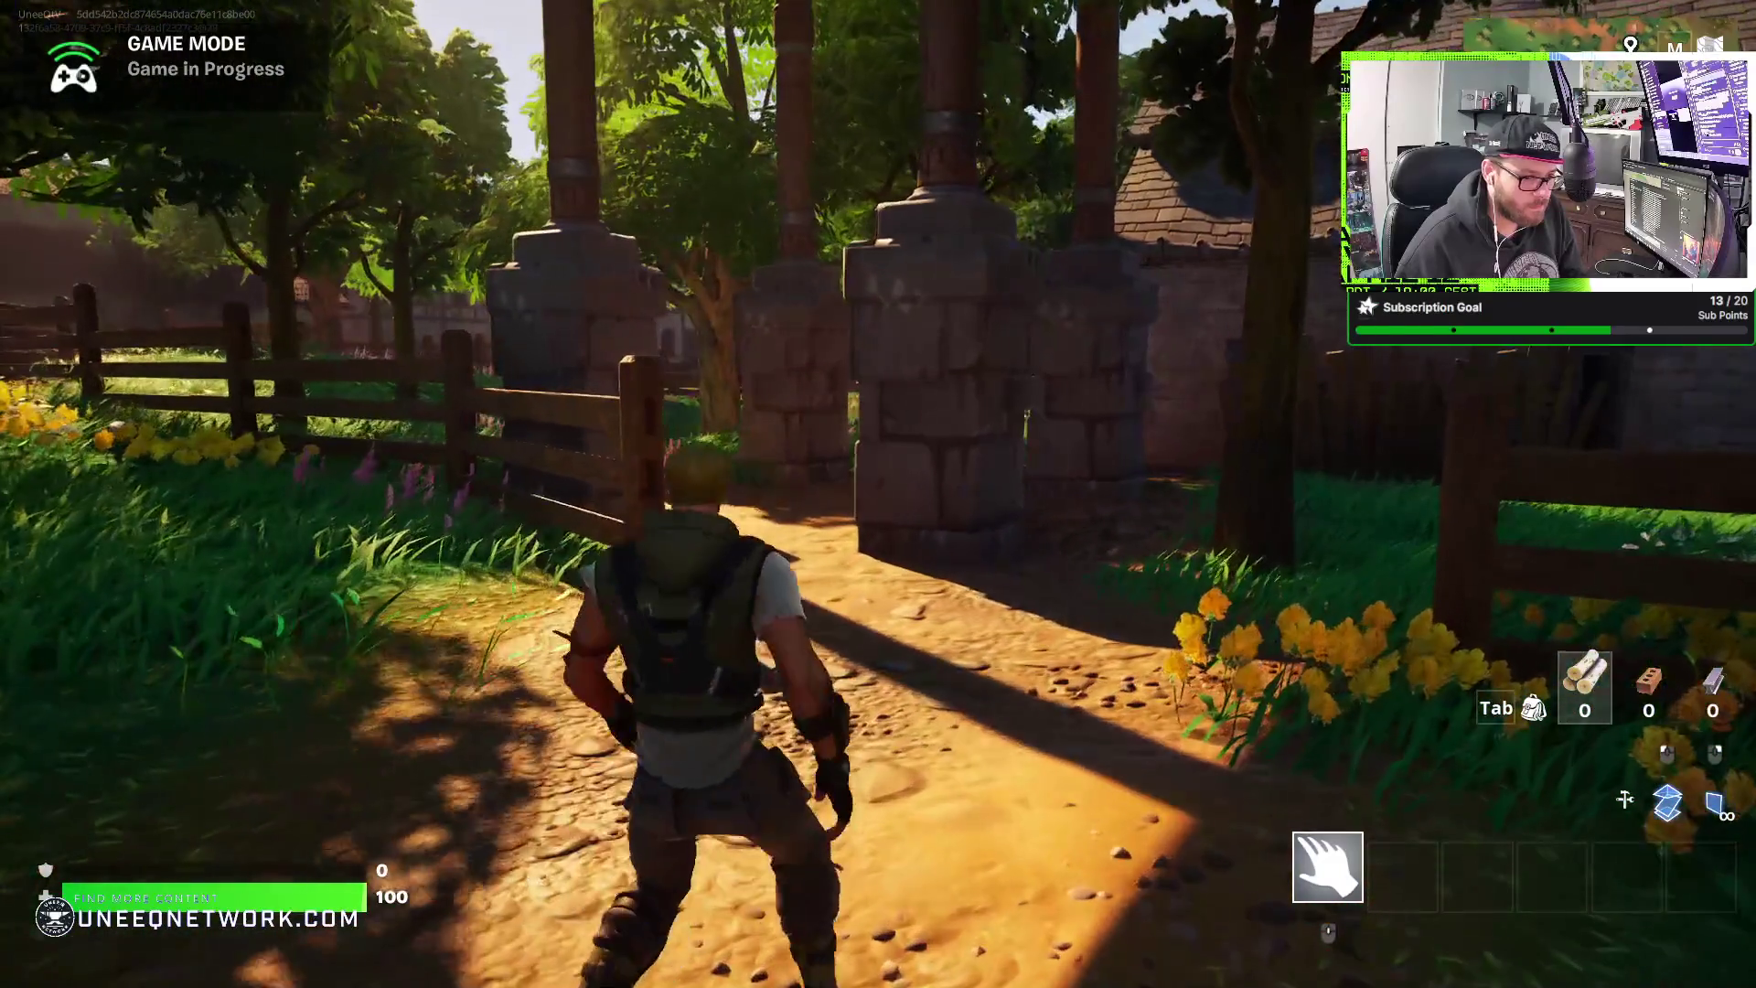
key(Escape)
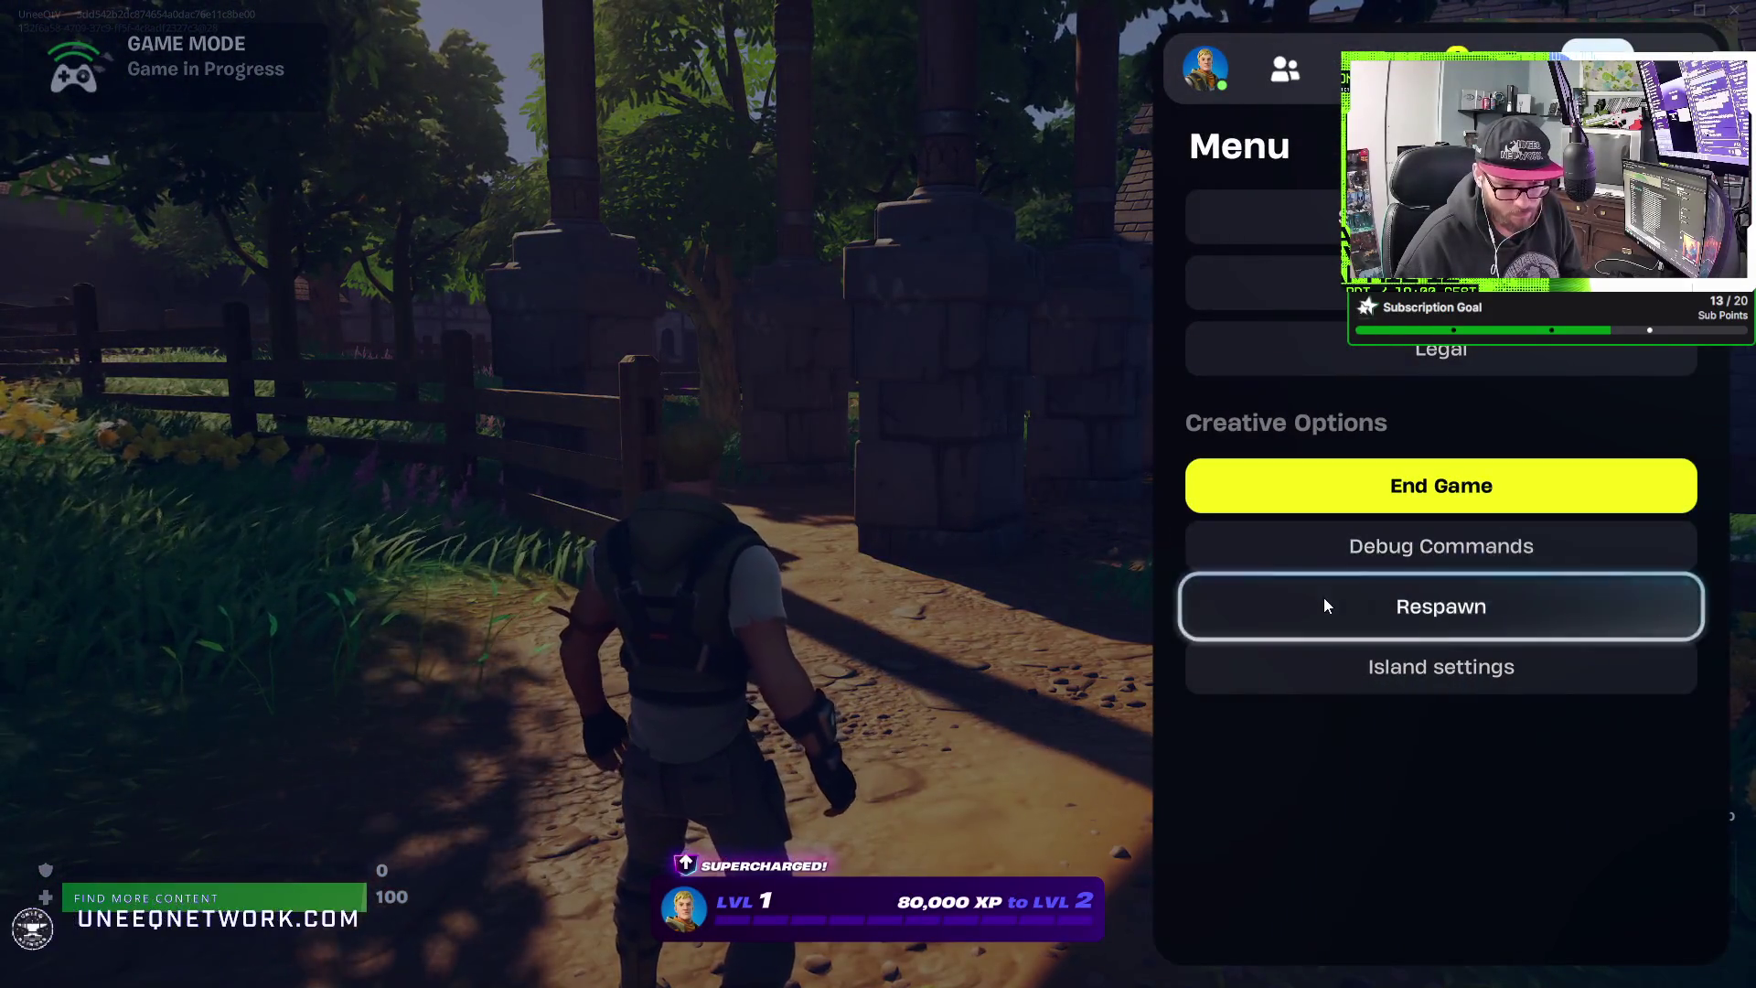
- Respawn the character, choose Play Now, and spawn into the castle courtyard by the fountain
click(1325, 601)
key(Return)
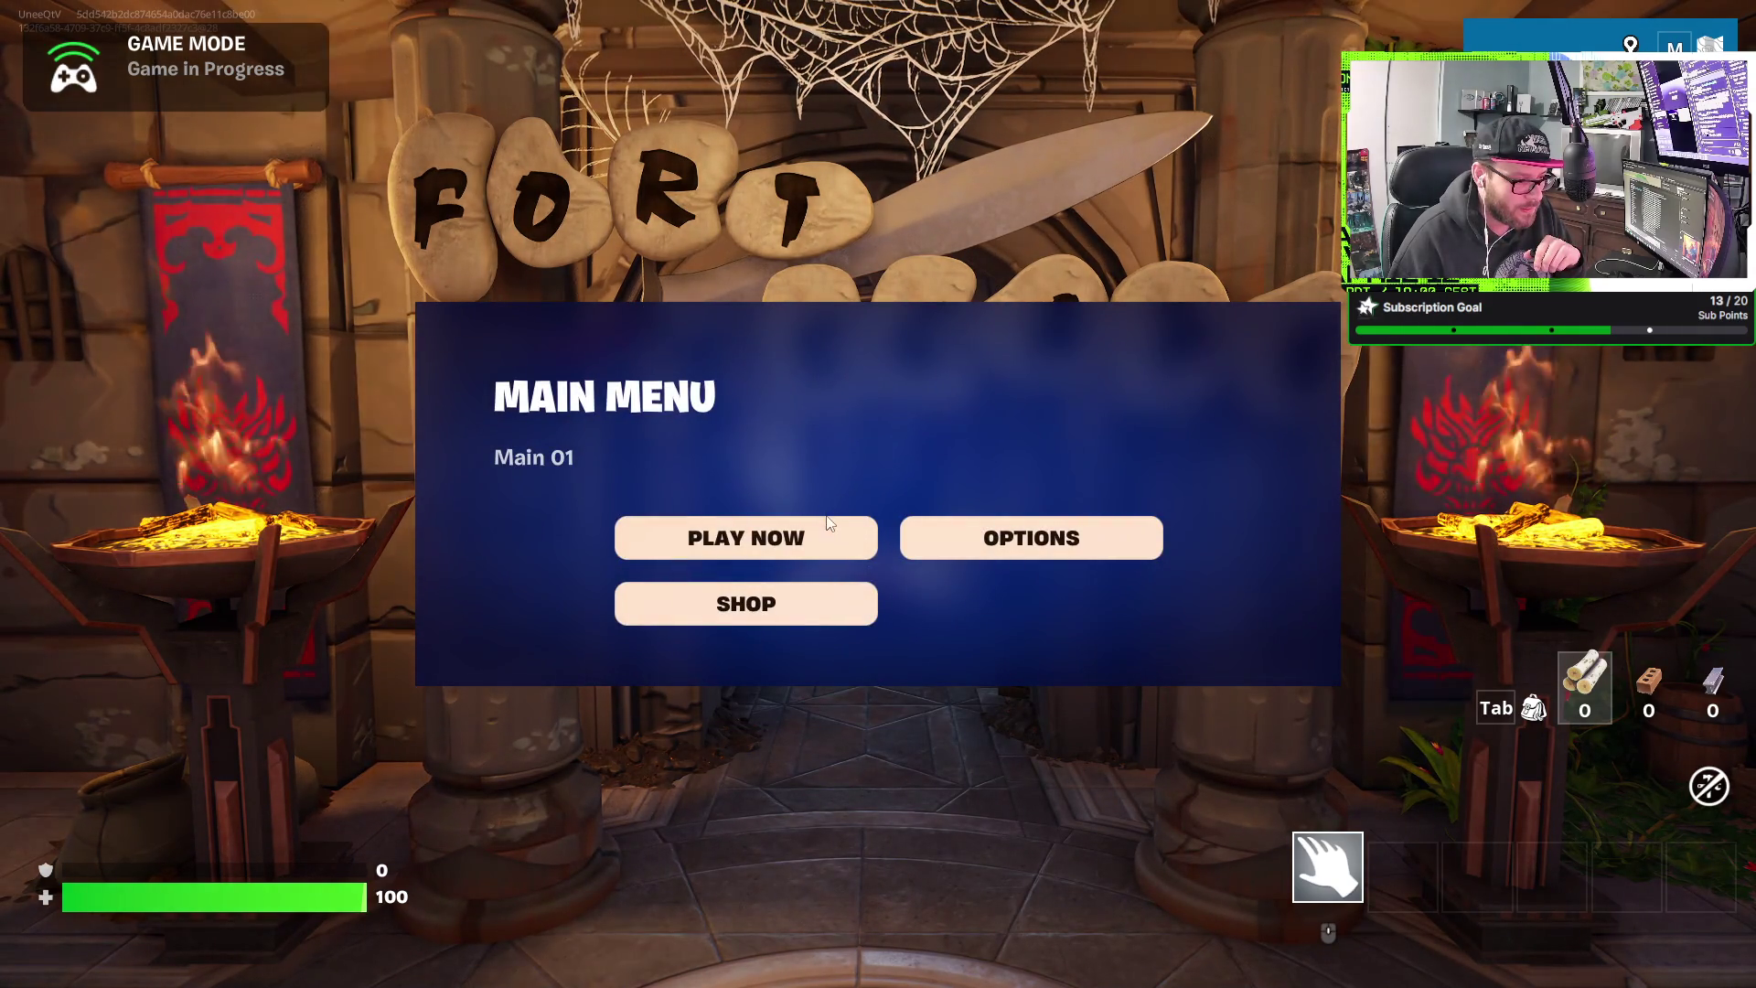
click(823, 535)
key(w)
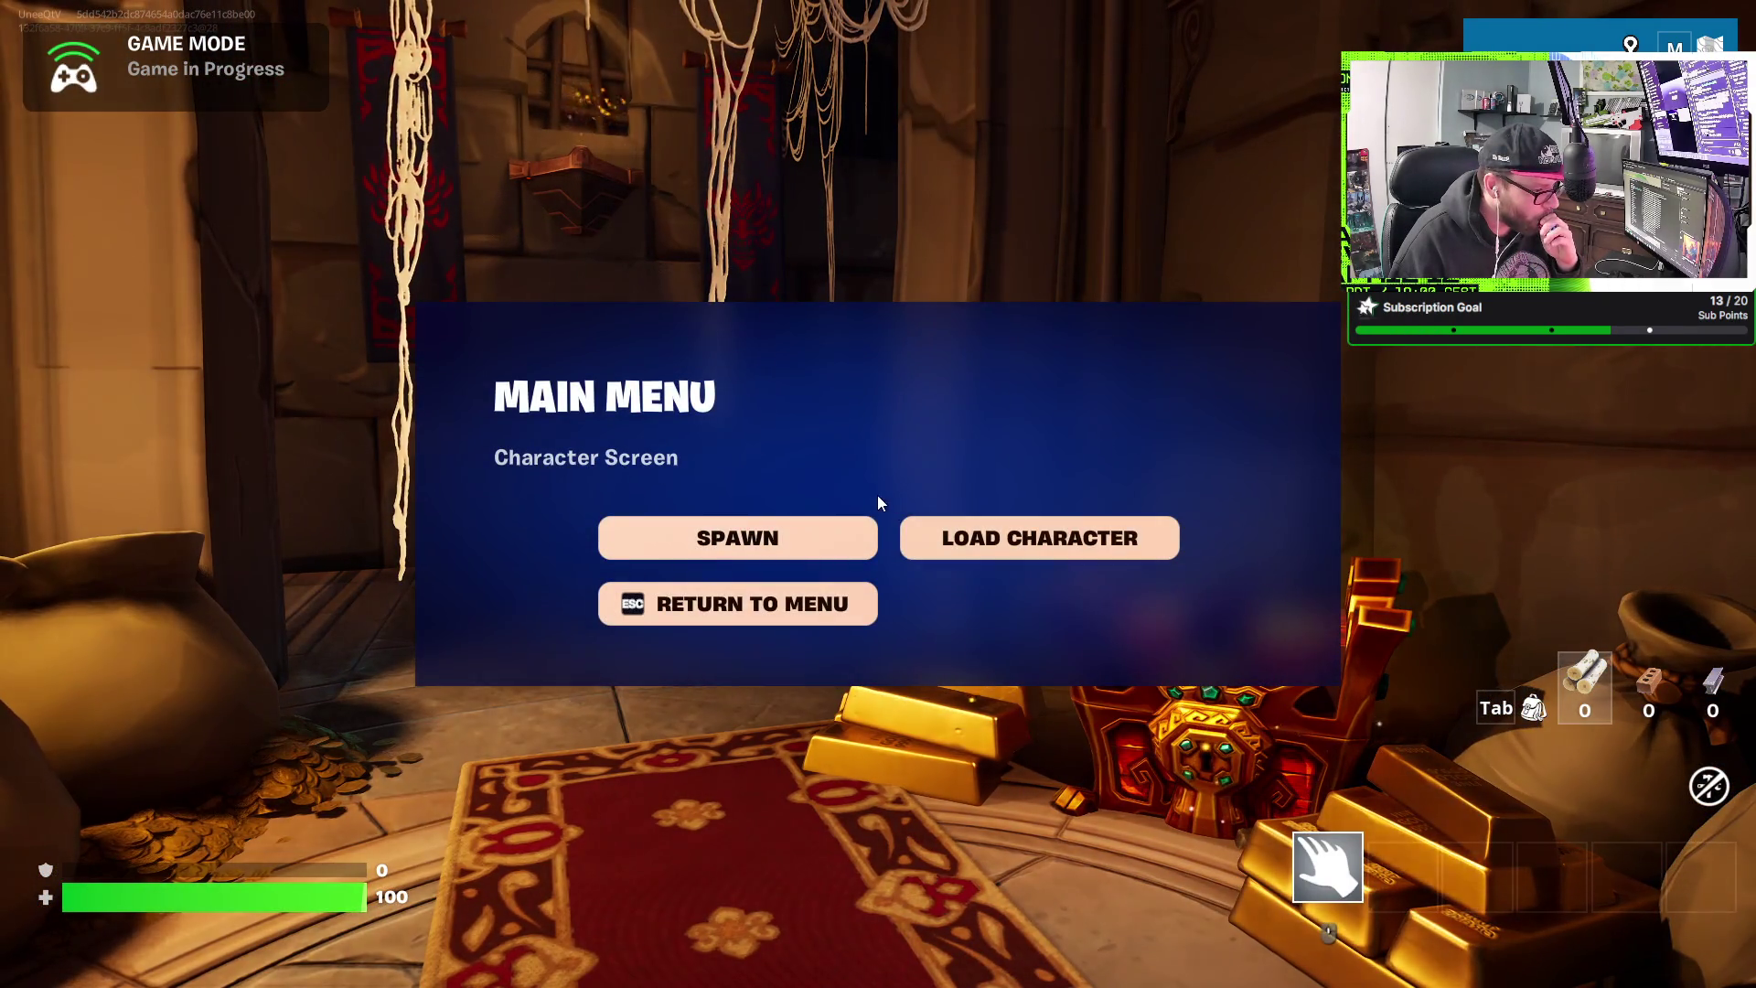
click(804, 537)
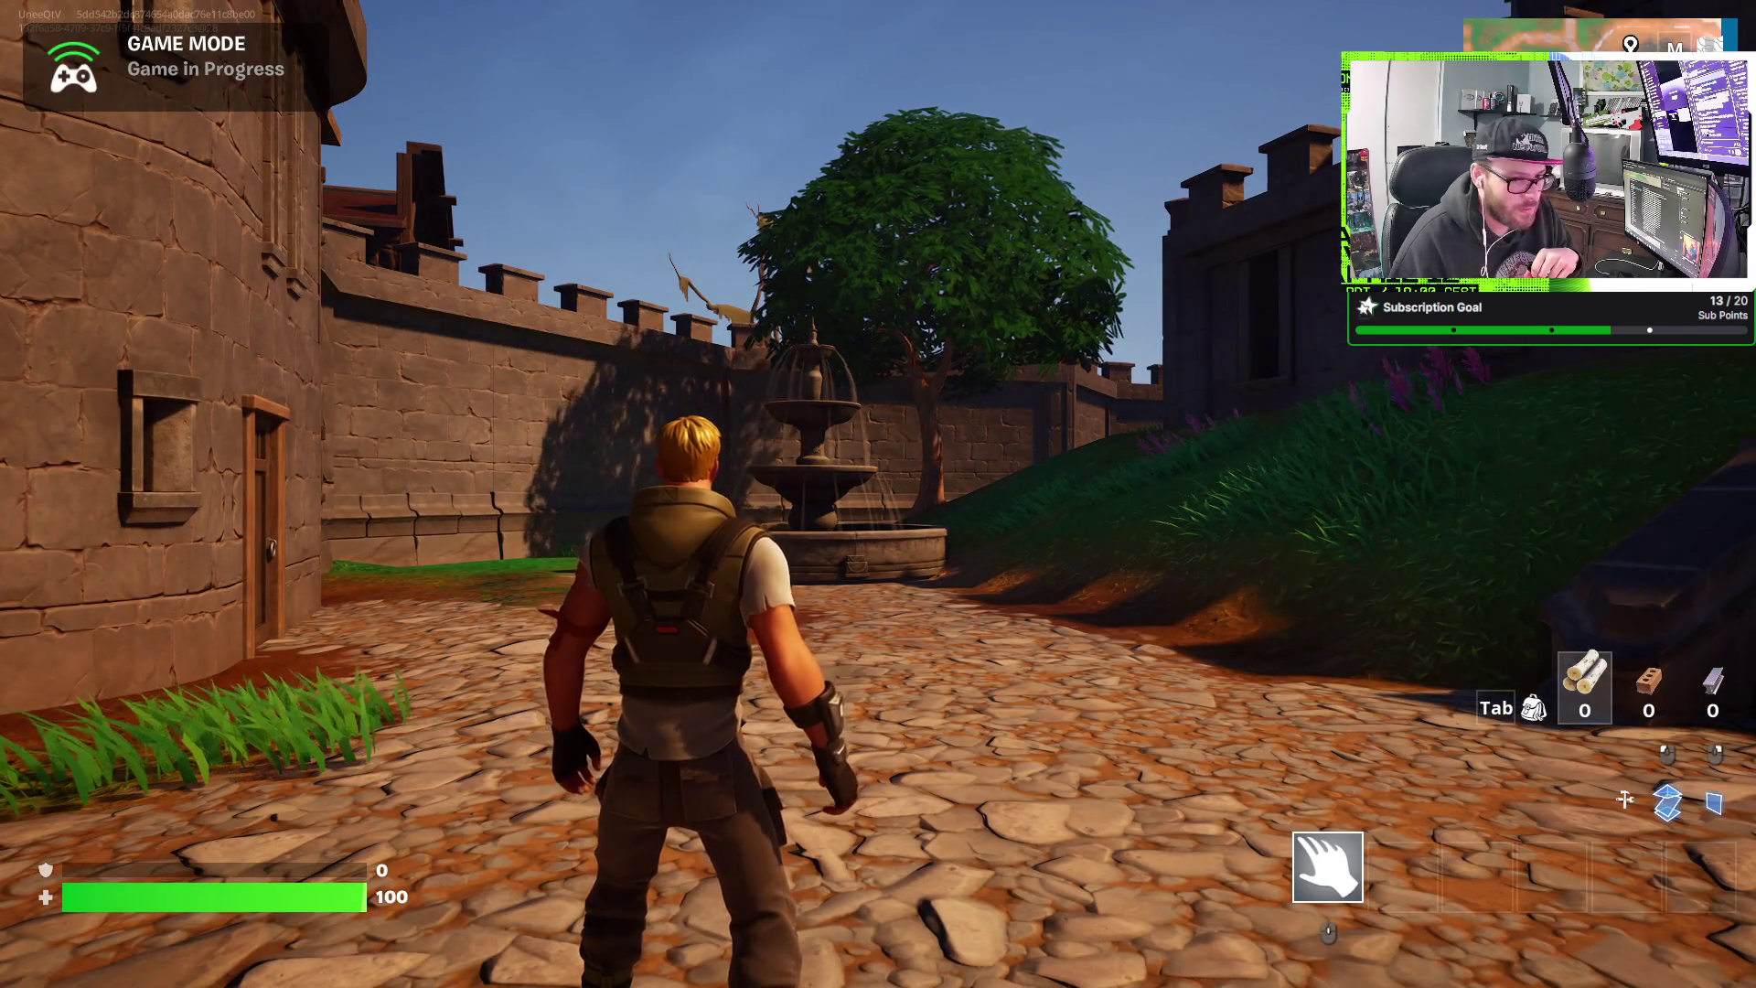
- Quit the running play session from the game menu and confirm to return to the editor
mouse_move(878, 494)
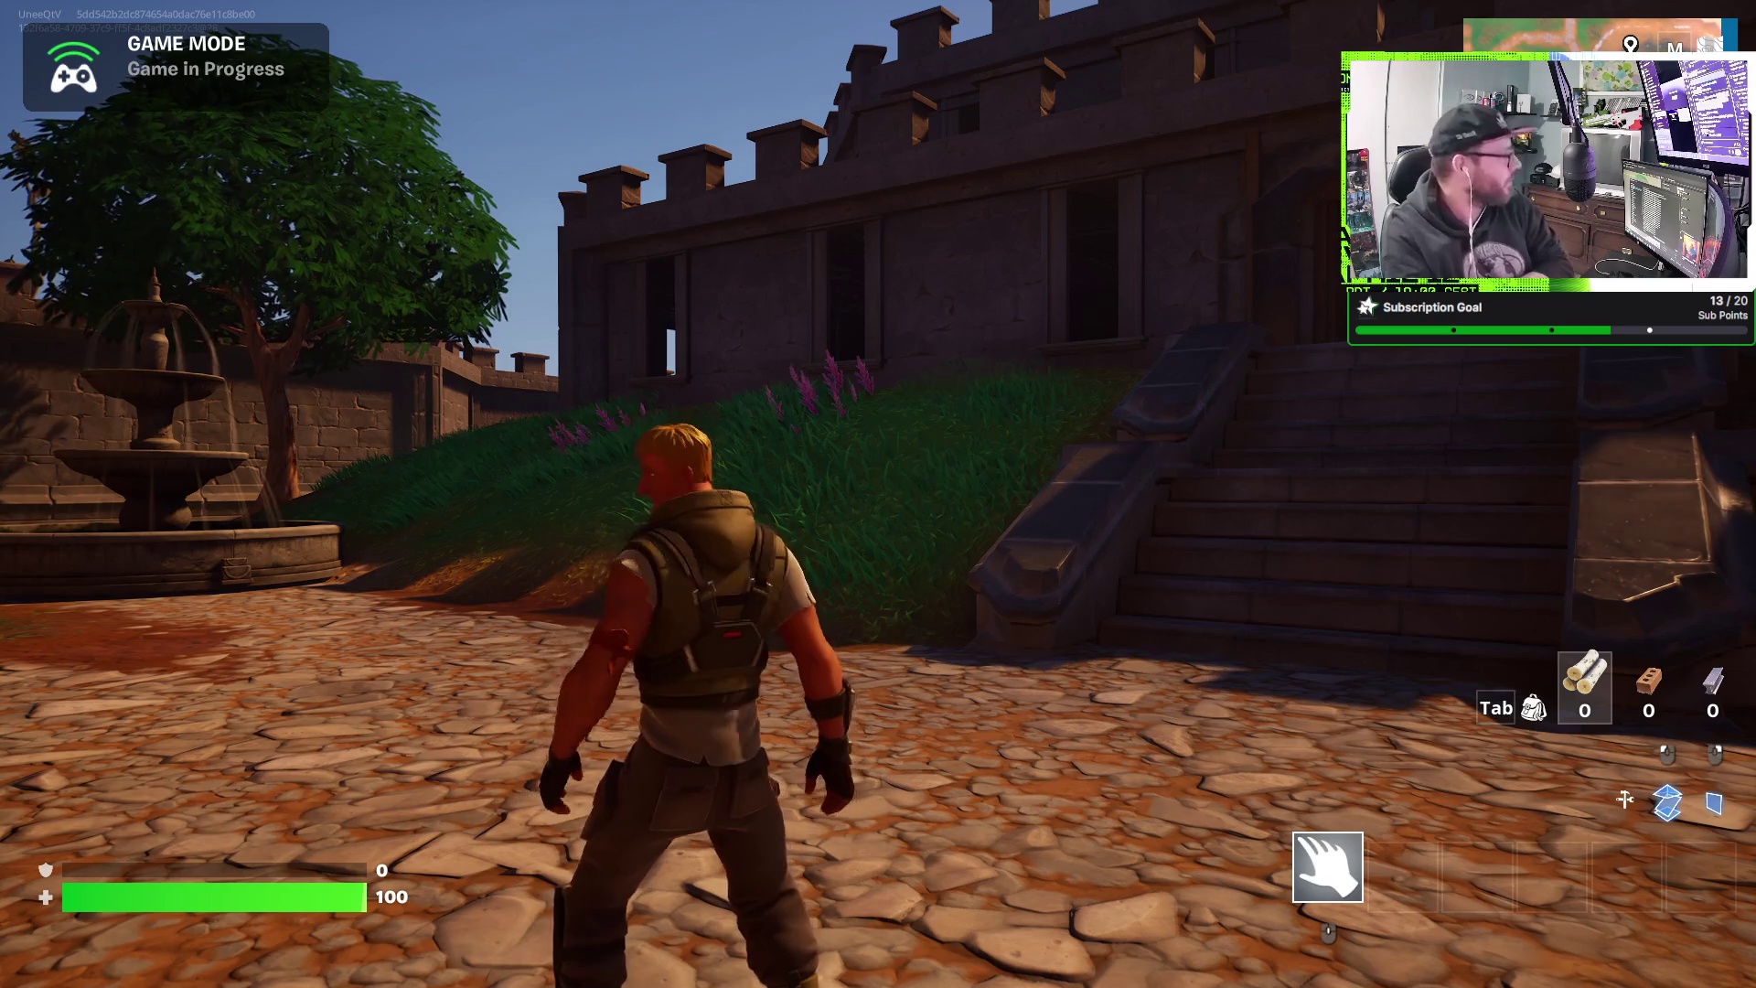
key(Escape)
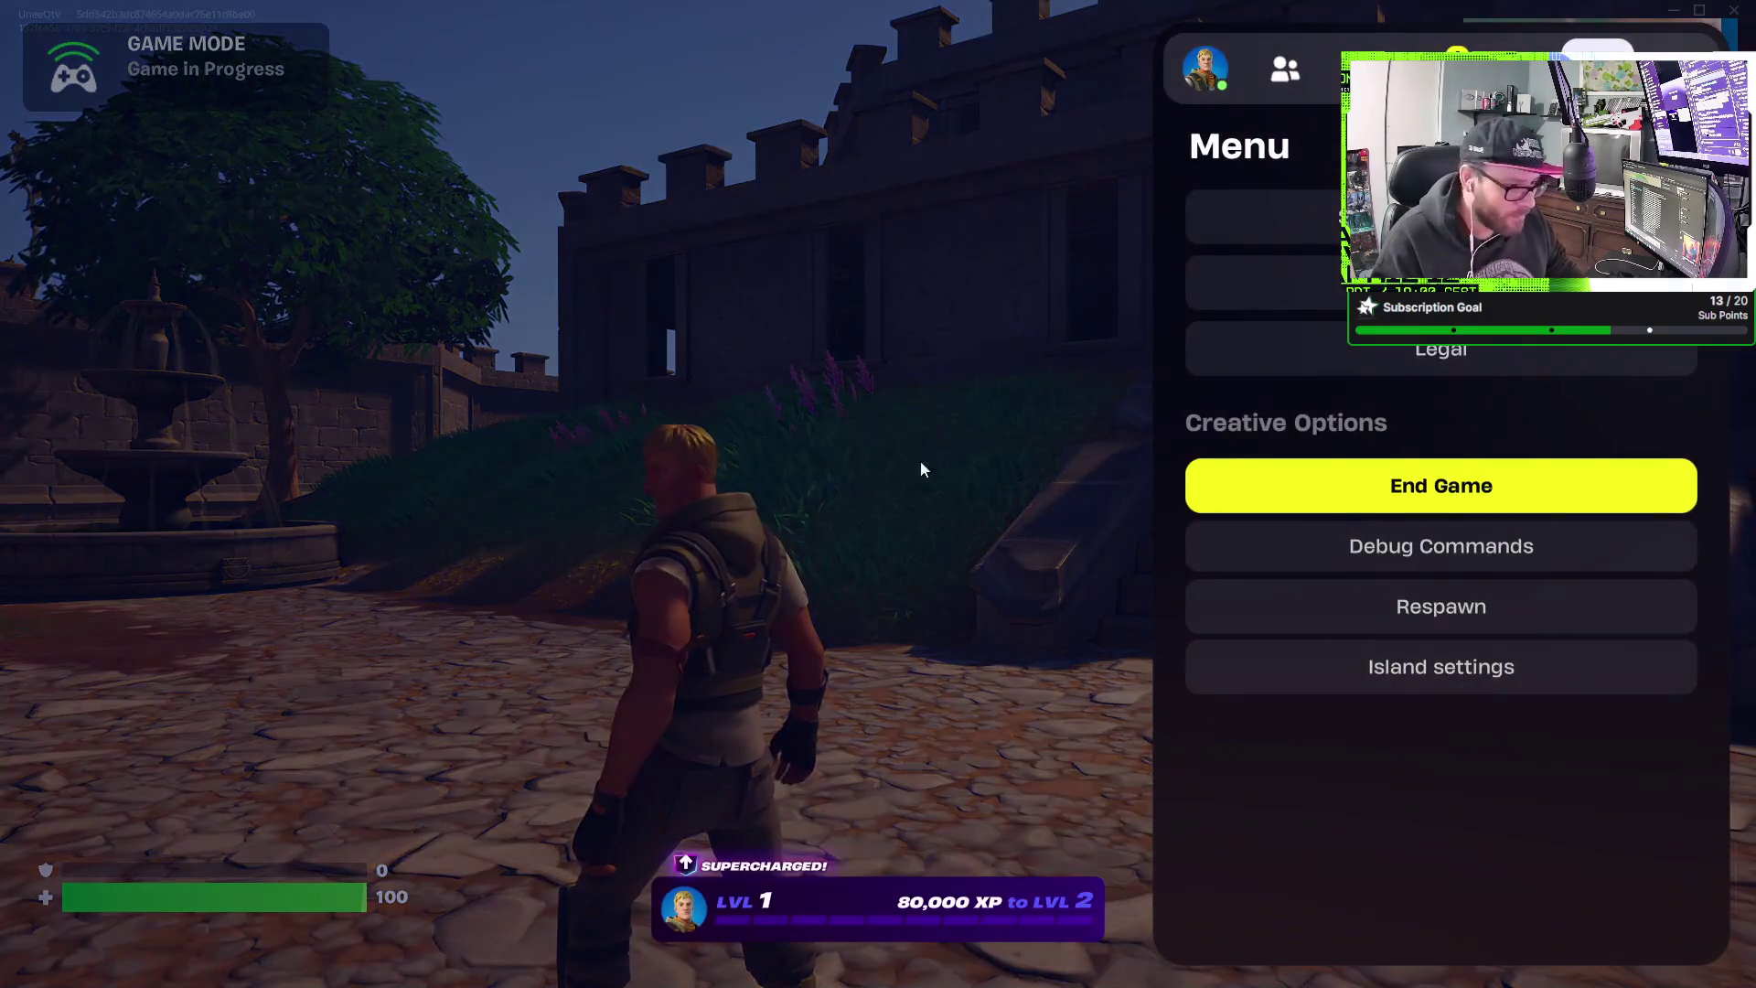
click(1732, 13)
click(709, 715)
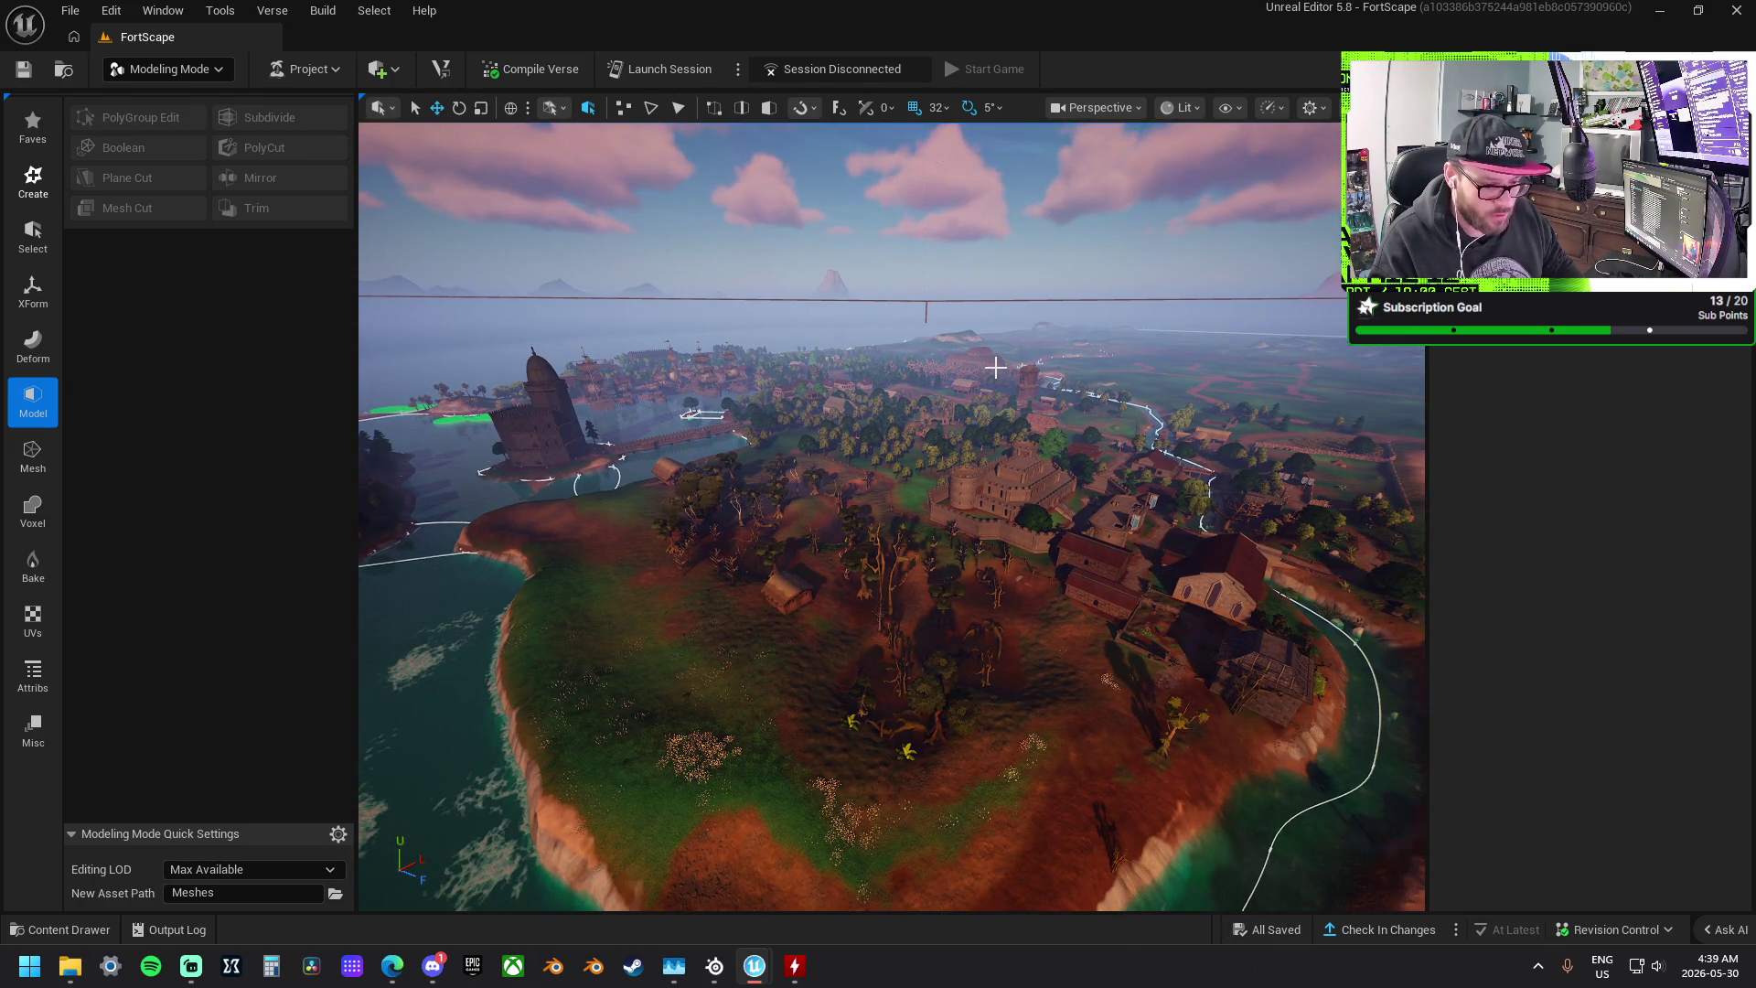
- Restore the deleted terrain pieces and begin checking in the 29 project changes
key(ctrl+z)
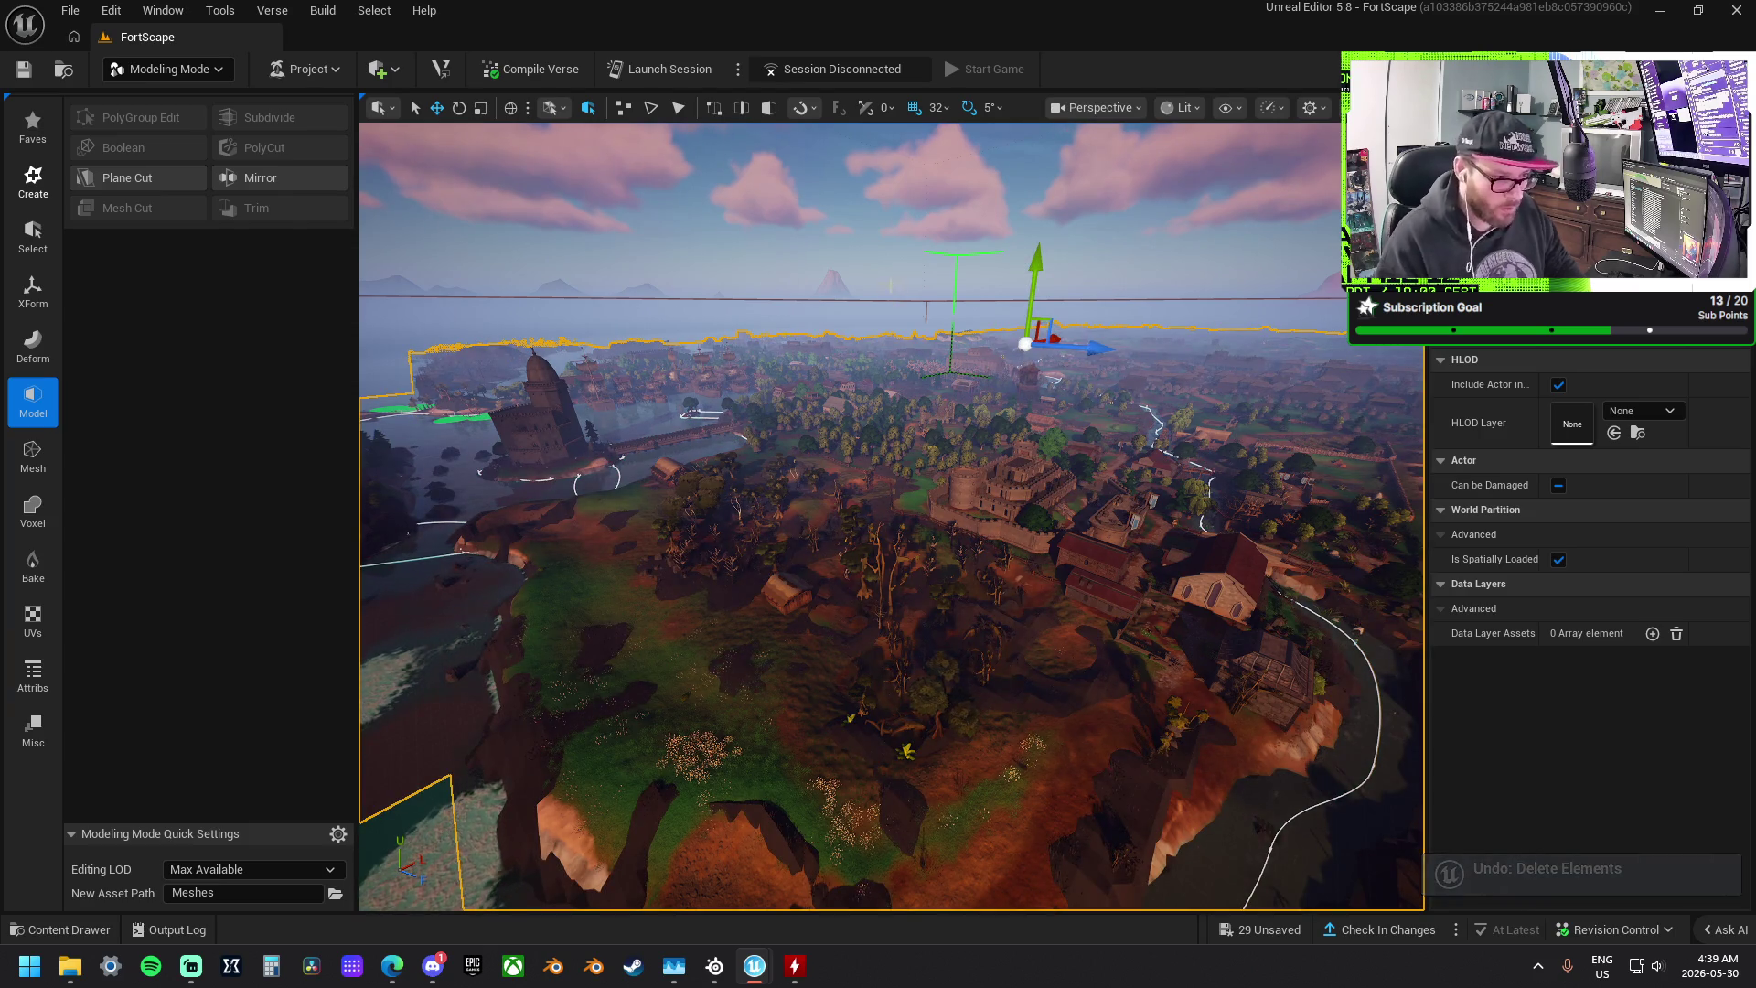
click(809, 243)
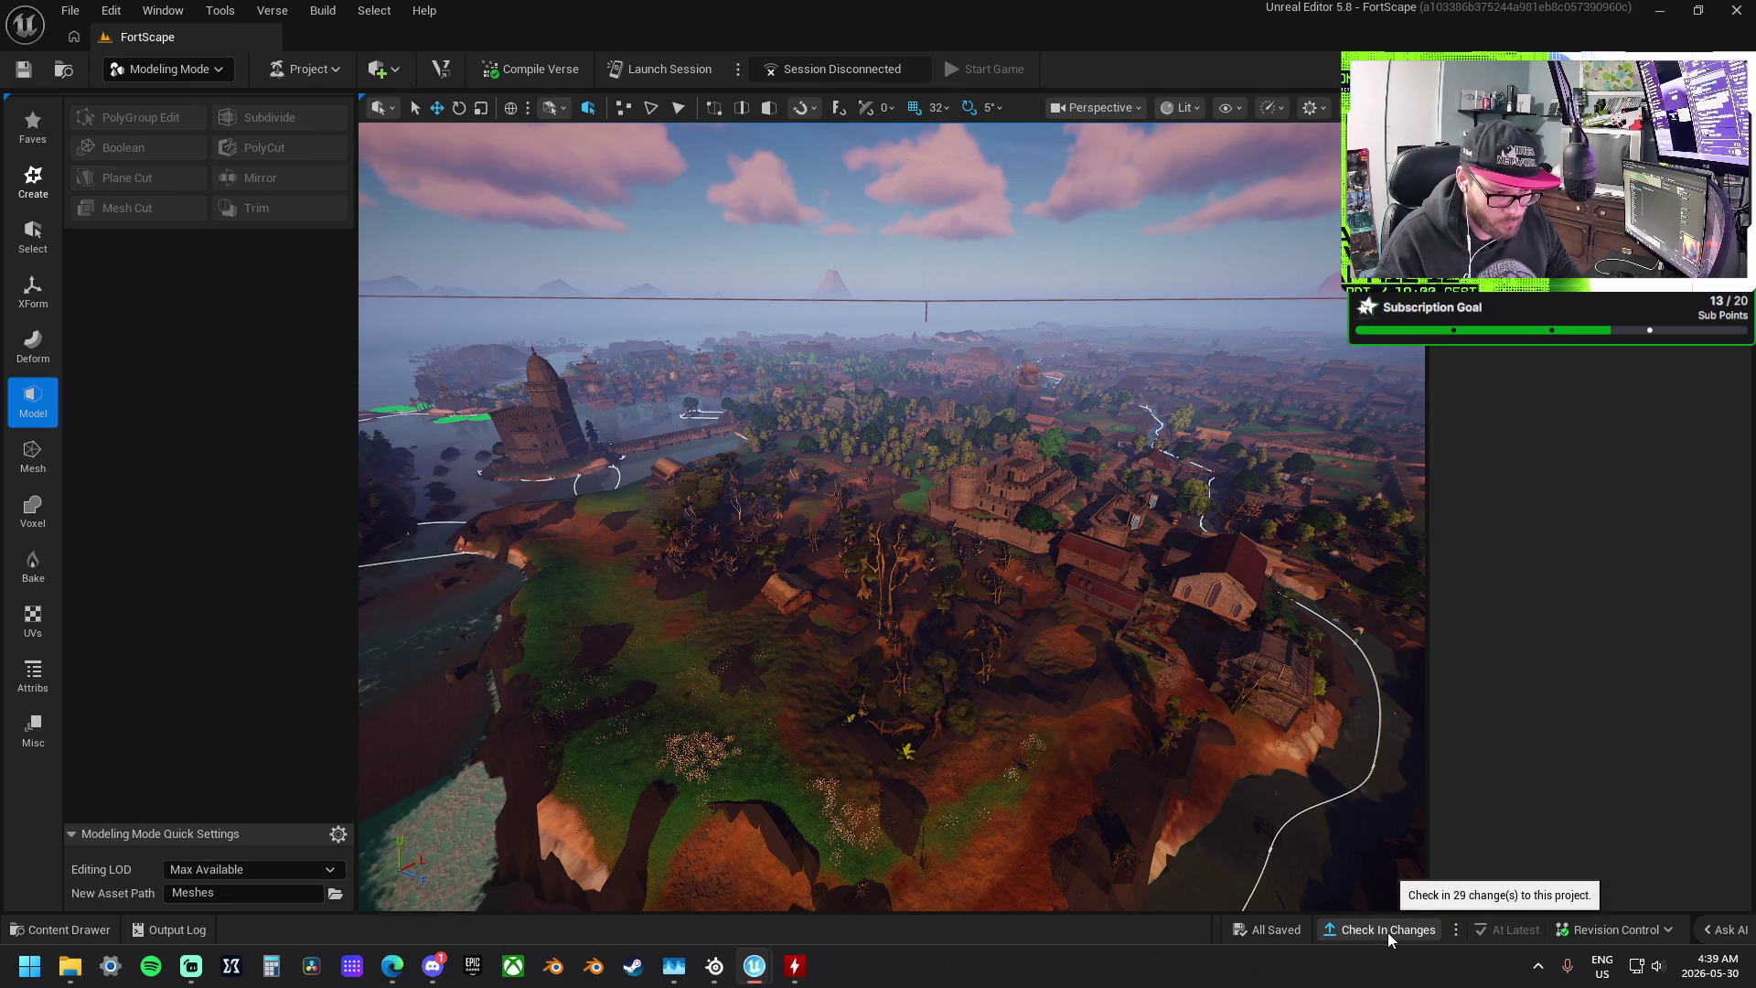
click(1386, 931)
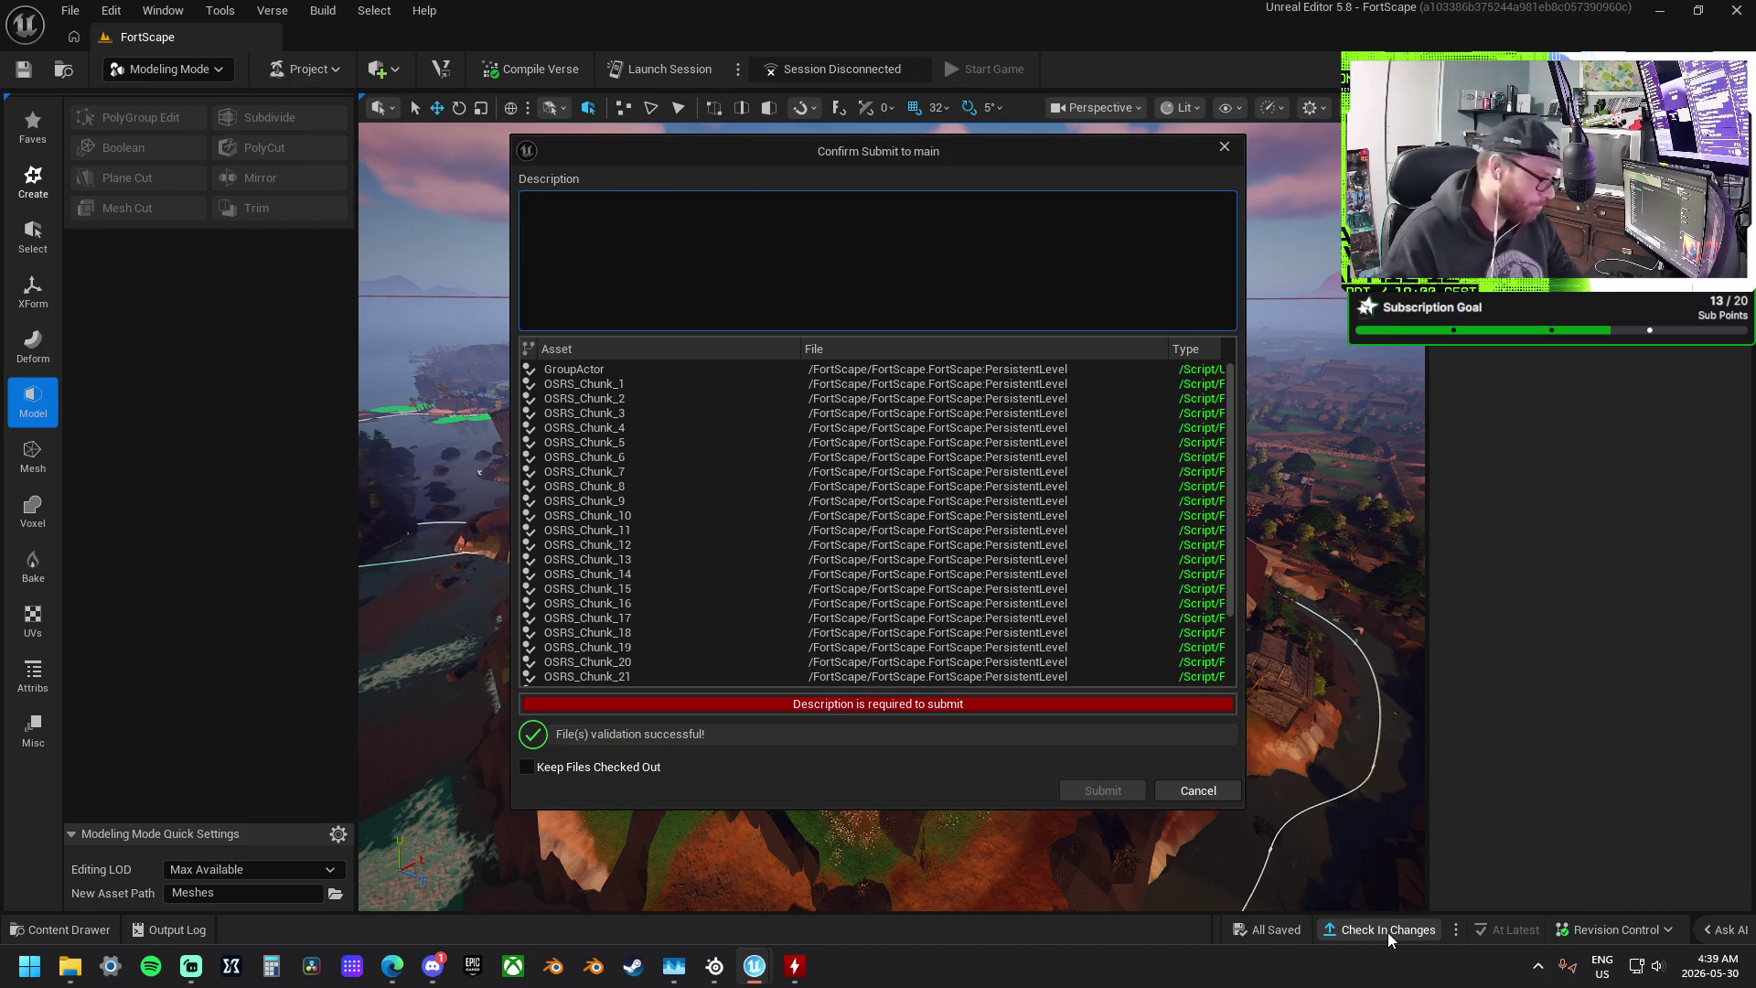
- Describe the submission as 'Login Screen-Cameras Broken-ButtonsWorking' and submit it to main
text(LoginBrokenBut Works)
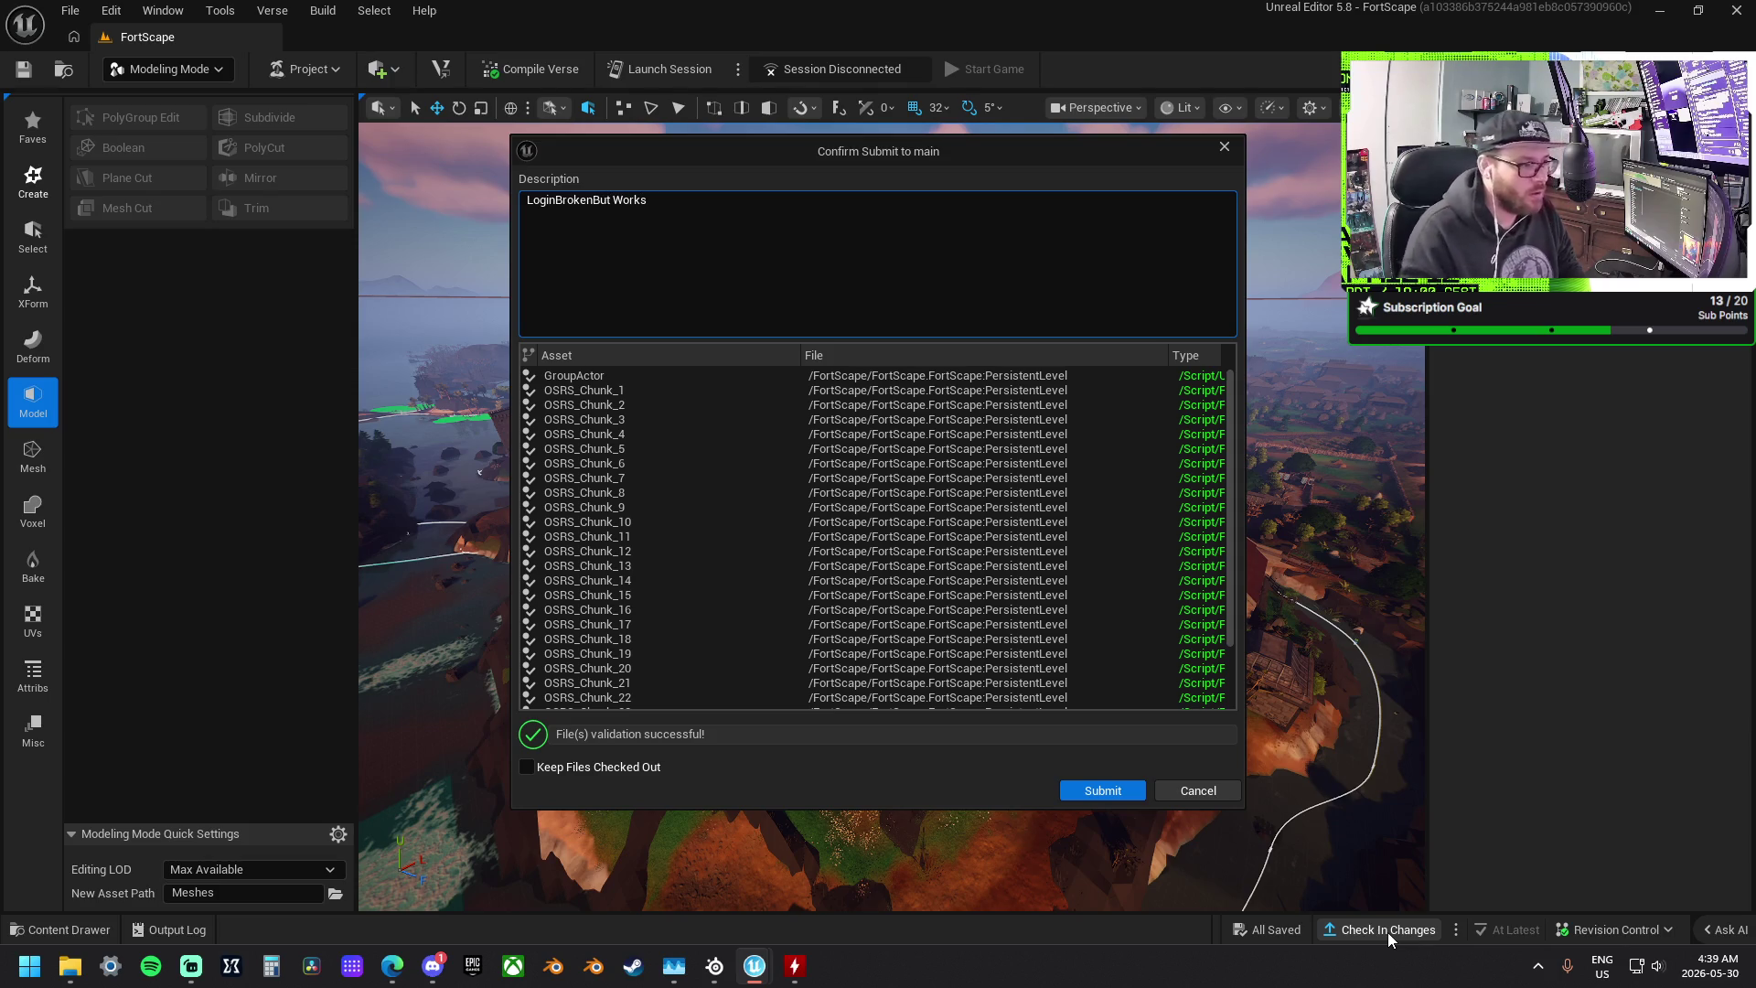
click(593, 199)
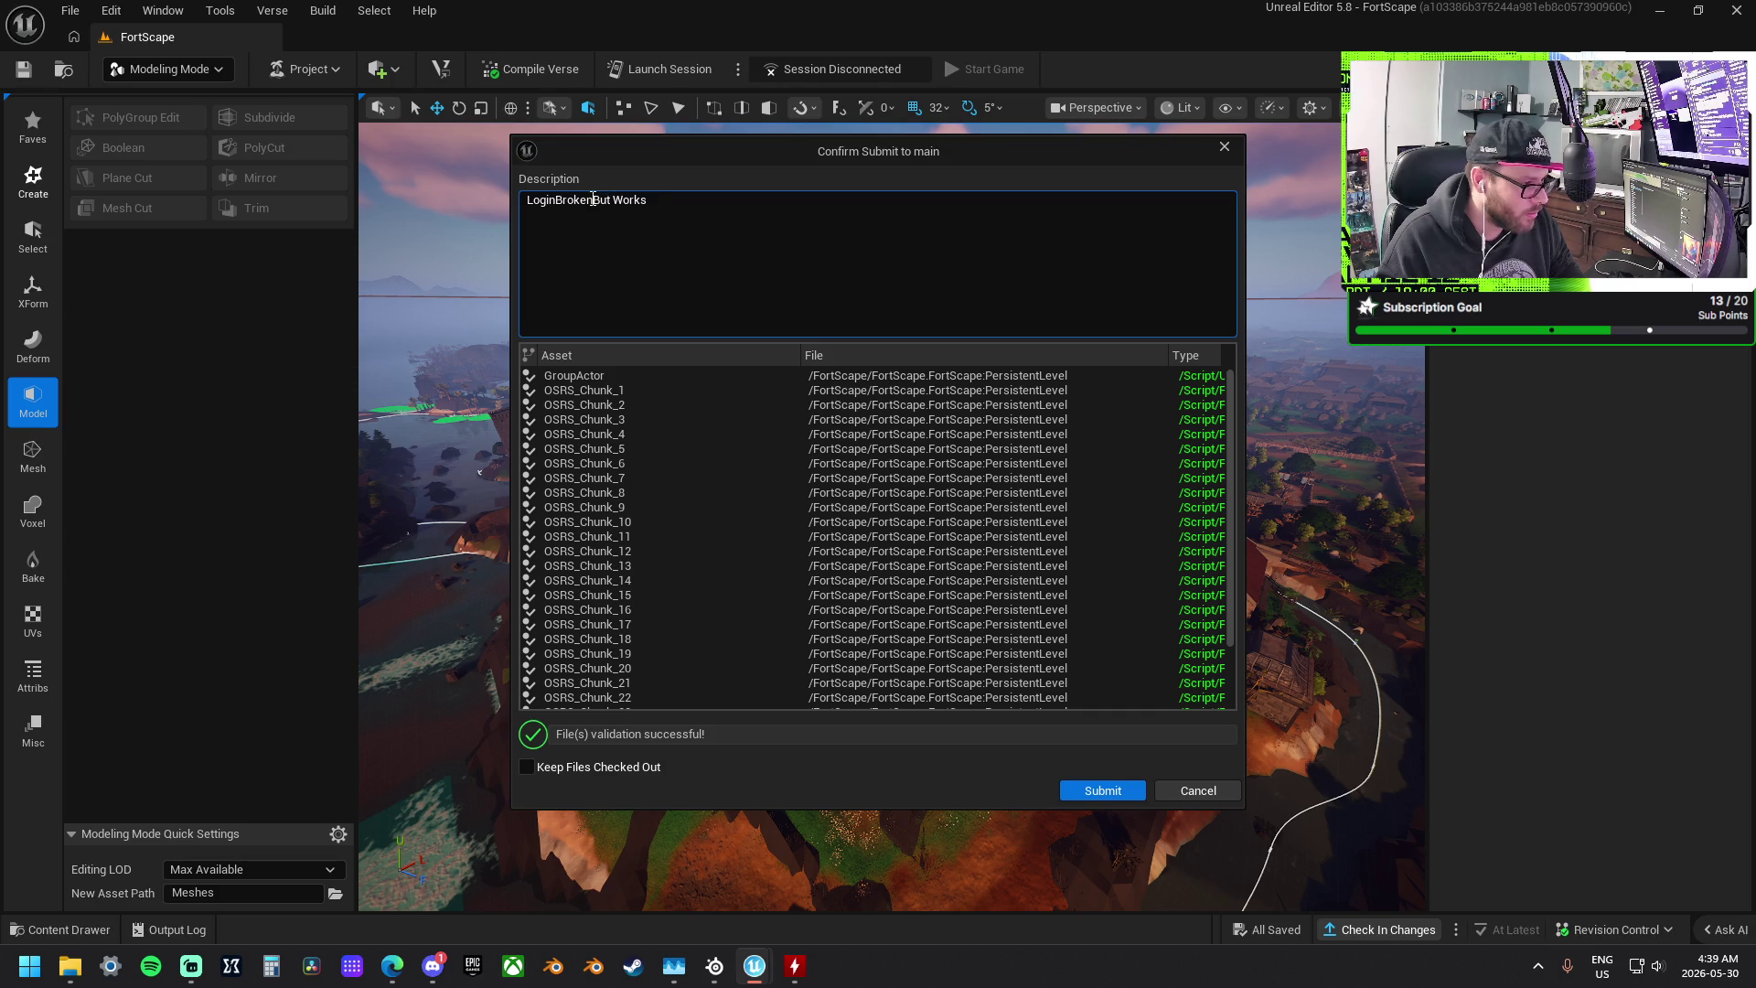
drag(592, 199, 682, 203)
key(BackSpace)
key(BackSpace)
key(BackSpace)
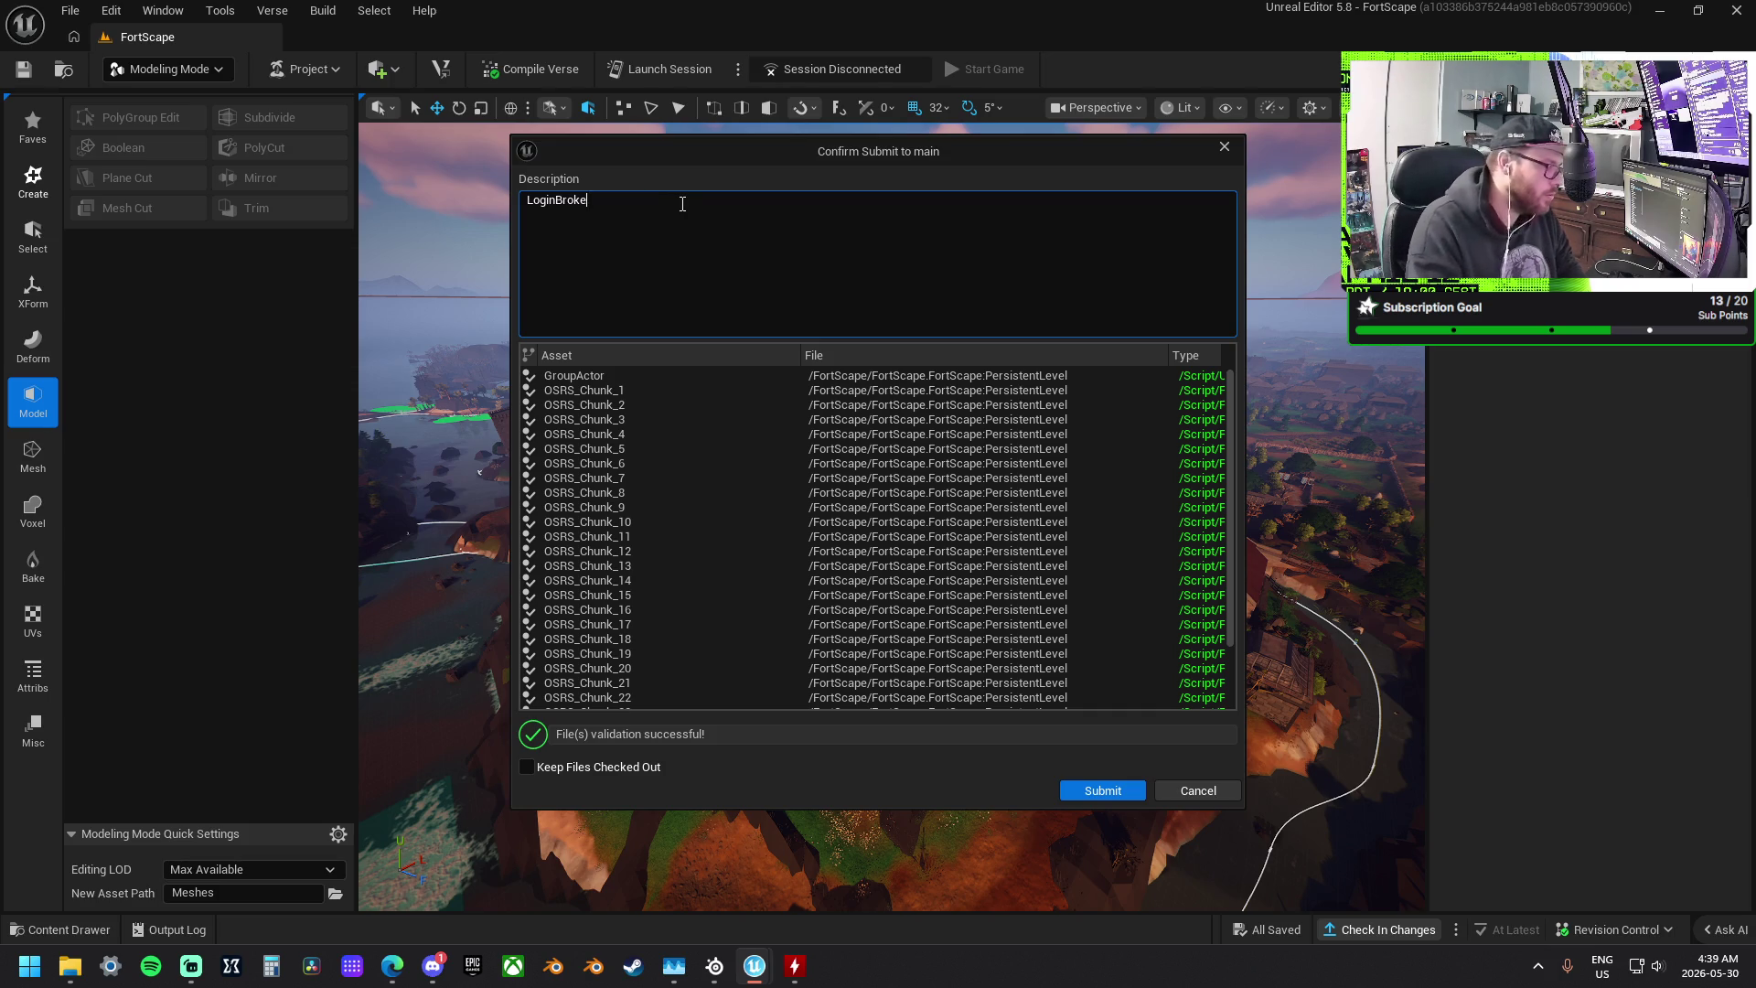
text(S)
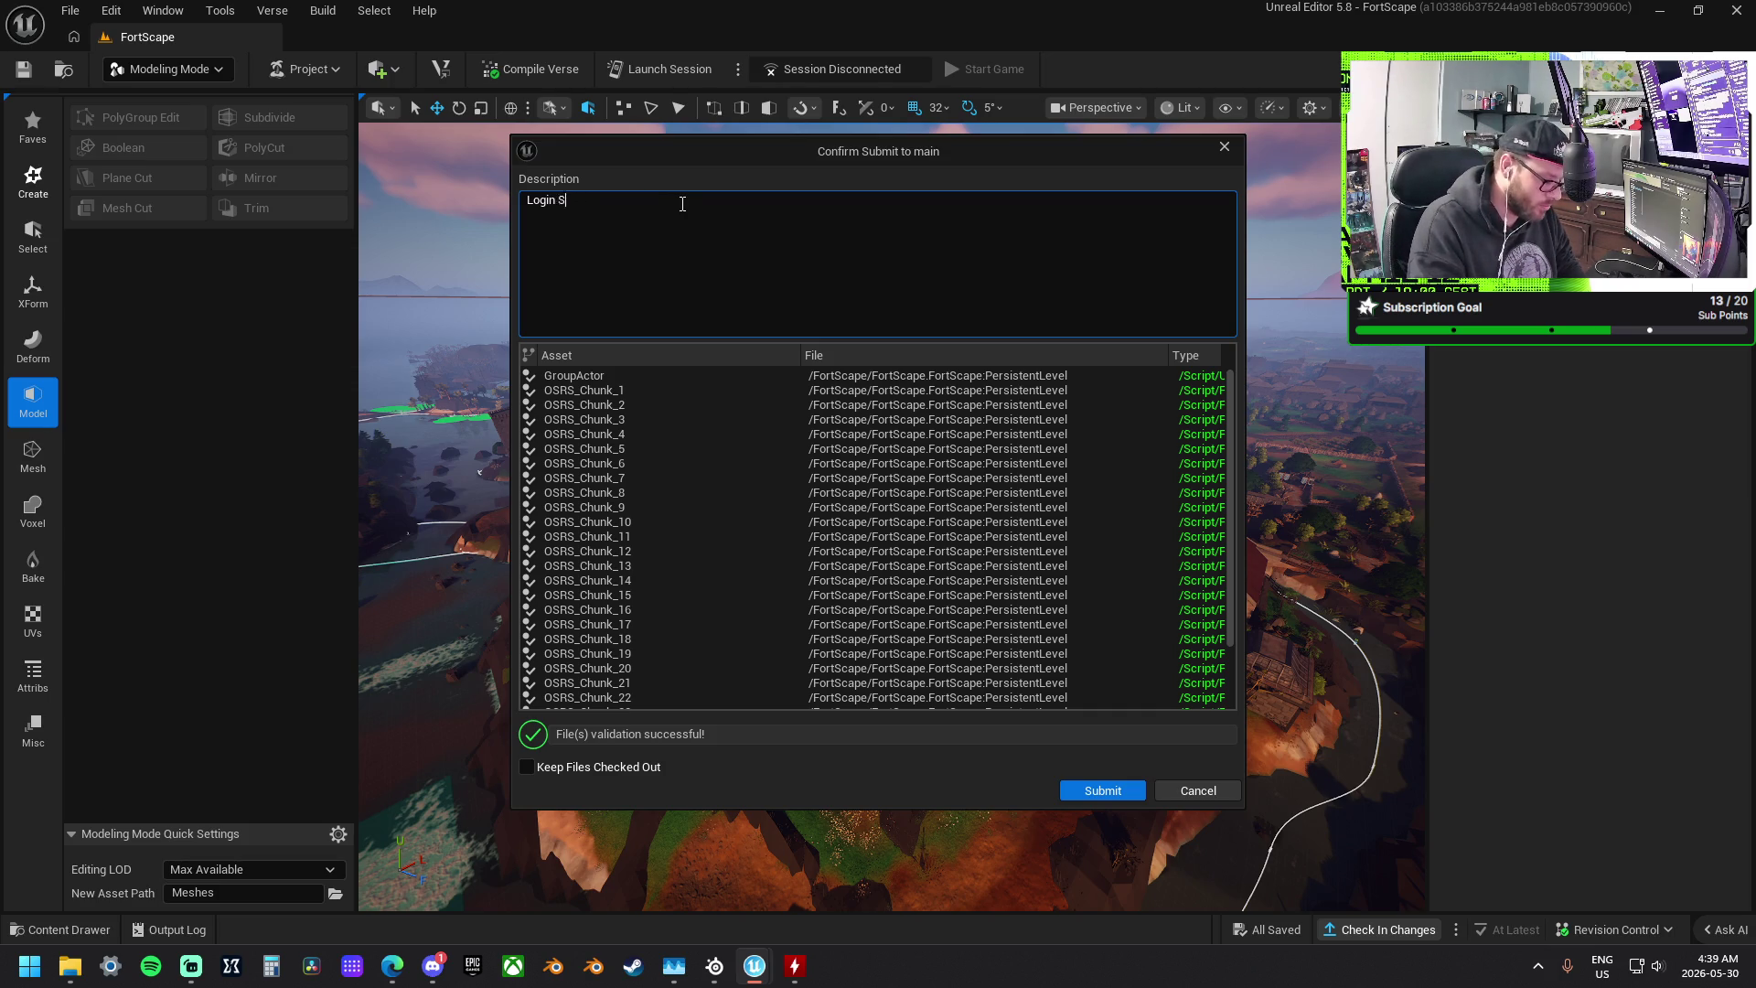
text(creen)
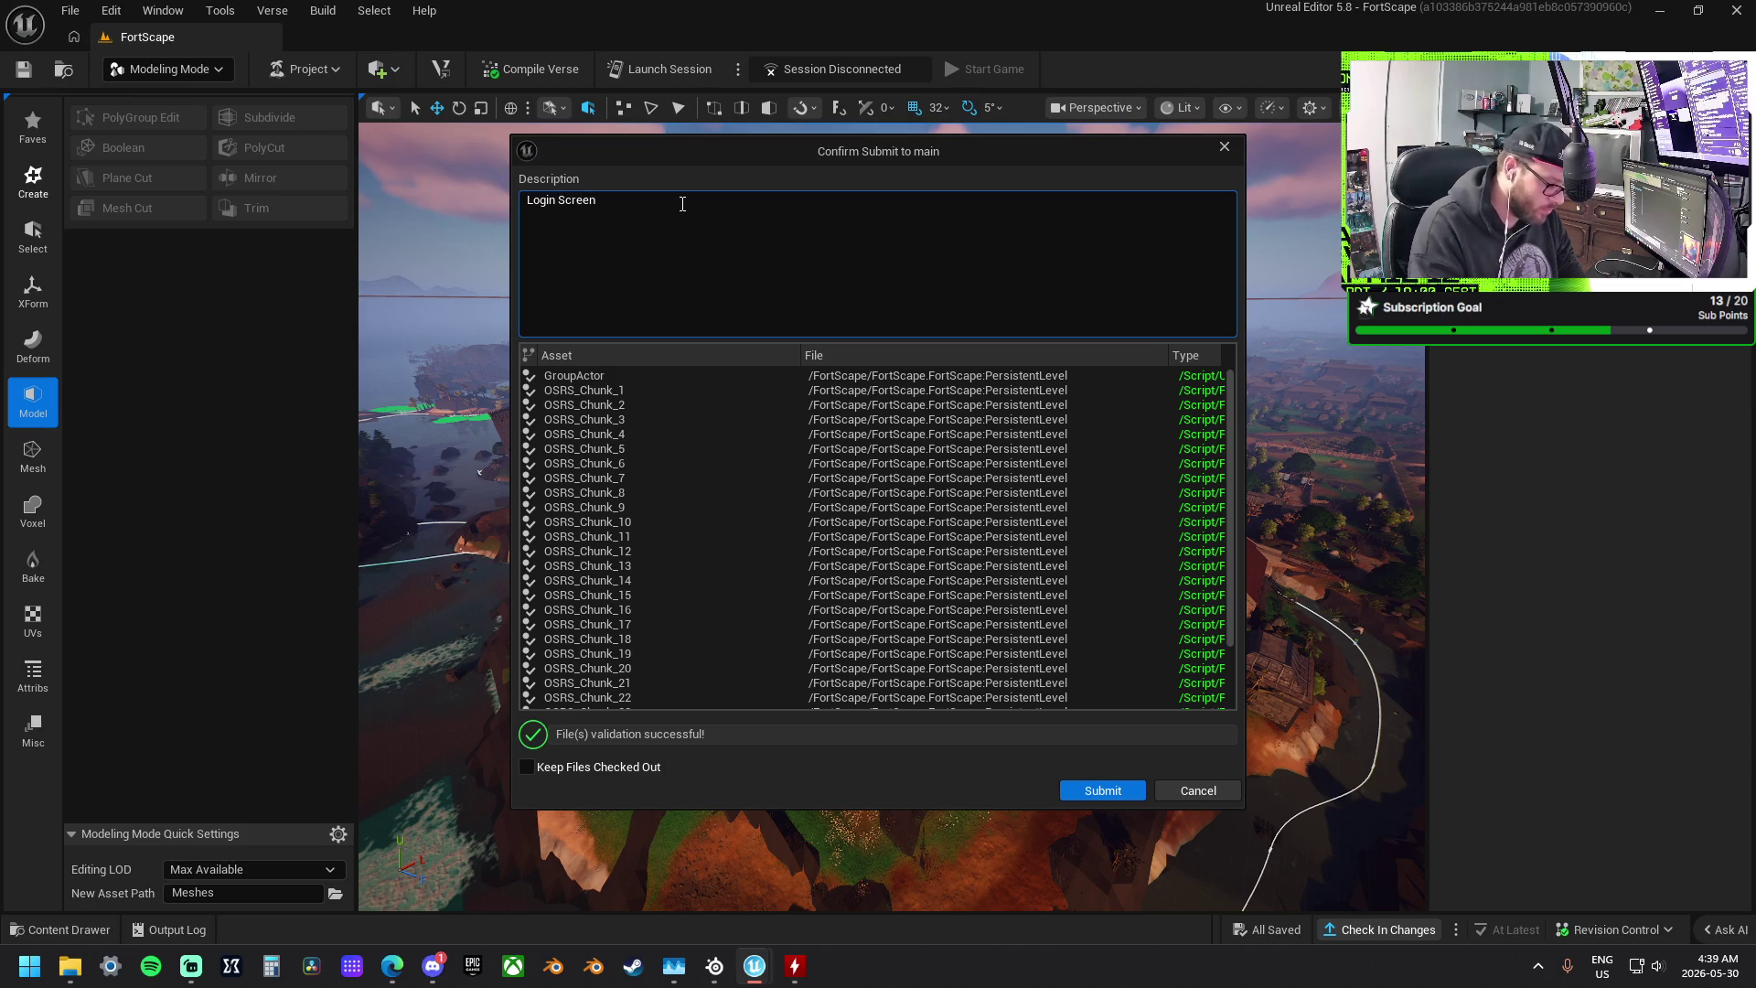
text(-Cameras Broken-)
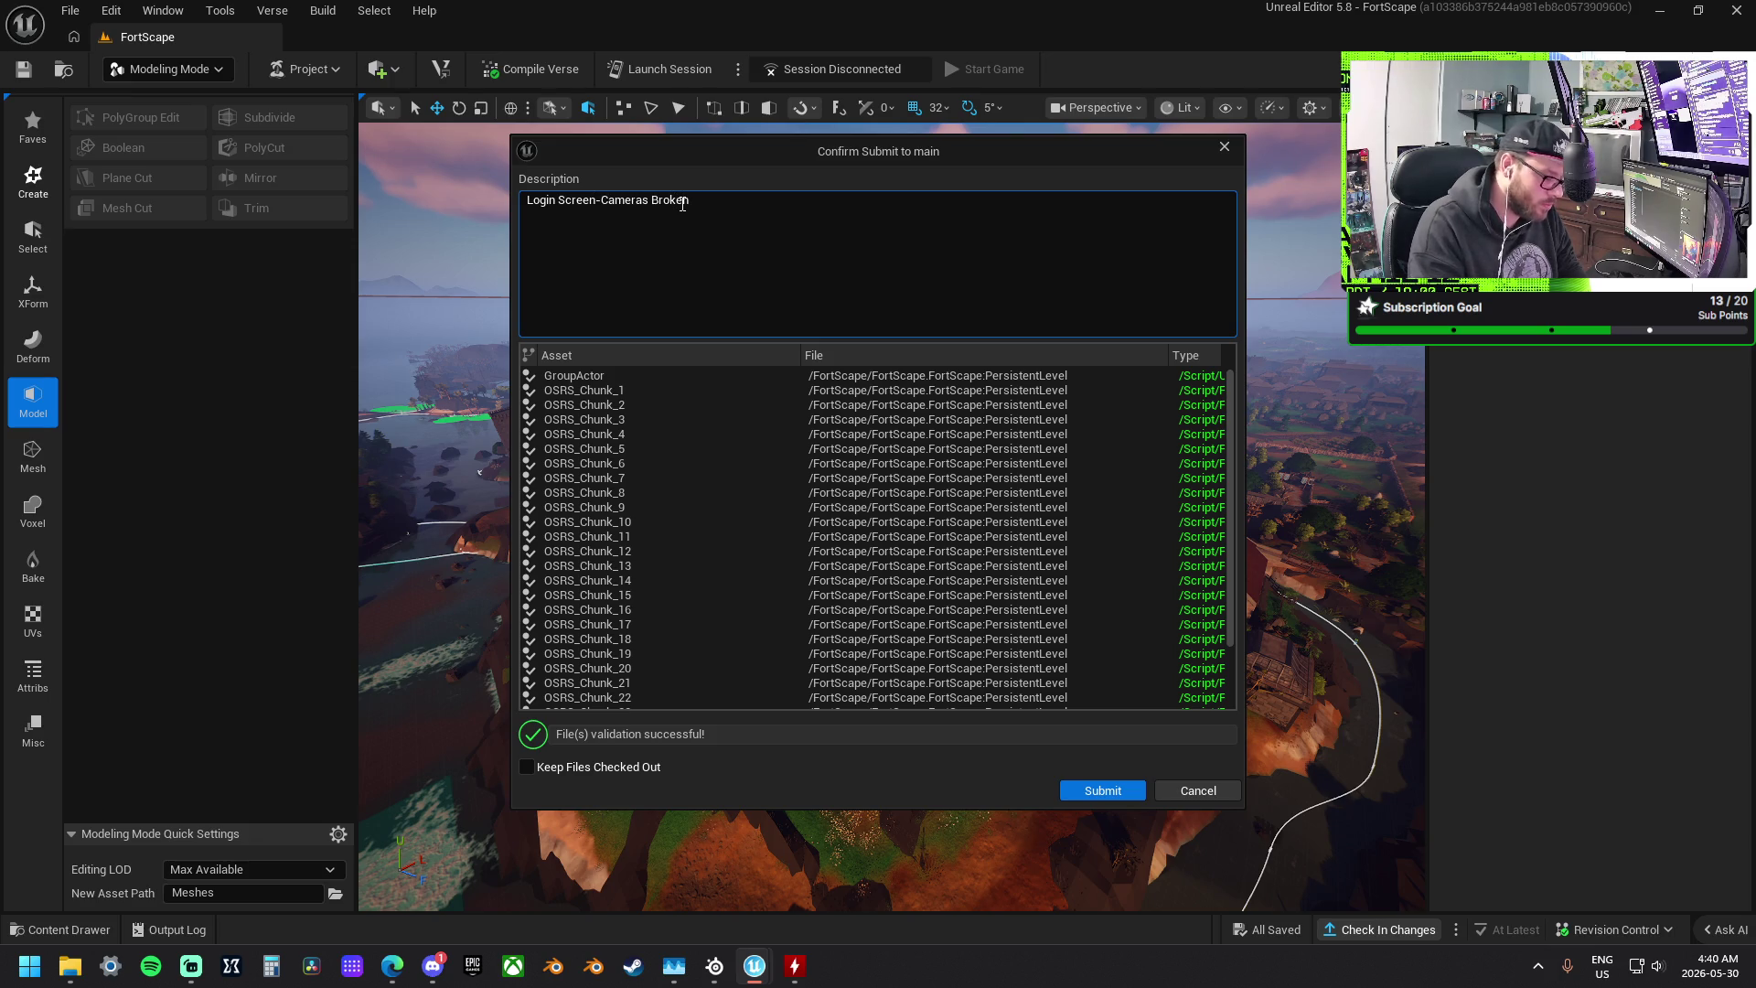
text(Bu)
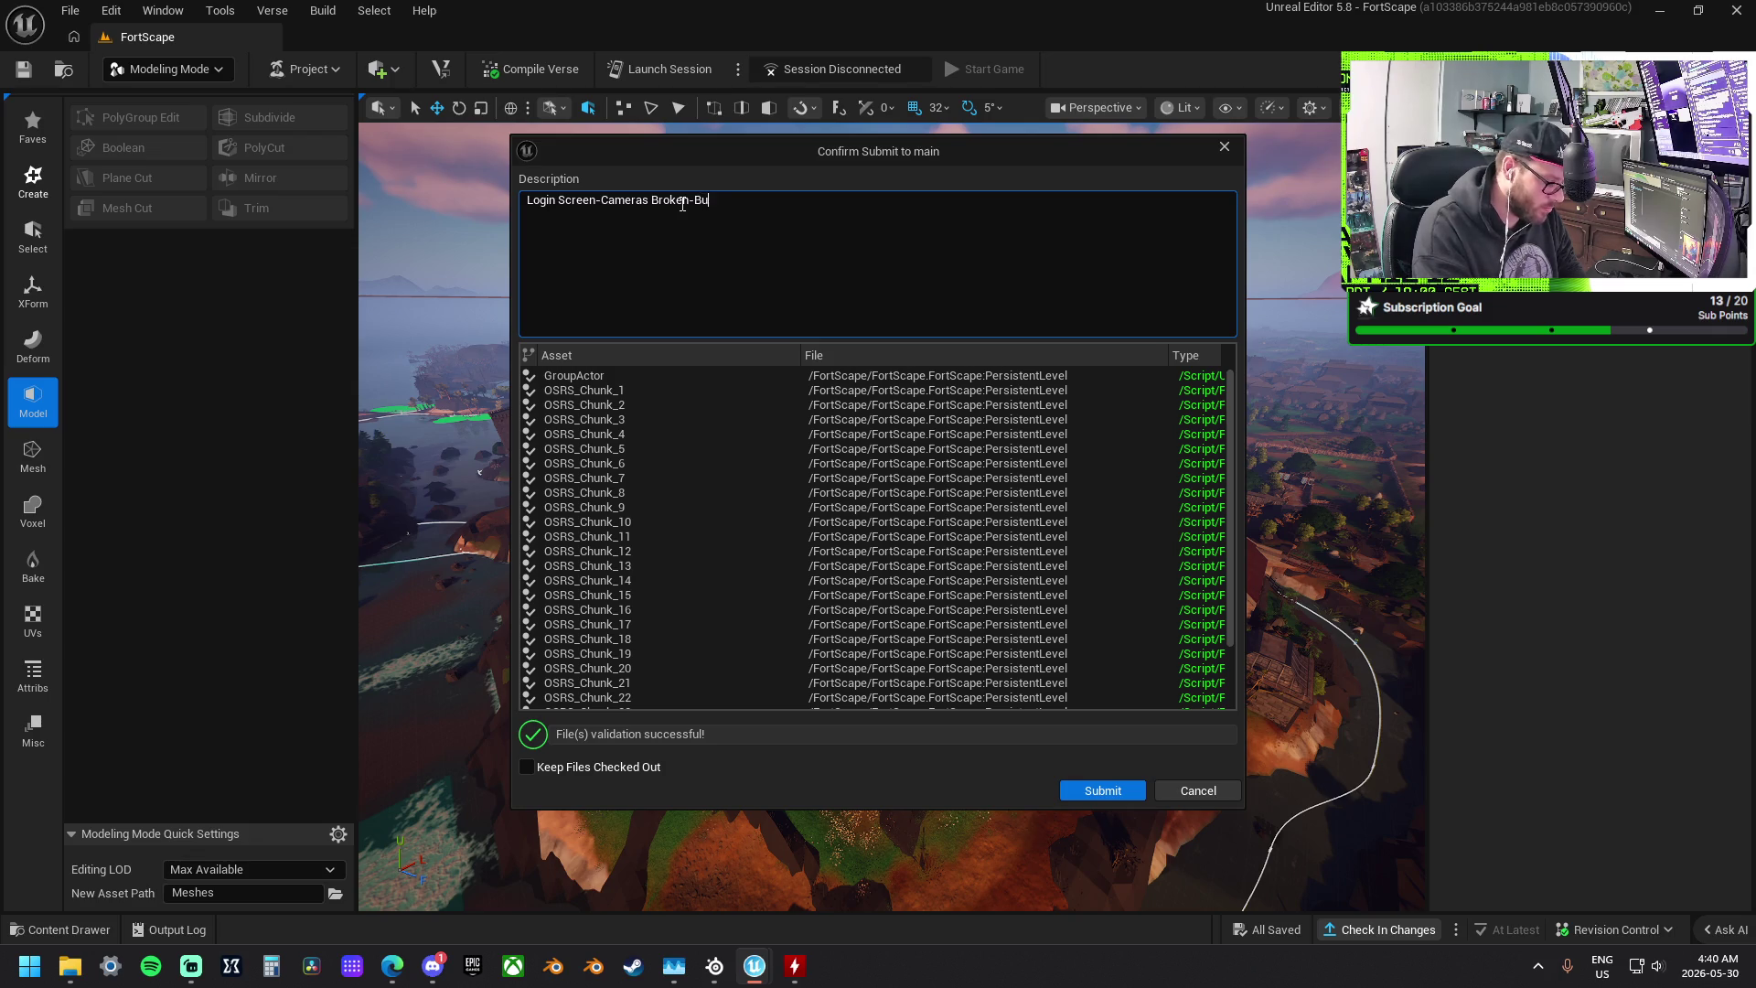
text(ttonsWorking)
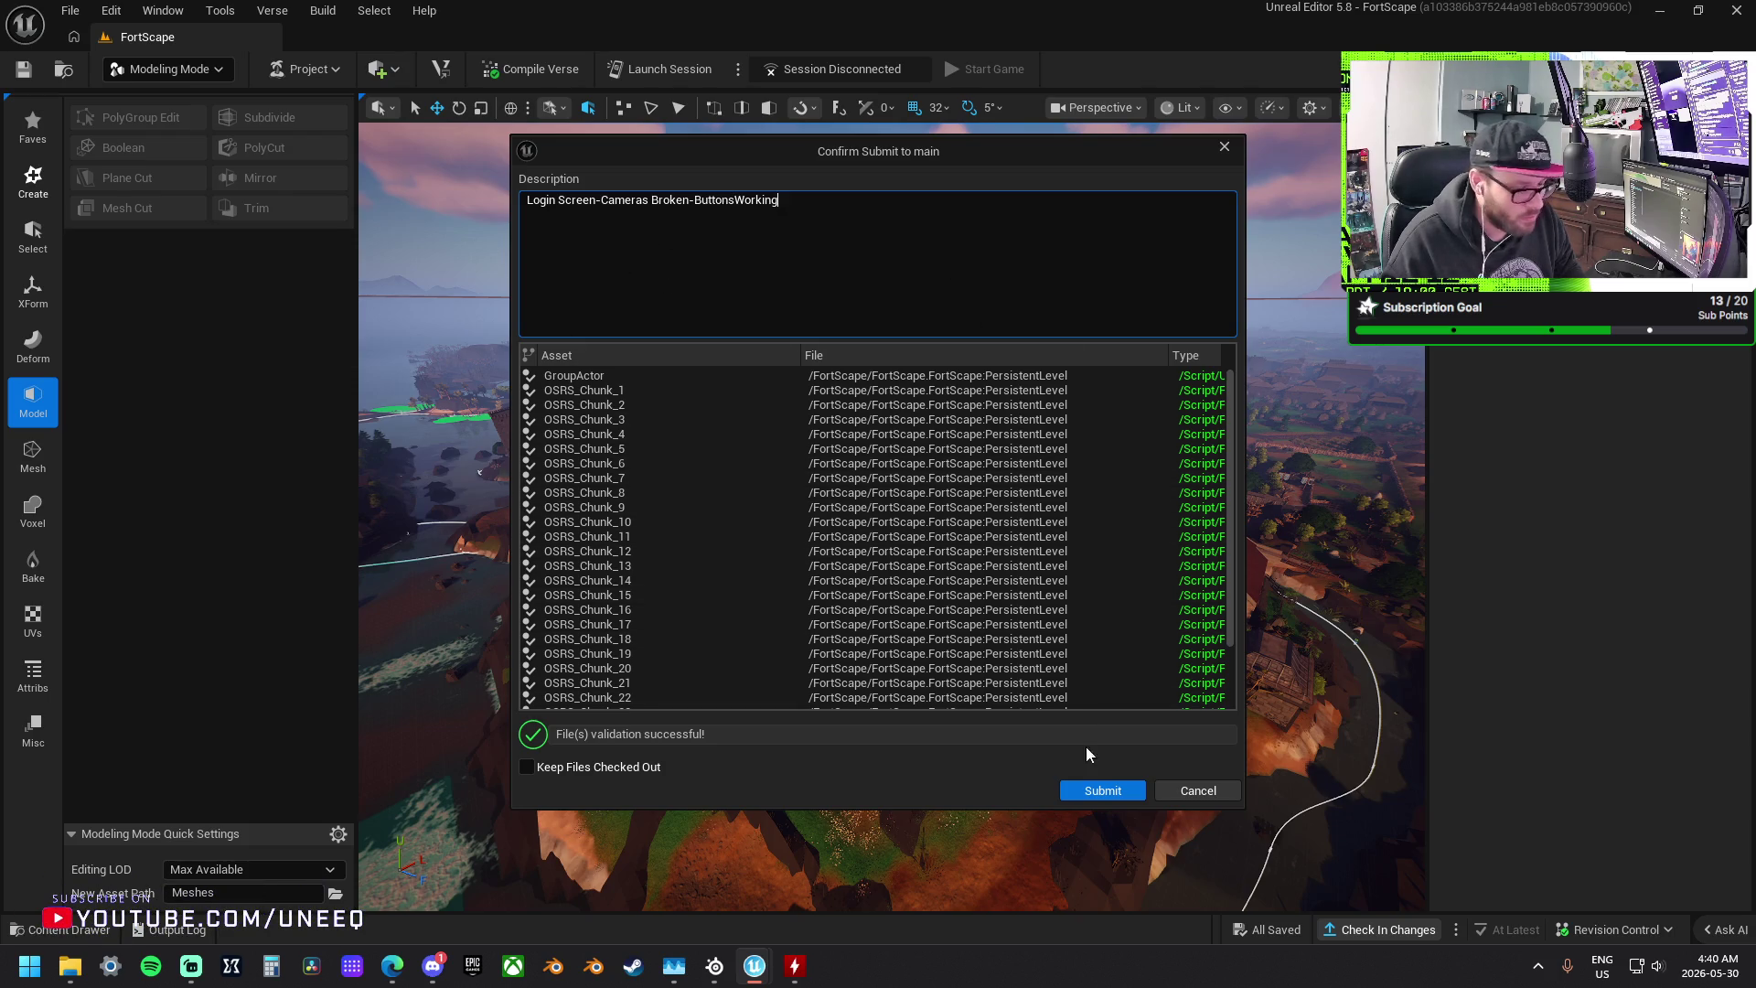
click(1092, 794)
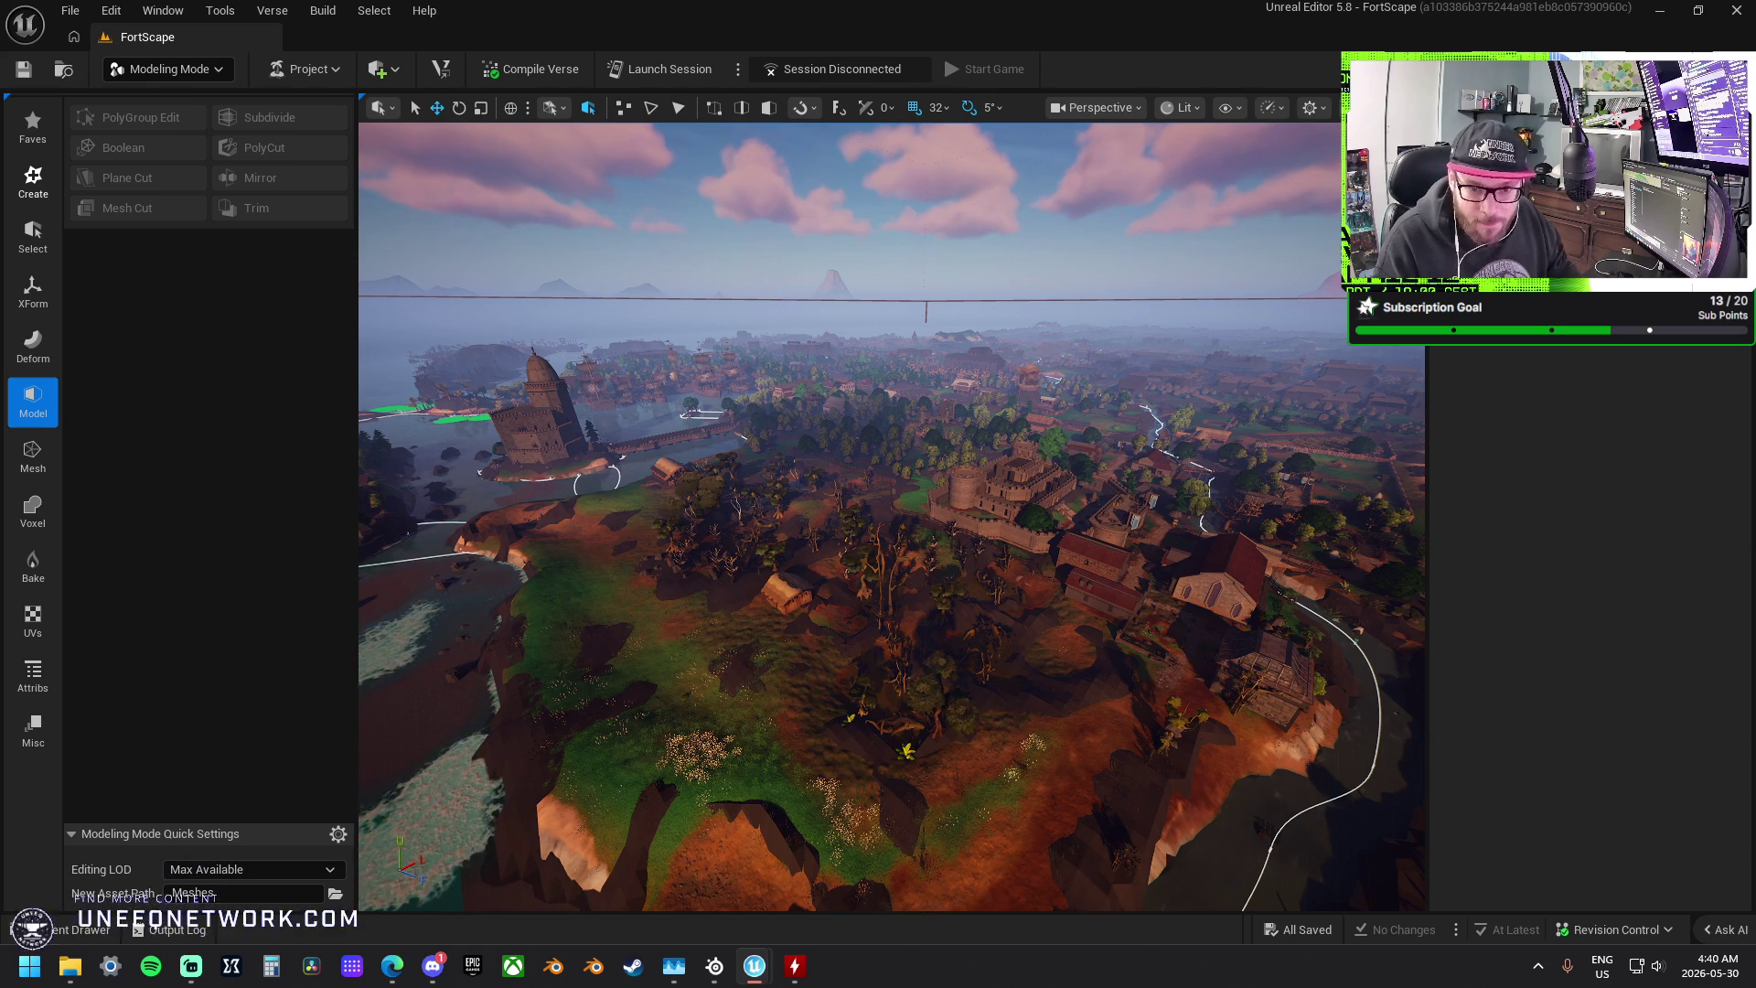
key(f)
scroll(892, 517, up, 5)
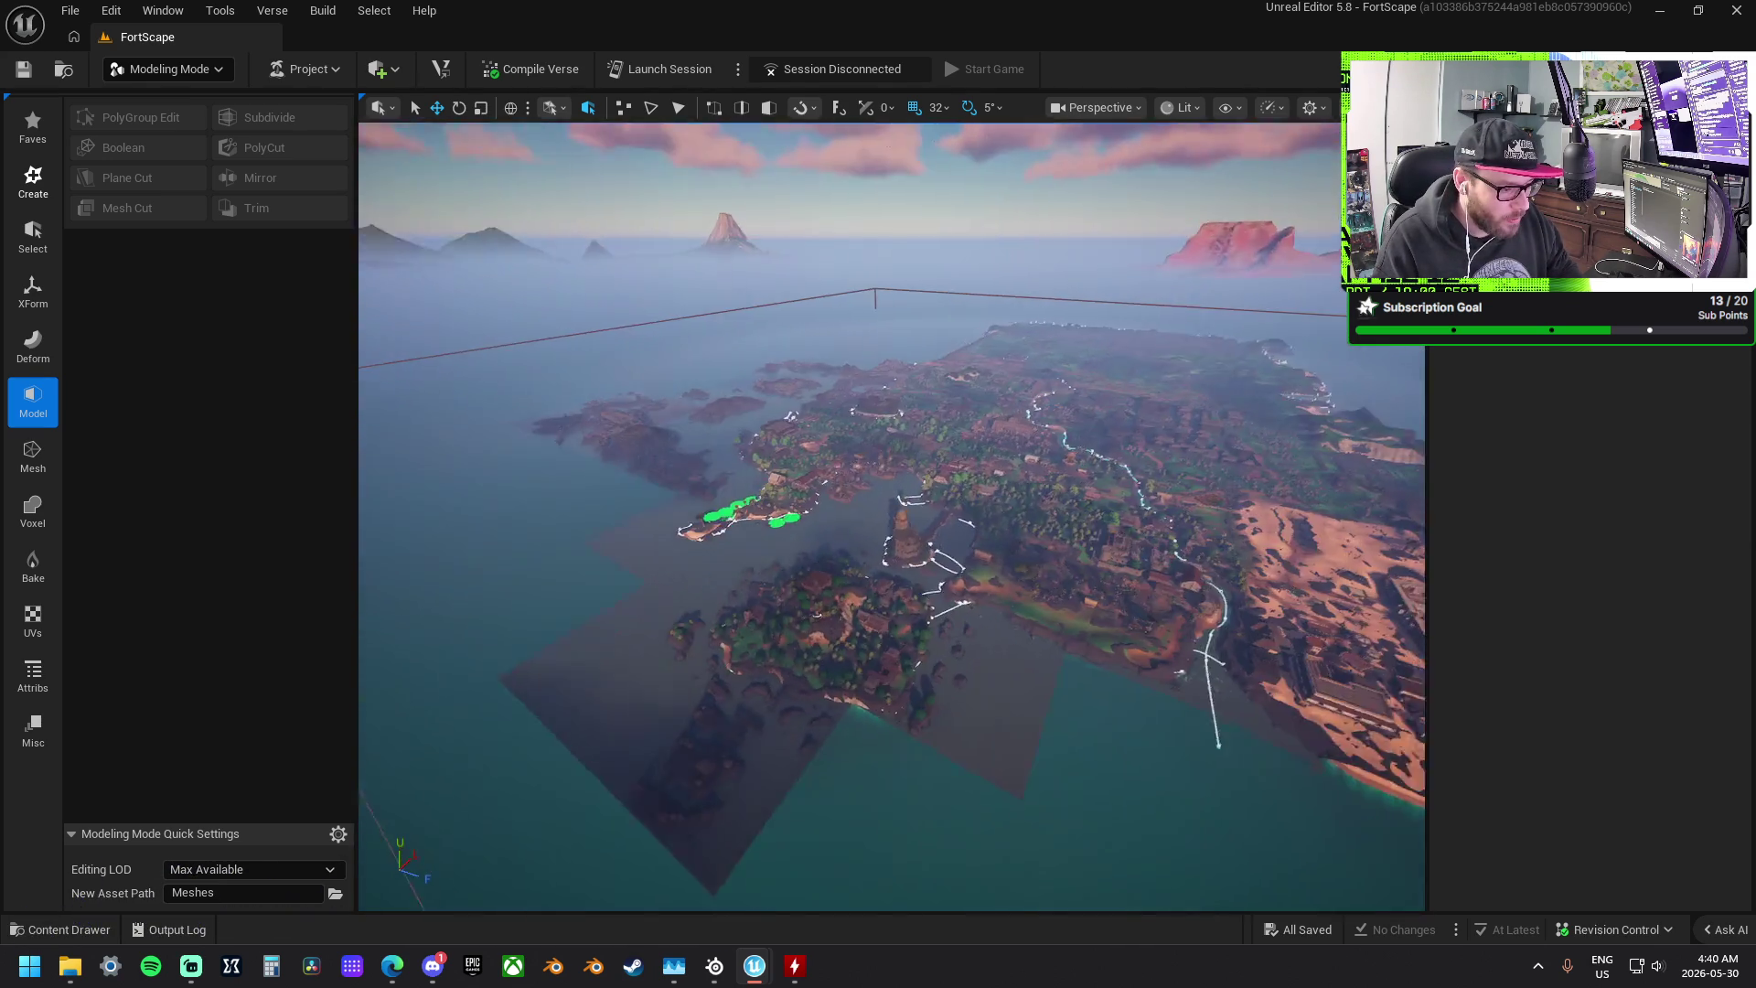
scroll(892, 517, up, 5)
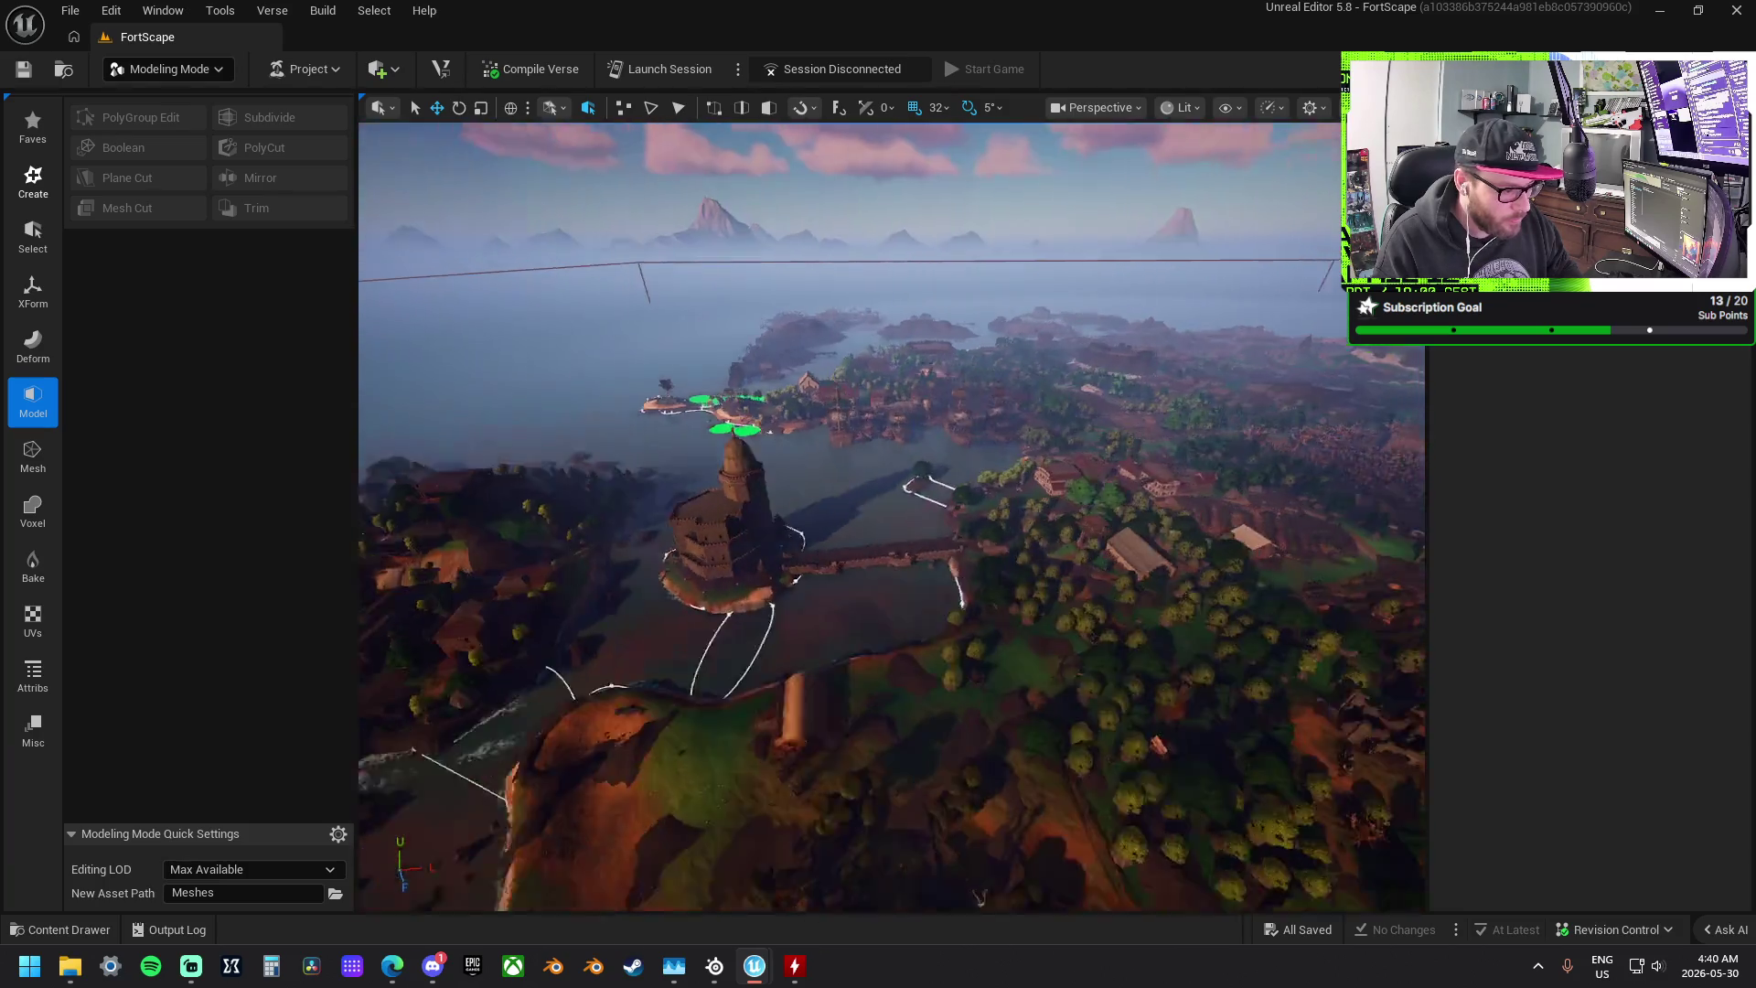
scroll(892, 517, up, 5)
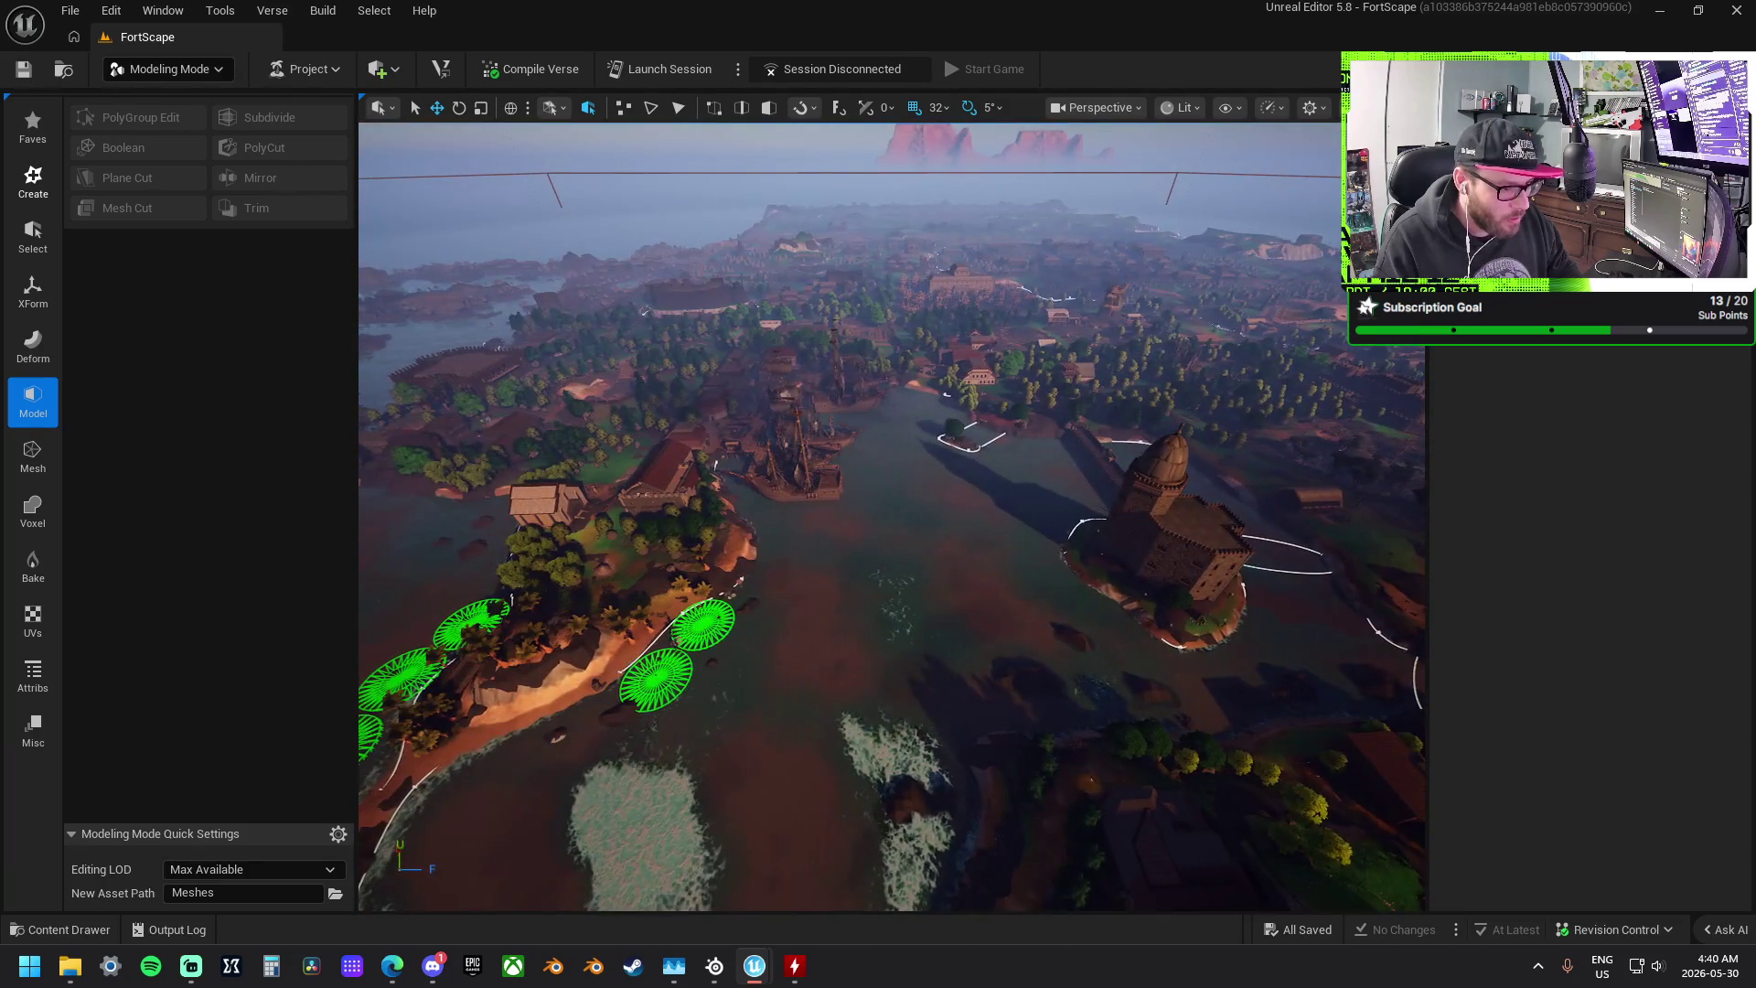
scroll(892, 517, down, 3)
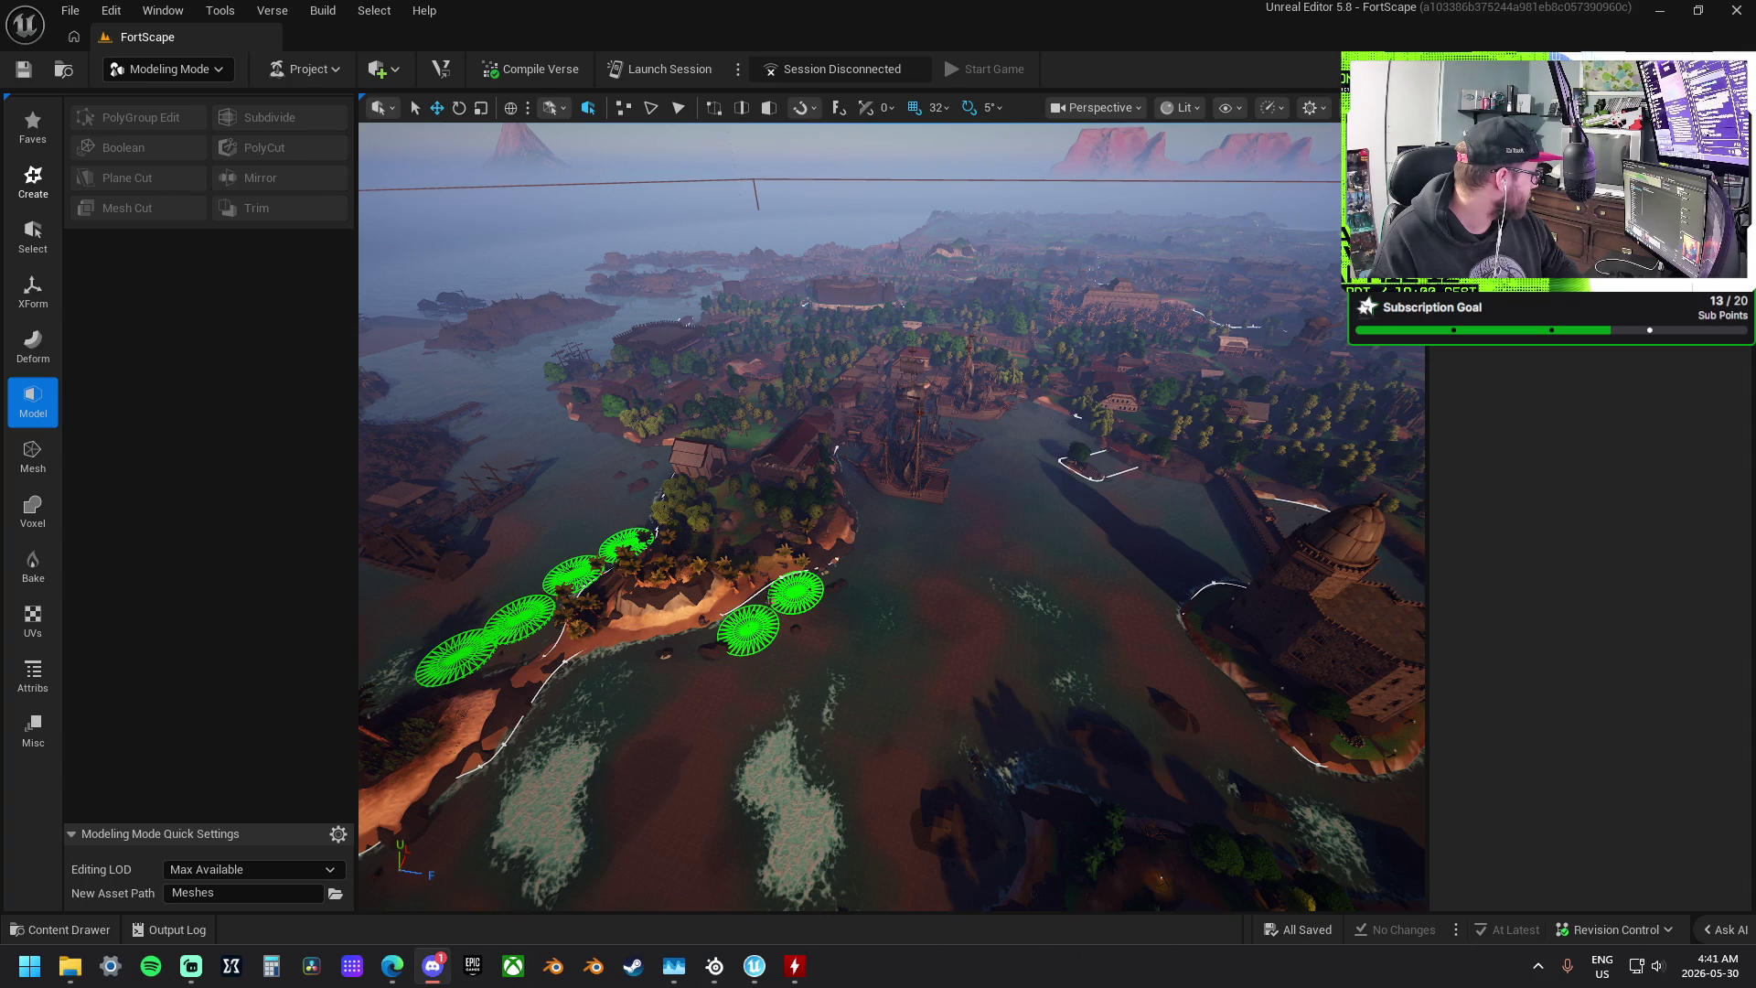
key(super+d)
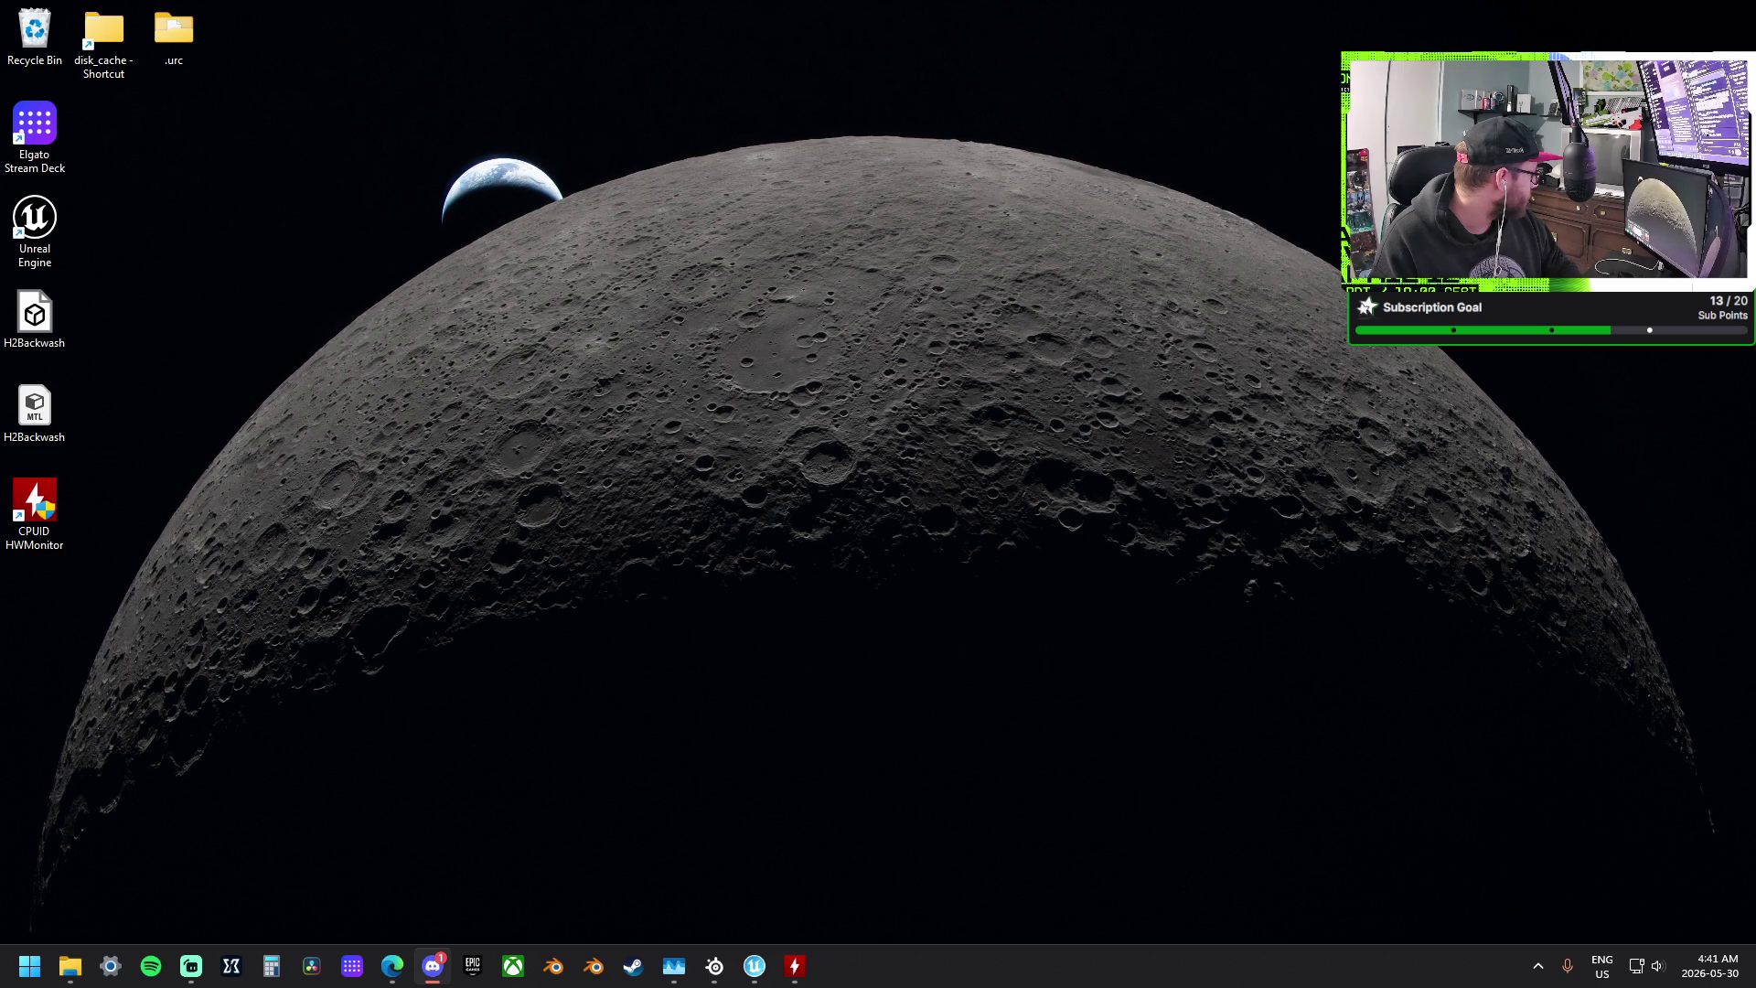
key(super+d)
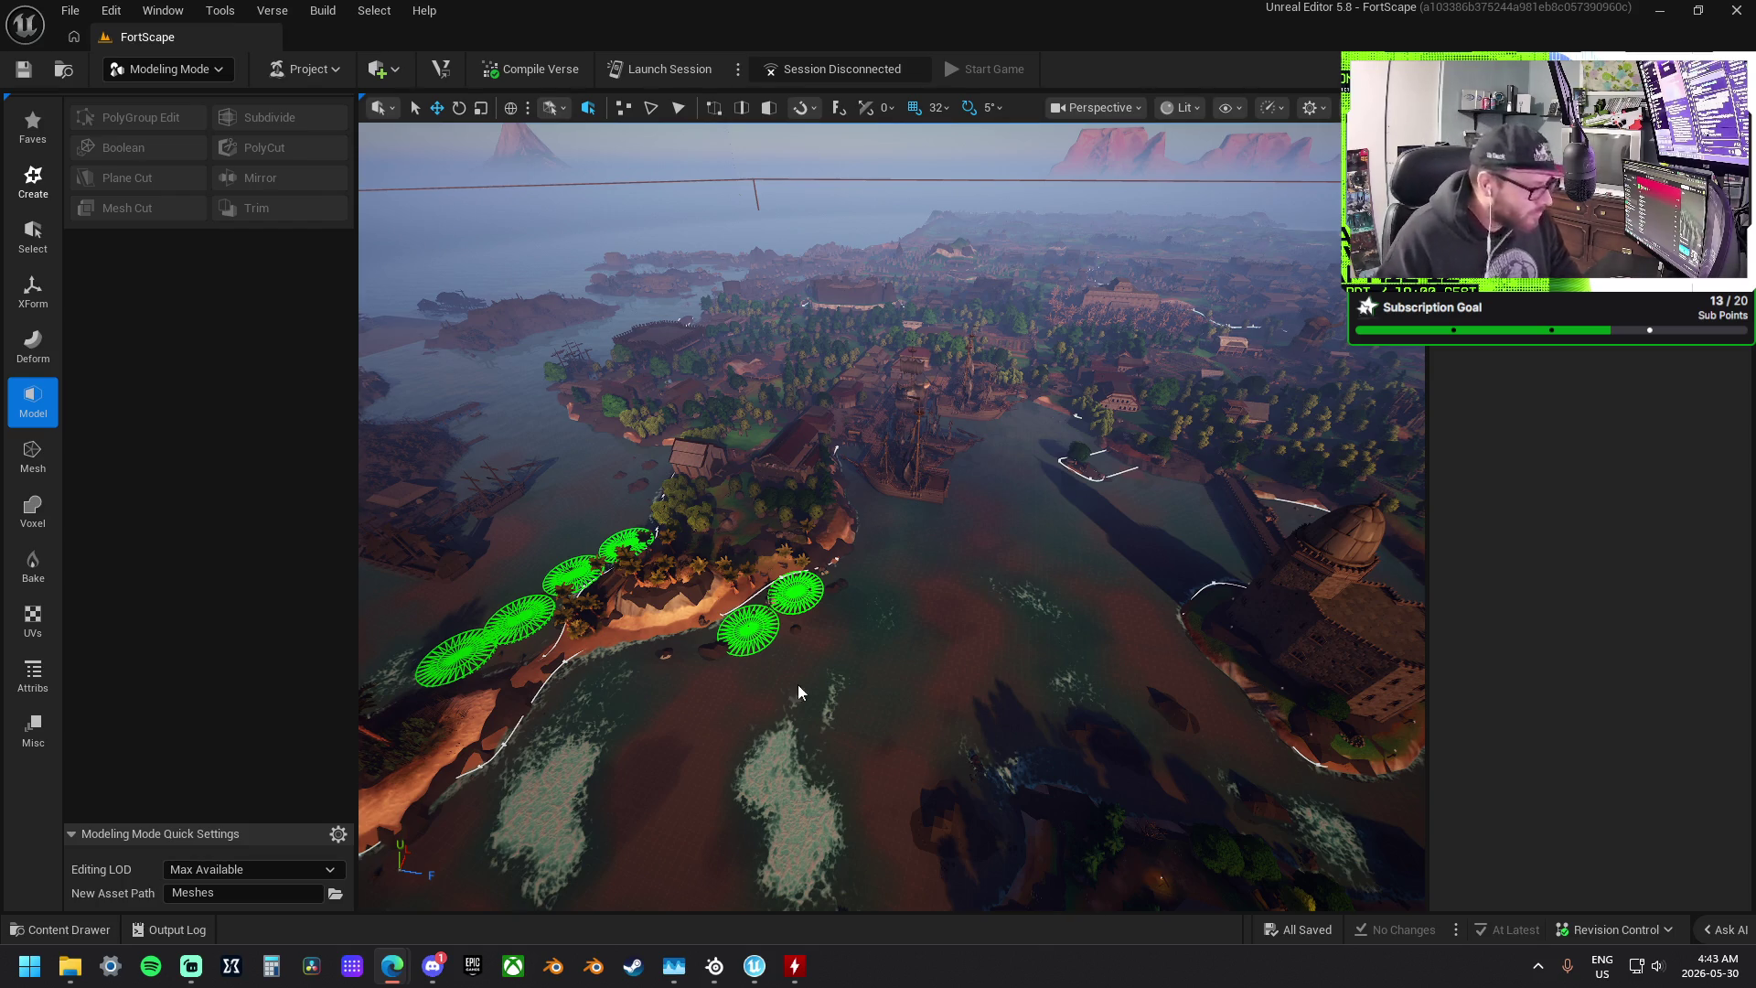
scroll(870, 607, up, 10)
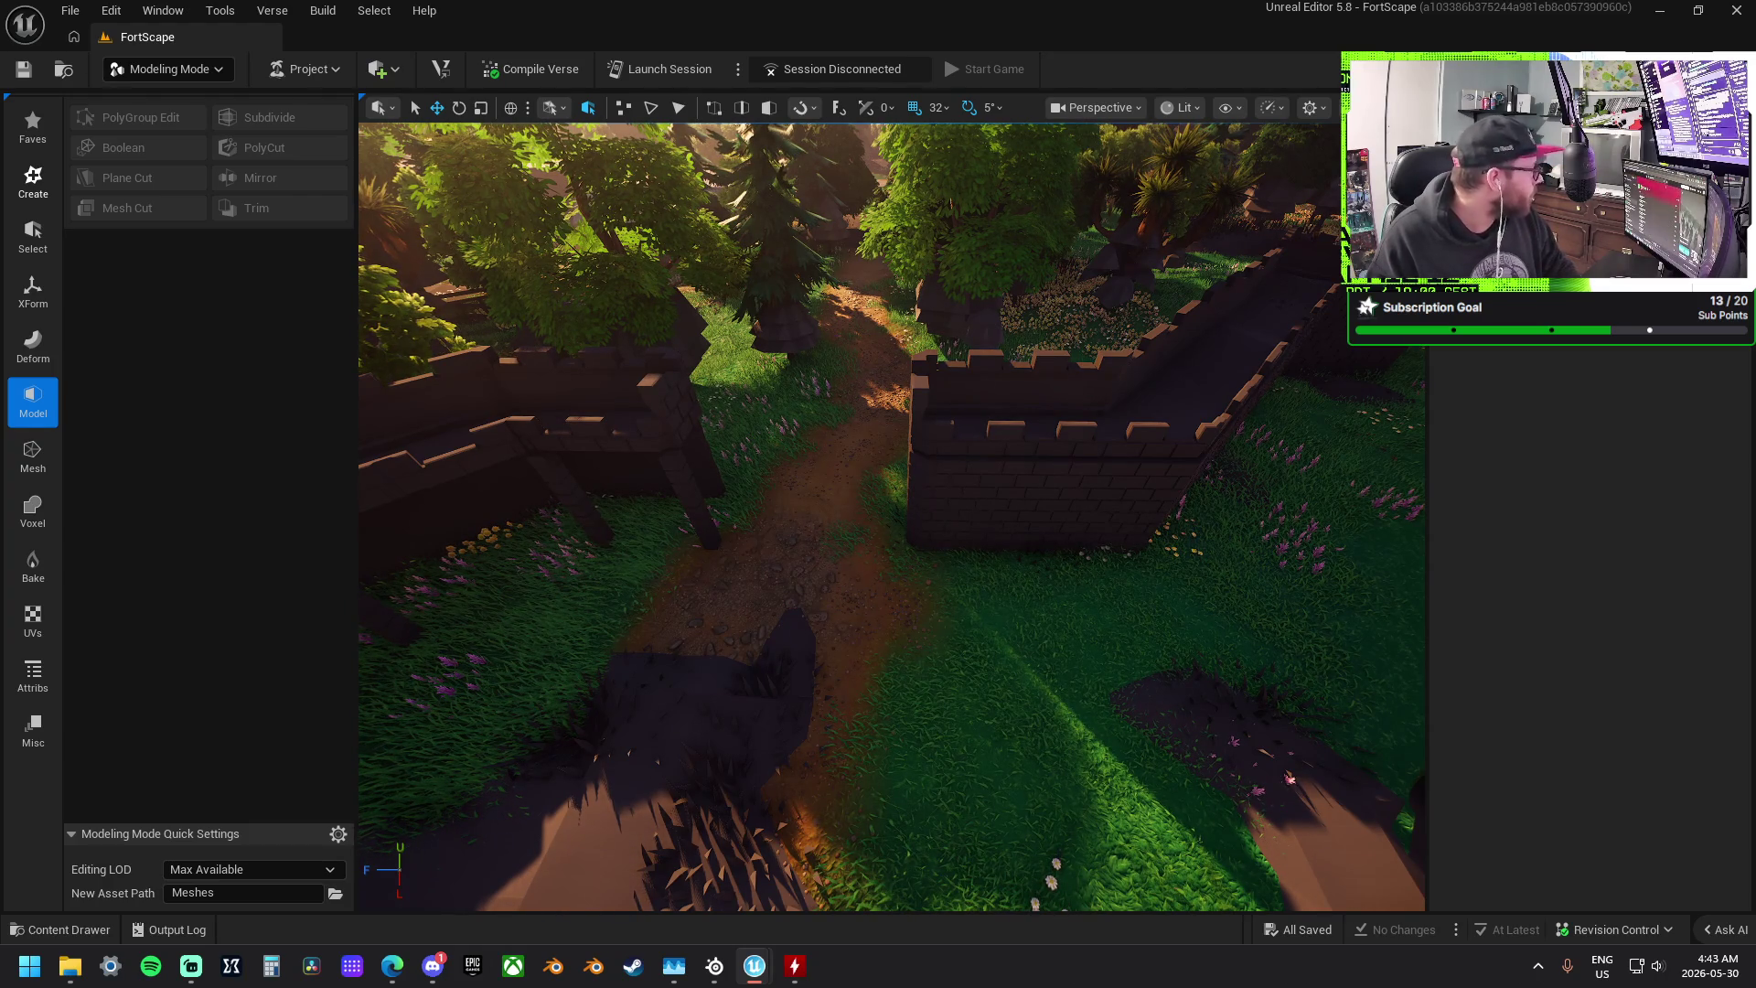
key(alt+Tab)
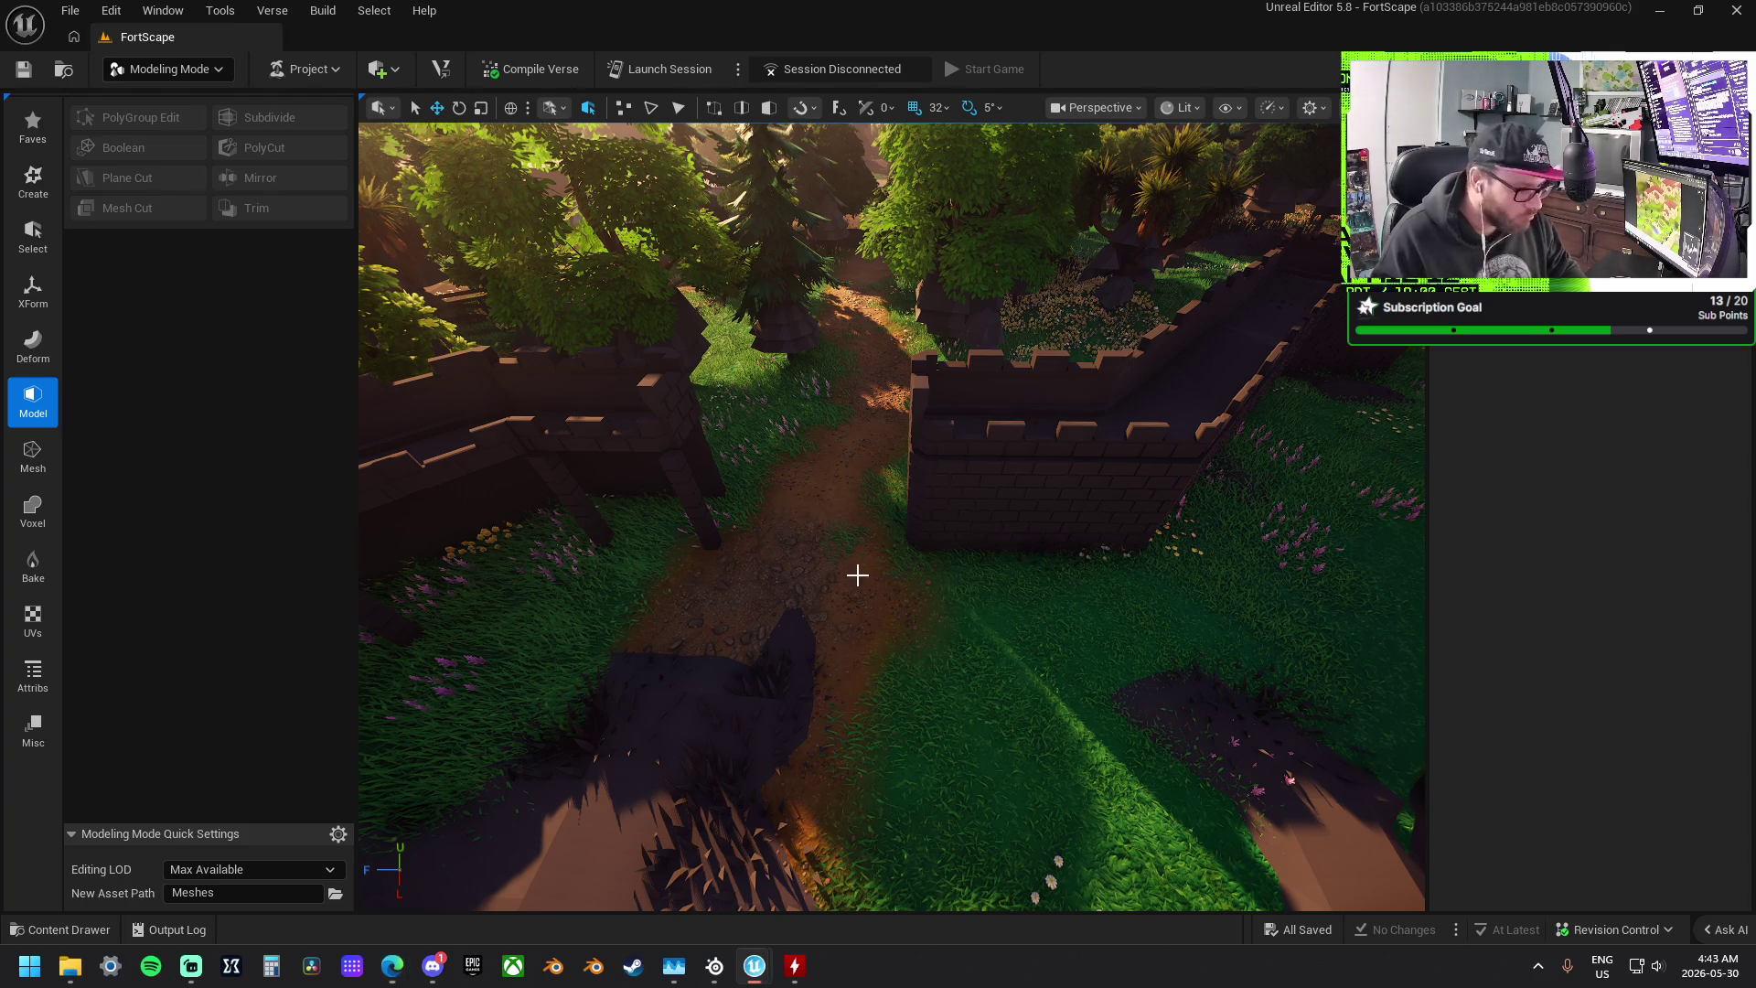
- Fly over the moat to the castle wall and check a window box's context options
drag(859, 576, 859, 549)
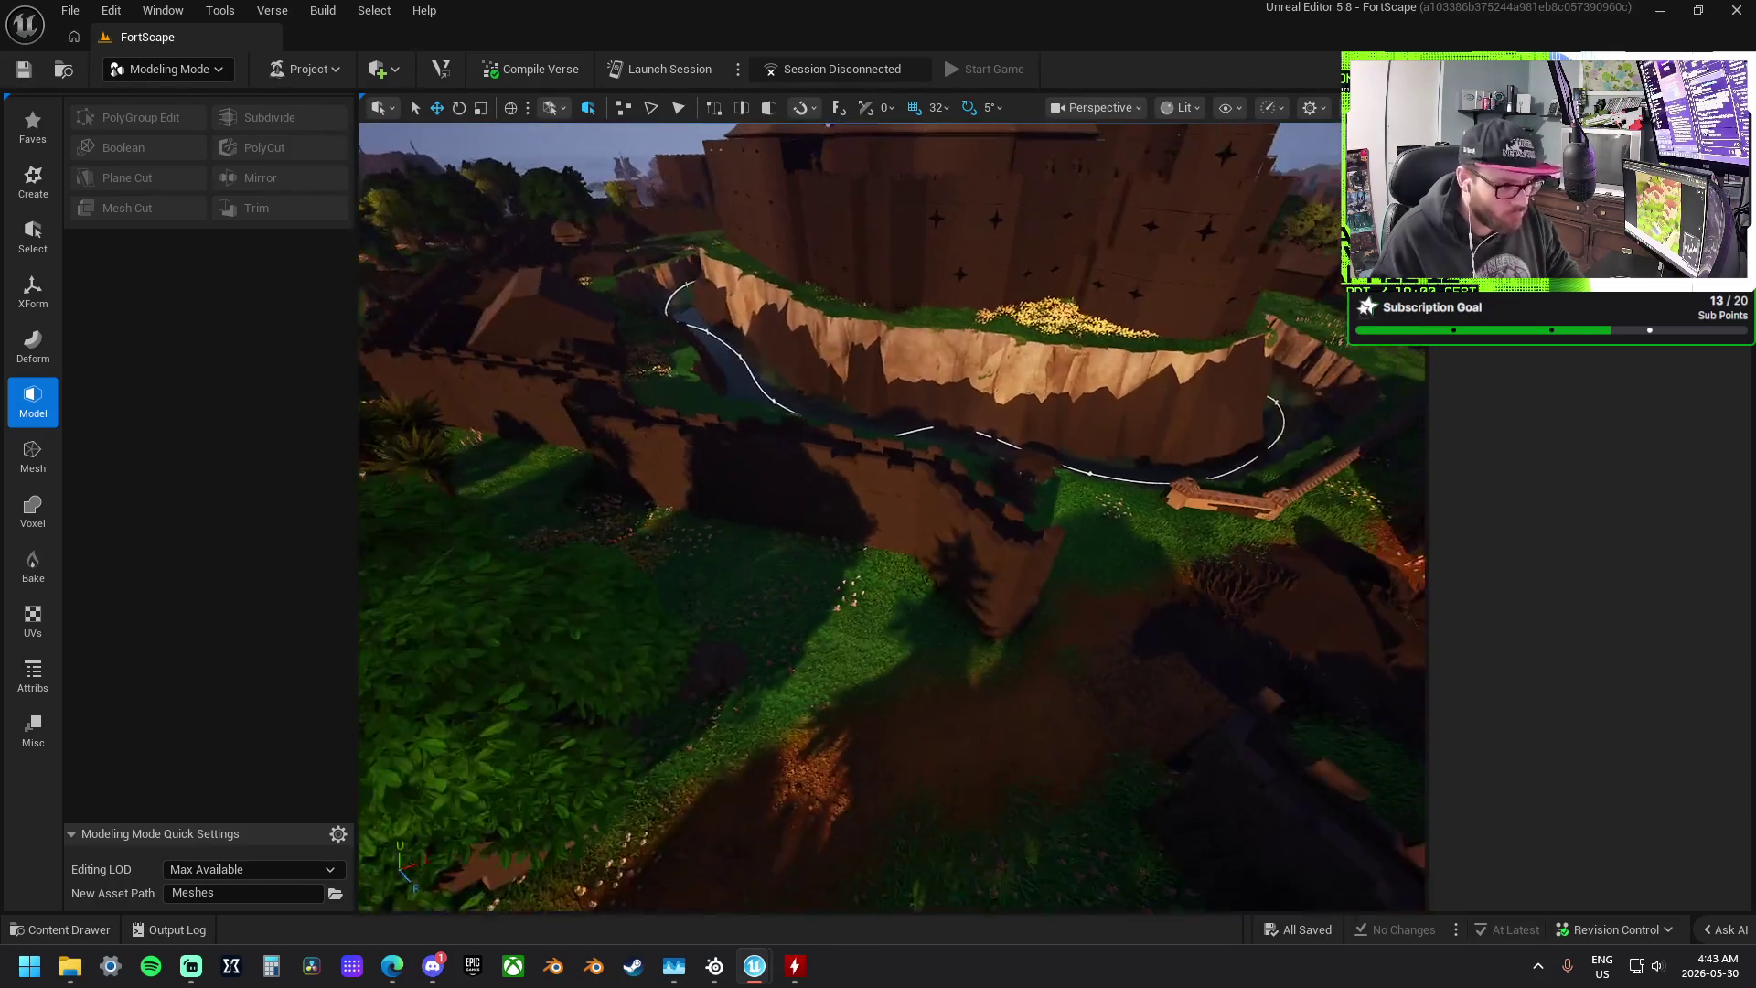
drag(1332, 580, 1283, 537)
drag(1006, 470, 1006, 470)
click(1006, 470)
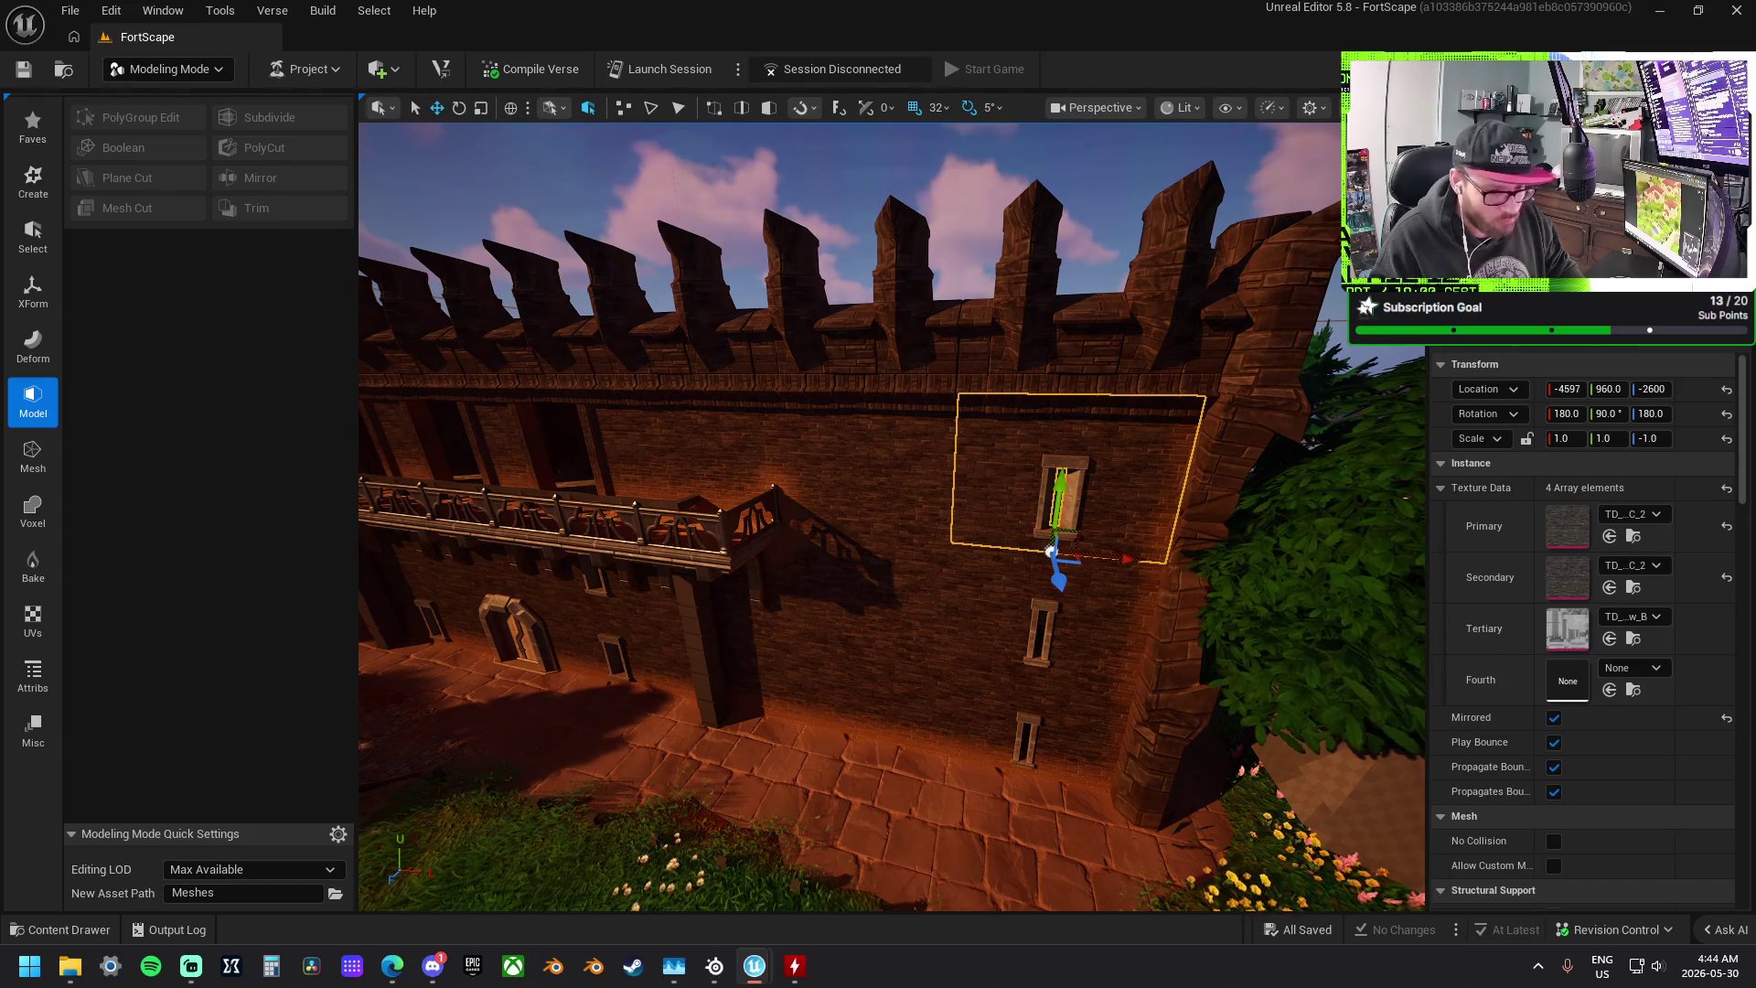
right_click(1006, 470)
key(Escape)
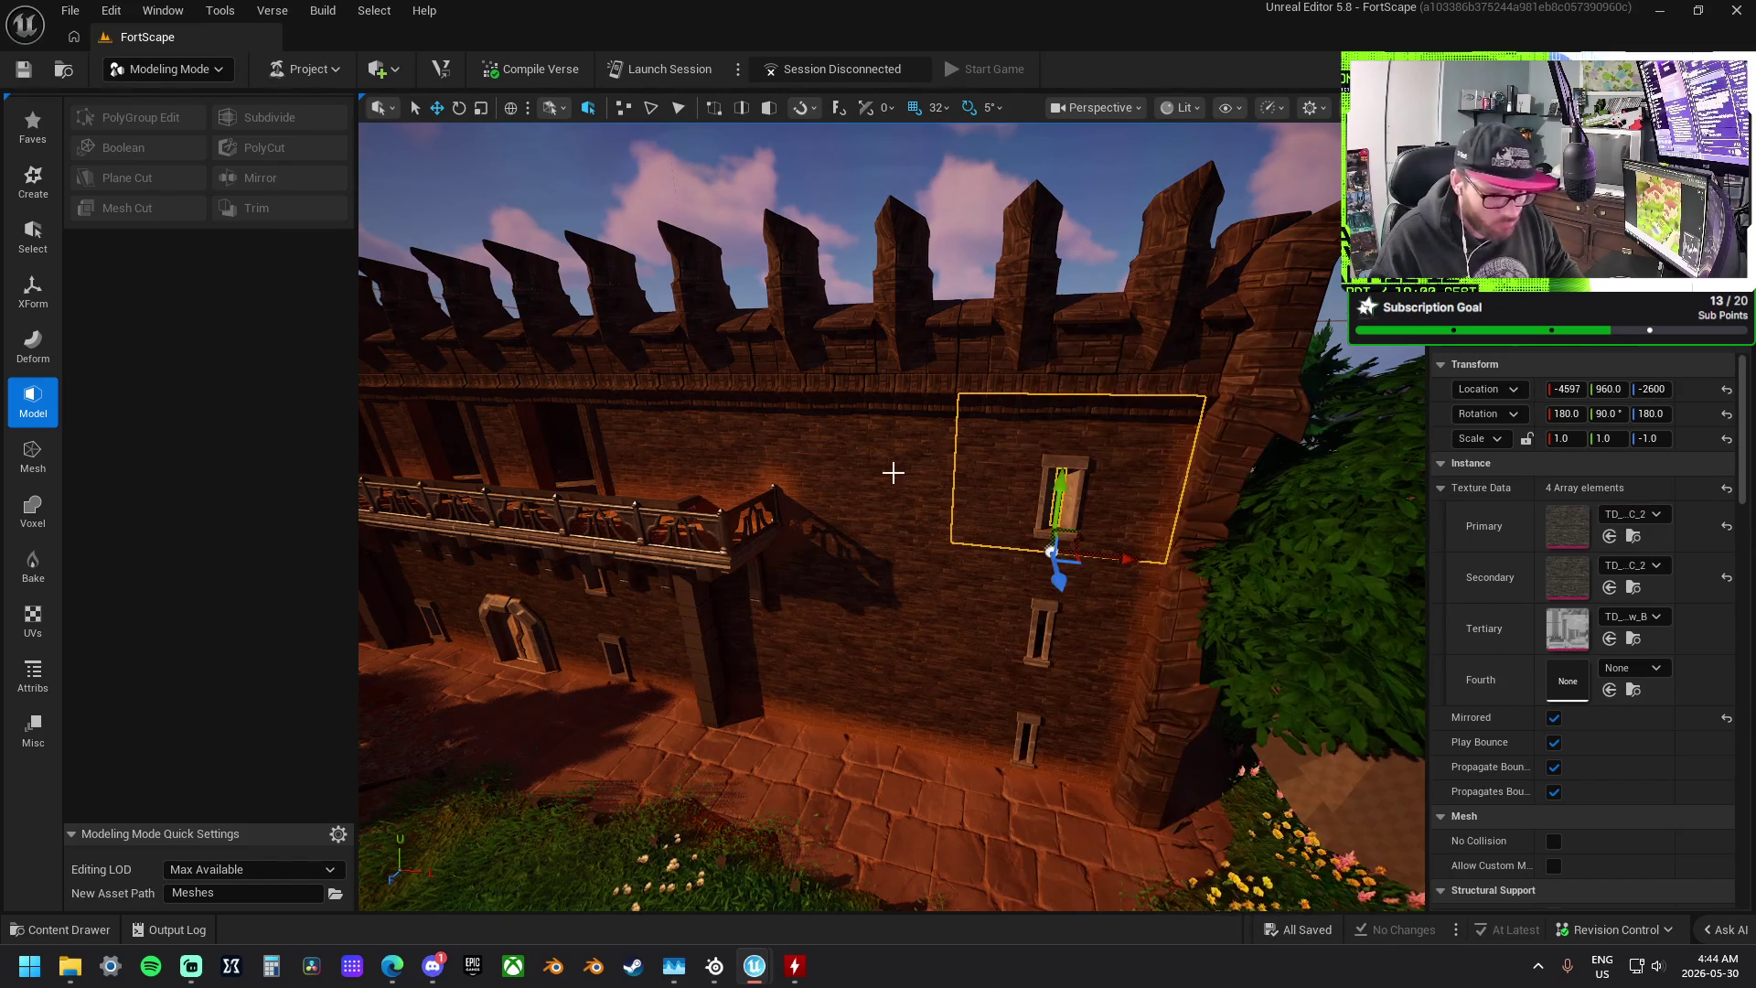
- Place a Light Castle wall piece at the gap near the moat and focus the view on it
drag(1075, 393, 1075, 394)
drag(892, 517, 892, 516)
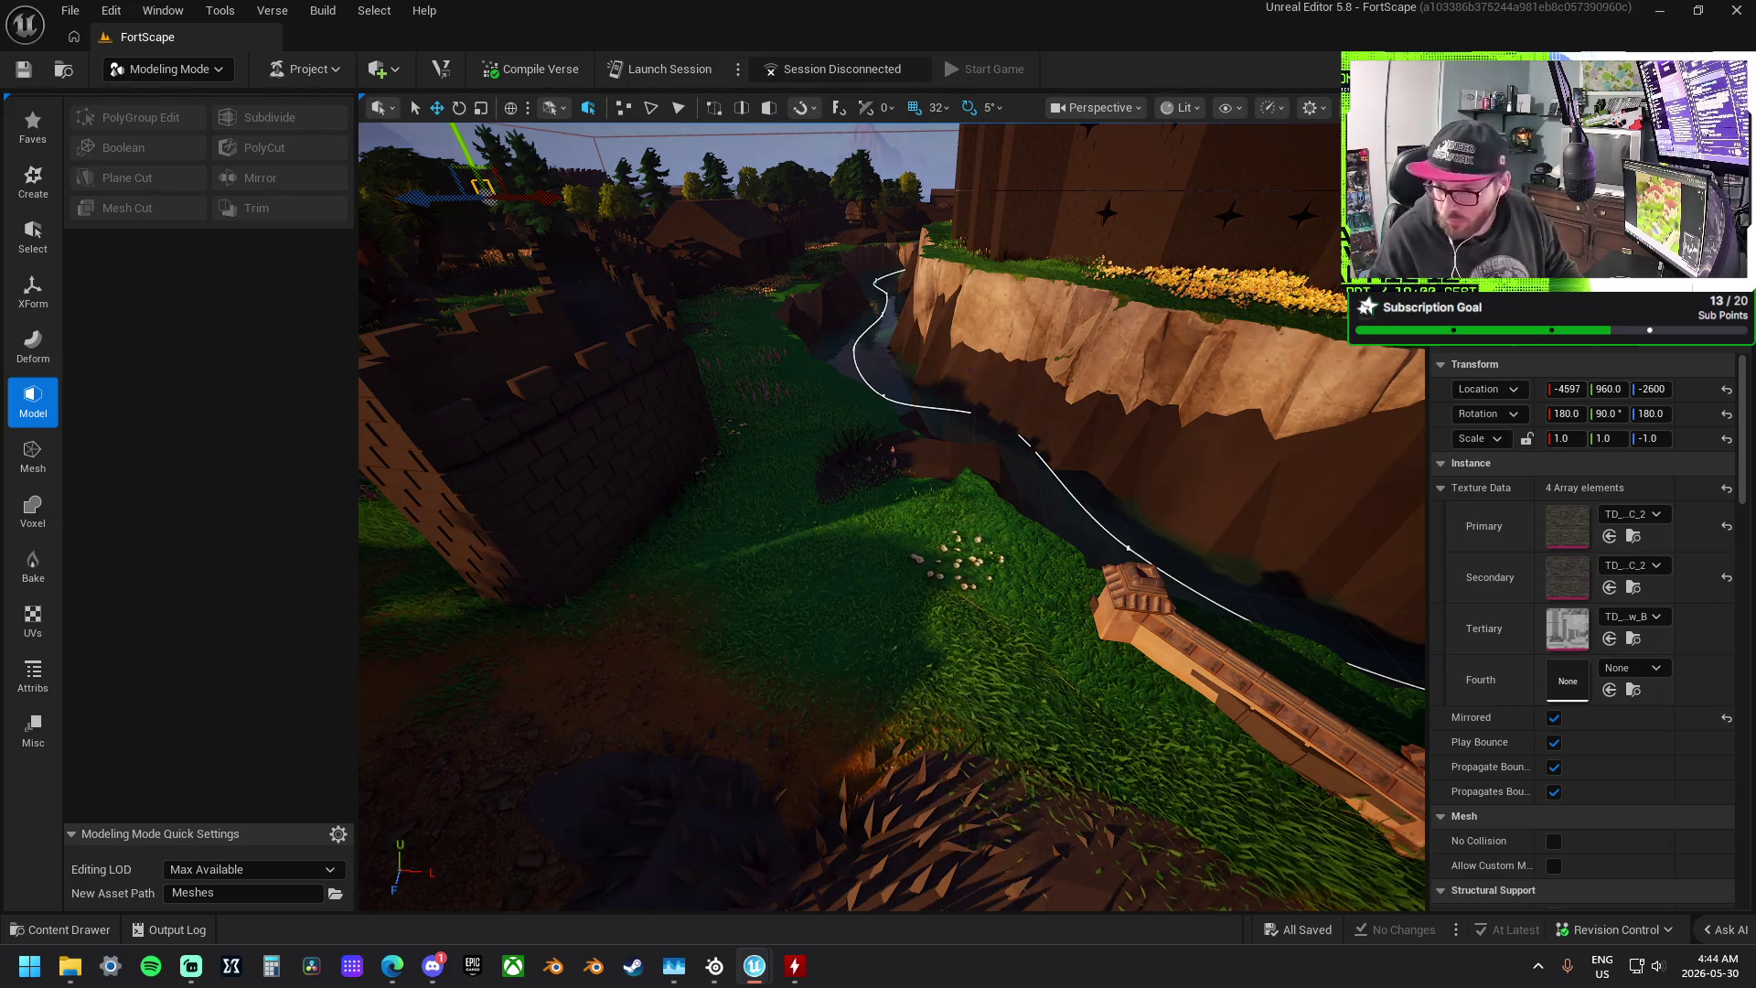
mouse_move(0, 604)
mouse_down()
mouse_move(848, 604)
mouse_move(823, 599)
mouse_up()
key(f)
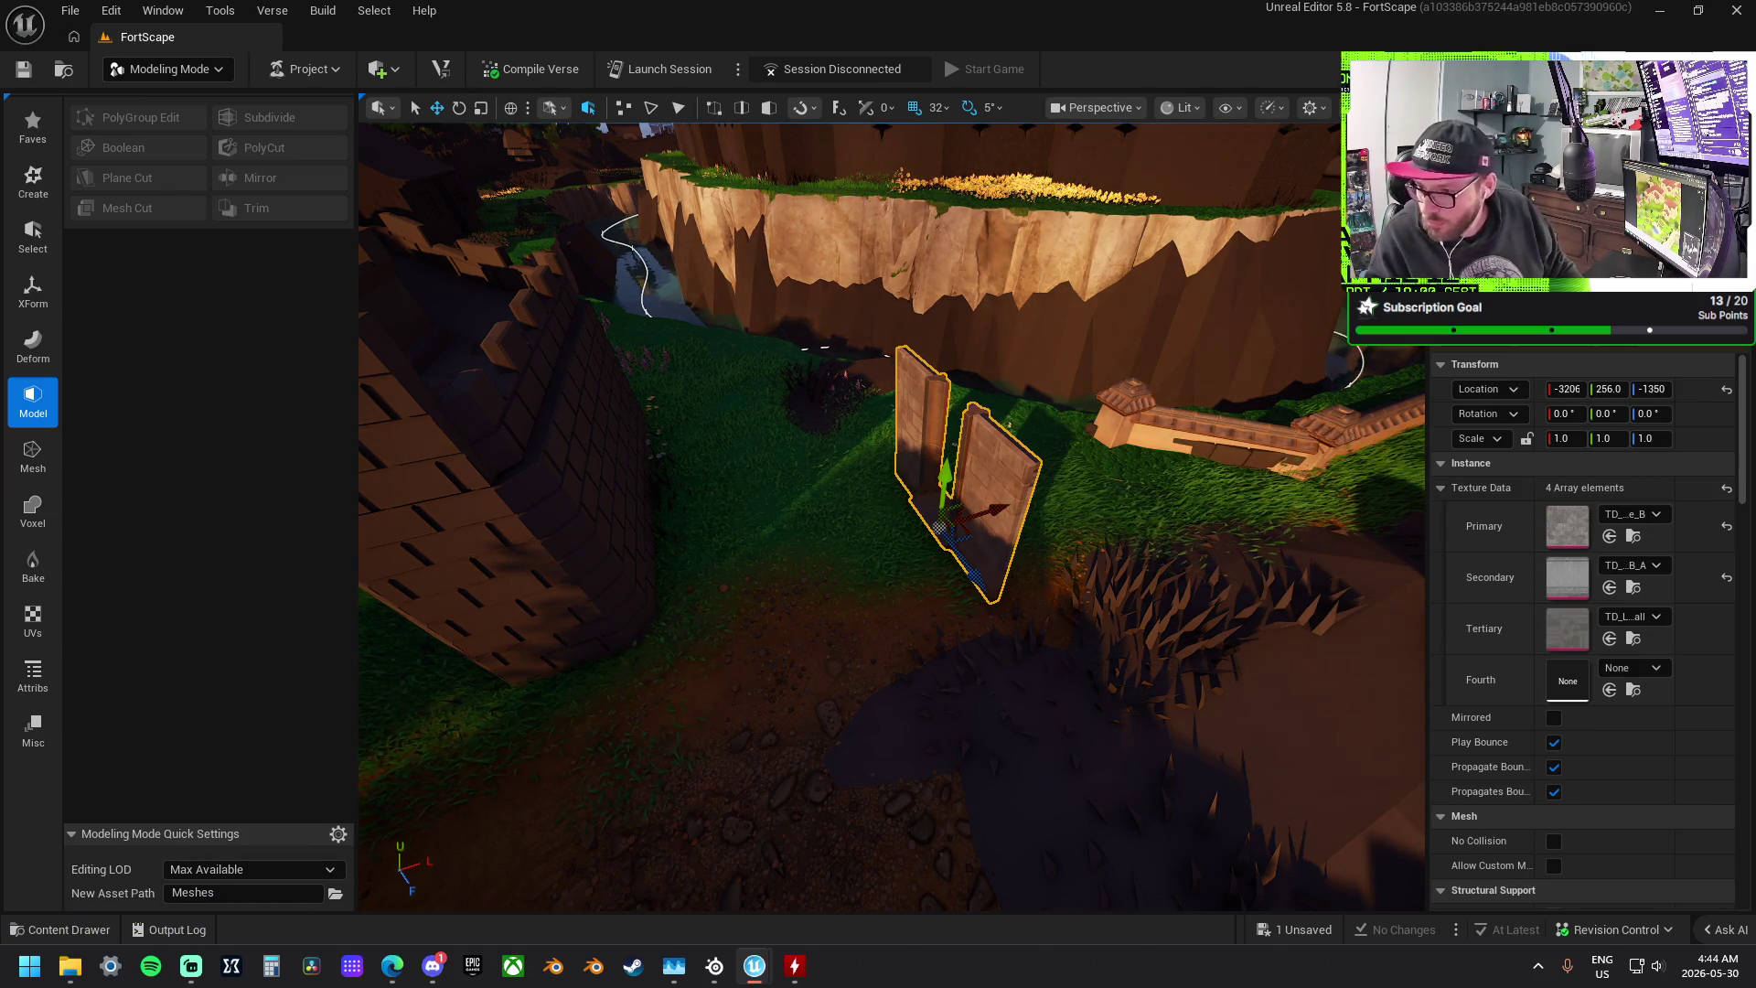
- Drop a brick wall block at the path gap and copy its Primary brick texture to Secondary
mouse_move(1566, 577)
mouse_down()
mouse_move(915, 549)
mouse_move(914, 494)
mouse_move(969, 567)
mouse_move(978, 476)
mouse_move(957, 549)
mouse_move(882, 531)
mouse_move(999, 580)
mouse_up()
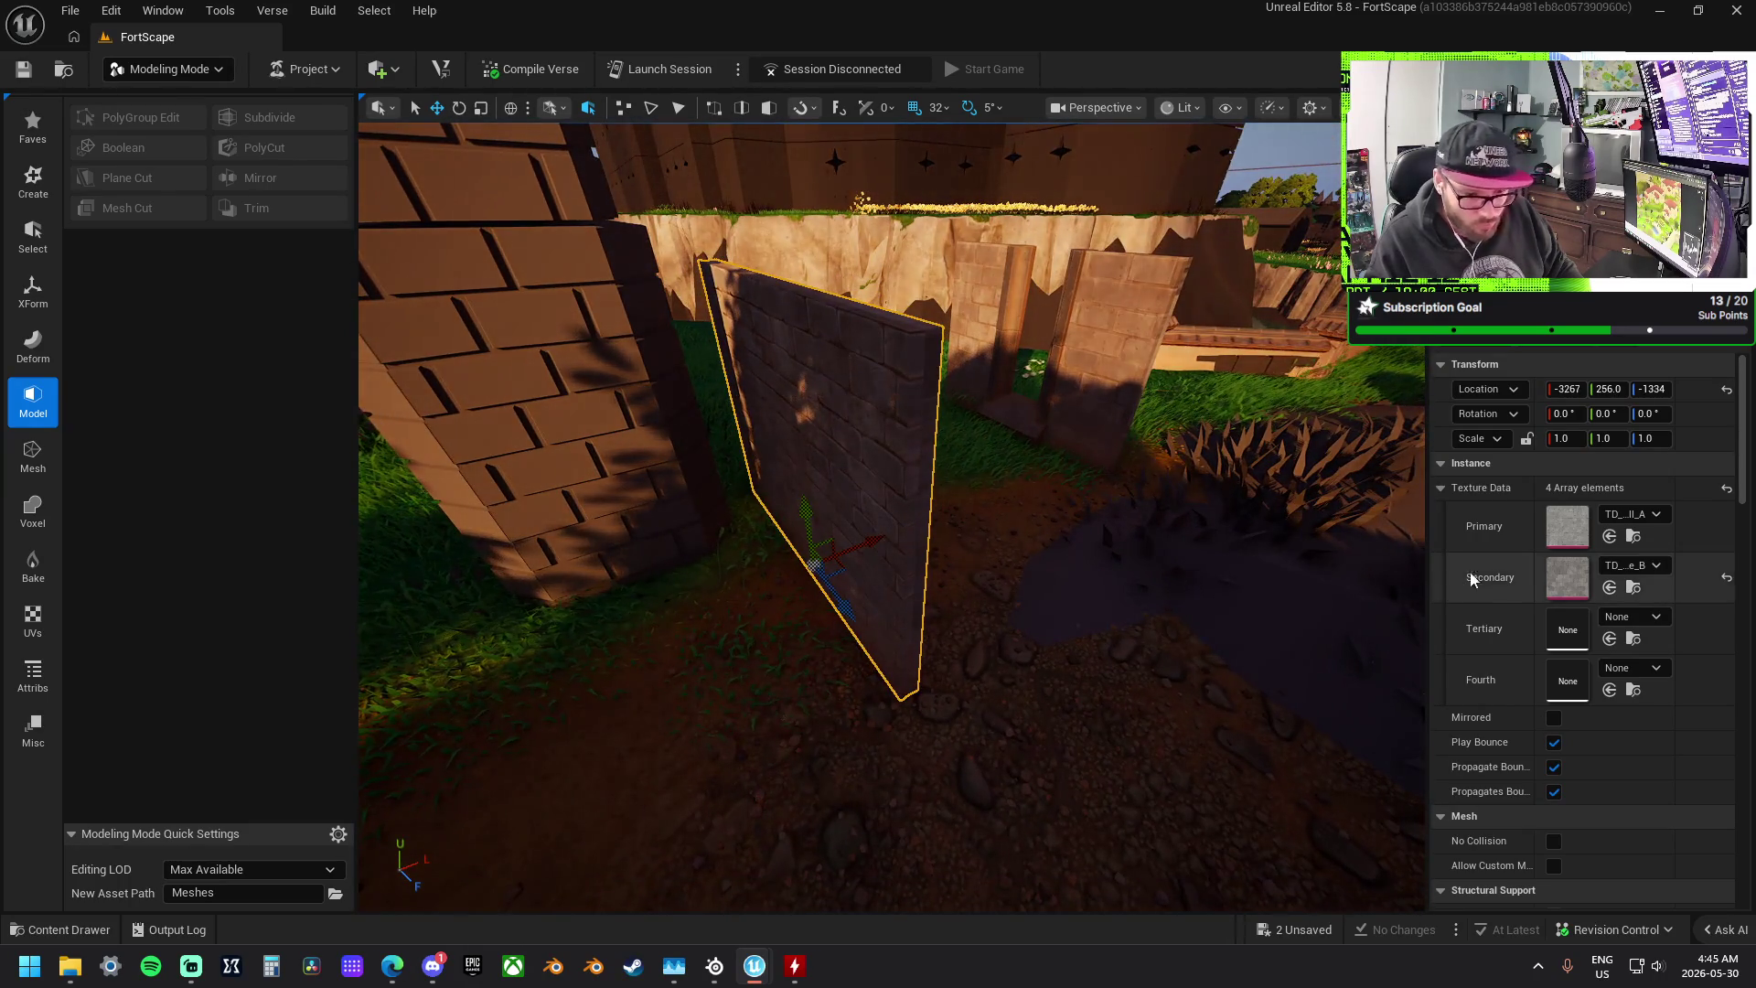
shift+right_click(1517, 530)
shift+click(1518, 580)
mouse_move(1008, 528)
mouse_down()
mouse_move(1020, 503)
mouse_move(918, 529)
mouse_up()
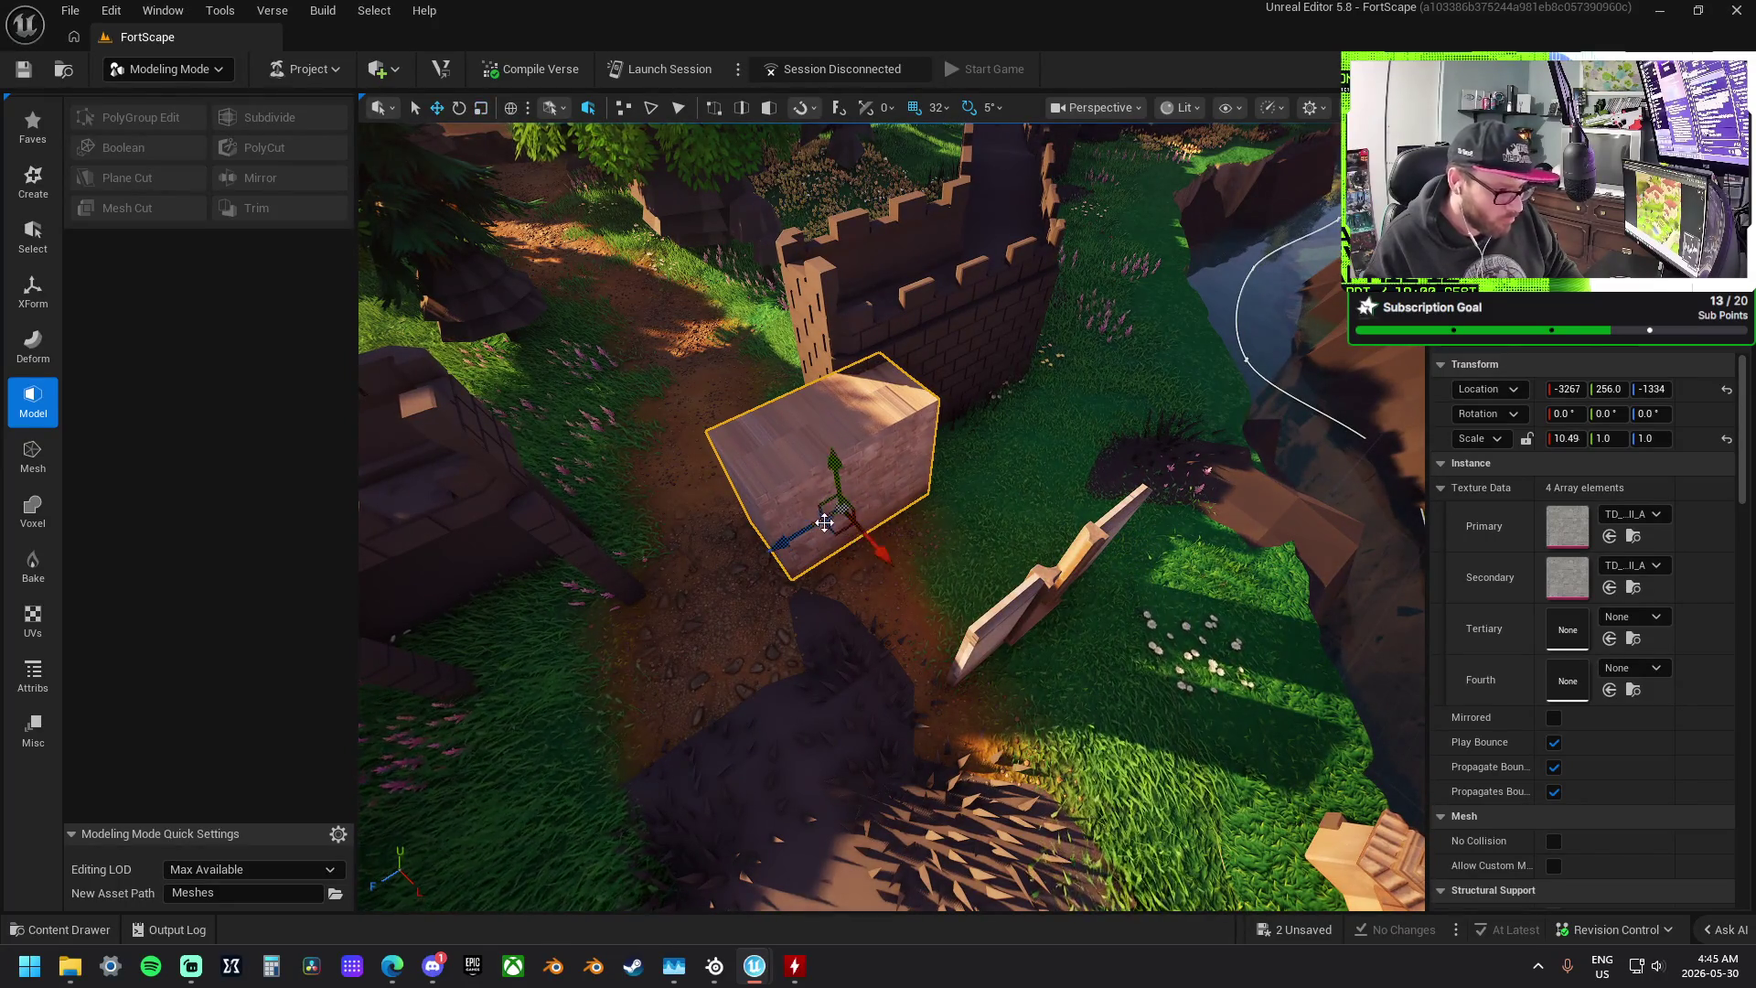
mouse_move(912, 430)
mouse_down()
mouse_move(966, 397)
mouse_move(1034, 458)
mouse_up()
- Widen the brick block across the gap (X scale 13, then 12) and thicken it slightly
drag(995, 529, 1019, 498)
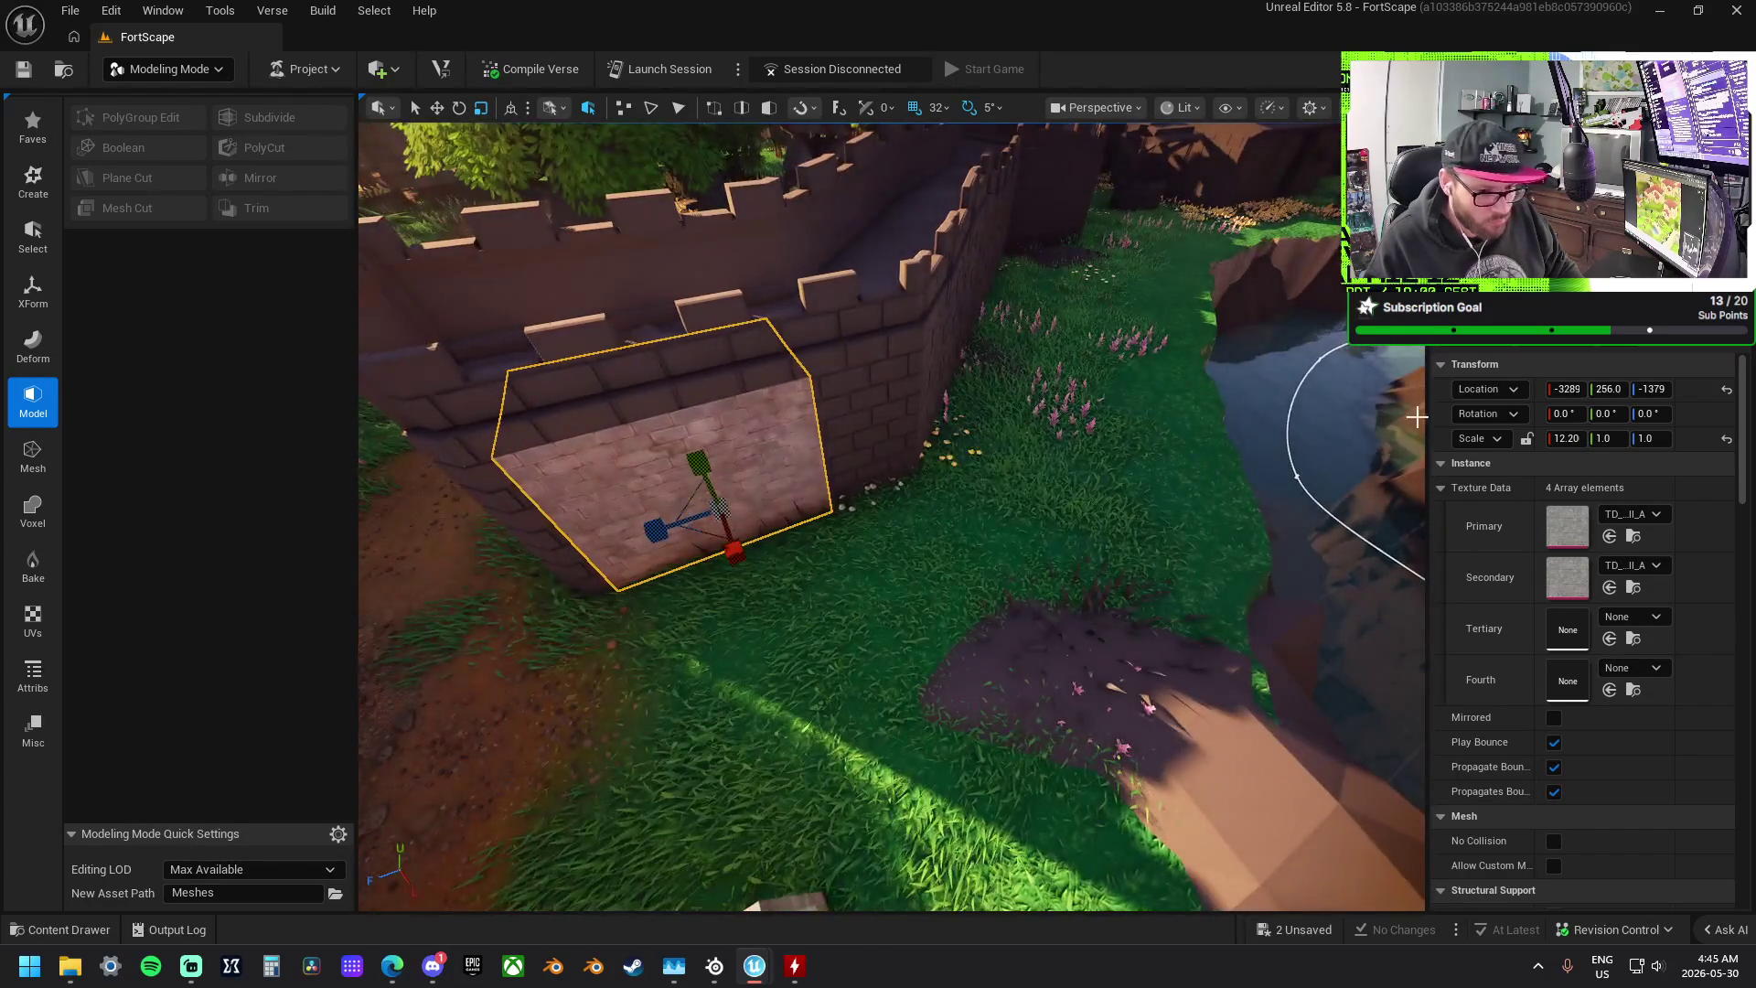
click(1565, 438)
text(13)
key(Return)
drag(1116, 235, 961, 549)
click(1564, 438)
text(12)
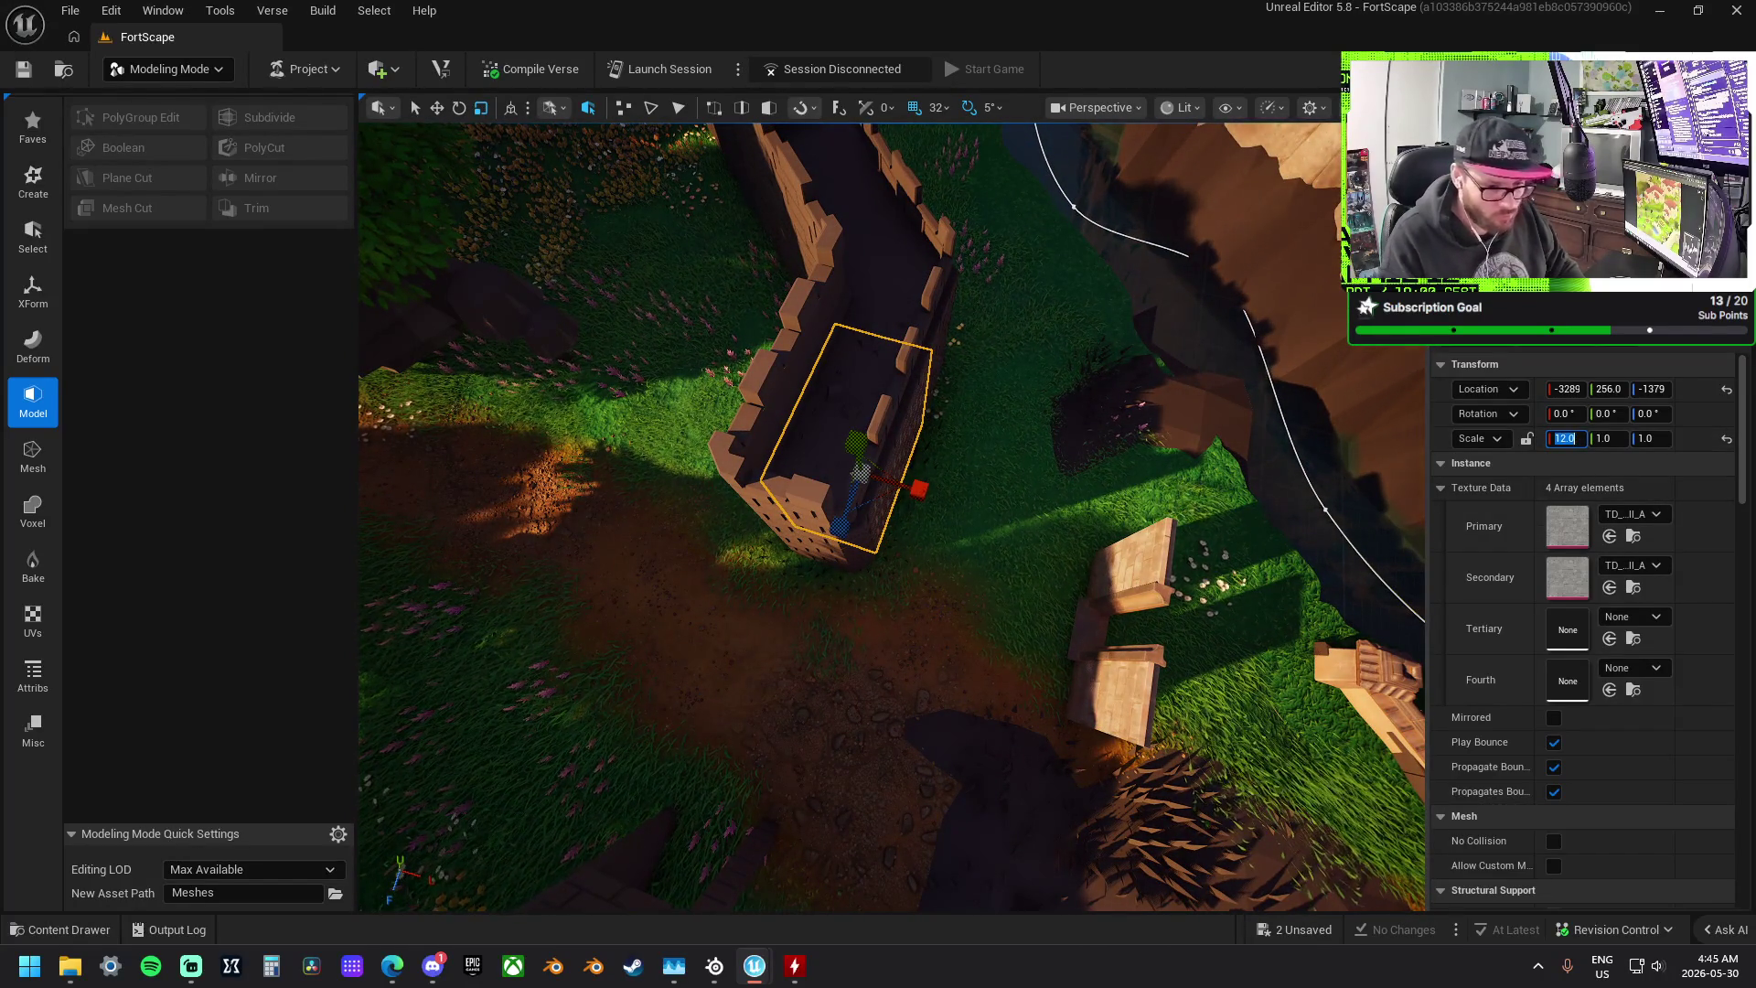
drag(1015, 447, 1015, 357)
mouse_move(934, 455)
mouse_down()
mouse_move(934, 475)
mouse_move(933, 455)
mouse_up()
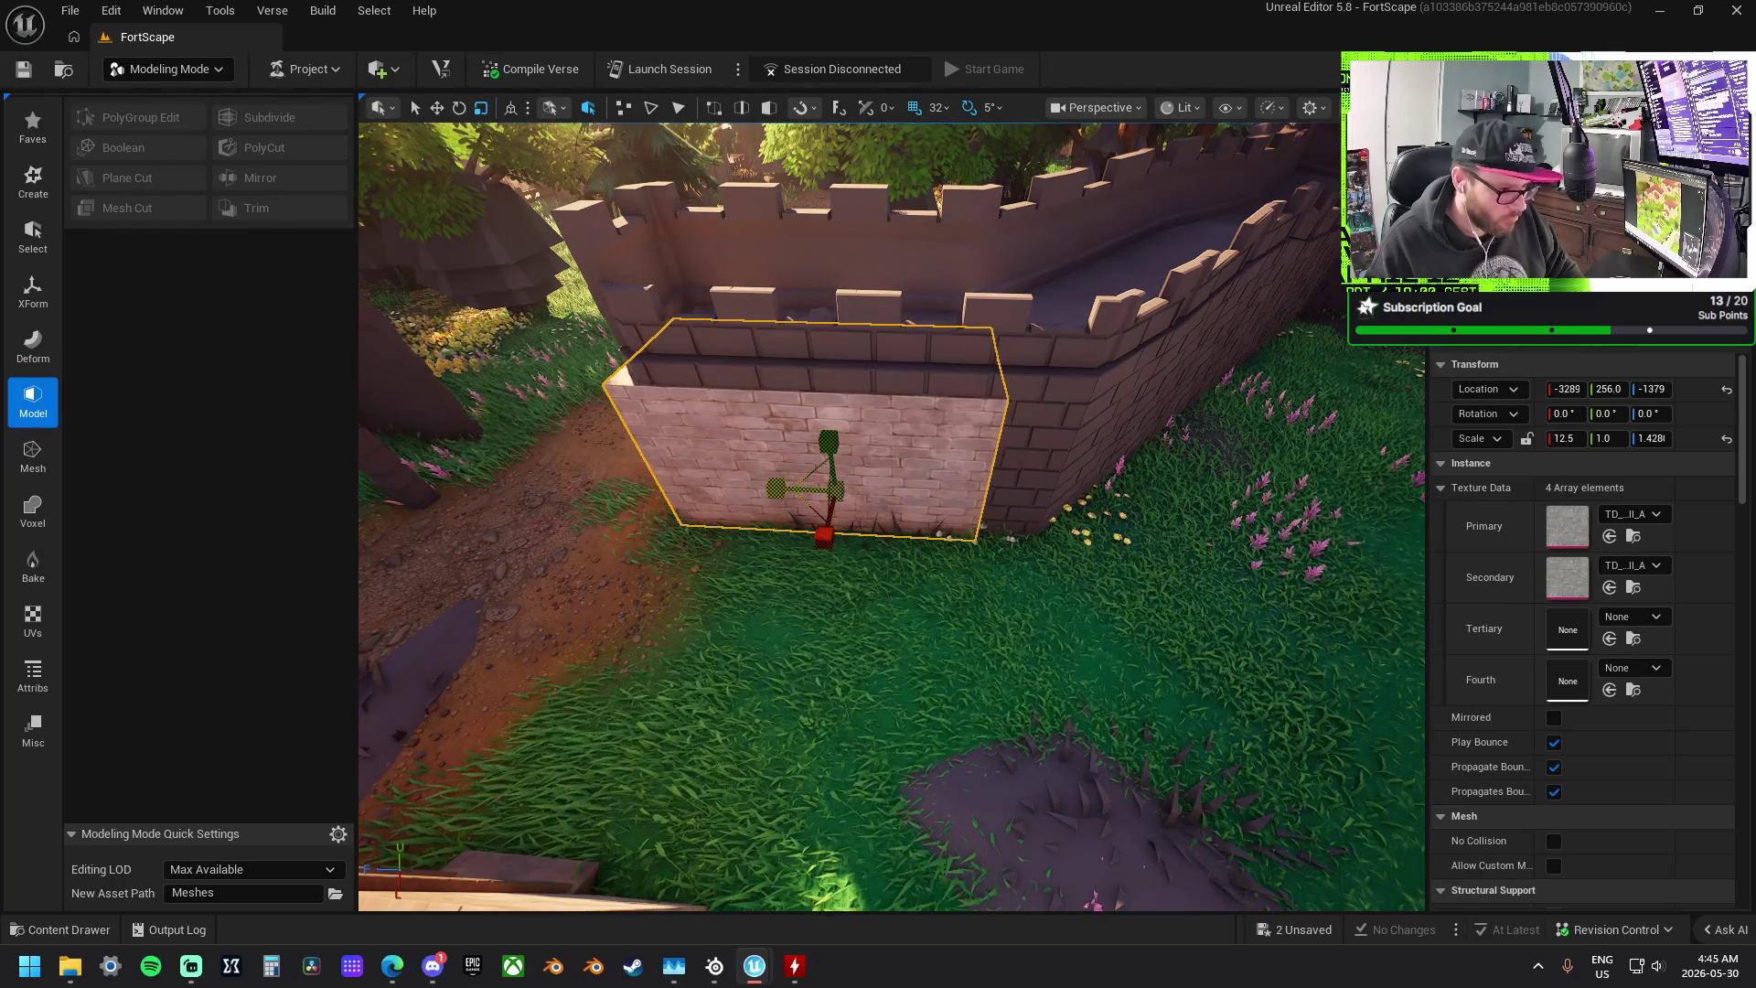
mouse_move(828, 473)
mouse_down()
mouse_move(796, 488)
mouse_move(823, 501)
mouse_move(824, 485)
mouse_move(777, 530)
mouse_move(944, 583)
mouse_up()
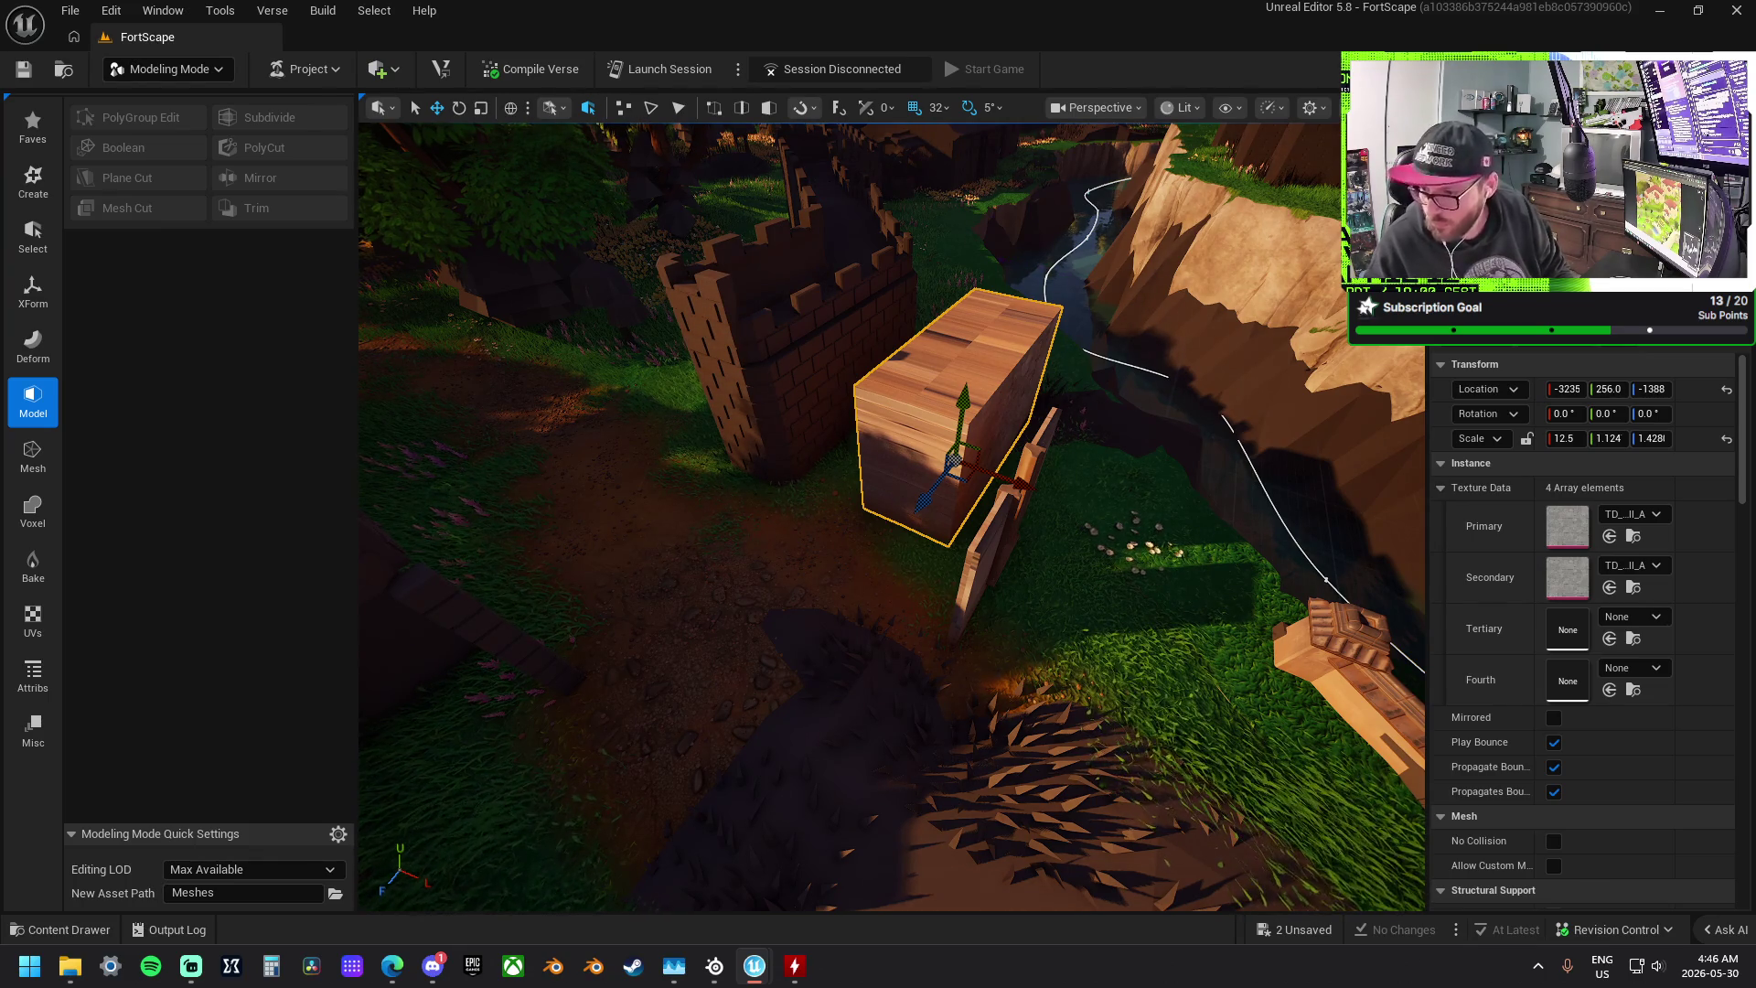
- Drop a wall piece and the LightCastle Throne Floor slab onto the wall top, then a trial roof trim
mouse_move(1755, 631)
mouse_down()
mouse_move(822, 579)
mouse_move(821, 613)
mouse_up()
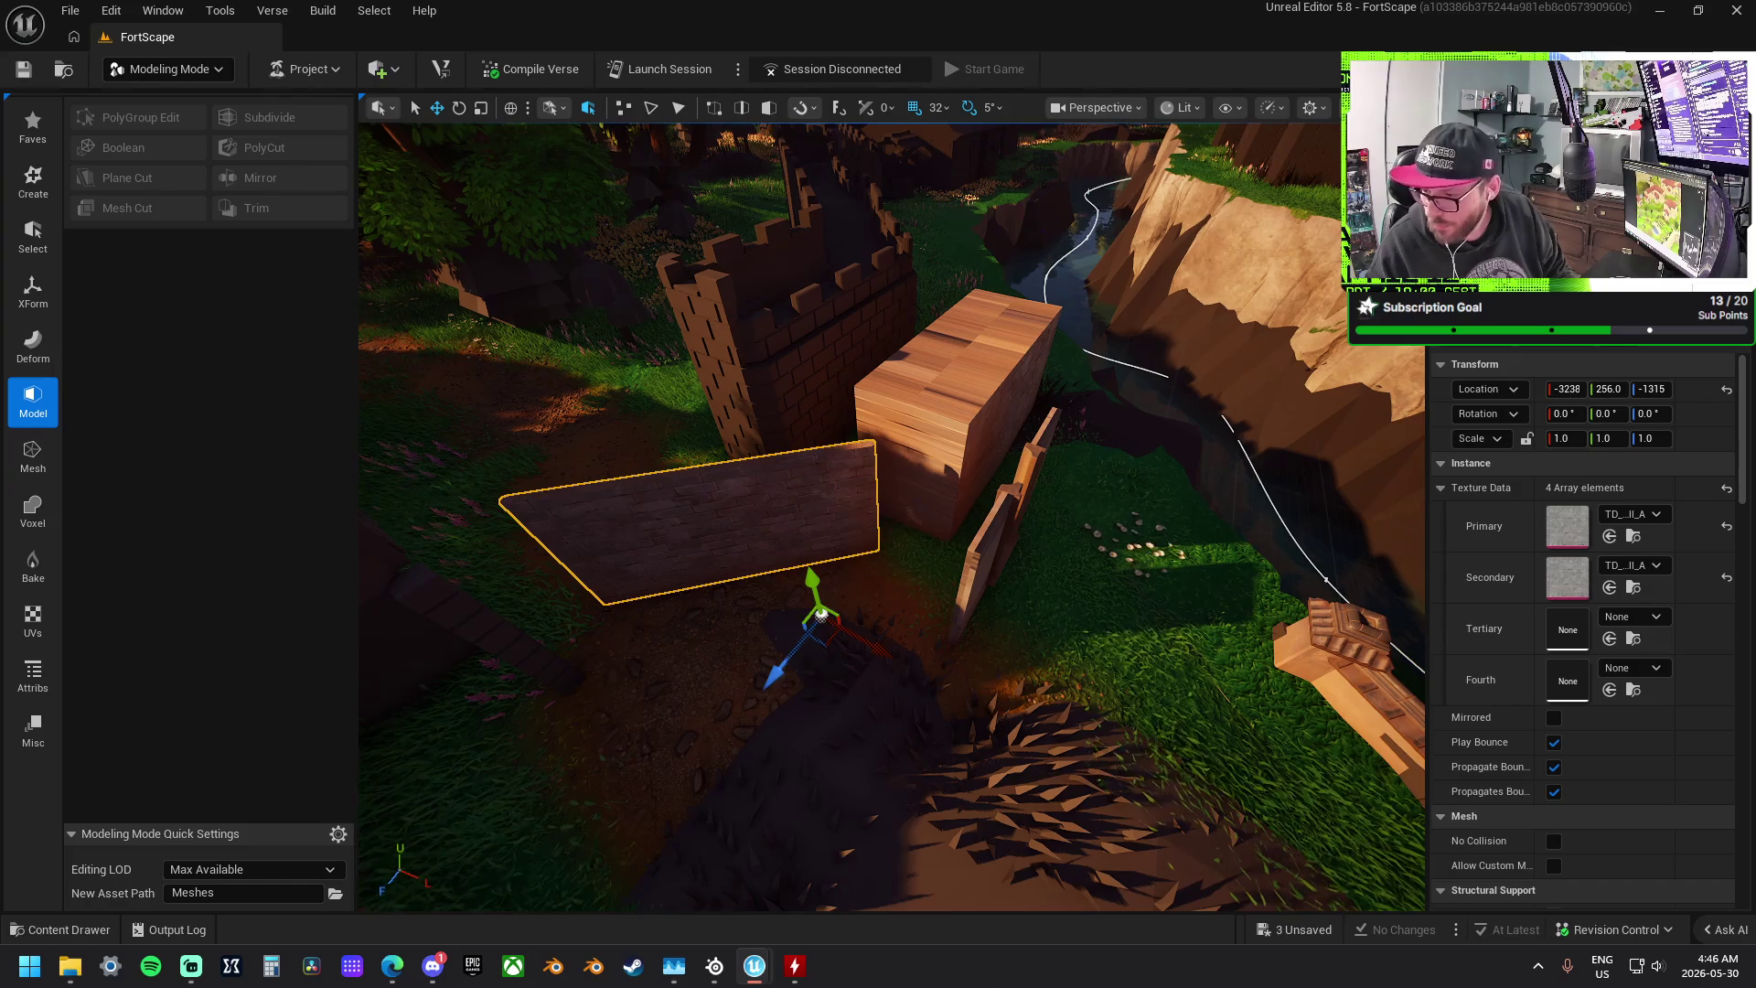
mouse_move(1755, 540)
mouse_down()
mouse_move(1524, 536)
mouse_move(956, 349)
mouse_move(860, 340)
mouse_move(980, 365)
mouse_up()
key(f)
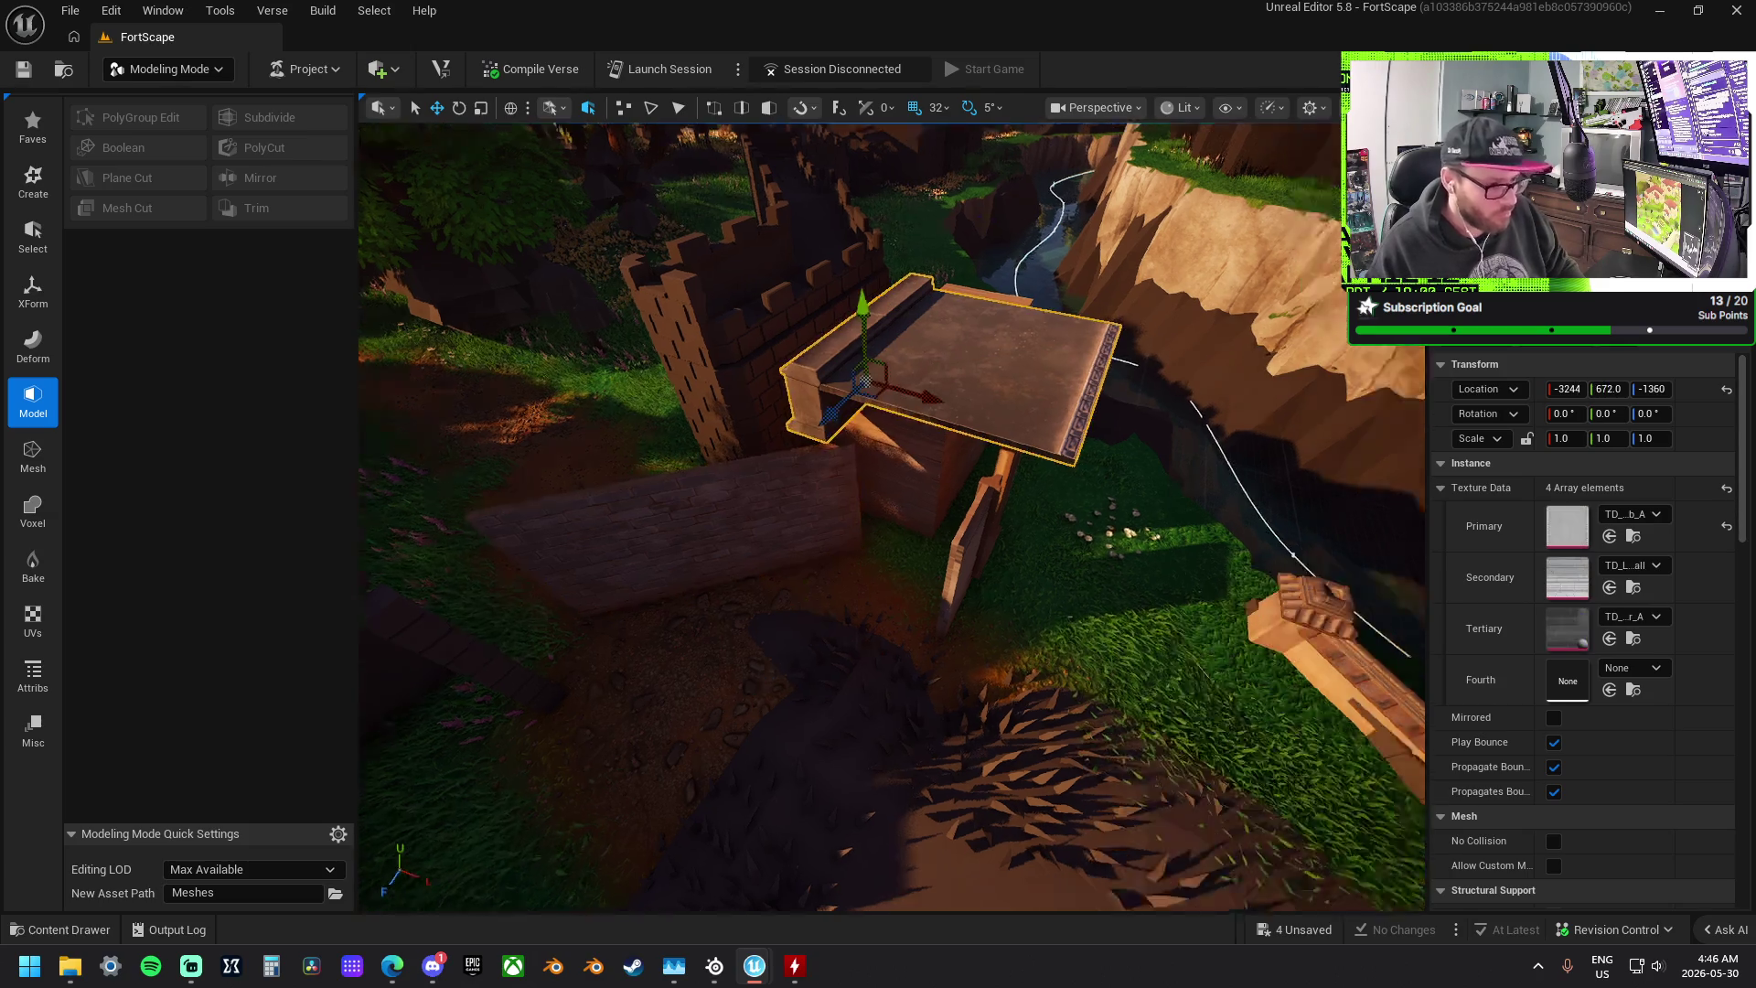
drag(892, 517, 892, 517)
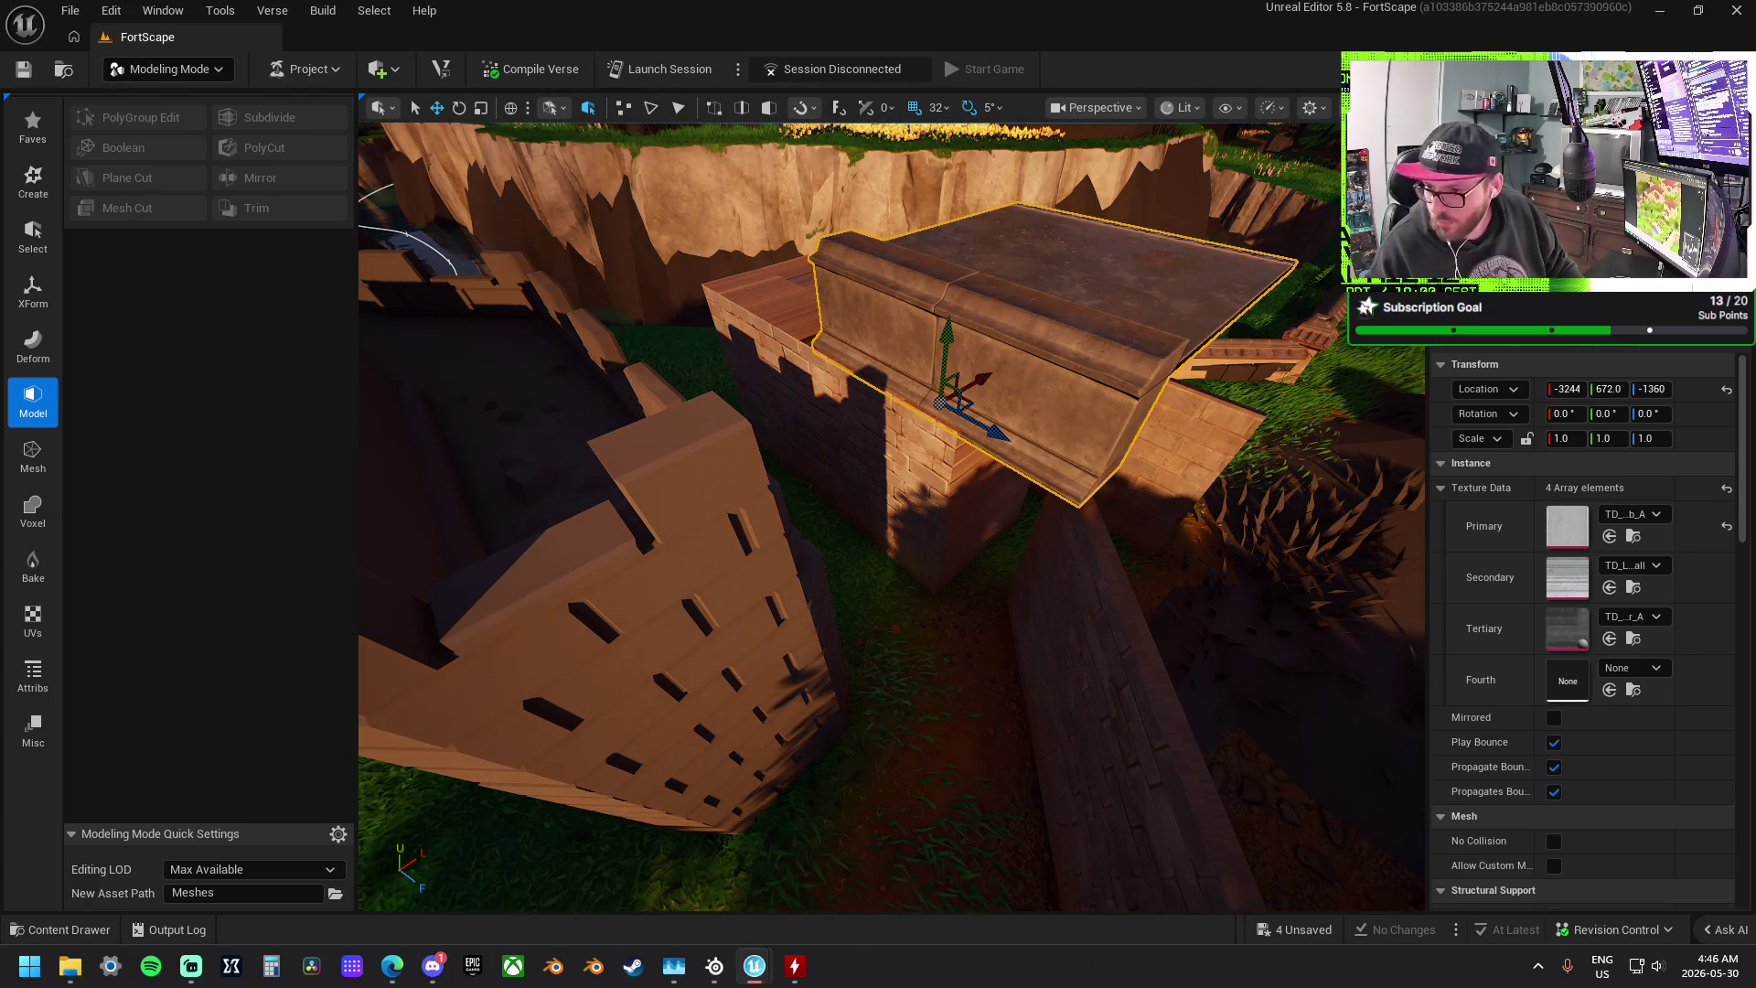
mouse_move(1518, 274)
mouse_down()
mouse_move(1496, 430)
mouse_move(842, 293)
mouse_move(782, 313)
mouse_move(796, 300)
mouse_move(854, 326)
mouse_move(904, 369)
mouse_up()
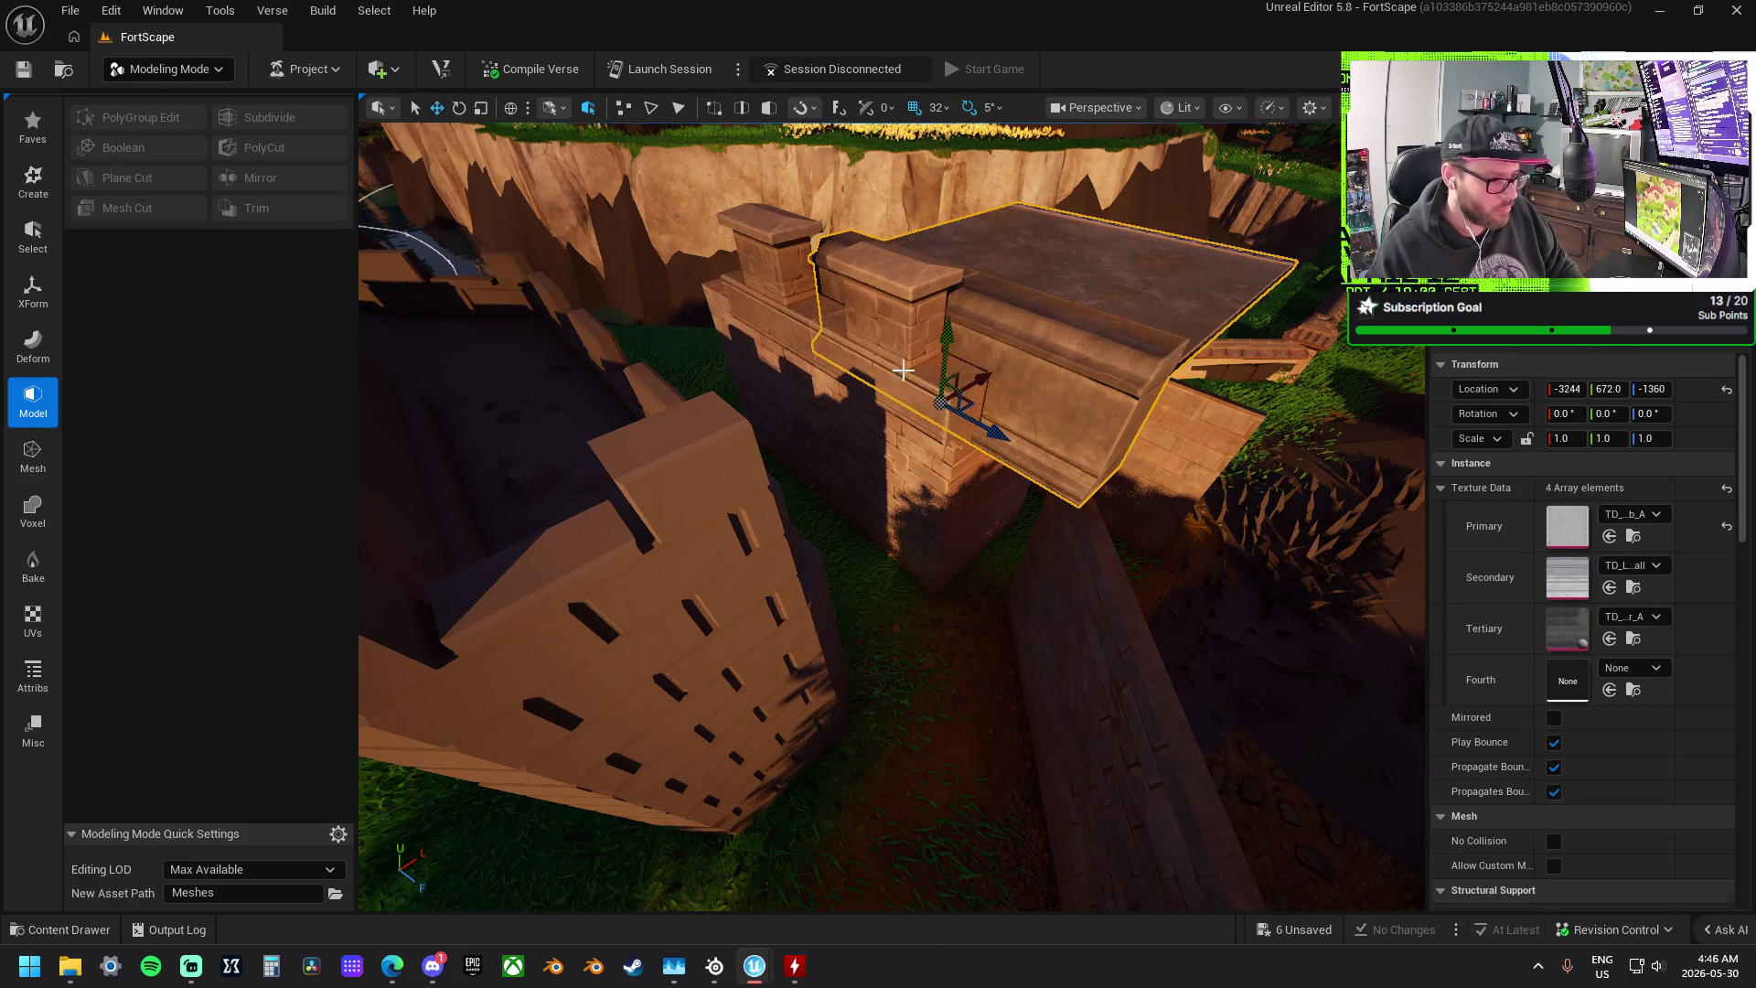
- Remove the trial roof trim and place a LightCastle Floor_A slab beside the throne floor
key(ctrl+z)
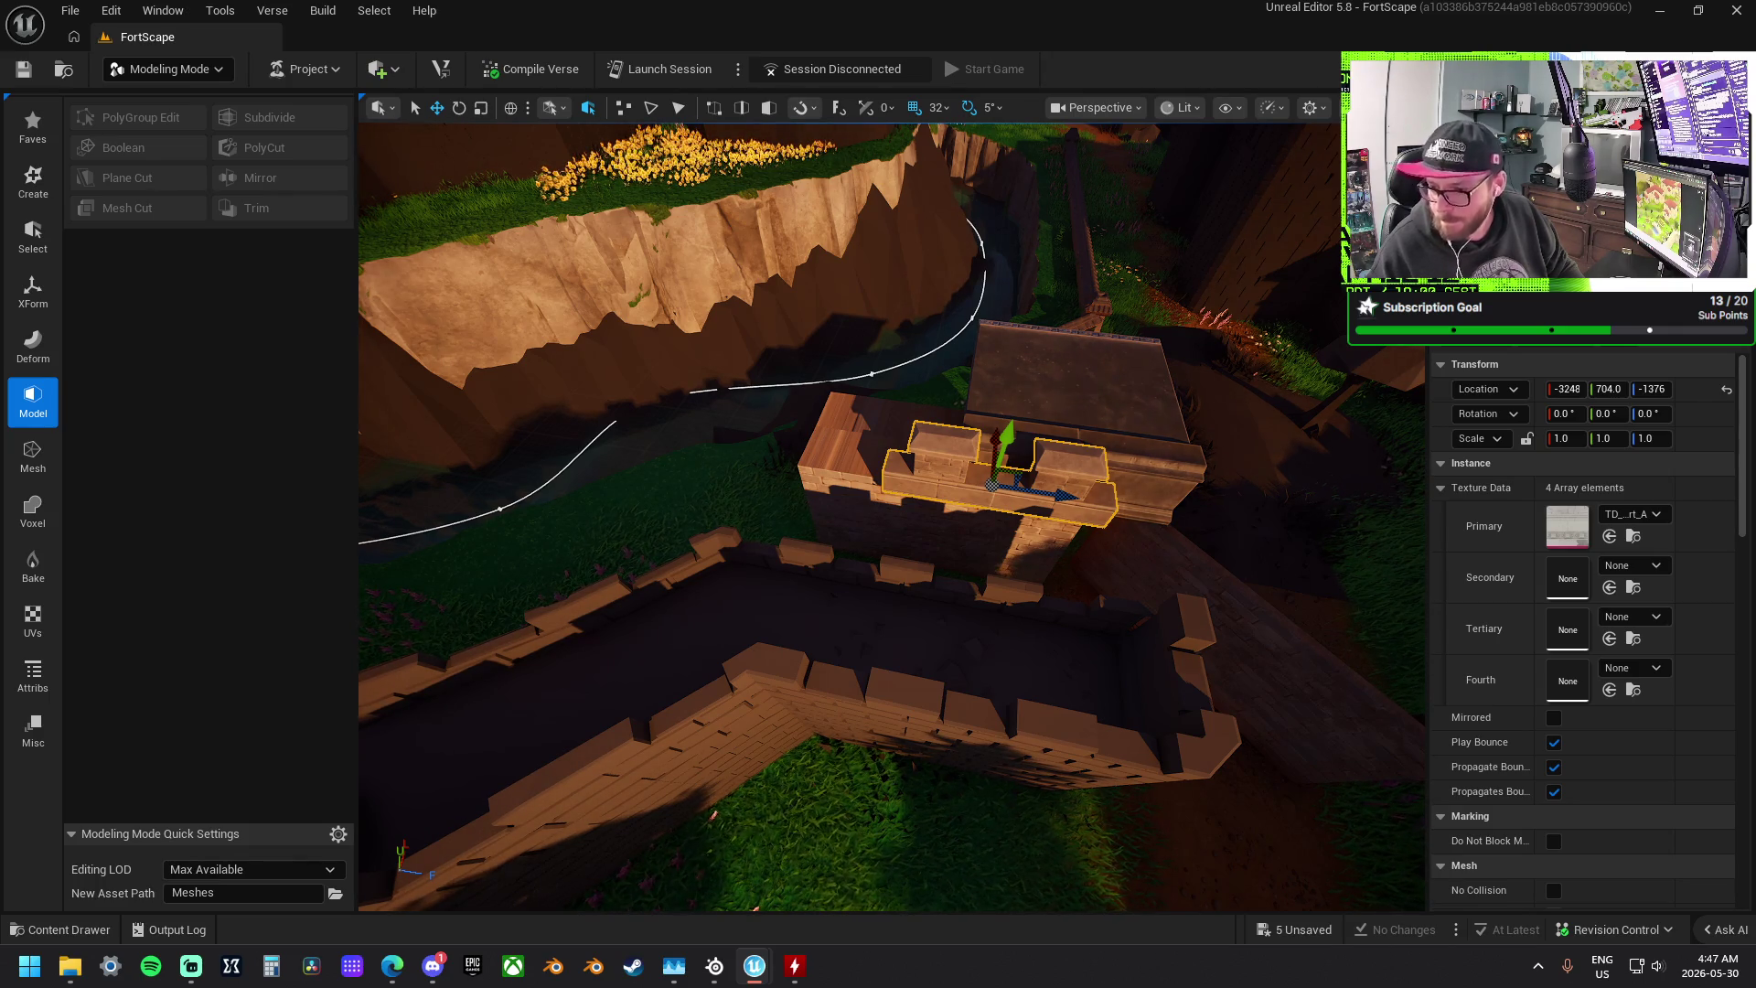
mouse_move(1481, 695)
mouse_down()
mouse_move(1034, 622)
mouse_move(1047, 540)
mouse_move(1015, 462)
mouse_move(947, 457)
mouse_move(823, 510)
mouse_move(914, 457)
mouse_move(924, 476)
mouse_move(939, 419)
mouse_move(904, 480)
mouse_move(819, 463)
mouse_up()
key(f)
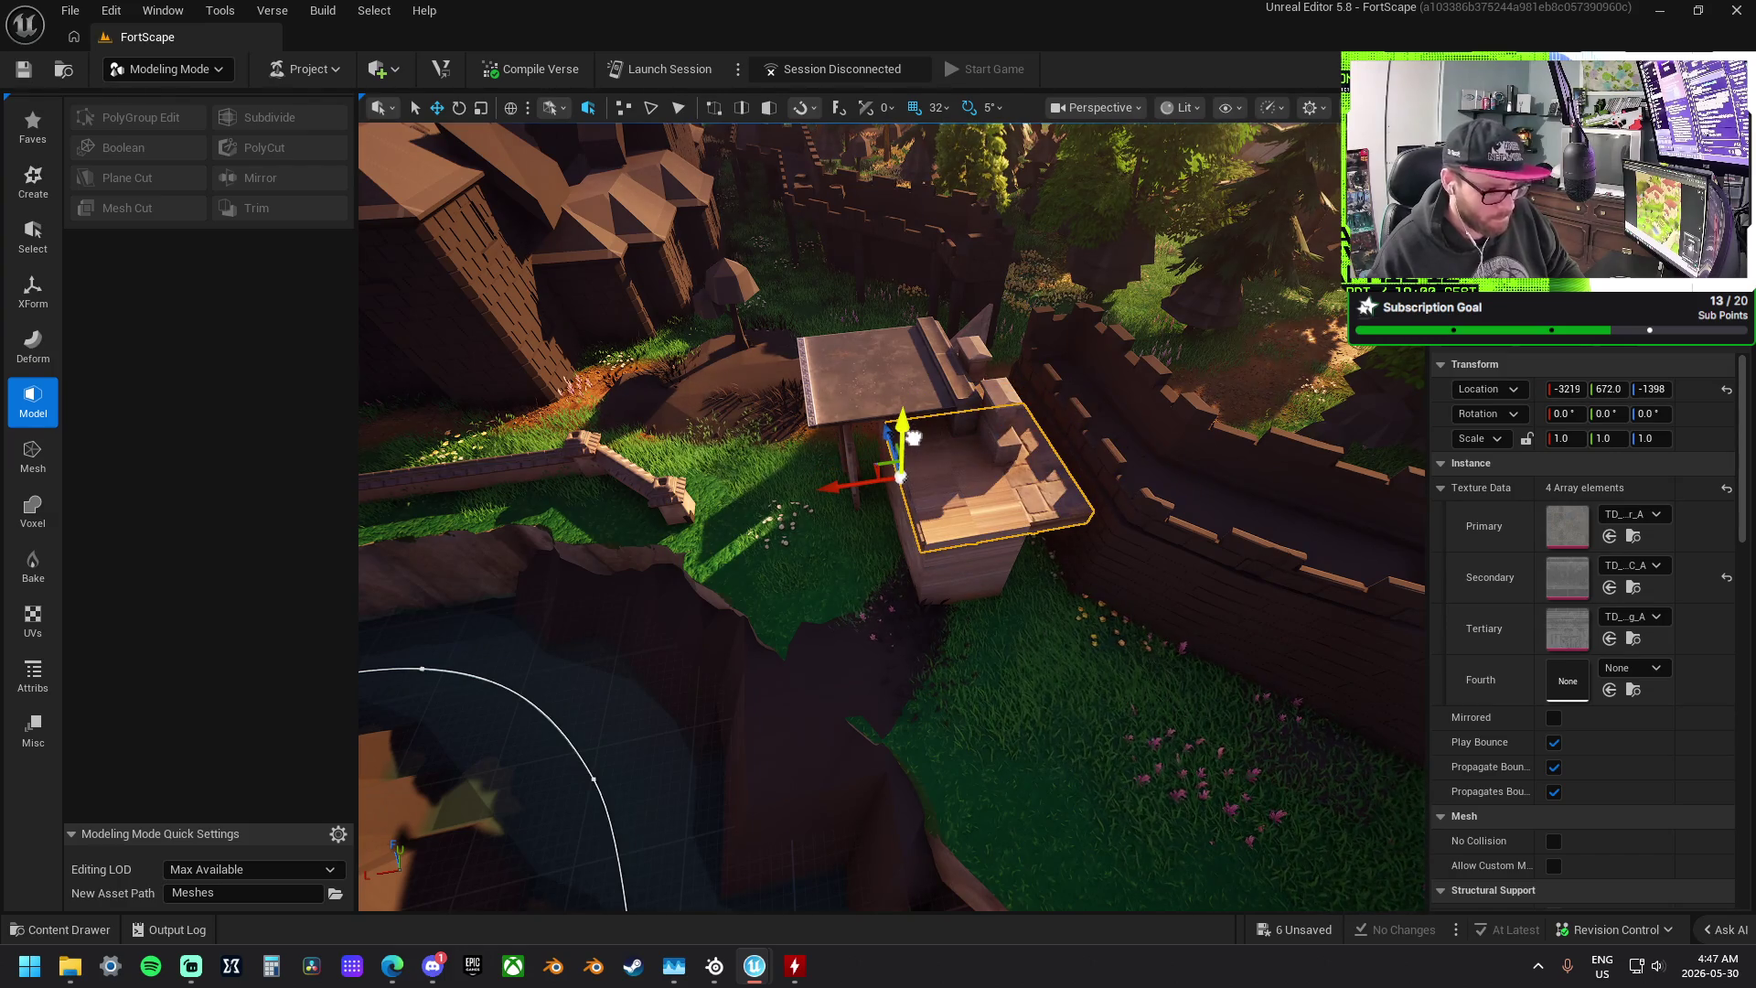
- Inspect the slabs from above, selecting the wider floor slab and the tower's battlement piece
drag(887, 437, 818, 521)
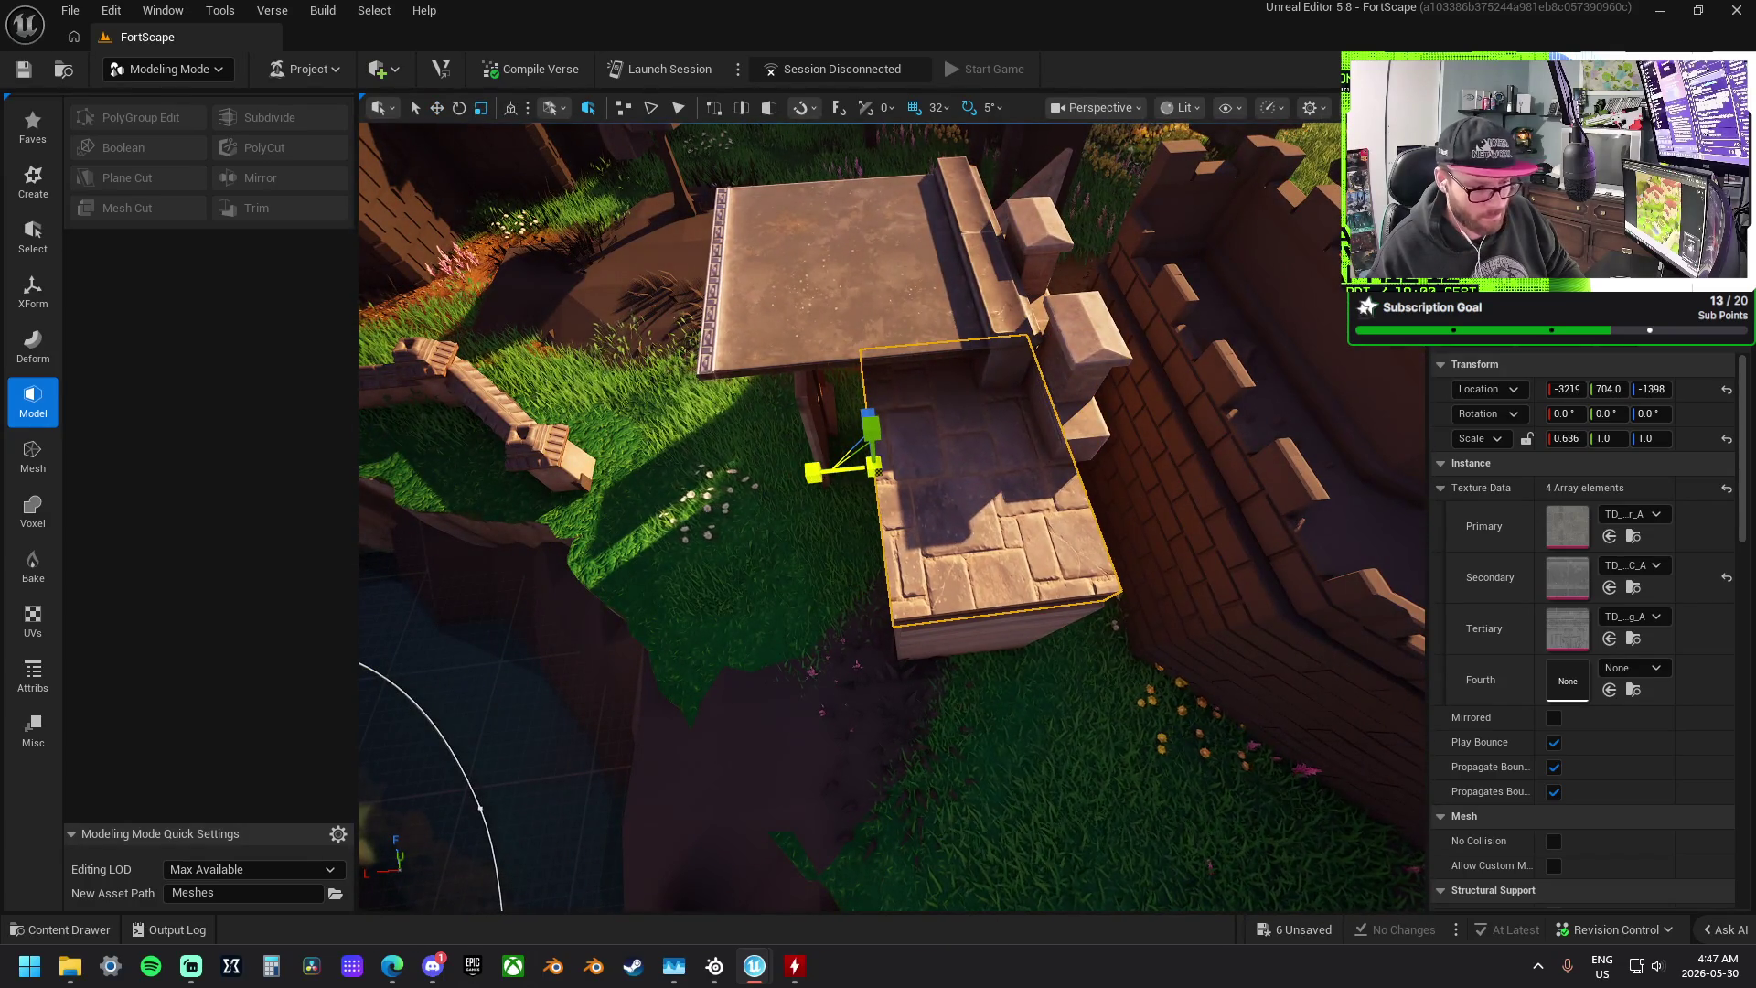
drag(818, 521, 791, 549)
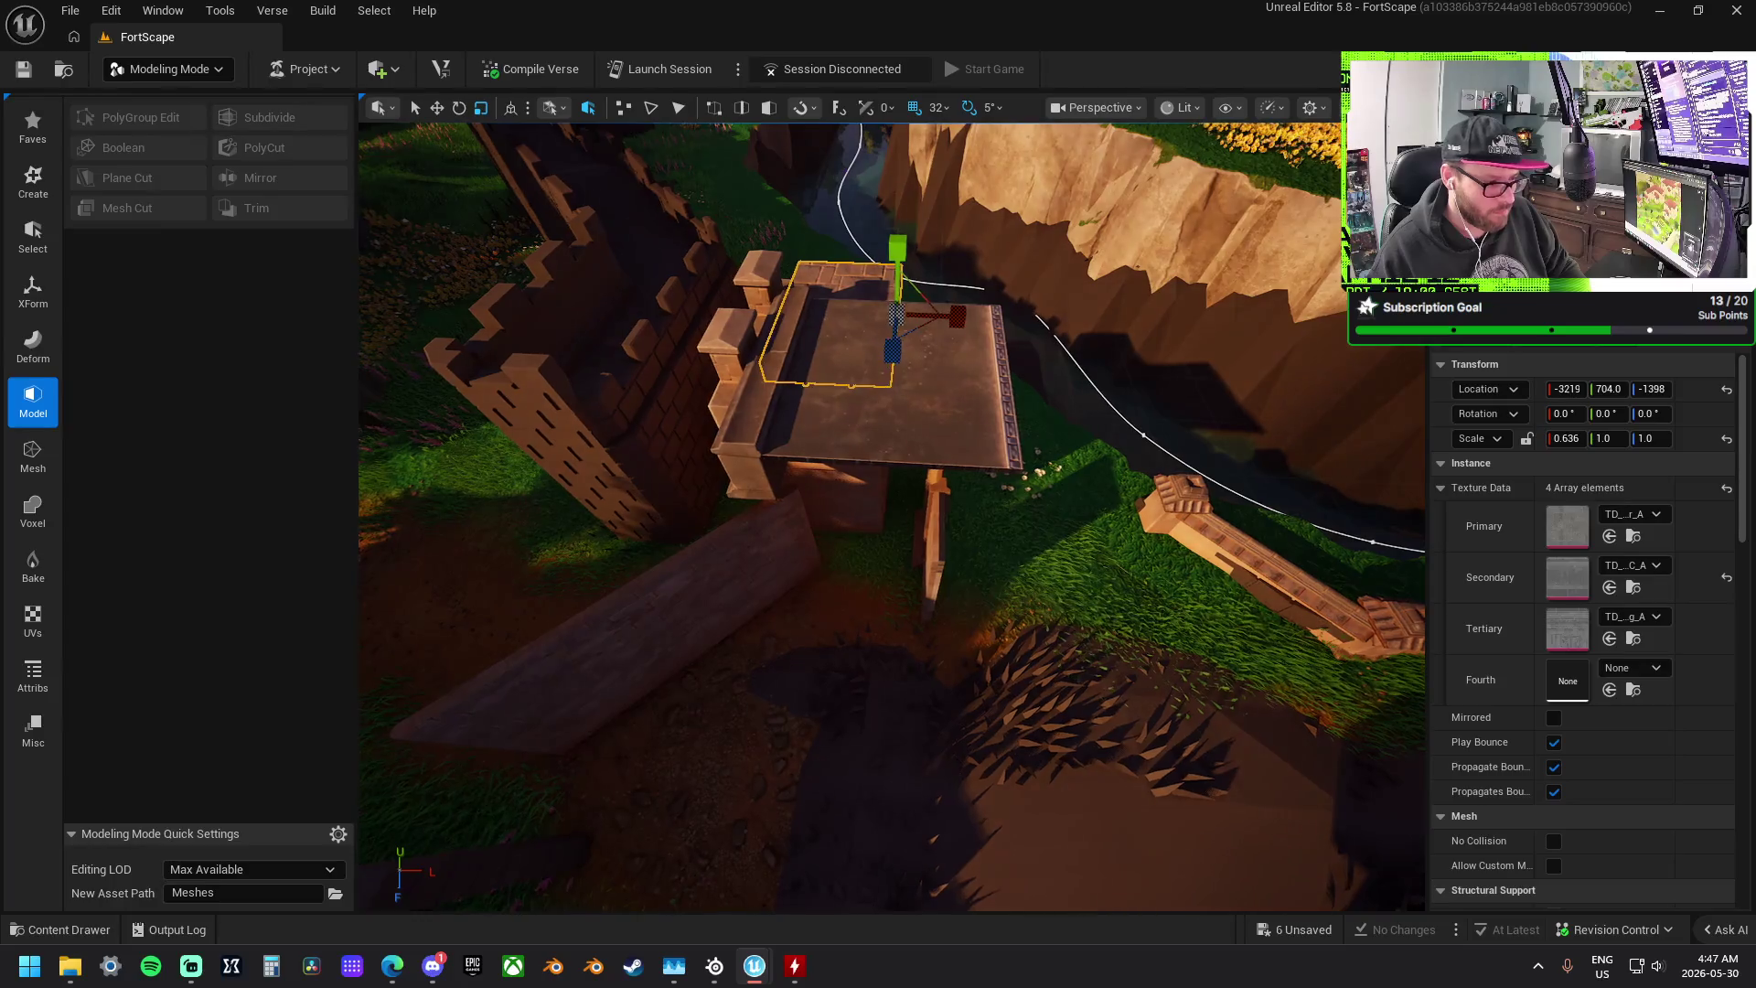
click(1116, 512)
mouse_move(1040, 465)
mouse_down()
mouse_move(1006, 476)
mouse_move(1109, 509)
mouse_move(960, 545)
mouse_move(1111, 520)
mouse_up()
click(1110, 509)
- Set the gap-filling wall block's Scale Y and Z to 1.25
click(834, 535)
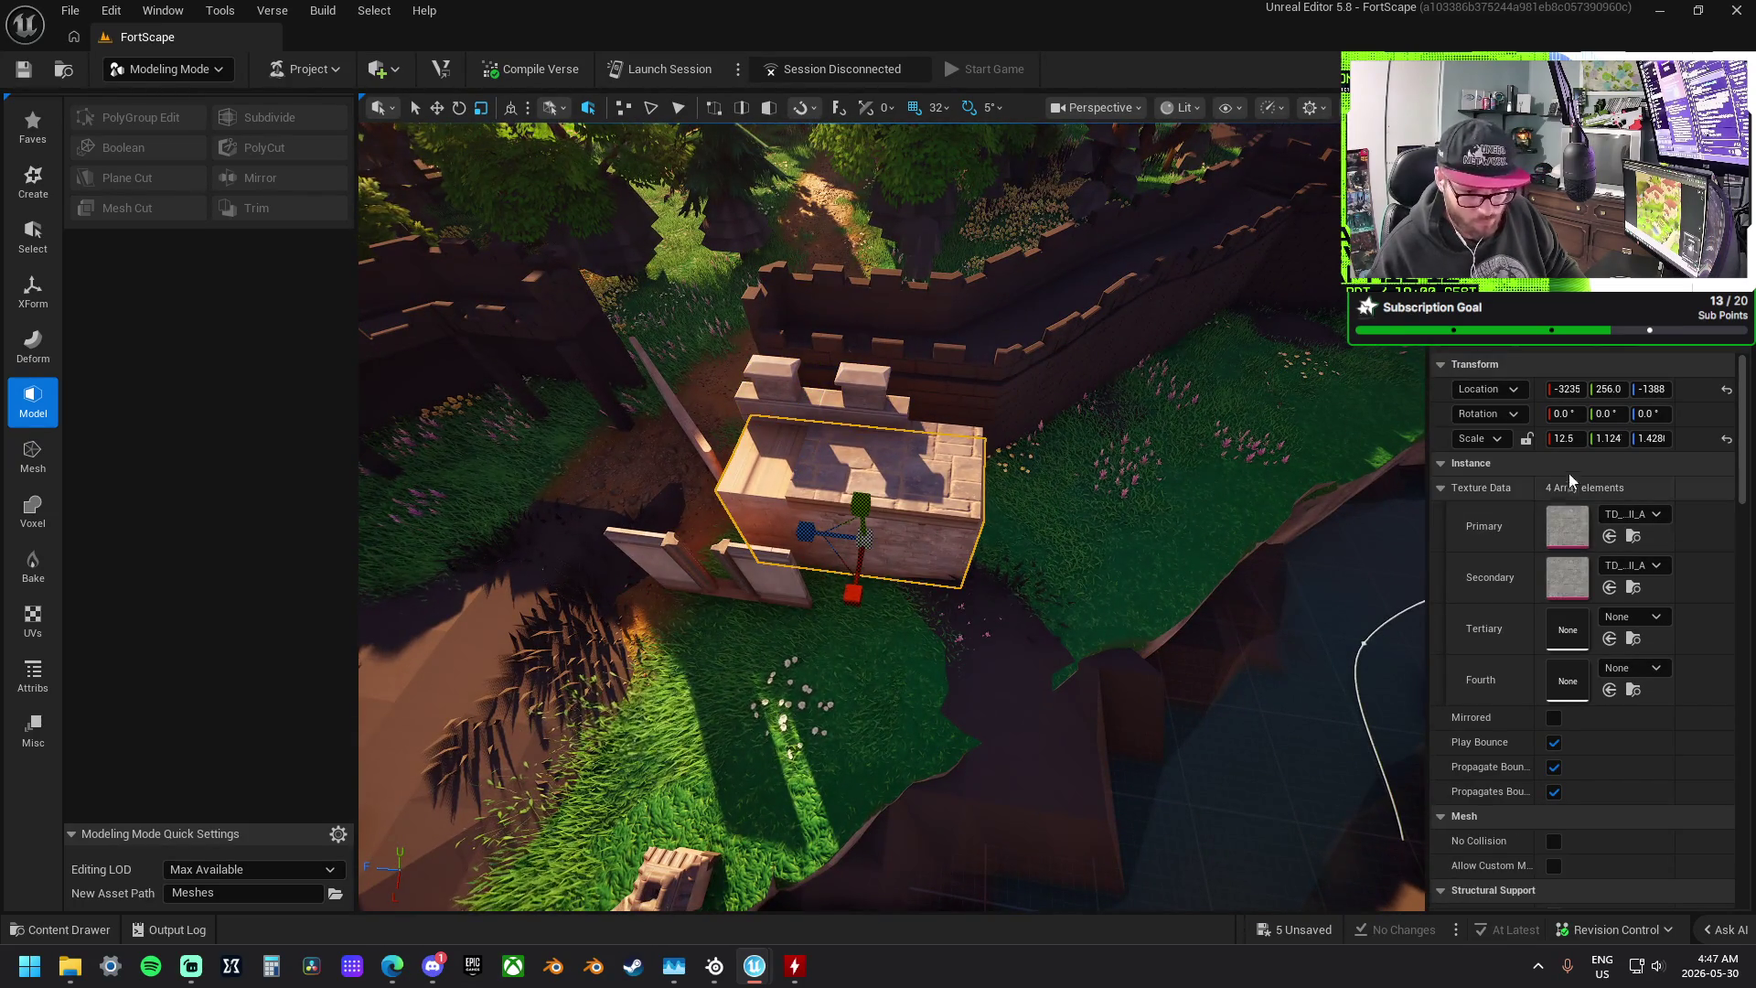
click(1615, 451)
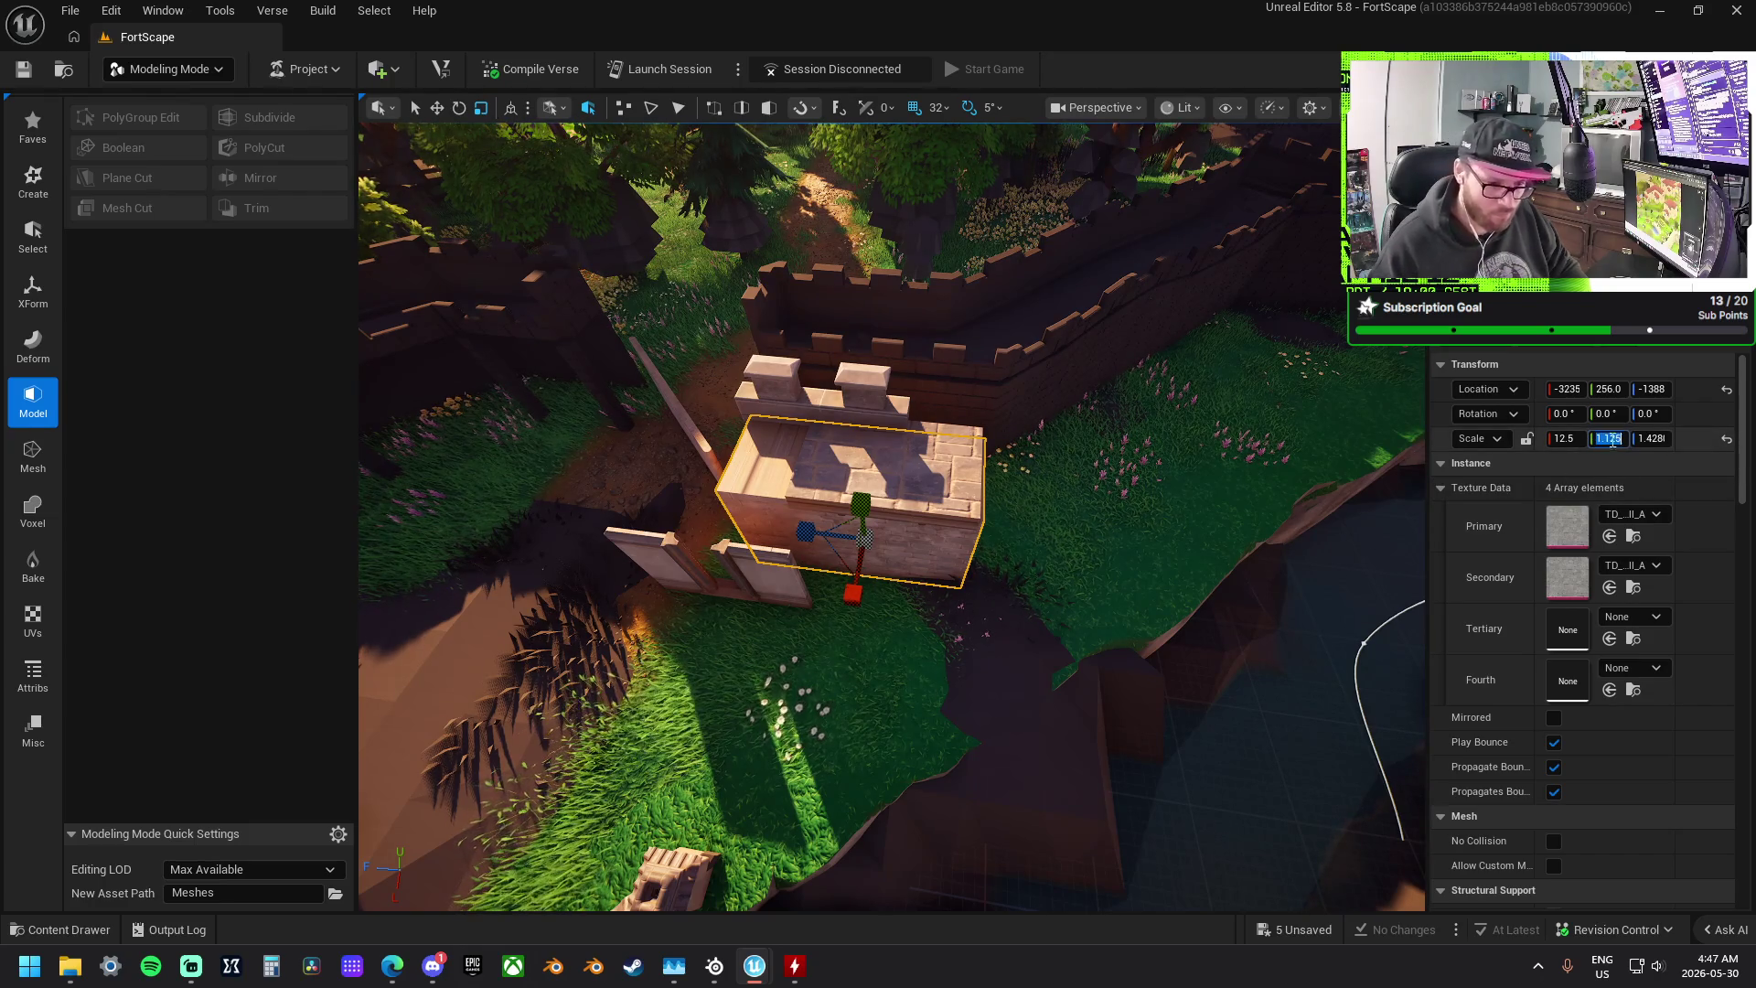
text(1.25)
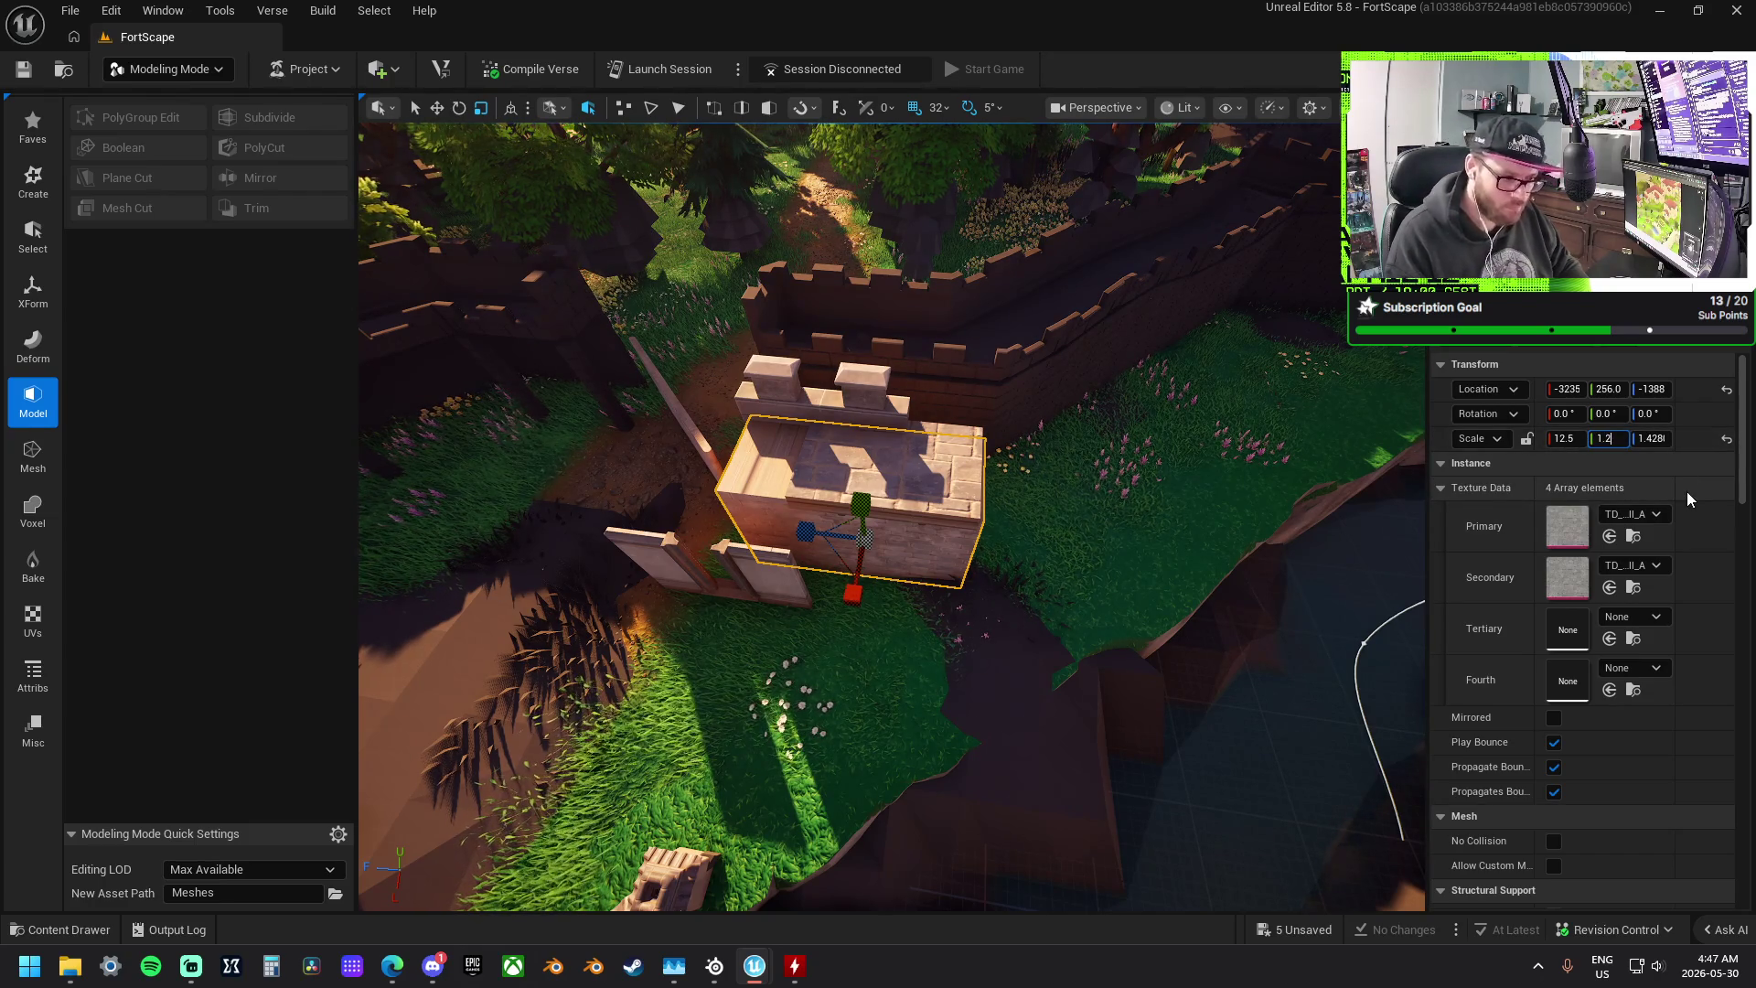
key(Return)
key(Tab)
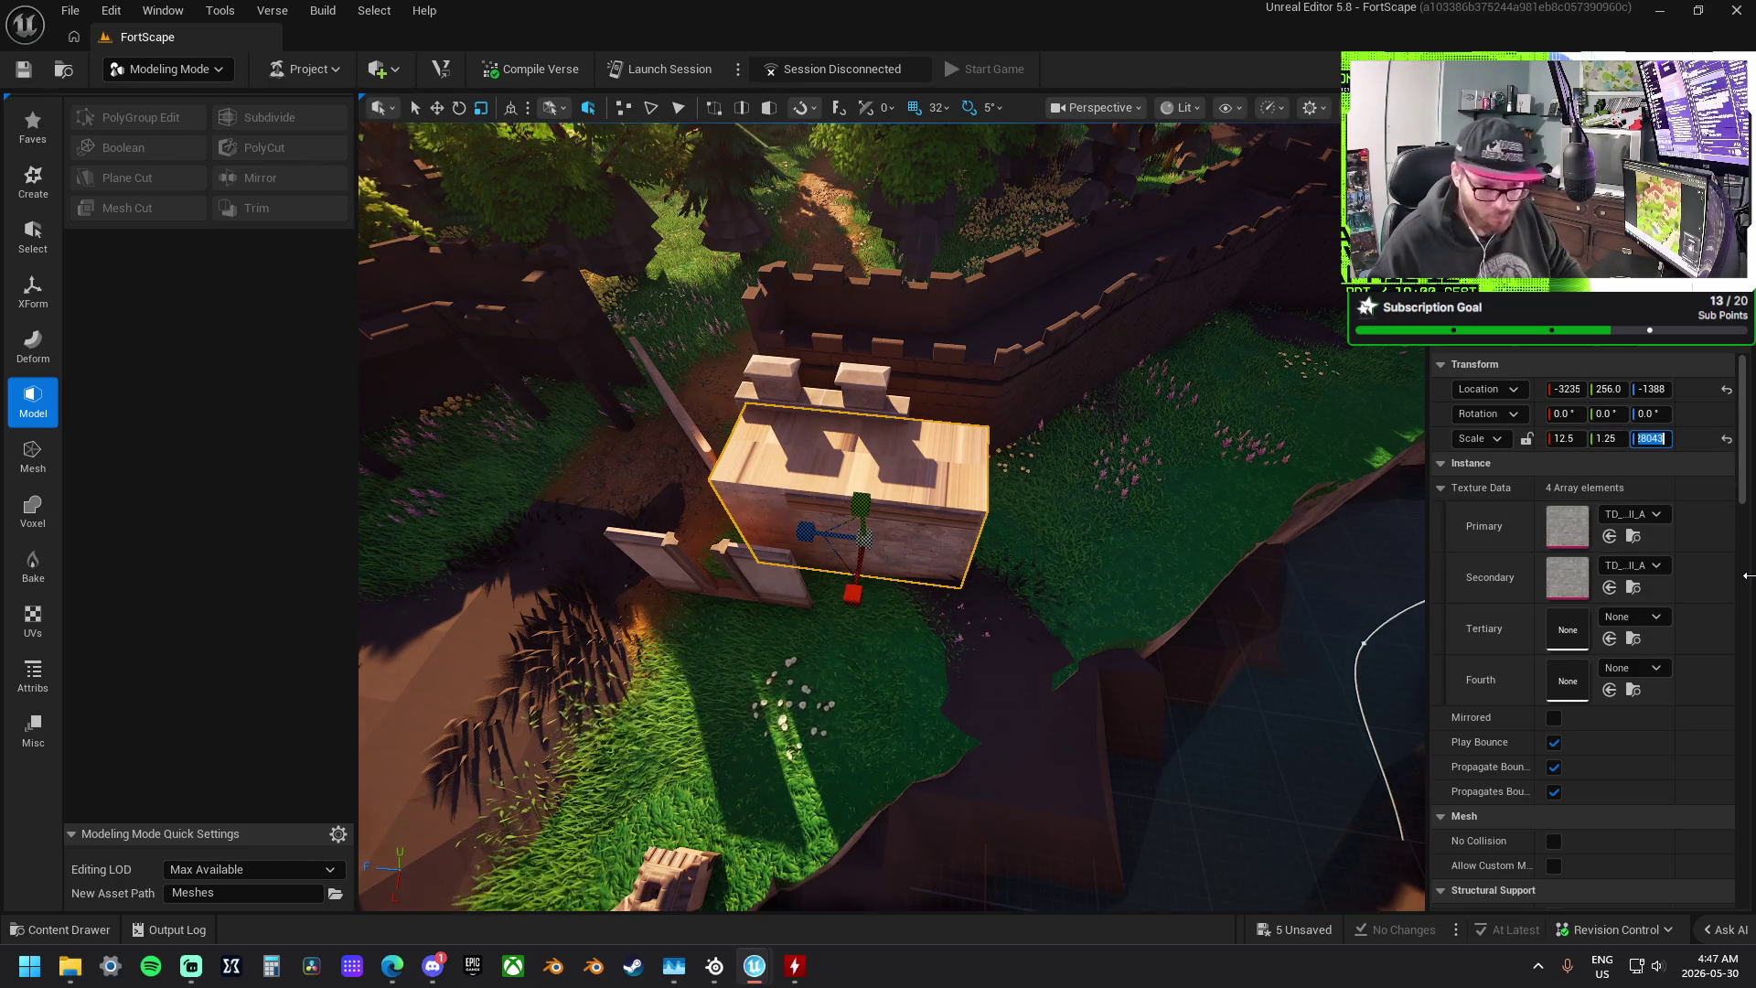
text(1.25)
key(Return)
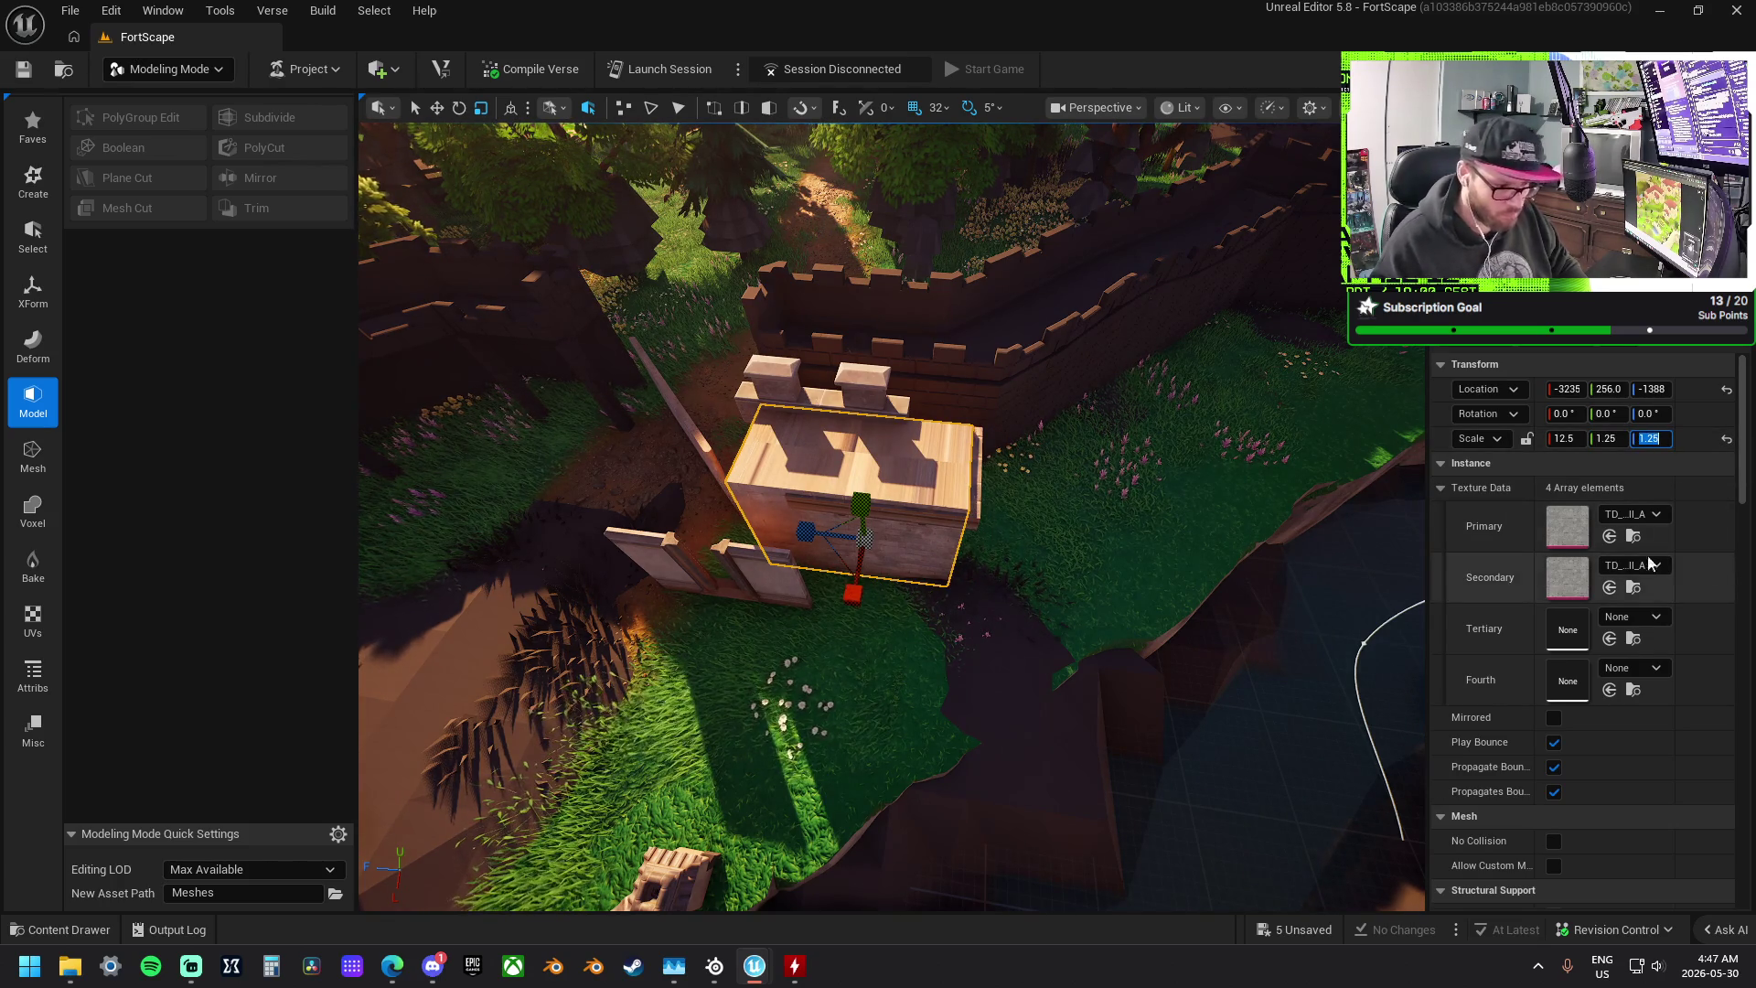
- Shift the stone top slab into line with the block and scale it to 1.25
scroll(923, 527, up, 3)
click(951, 494)
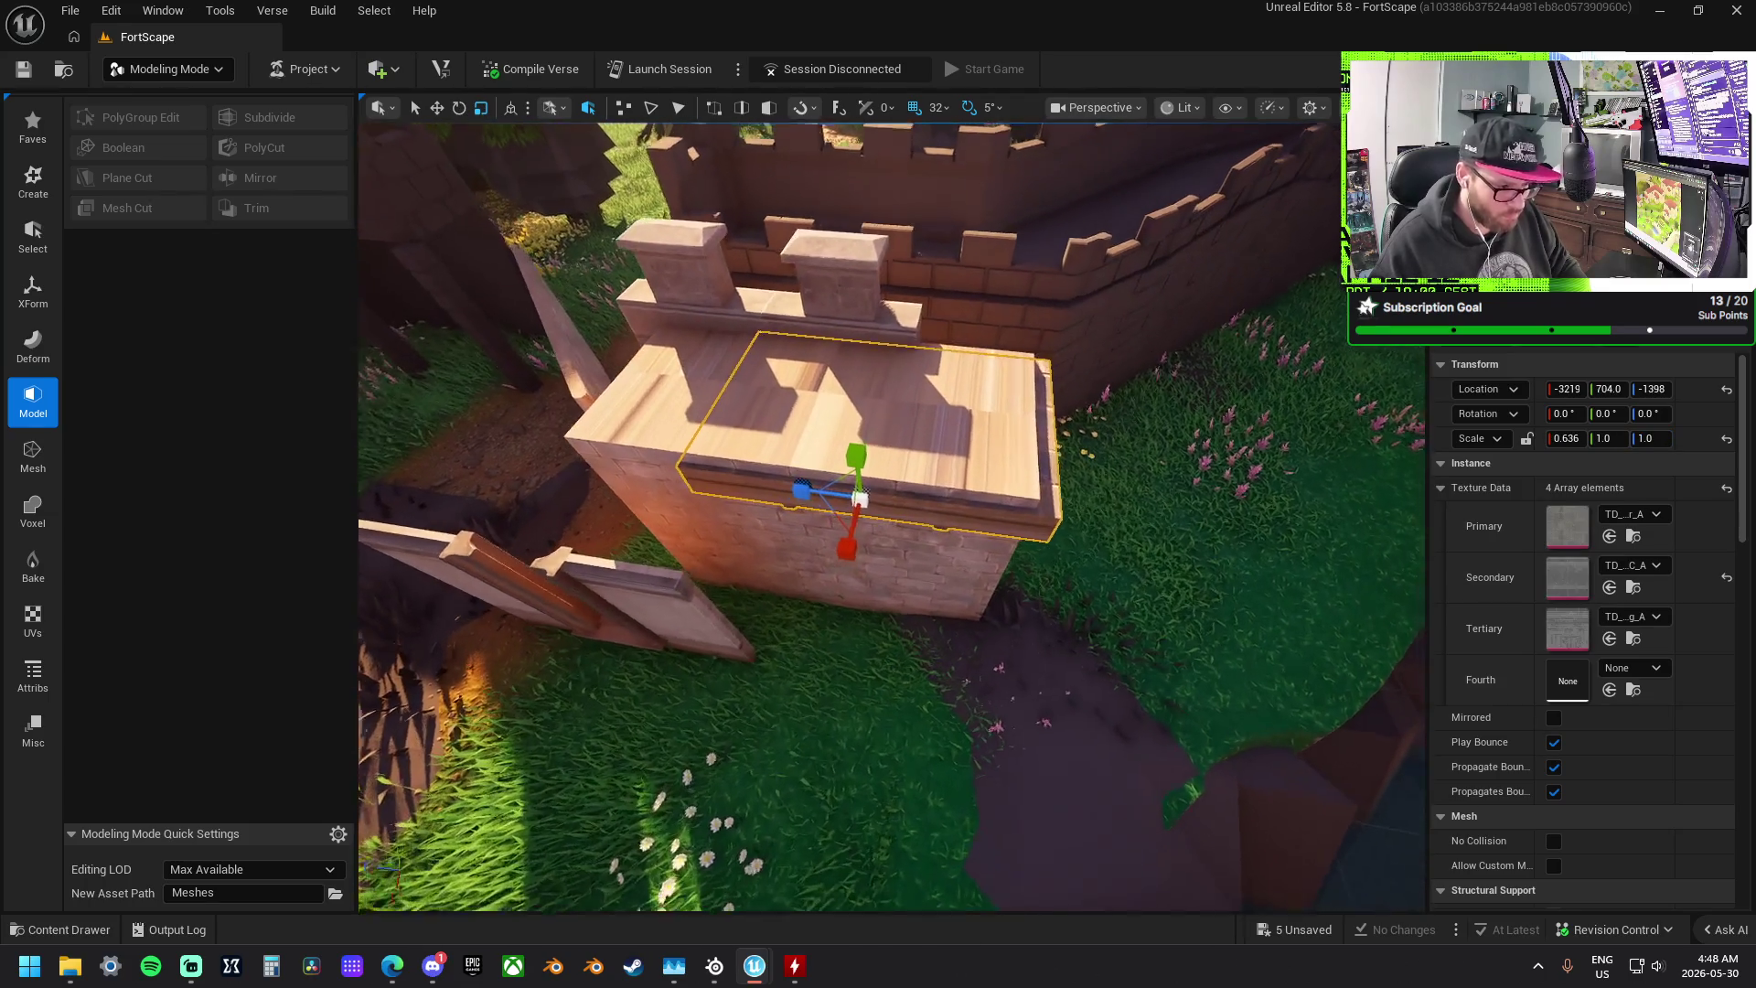
key(f)
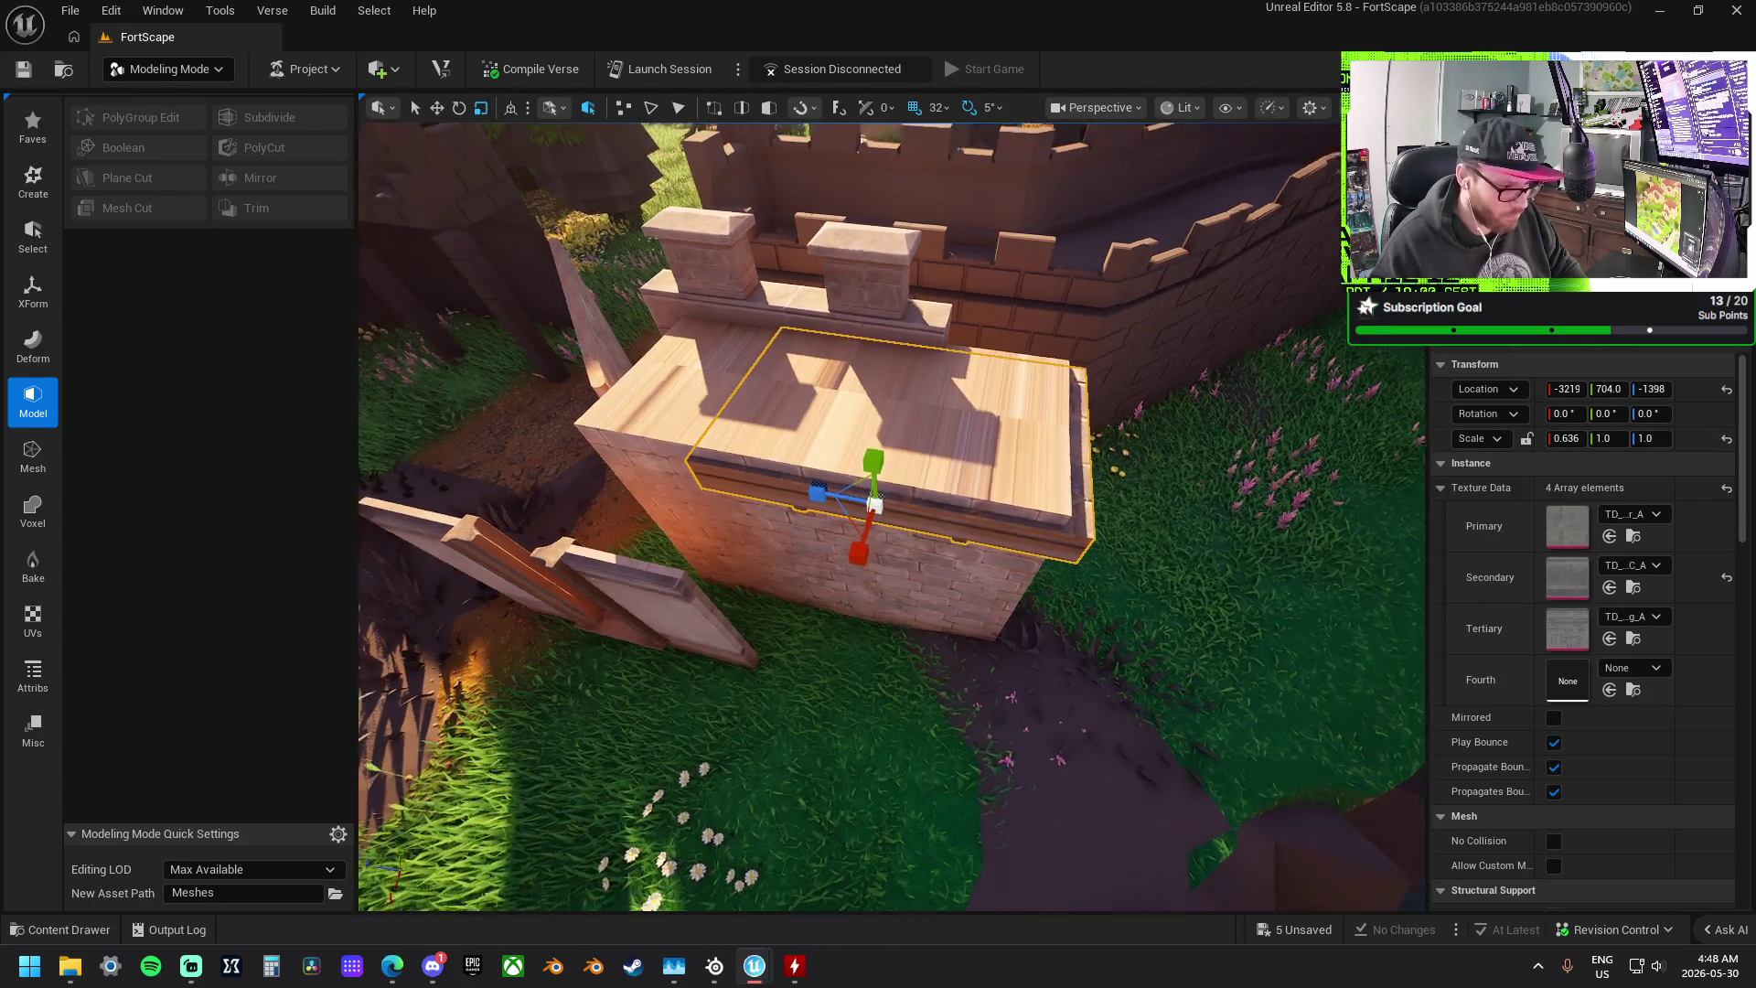
mouse_move(886, 458)
mouse_down()
mouse_move(880, 430)
mouse_move(755, 462)
mouse_up()
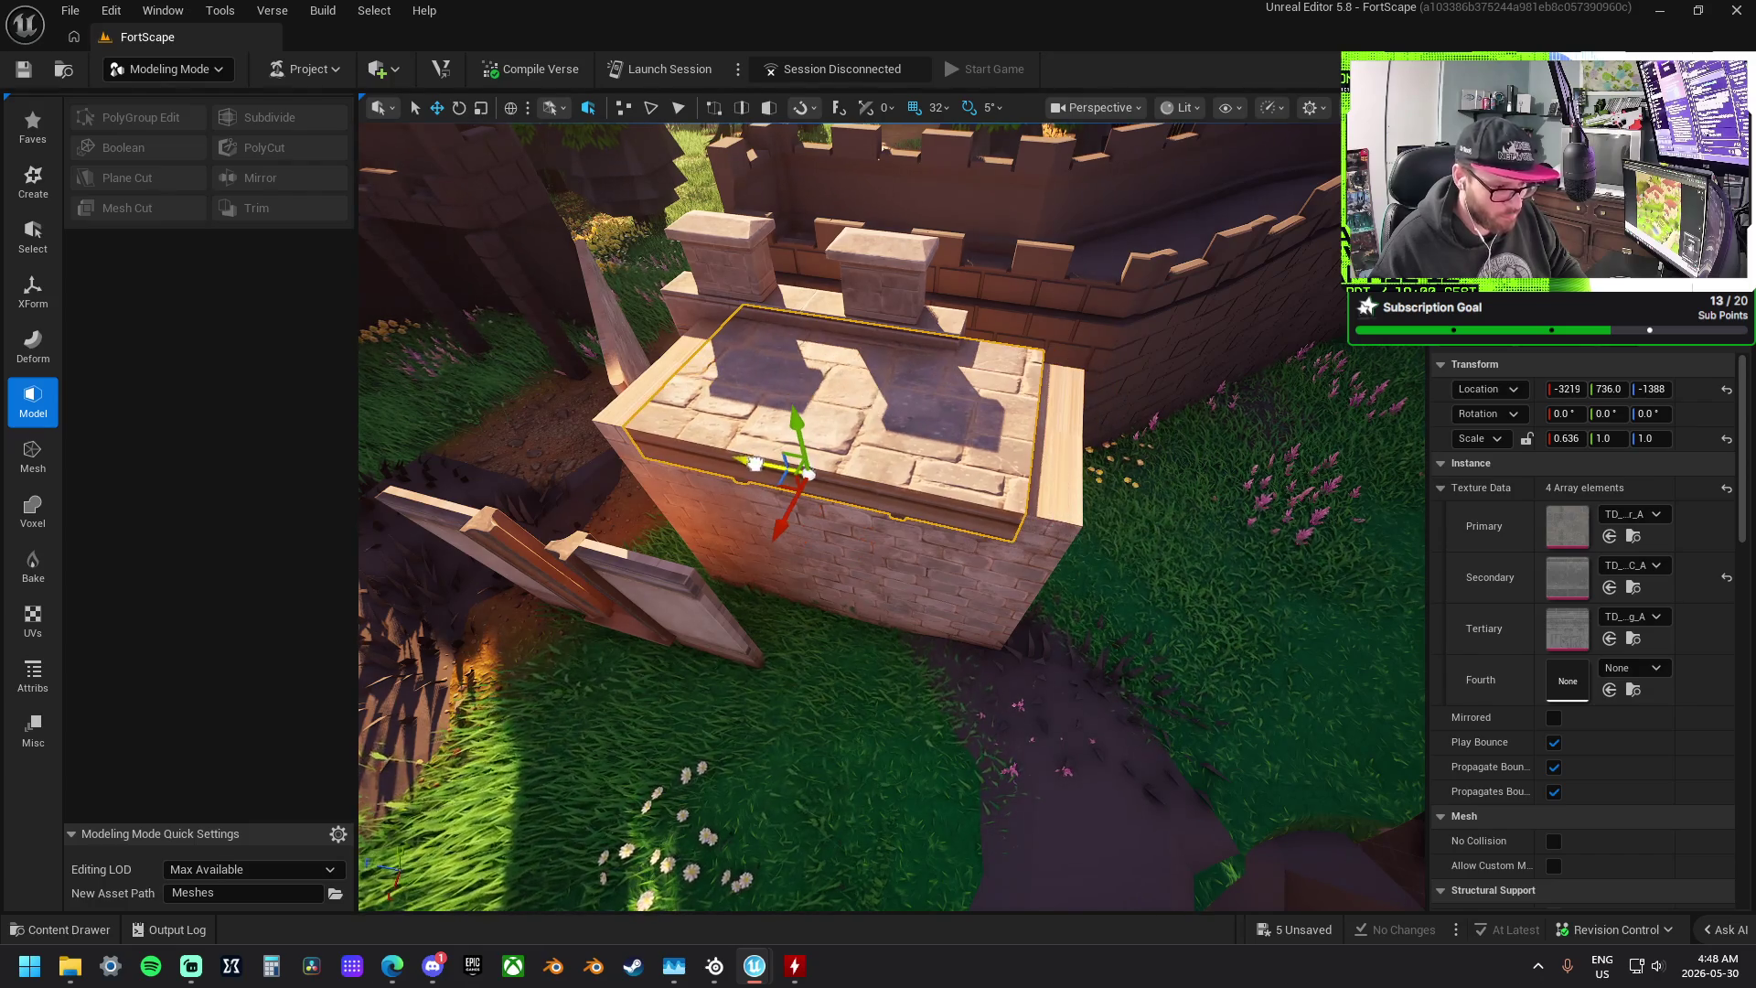
click(1615, 437)
text(.25)
key(Return)
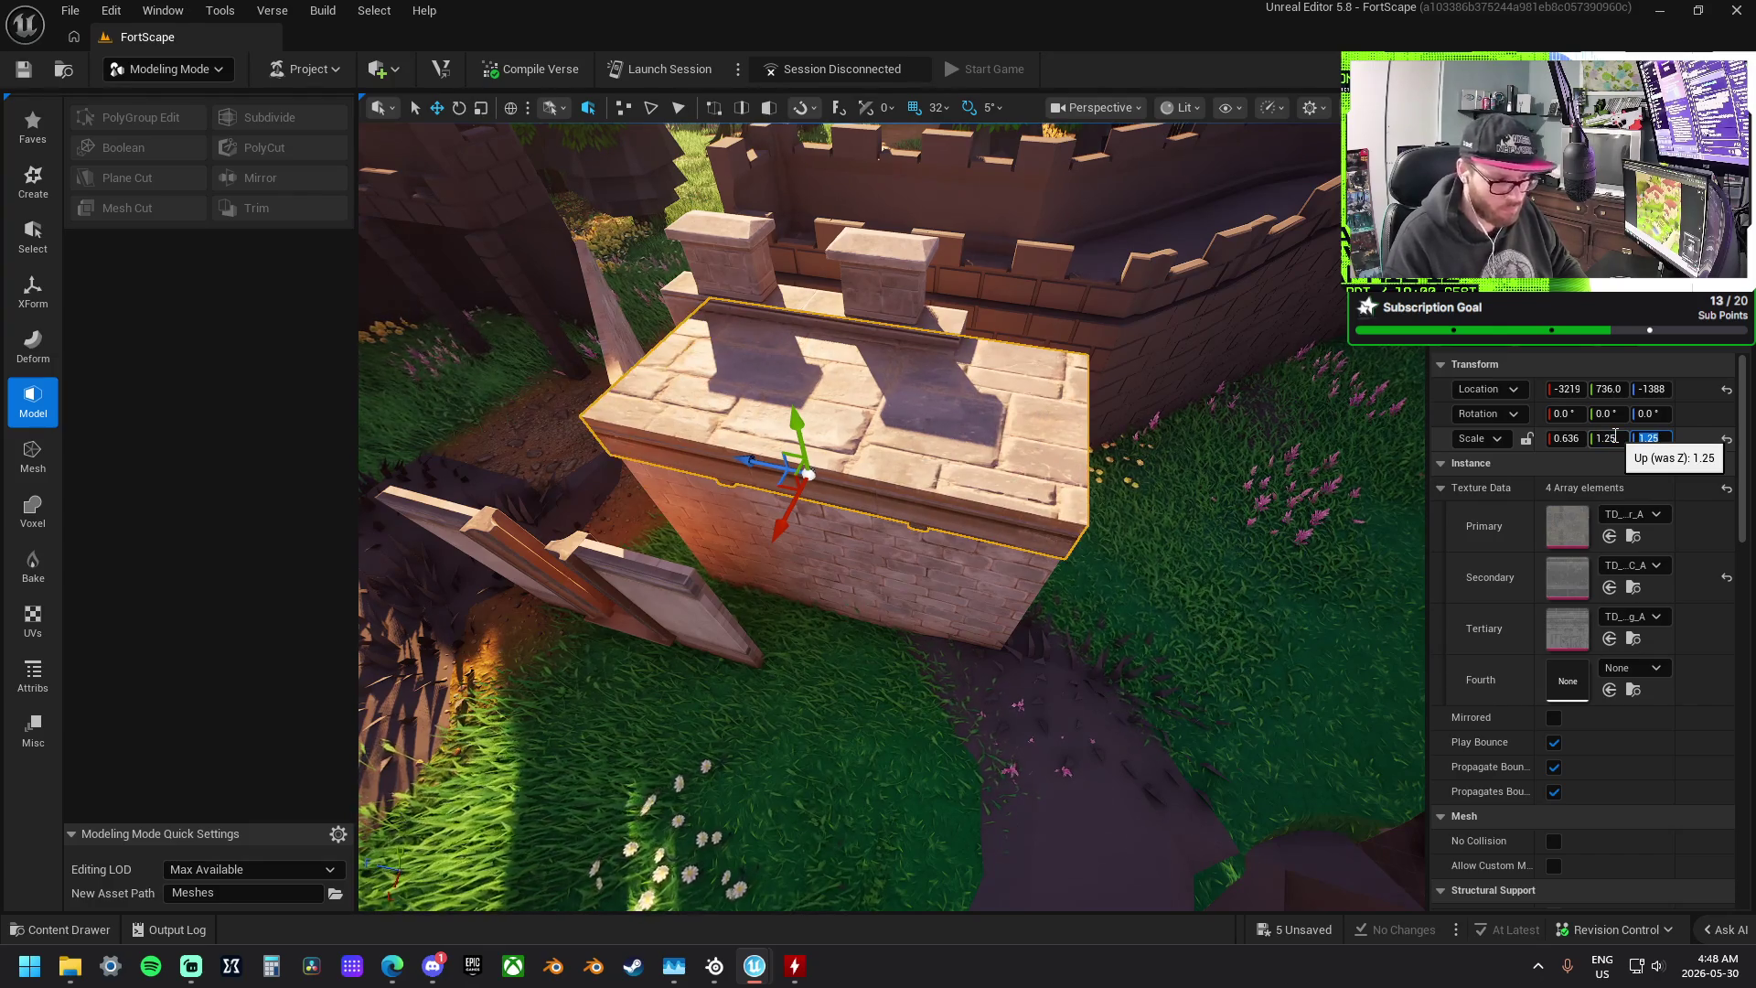
mouse_move(784, 454)
mouse_down()
mouse_move(704, 426)
mouse_move(763, 369)
mouse_up()
- Nudge the stone slab along X and undo its last scale change
drag(693, 297, 721, 303)
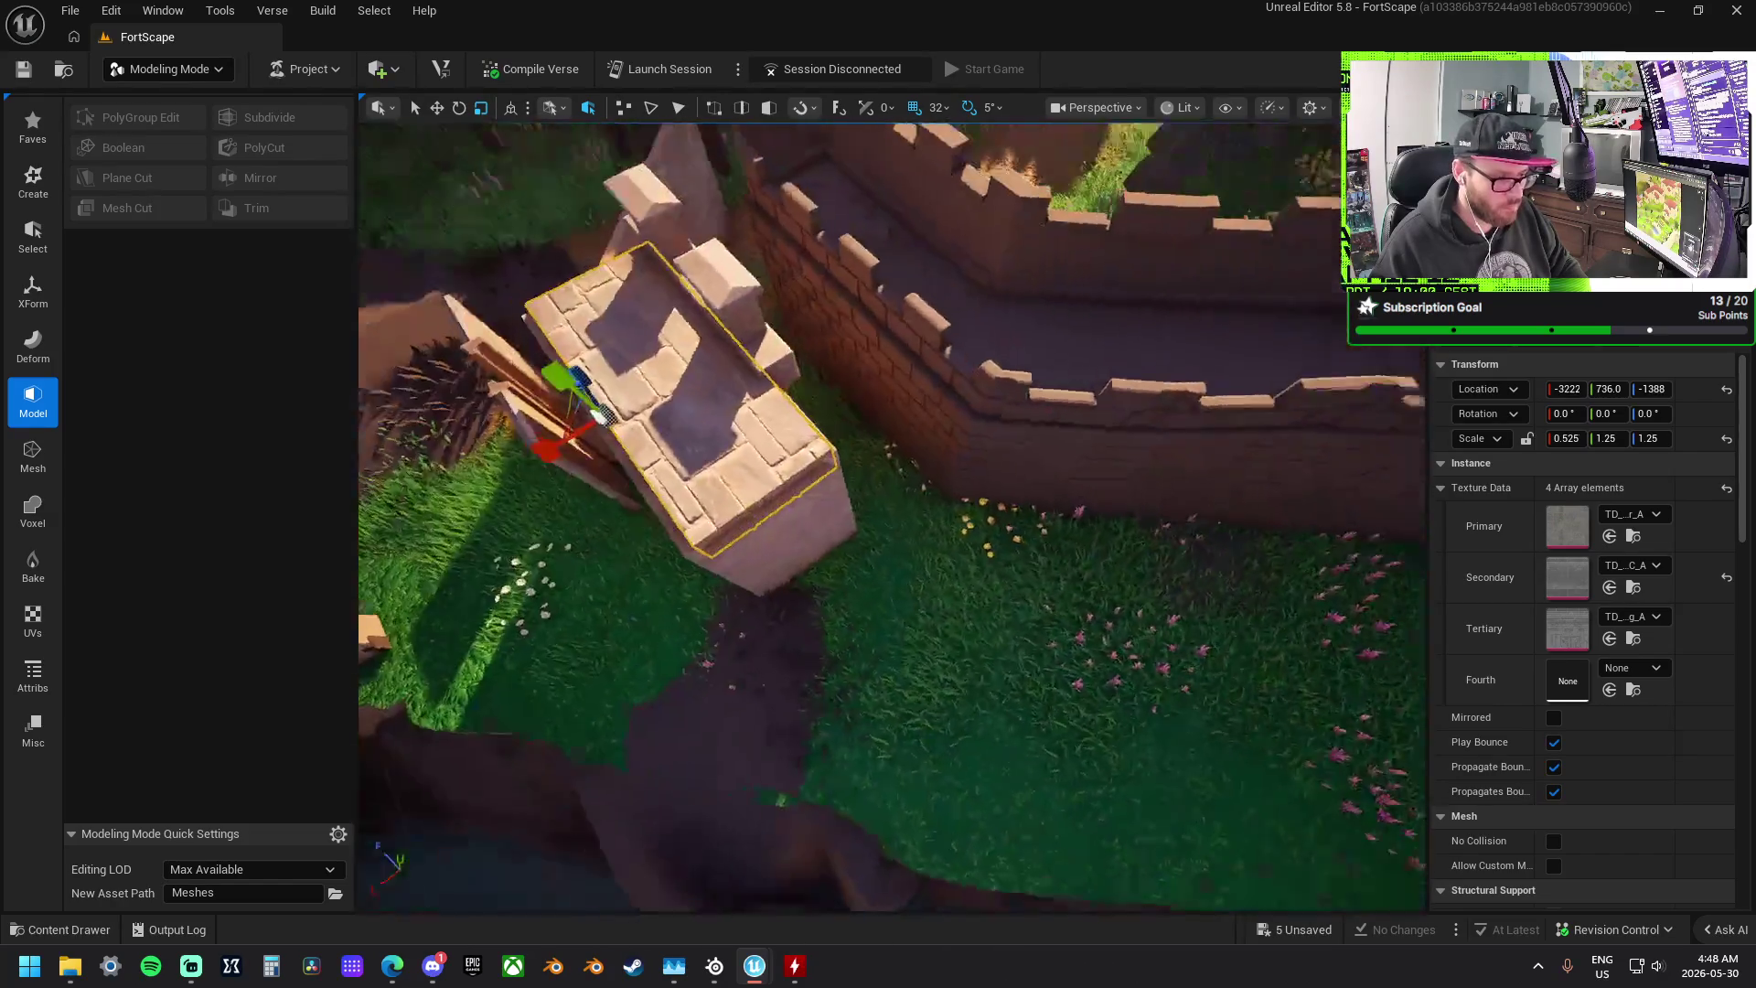
key(f)
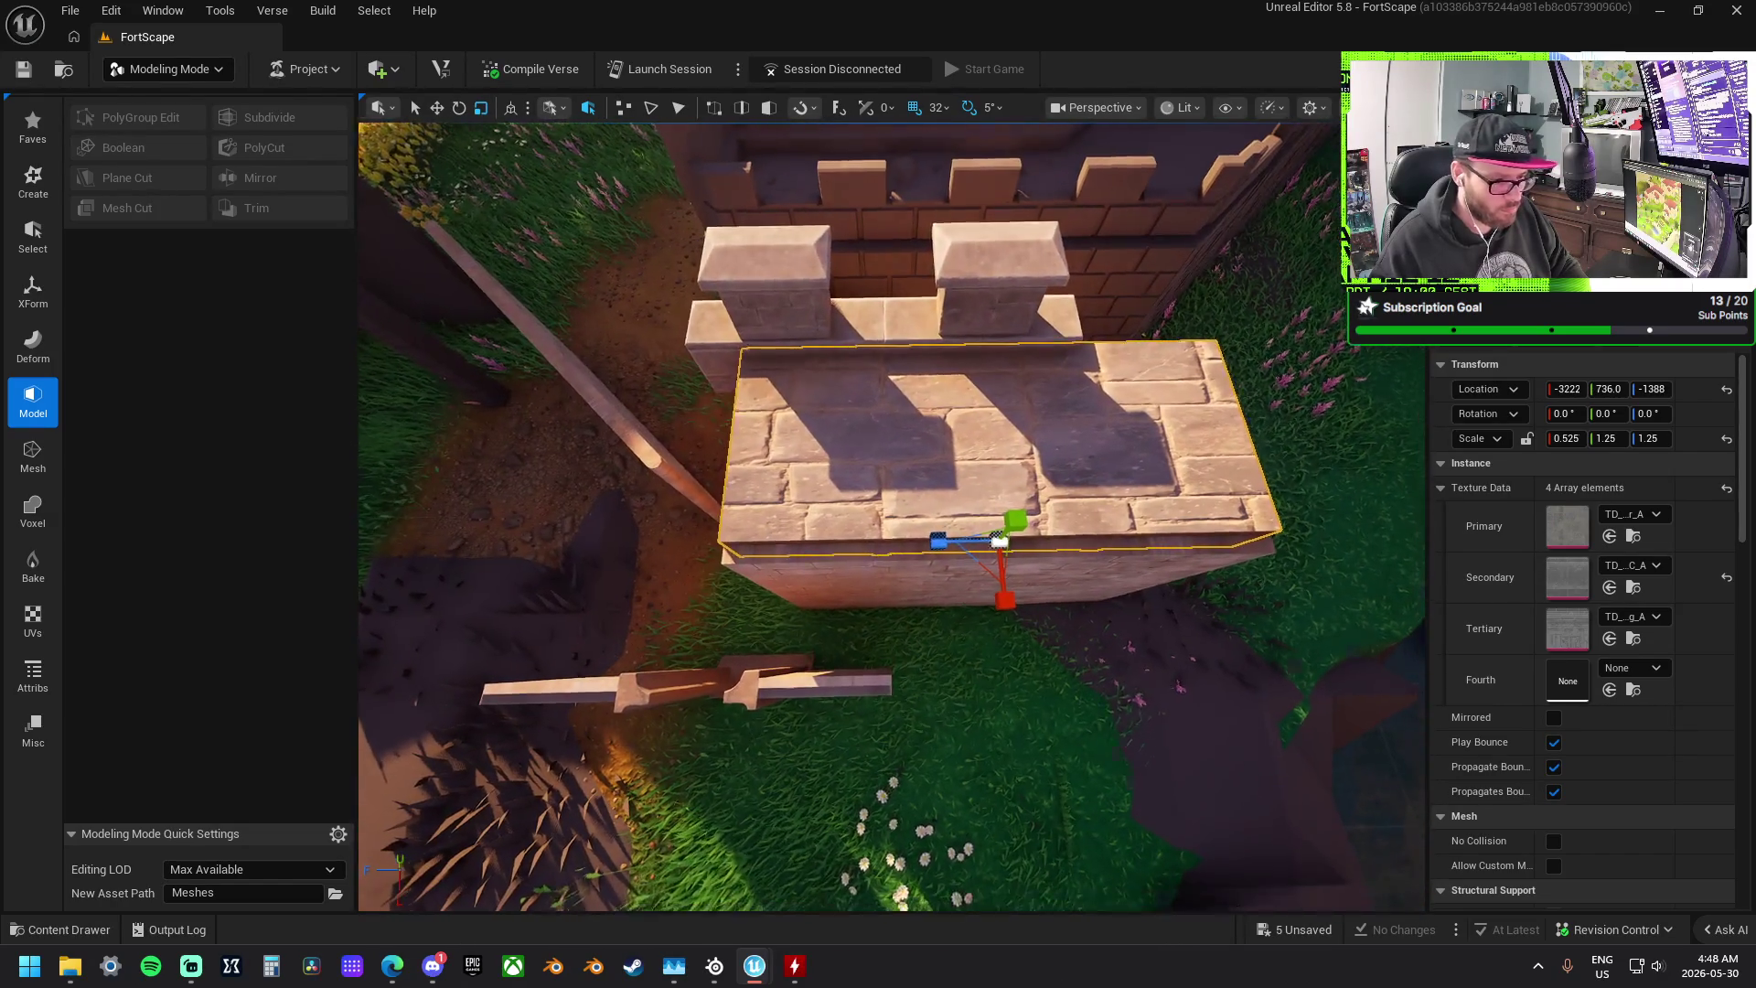
scroll(792, 475, down, 5)
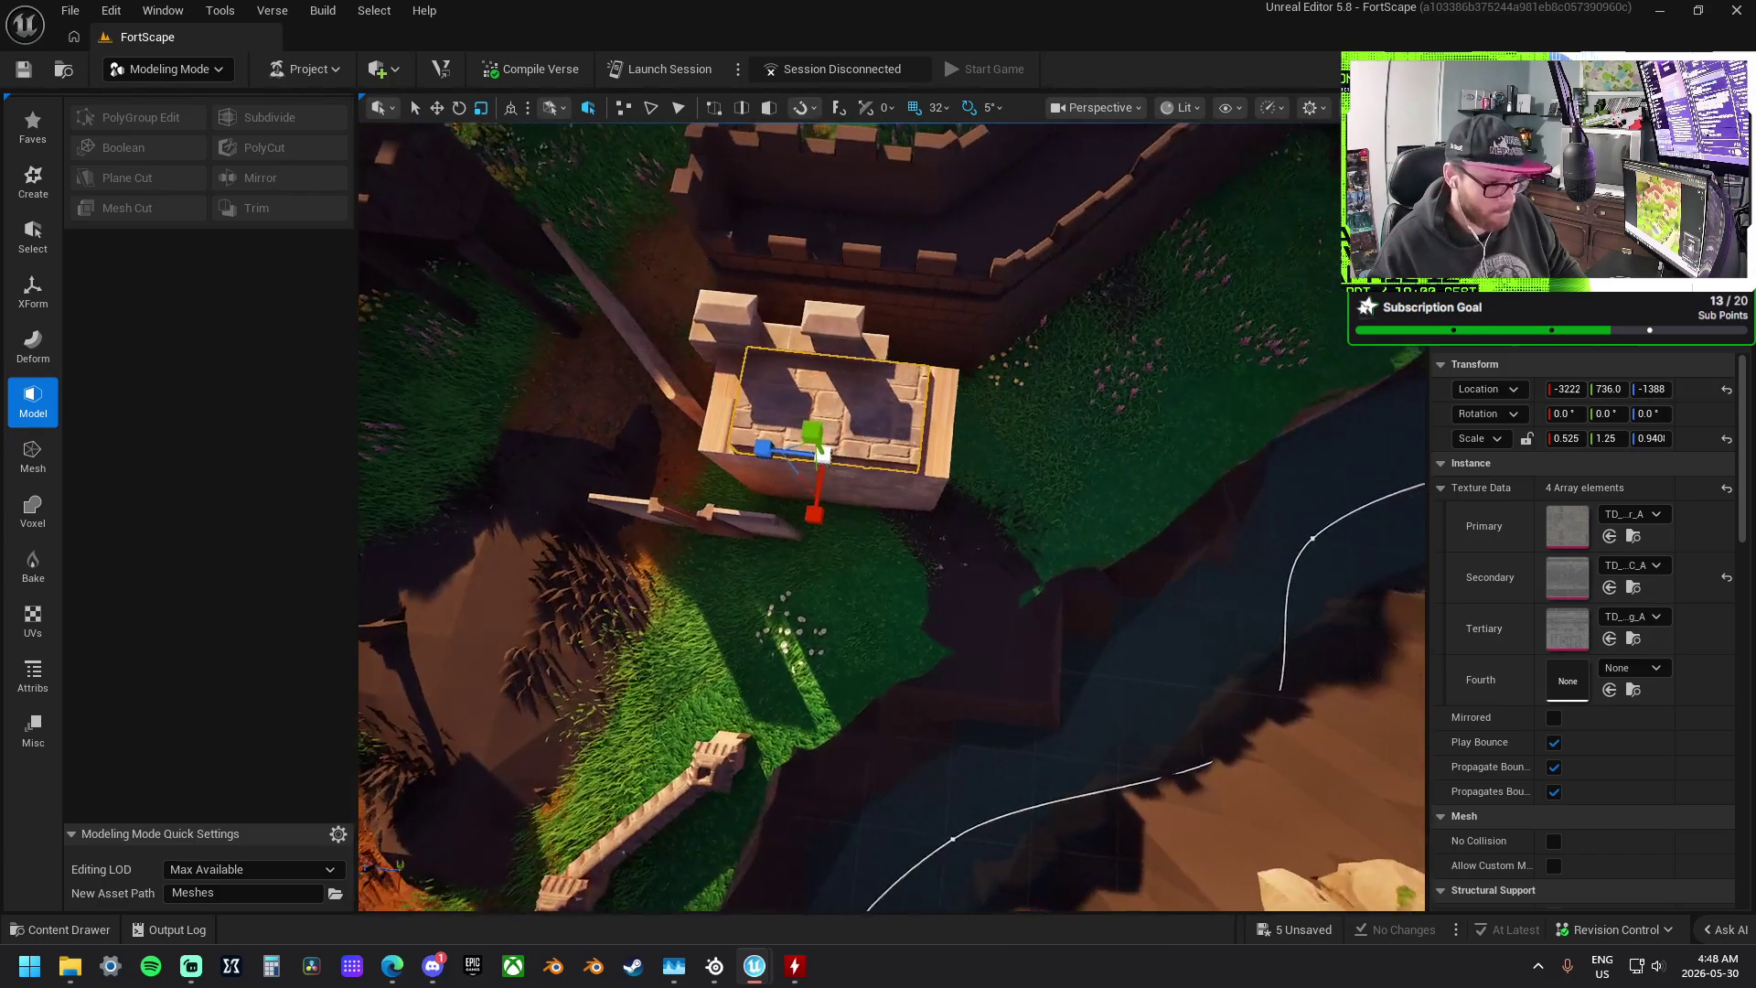
key(ctrl+z)
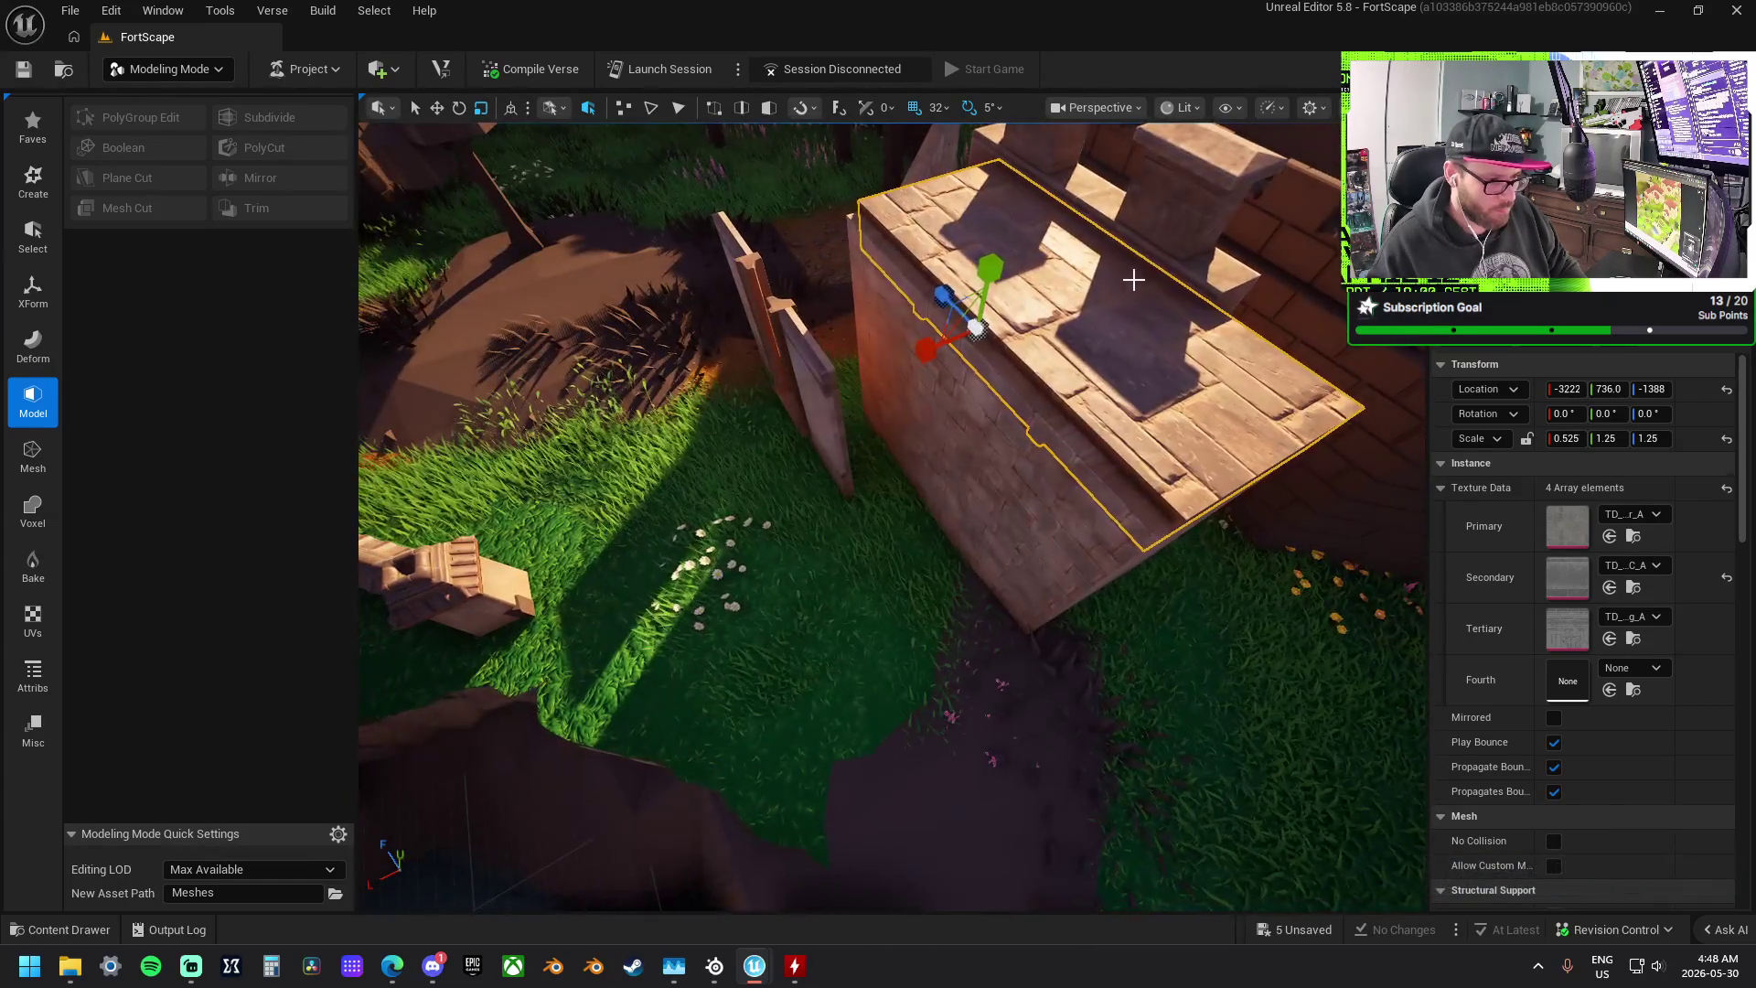
- Lower the crenellation slightly and reset the base block's Z scale to 1.0
click(1132, 278)
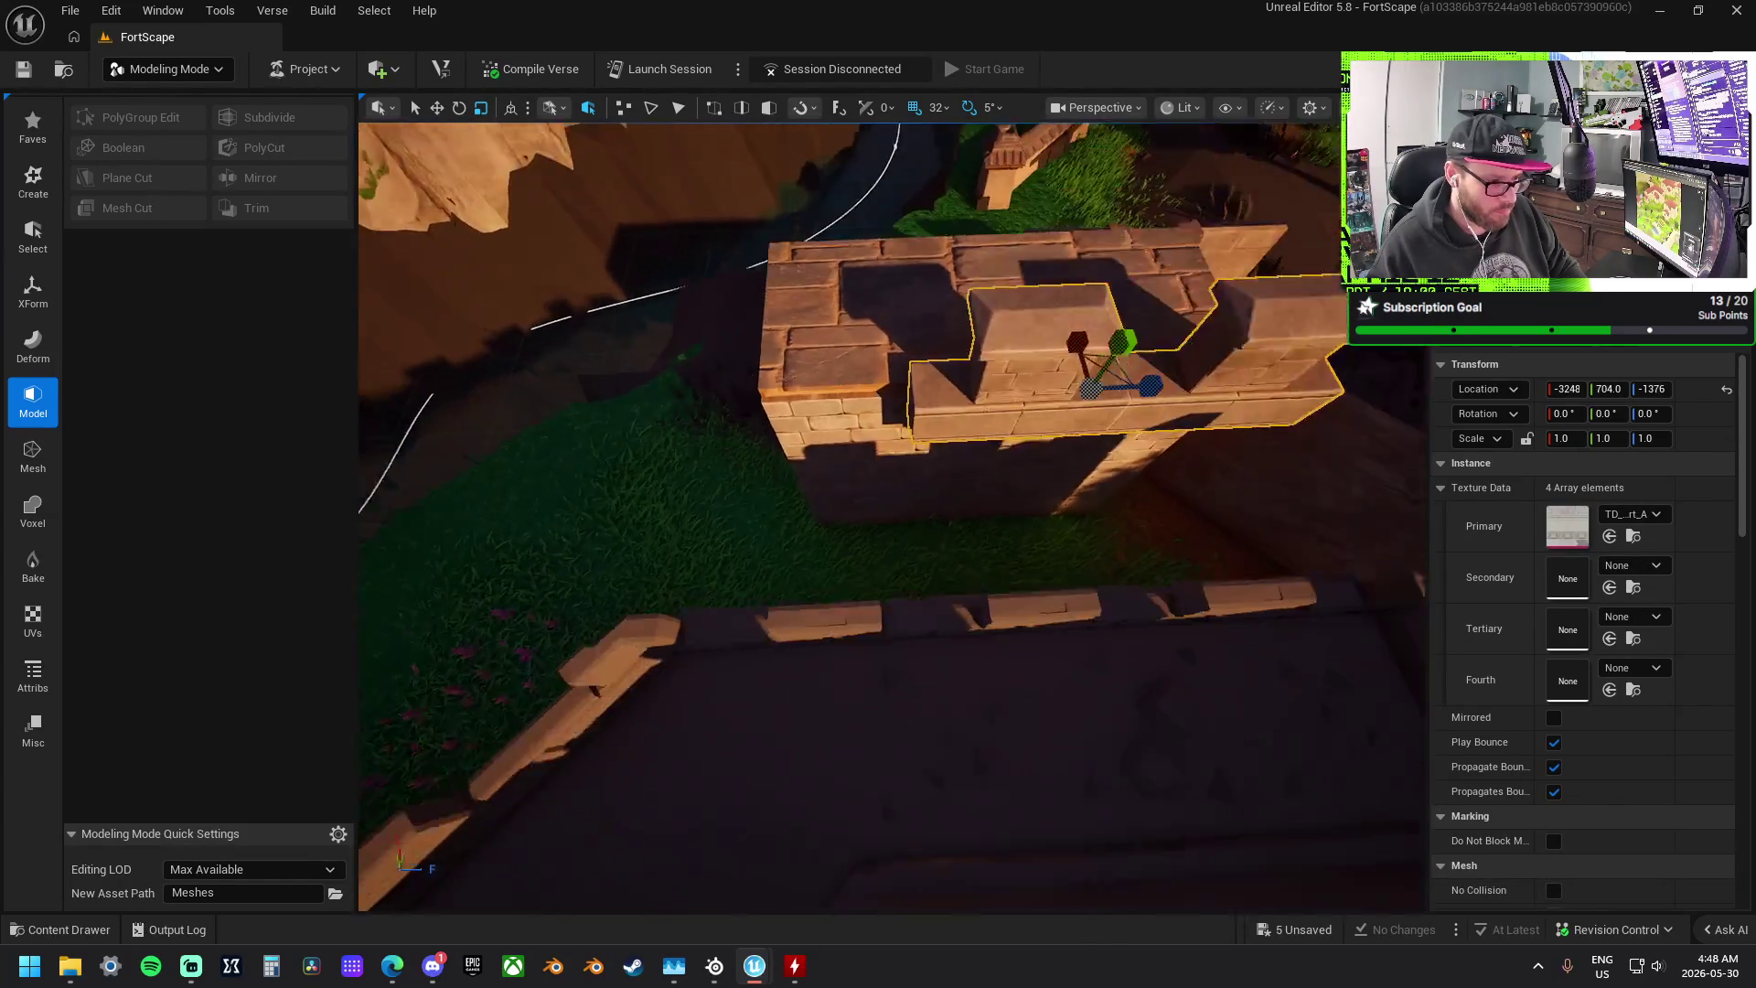
mouse_move(899, 448)
mouse_down()
mouse_move(886, 439)
mouse_move(931, 479)
mouse_up()
click(931, 479)
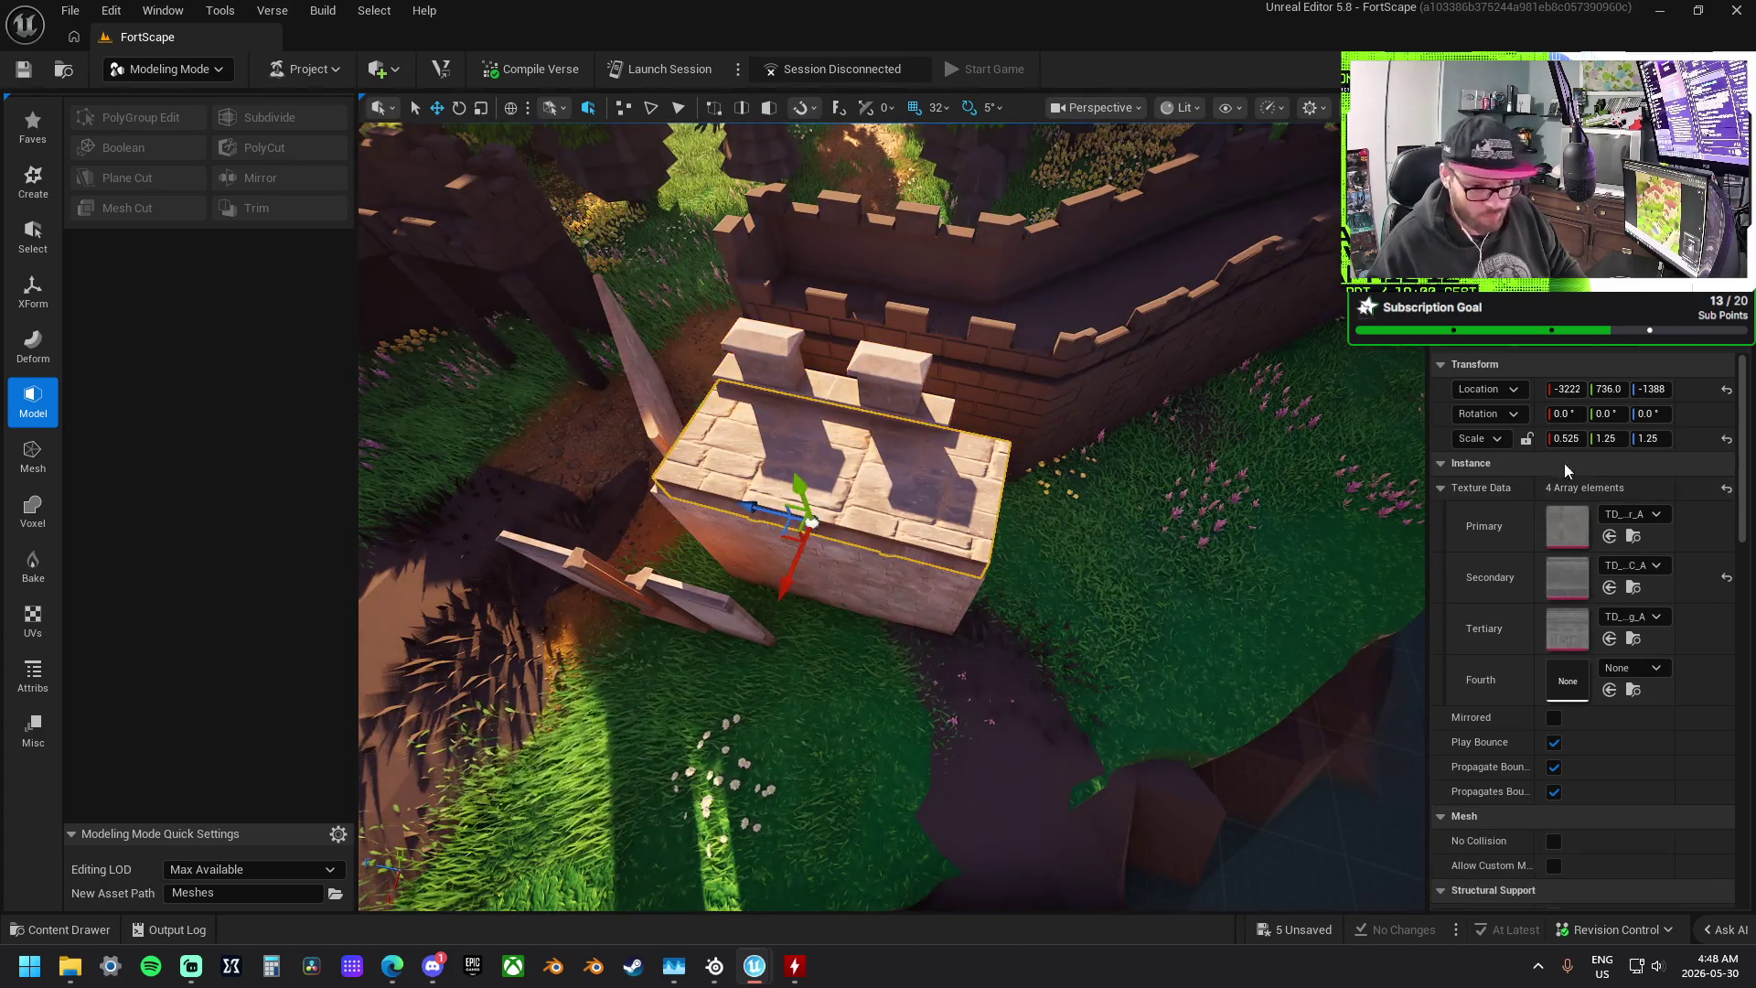
click(1613, 439)
key(Tab)
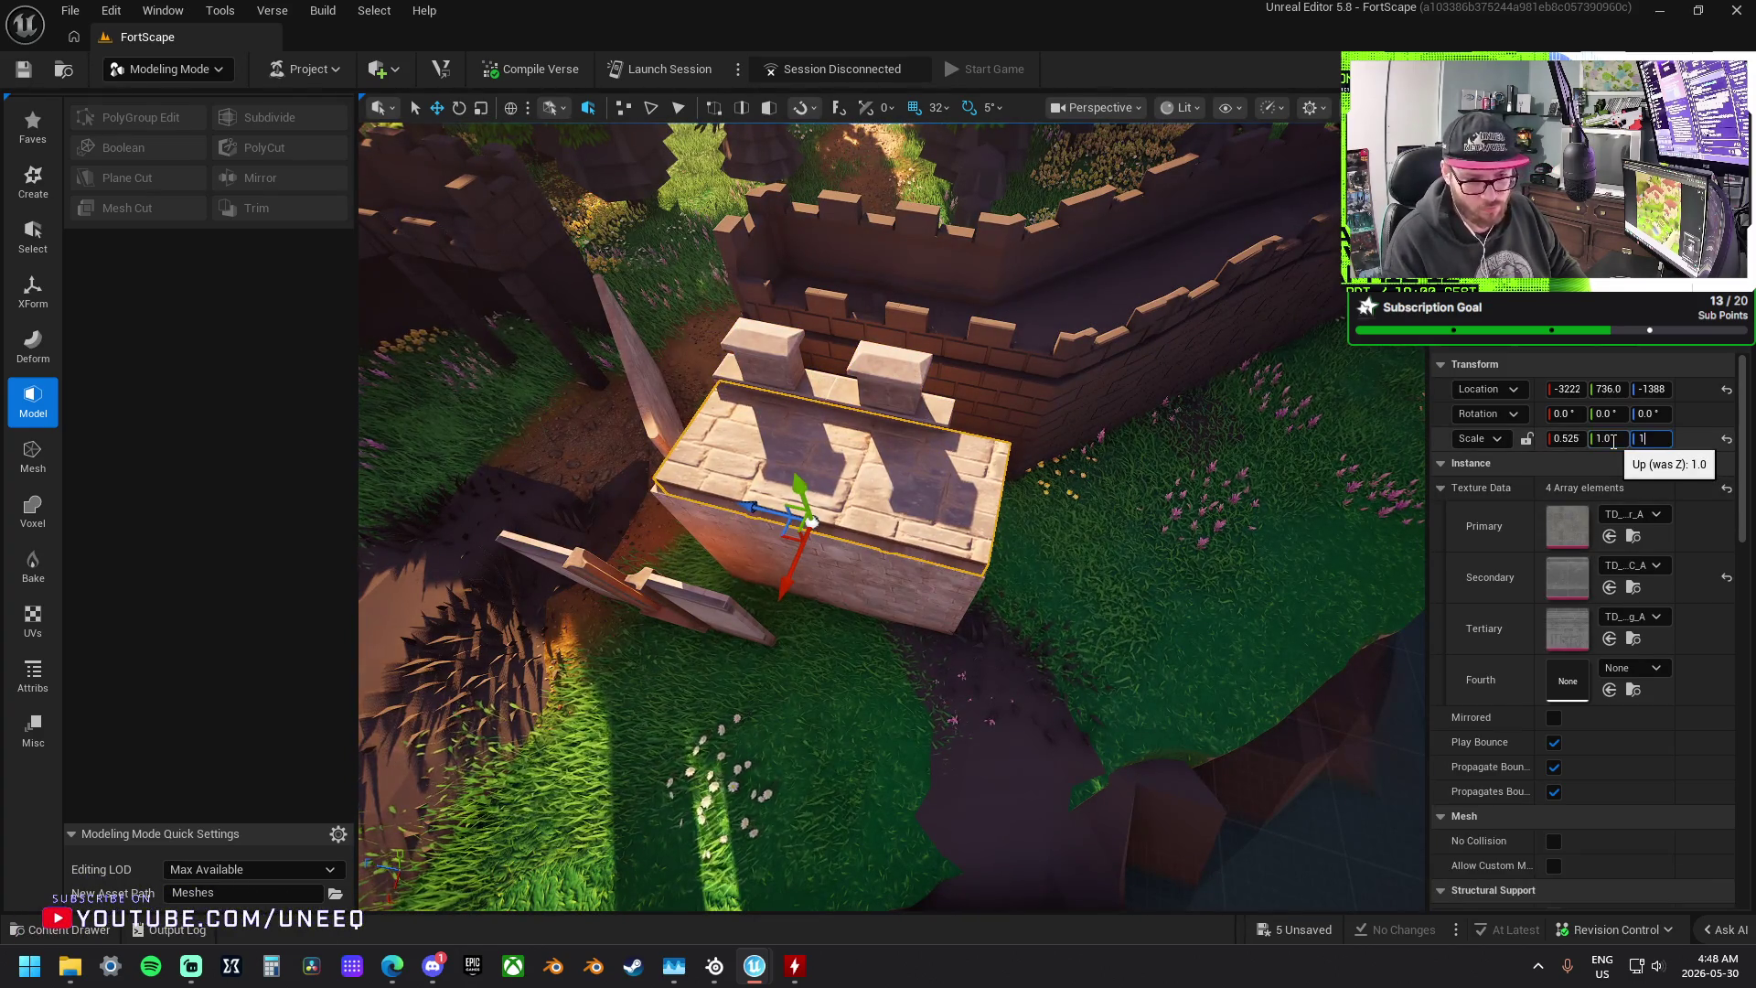
text(1)
key(Return)
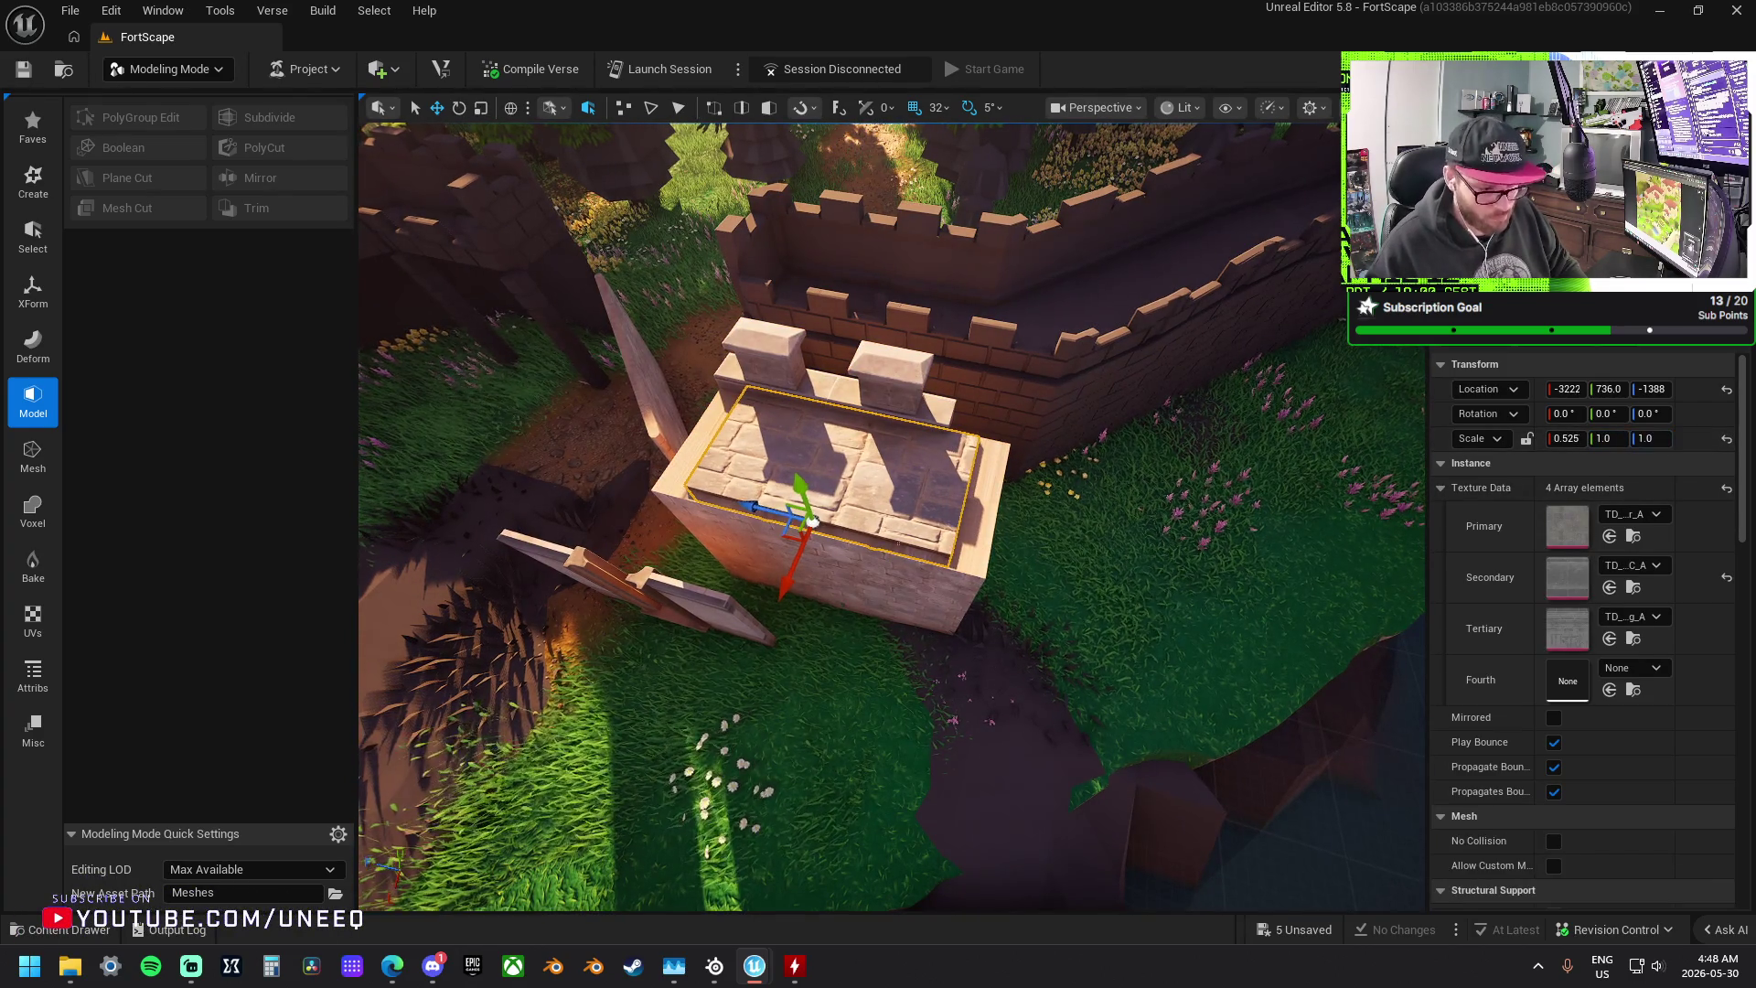
- Reset the larger base block's scale to 1.0, then set its Scale Y to 1.1
click(968, 605)
click(1612, 439)
text(1)
key(Tab)
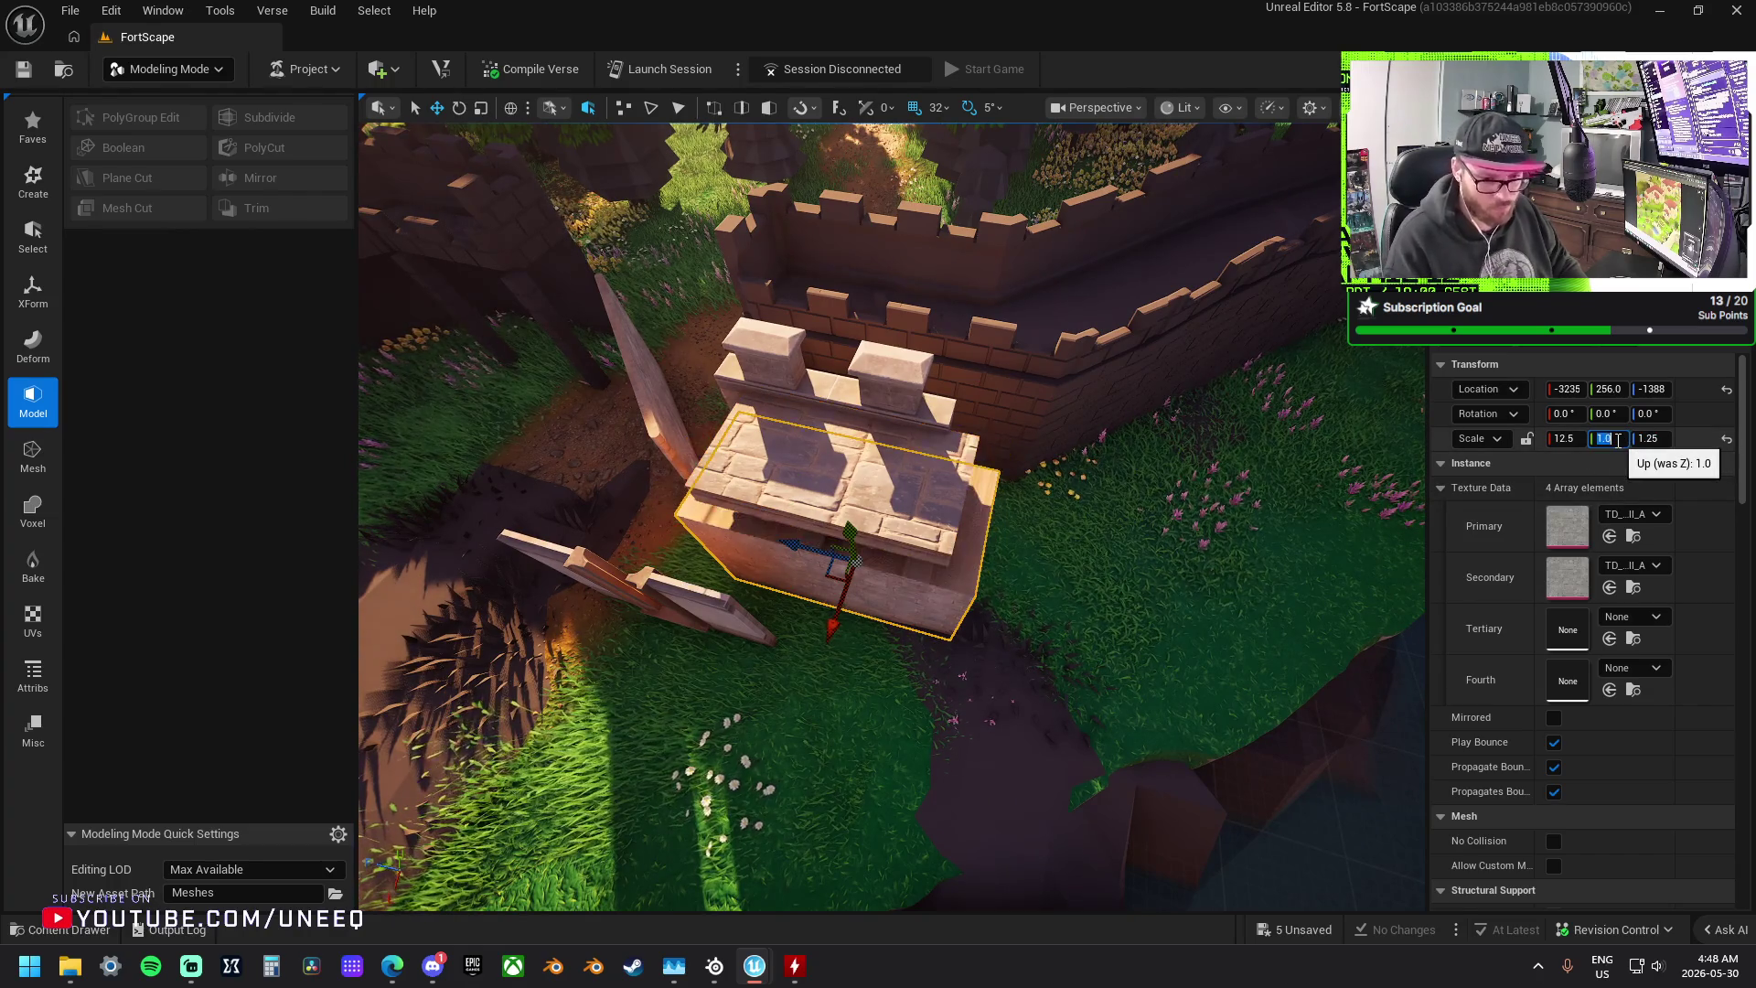
text(1)
key(Return)
mouse_move(969, 495)
mouse_down()
mouse_move(901, 495)
mouse_move(969, 494)
mouse_up()
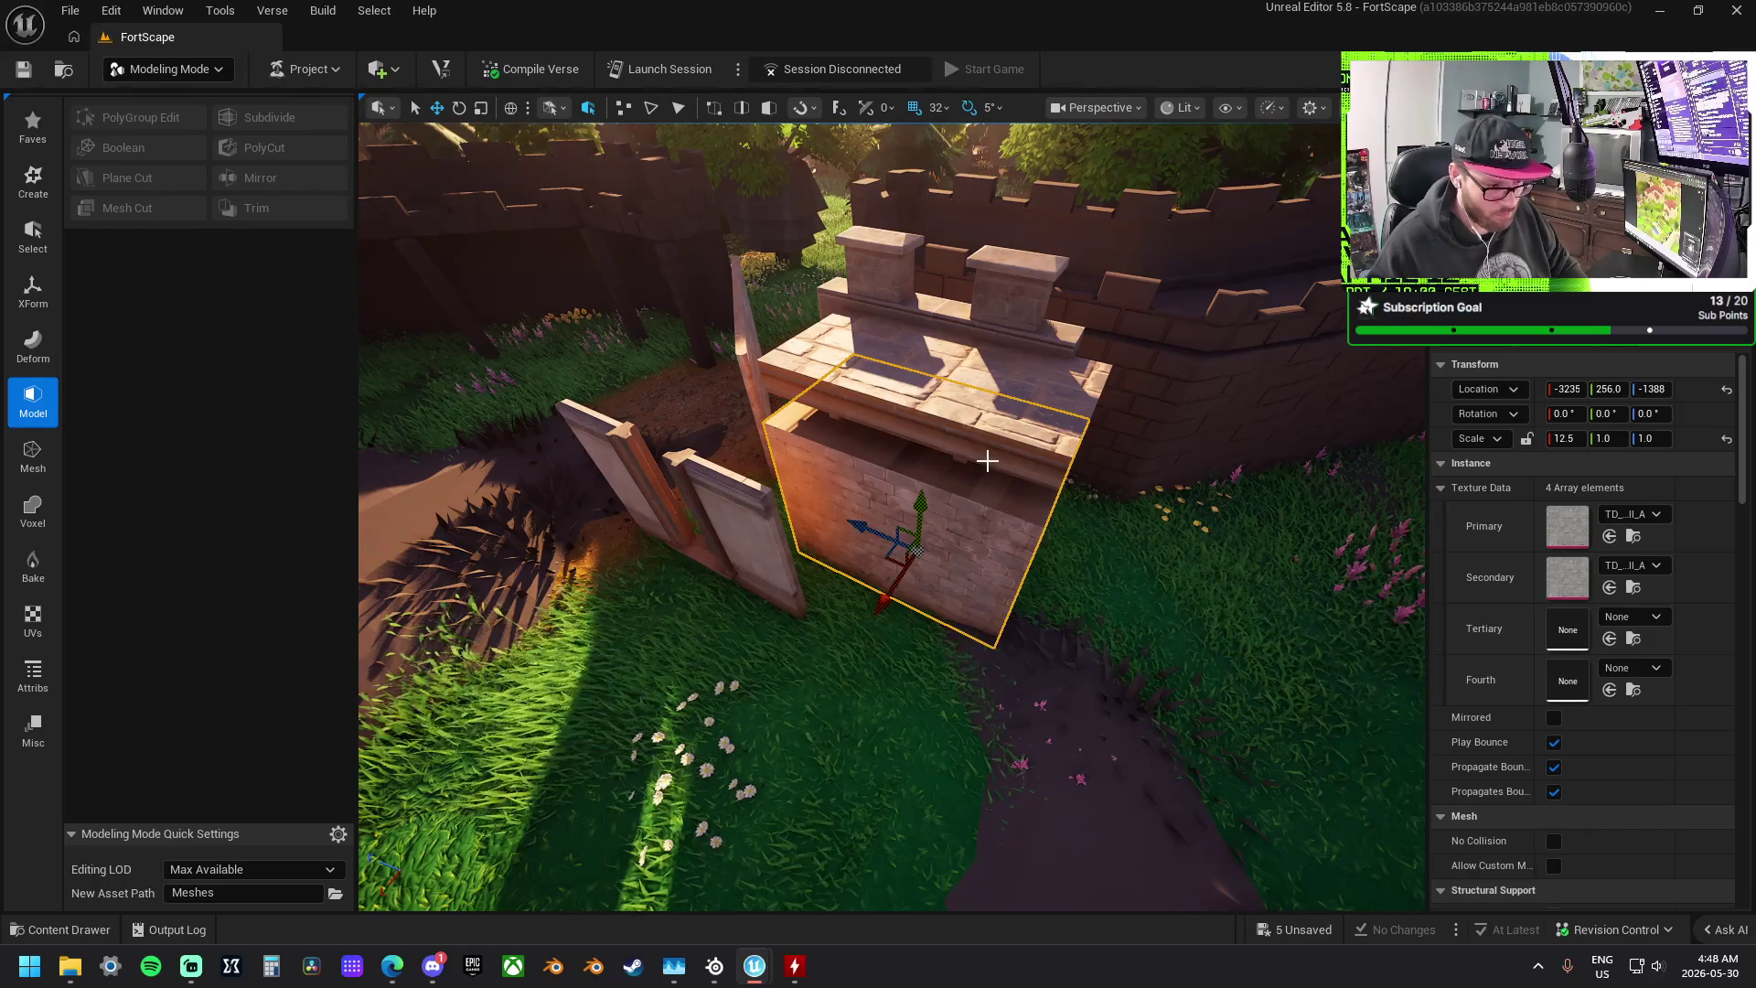
key(r)
drag(919, 505, 930, 476)
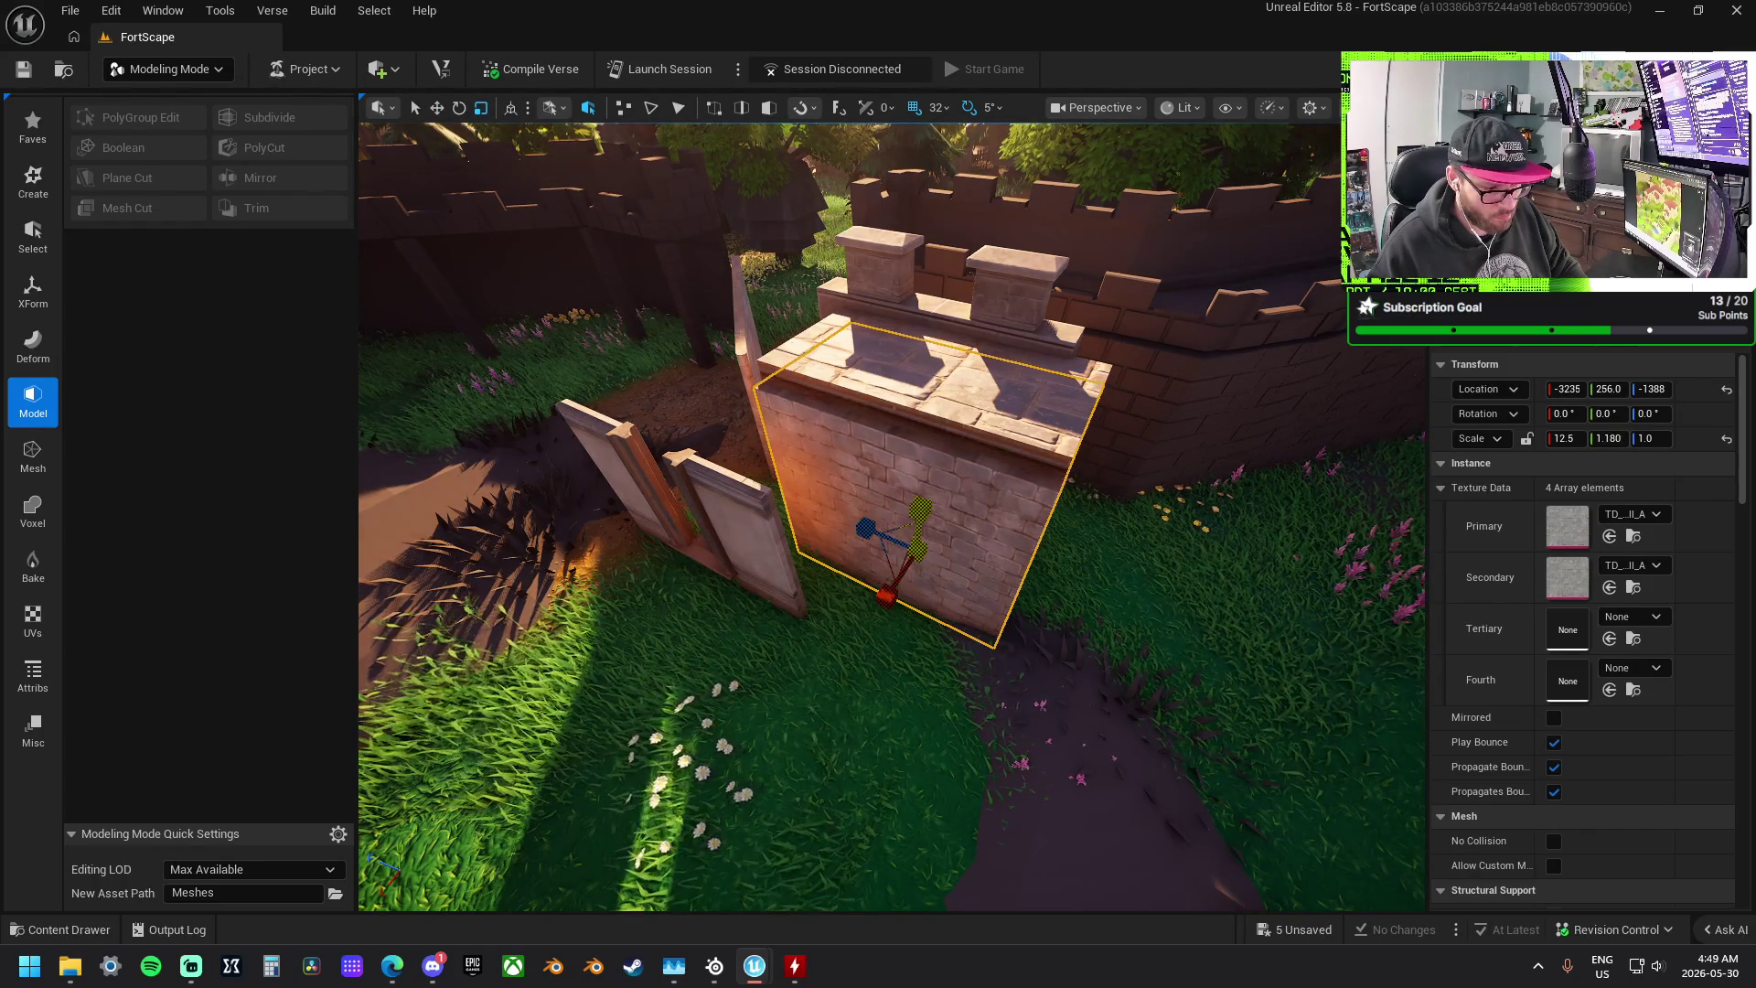
click(1607, 438)
text(1.1)
key(Return)
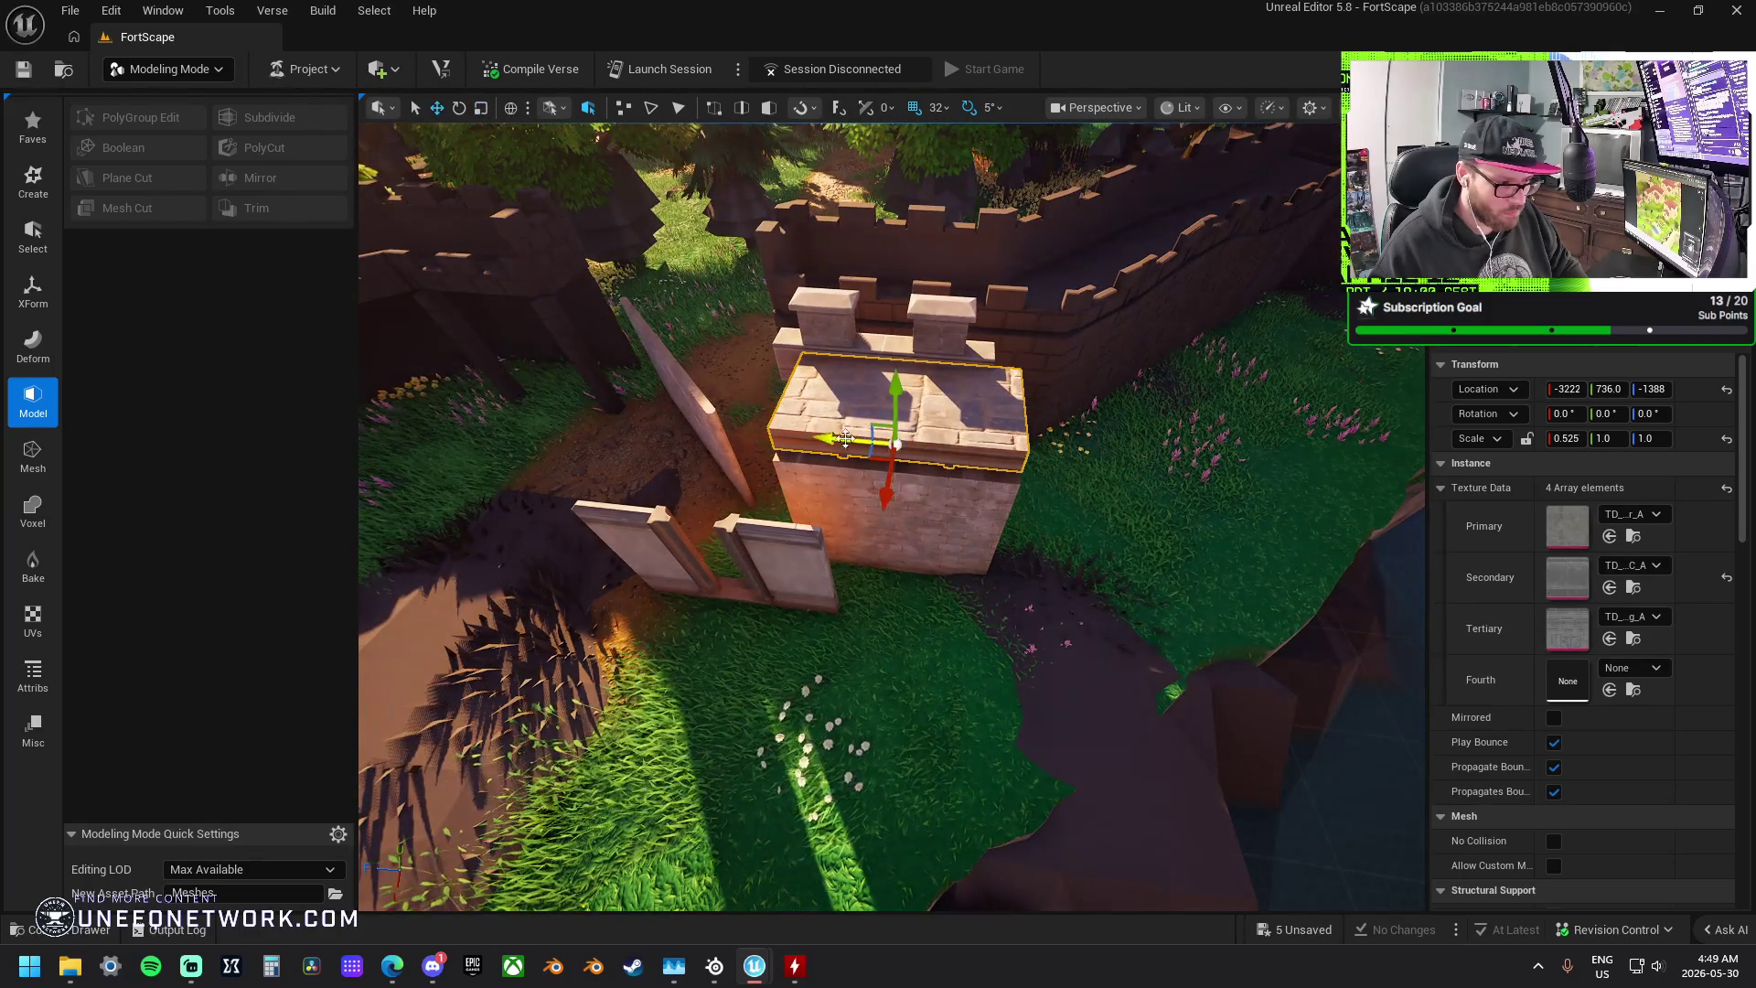
- Move the stone slab down onto the grass, then reselect and frame the tower-top tile
mouse_move(845, 438)
mouse_down()
mouse_move(1276, 476)
mouse_move(960, 502)
mouse_move(901, 490)
mouse_move(896, 445)
mouse_move(841, 455)
mouse_up()
key(ctrl+z)
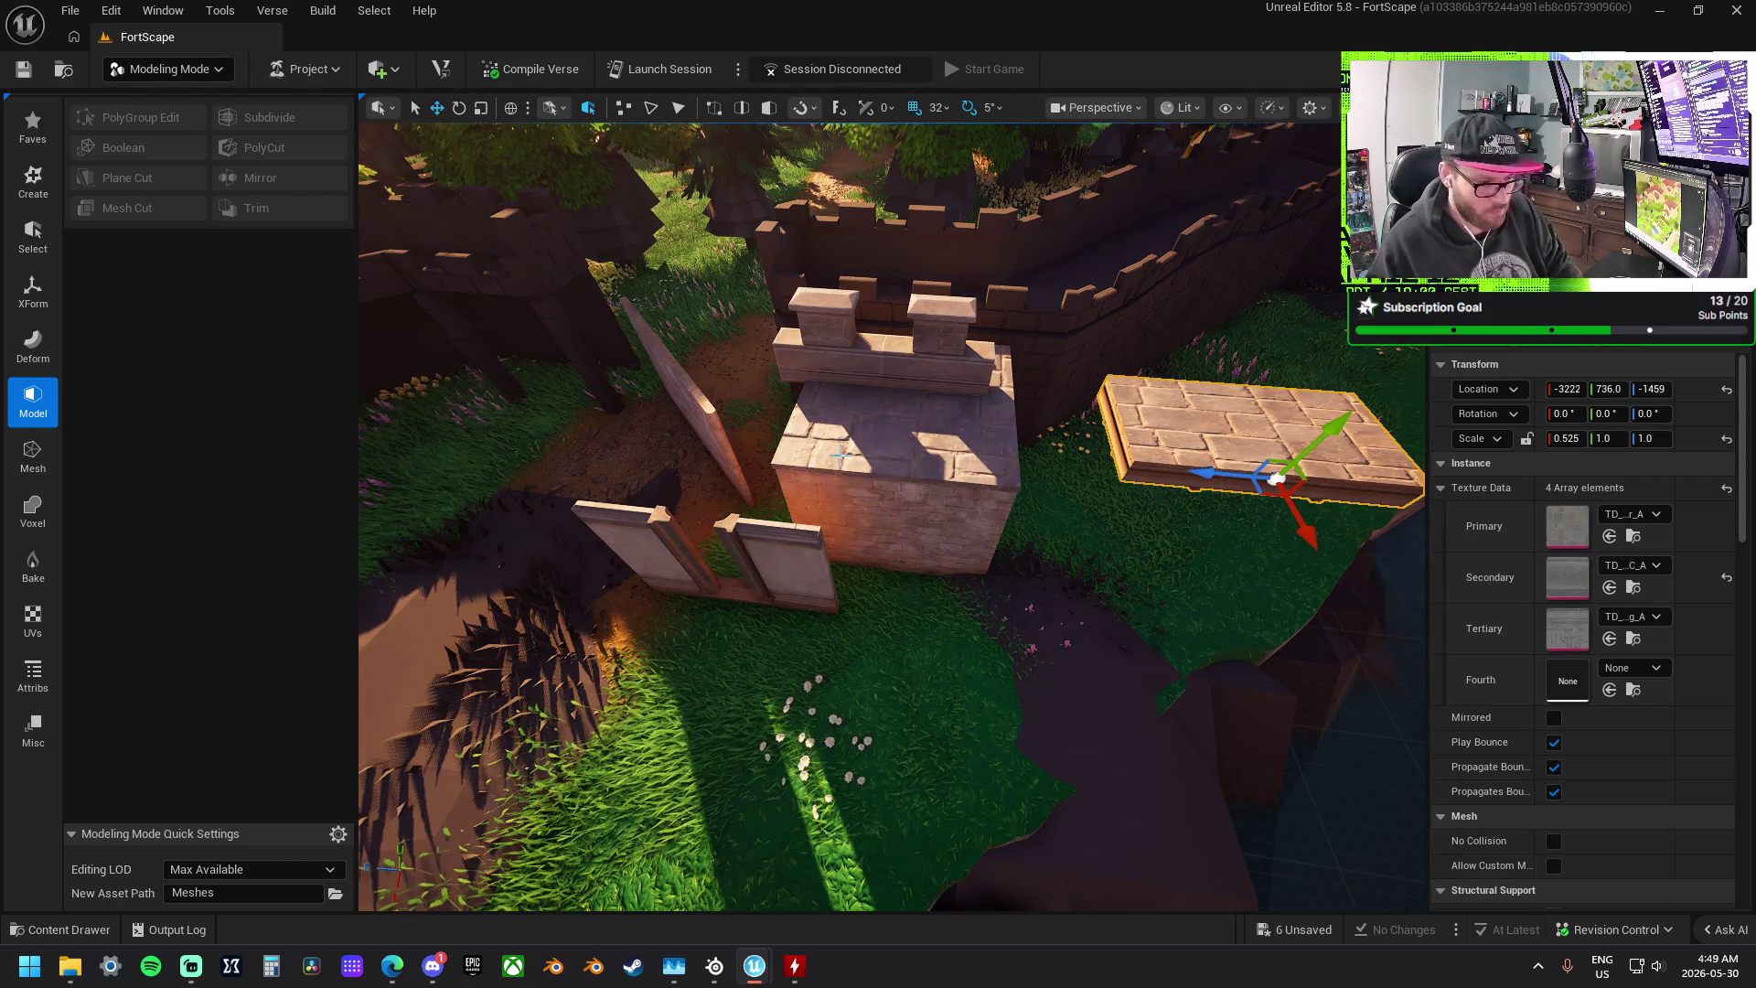
click(842, 455)
key(f)
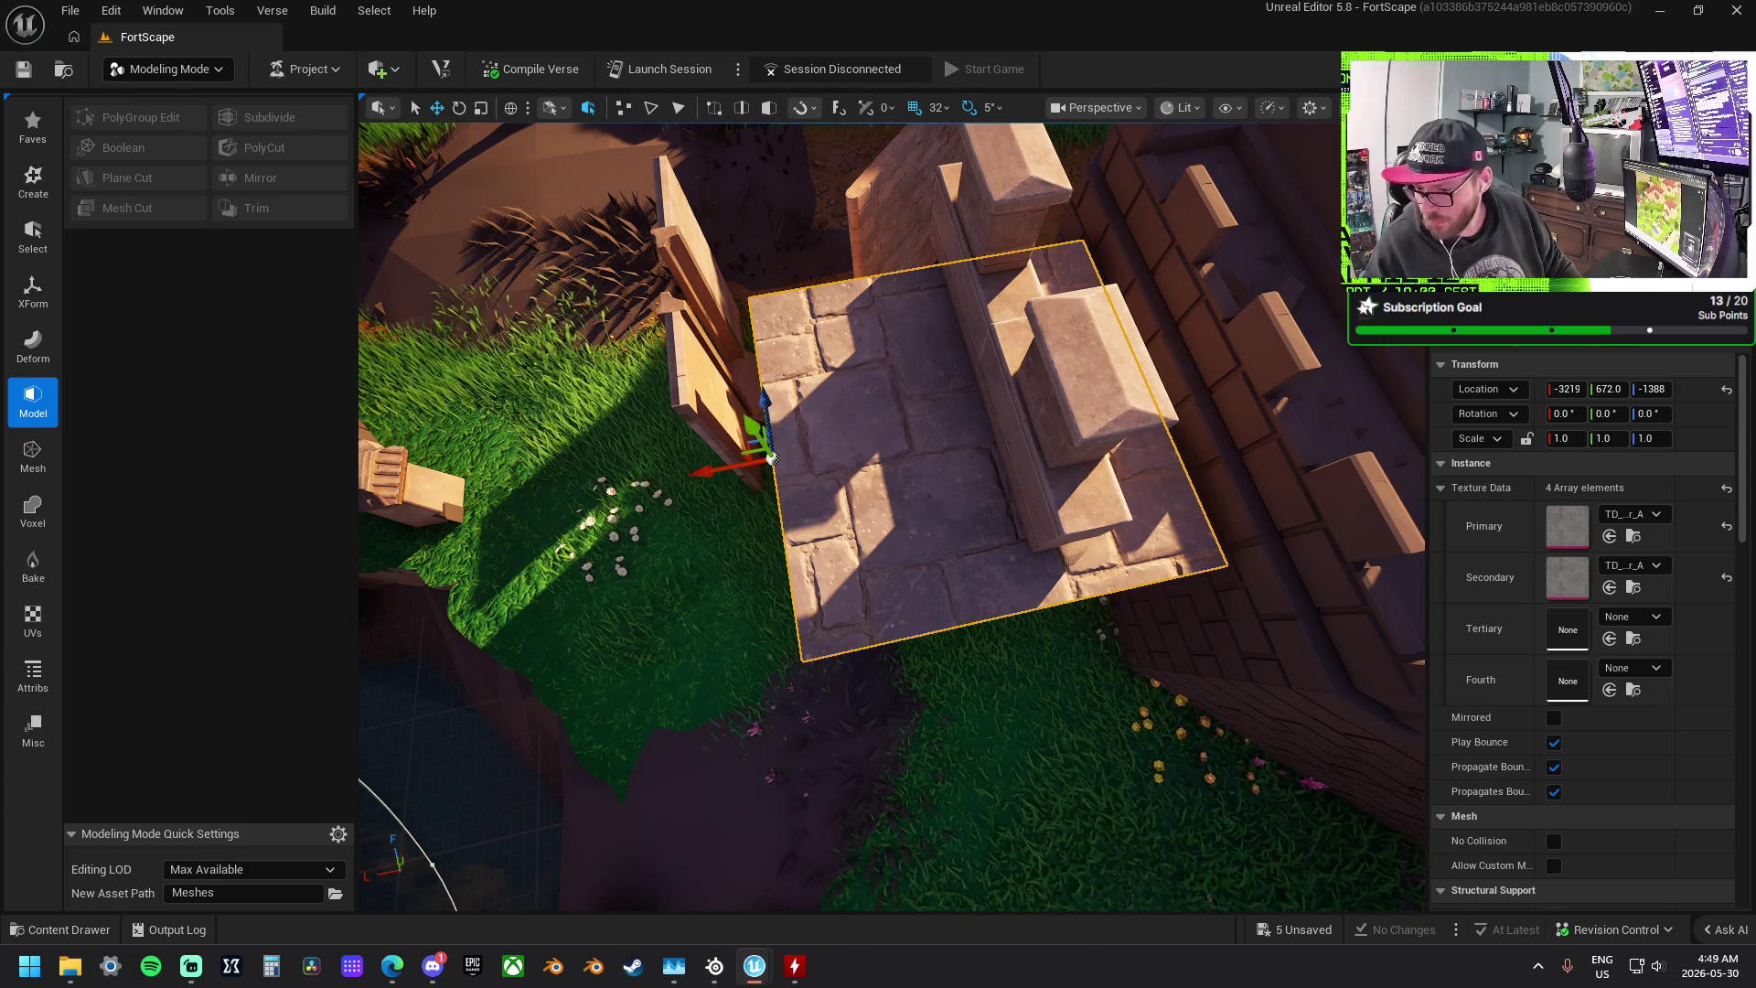
- Try a wooden floor piece, undo it, and move the stone tile onto the block top
mouse_move(1116, 563)
mouse_down()
mouse_move(941, 431)
mouse_move(941, 497)
mouse_up()
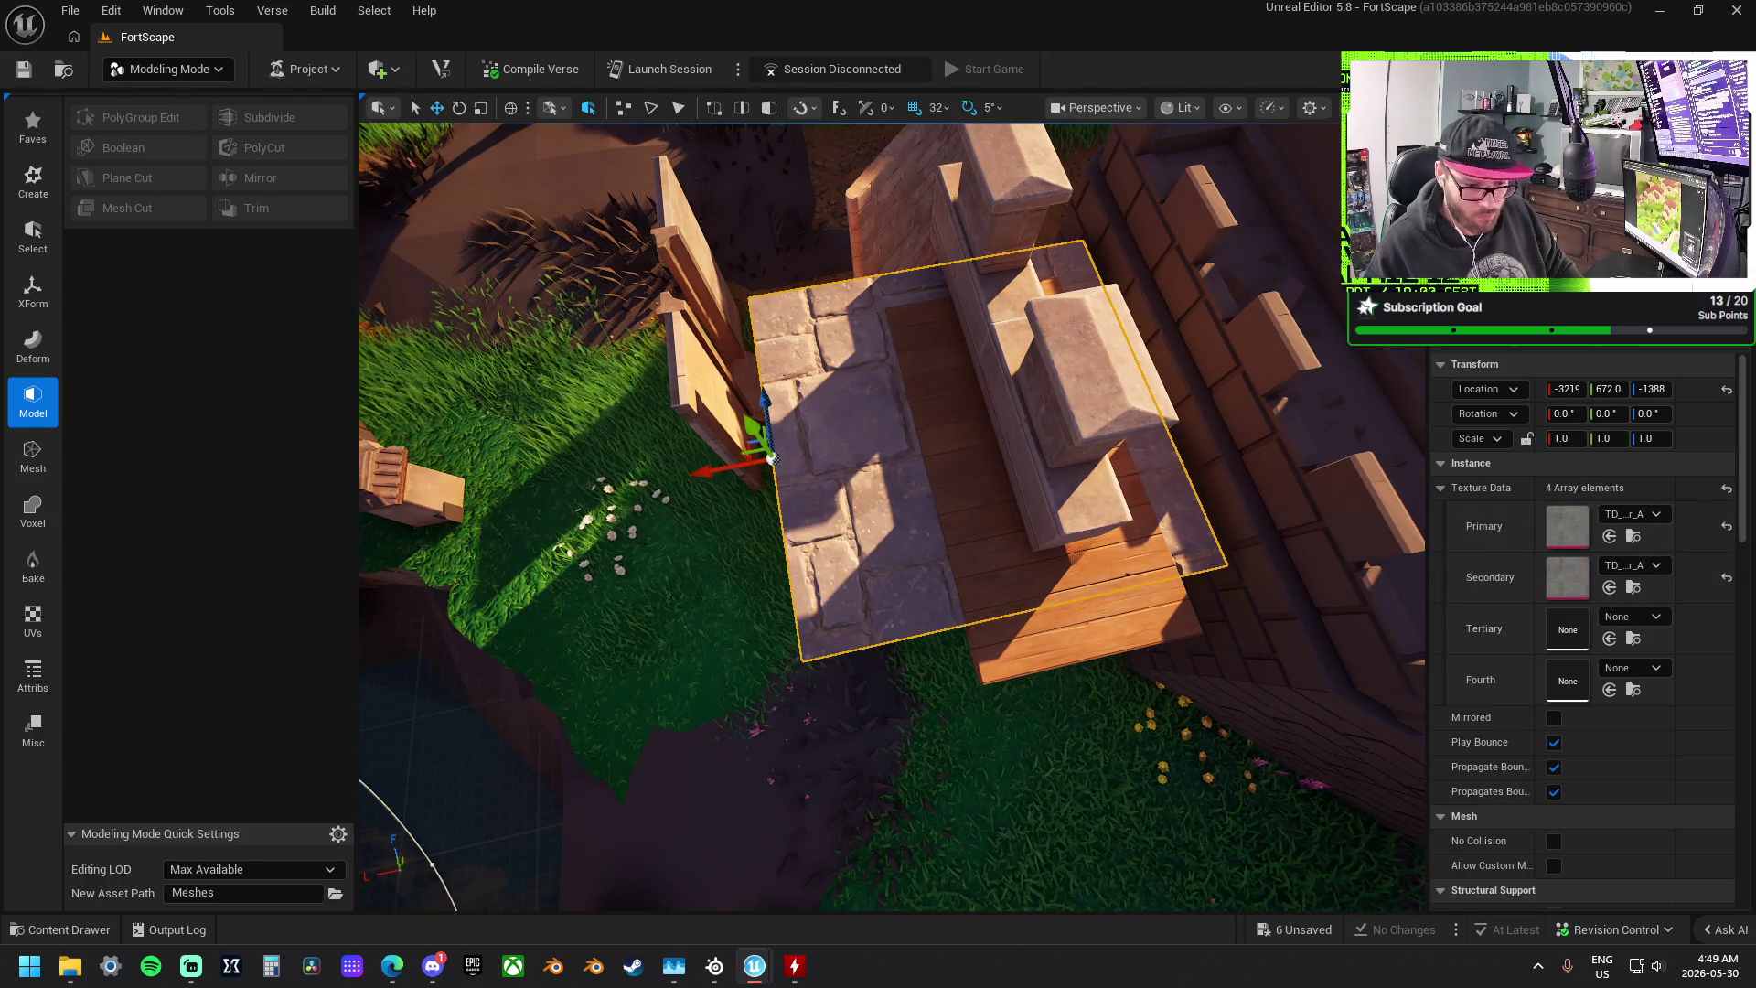
key(ctrl+z)
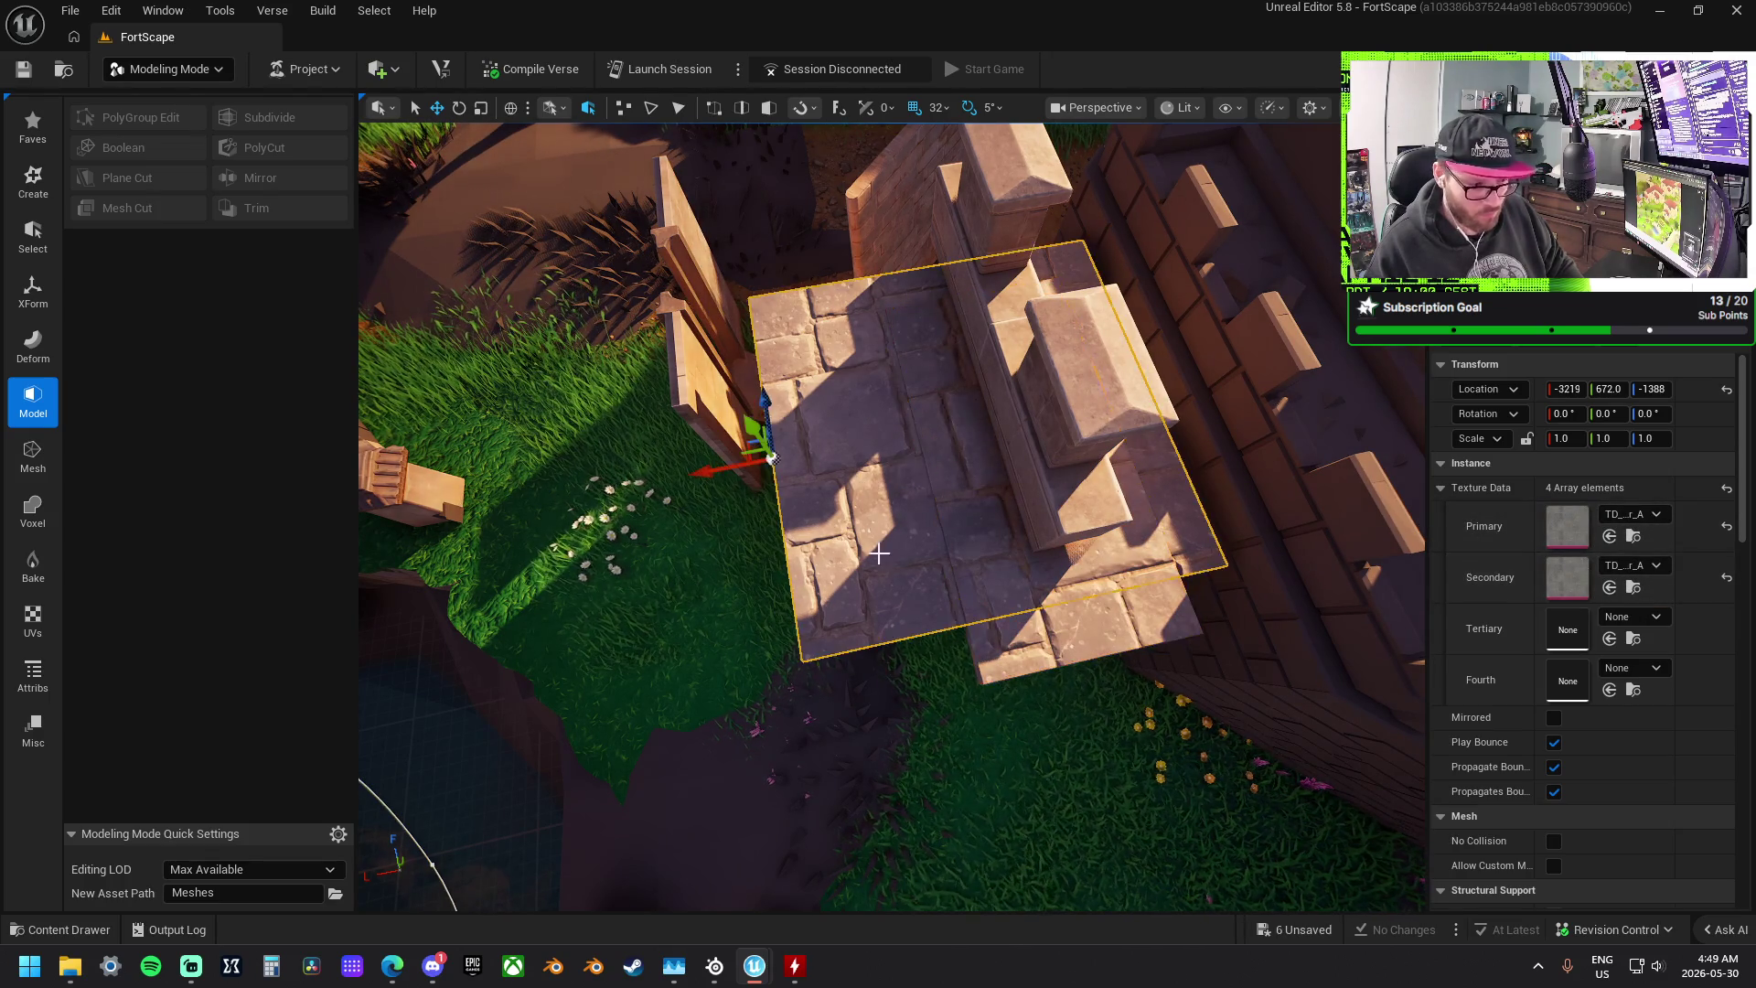
key(ctrl+z)
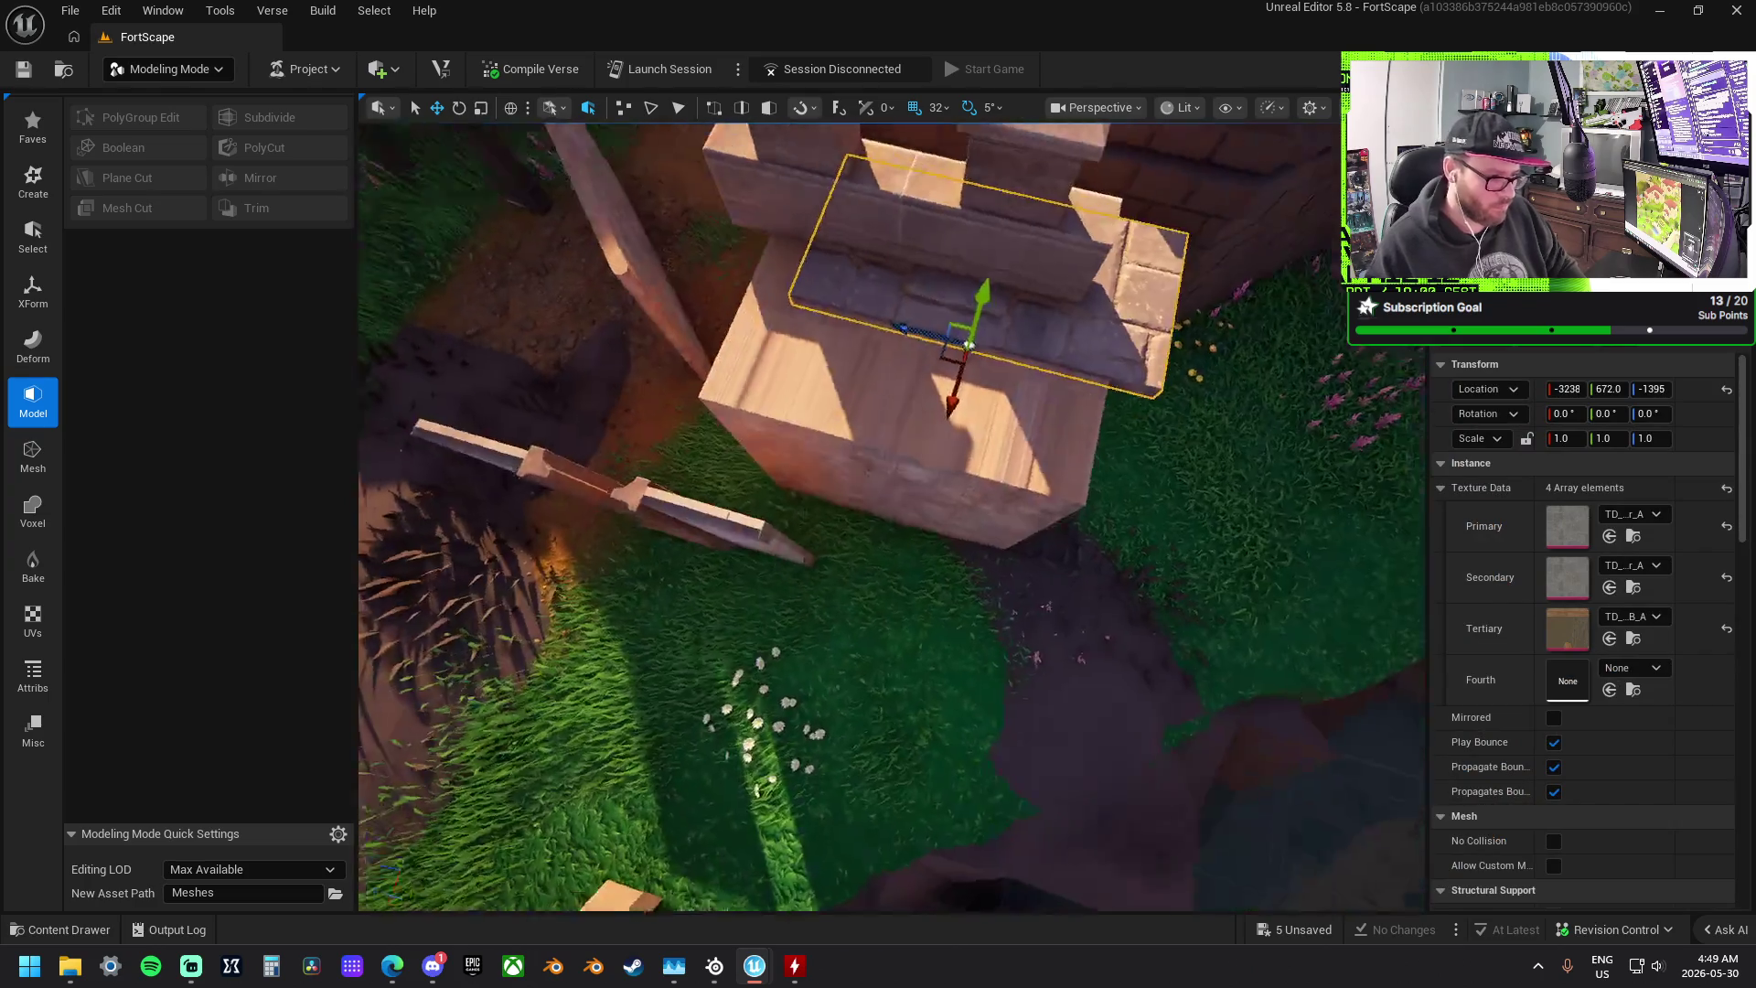
mouse_move(971, 337)
mouse_down()
mouse_move(869, 448)
mouse_move(925, 516)
mouse_up()
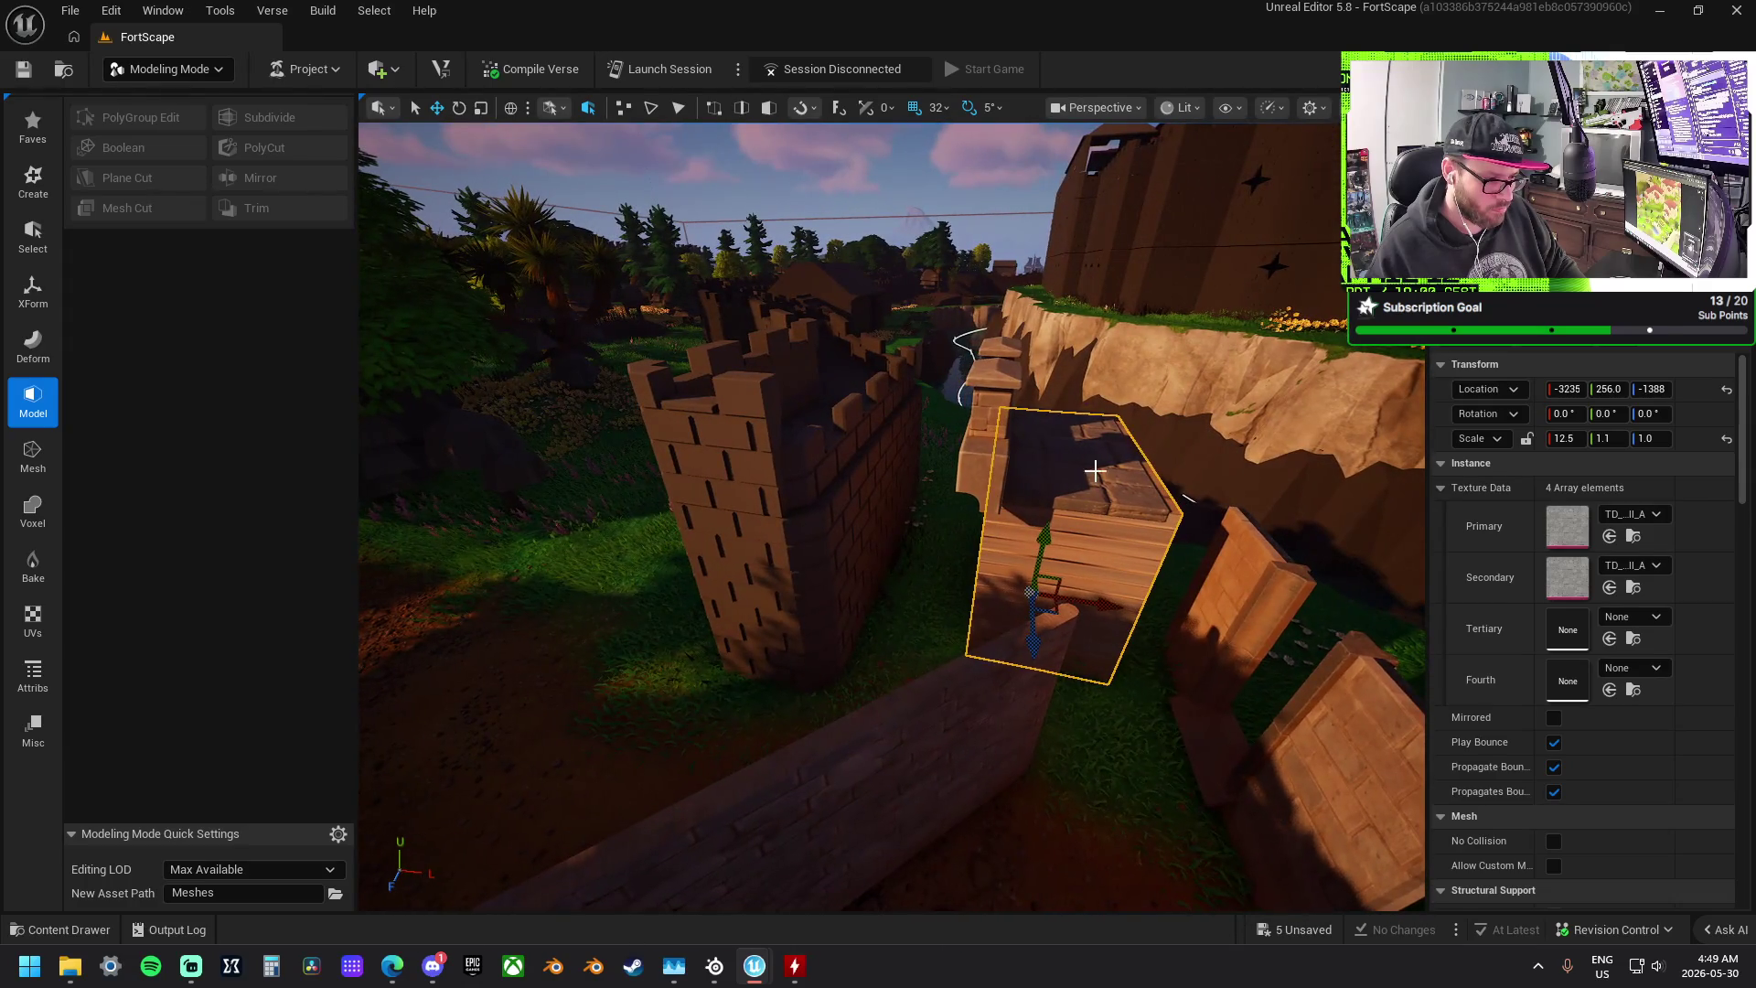
- Orbit around the tower and select the single wall piece in the gap
ctrl+click(983, 454)
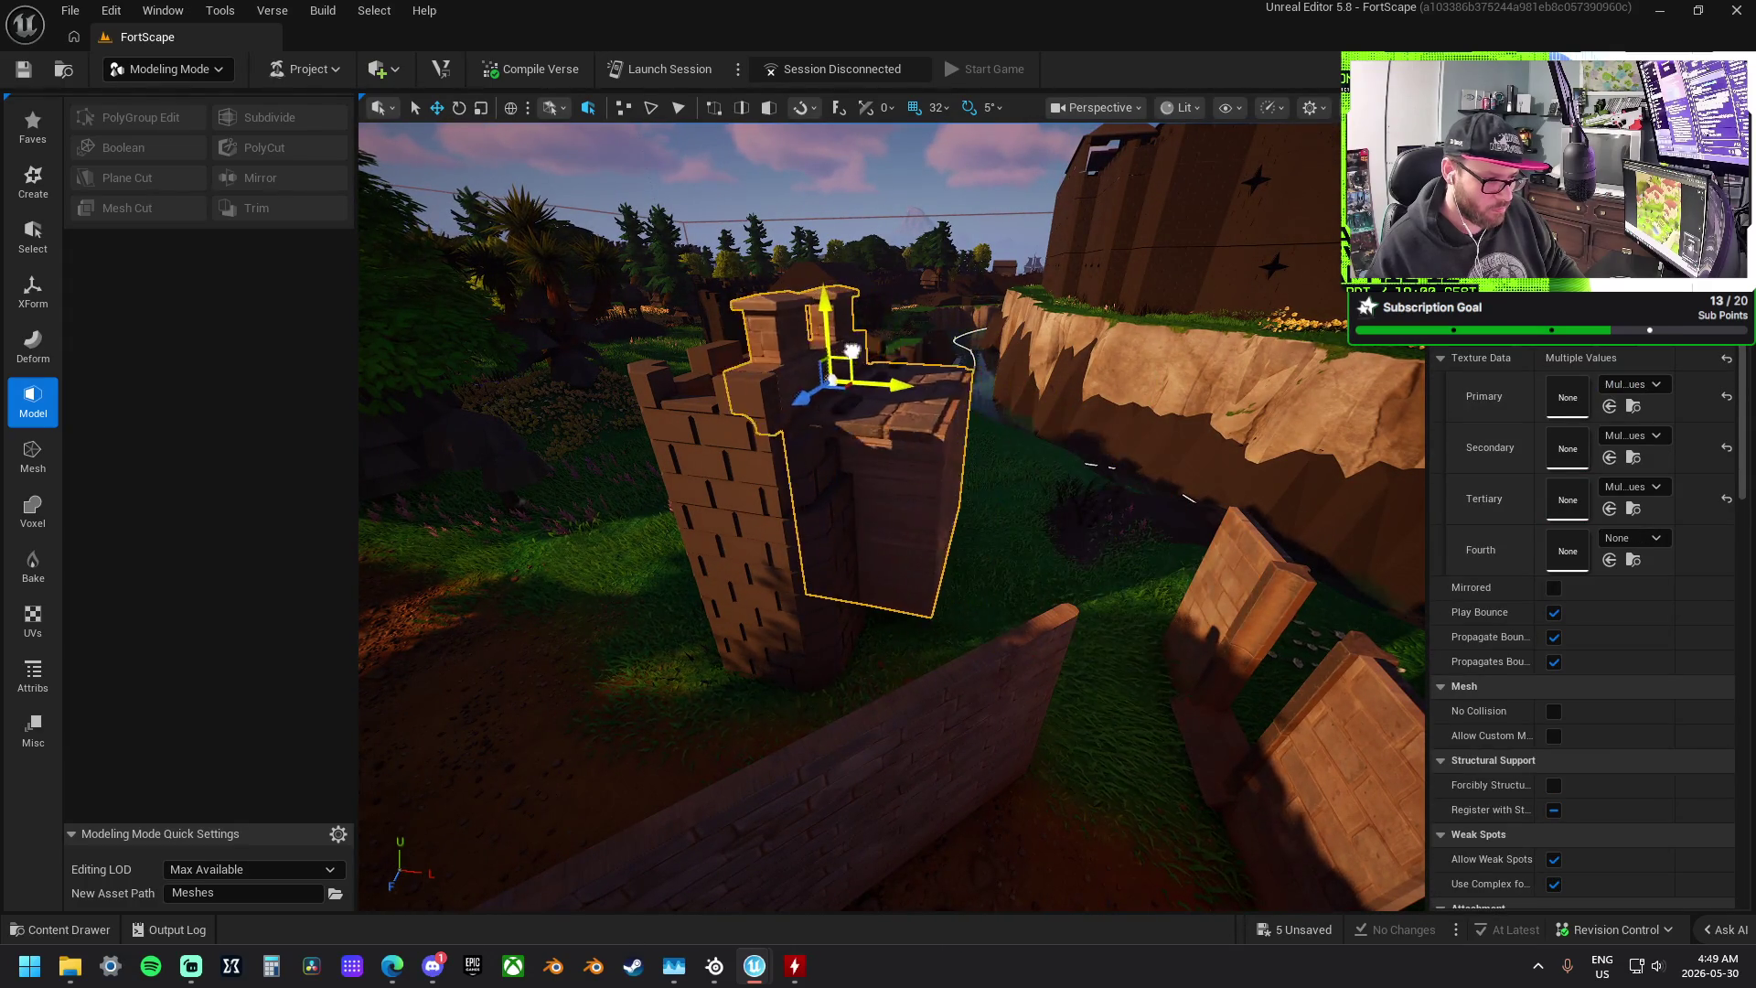
drag(788, 350, 789, 350)
drag(1021, 442, 998, 444)
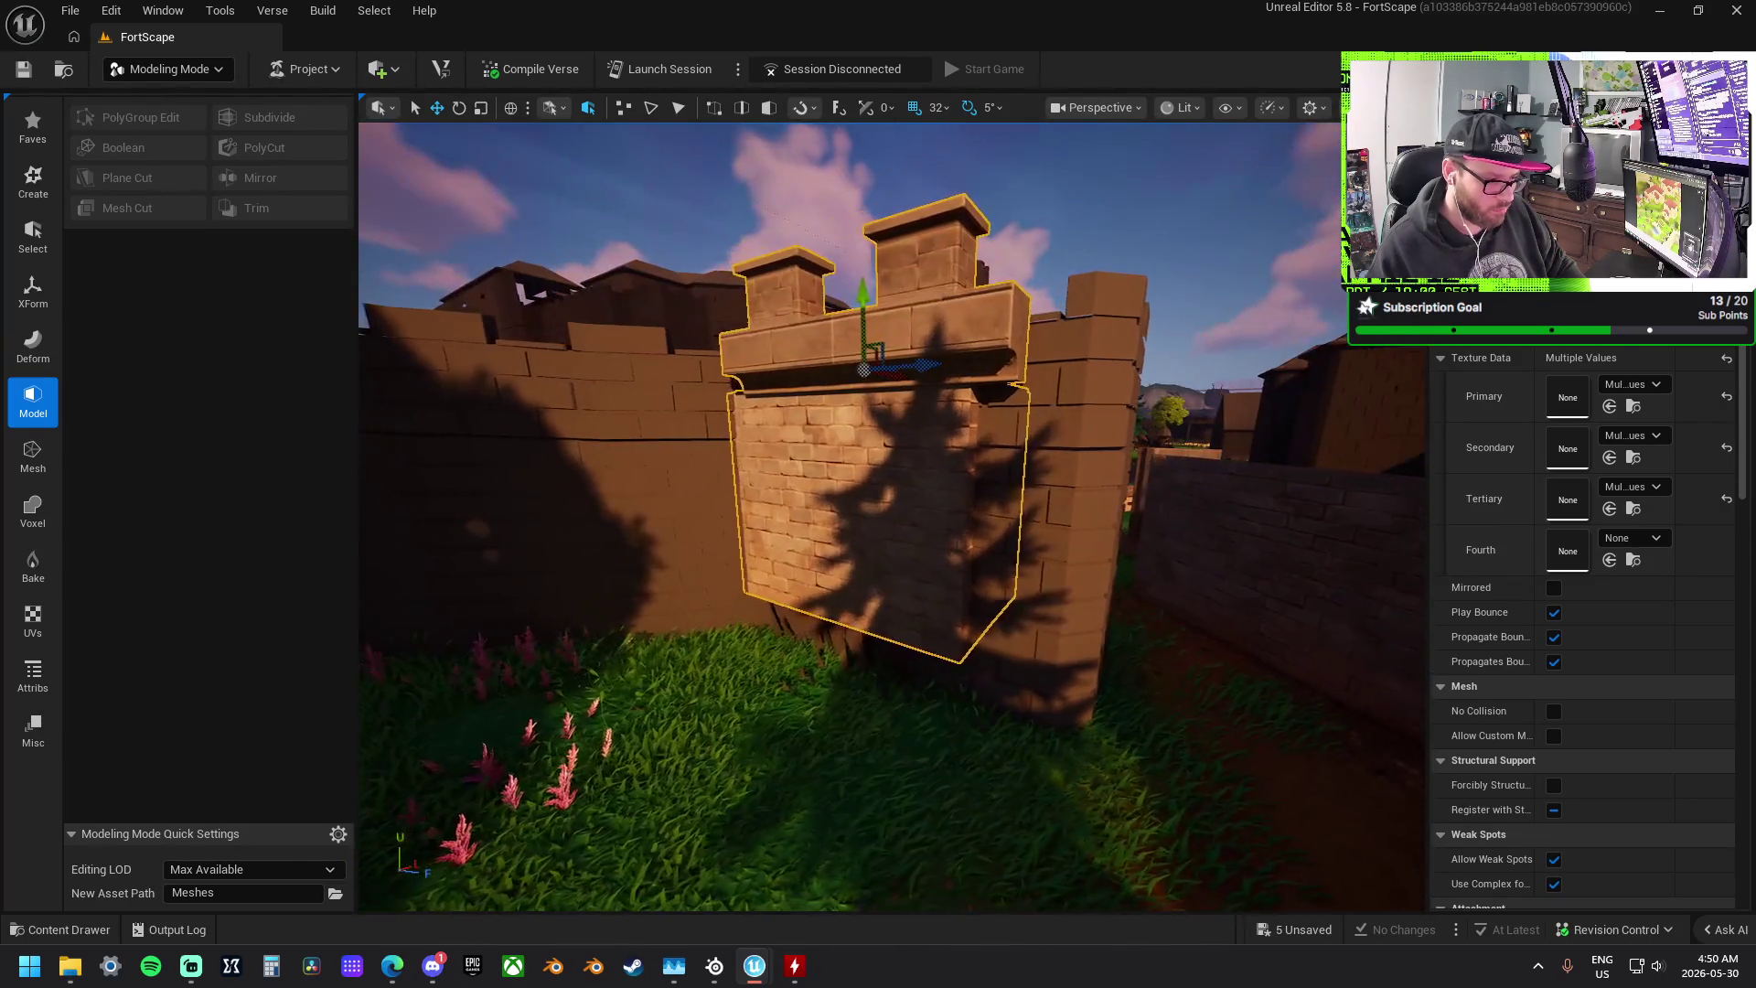
drag(903, 398, 999, 397)
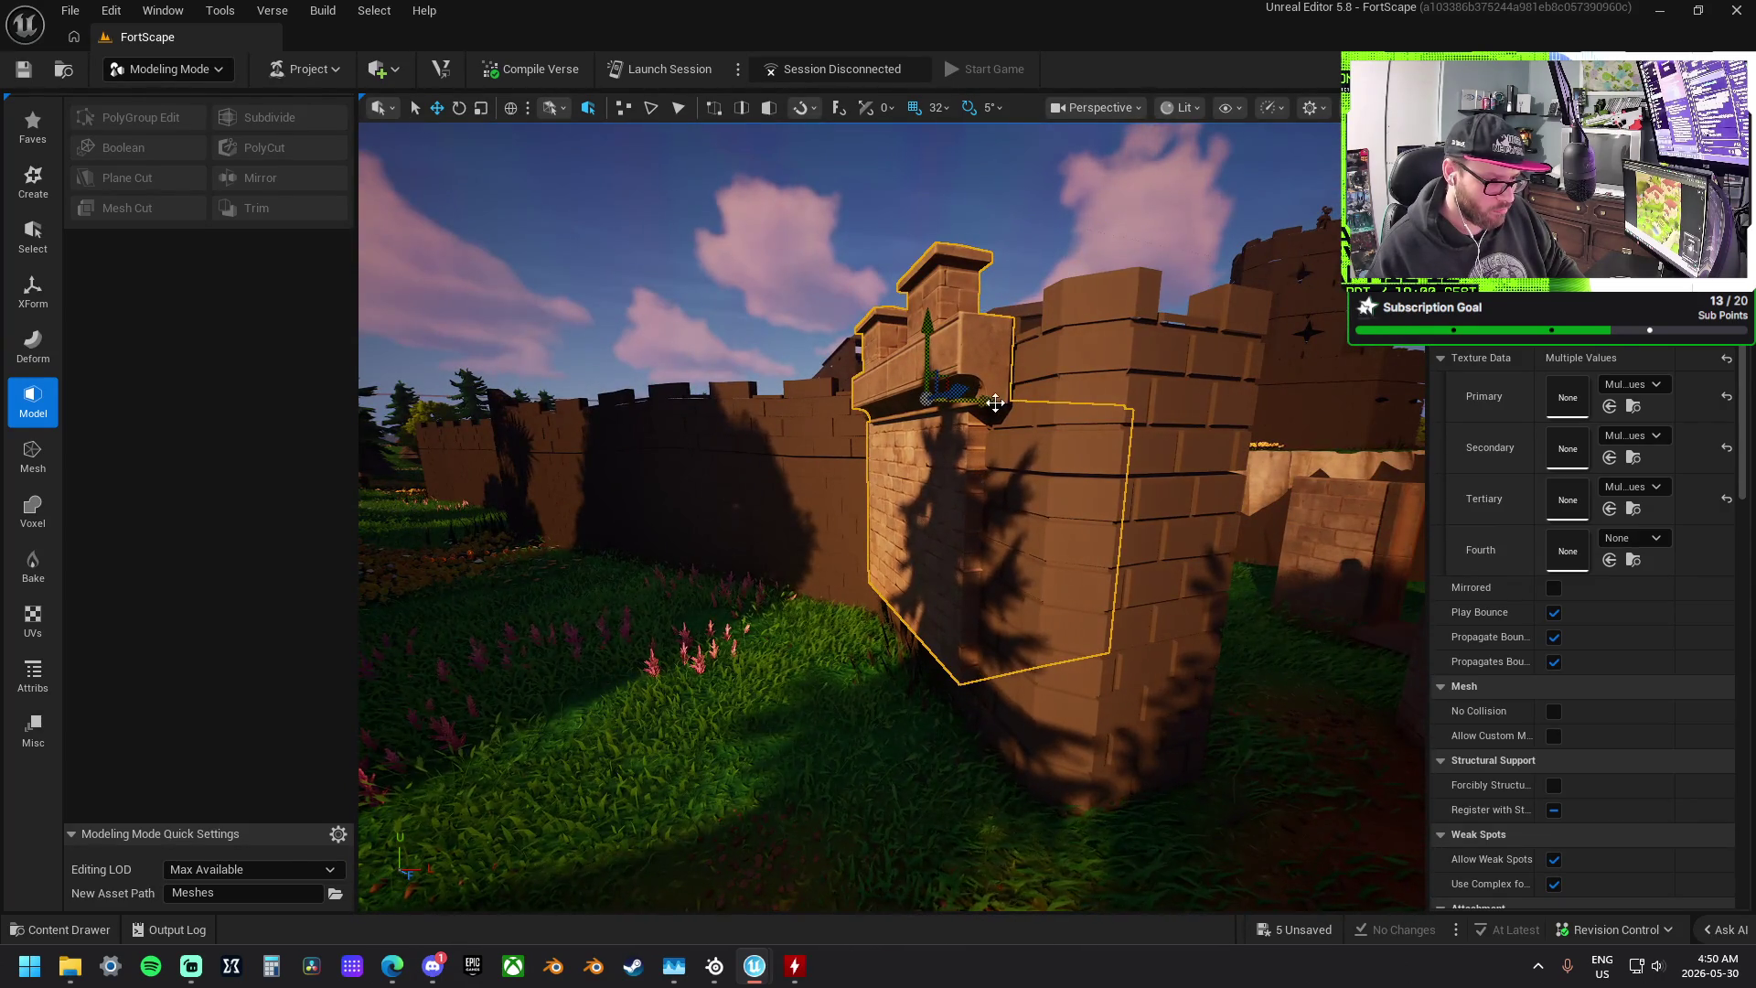
mouse_move(991, 399)
mouse_down()
mouse_move(835, 396)
mouse_move(871, 447)
mouse_move(898, 449)
mouse_move(897, 480)
mouse_move(852, 478)
mouse_move(871, 534)
mouse_up()
click(878, 412)
ctrl+click(881, 451)
click(903, 491)
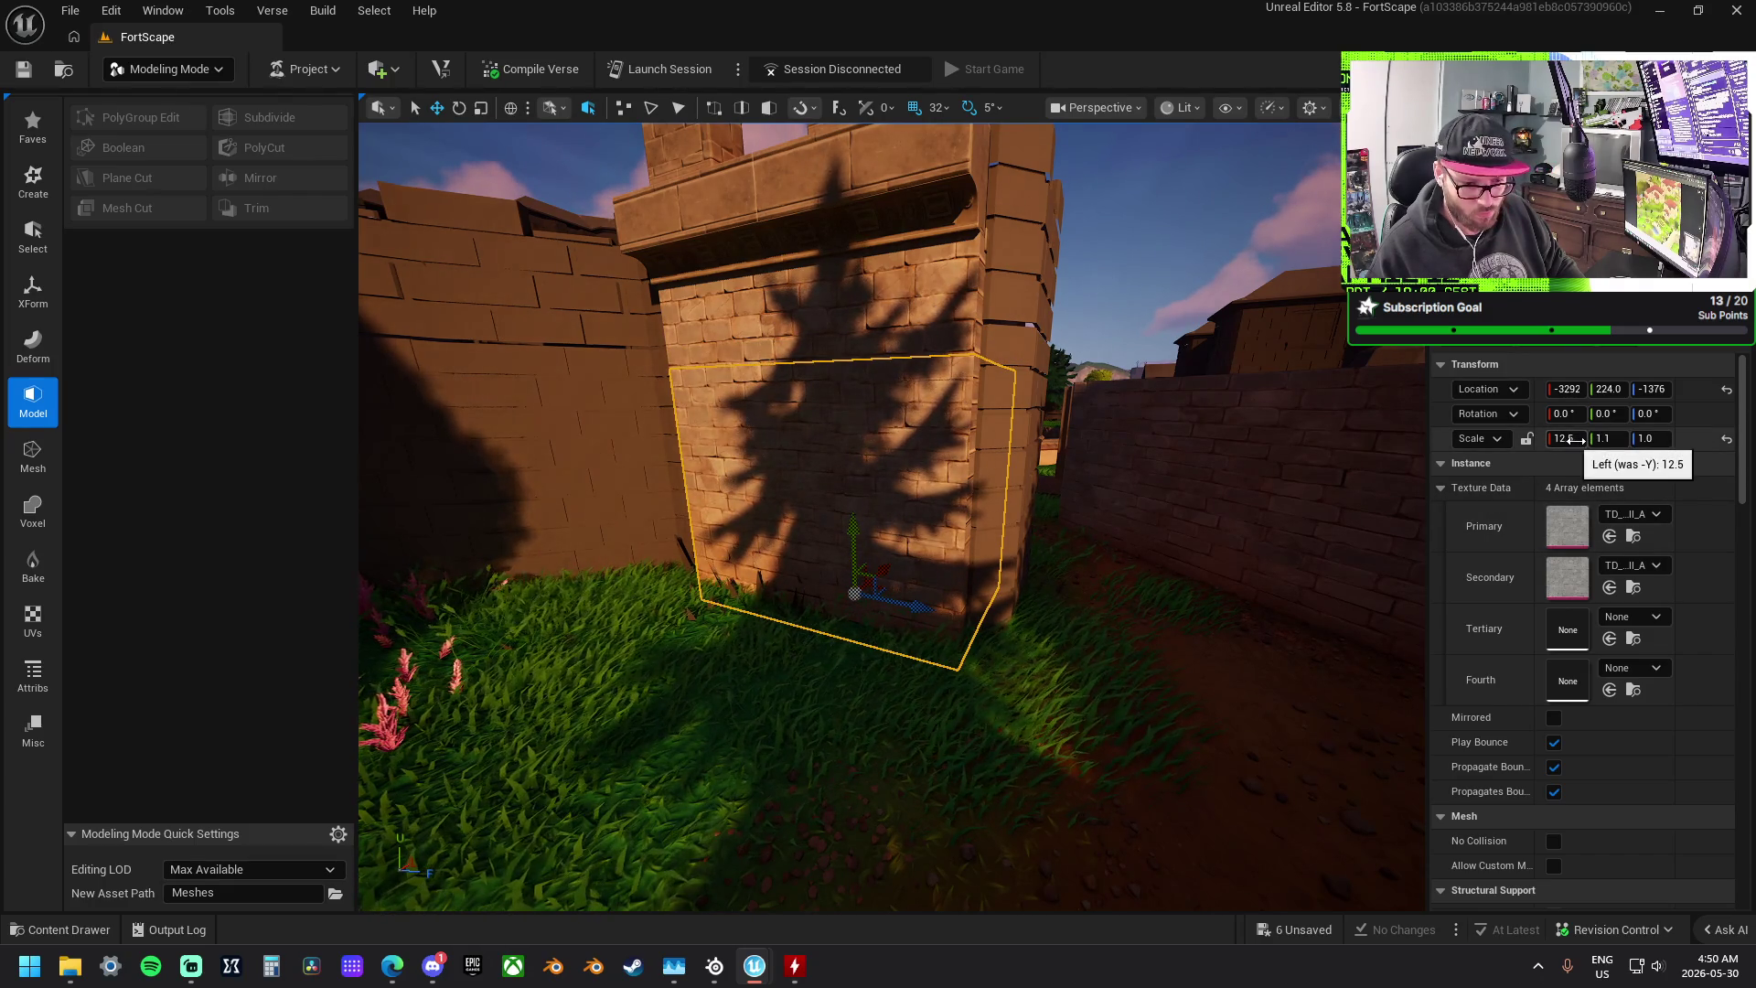
- Set the wall block's Scale X width to 12.49 and check it along the wall
click(1565, 440)
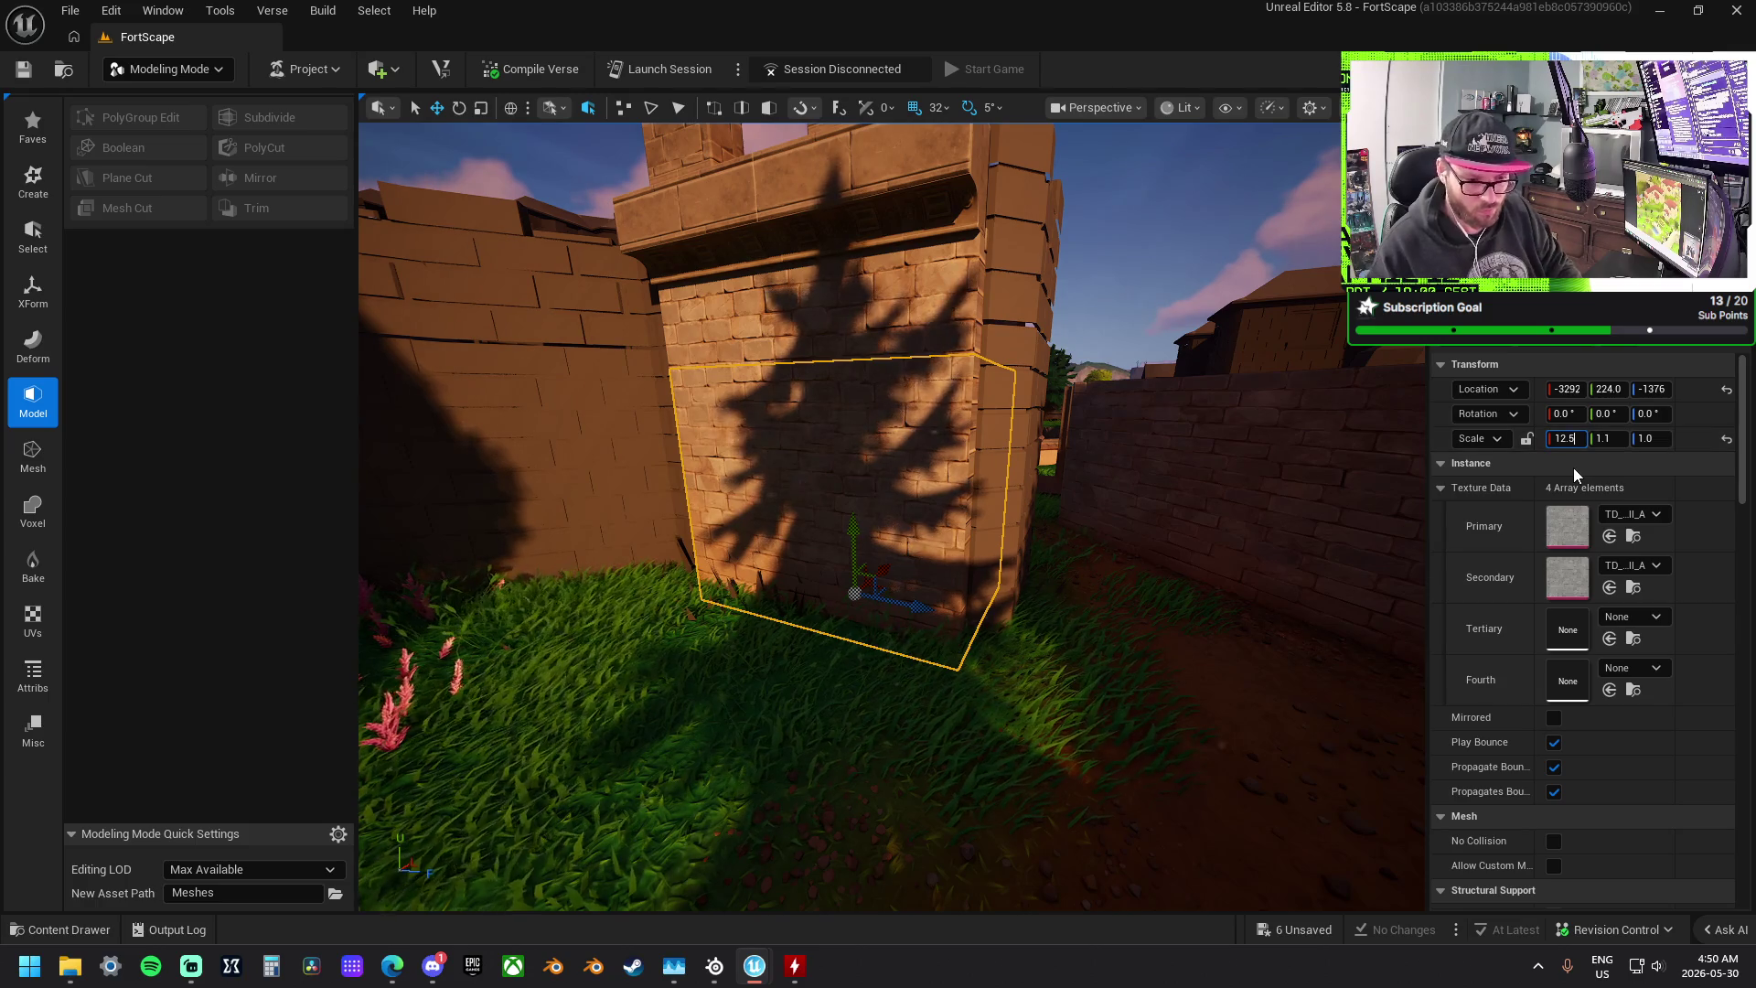
text(12.49)
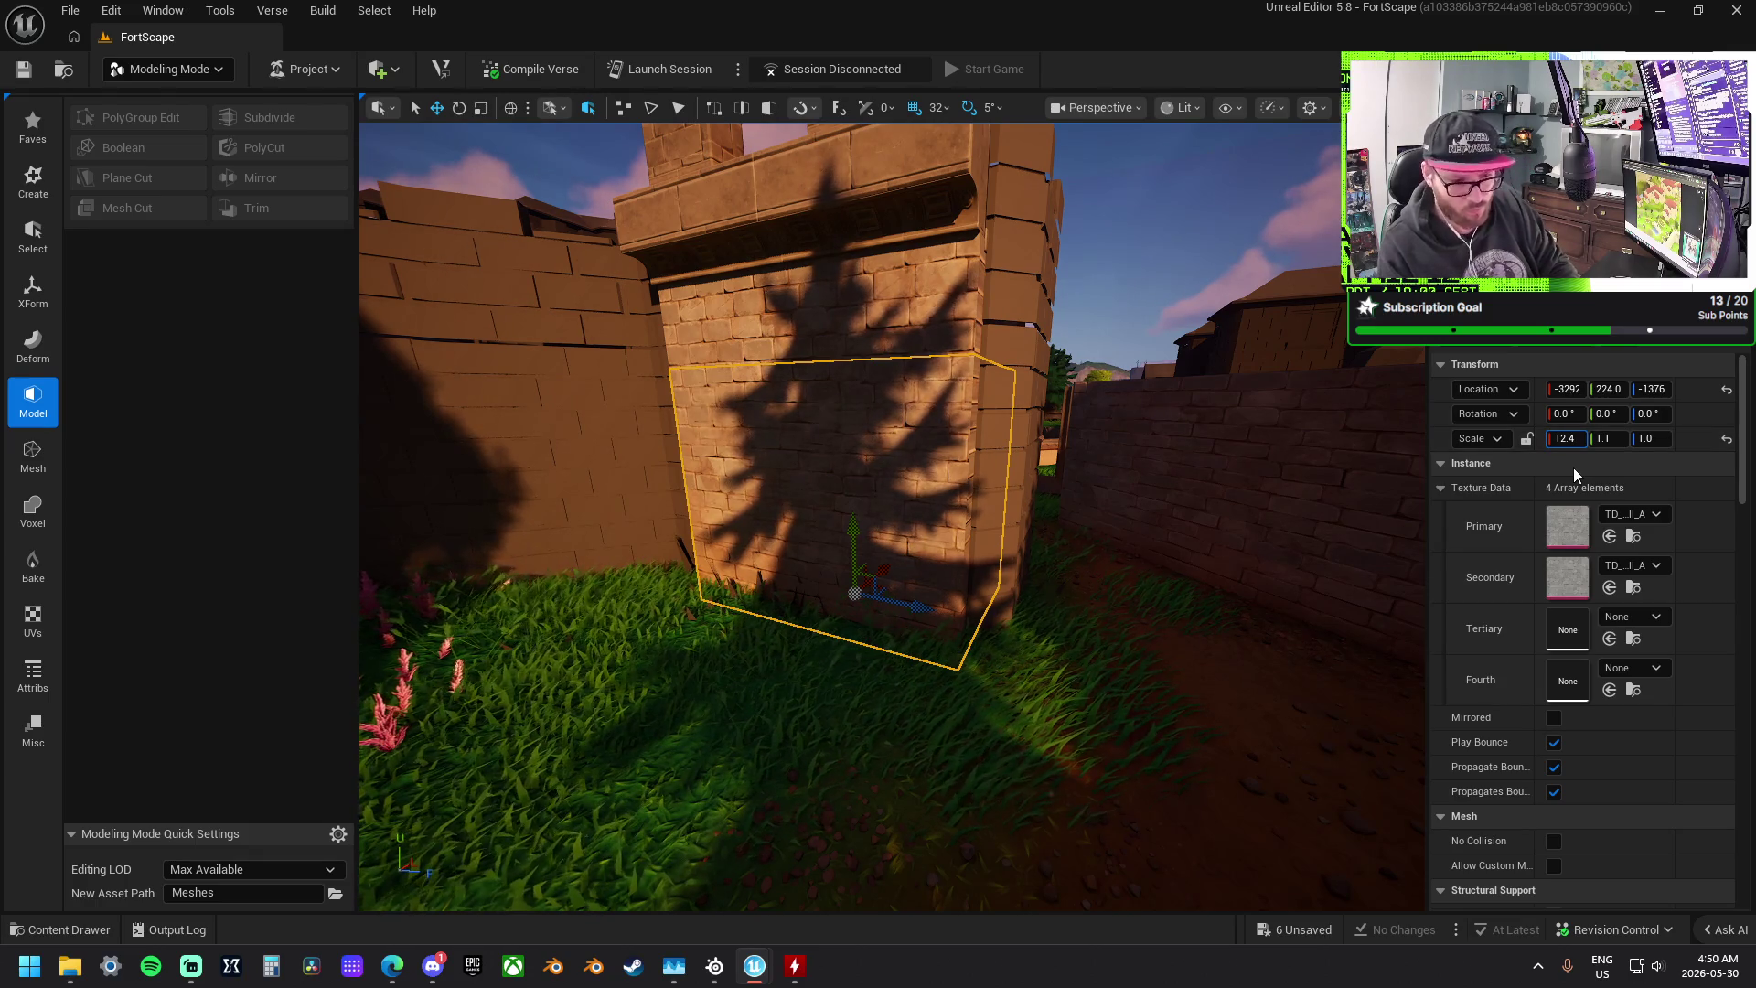
key(Return)
mouse_move(1210, 464)
mouse_down()
mouse_move(960, 471)
mouse_move(869, 522)
mouse_move(869, 252)
mouse_up()
ctrl+click(874, 282)
click(804, 420)
mouse_move(804, 420)
mouse_down()
mouse_move(807, 393)
mouse_move(829, 449)
mouse_up()
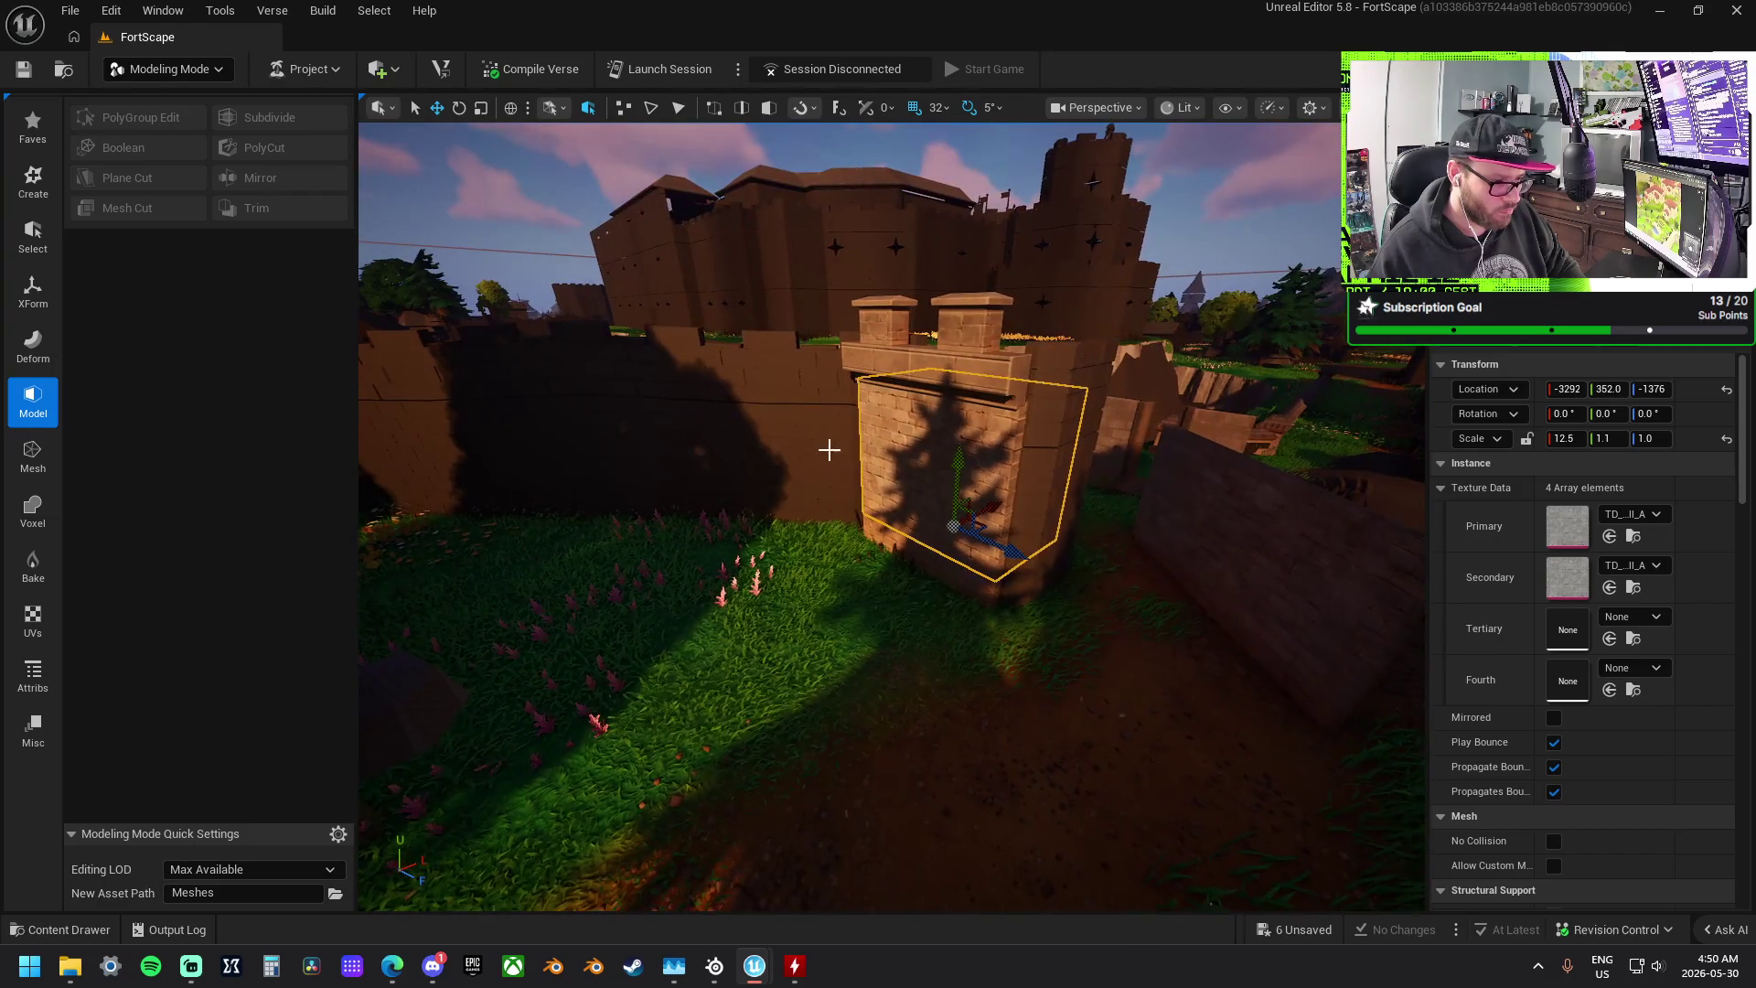
key(Escape)
- Trial-stretch the other gap's brick block, undo it, toggle move snapping, and open the editor-modes list
mouse_move(929, 497)
mouse_down()
mouse_move(914, 429)
mouse_move(972, 470)
mouse_move(1046, 377)
mouse_move(1040, 407)
mouse_up()
click(971, 471)
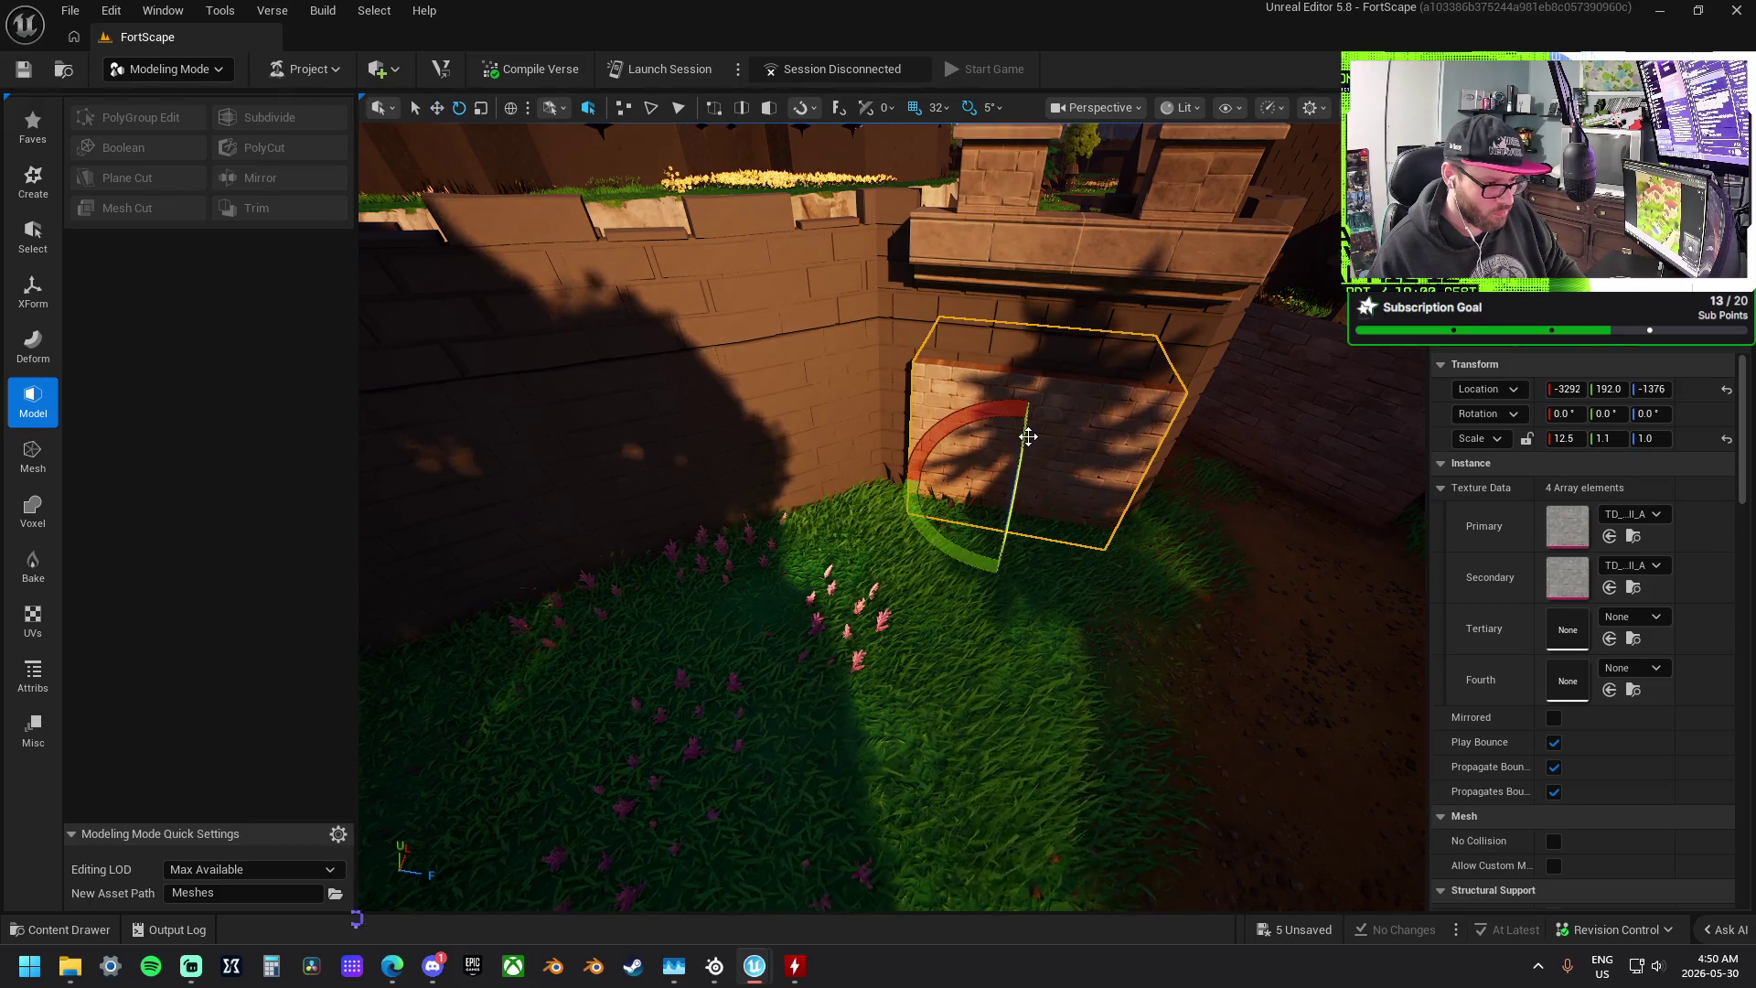
mouse_move(1017, 447)
mouse_down()
mouse_move(1017, 421)
mouse_move(1006, 442)
mouse_move(878, 448)
mouse_move(842, 393)
mouse_move(823, 429)
mouse_up()
key(ctrl+z)
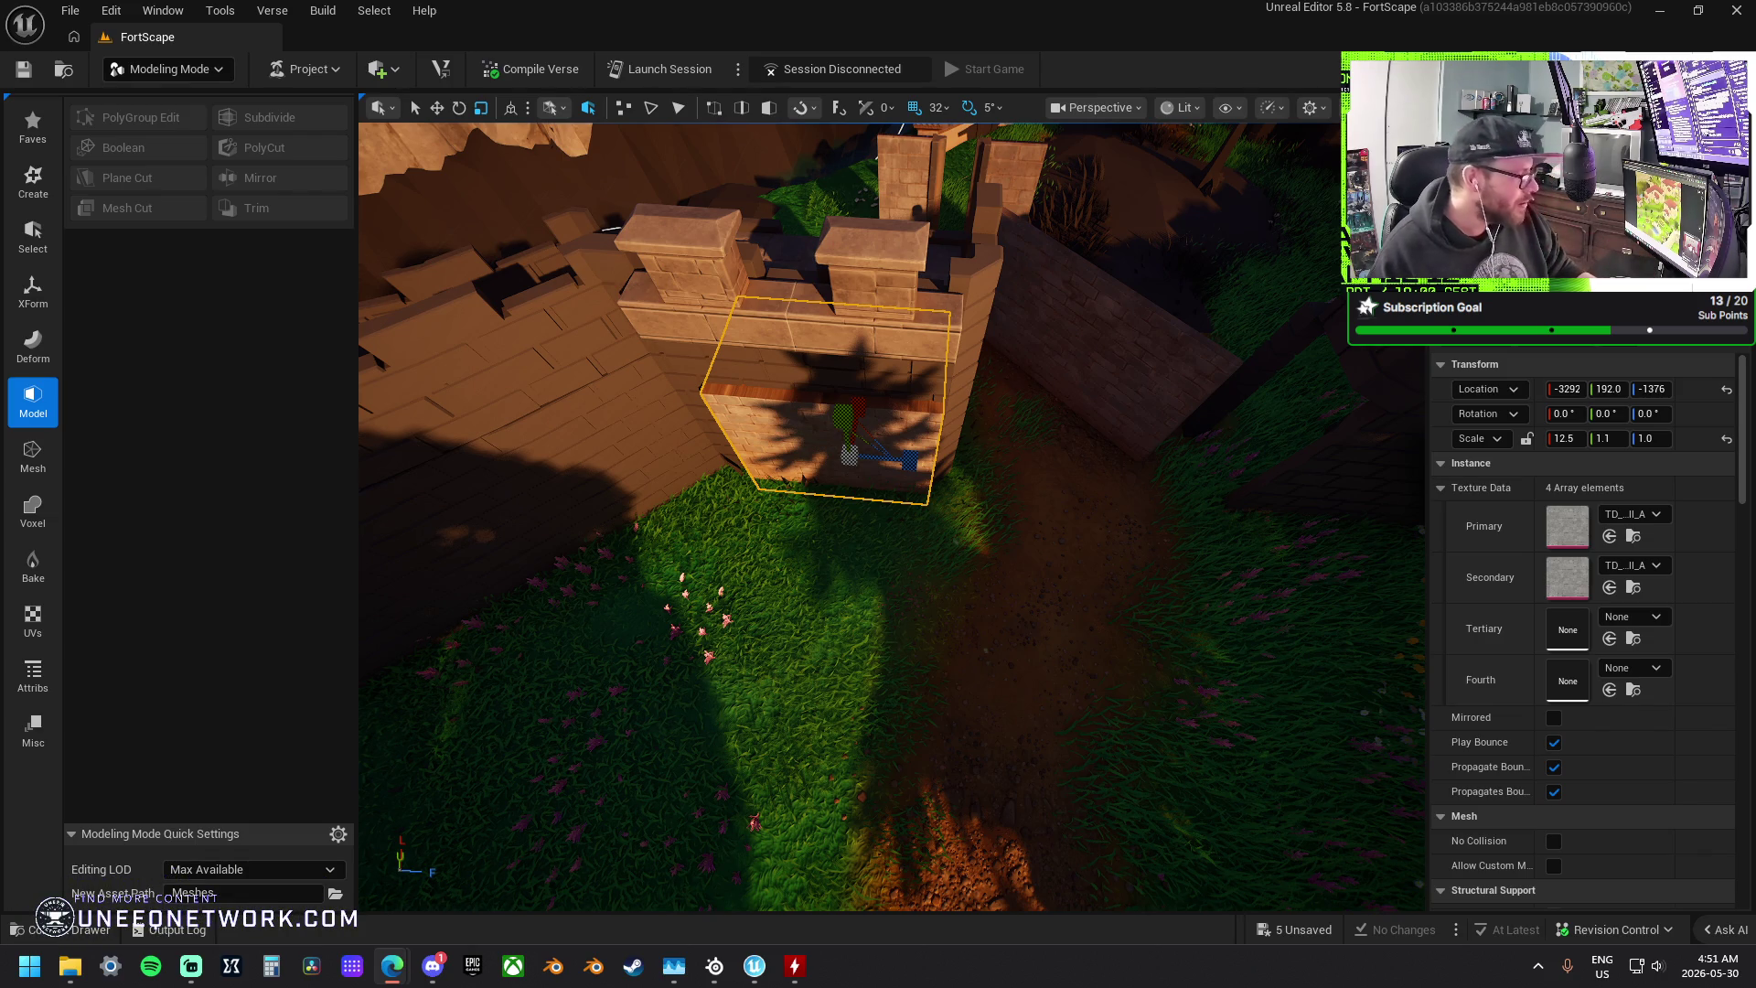
click(889, 108)
click(169, 69)
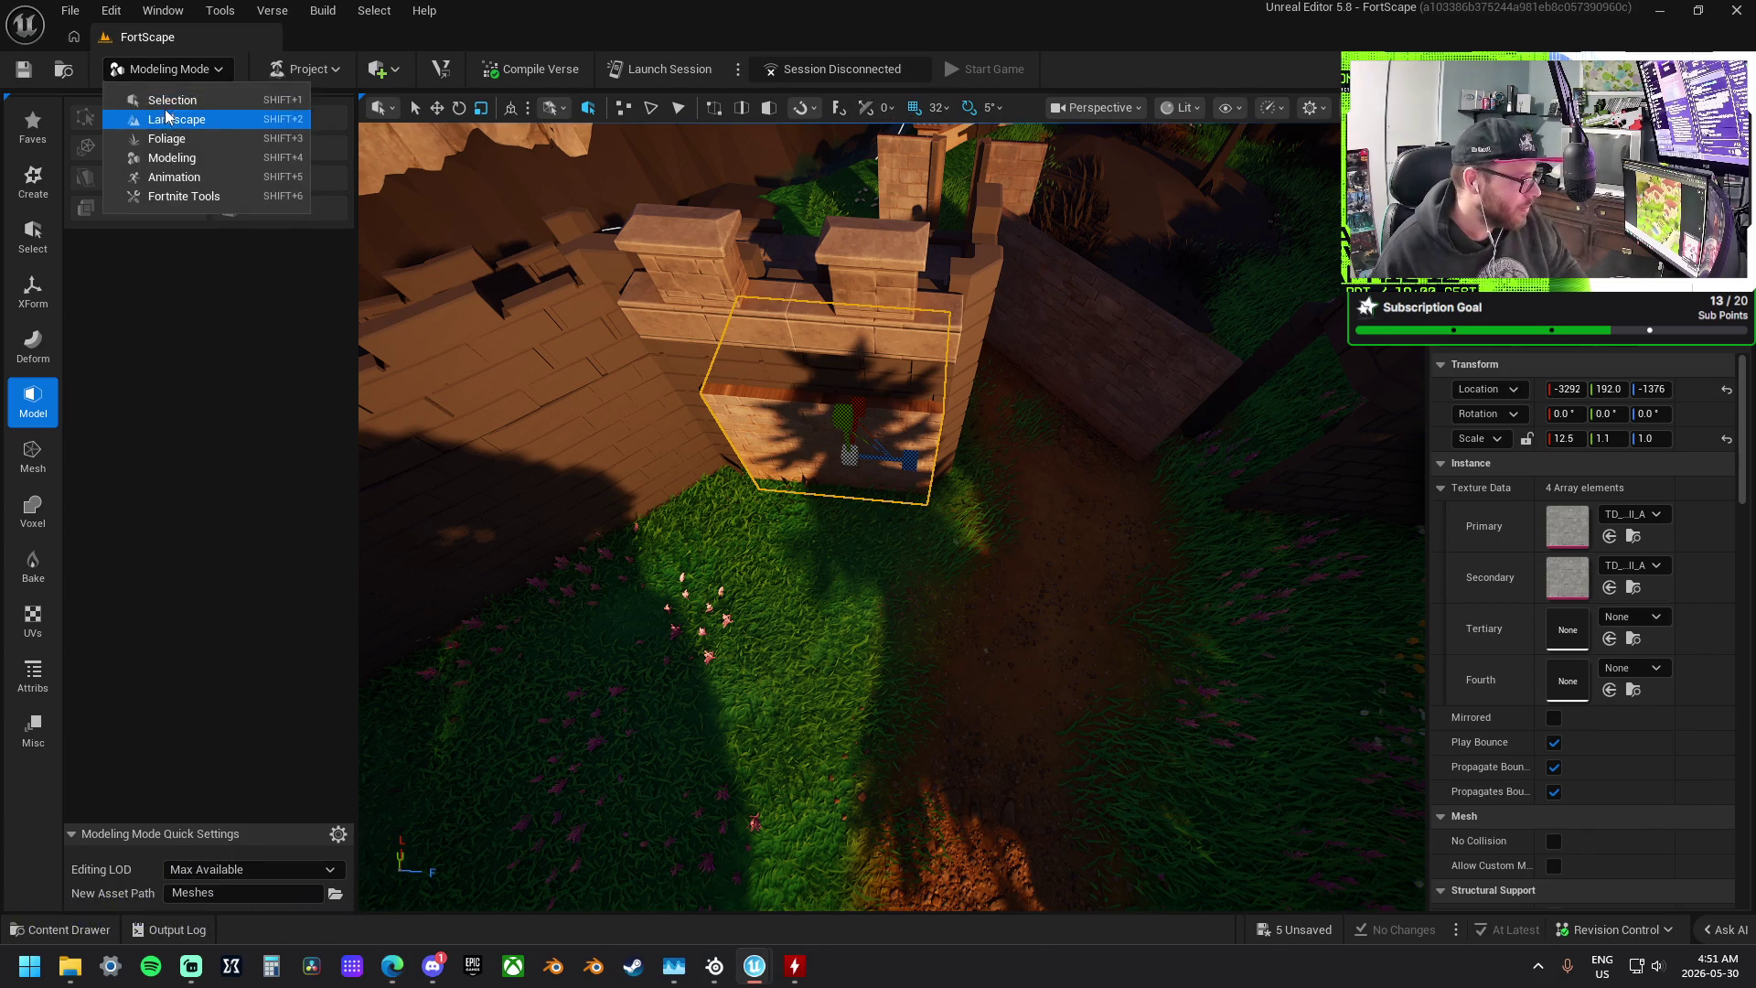
- In Selection Mode, scale the brick block to 12.5 × 1.4375 × 1.21875 and select the rampart above
key(Escape)
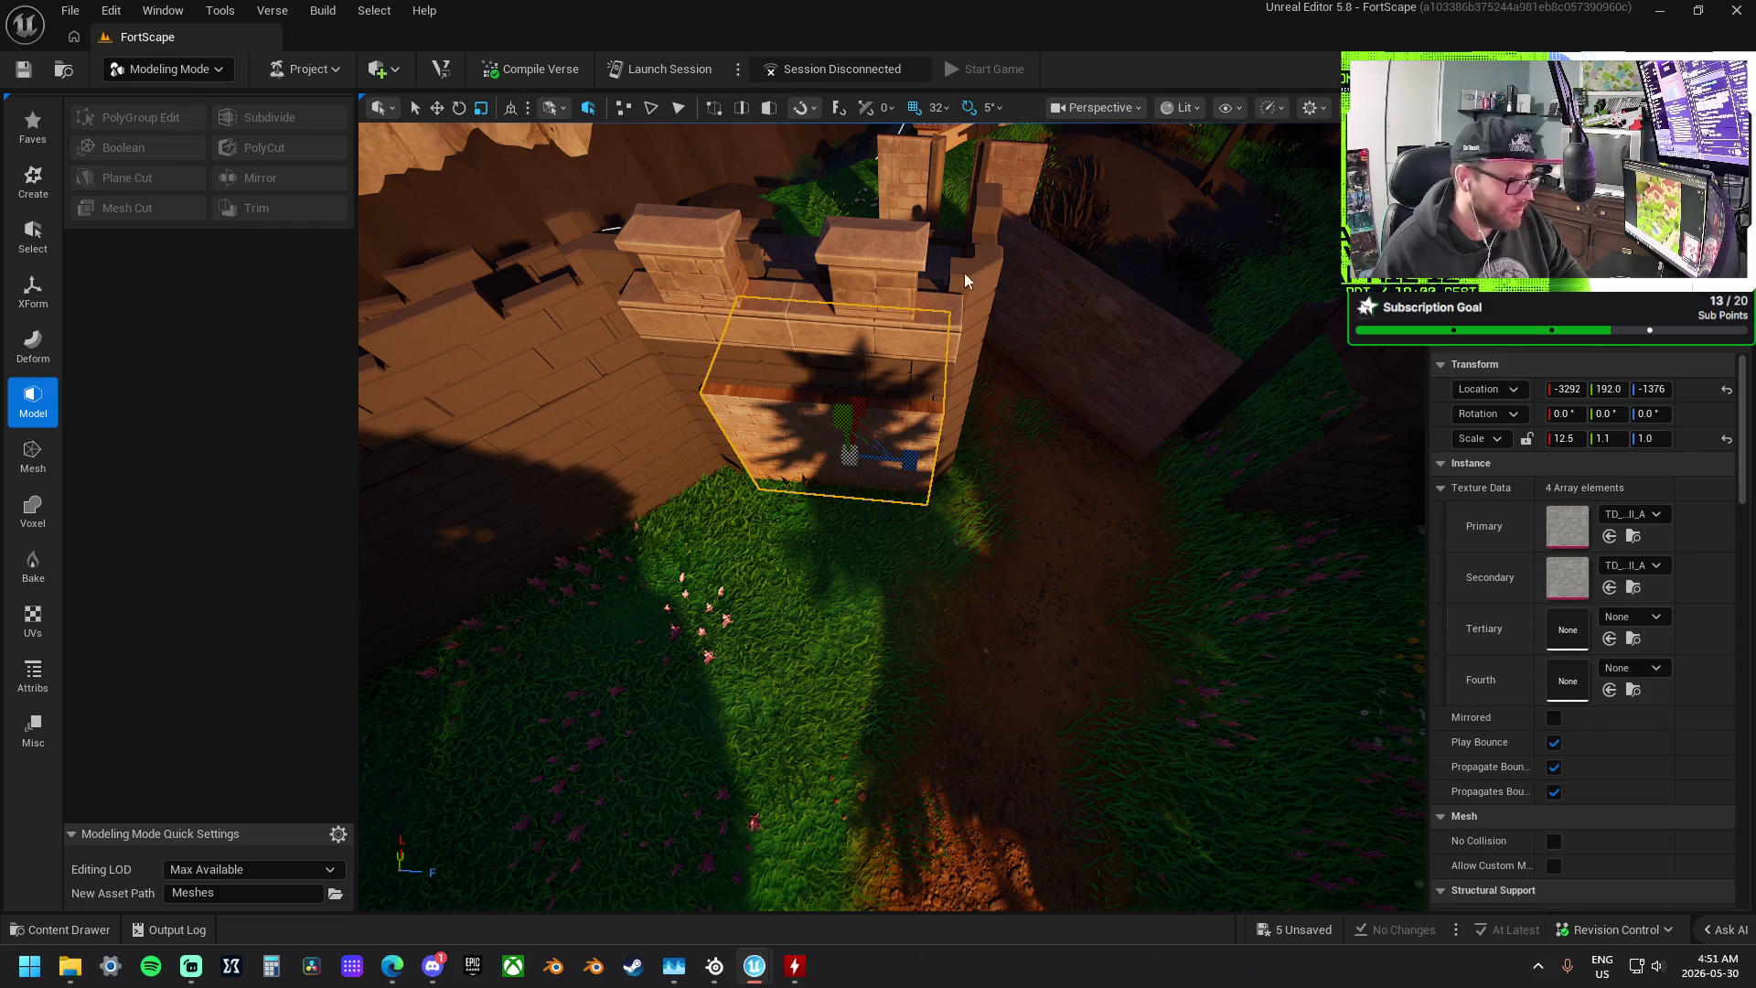
key(shift+1)
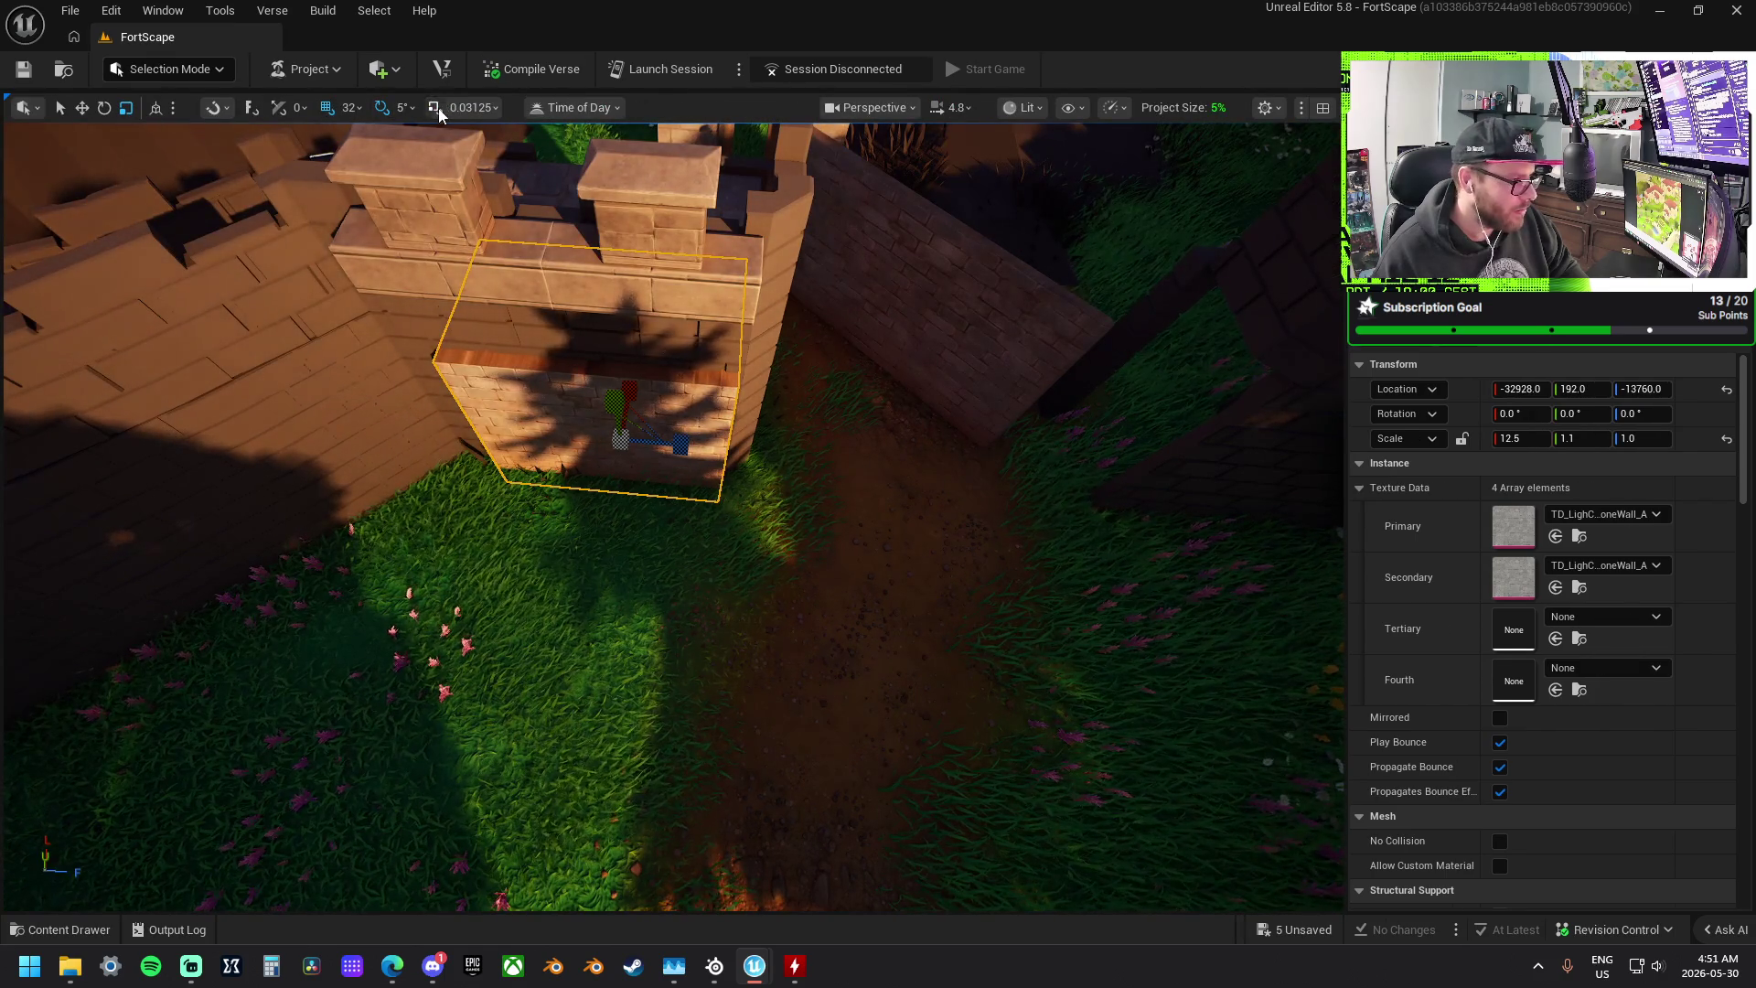
scroll(669, 517, up, 5)
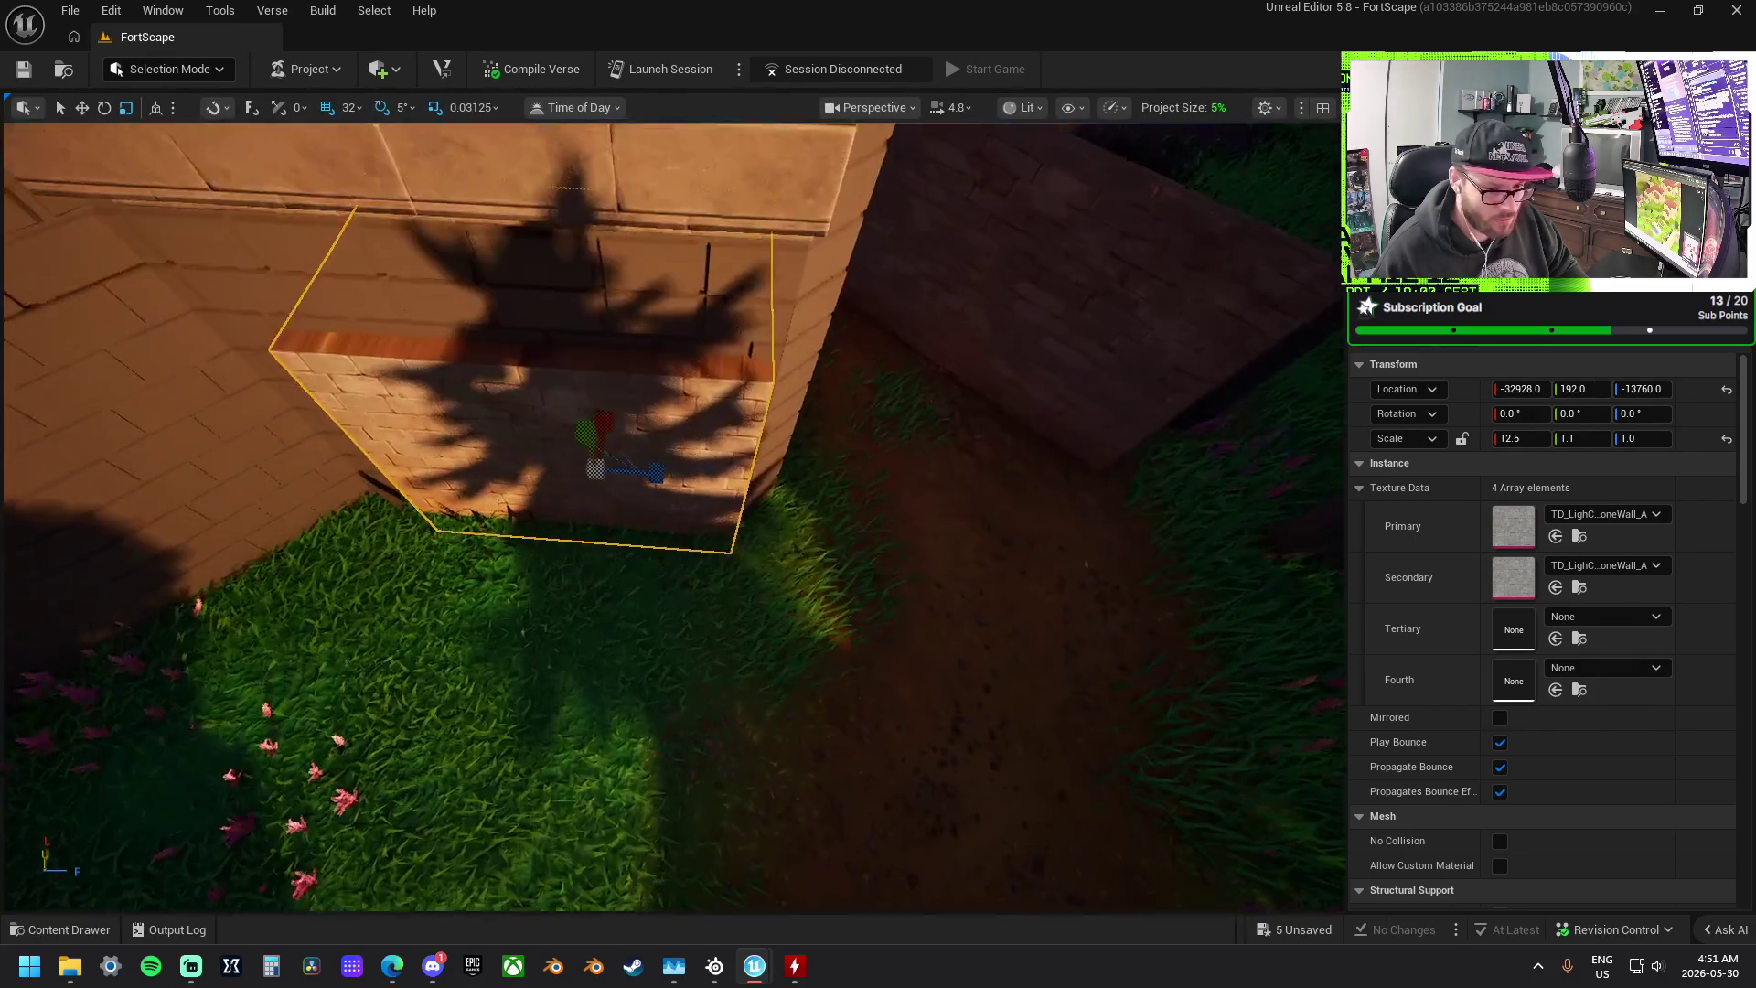
scroll(669, 517, down, 5)
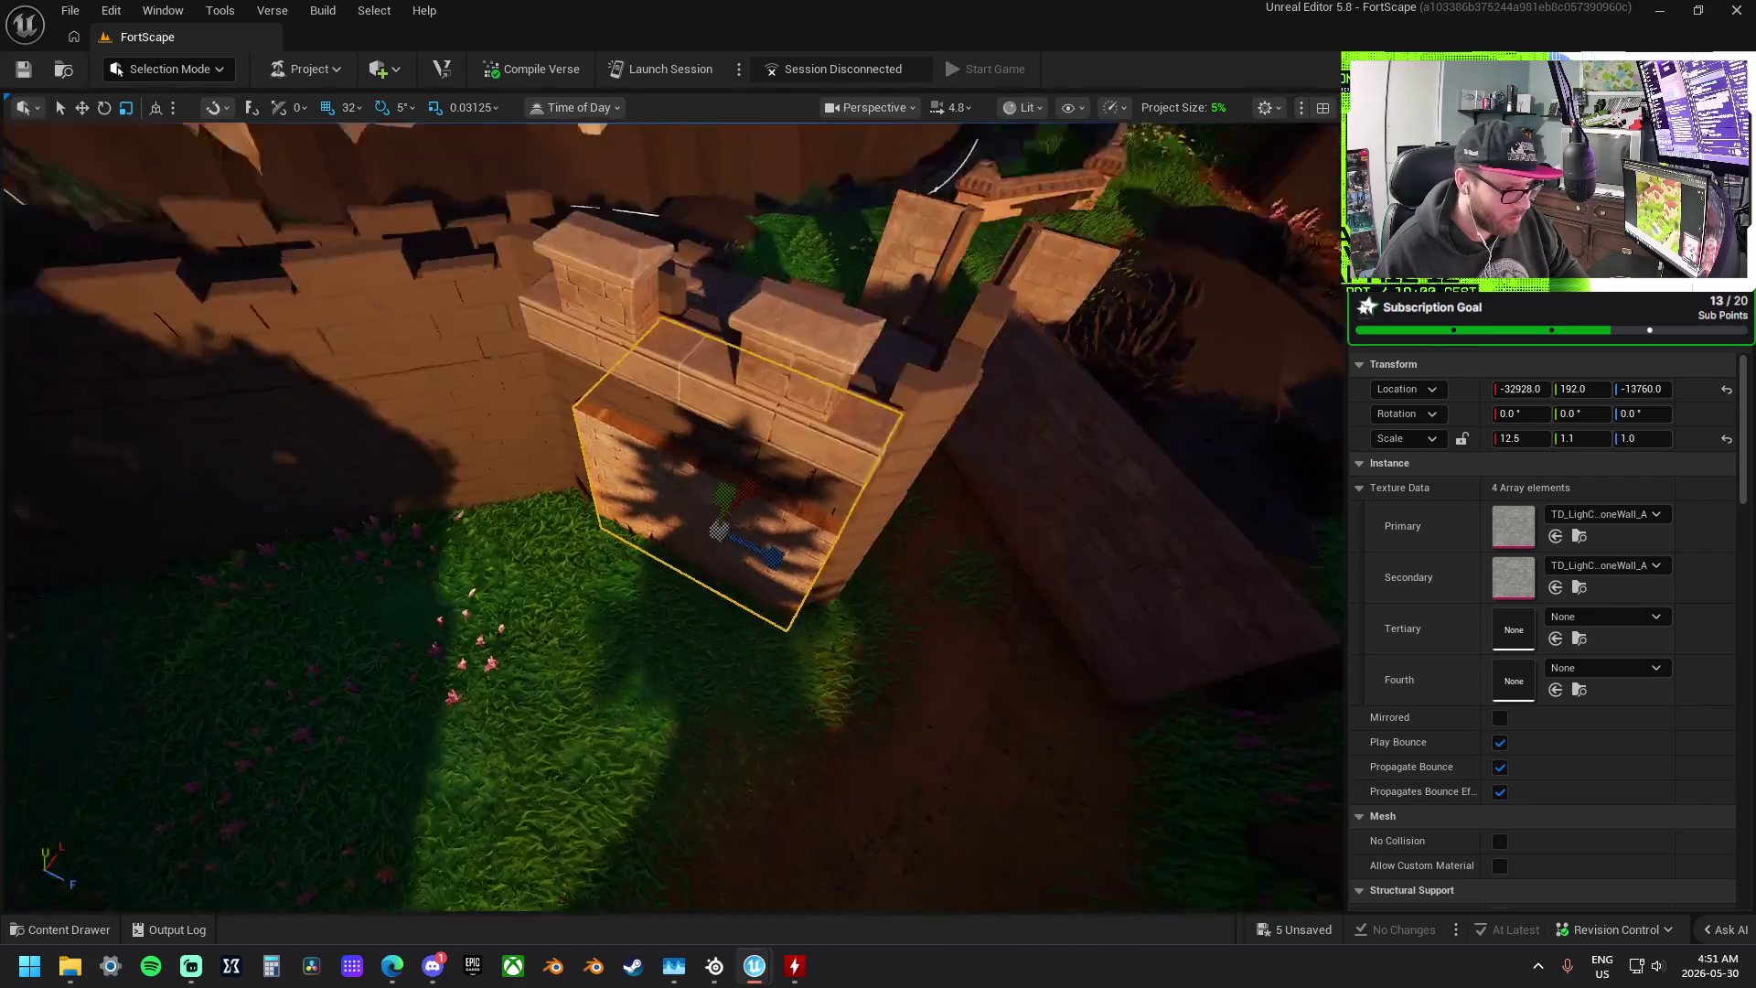
mouse_move(669, 516)
mouse_down()
mouse_move(1025, 480)
mouse_move(1079, 549)
mouse_move(1024, 576)
mouse_up()
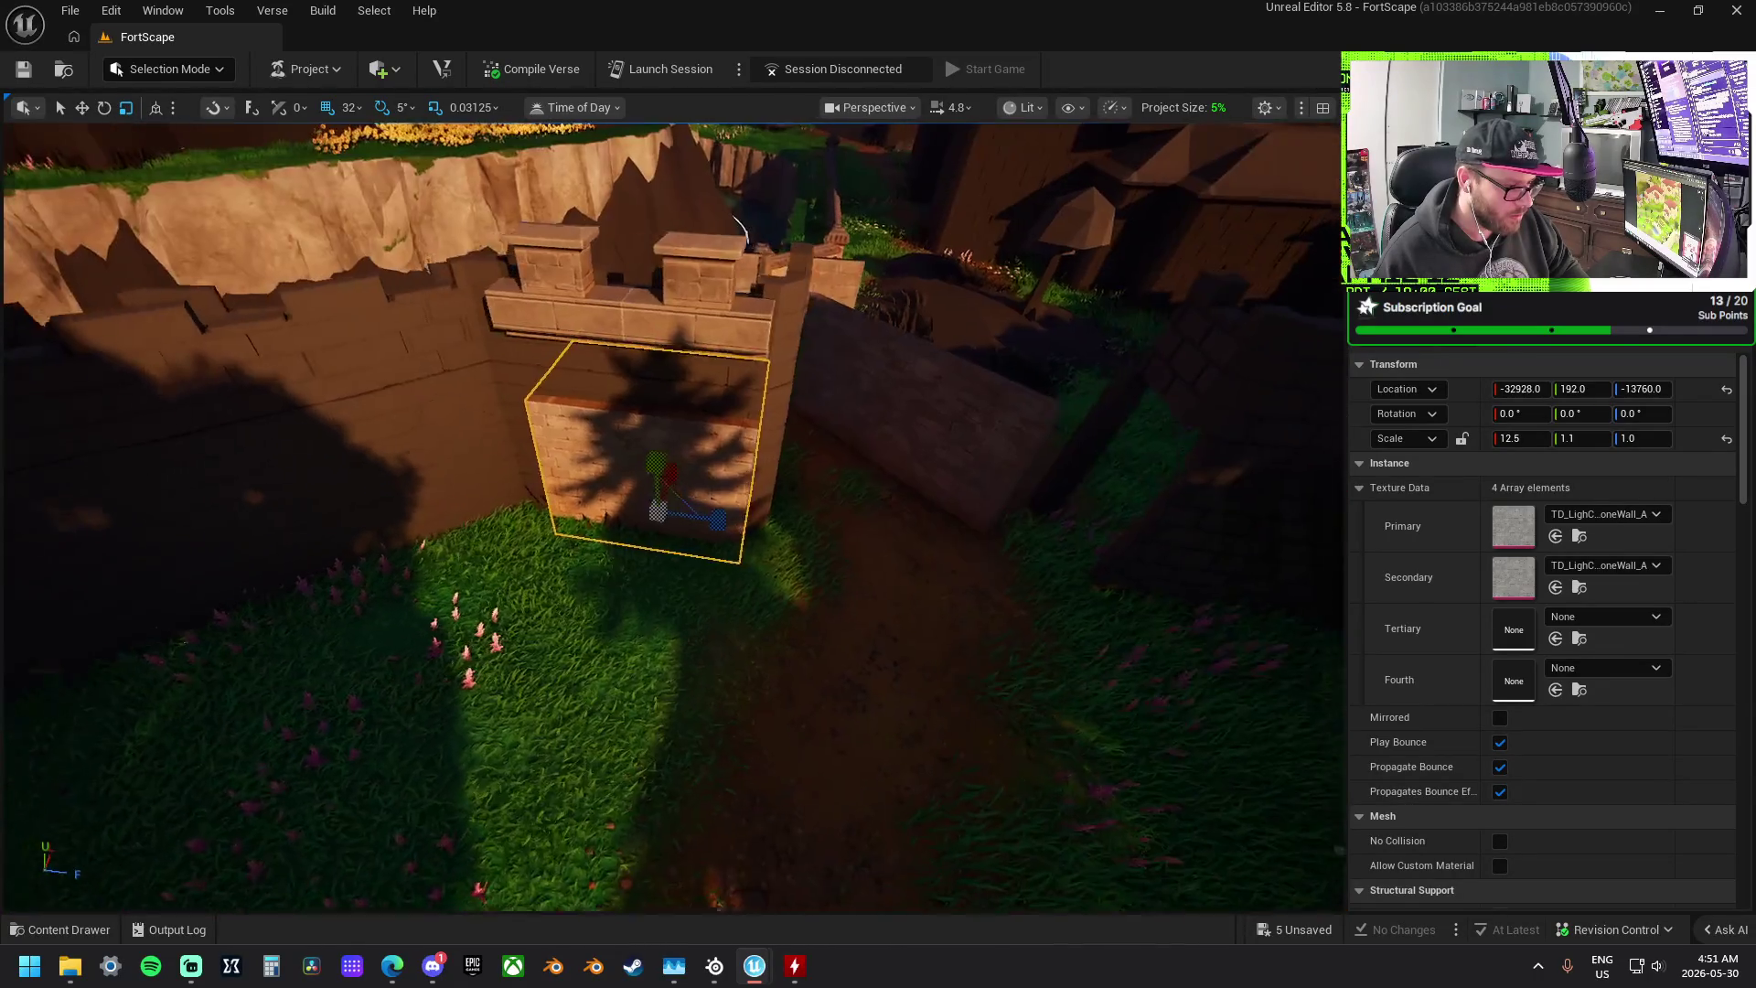
drag(741, 507, 751, 502)
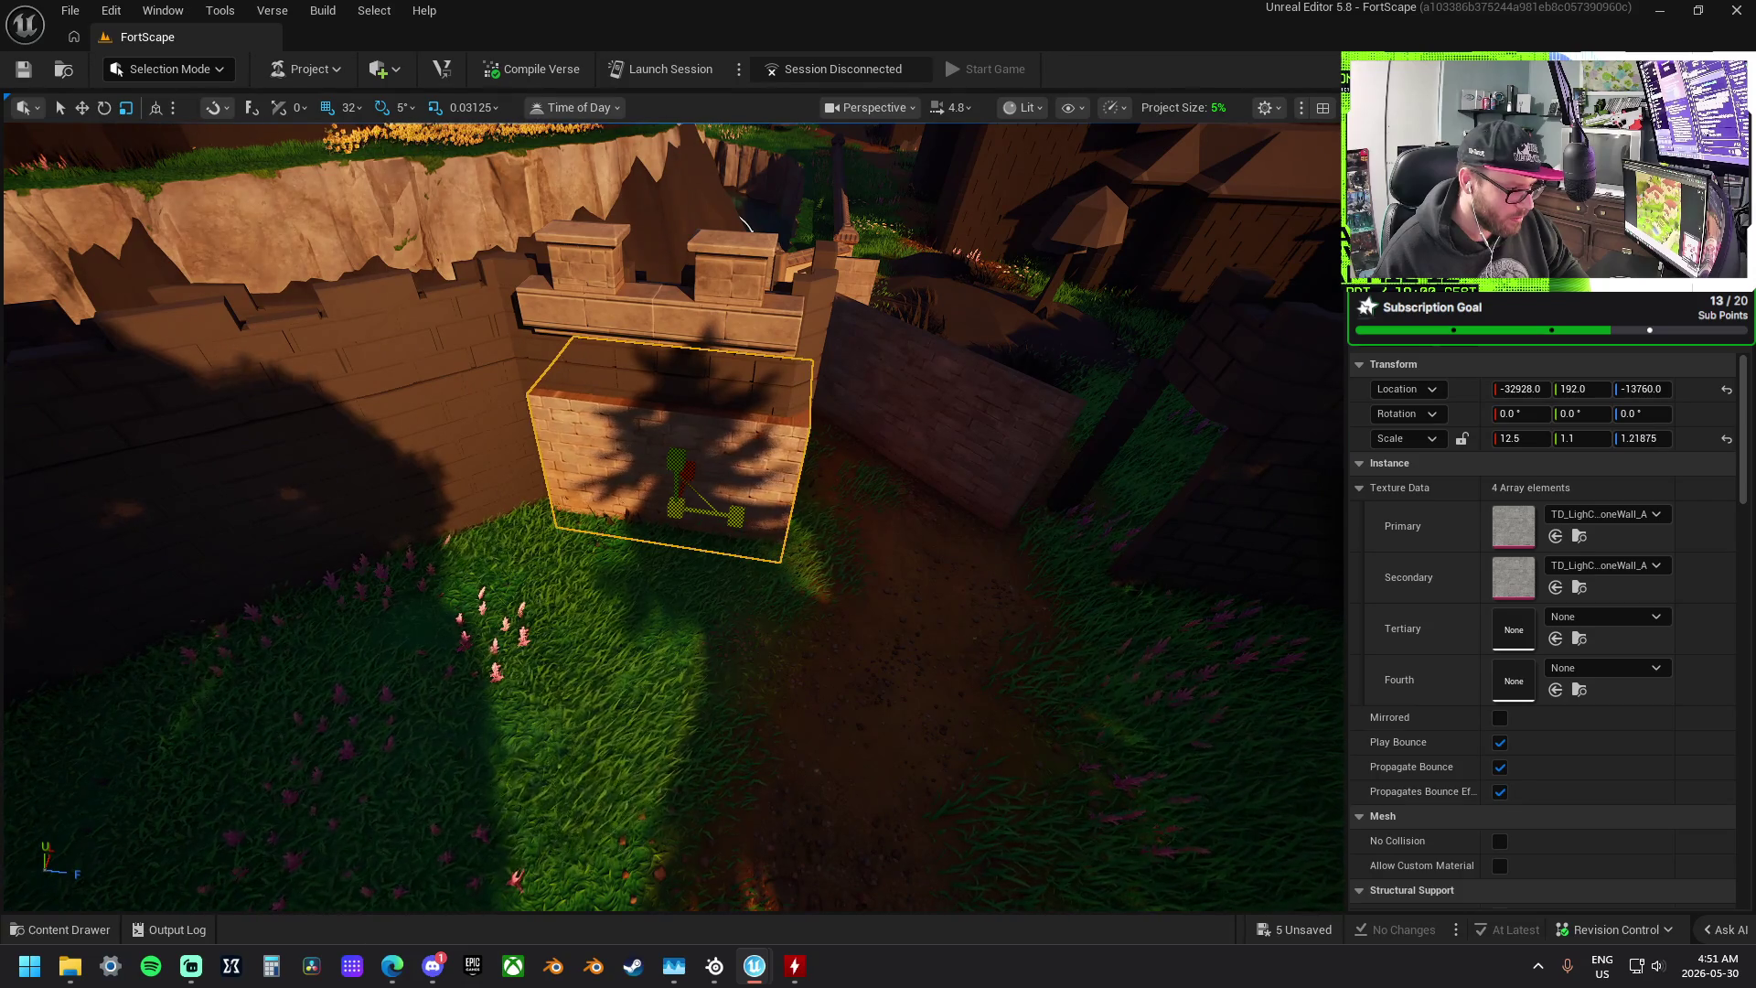
drag(725, 516, 741, 485)
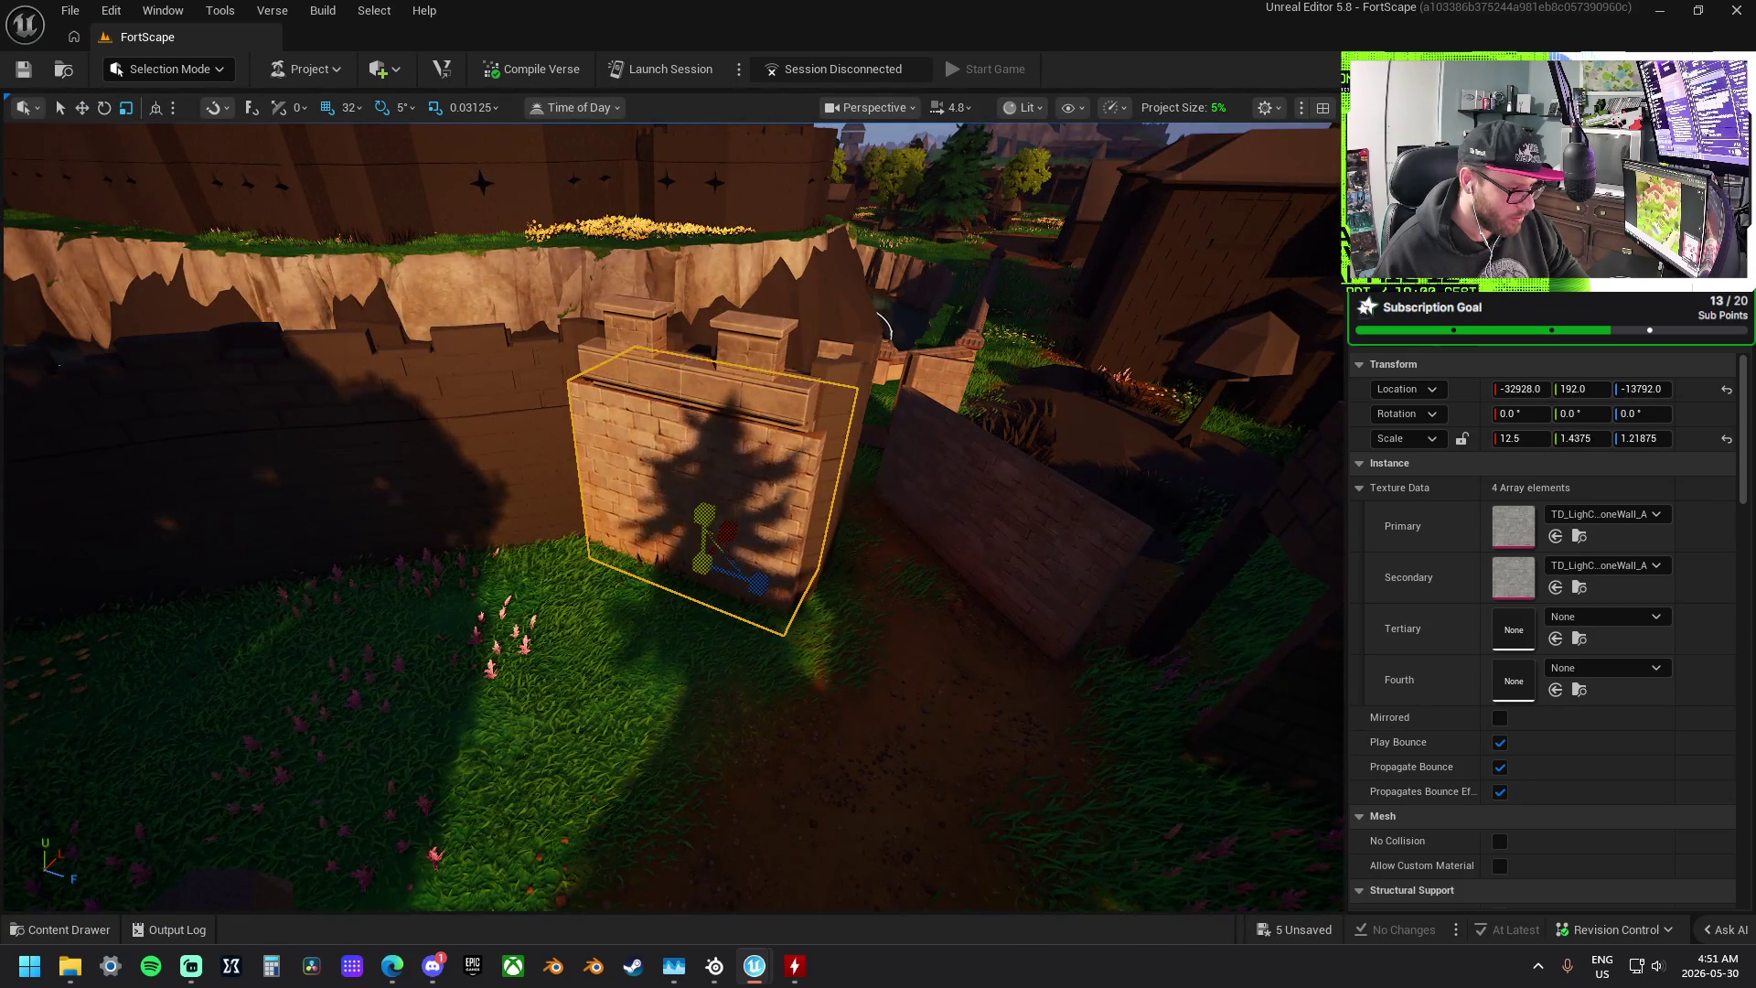
click(708, 391)
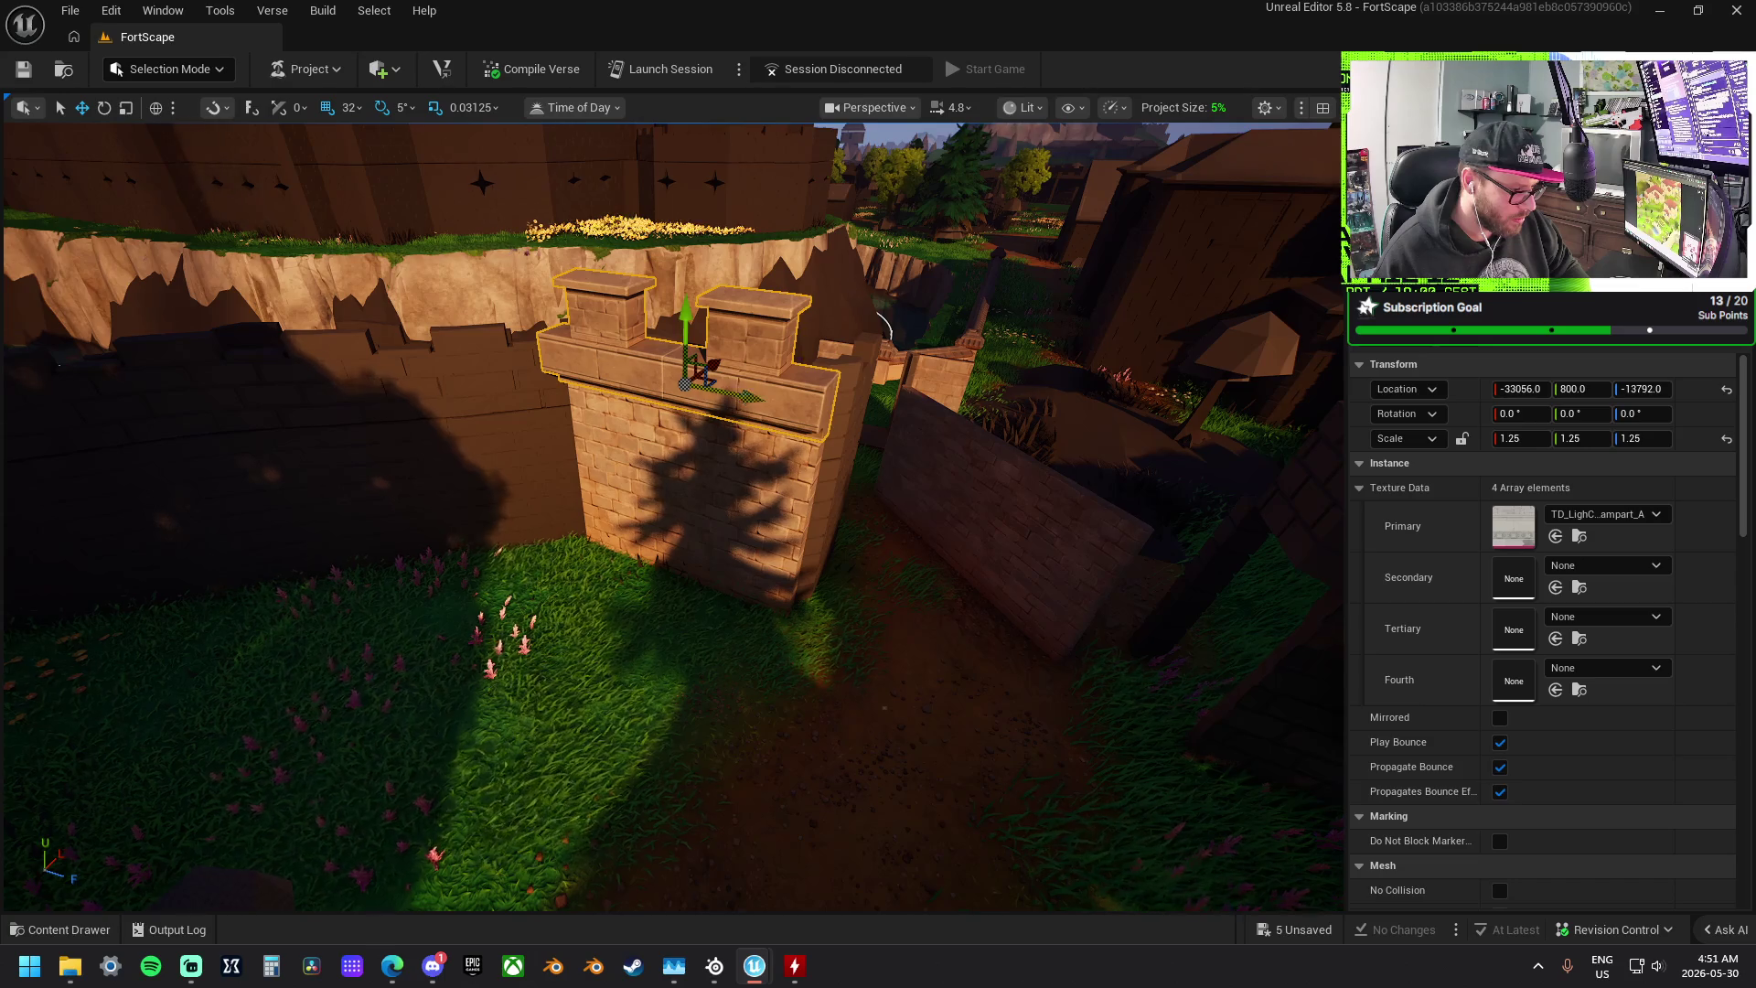
key(f)
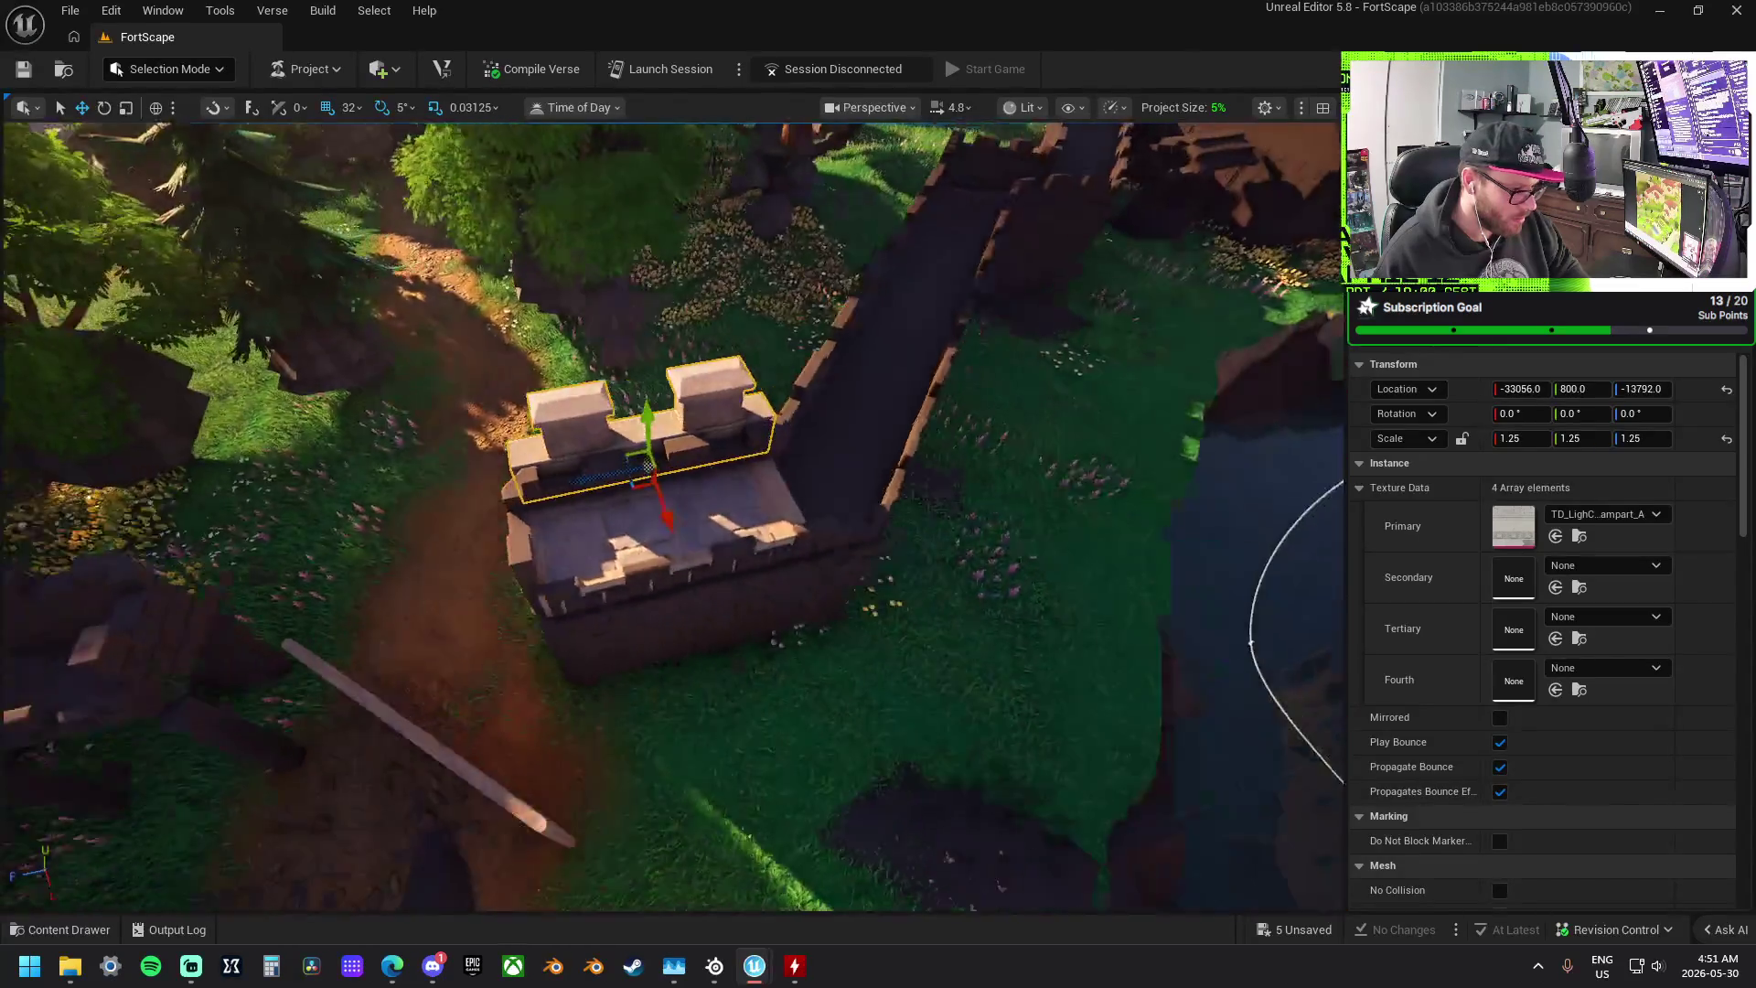
click(653, 519)
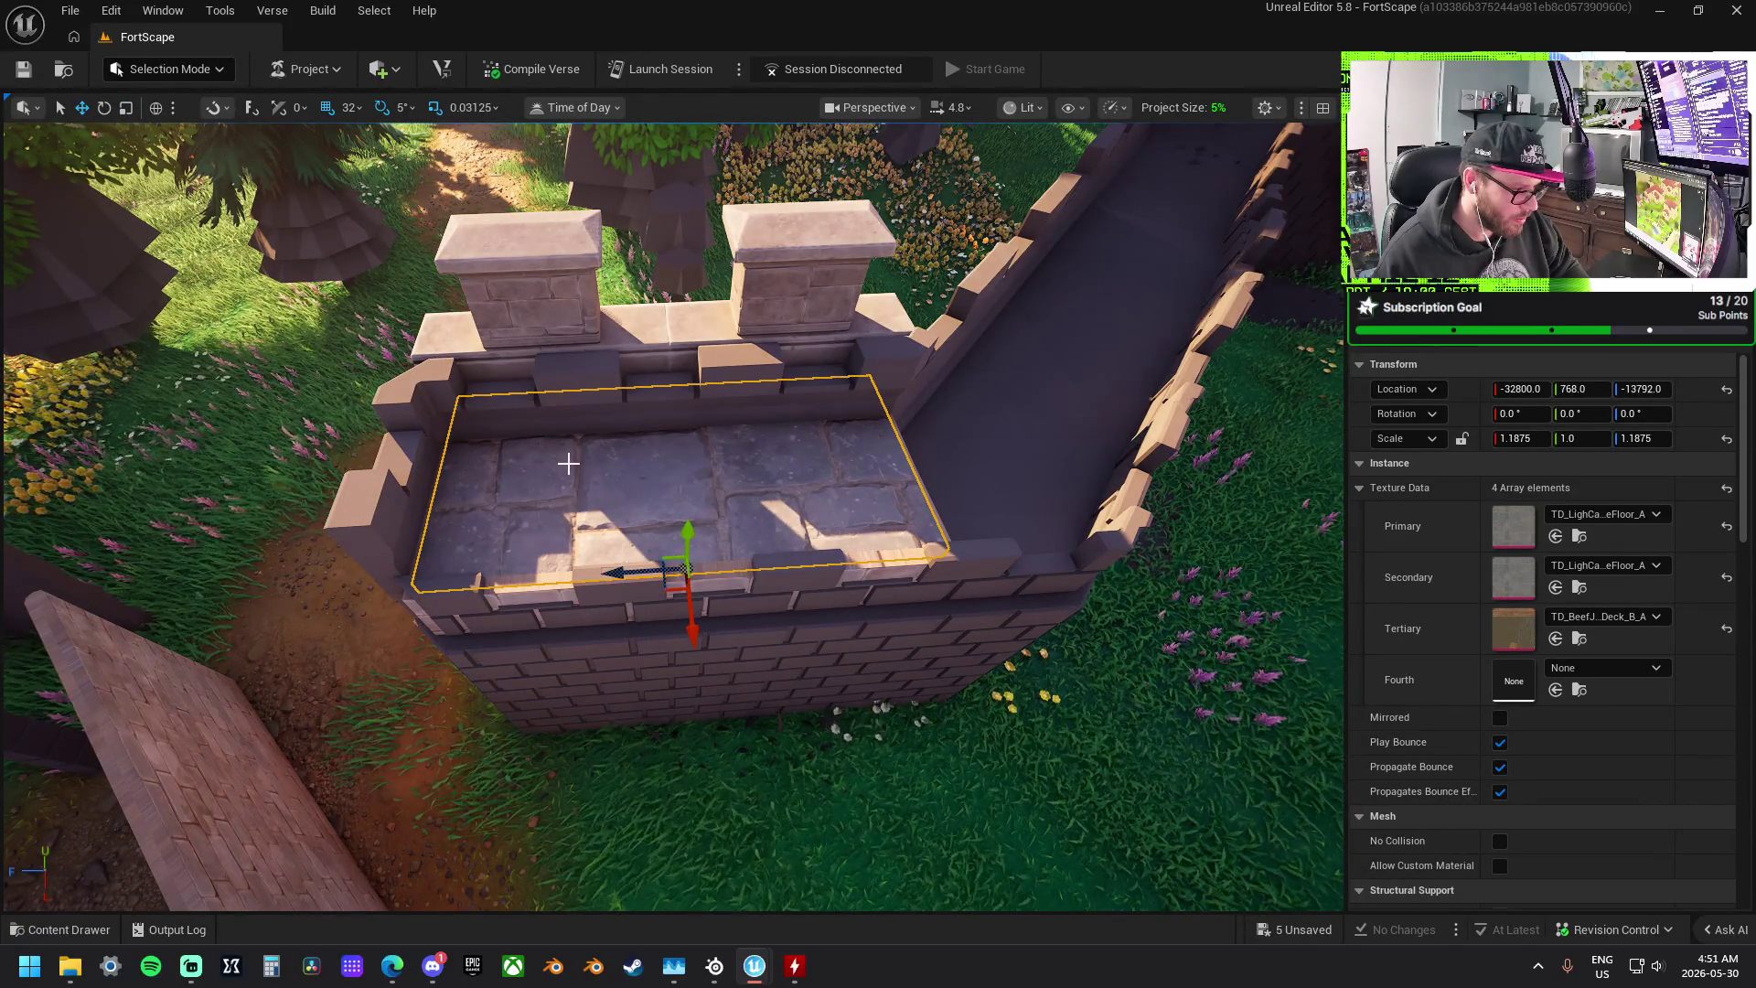
ctrl+click(569, 581)
key(f)
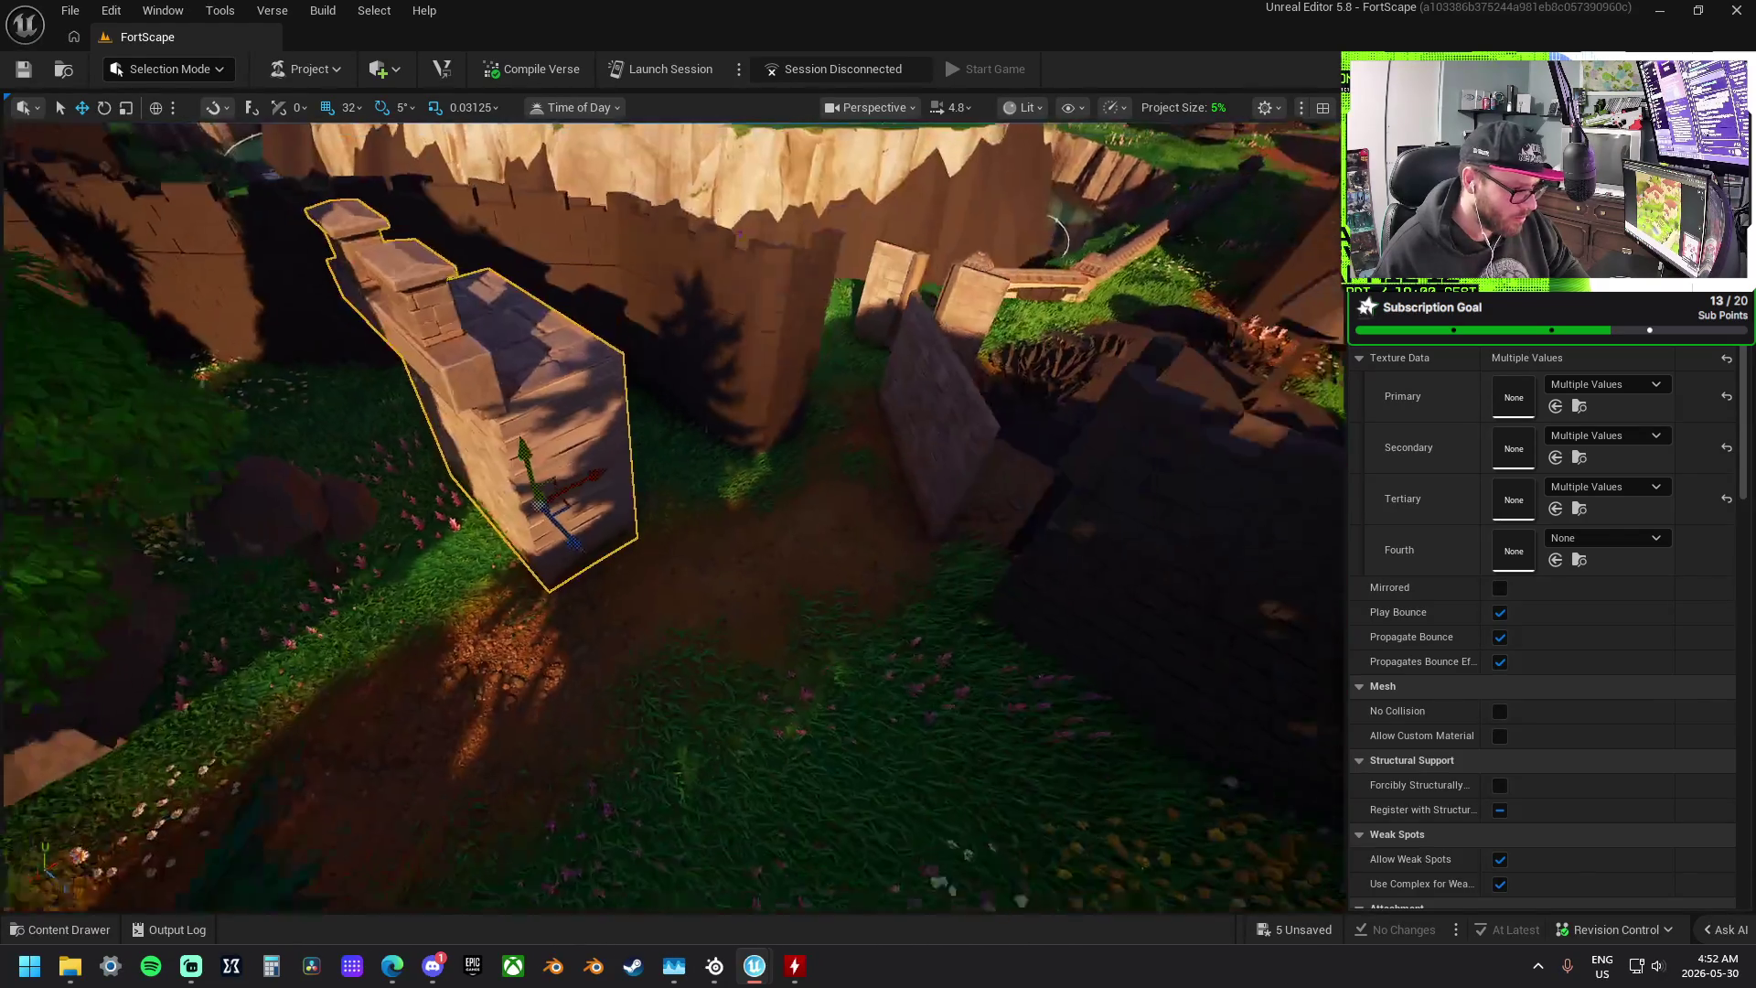
mouse_move(672, 512)
mouse_down()
mouse_move(672, 613)
mouse_move(489, 476)
mouse_move(641, 531)
mouse_up()
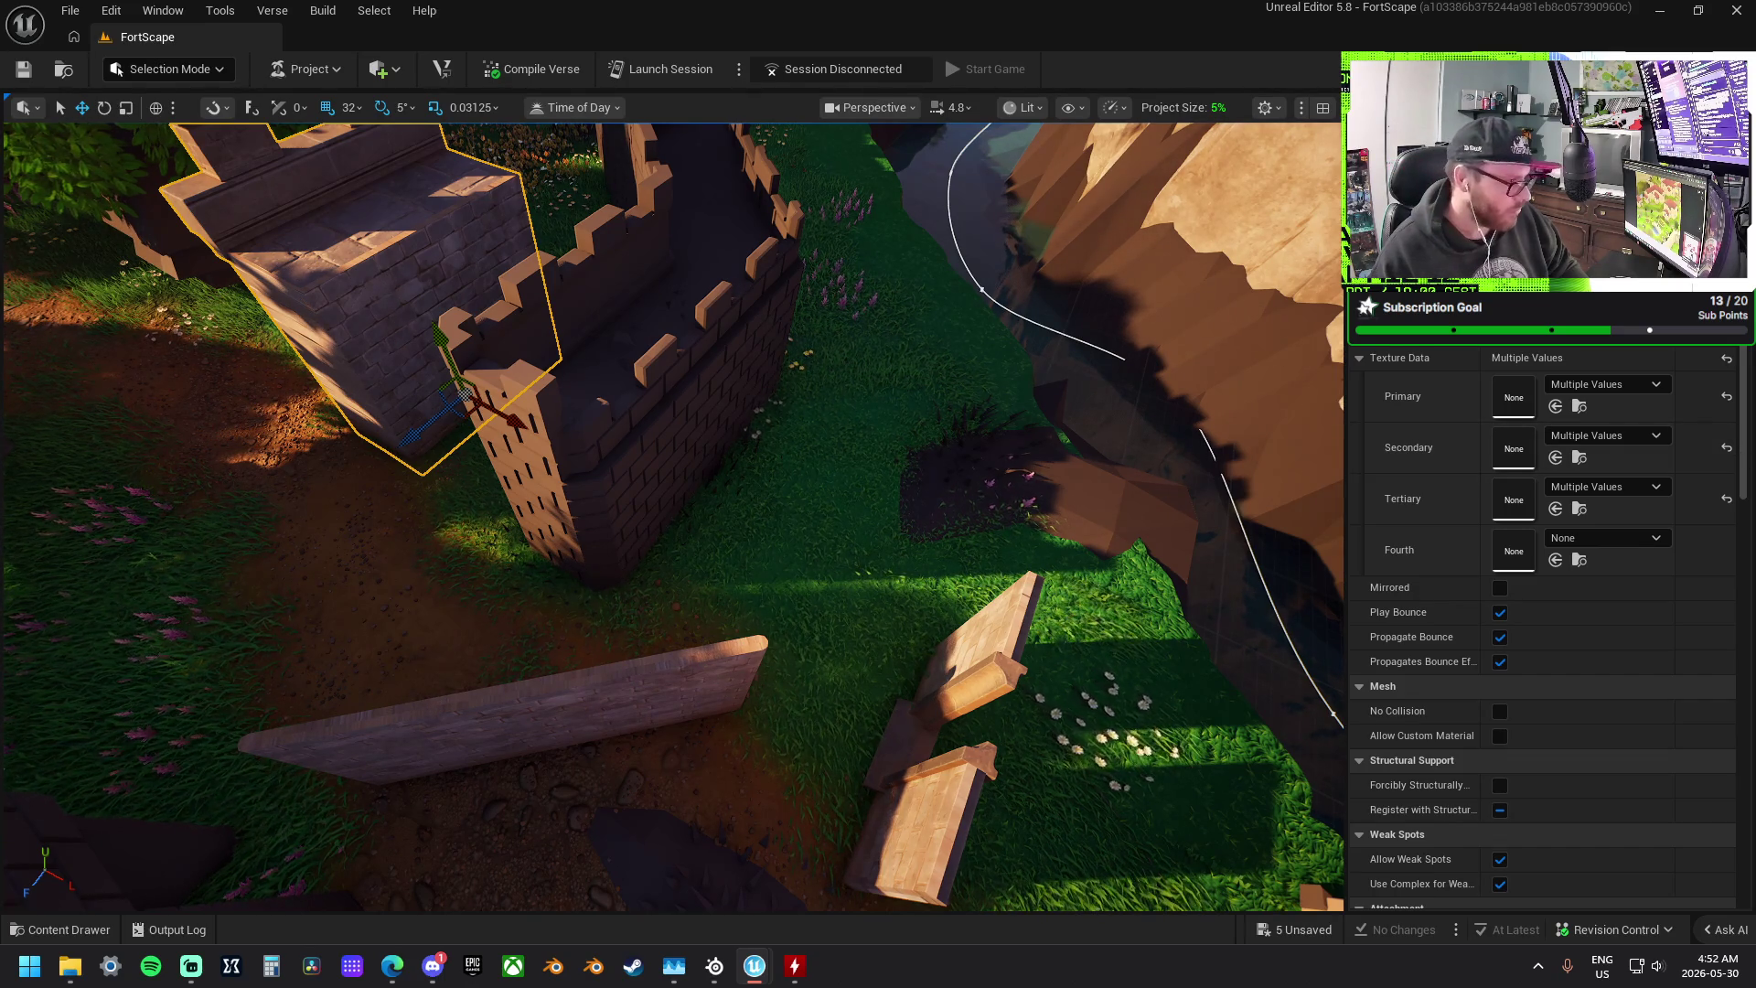
- Drop a corner pillar piece beside the tower's base and frame it
click(311, 128)
right_click(302, 114)
key(Escape)
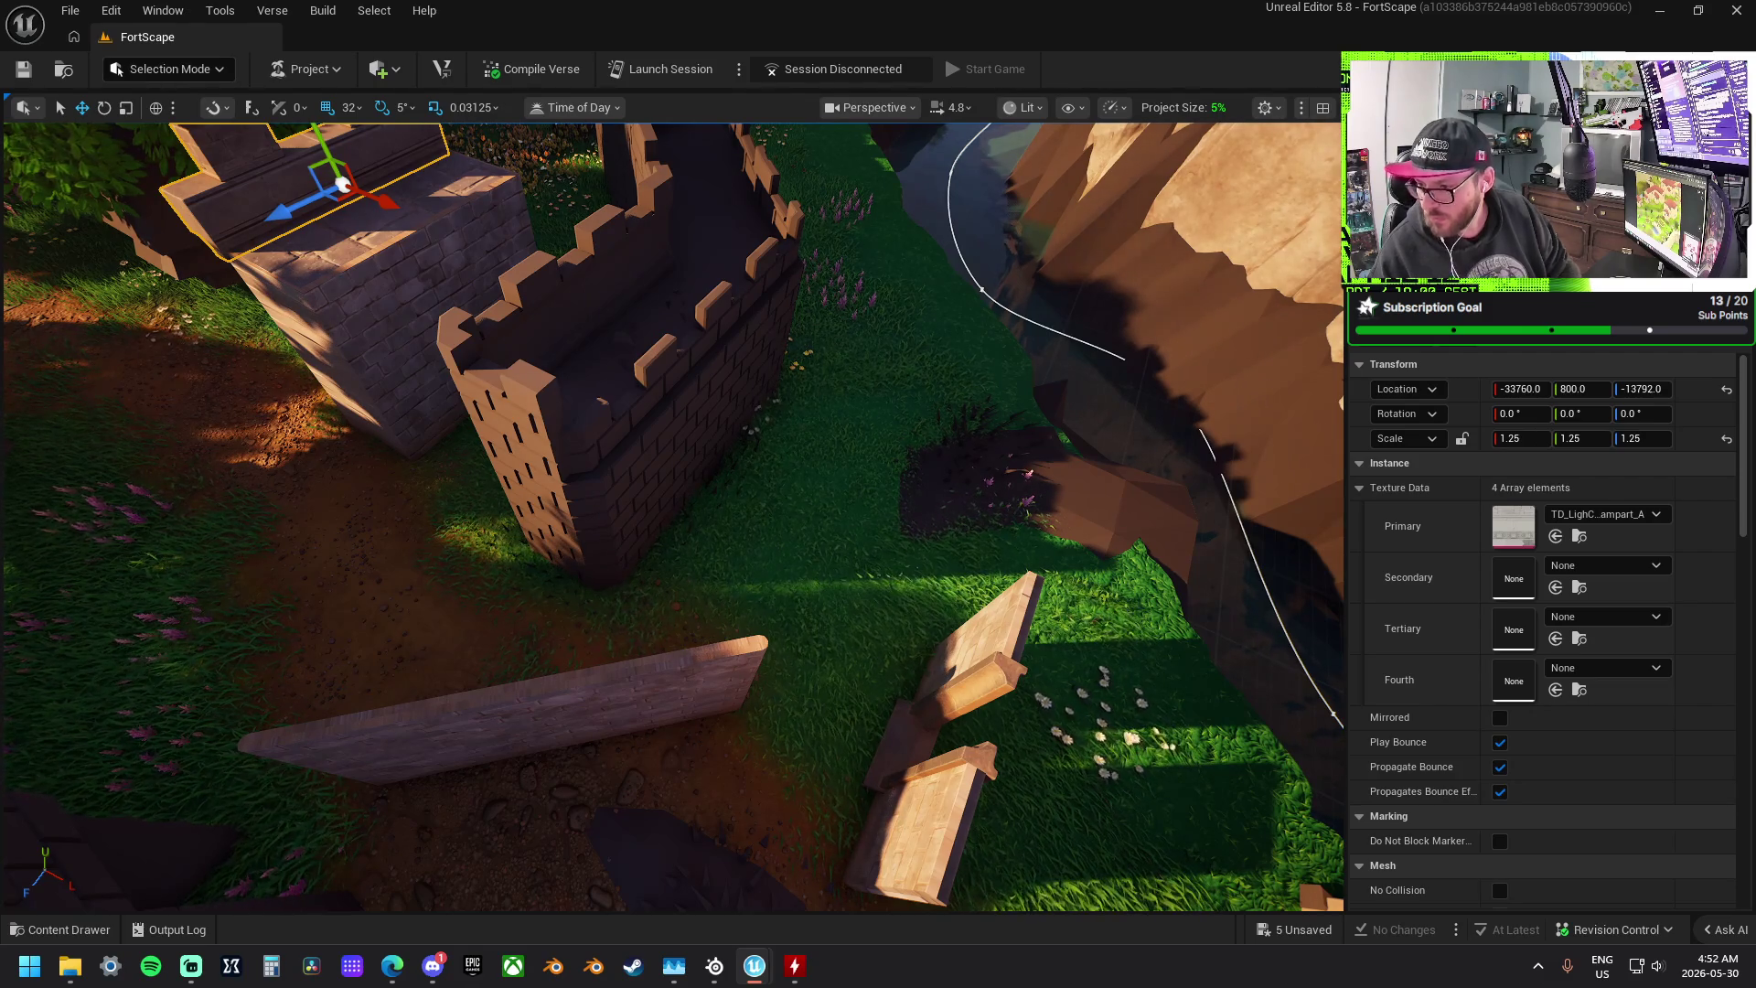
mouse_move(1513, 526)
mouse_down()
mouse_move(1246, 720)
mouse_move(347, 467)
mouse_move(500, 510)
mouse_up()
key(ctrl+z)
key(f)
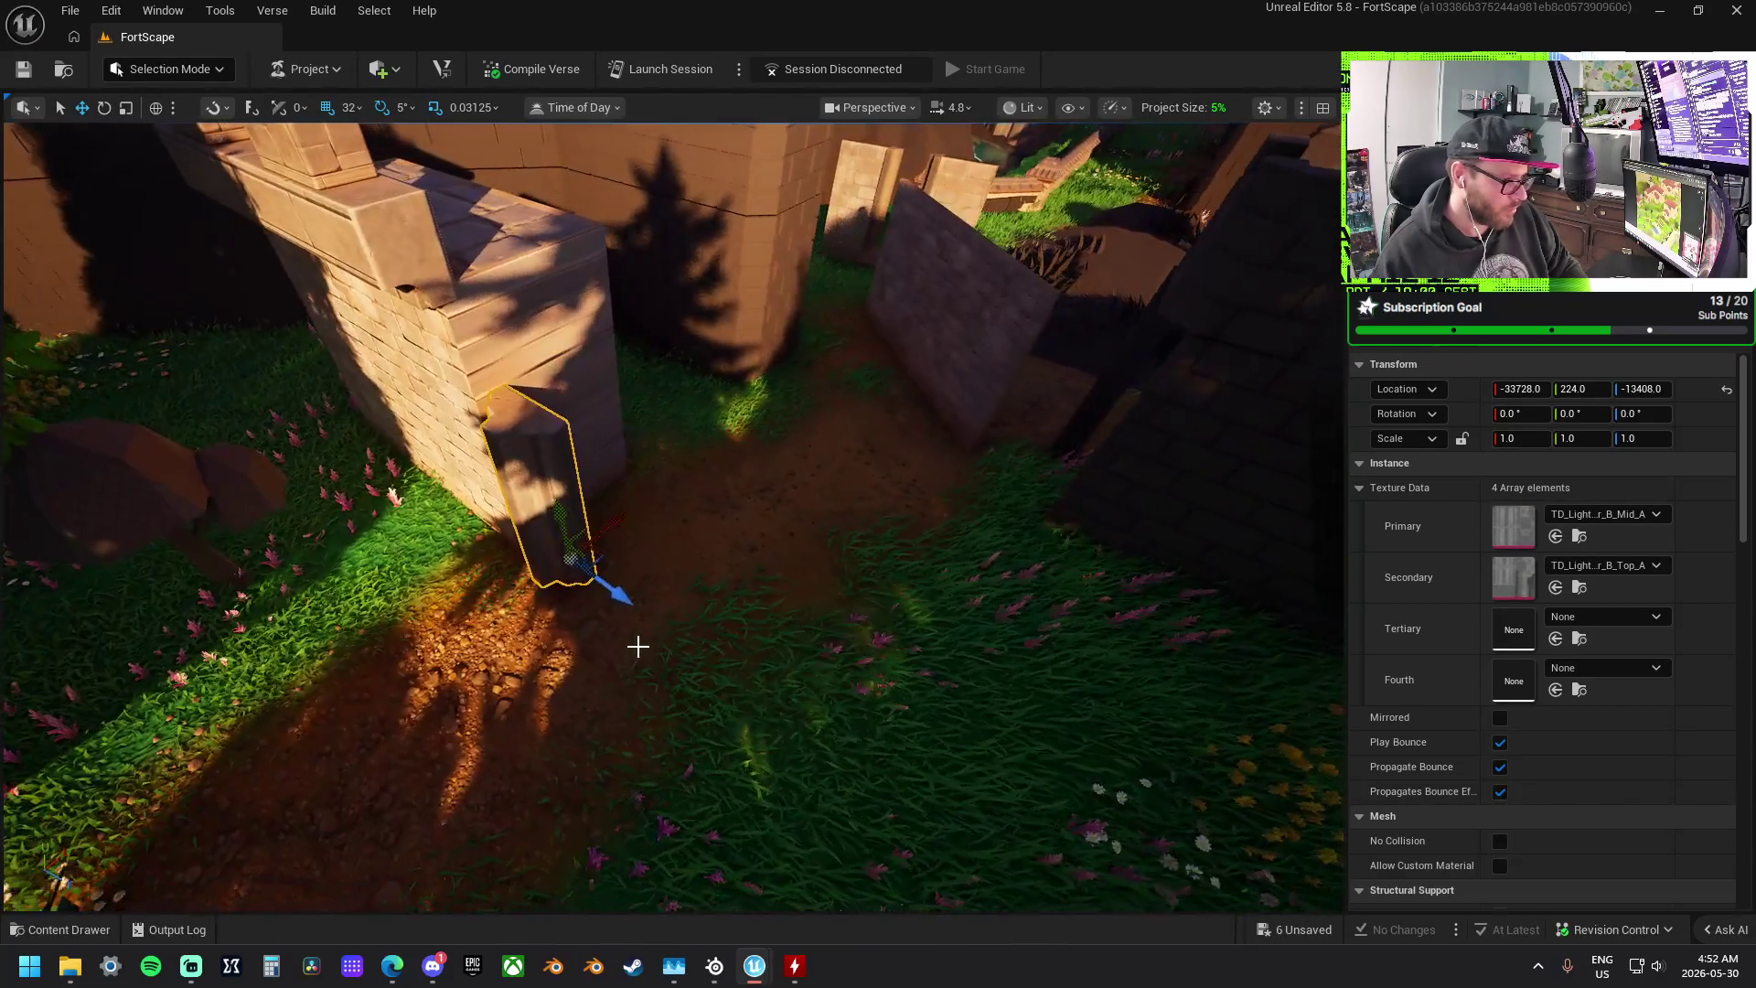
- Turn the pillar 90°, scale it to 1.46875, and lower it against the wall
key(e)
mouse_move(634, 639)
mouse_down()
mouse_move(649, 619)
mouse_move(608, 506)
mouse_move(777, 622)
mouse_up()
key(f)
key(r)
key(w)
mouse_move(727, 547)
mouse_down()
mouse_move(686, 543)
mouse_move(684, 607)
mouse_move(748, 601)
mouse_up()
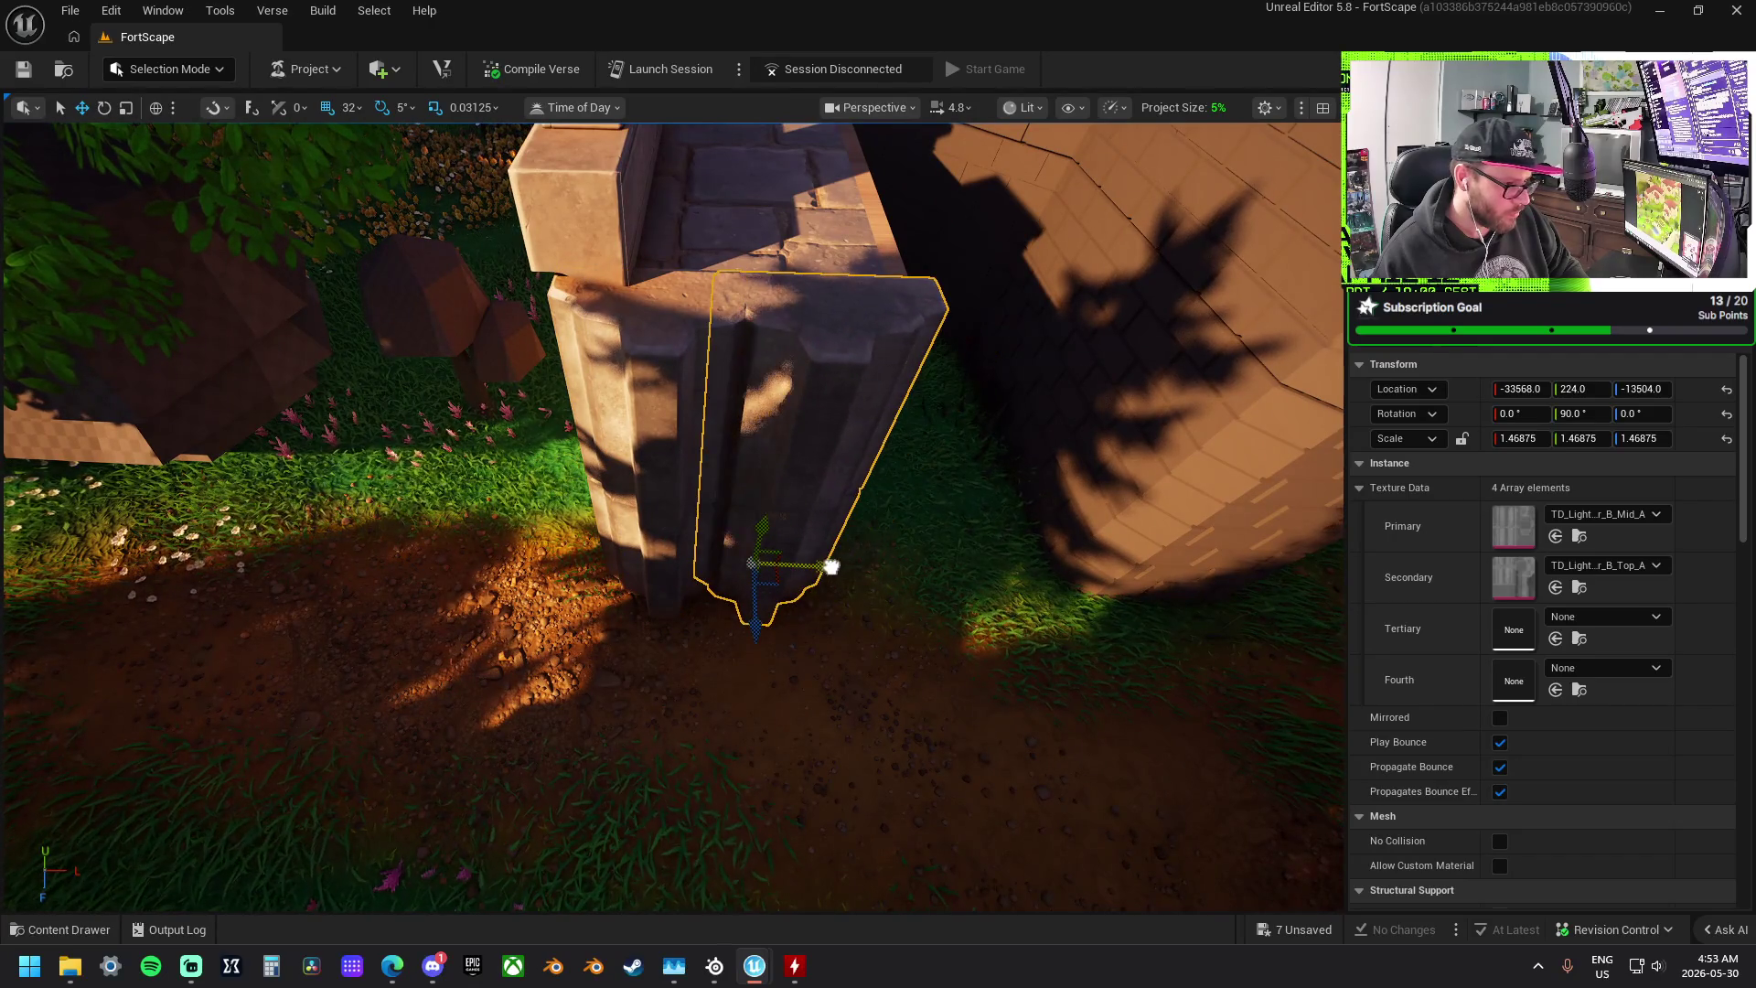
mouse_move(818, 555)
mouse_down()
mouse_move(783, 515)
mouse_move(737, 547)
mouse_move(813, 561)
mouse_move(769, 512)
mouse_up()
- Inspect the neighbouring wall pieces and gaps, then bring in a roof-trim corner piece
click(571, 358)
click(586, 502)
drag(586, 502, 586, 502)
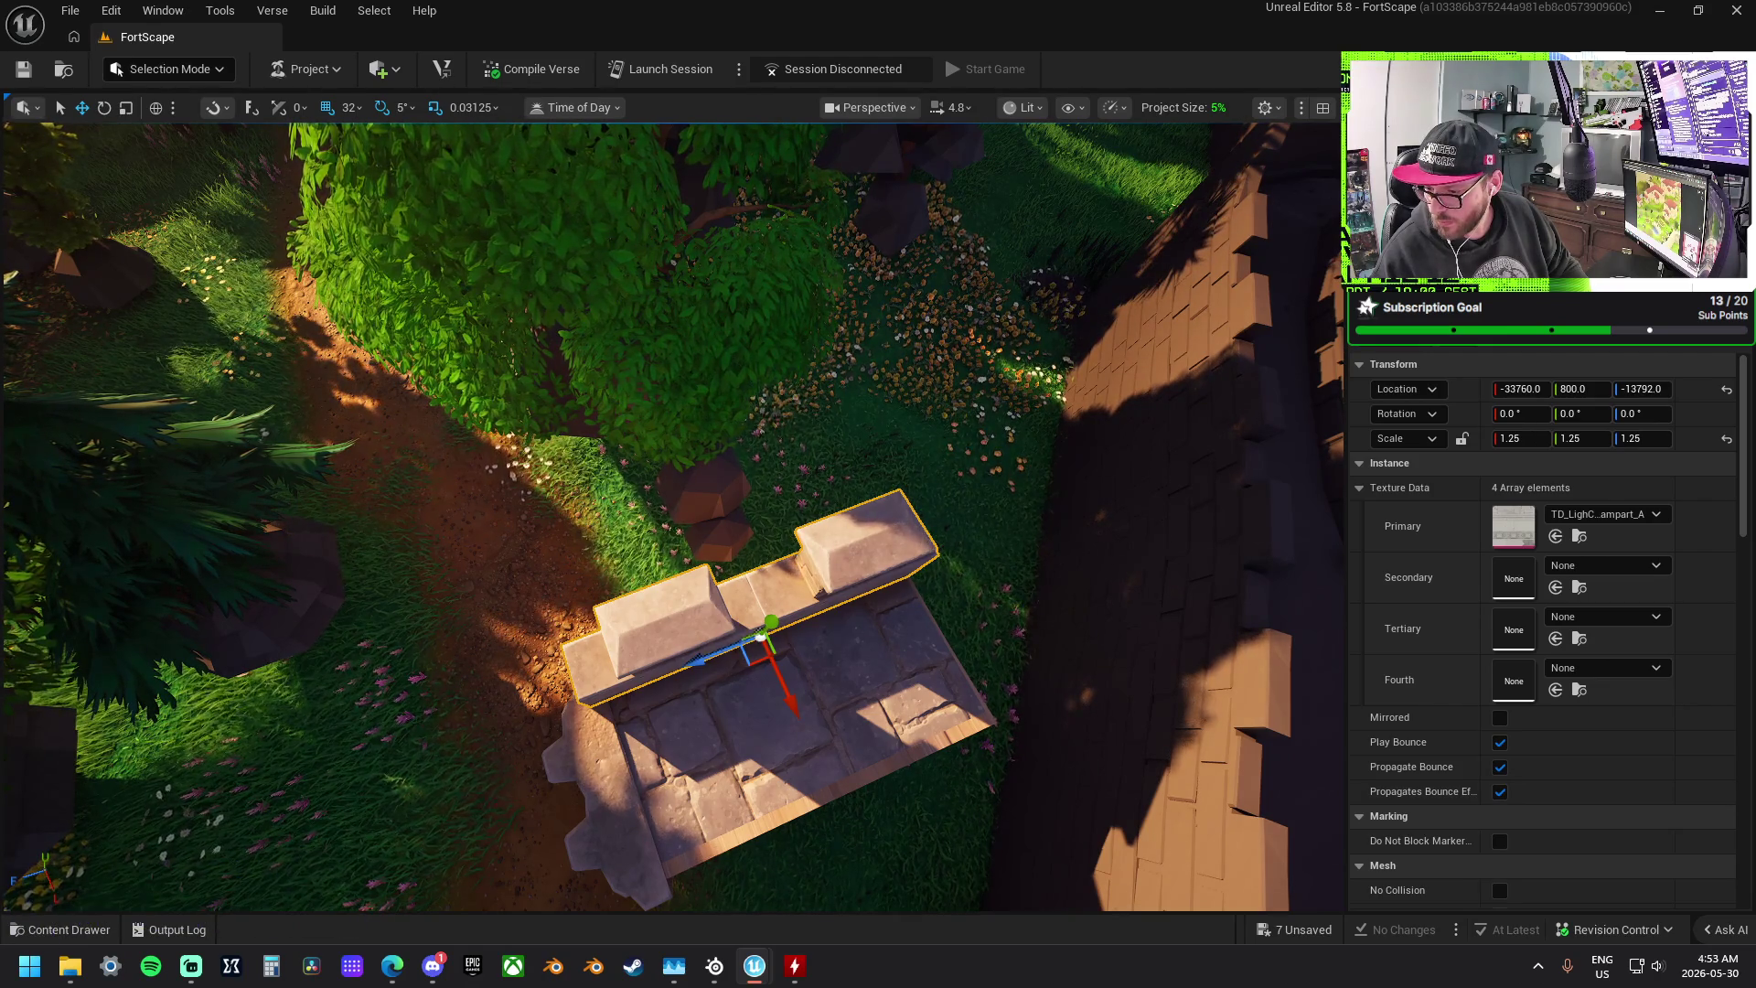
mouse_move(731, 909)
mouse_down()
mouse_move(713, 768)
mouse_move(603, 744)
mouse_up()
- Place the RoofTrim corner and a second trim piece on the wall, mirroring and raising it
drag(719, 738, 719, 738)
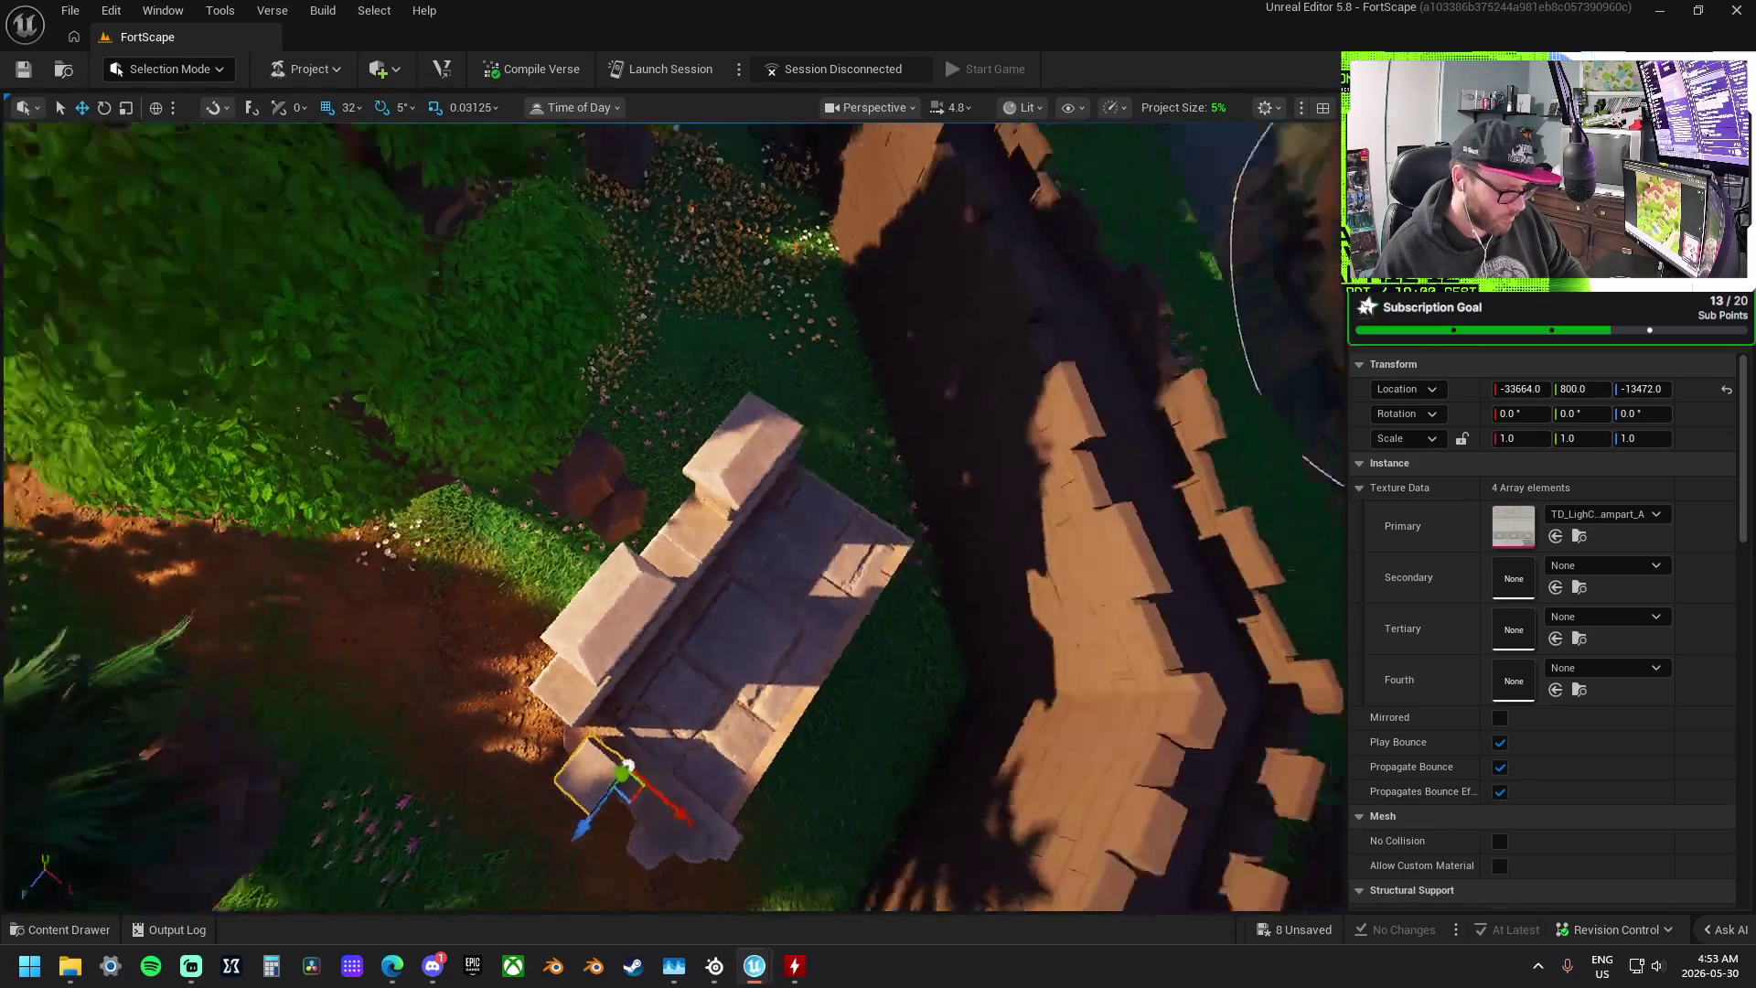
key(s)
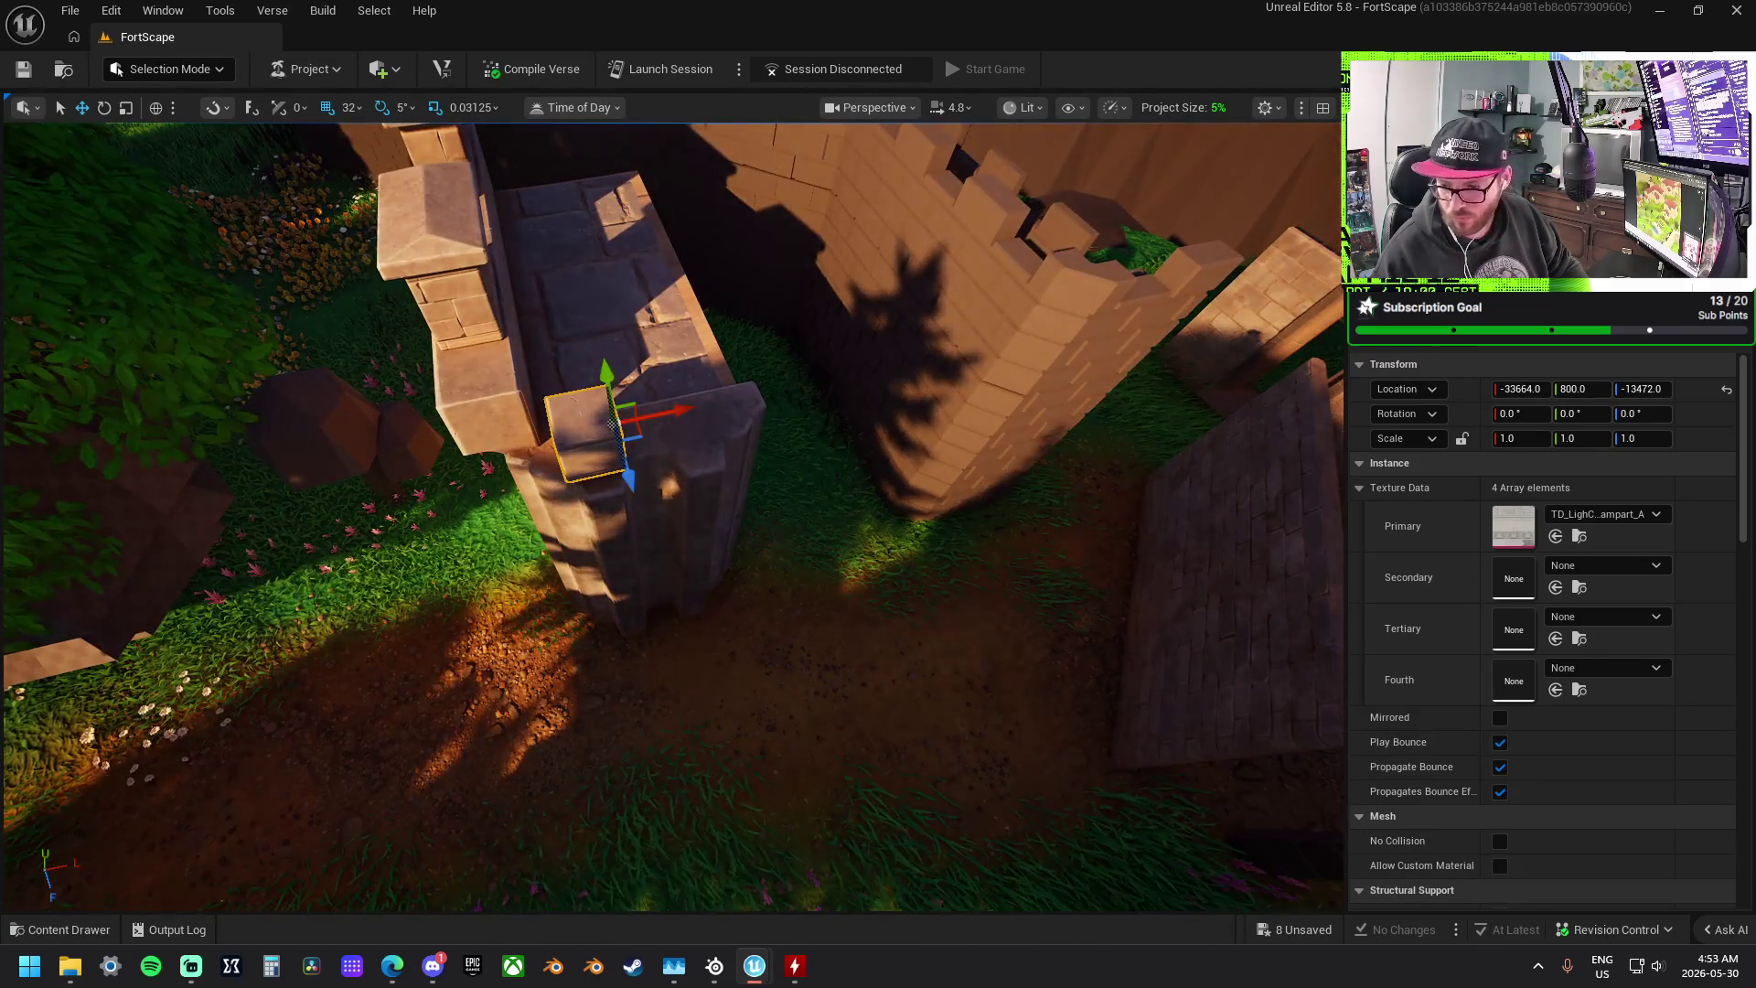
mouse_move(612, 424)
mouse_down()
mouse_move(764, 365)
mouse_move(716, 416)
mouse_up()
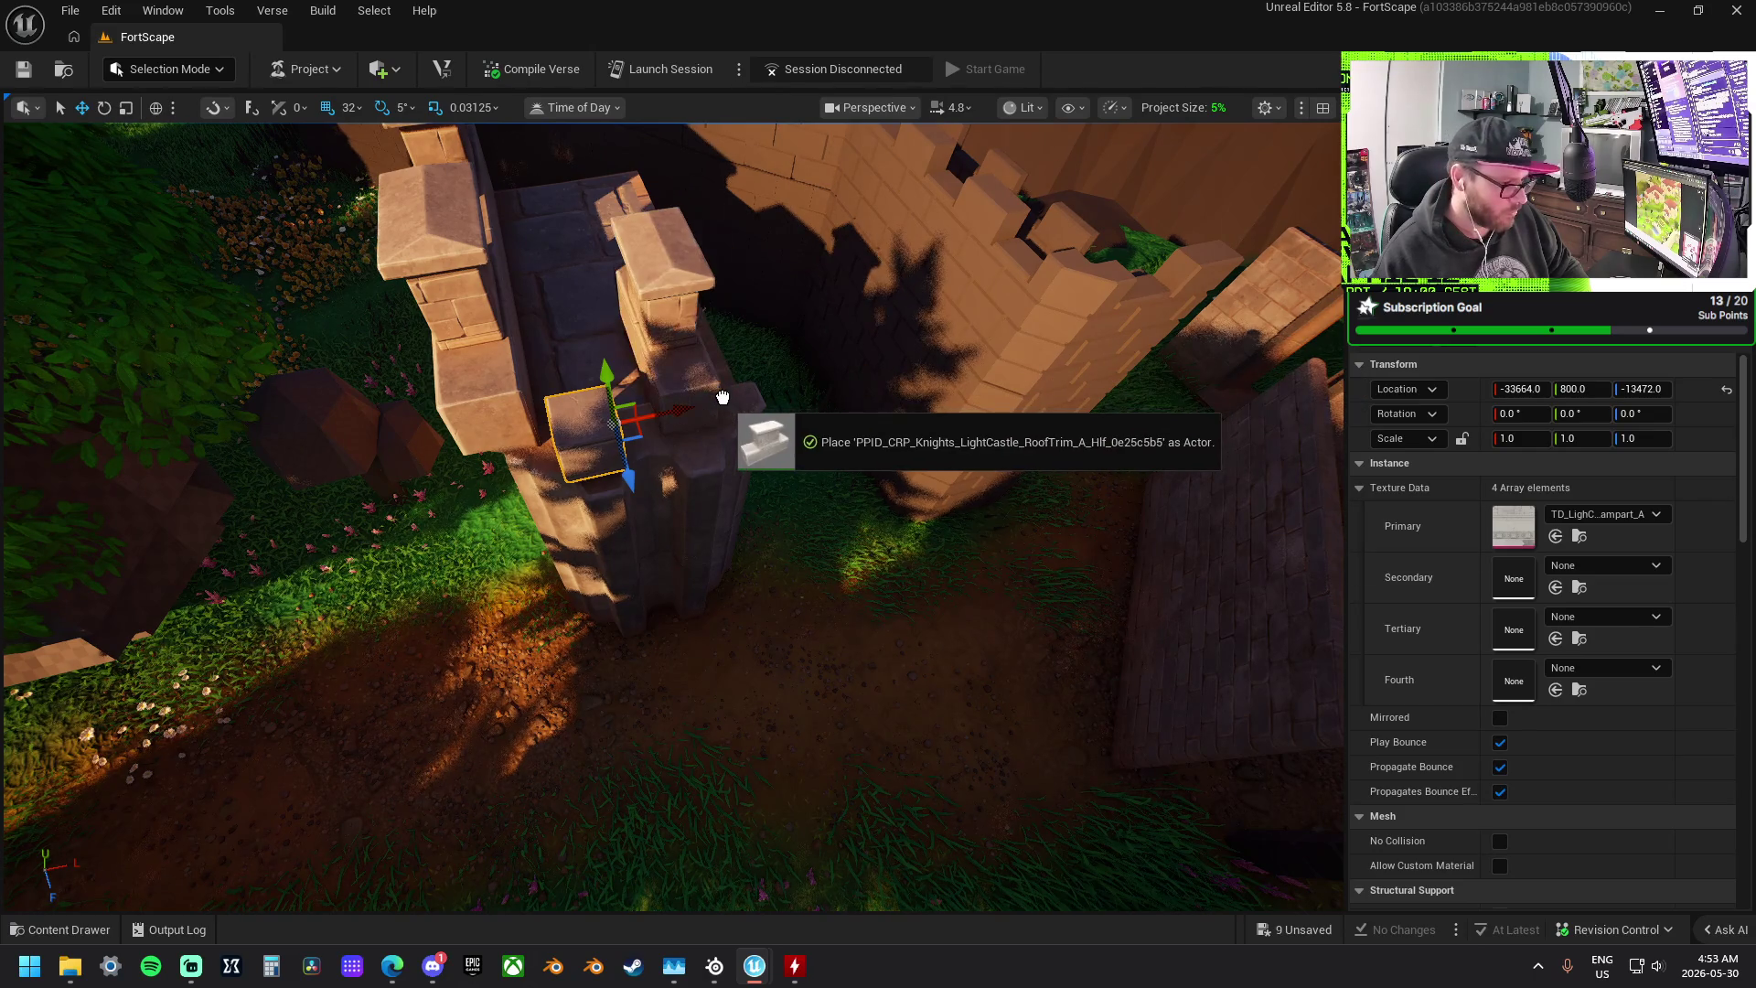
click(457, 274)
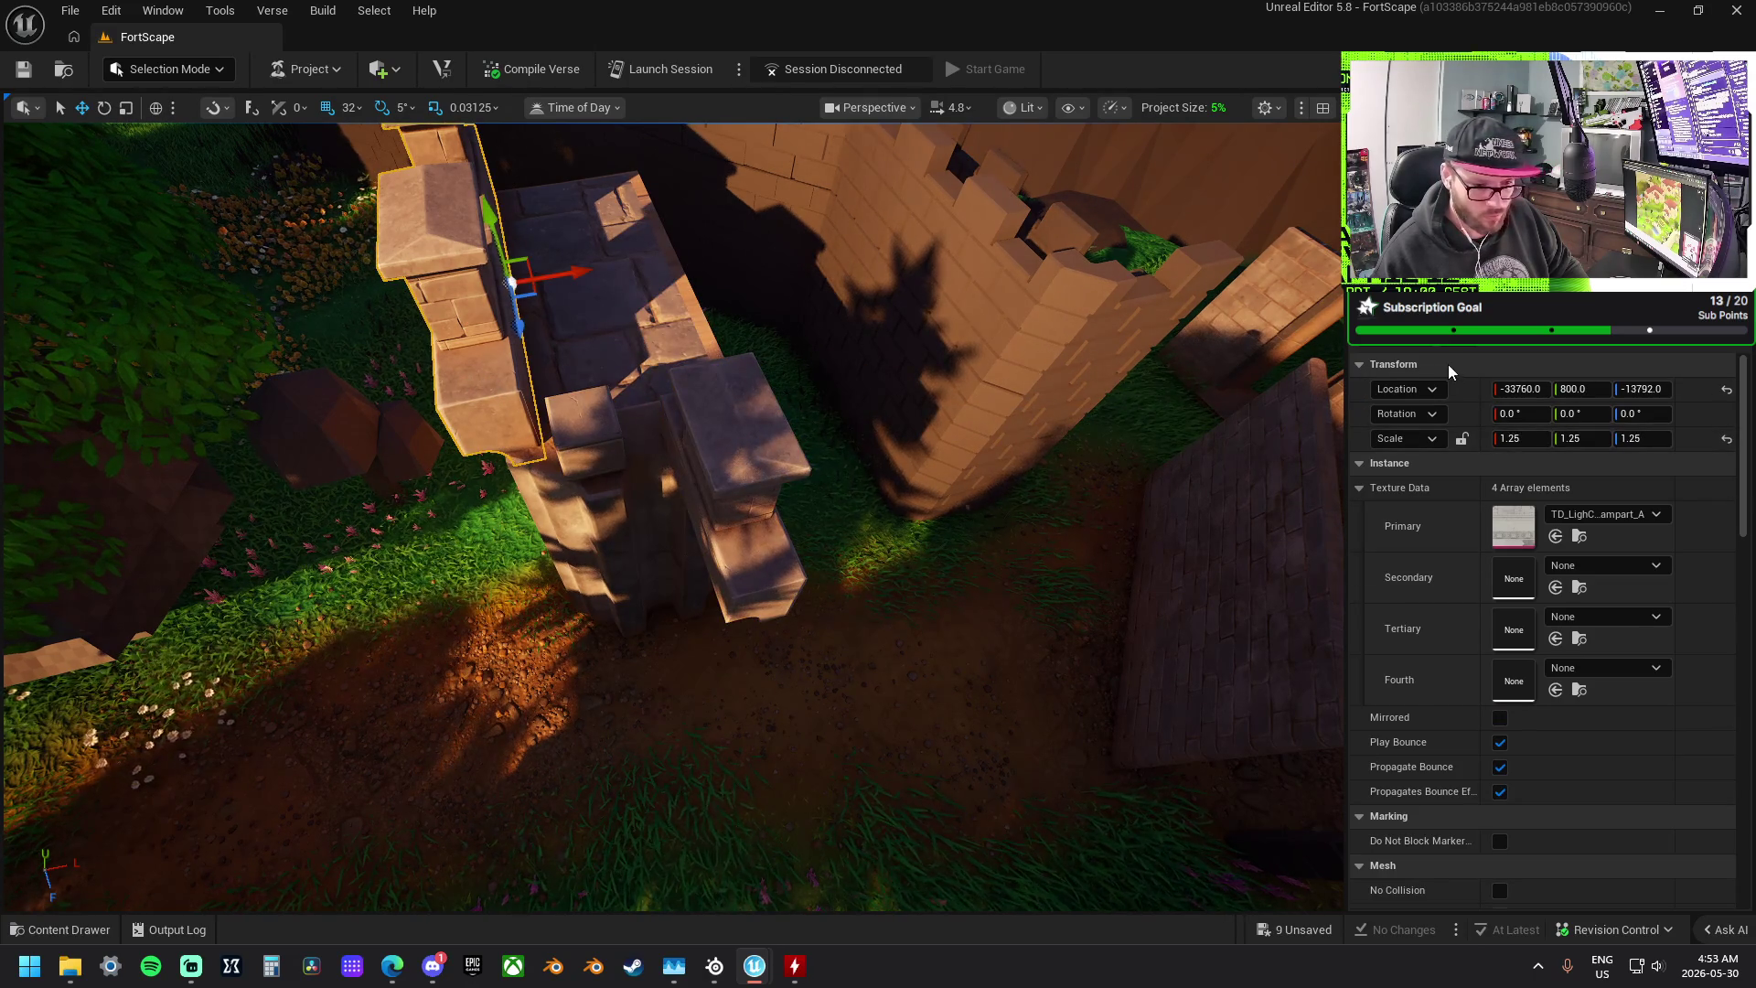
click(1500, 717)
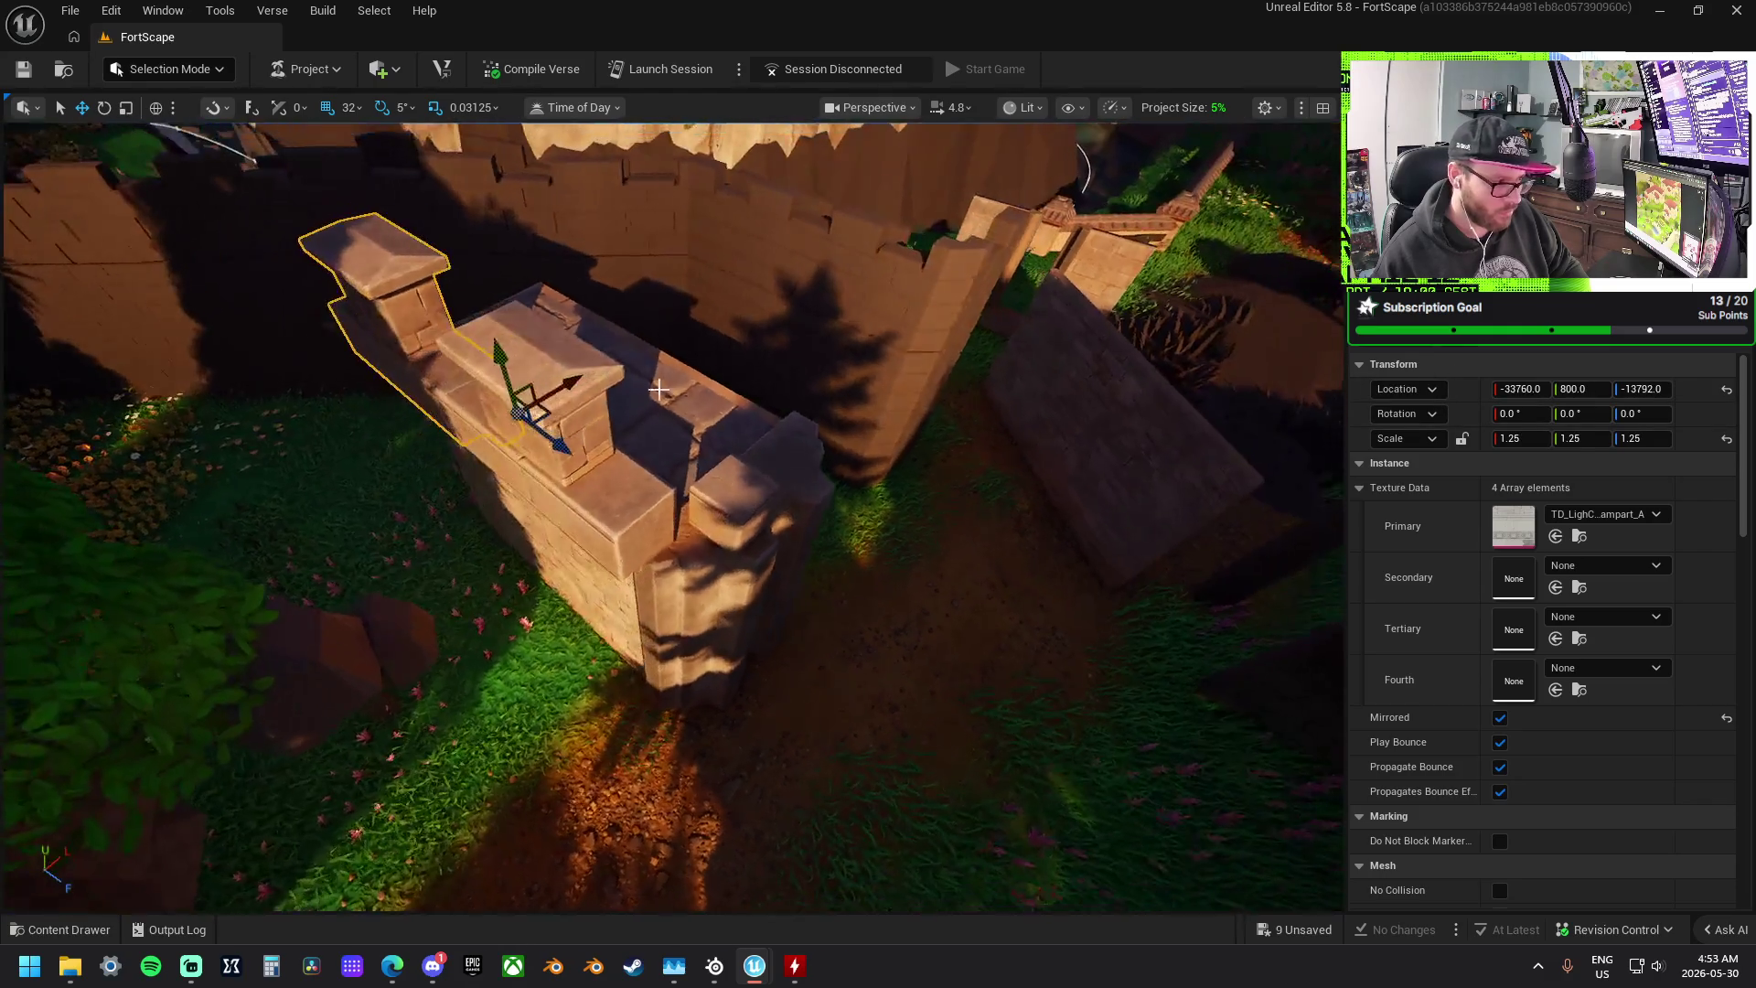
mouse_move(646, 516)
mouse_down()
mouse_move(646, 486)
mouse_move(1007, 725)
mouse_move(714, 548)
mouse_move(722, 611)
mouse_move(751, 625)
mouse_move(655, 561)
mouse_move(921, 576)
mouse_up()
key(e)
key(w)
drag(926, 490, 927, 489)
- Slide the large cap right, enlarge and align the small cap, then select the rampart behind
drag(841, 439, 881, 458)
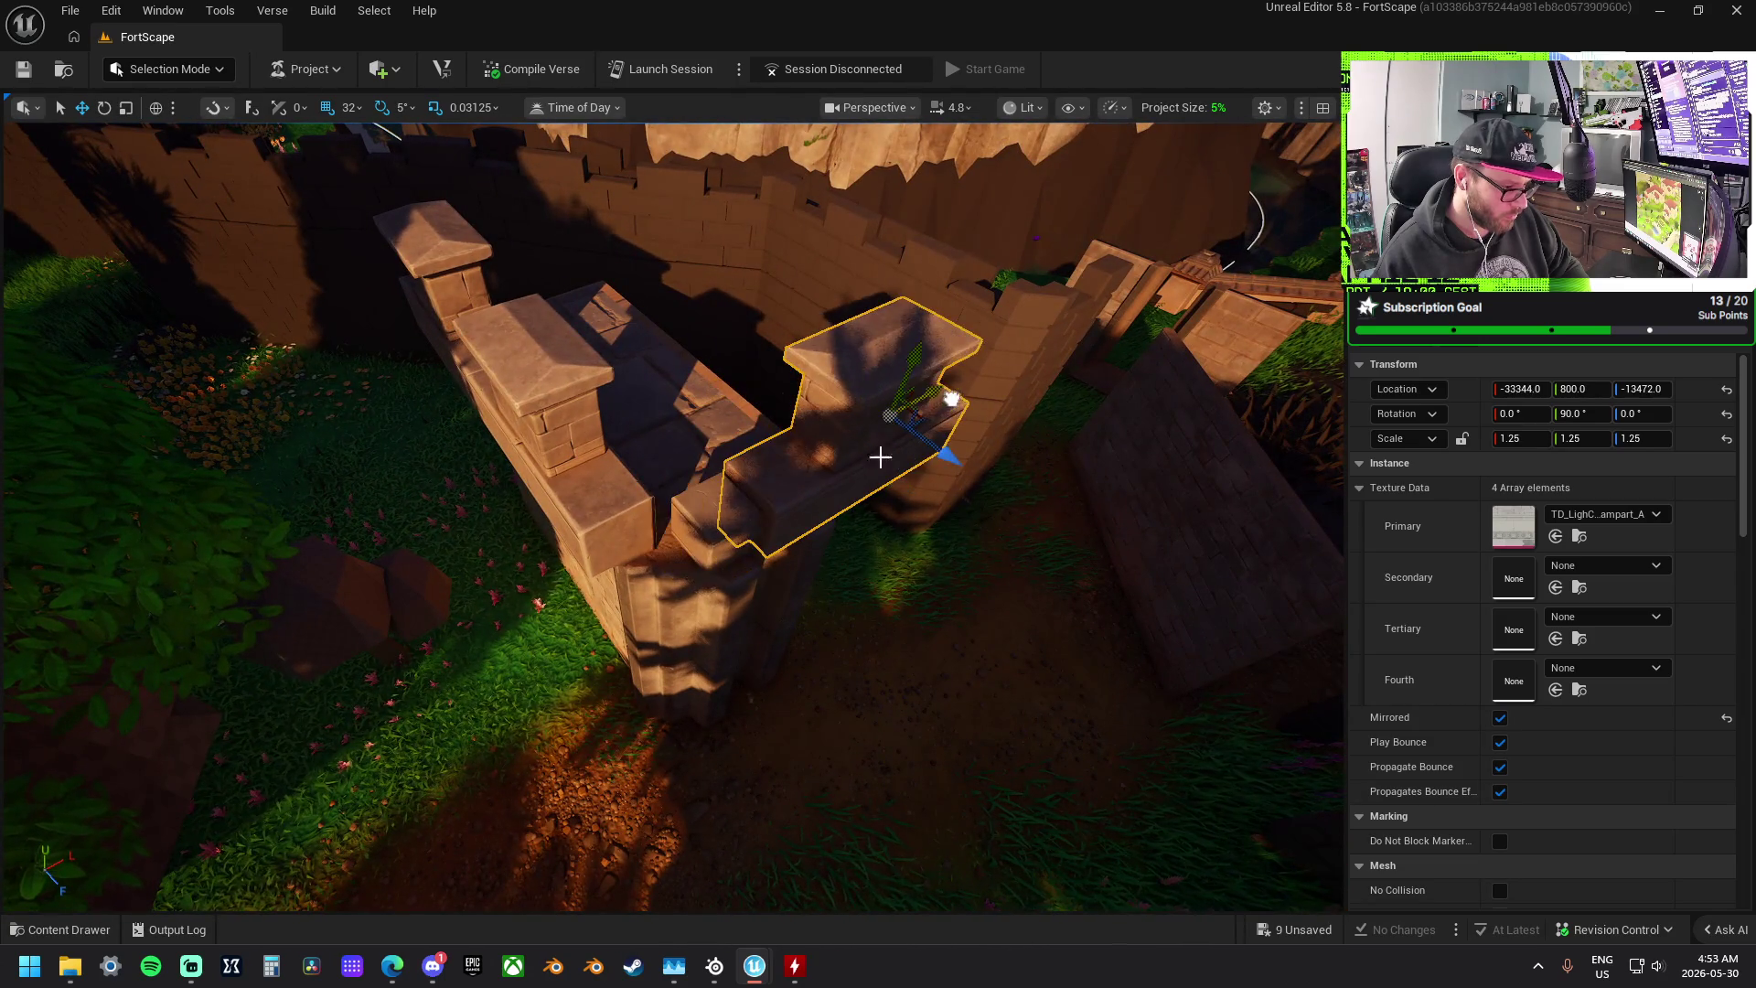
click(722, 512)
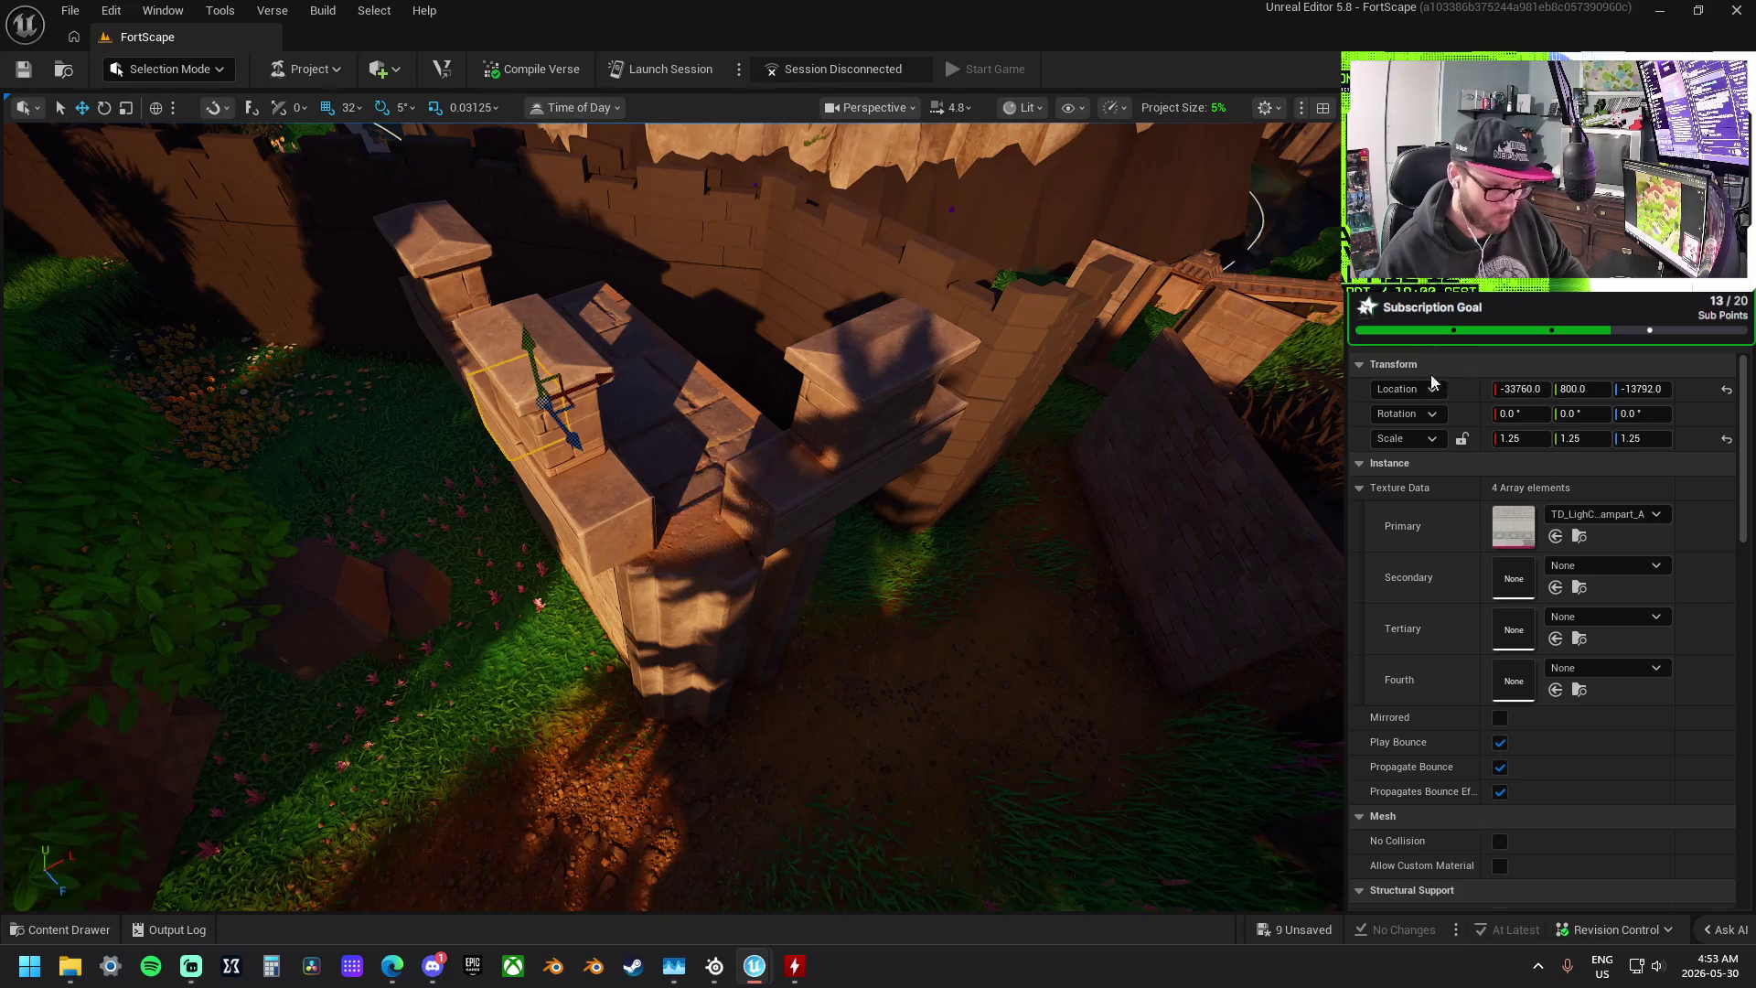
mouse_move(658, 458)
mouse_down()
mouse_move(791, 629)
mouse_move(808, 510)
mouse_move(875, 444)
mouse_move(914, 443)
mouse_move(902, 410)
mouse_move(865, 430)
mouse_up()
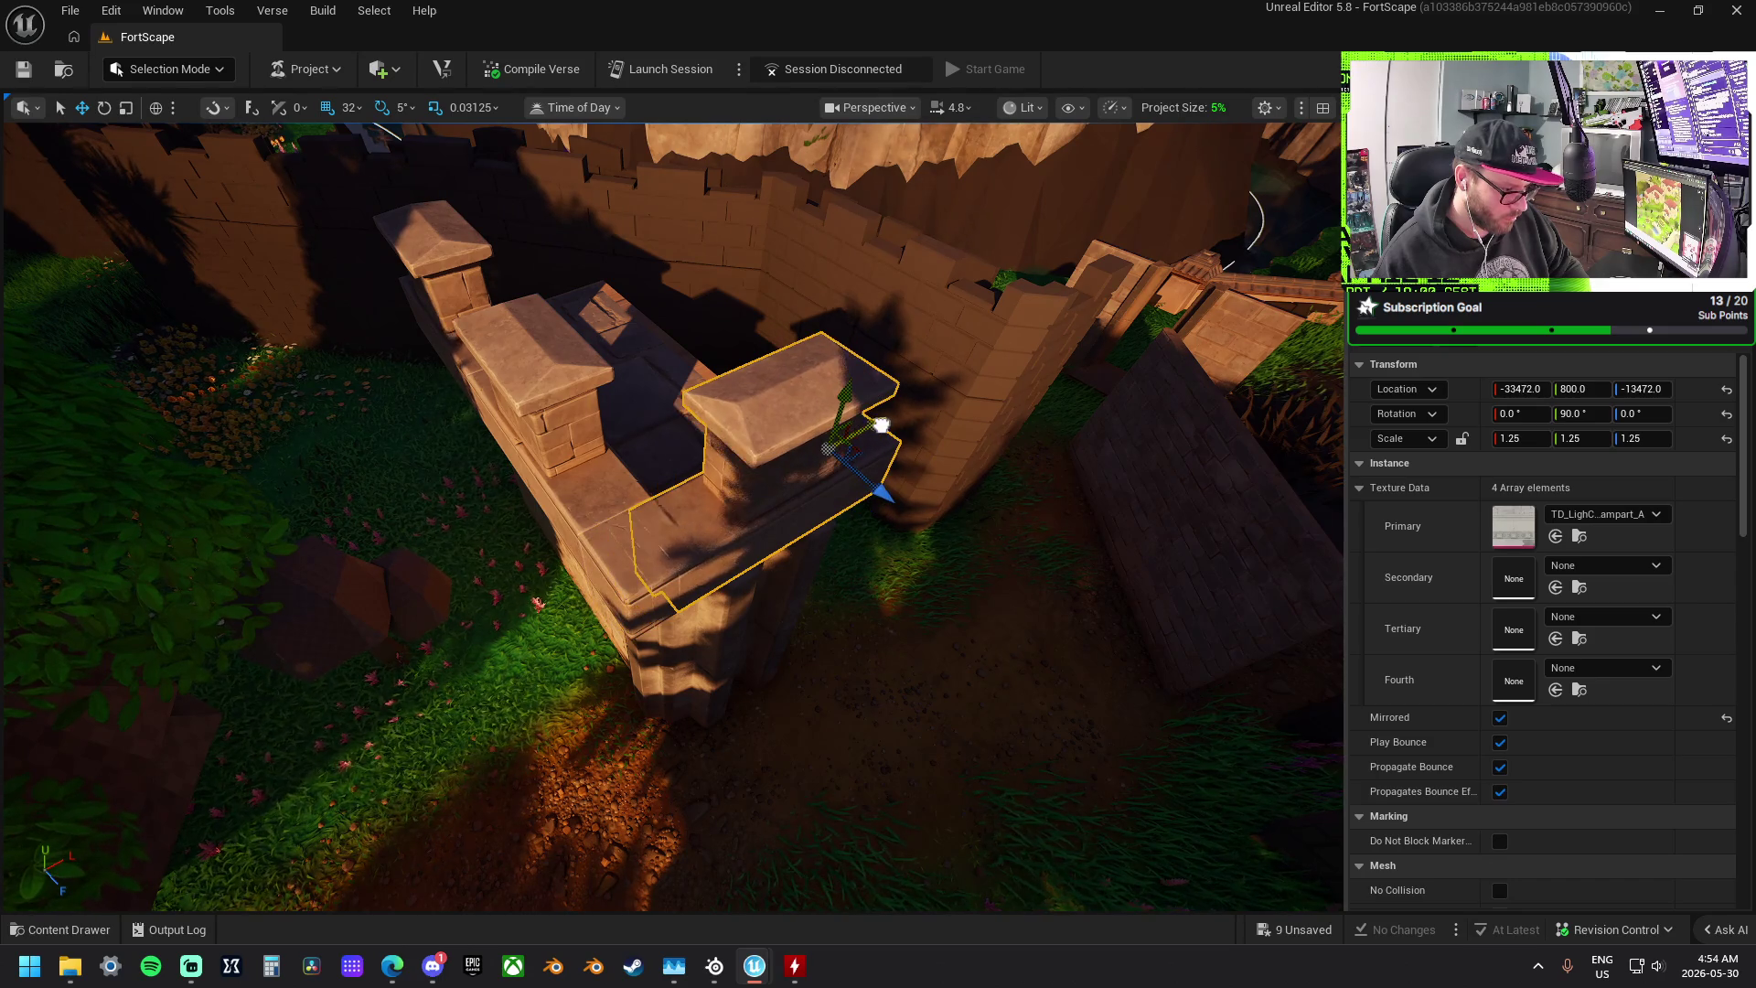
mouse_move(858, 423)
mouse_down()
mouse_move(887, 437)
mouse_move(829, 485)
mouse_up()
mouse_move(705, 484)
mouse_down()
mouse_move(748, 492)
mouse_move(818, 554)
mouse_move(848, 494)
mouse_up()
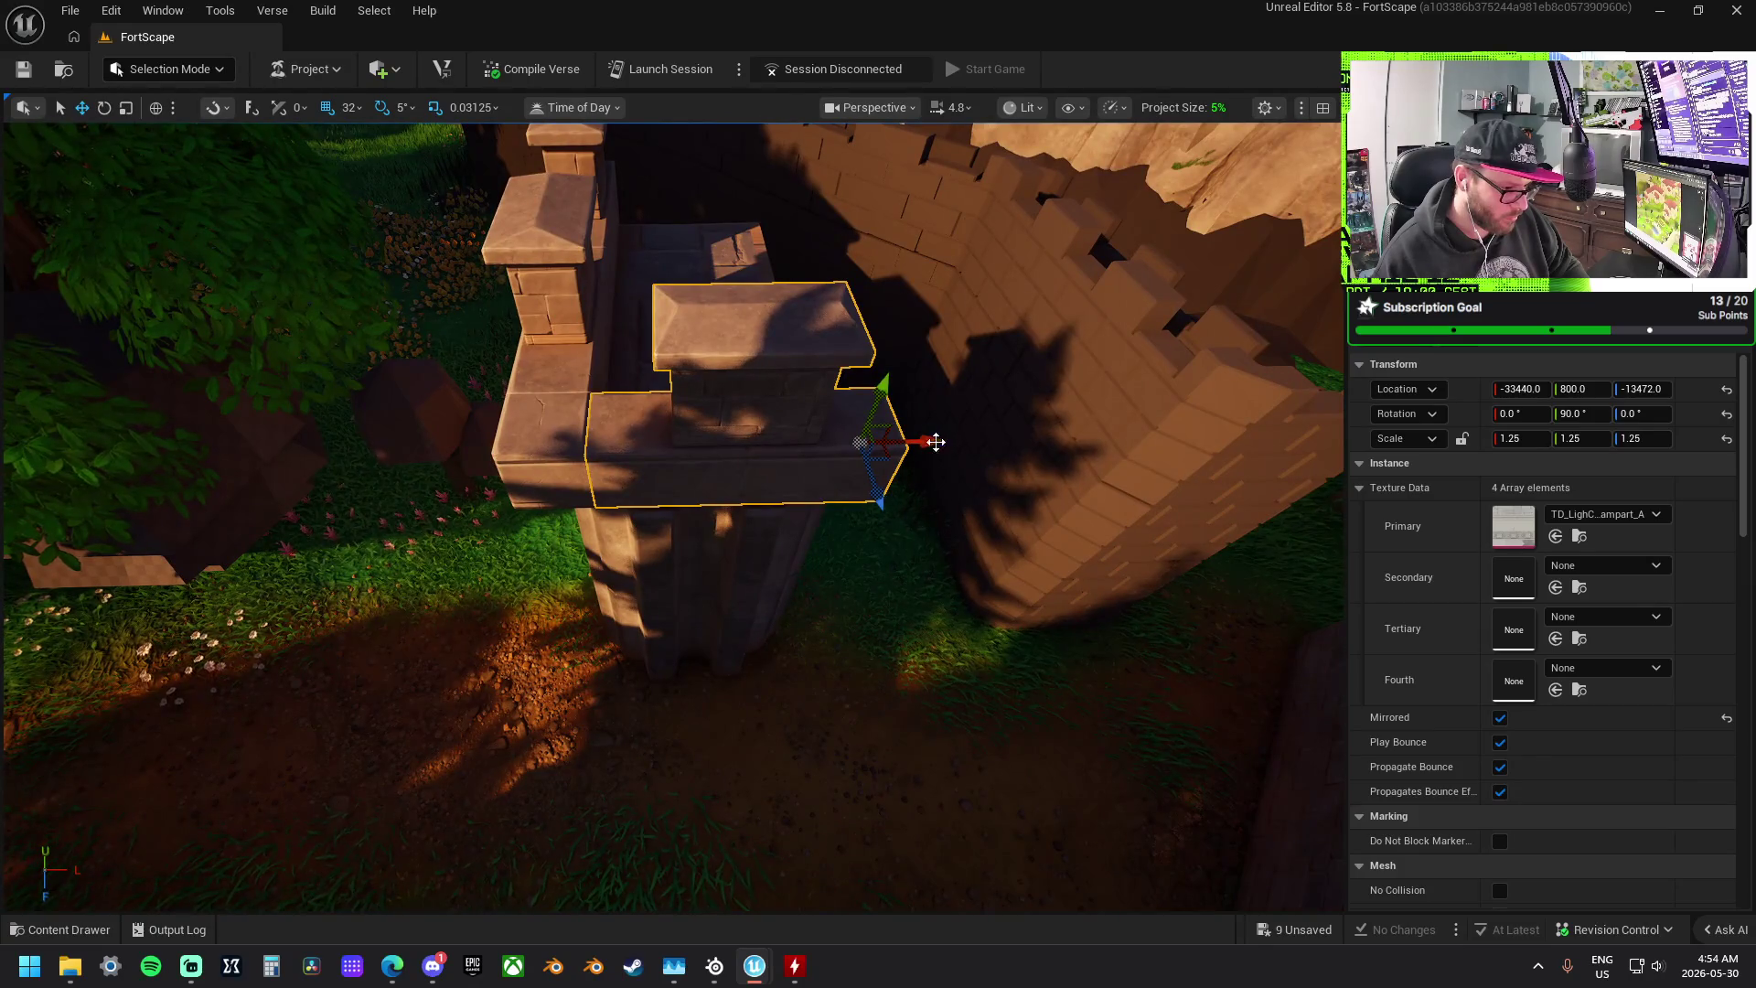
drag(921, 442, 875, 436)
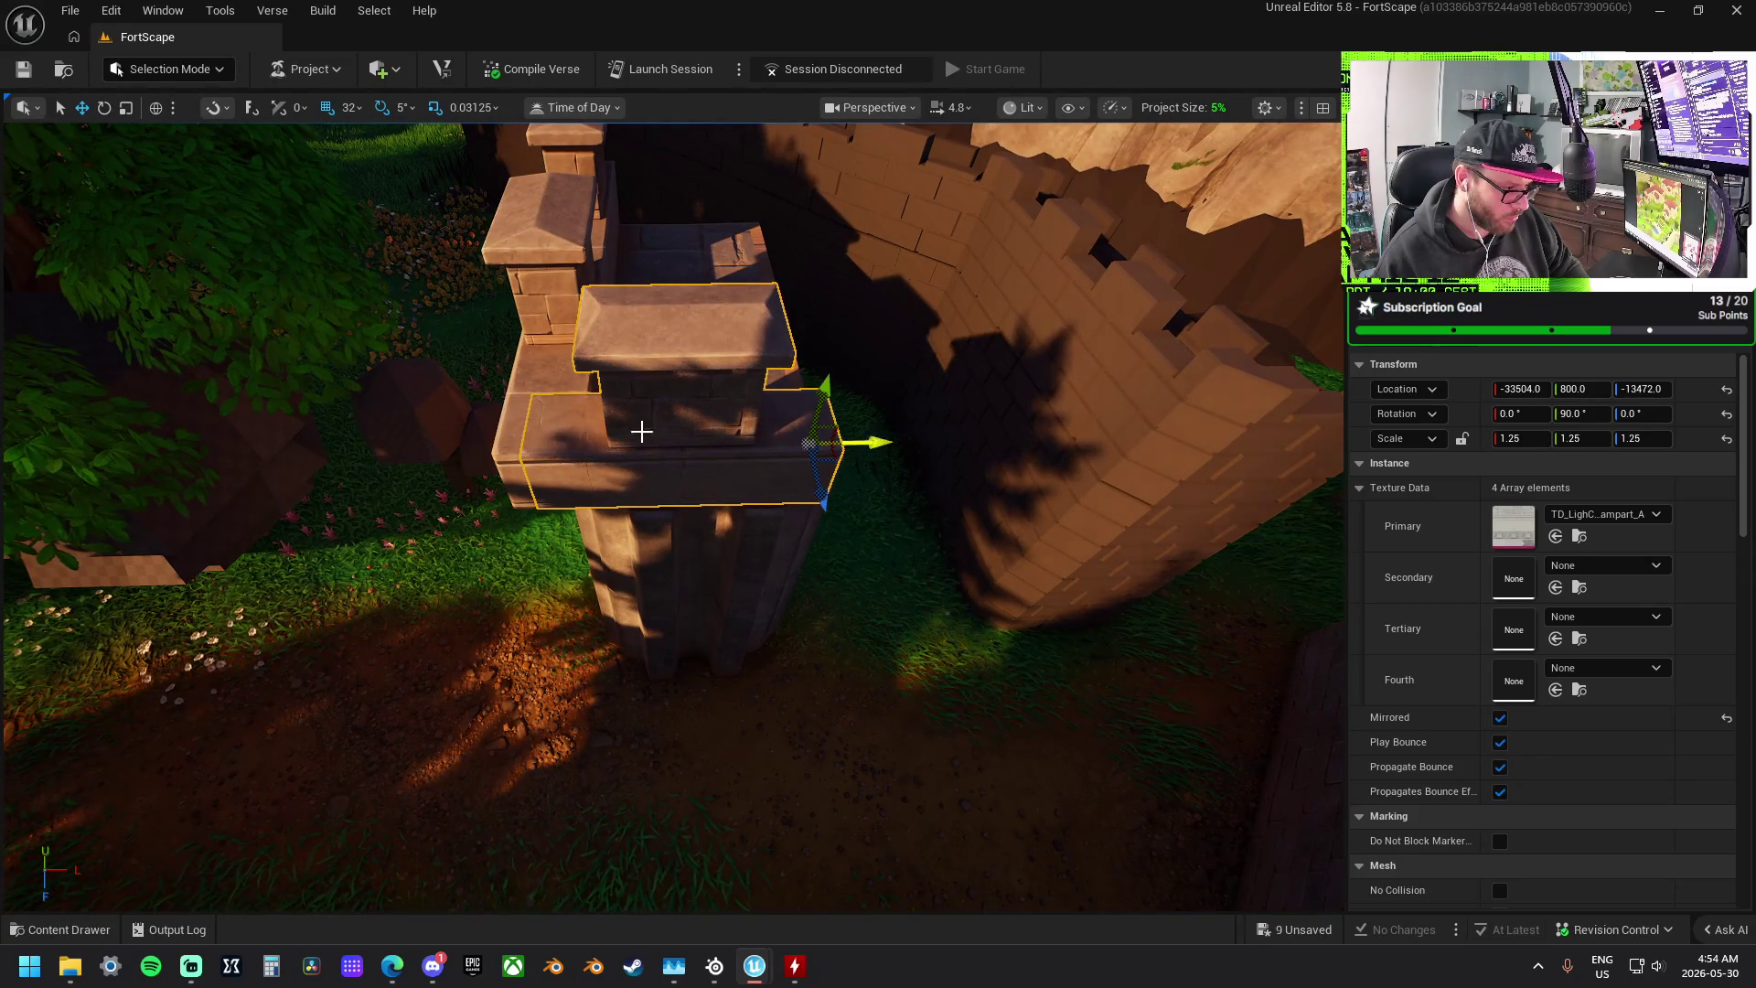
click(808, 443)
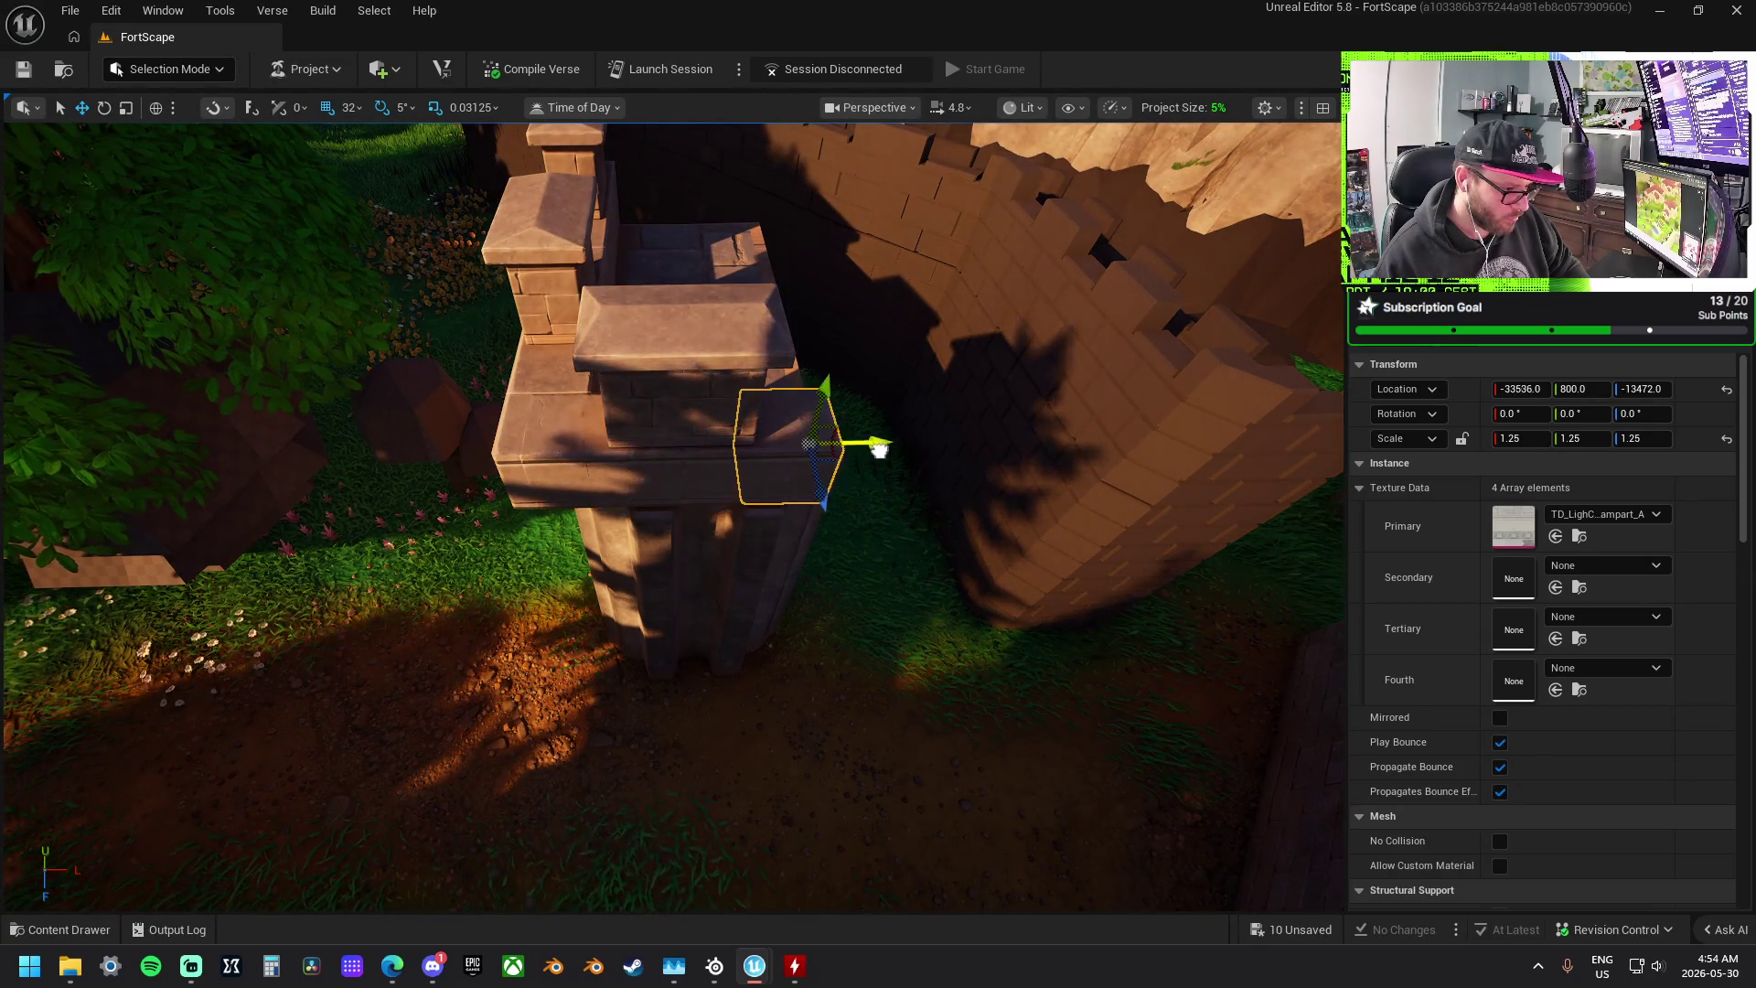
- Turn the rampart piece 90° and squash it to 0.875 on Z to fit under the tower cap
key(e)
mouse_move(852, 443)
mouse_down()
mouse_move(892, 528)
mouse_move(901, 365)
mouse_up()
drag(729, 576, 730, 575)
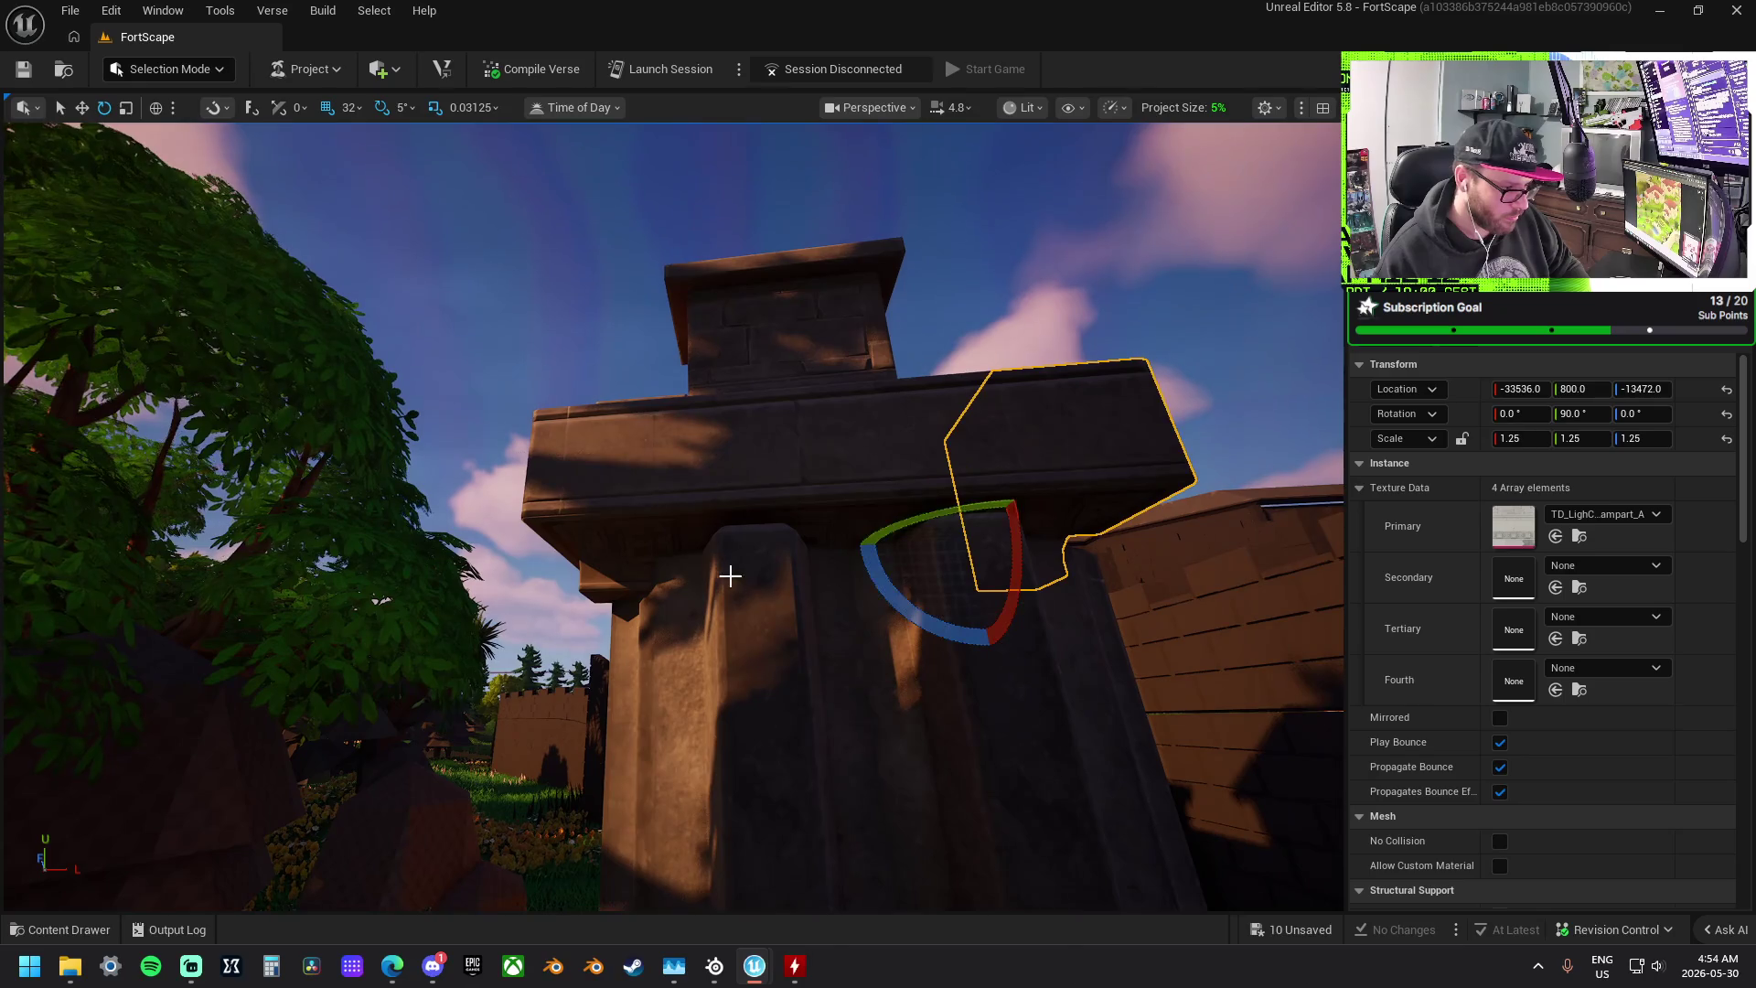
key(r)
drag(1079, 537, 1066, 542)
key(w)
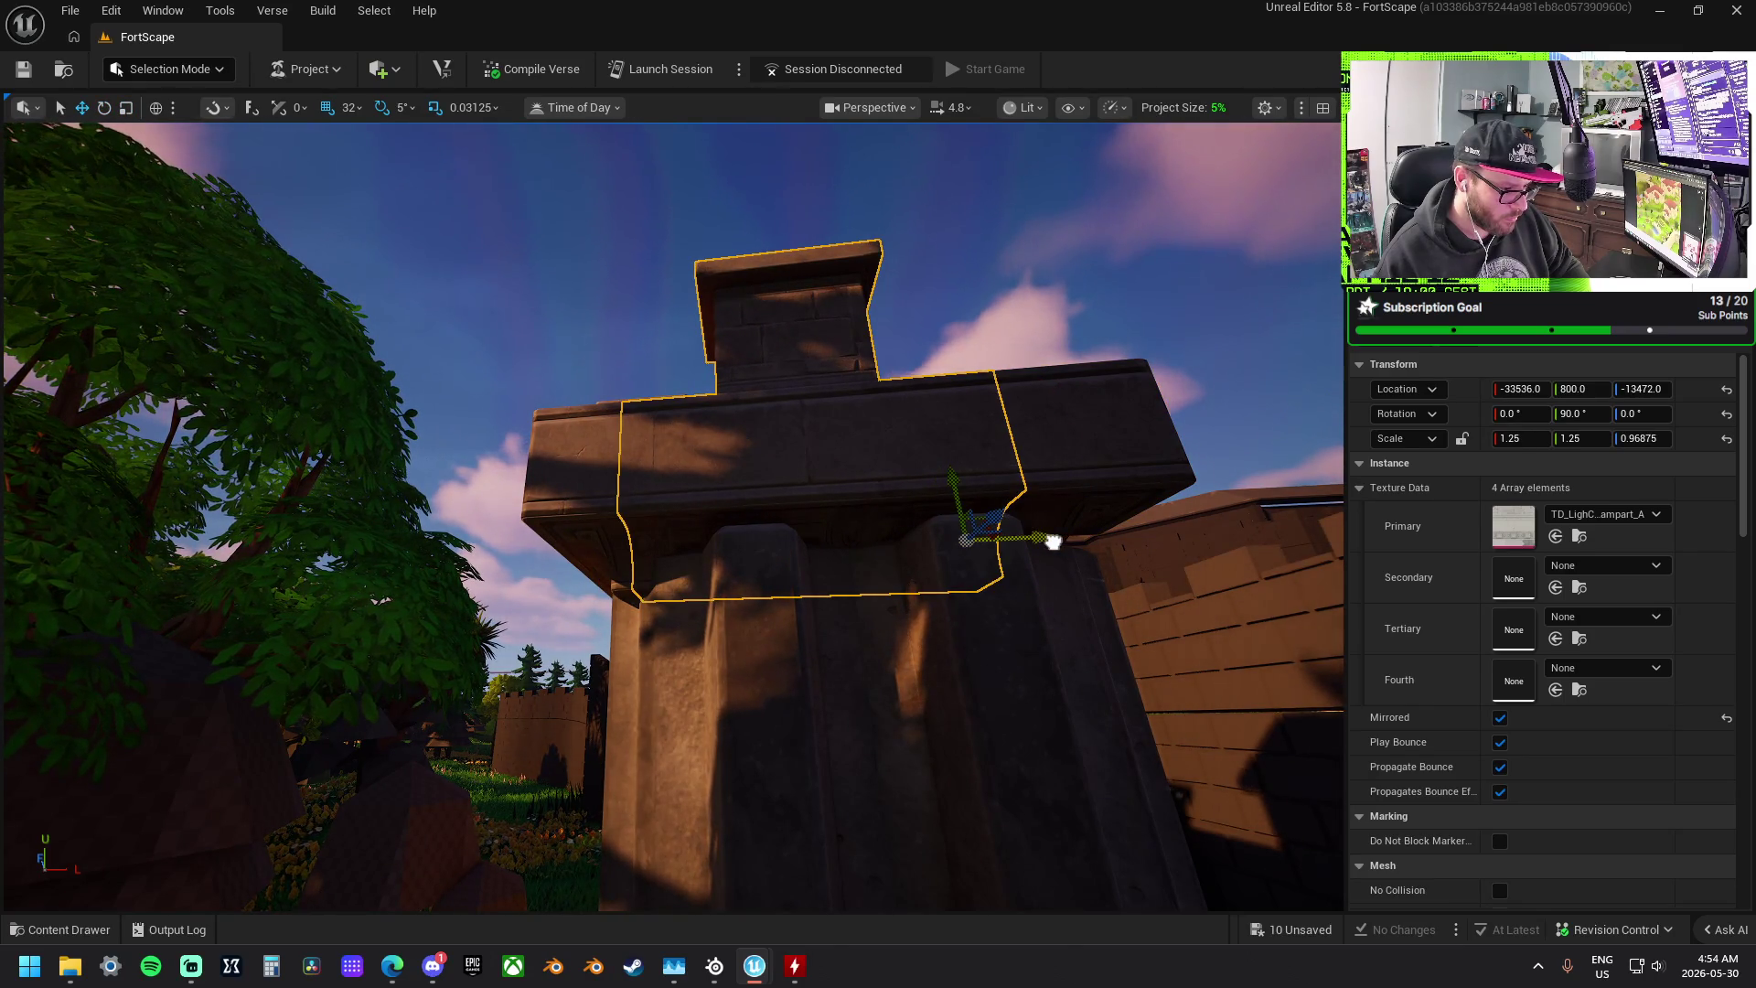
drag(1032, 537, 1035, 538)
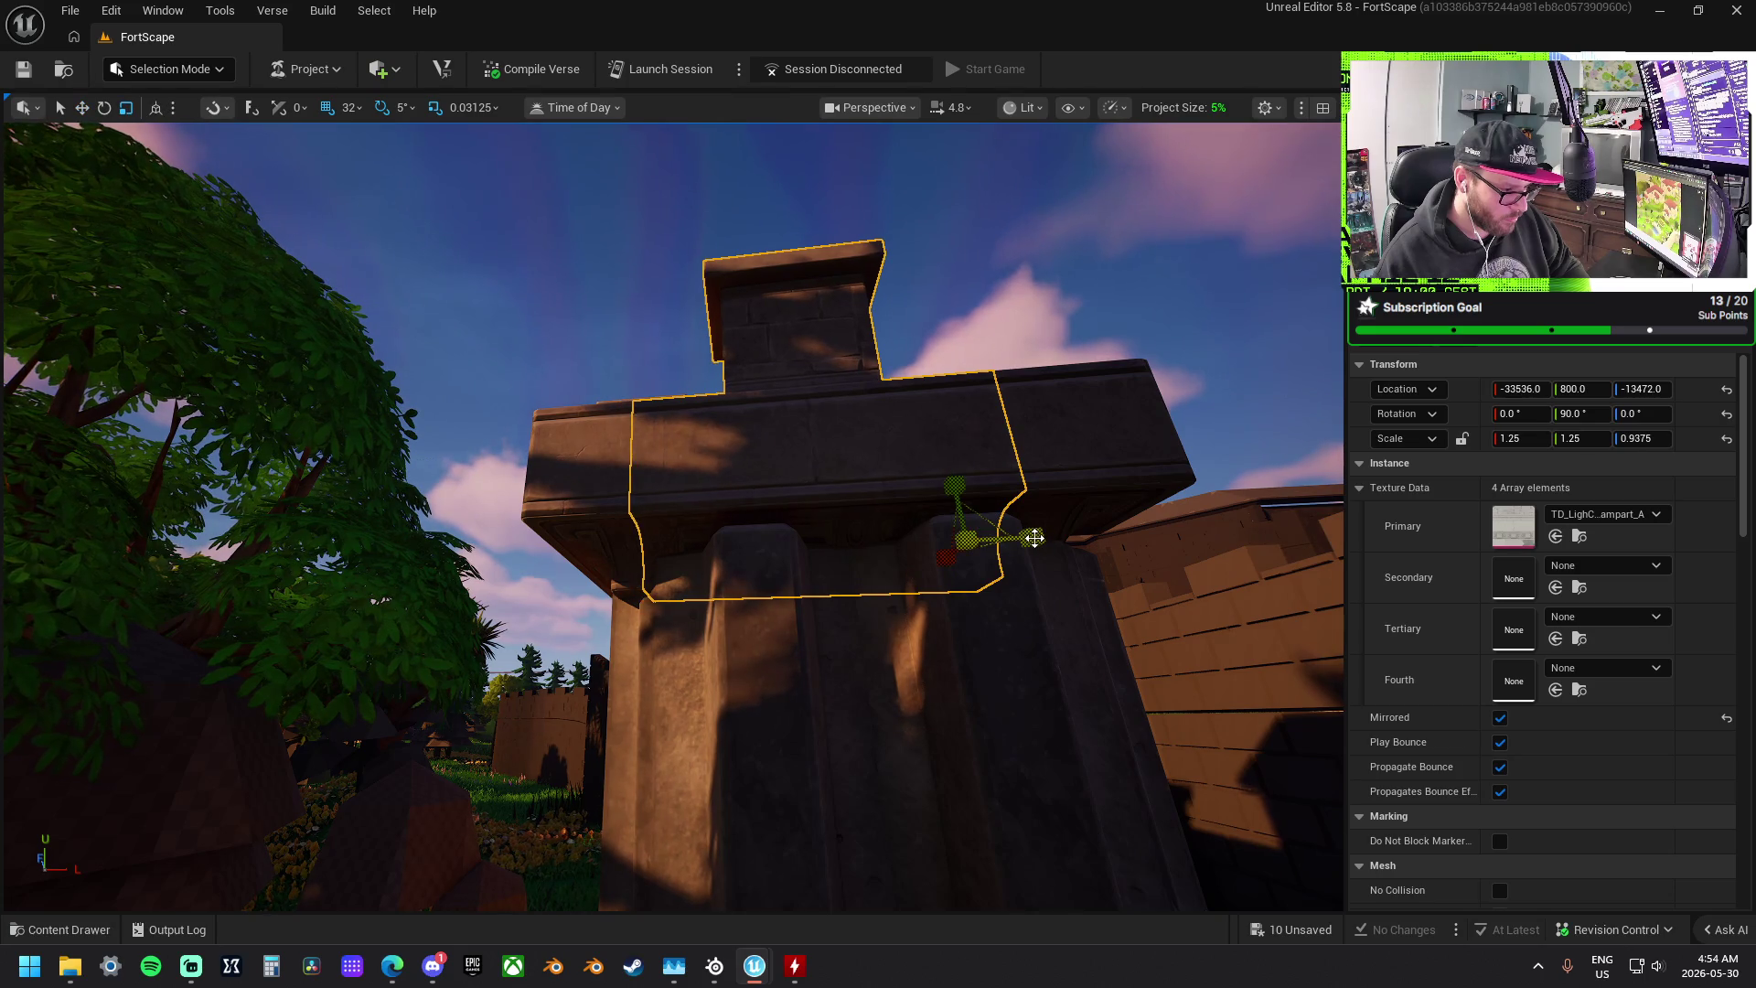
- Place a RoofTrim piece on the wall and give it the corner piece's rotation and size
key(s)
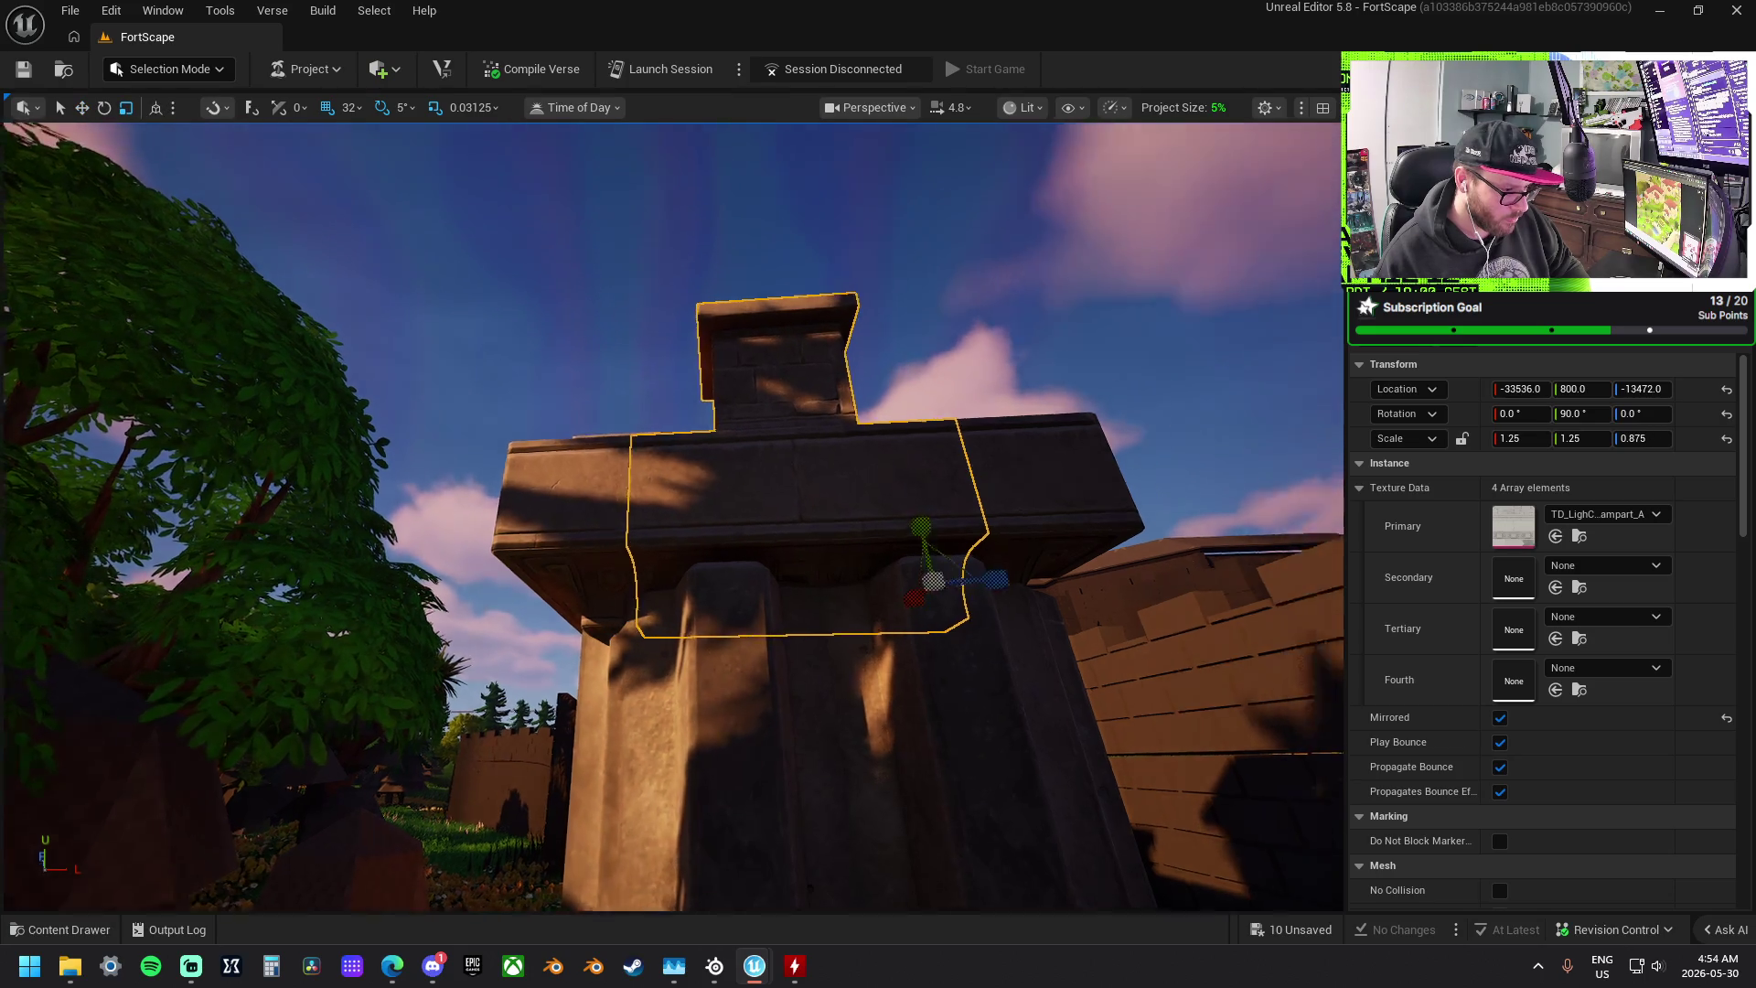
key(d)
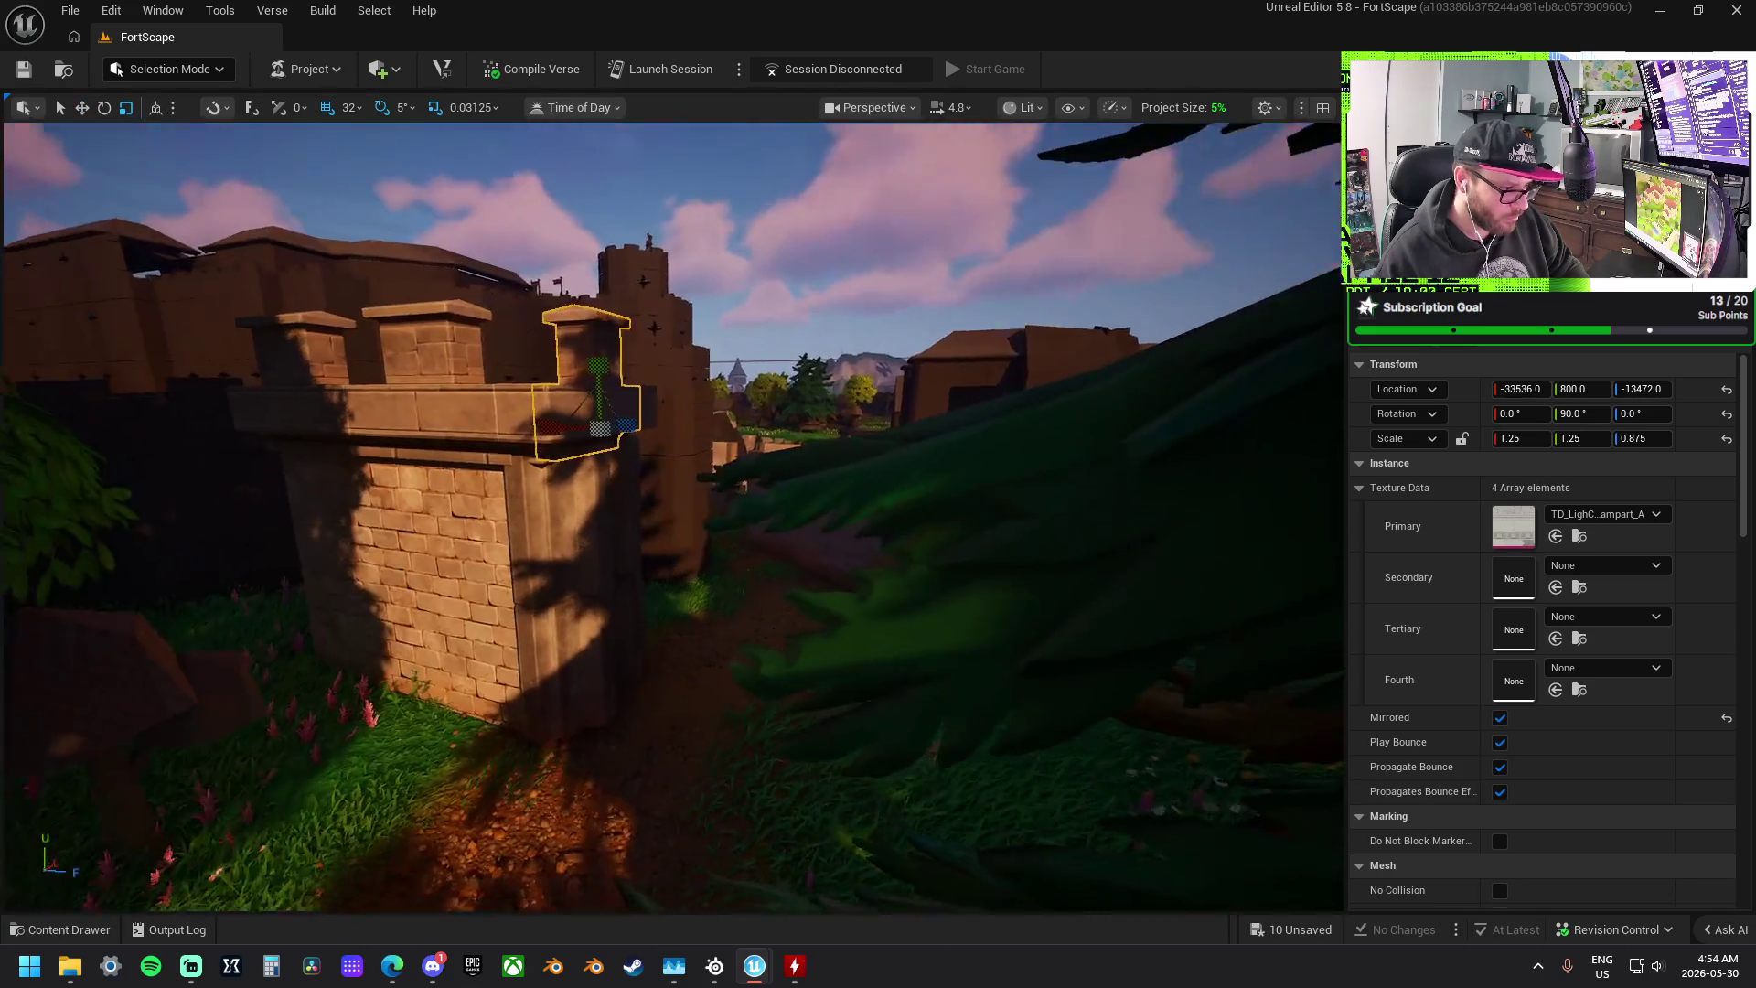
key(e)
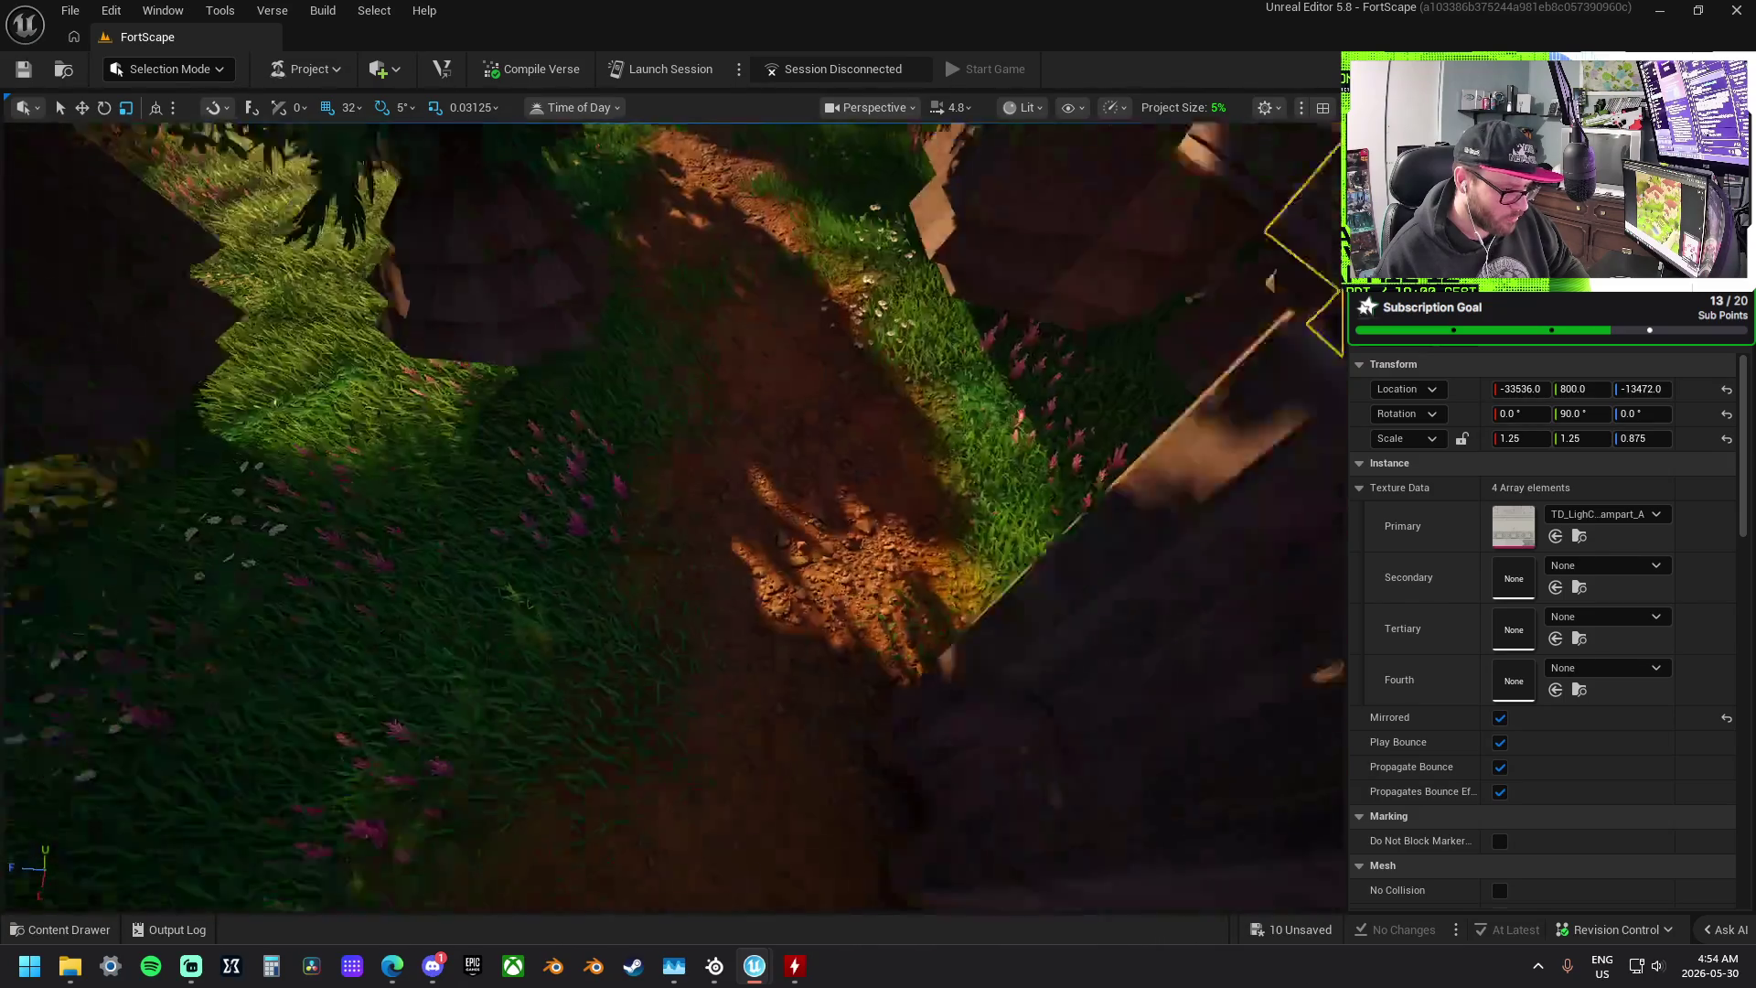
key(s)
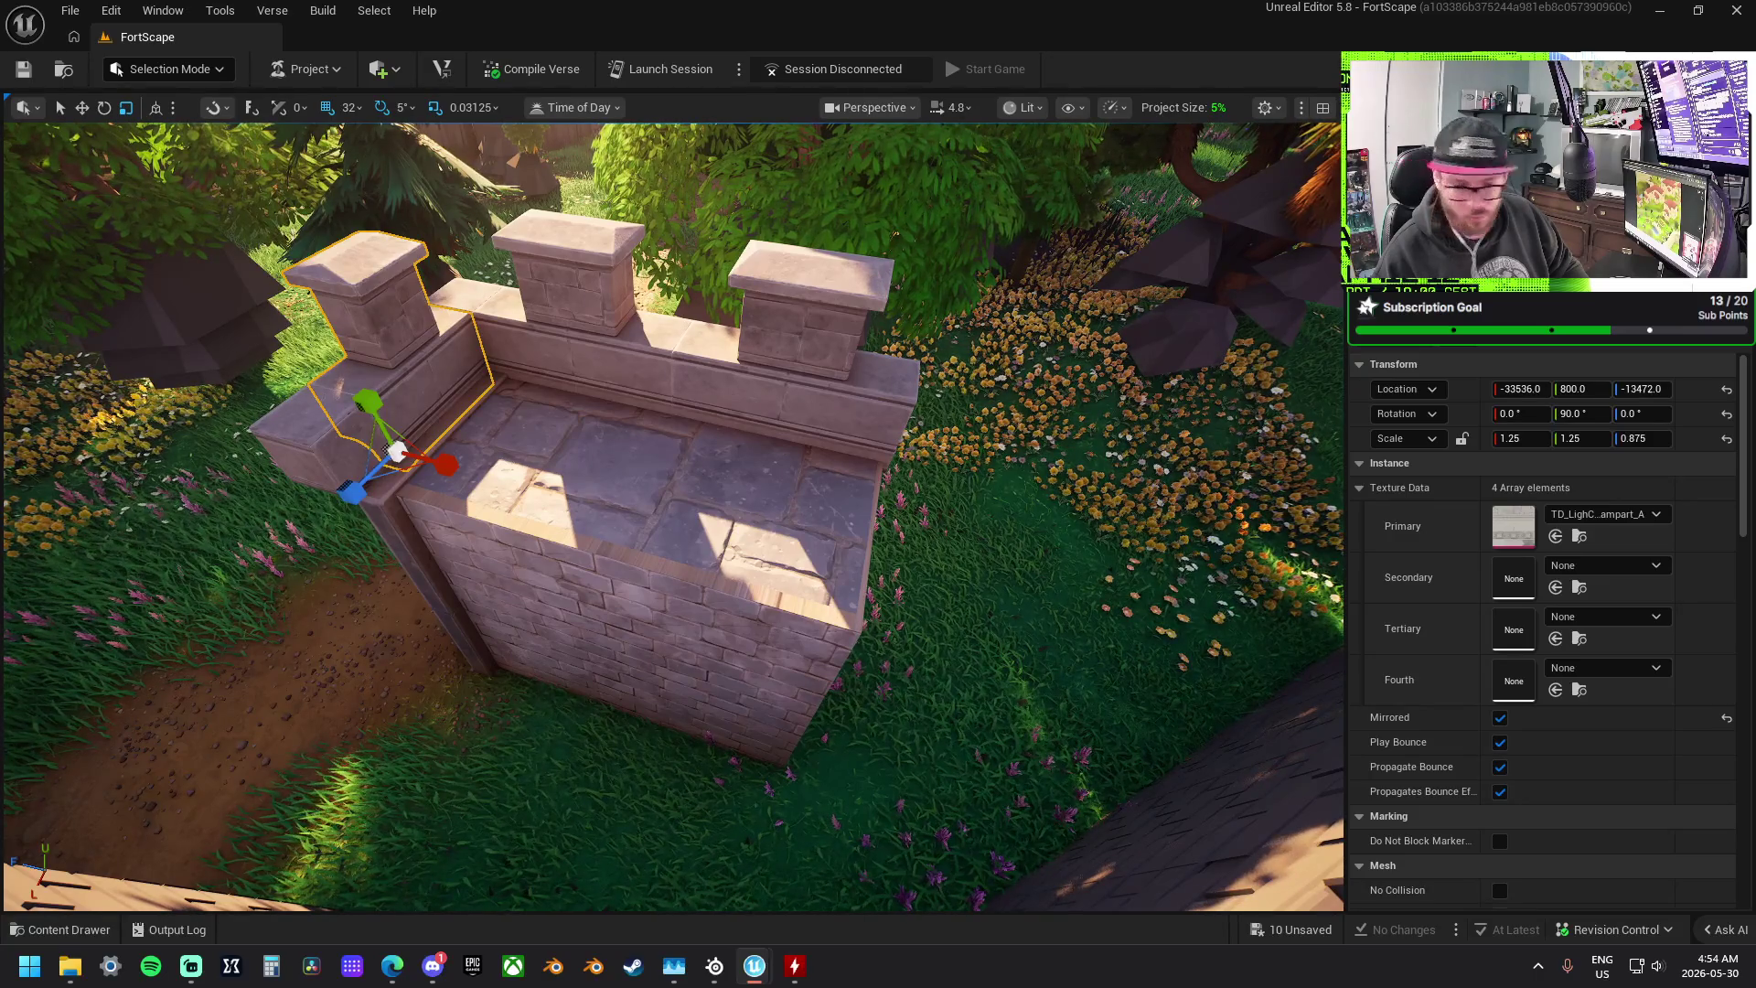
drag(1514, 526, 535, 533)
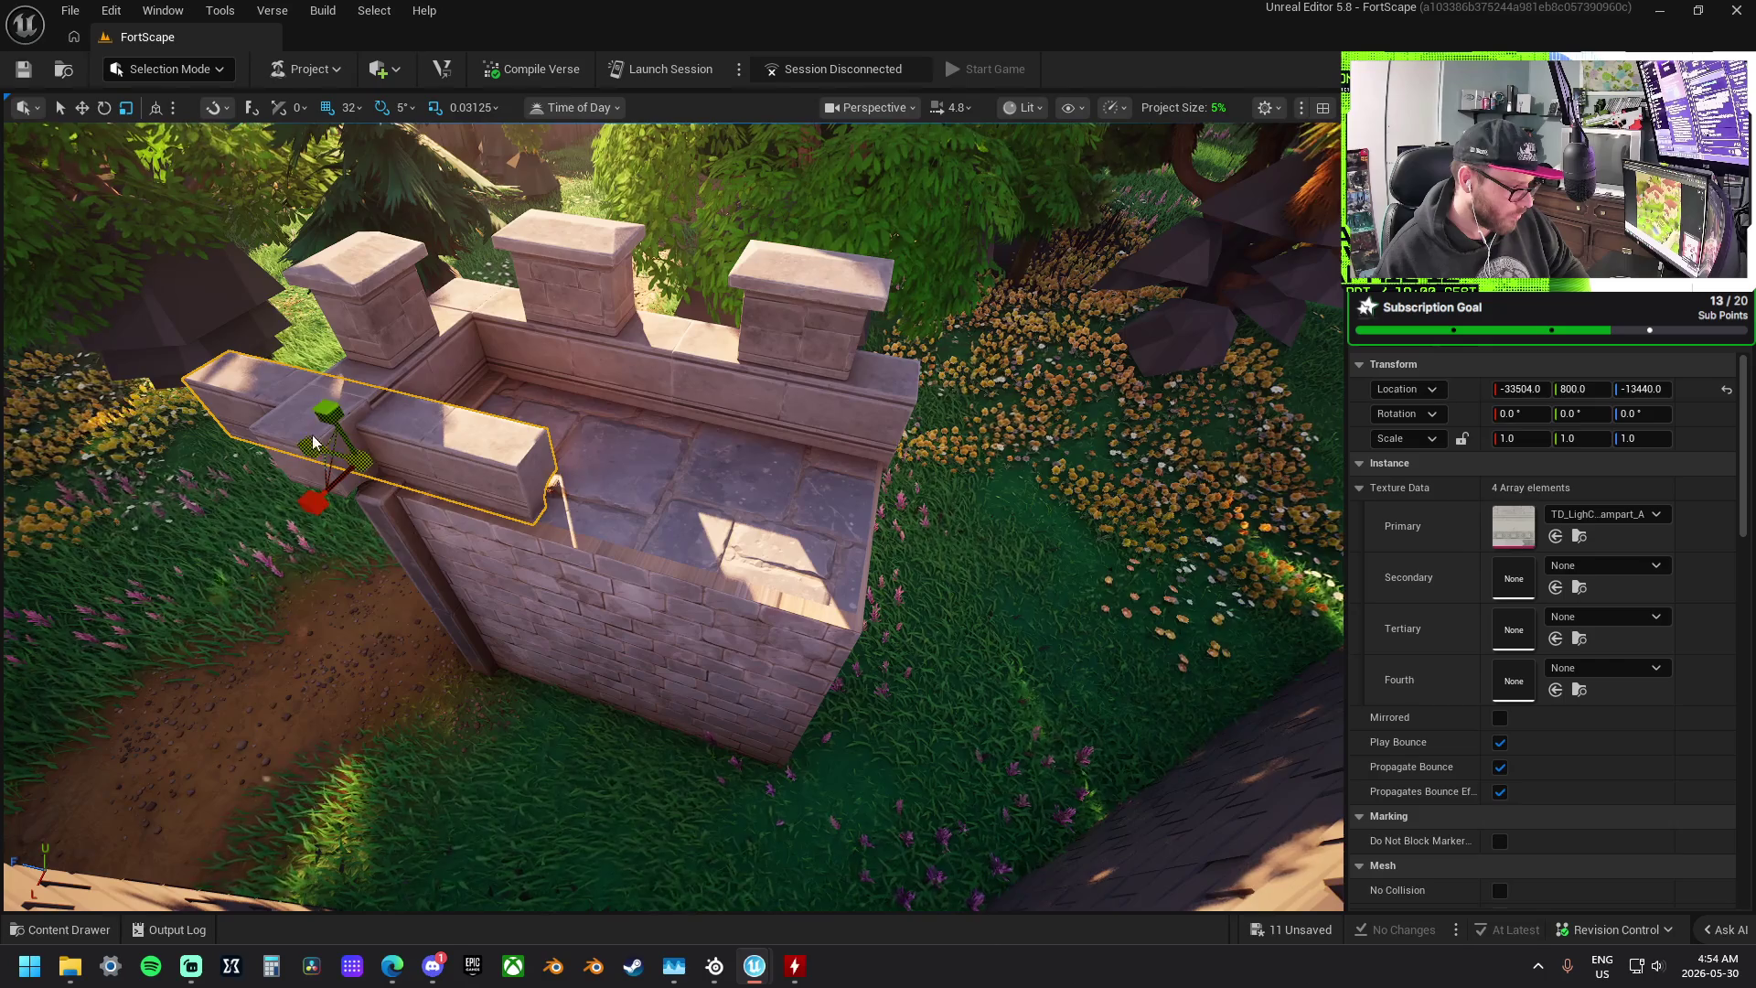
click(314, 442)
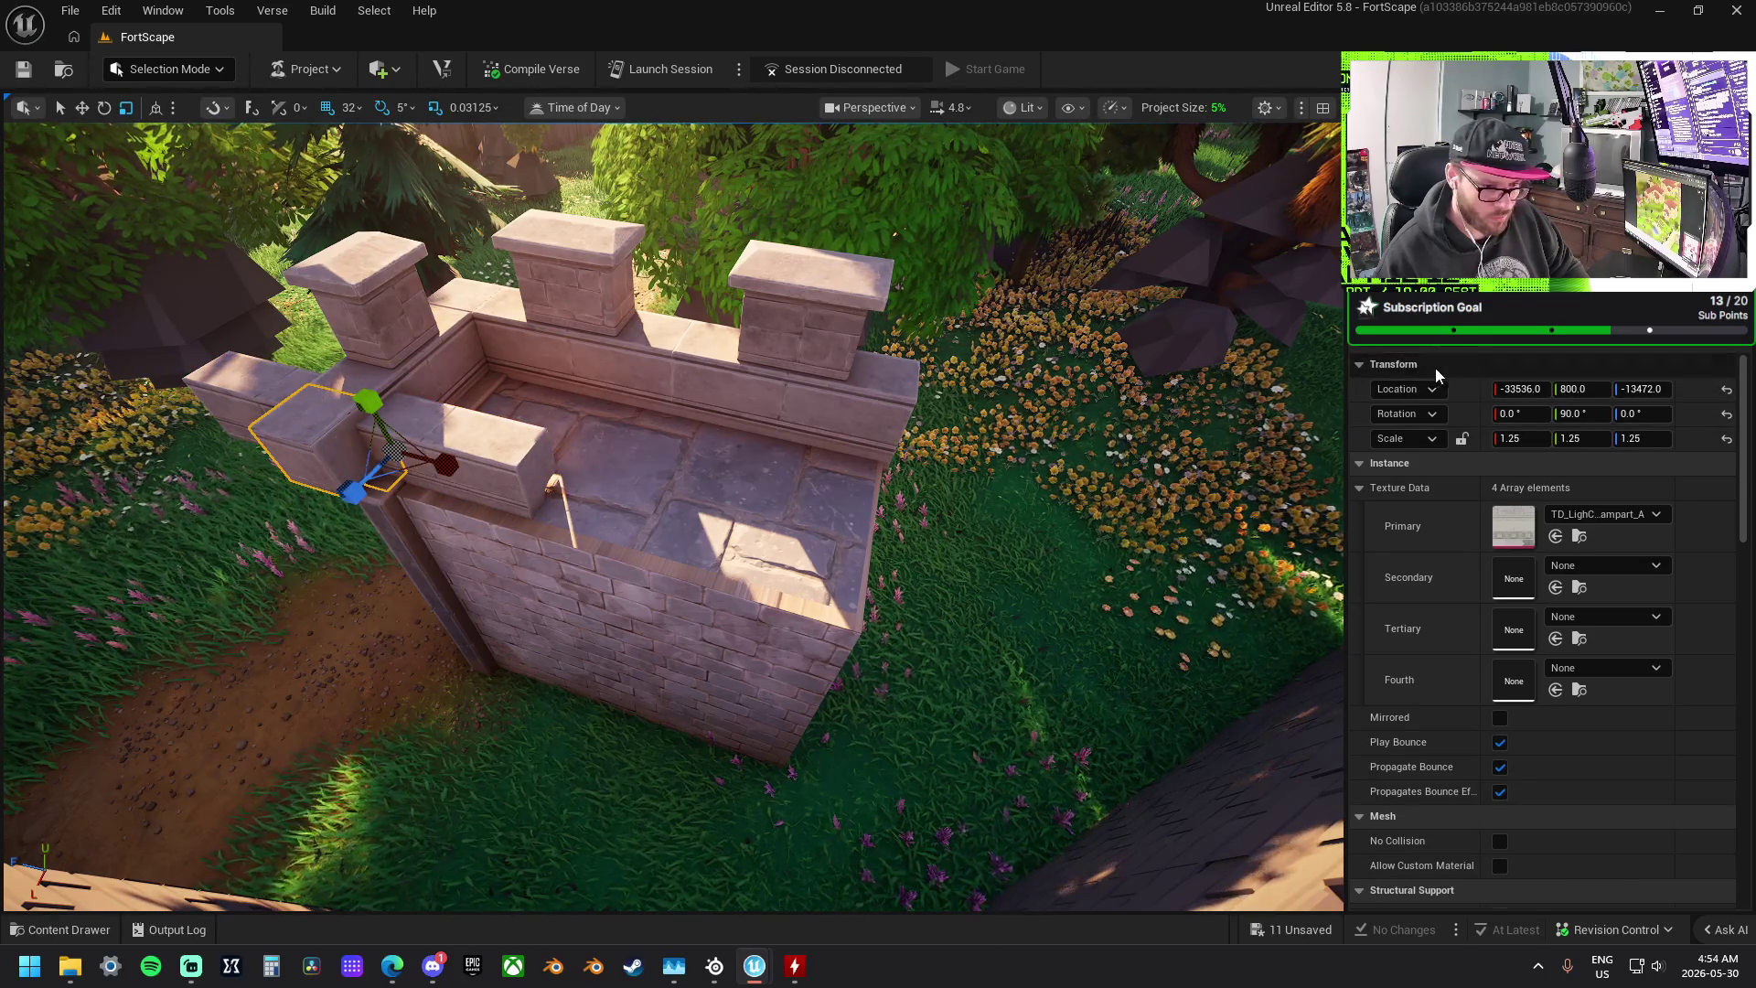
key(ctrl+z)
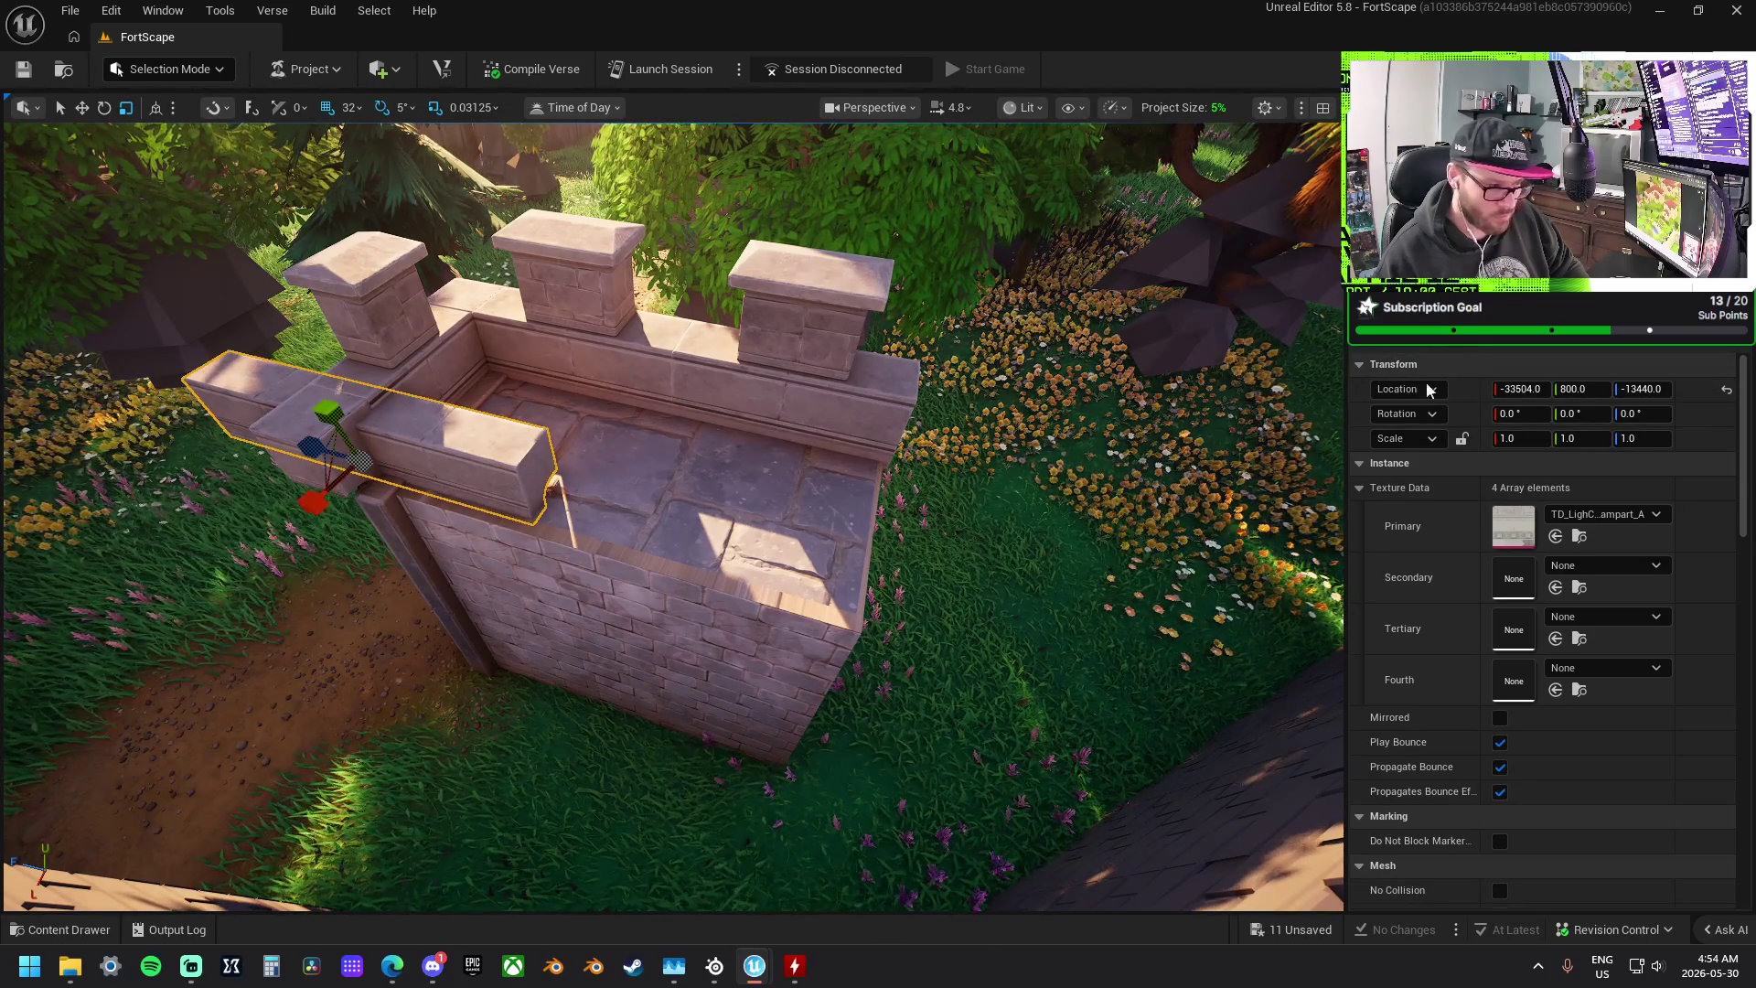
key(ctrl+y)
- Turn the roof trim around and slide it along the top of the wall
key(e)
drag(402, 494, 380, 507)
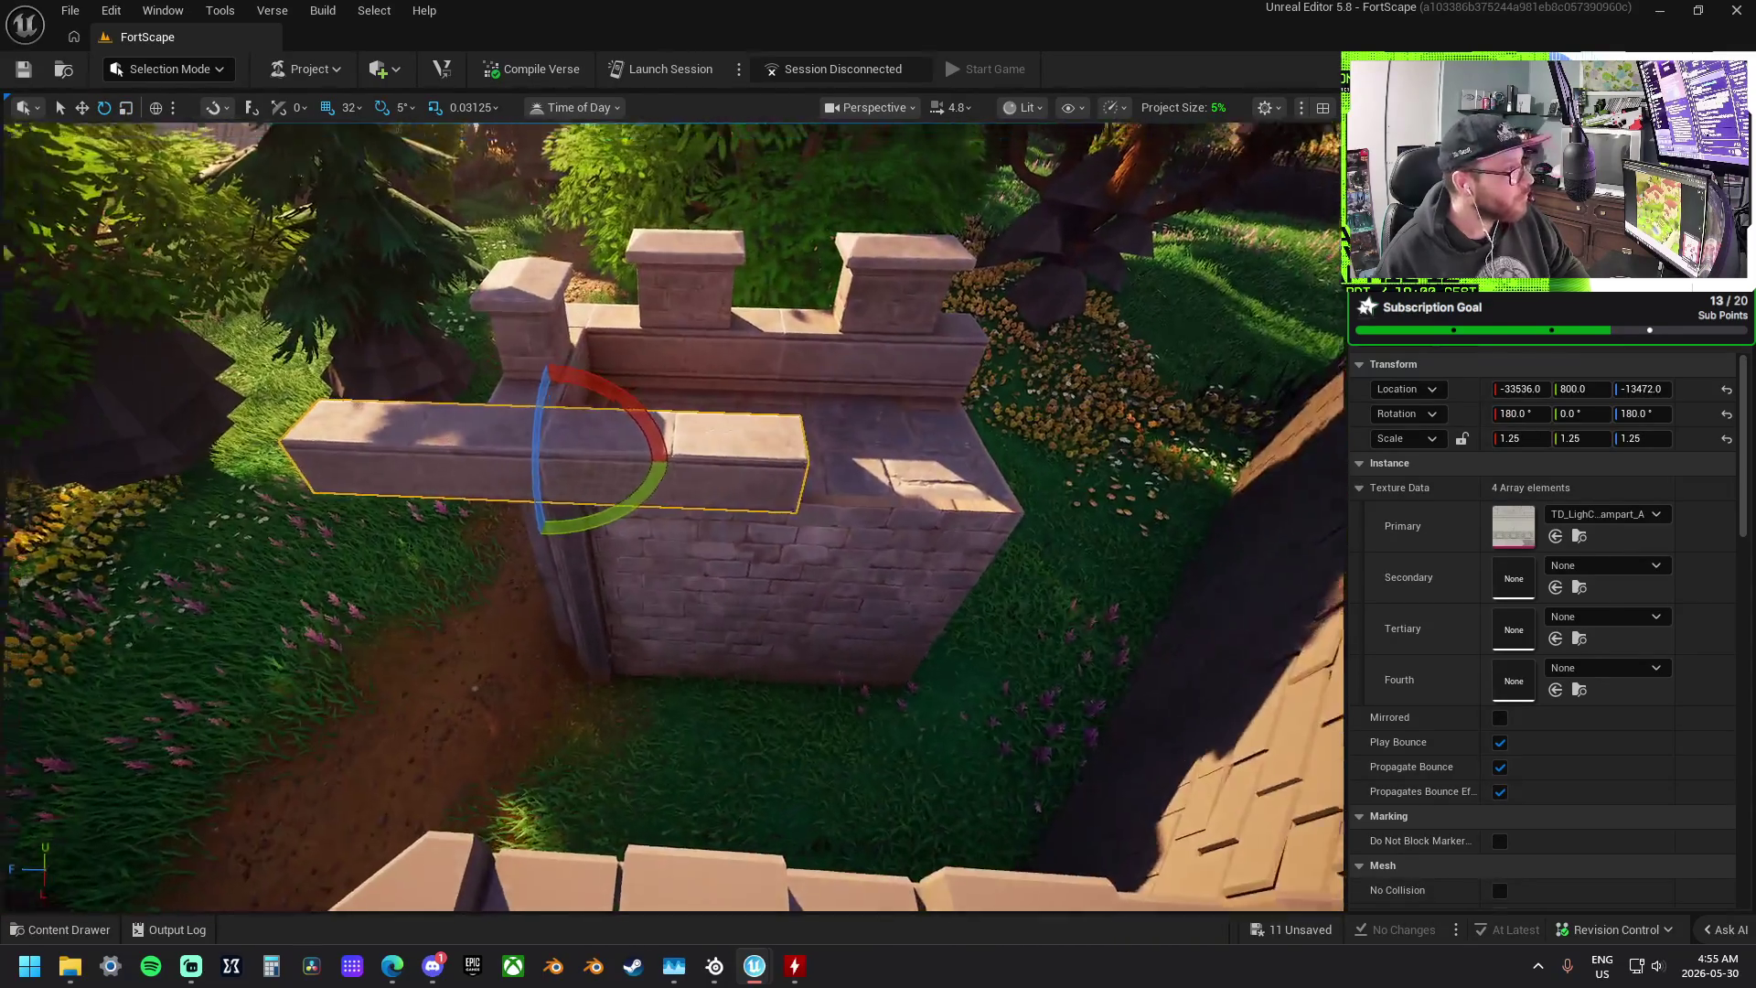
key(w)
drag(496, 457, 823, 453)
mouse_move(672, 512)
mouse_down()
mouse_move(878, 522)
mouse_move(1015, 498)
mouse_up()
mouse_move(674, 460)
mouse_down()
mouse_move(640, 466)
mouse_move(674, 460)
mouse_up()
click(674, 460)
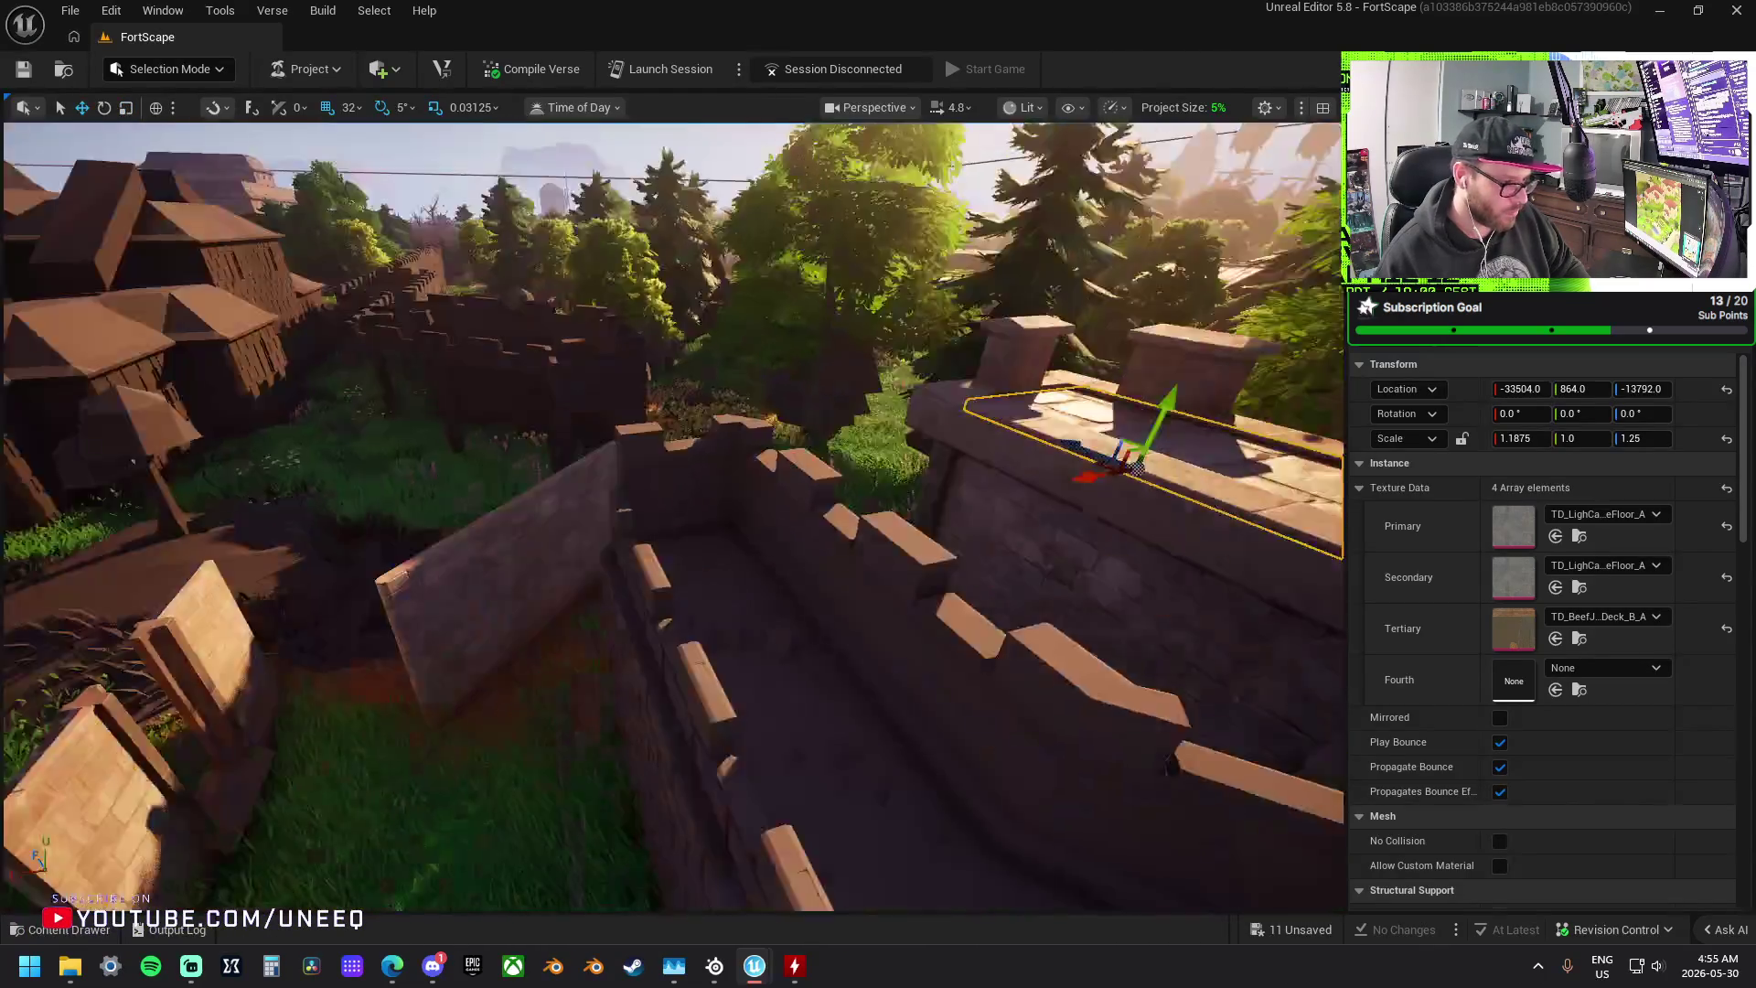
- Frame the tower floor slab and add the tower wall piece to the selection
key(f)
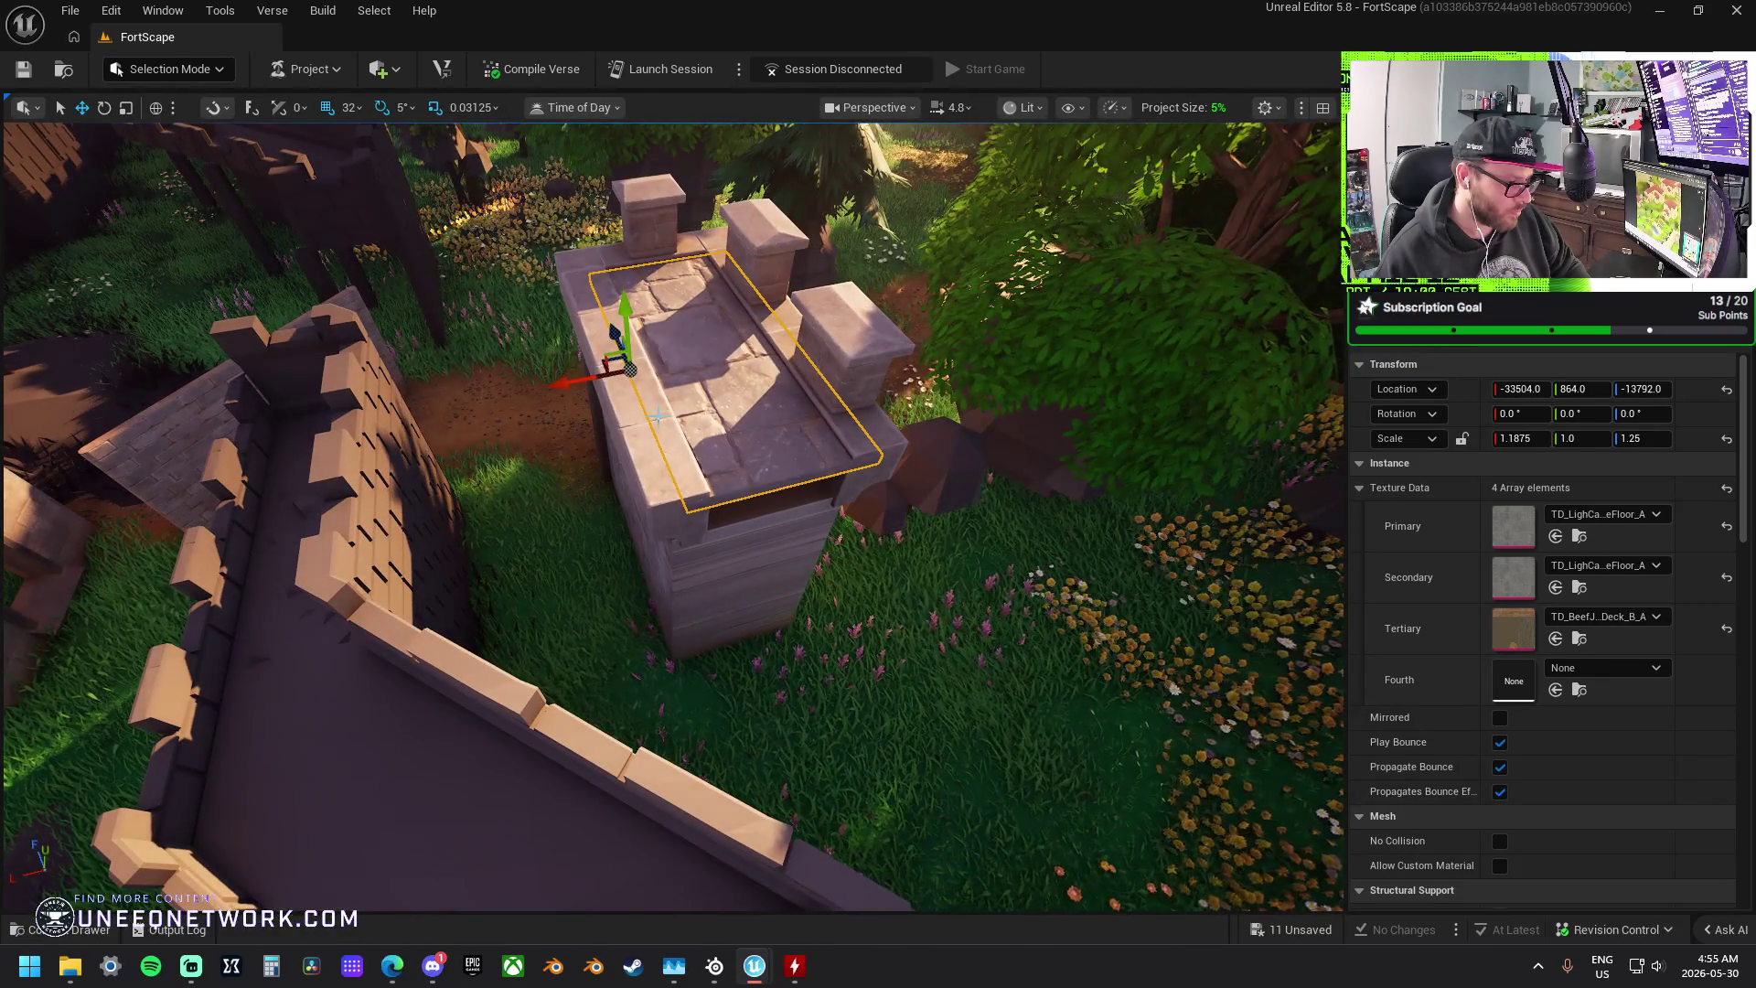
ctrl+click(601, 296)
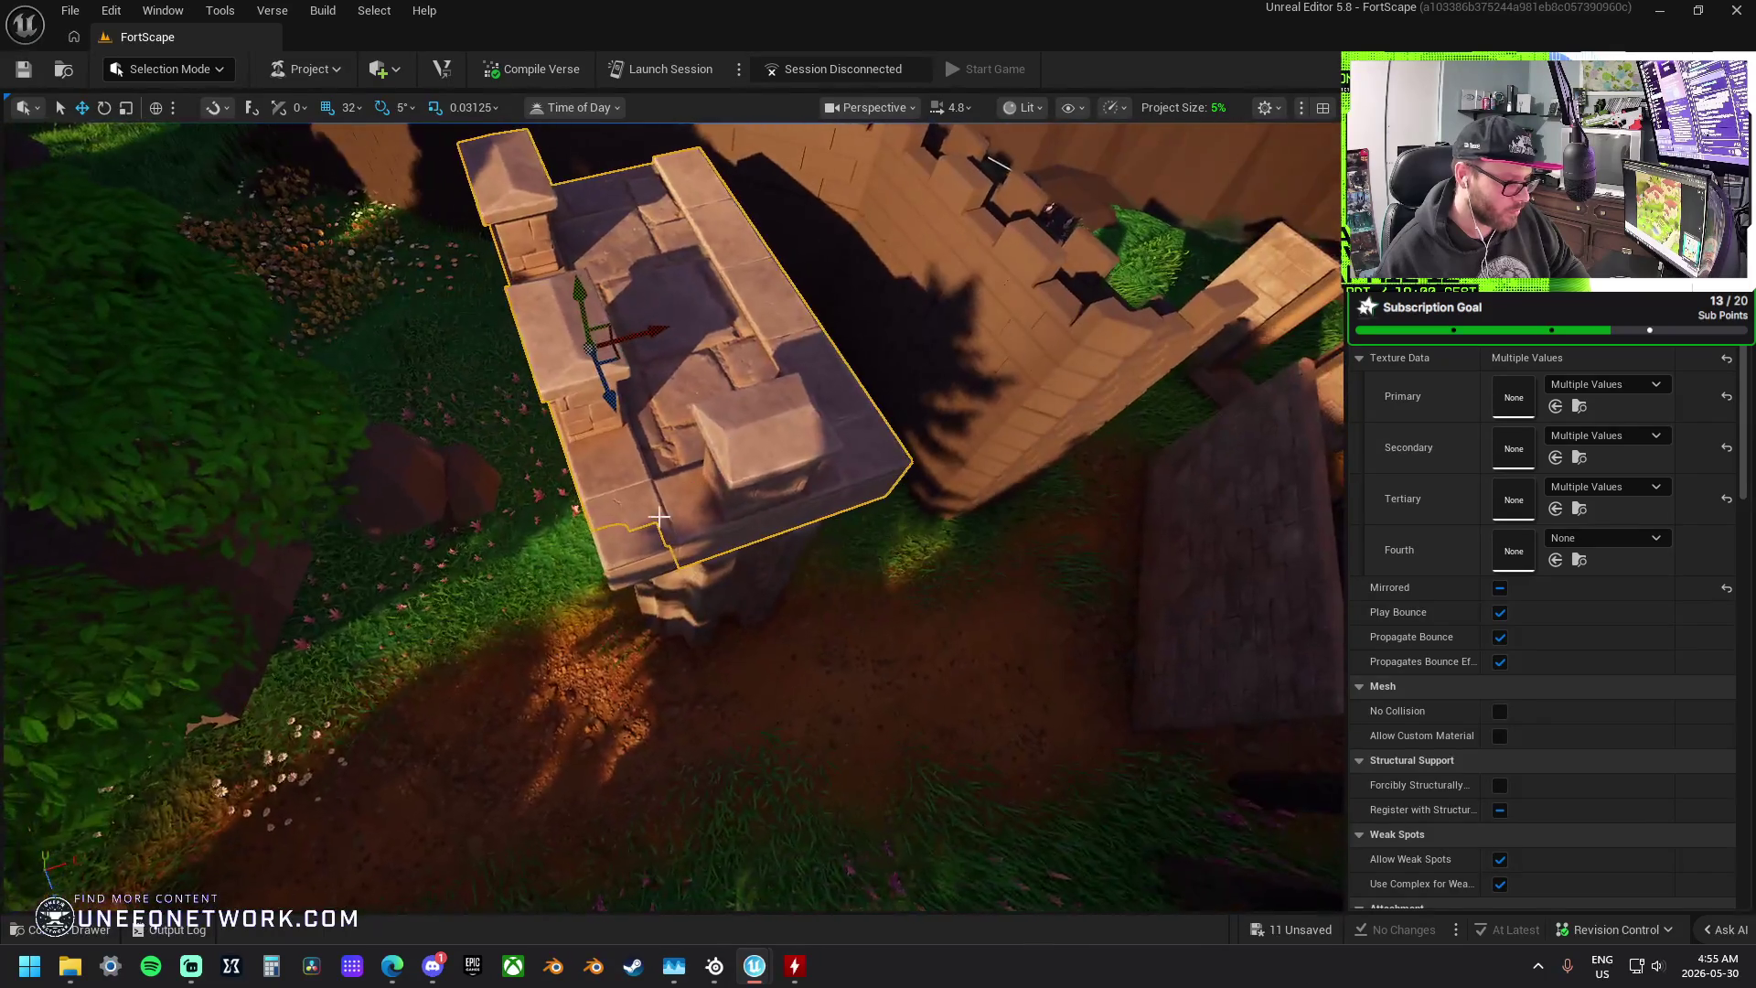
- Nudge the selected tower floor and wall pieces slightly left and paste a duplicate of them
click(618, 535)
drag(556, 549, 559, 545)
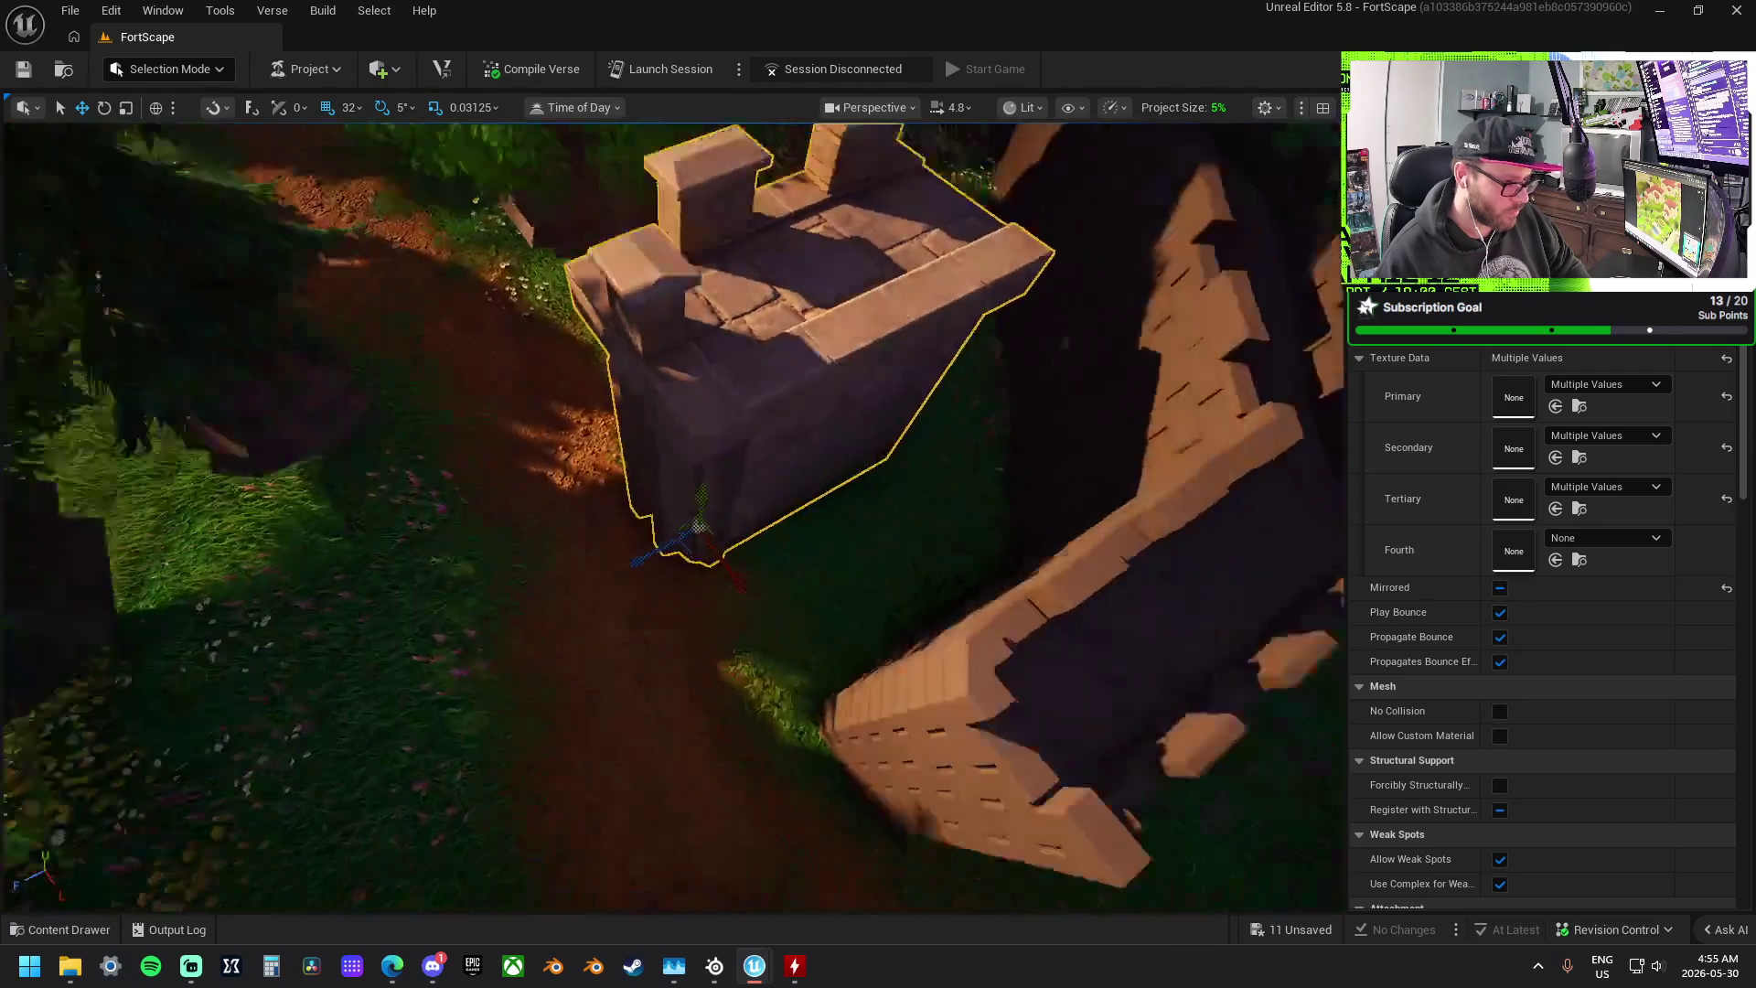
drag(560, 545, 549, 512)
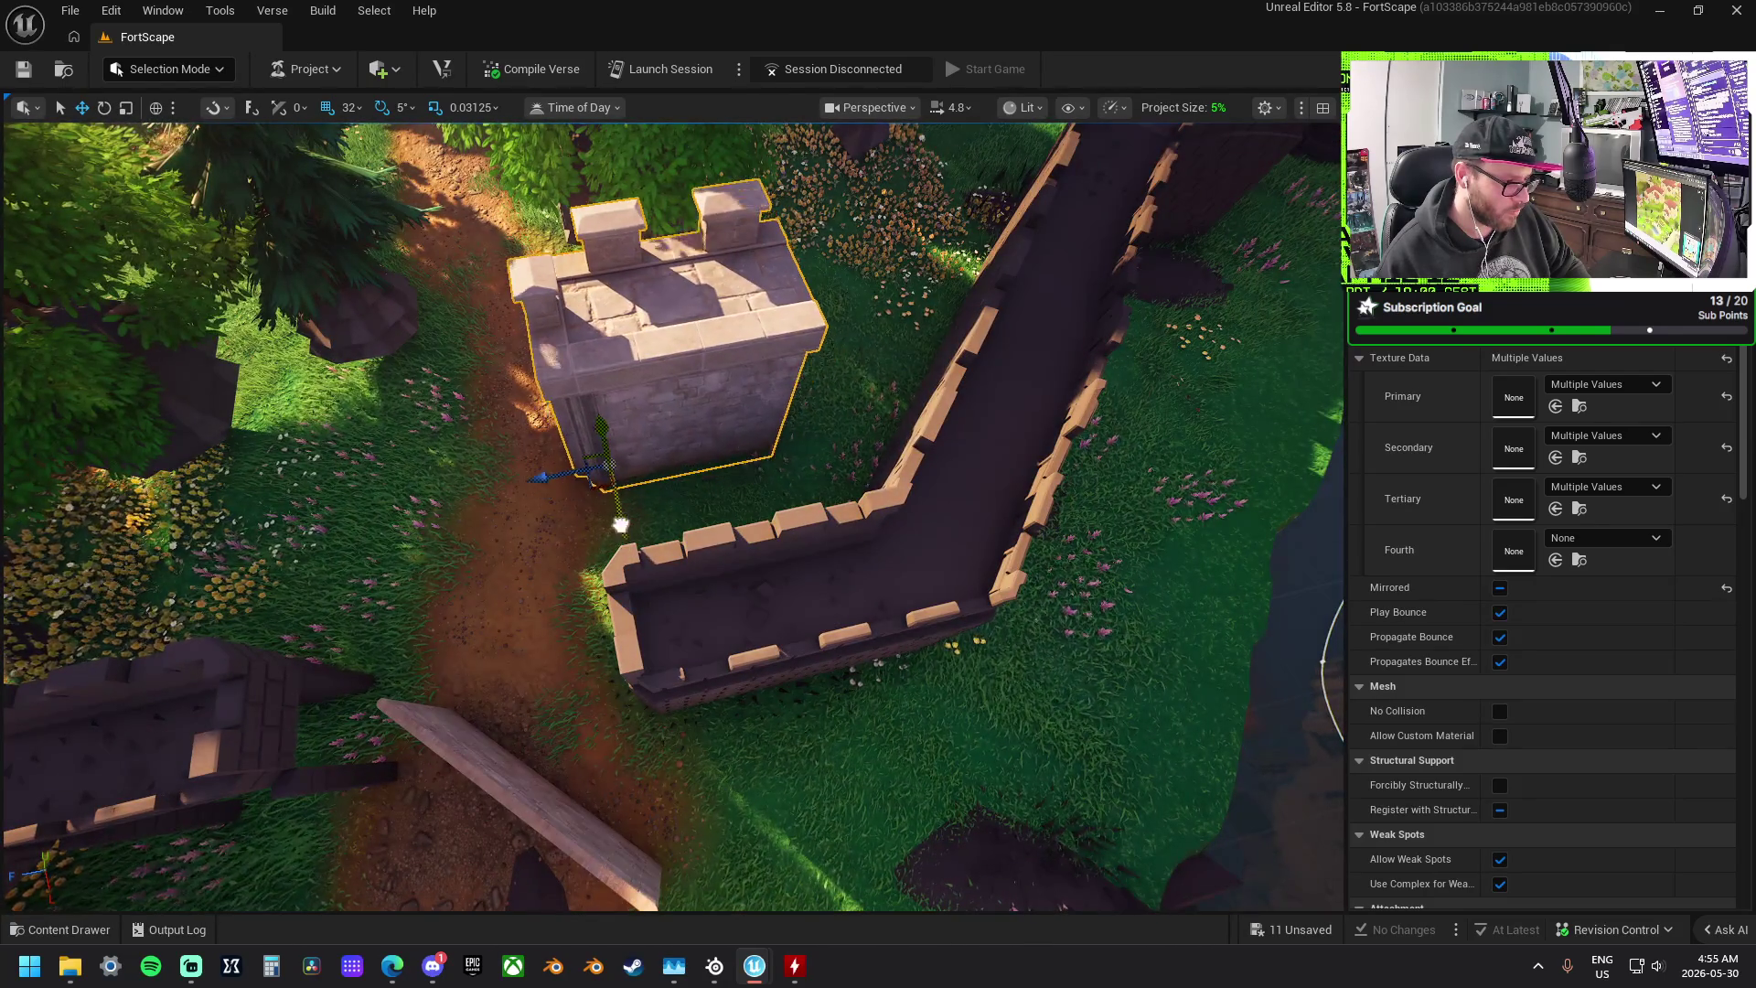
drag(527, 595, 528, 596)
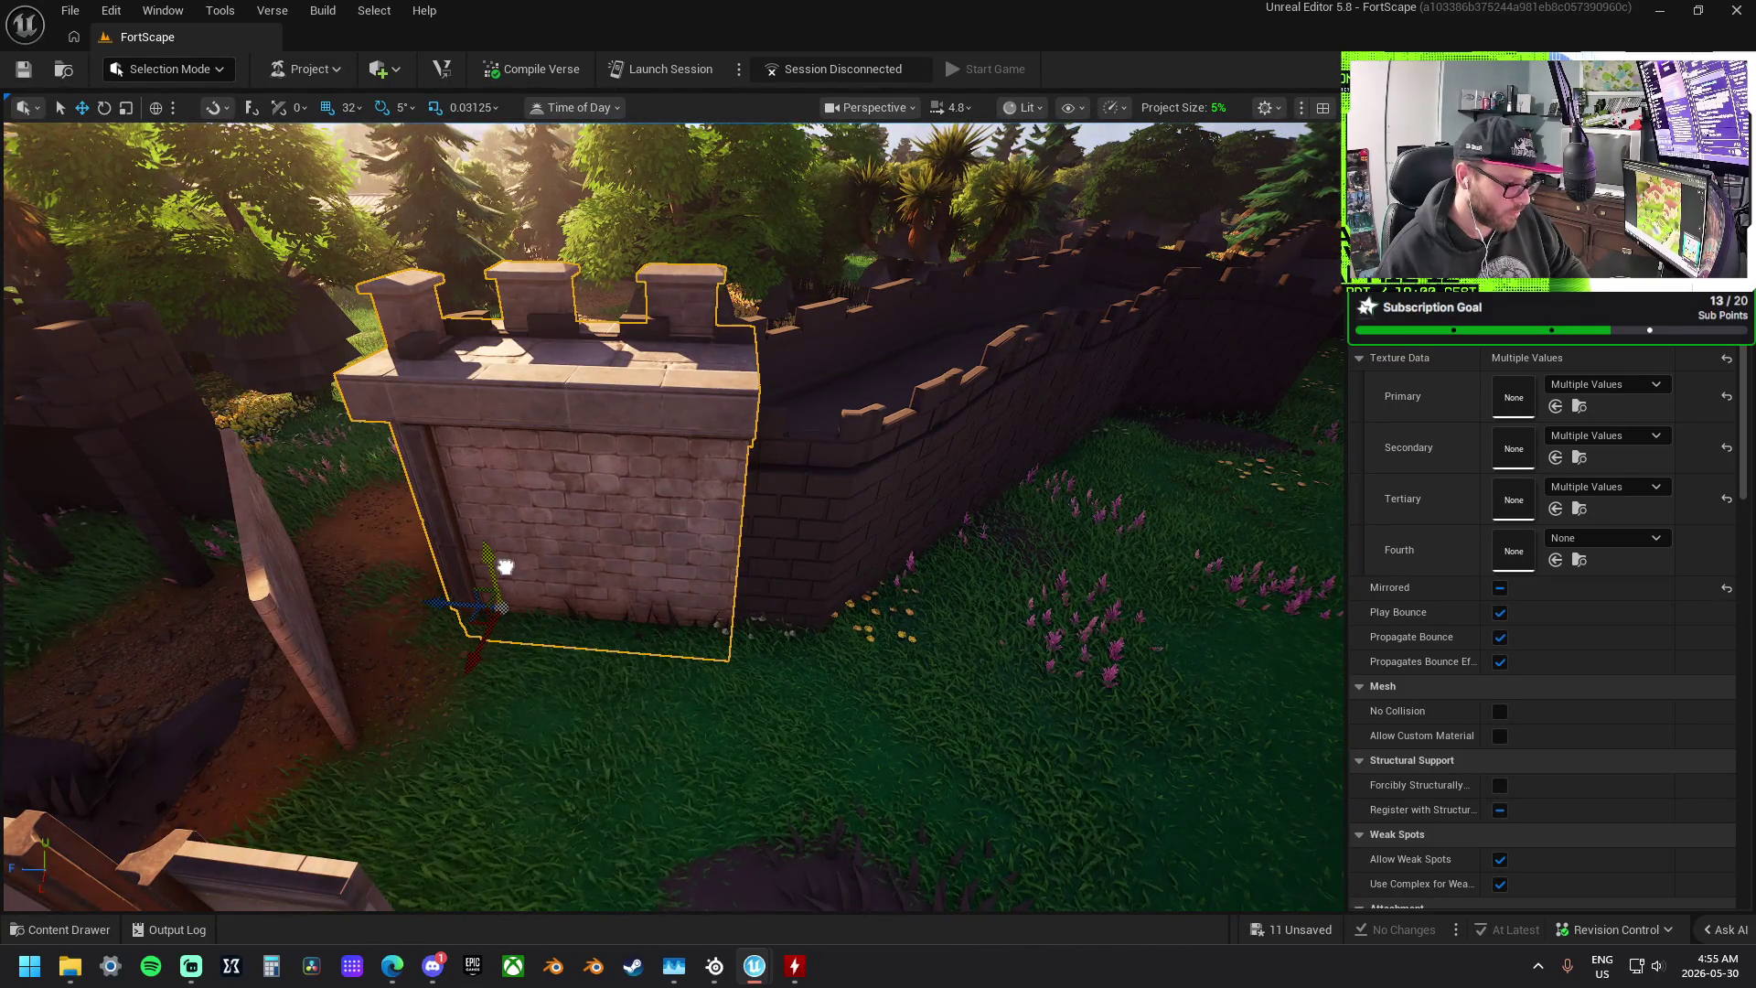
drag(495, 611, 471, 599)
drag(468, 525, 468, 525)
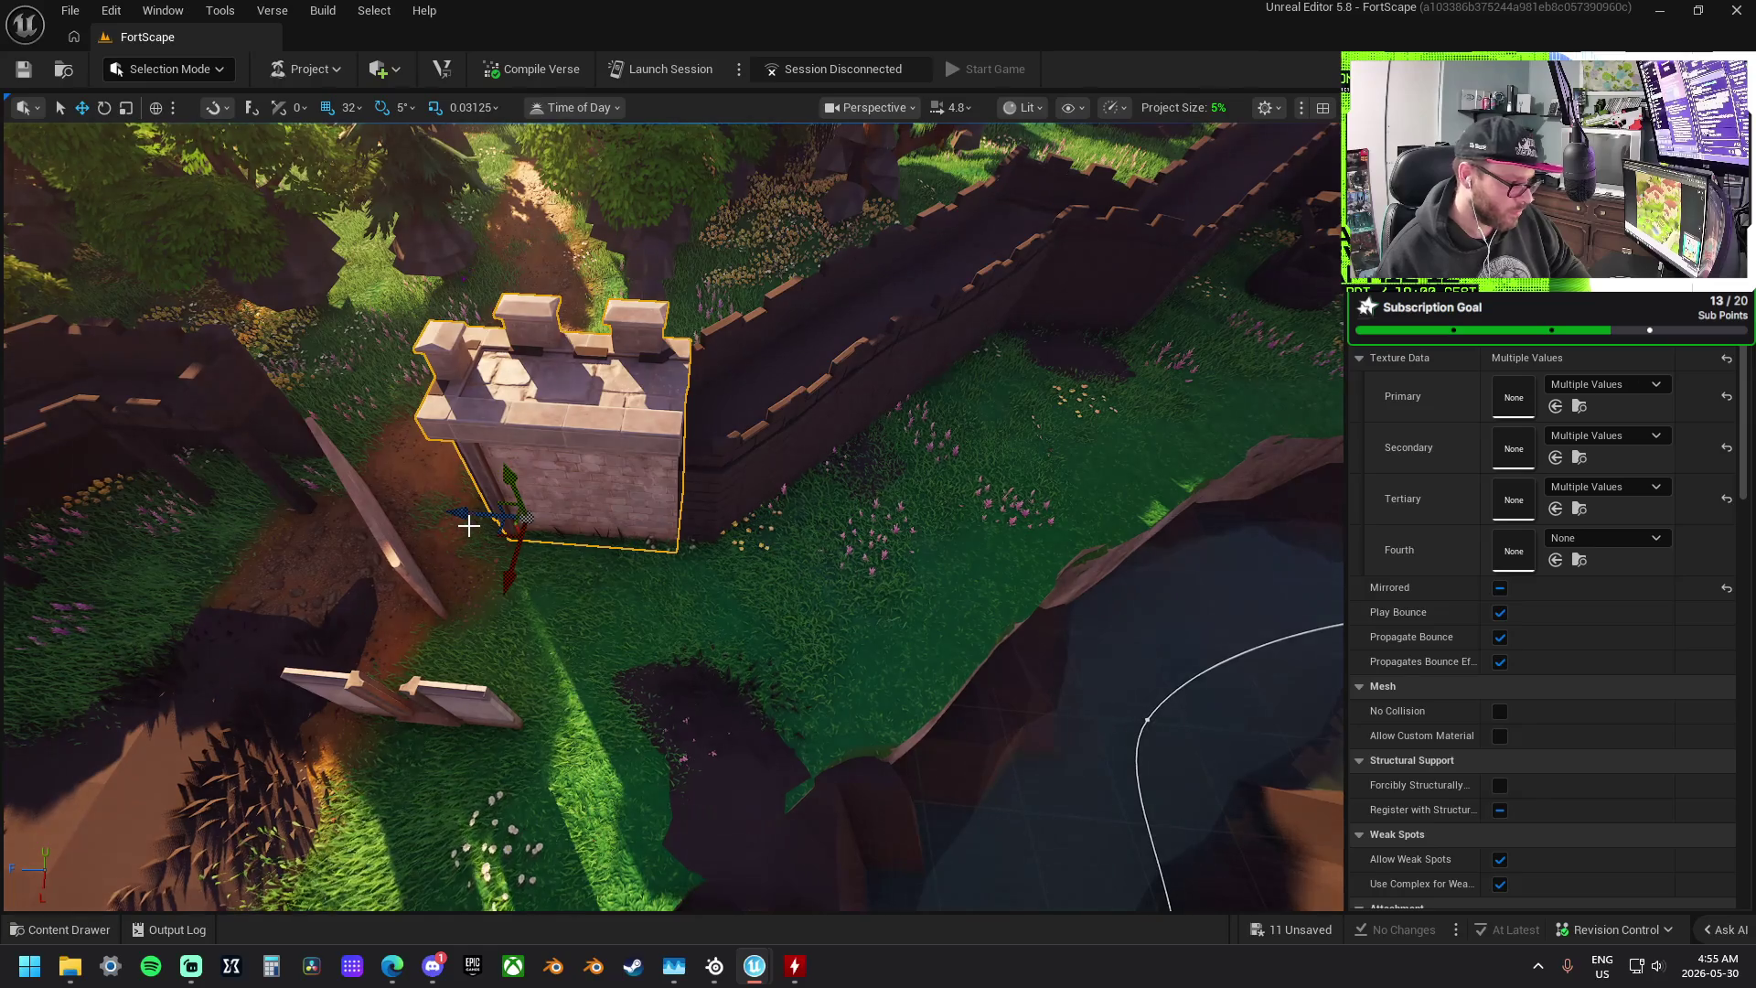
key(ctrl+v)
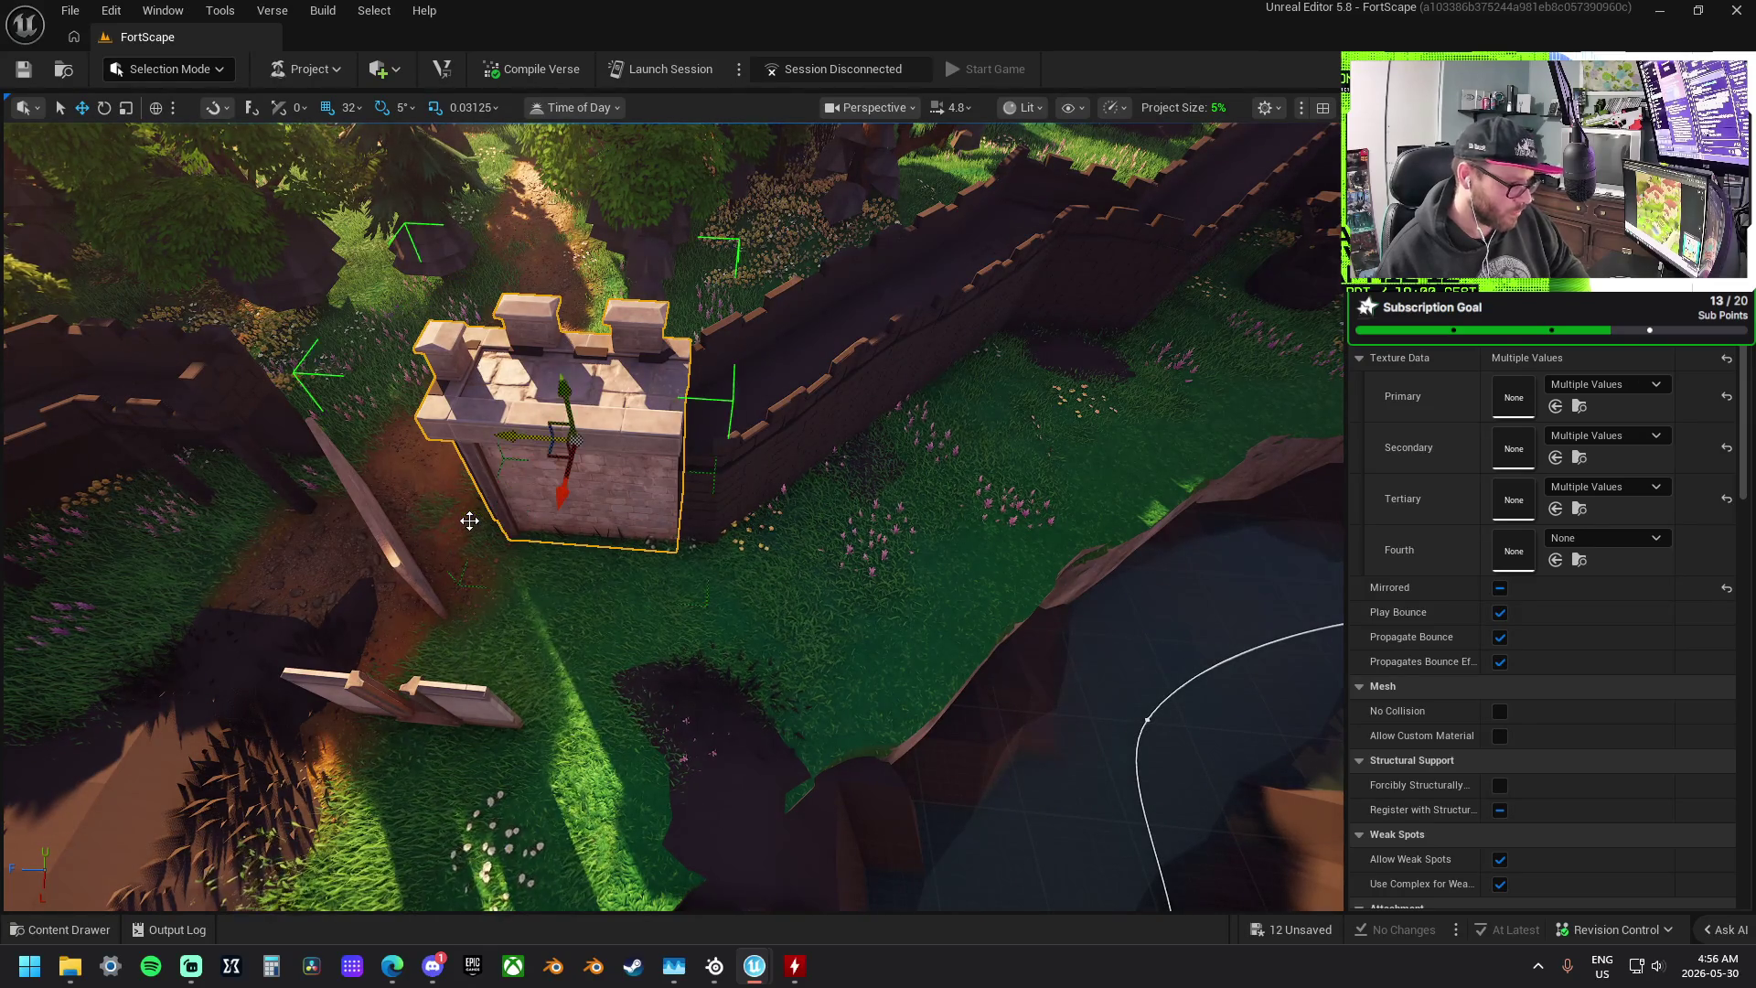
- Place the tower copy beside the original, angle it 10°, and slide it along the wall
mouse_move(509, 435)
mouse_down()
mouse_move(758, 475)
mouse_move(728, 469)
mouse_move(671, 517)
mouse_up()
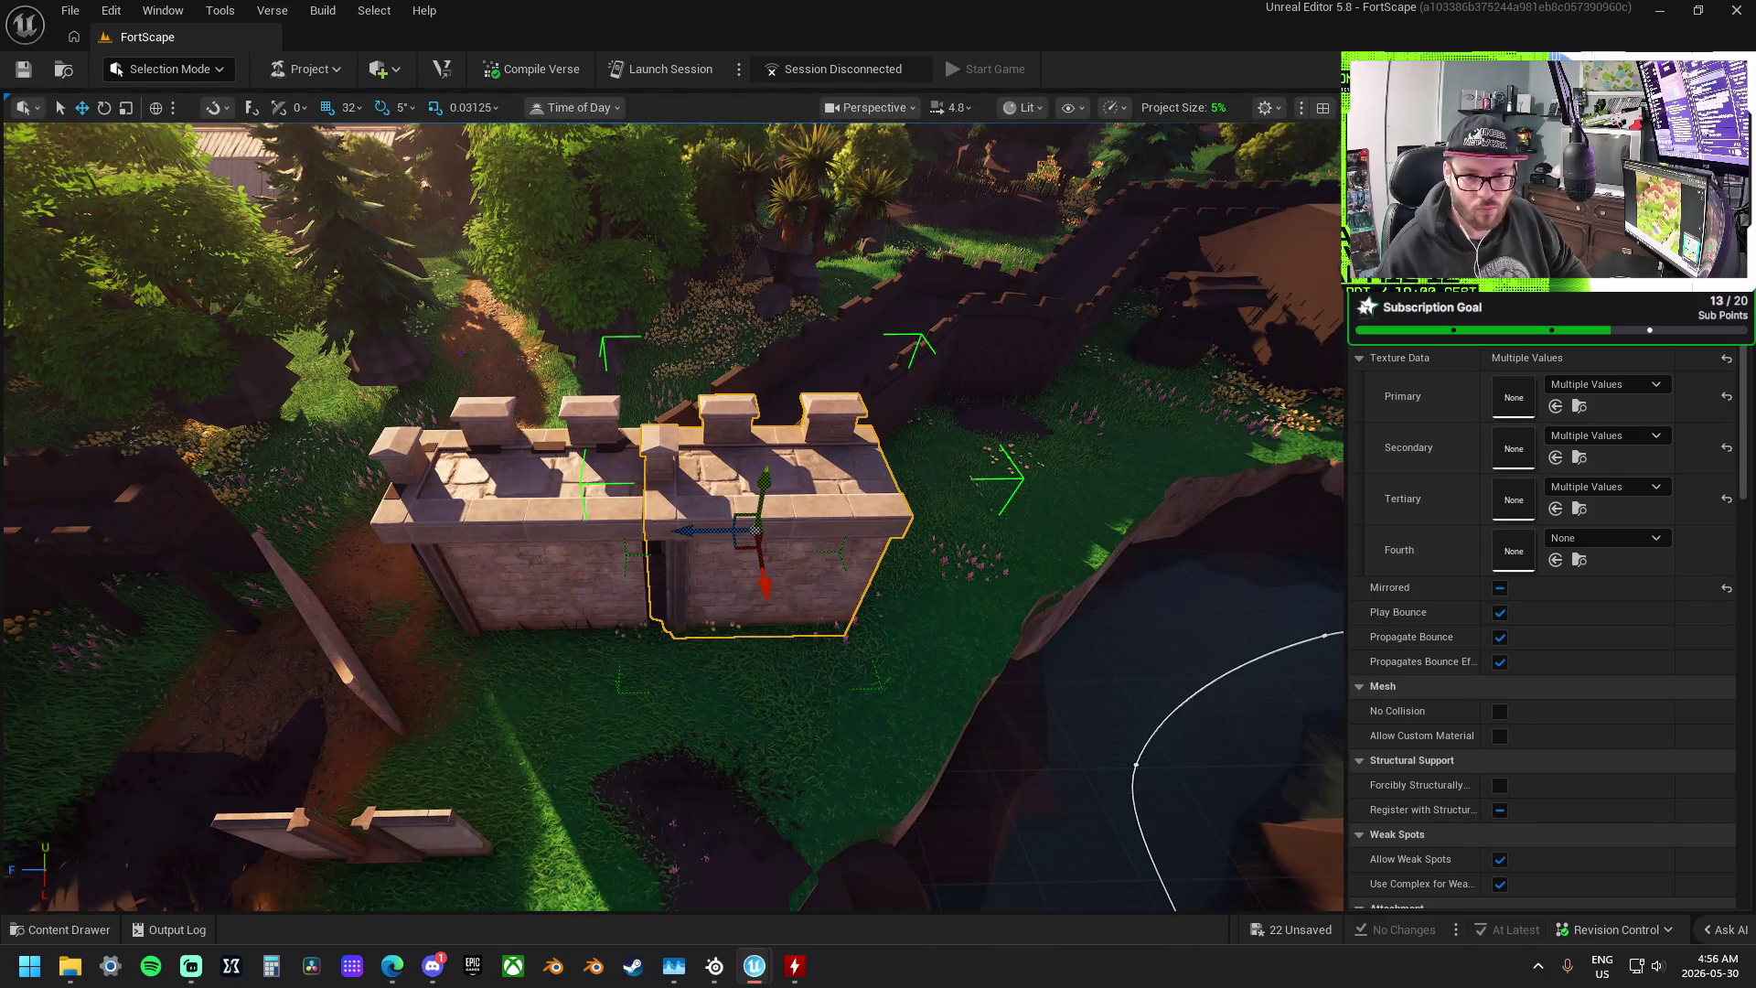
scroll(780, 623, up, 5)
key(e)
mouse_move(804, 521)
mouse_down()
mouse_move(729, 463)
mouse_move(745, 535)
mouse_up()
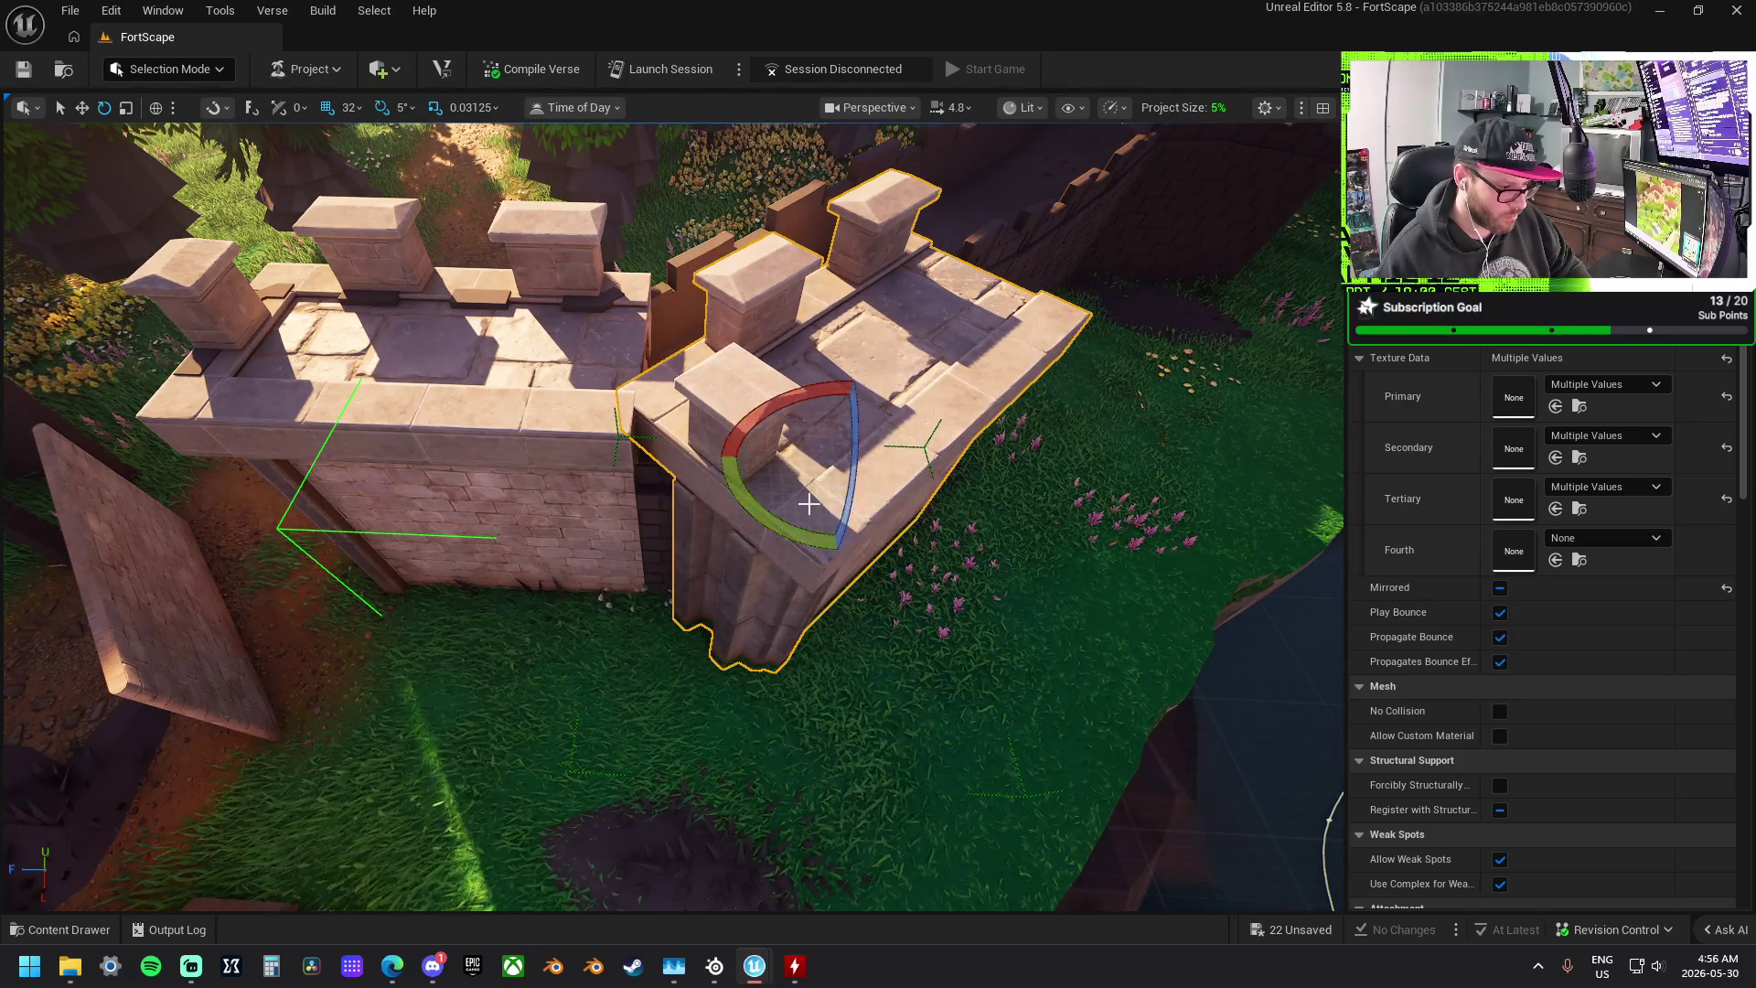
key(w)
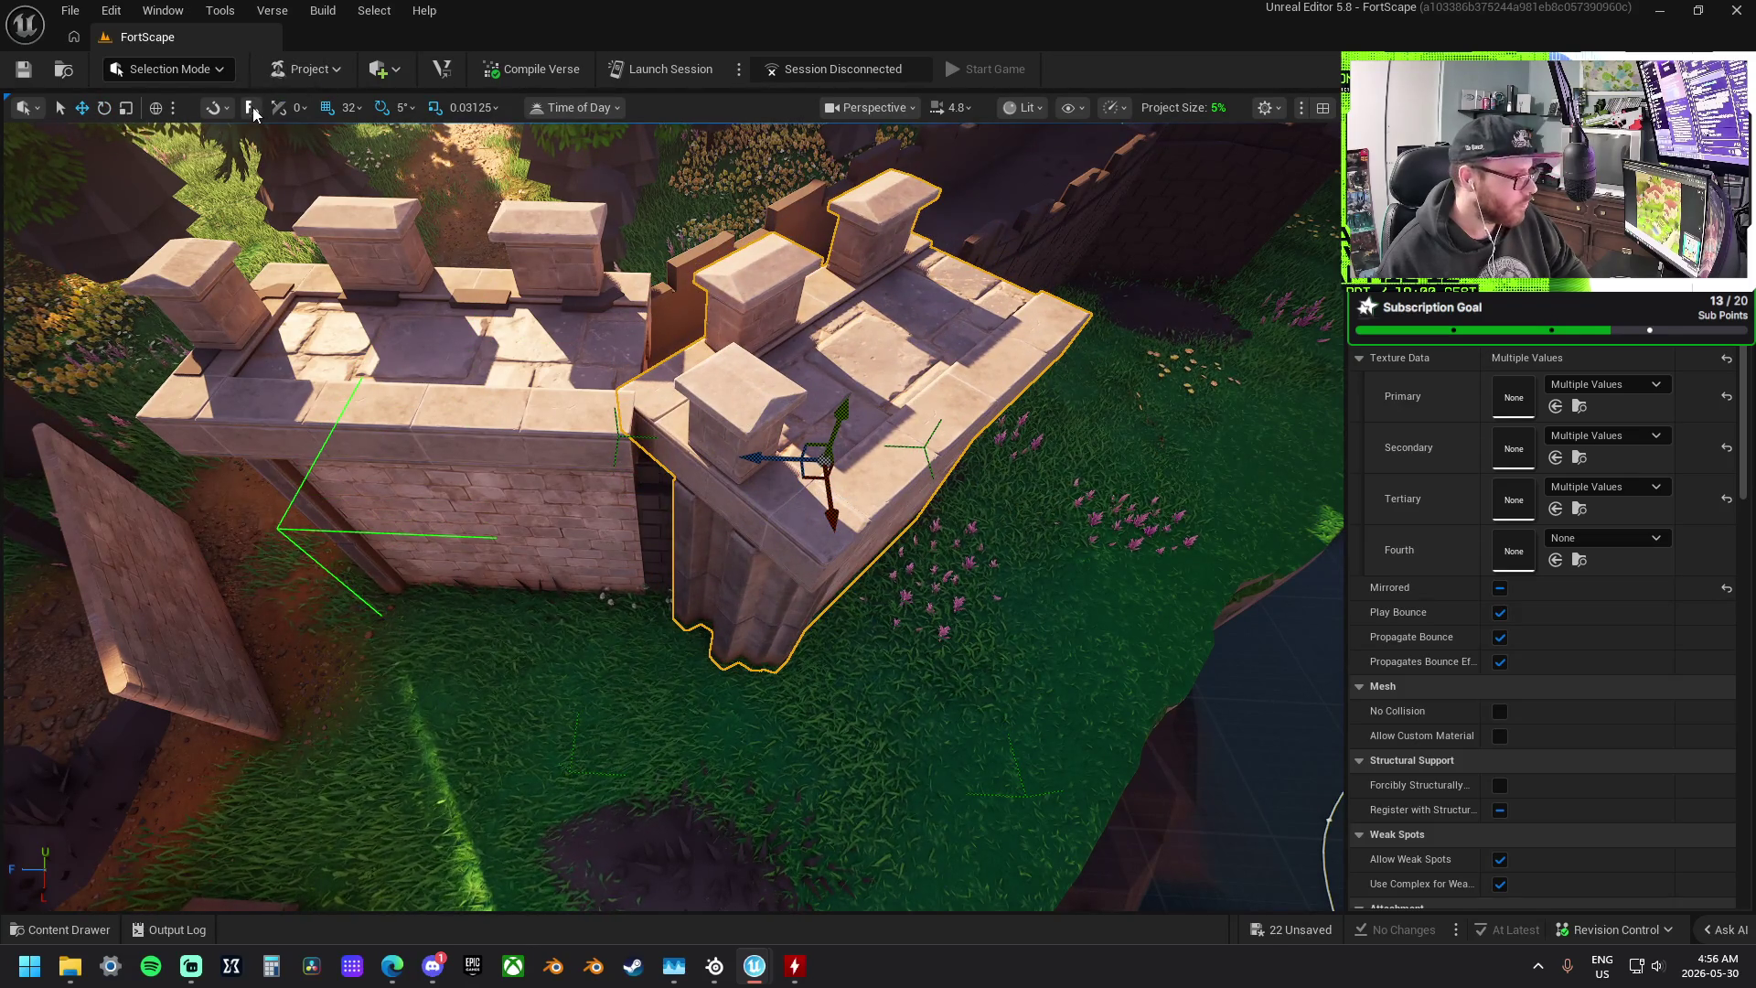
drag(871, 504, 792, 418)
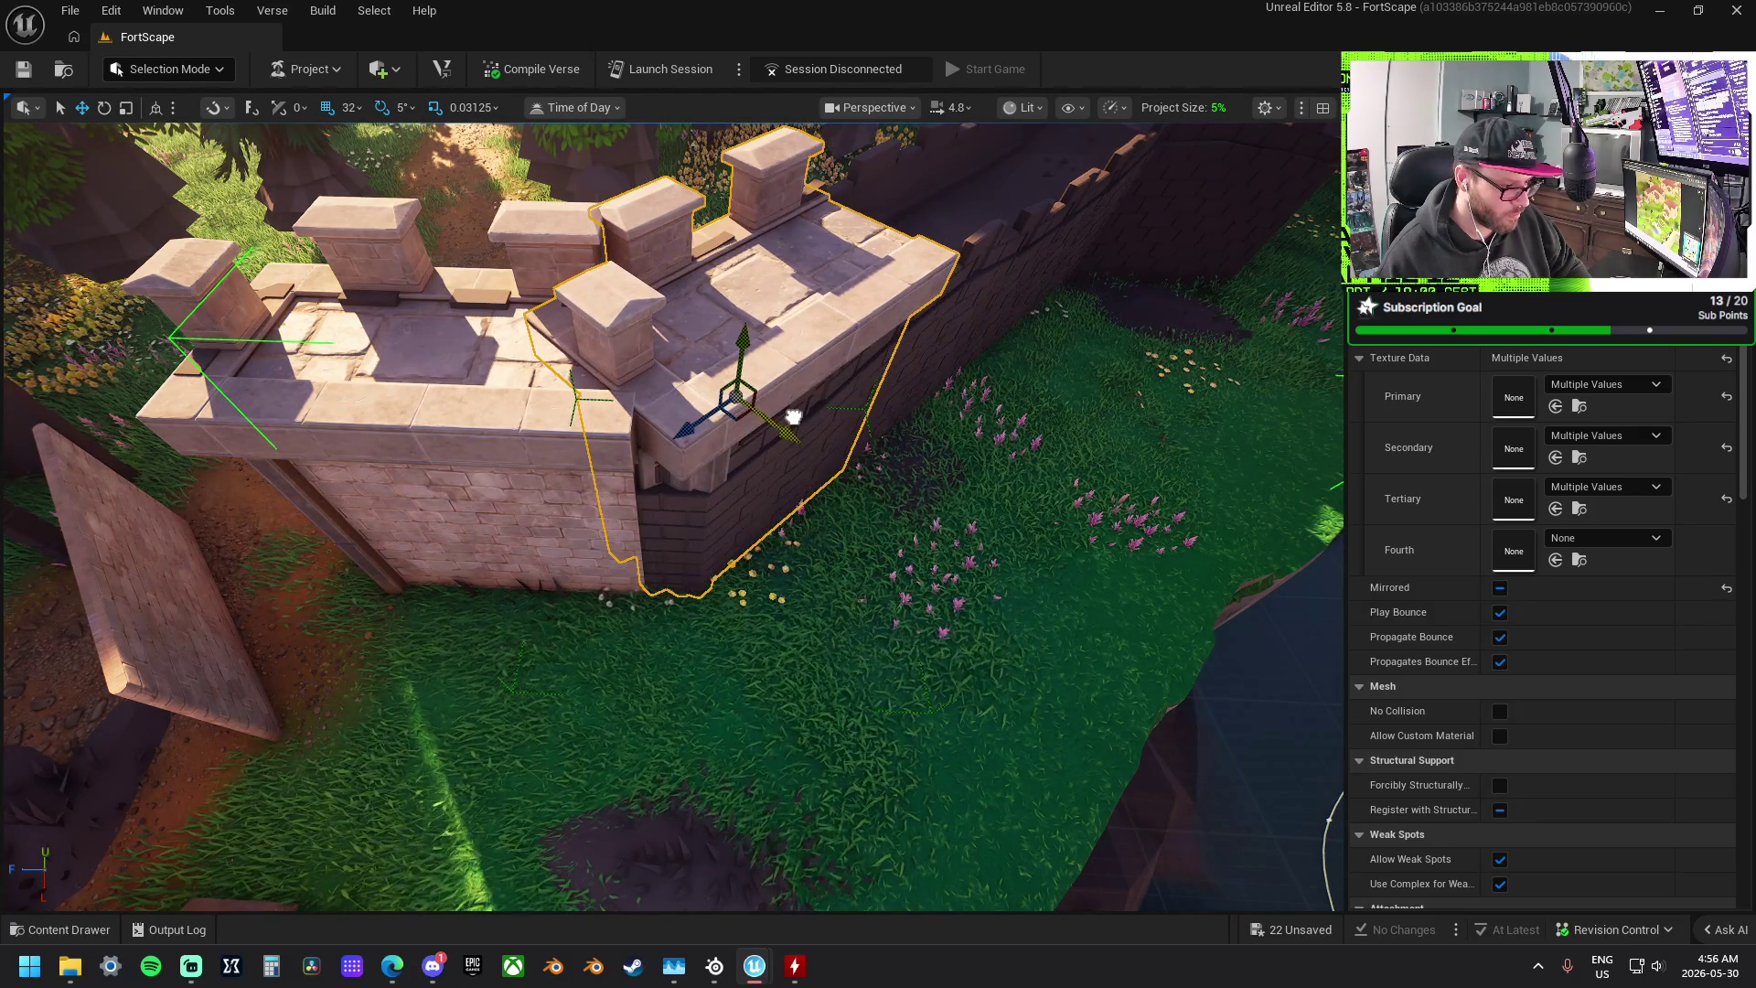
drag(688, 425, 660, 440)
drag(765, 451, 727, 448)
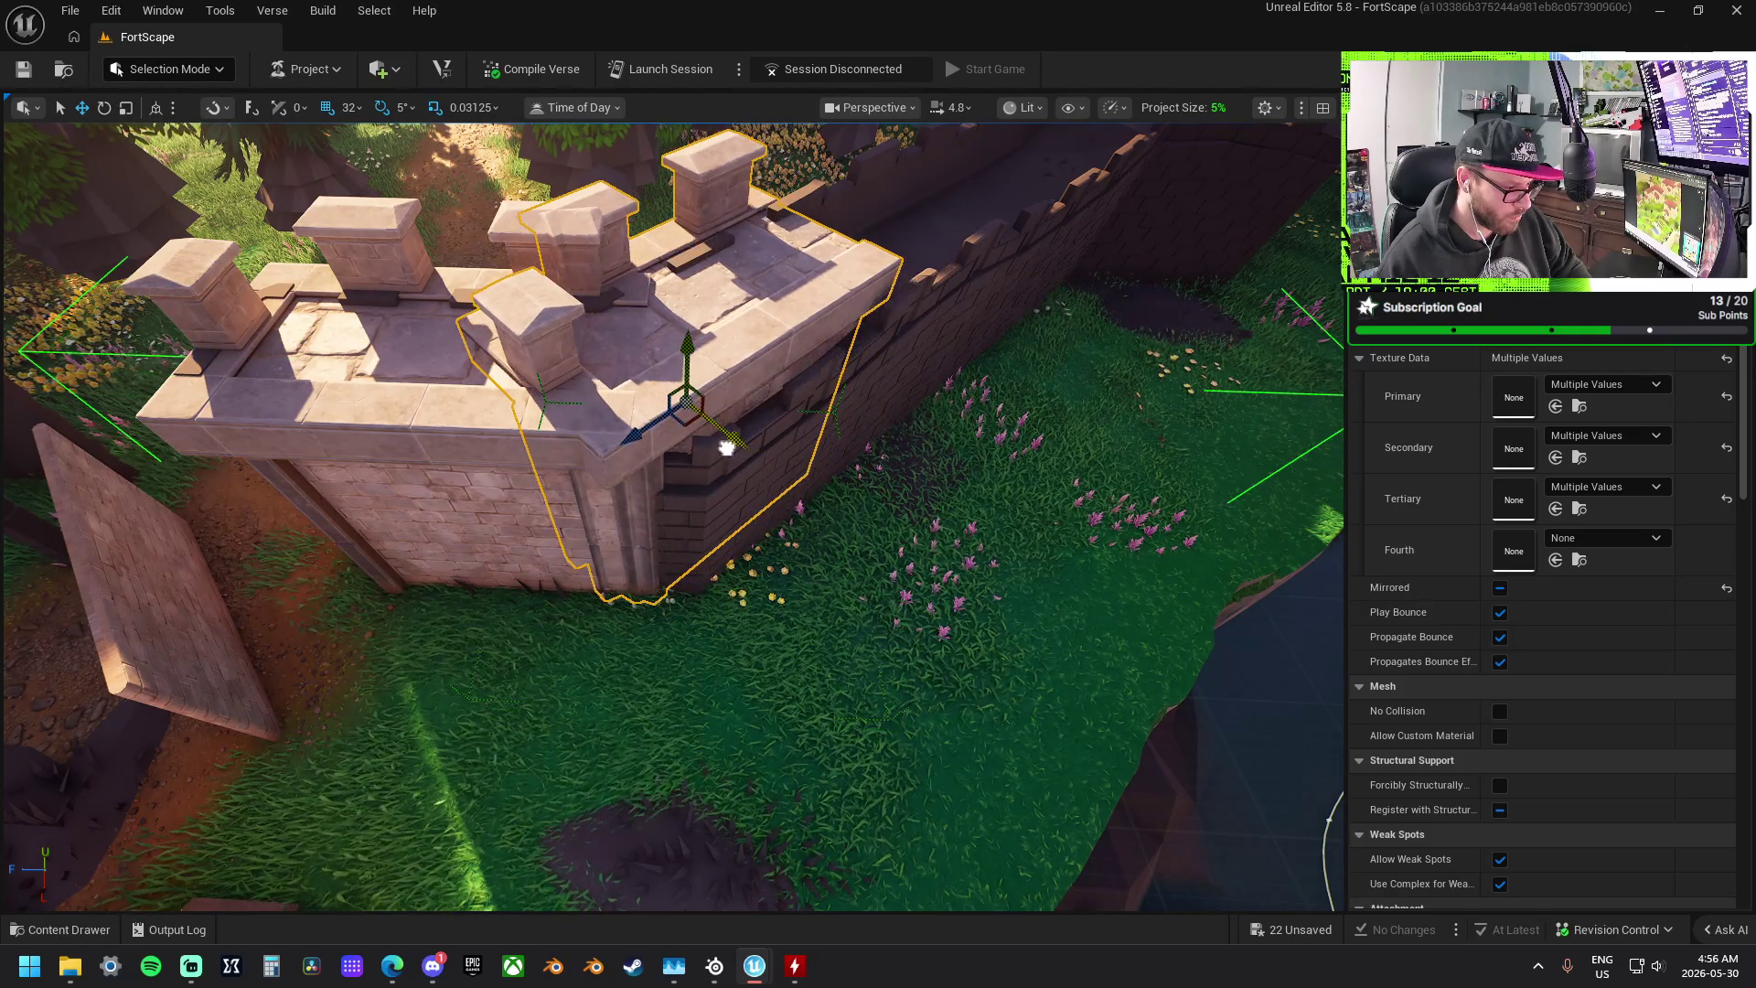
scroll(746, 537, up, 3)
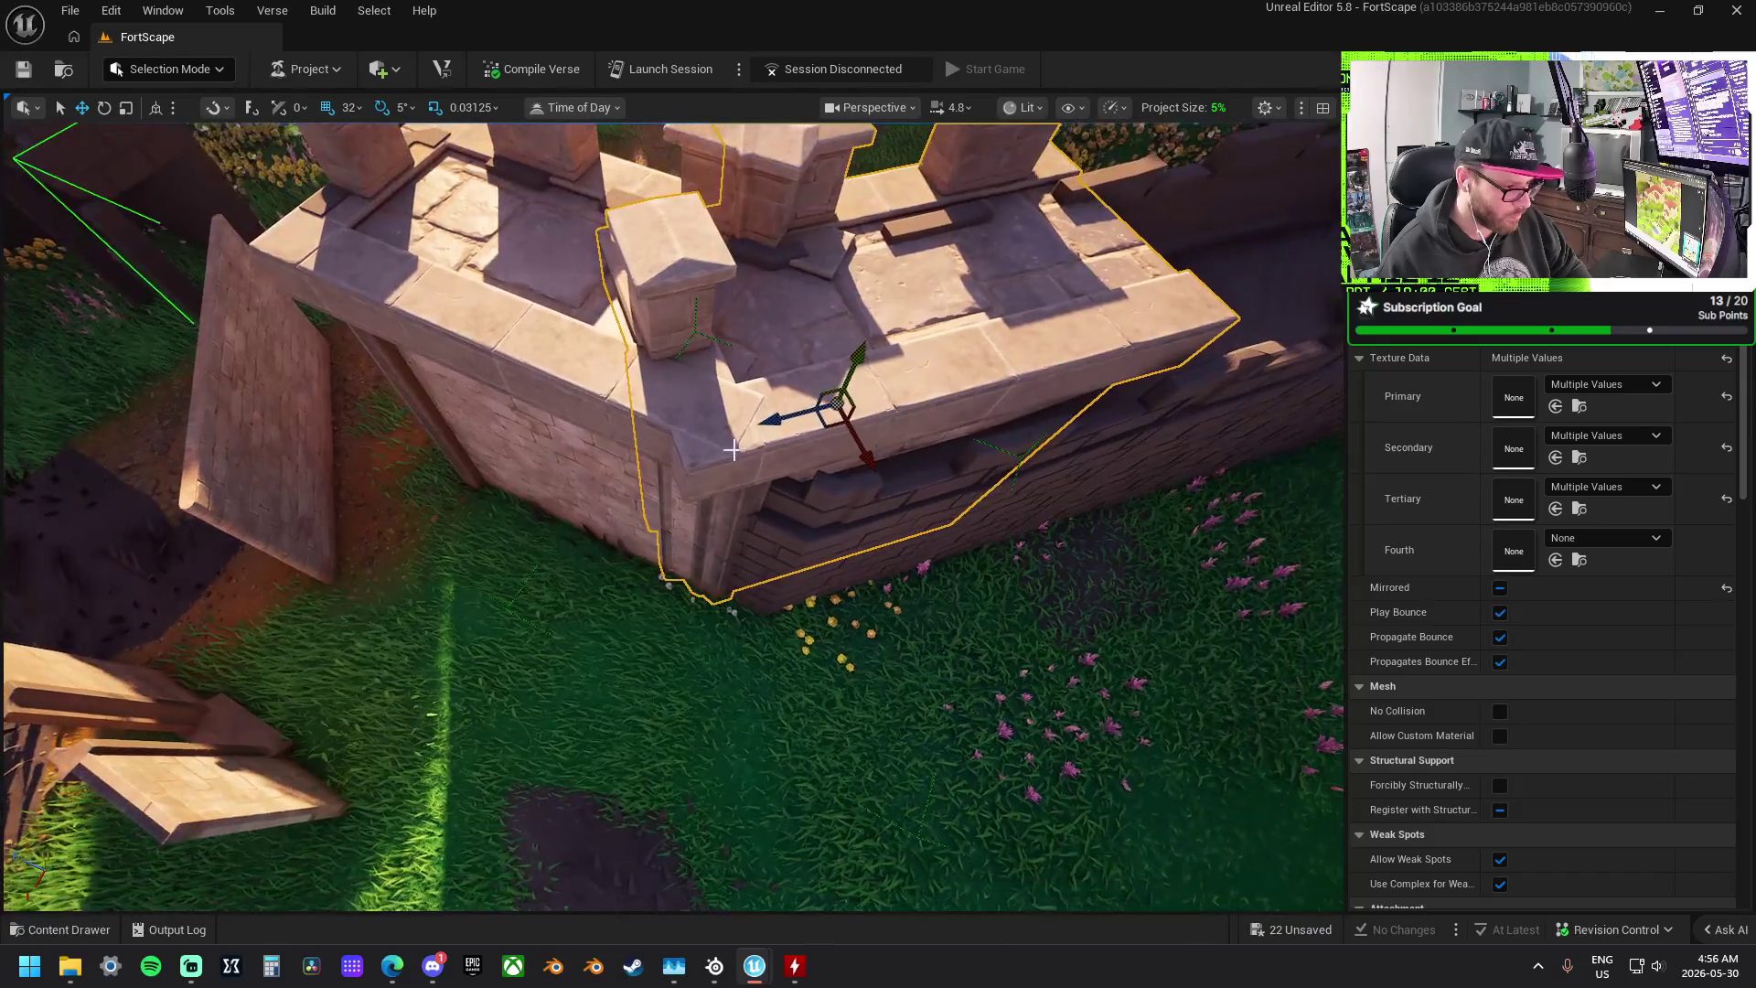
scroll(779, 424, down, 5)
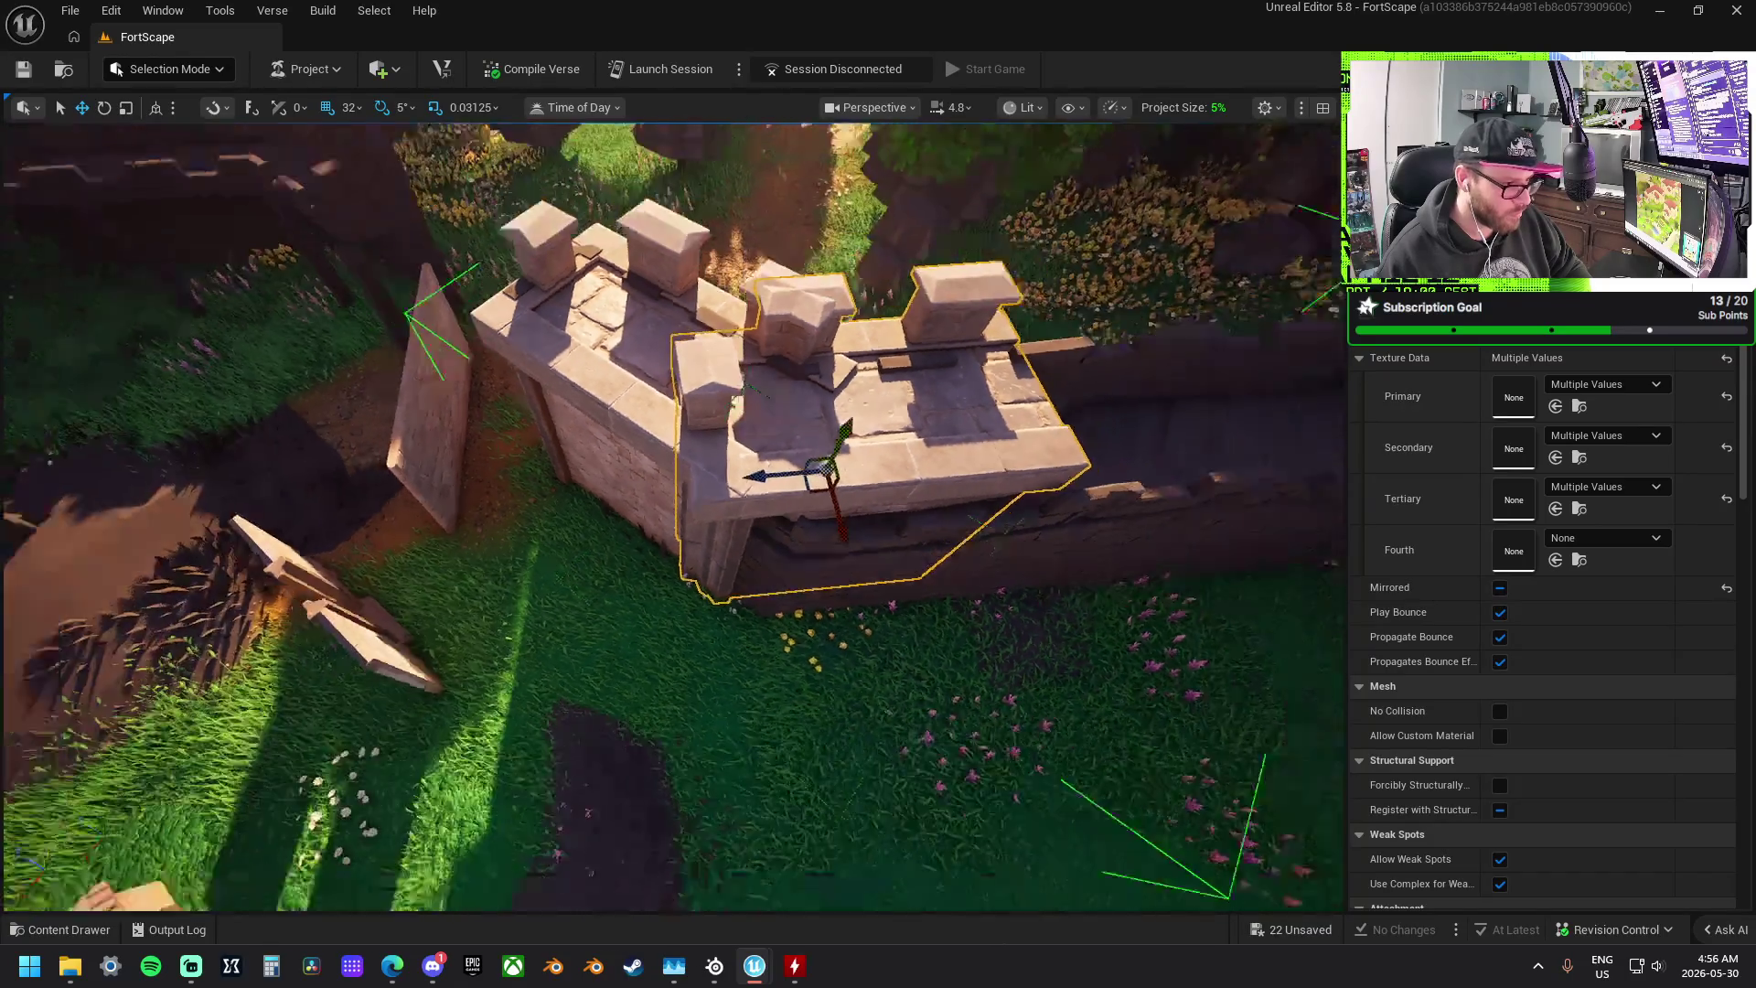
scroll(672, 515, up, 5)
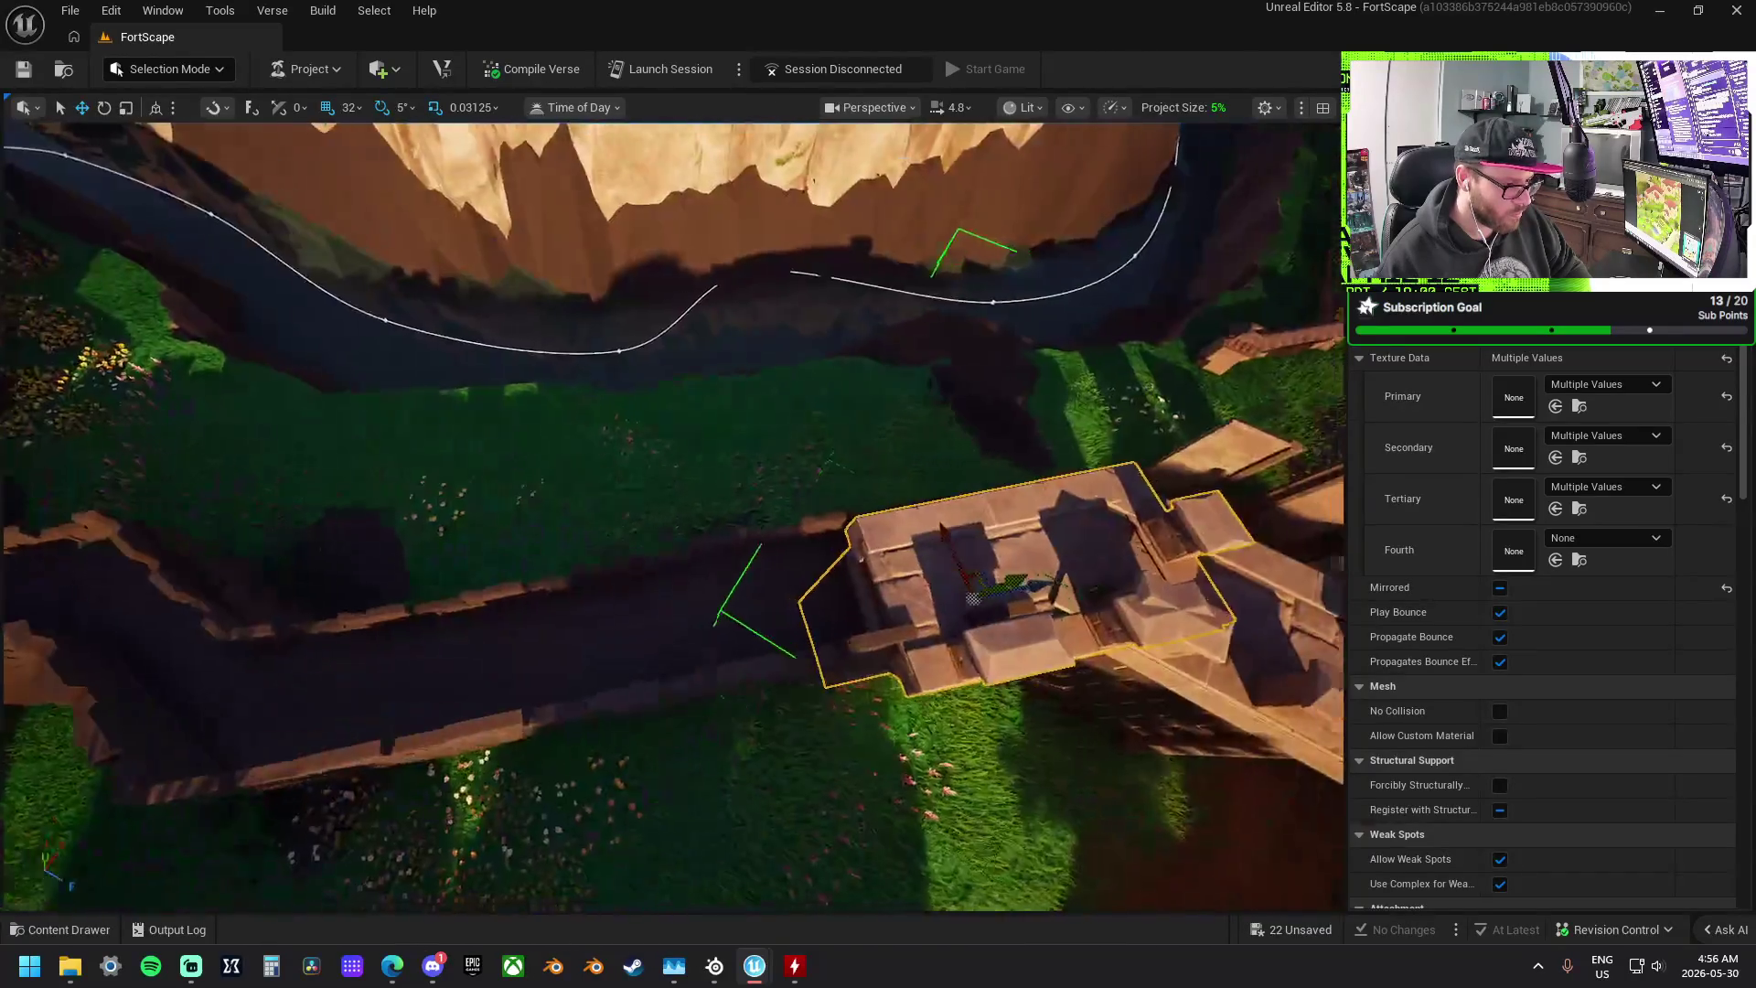
scroll(672, 515, down, 5)
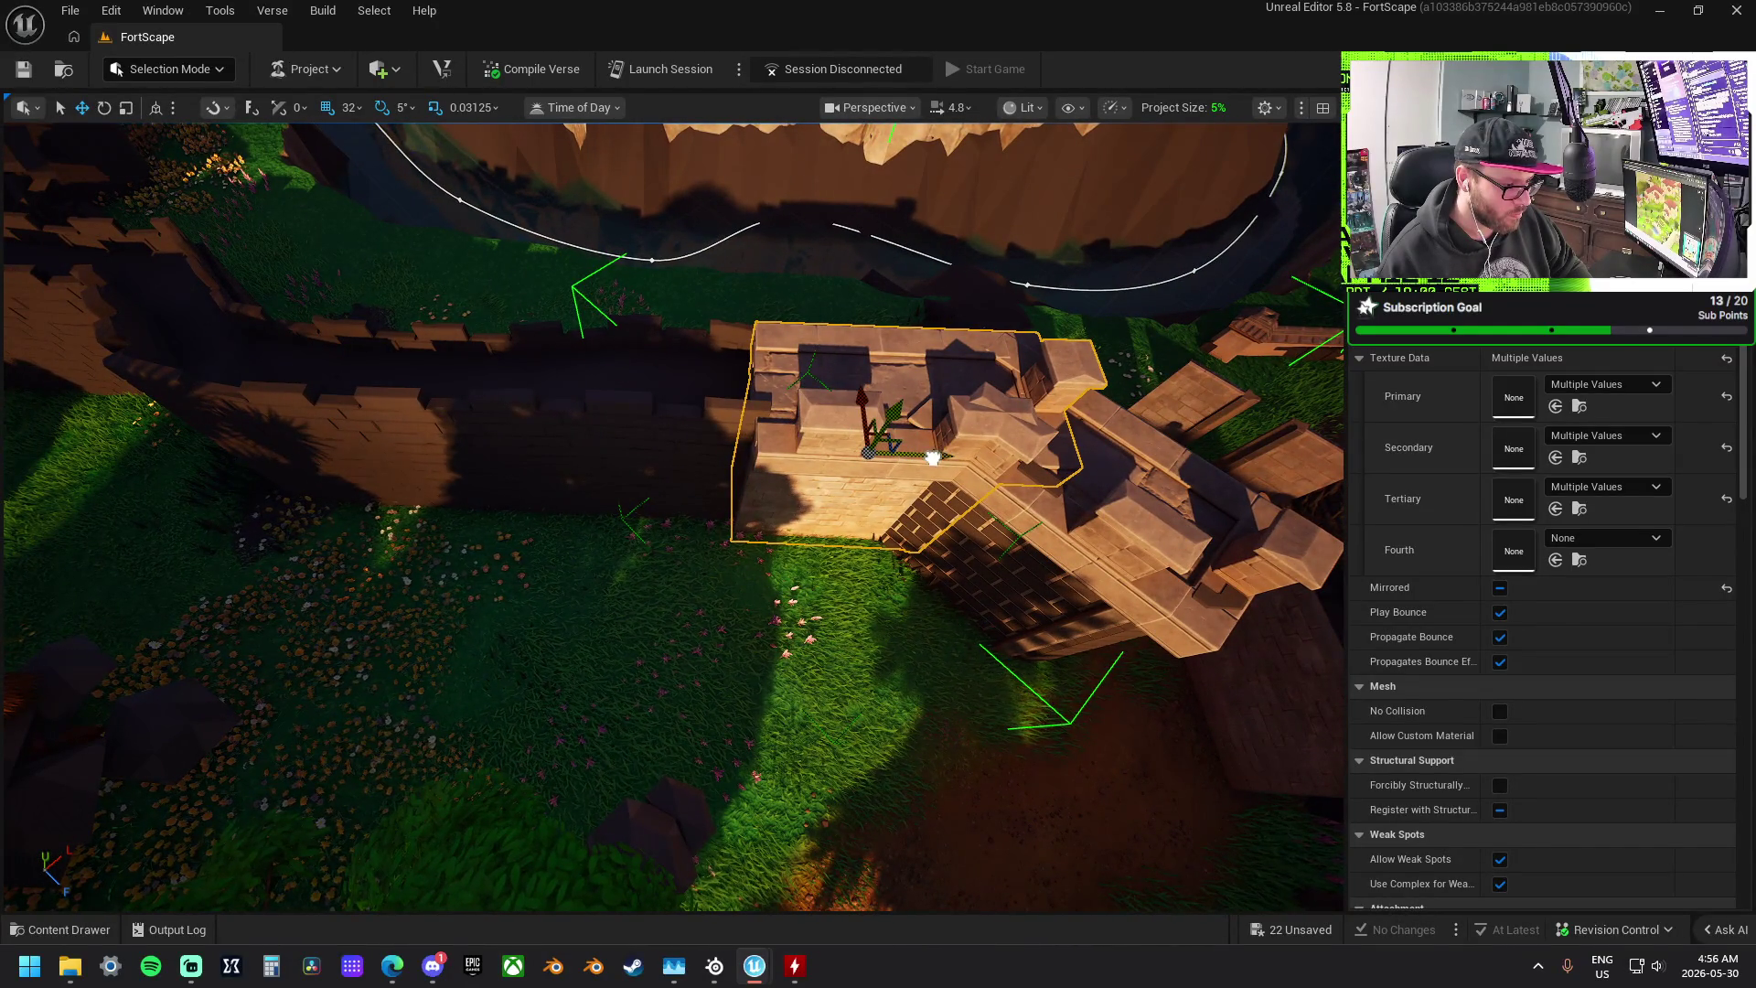
- Try pushing the angled section against the wall, then undo that move
drag(933, 457, 764, 462)
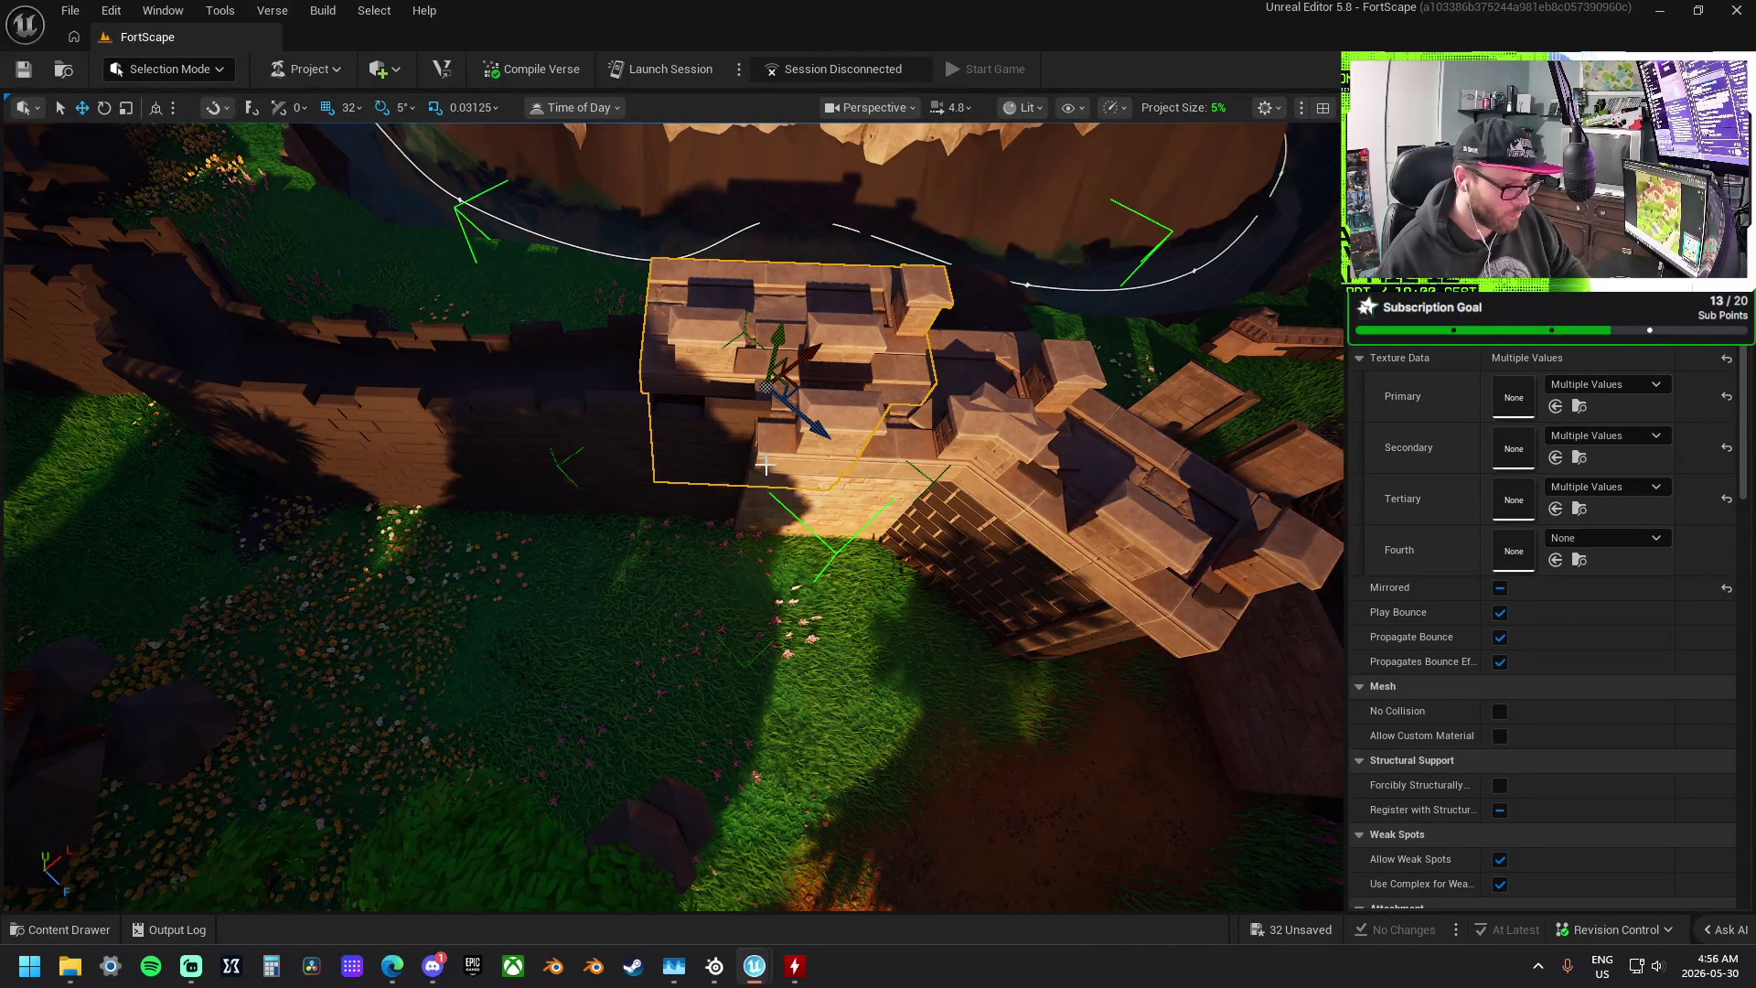
key(ctrl+z)
drag(953, 423, 967, 421)
mouse_move(819, 374)
mouse_down()
mouse_move(715, 426)
mouse_move(734, 432)
mouse_up()
scroll(715, 427, up, 4)
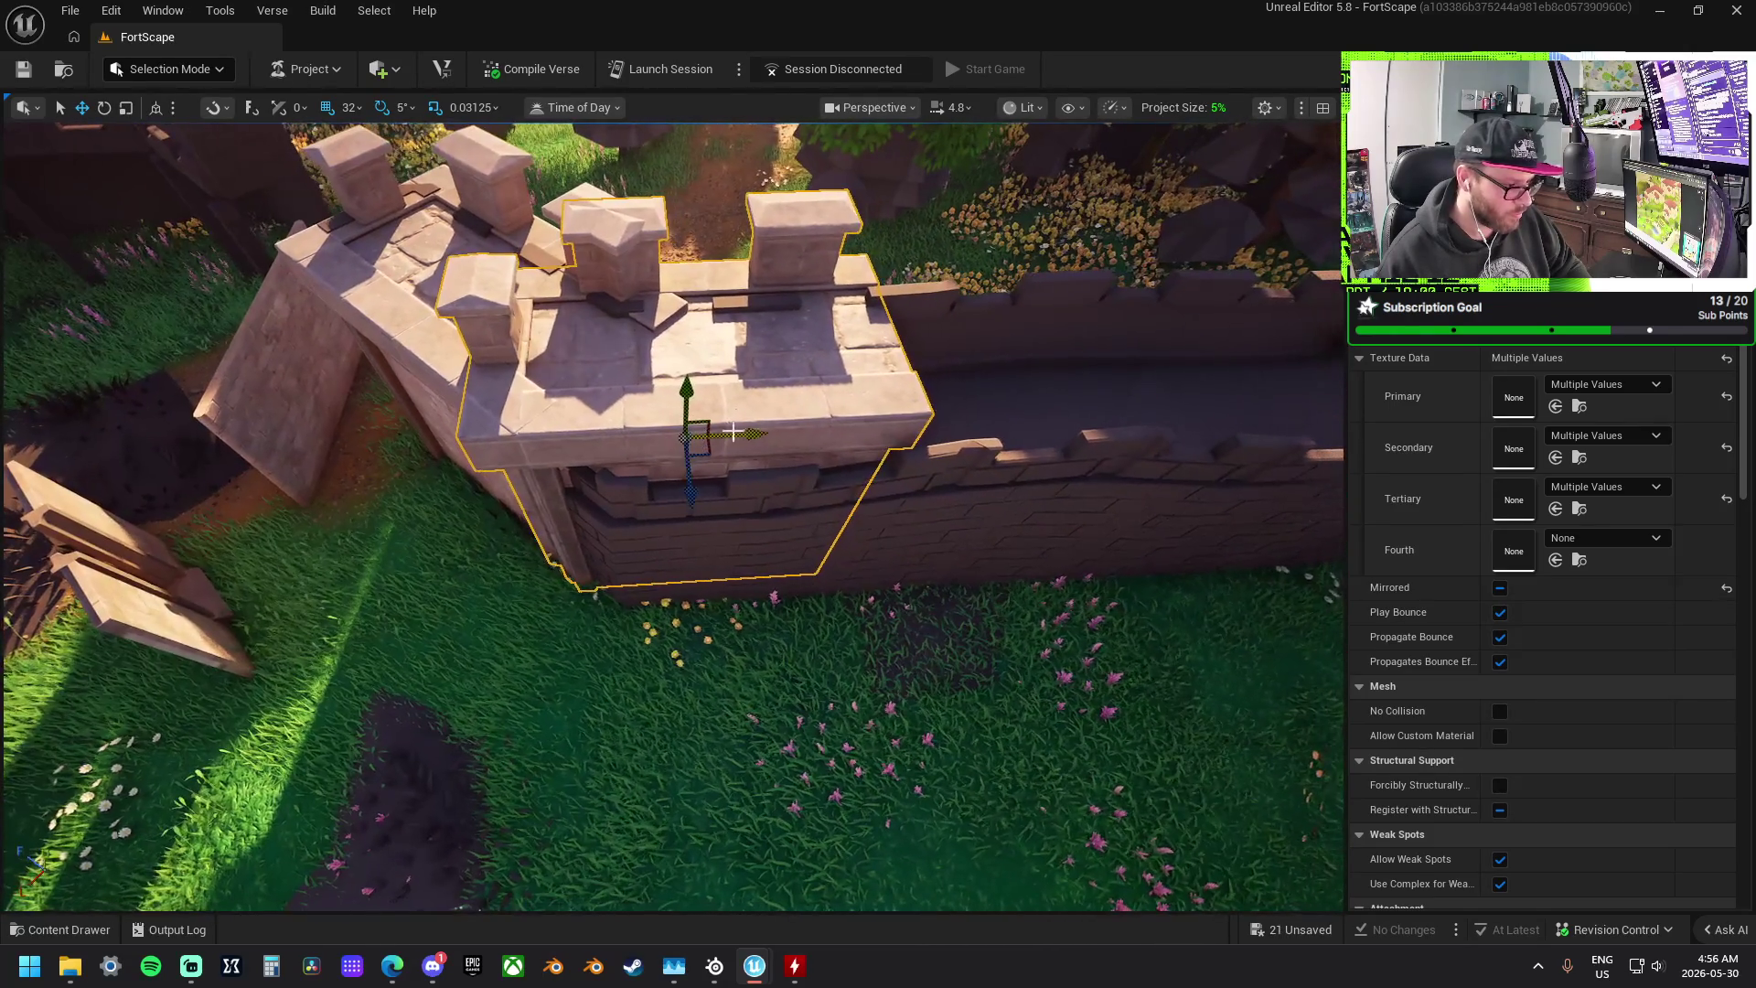
- Delete the small pillar and the small wall piece at the tower's corner
click(782, 419)
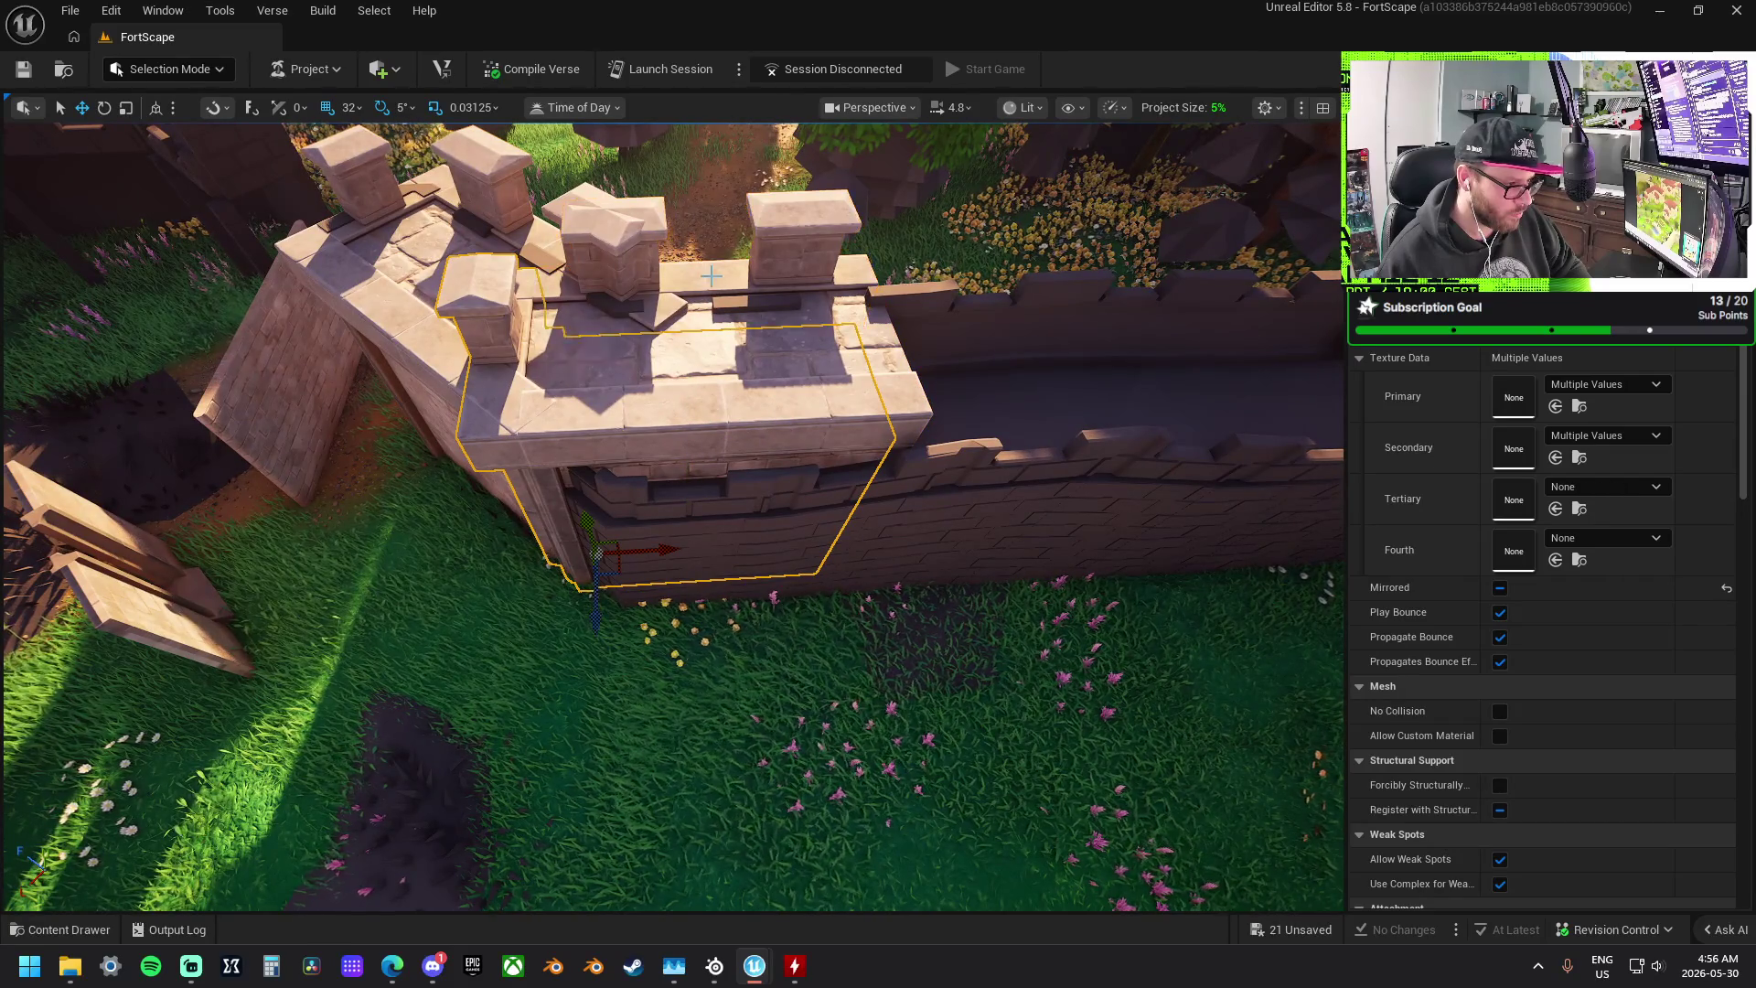
drag(611, 352, 610, 352)
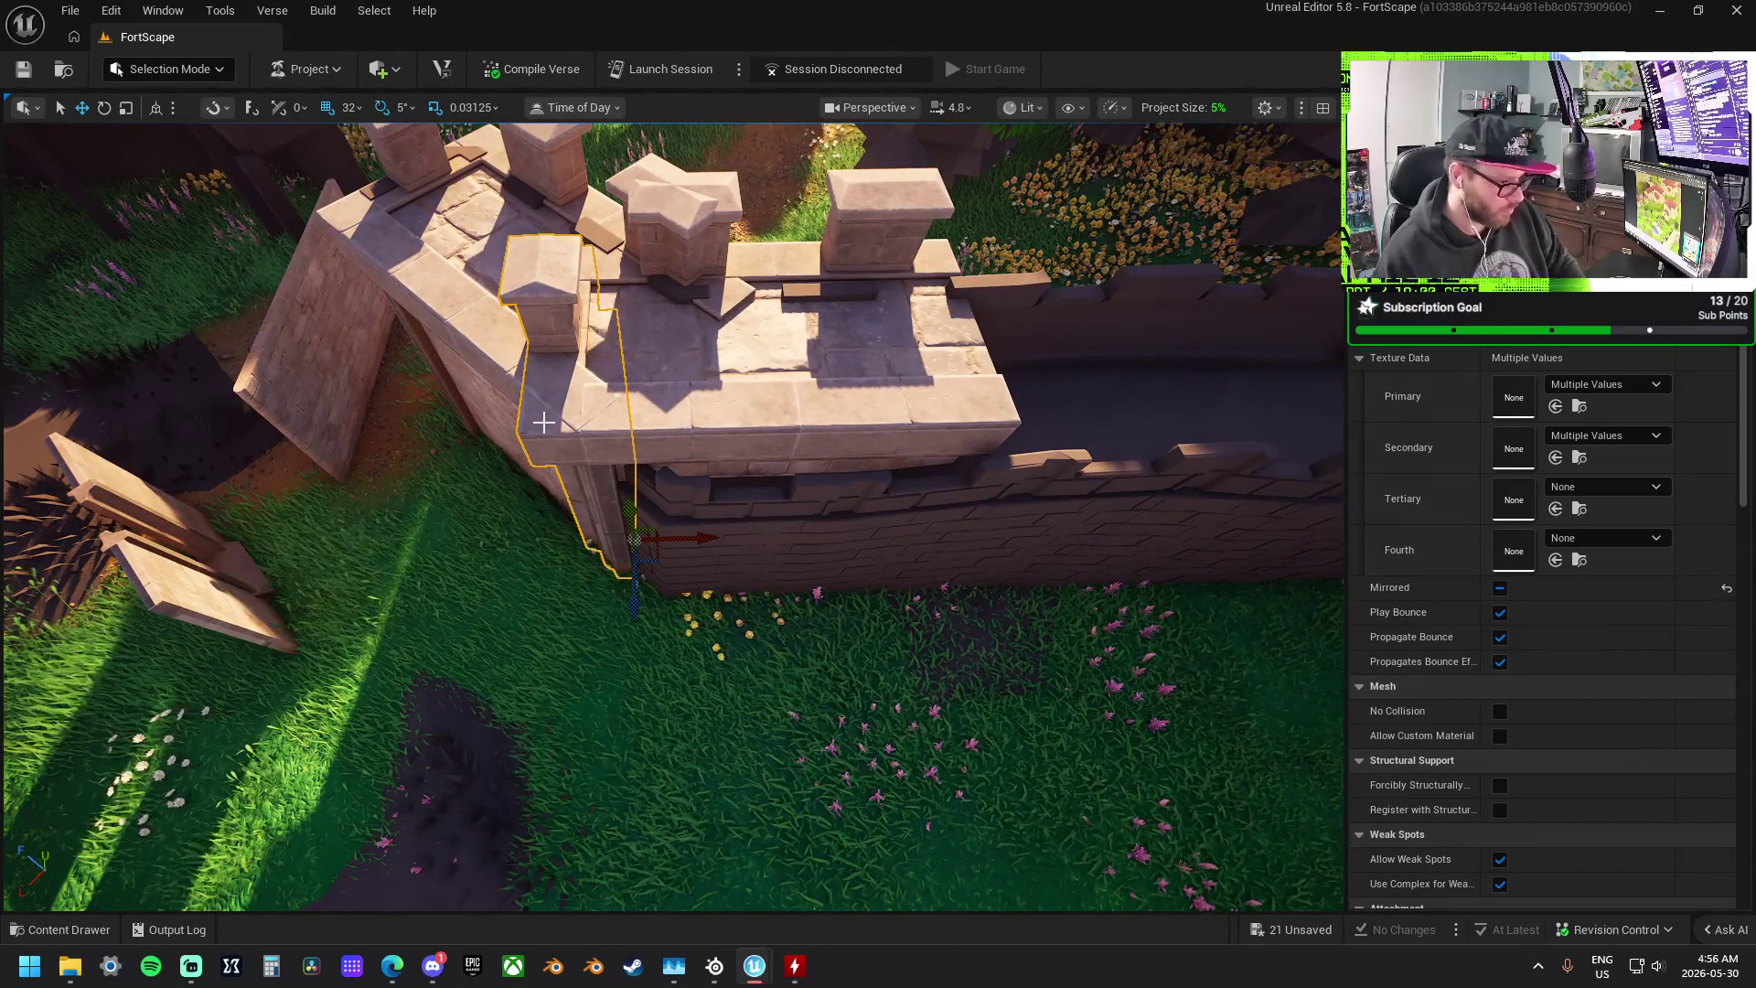
drag(634, 540, 637, 519)
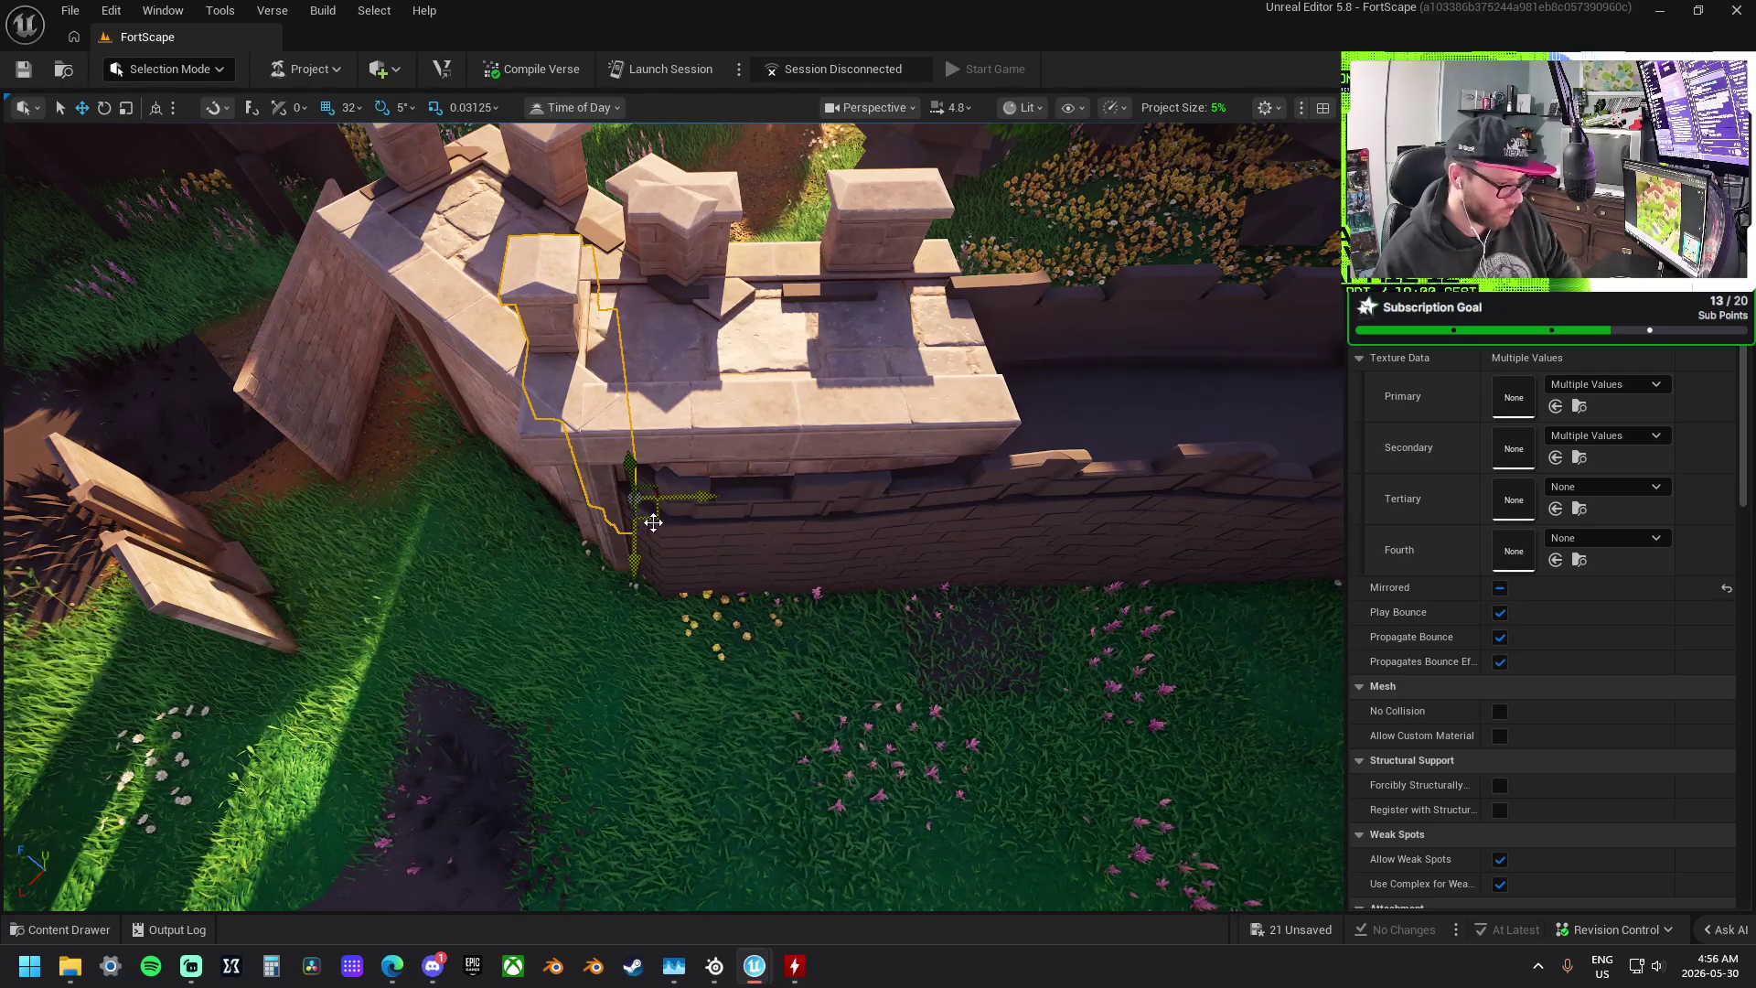
key(Delete)
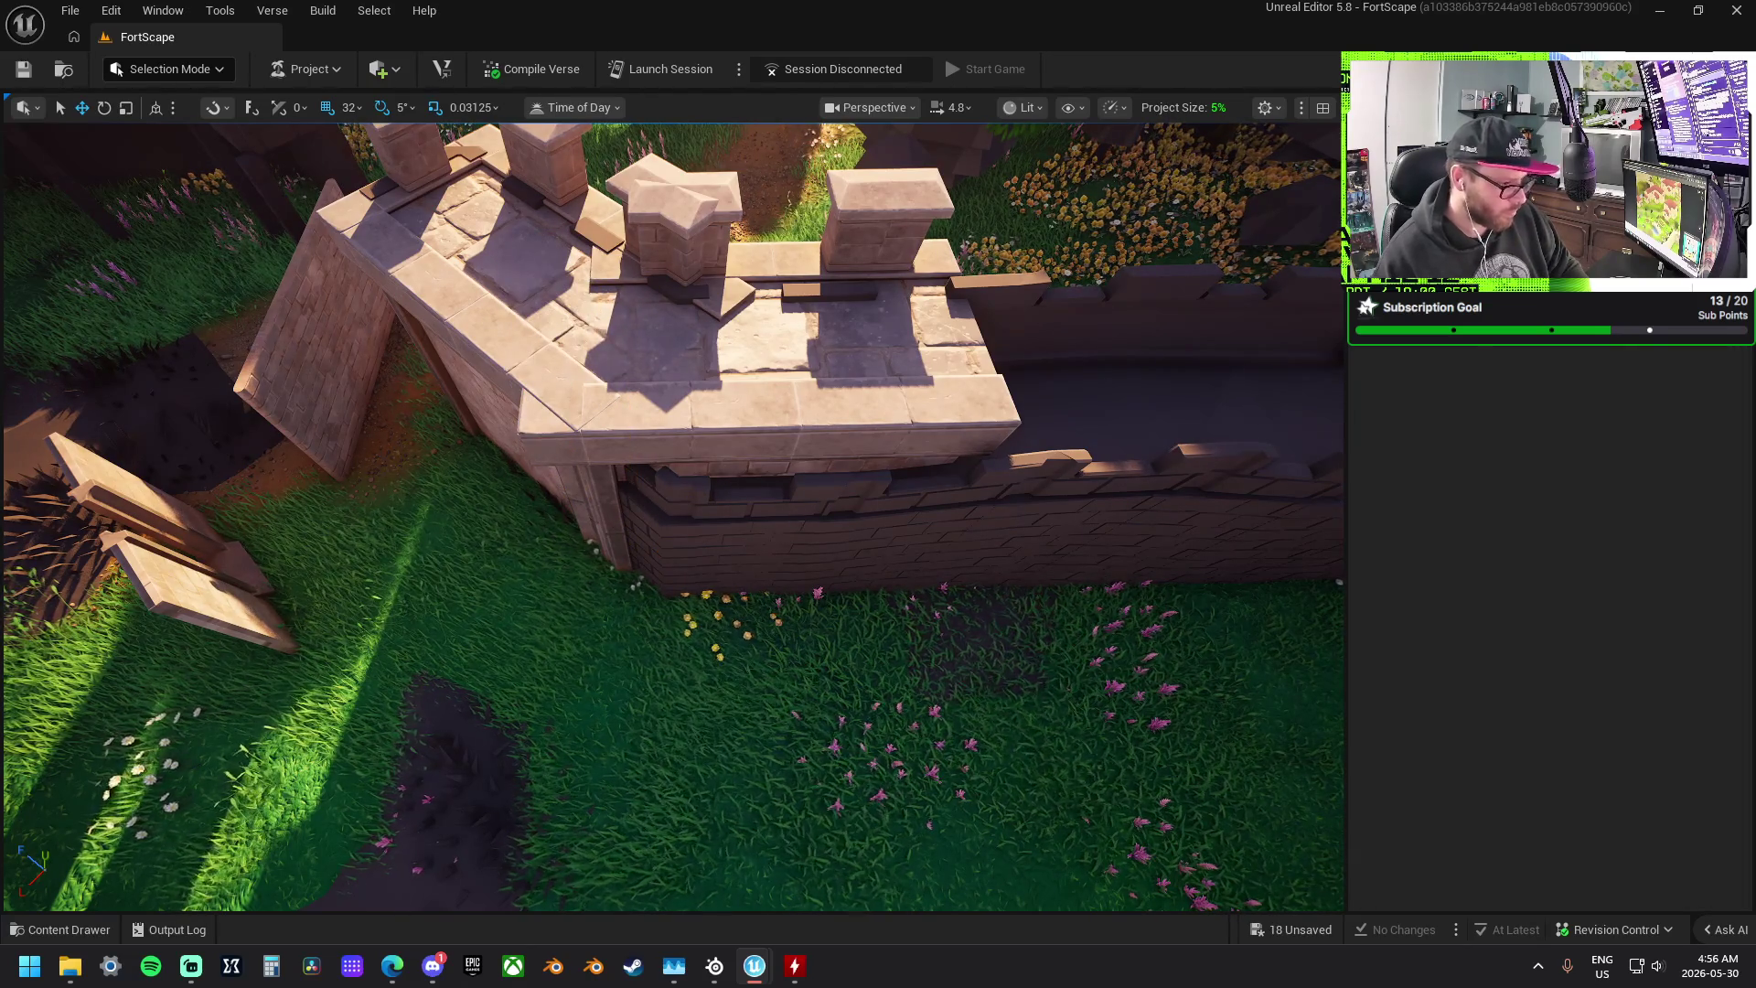
click(538, 442)
key(Delete)
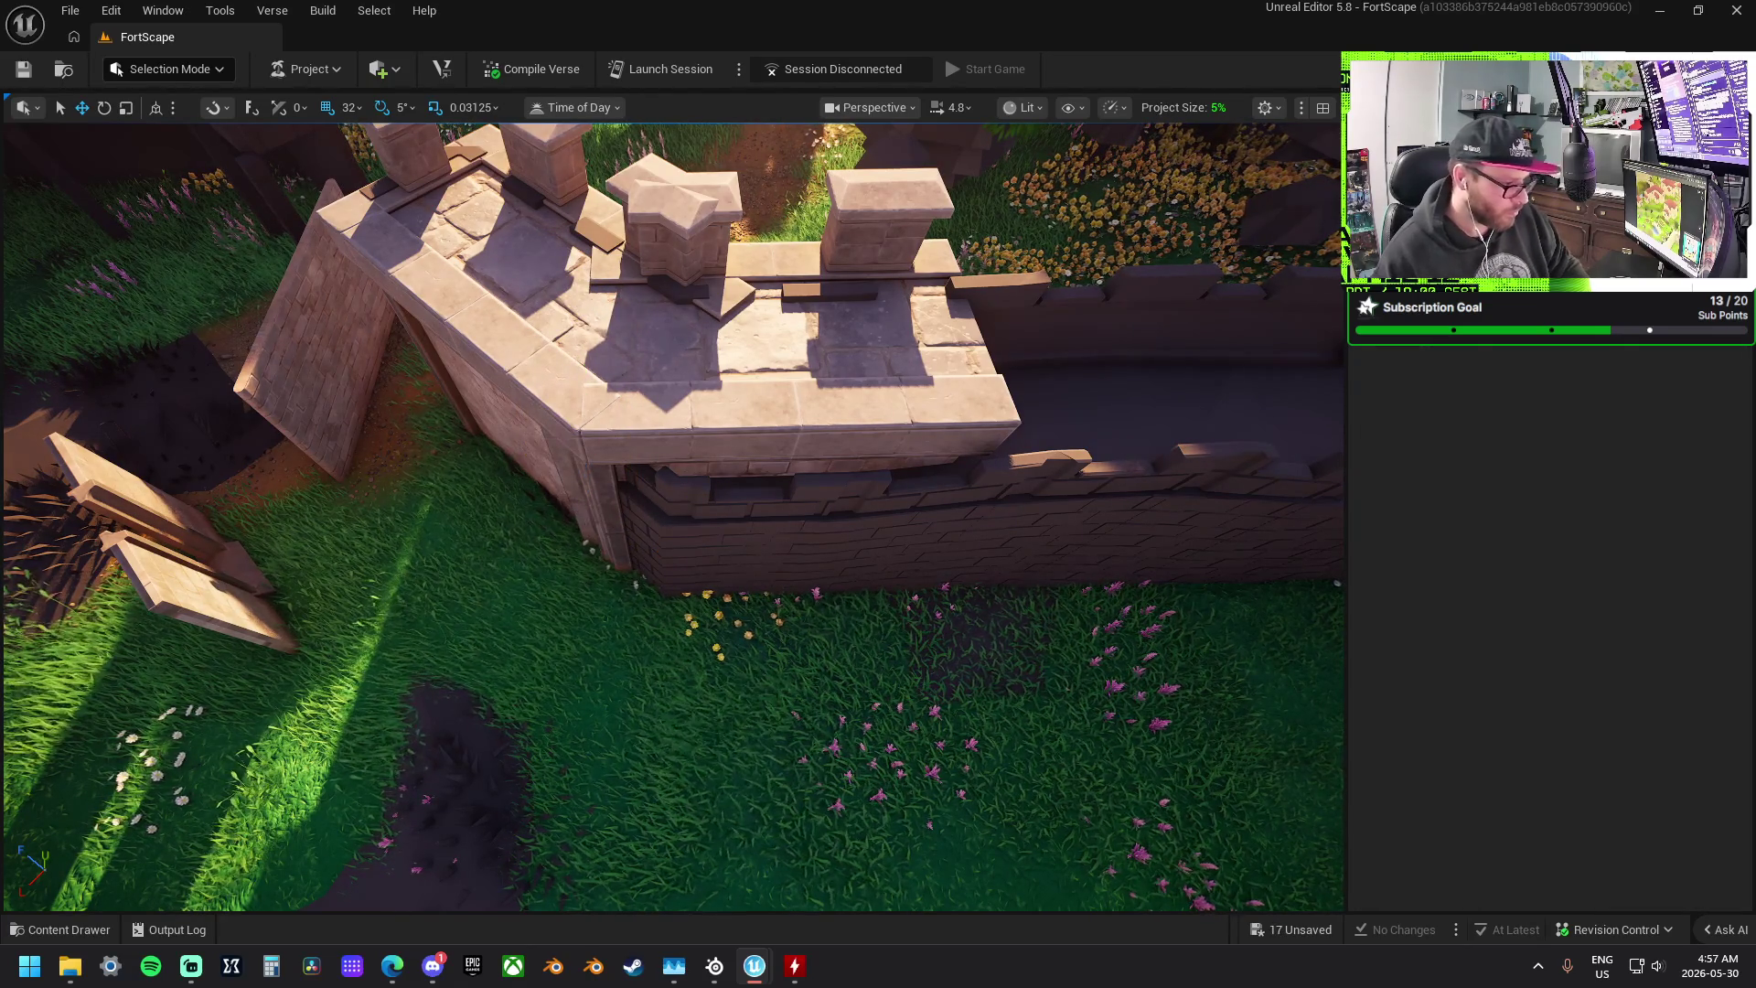
click(603, 512)
key(f)
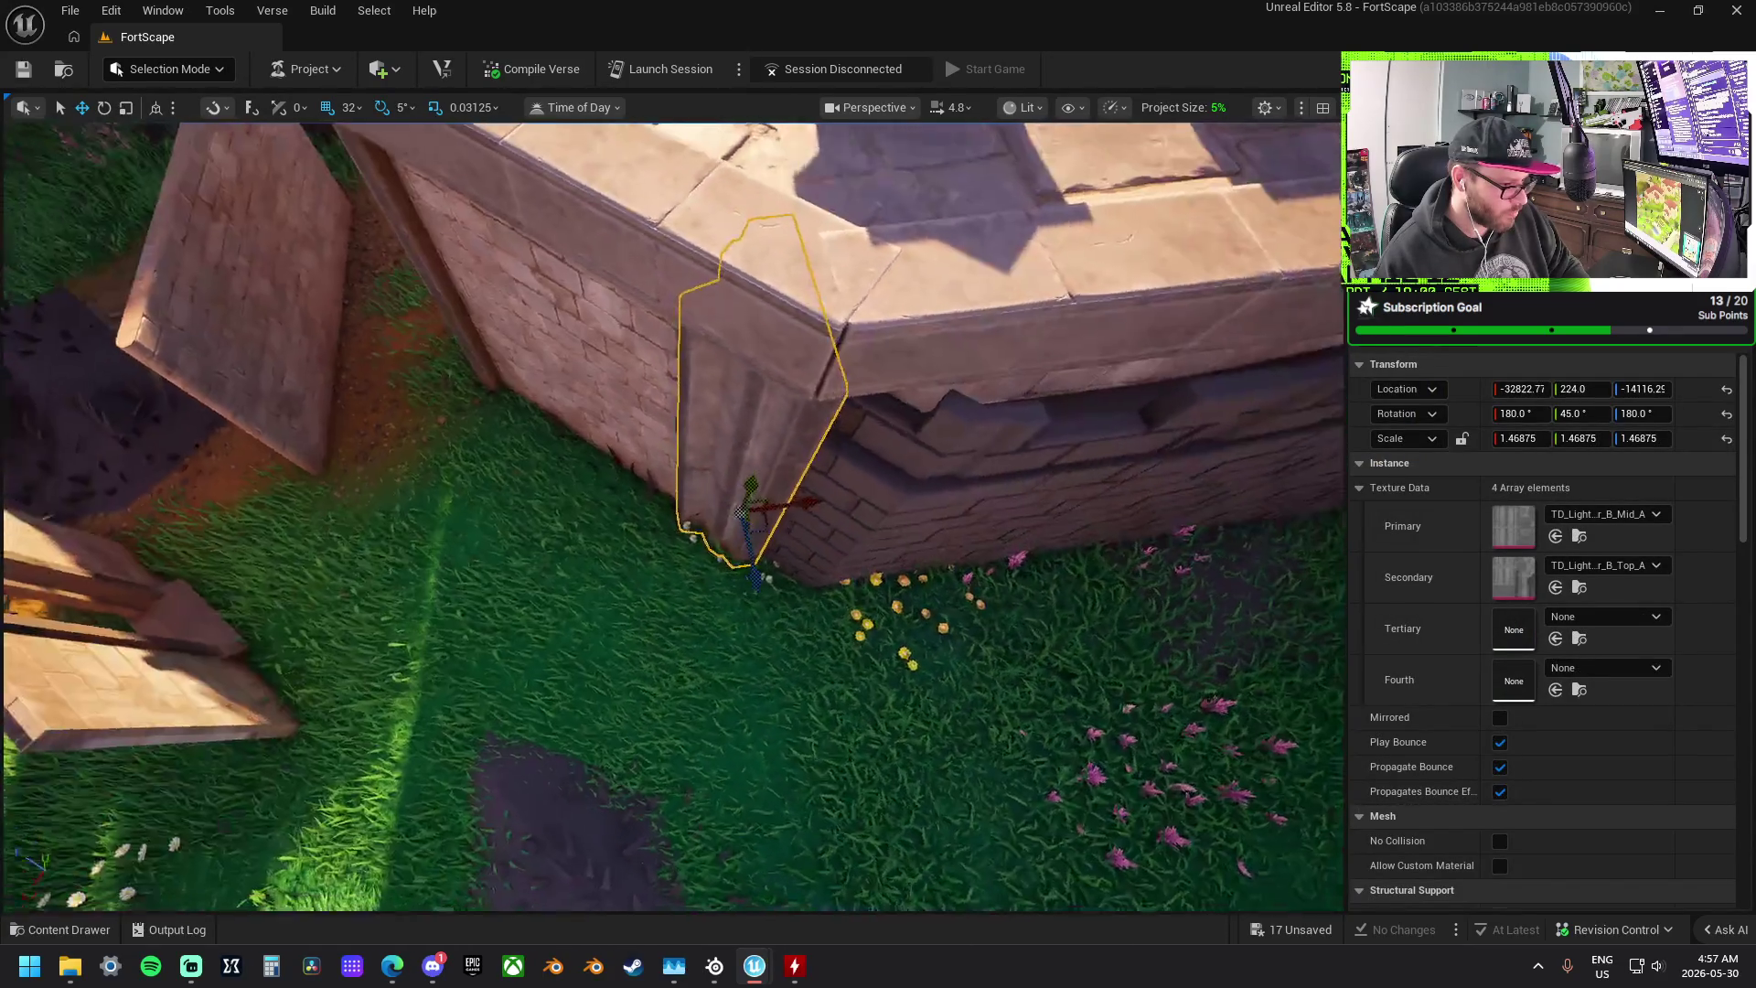
- Rotate the corner wall piece to -30° and fit it into the corner beneath the tower
mouse_move(794, 509)
mouse_down()
mouse_move(819, 514)
mouse_move(802, 509)
mouse_up()
key(e)
drag(720, 596, 814, 605)
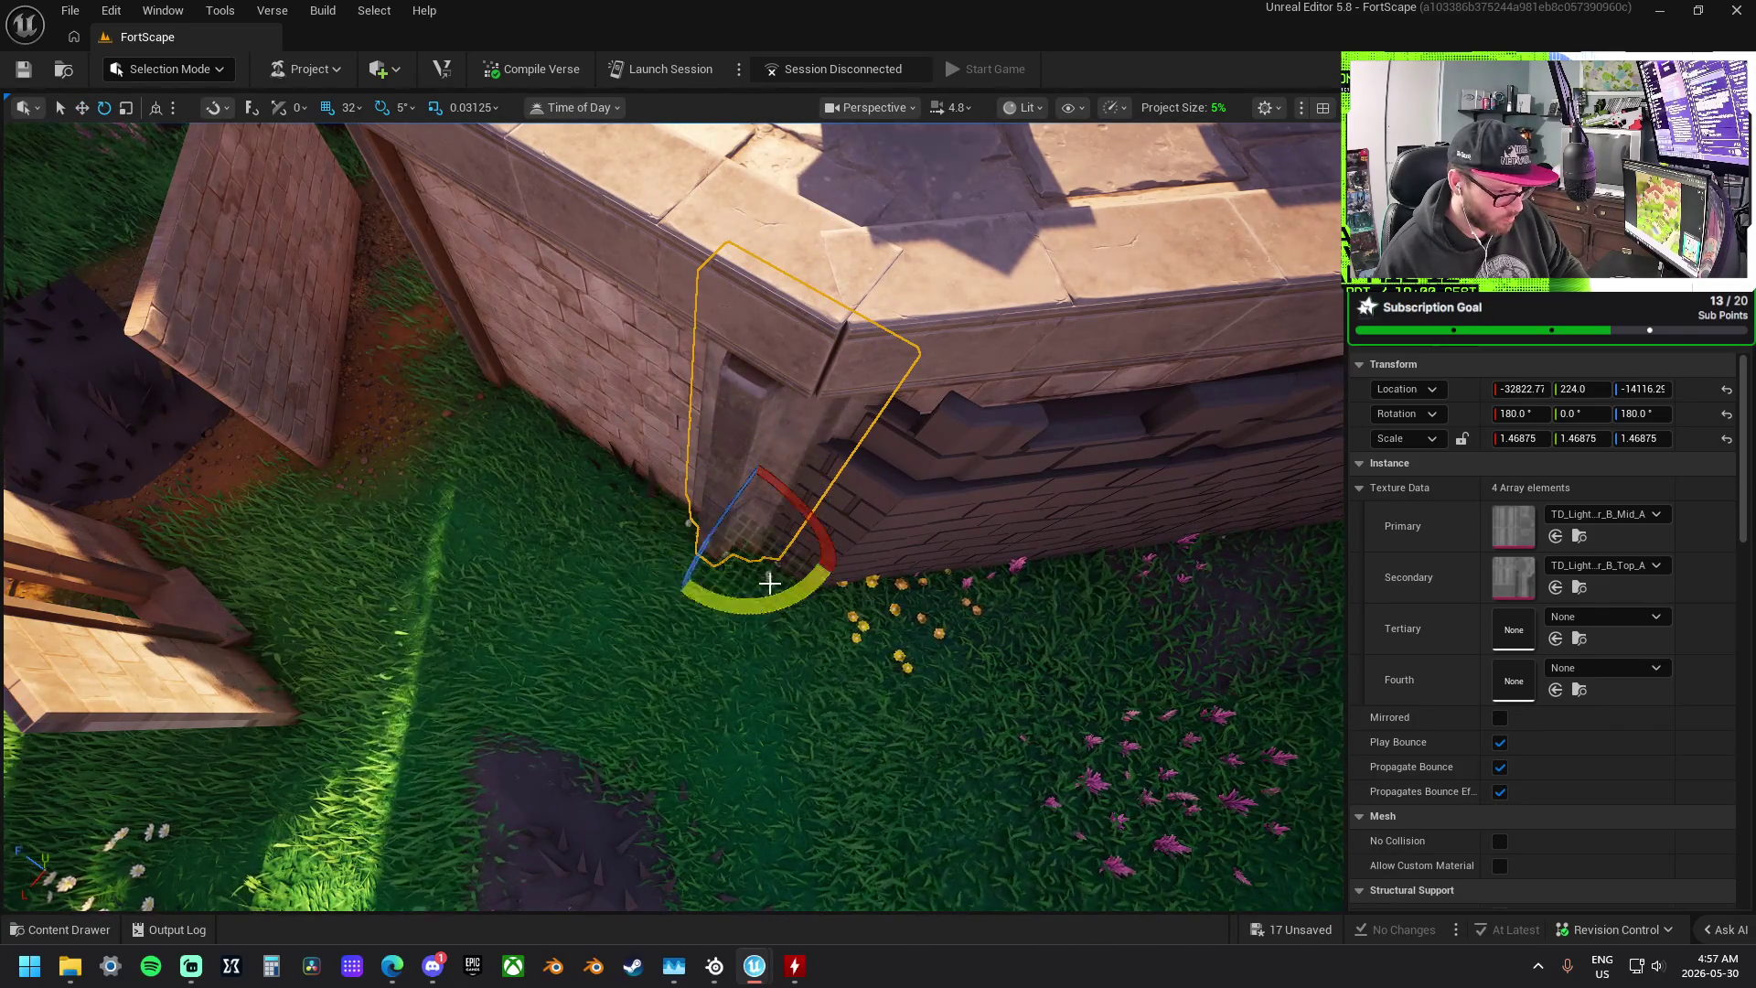
drag(782, 468, 806, 464)
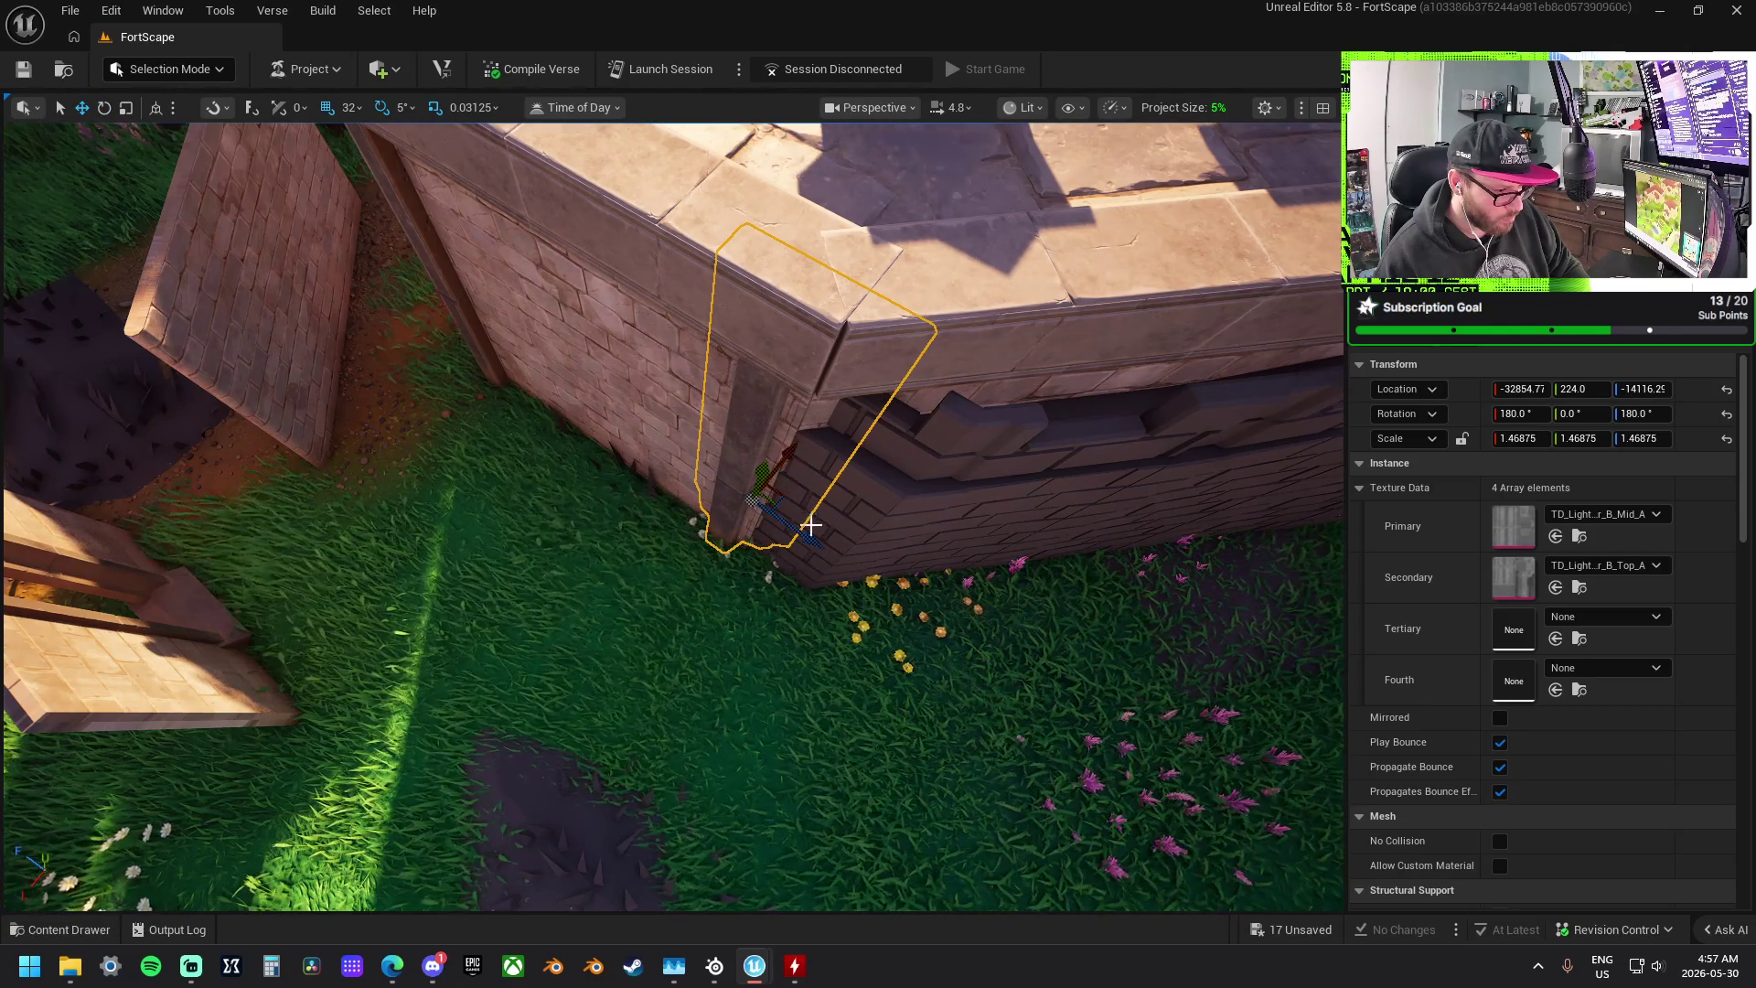
drag(811, 545, 833, 551)
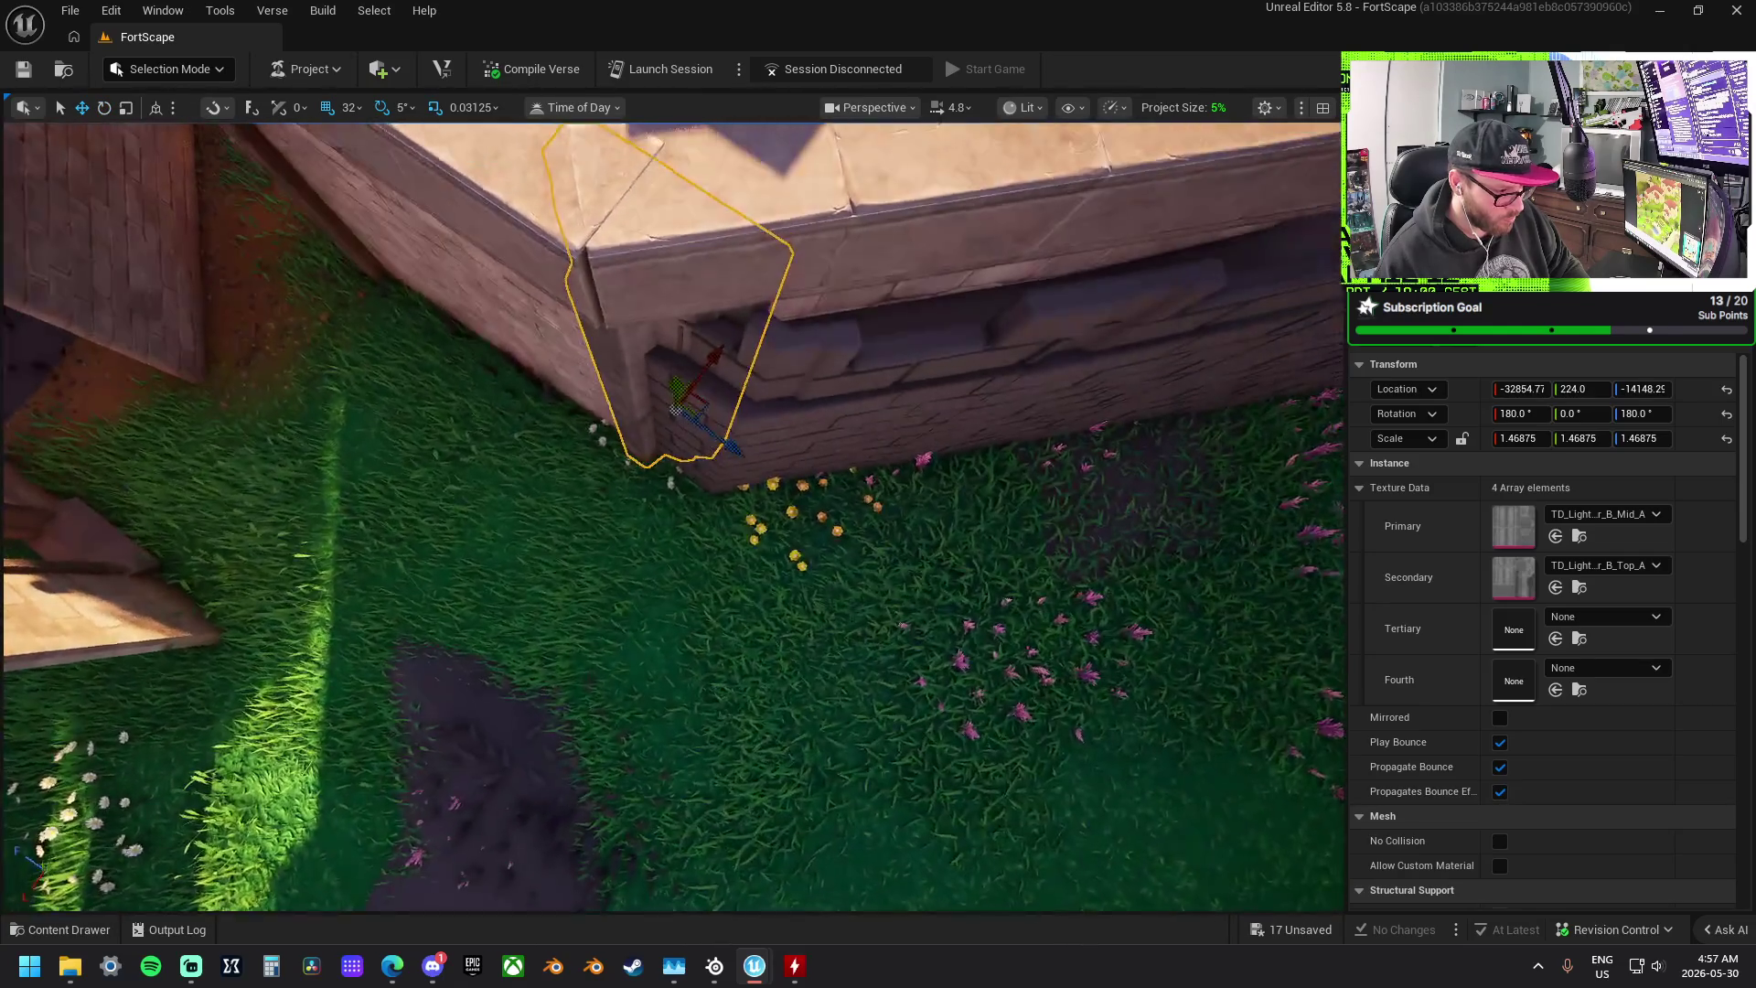
key(e)
mouse_move(743, 513)
mouse_down()
mouse_move(787, 409)
mouse_move(726, 403)
mouse_move(686, 498)
mouse_move(704, 439)
mouse_move(748, 391)
mouse_up()
key(w)
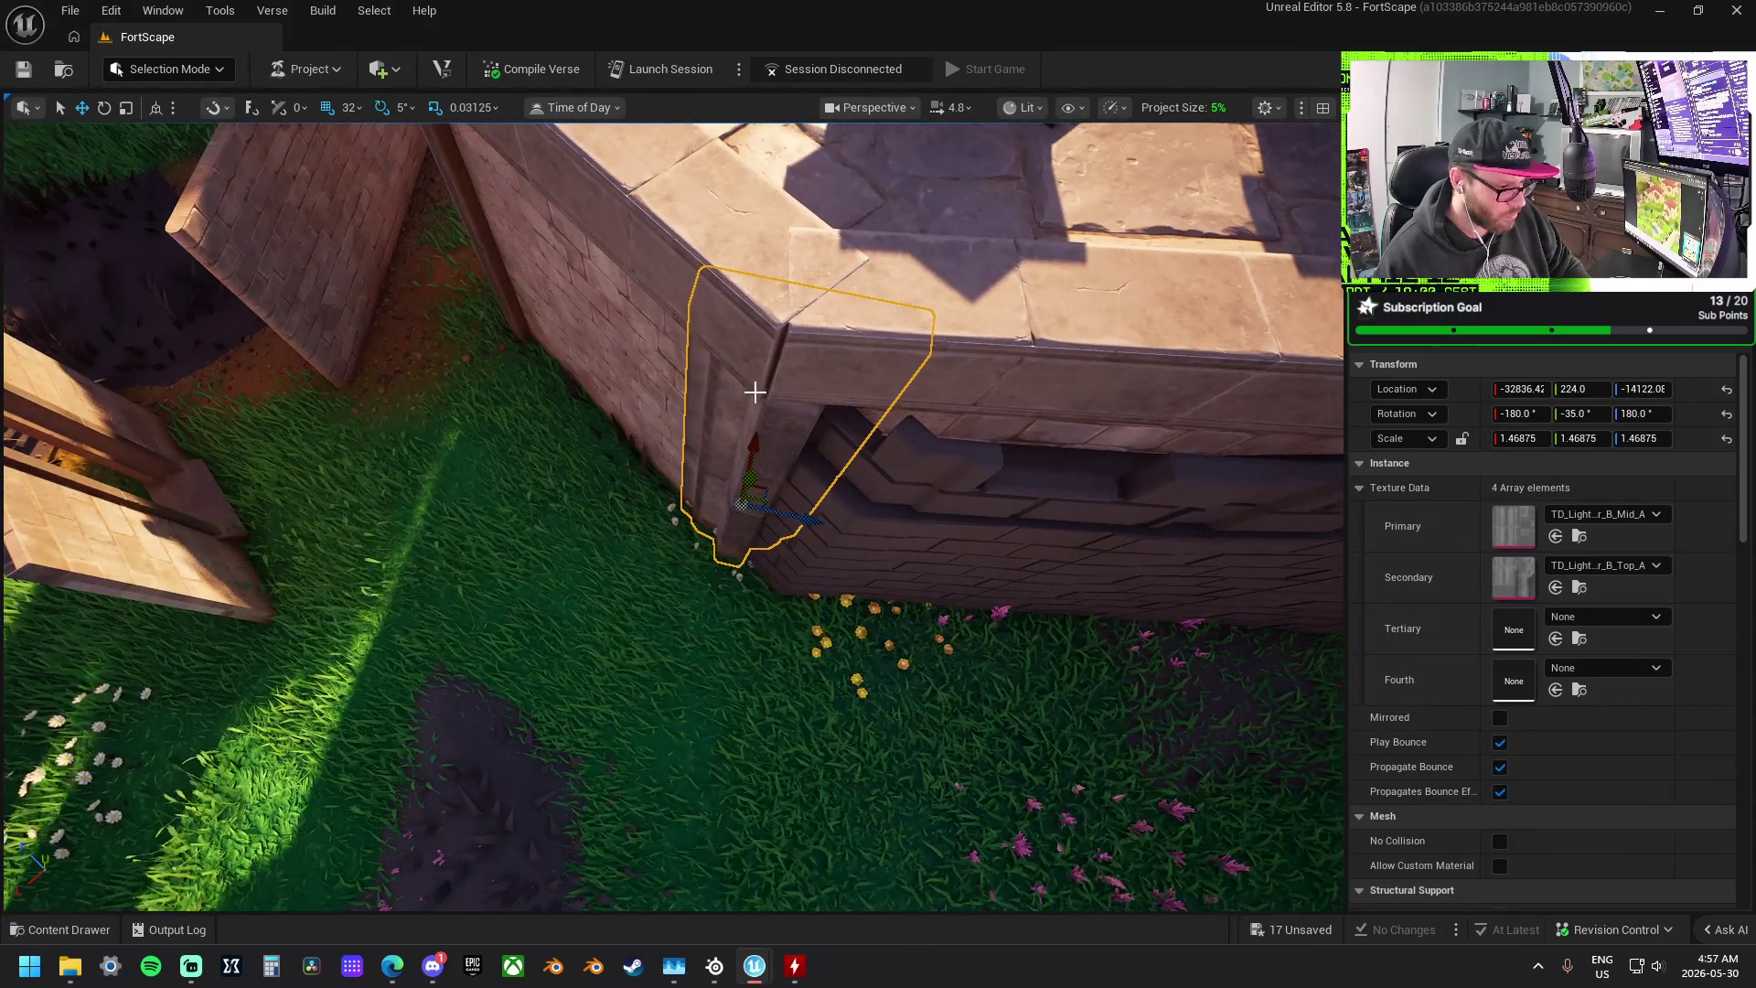
drag(767, 469, 795, 519)
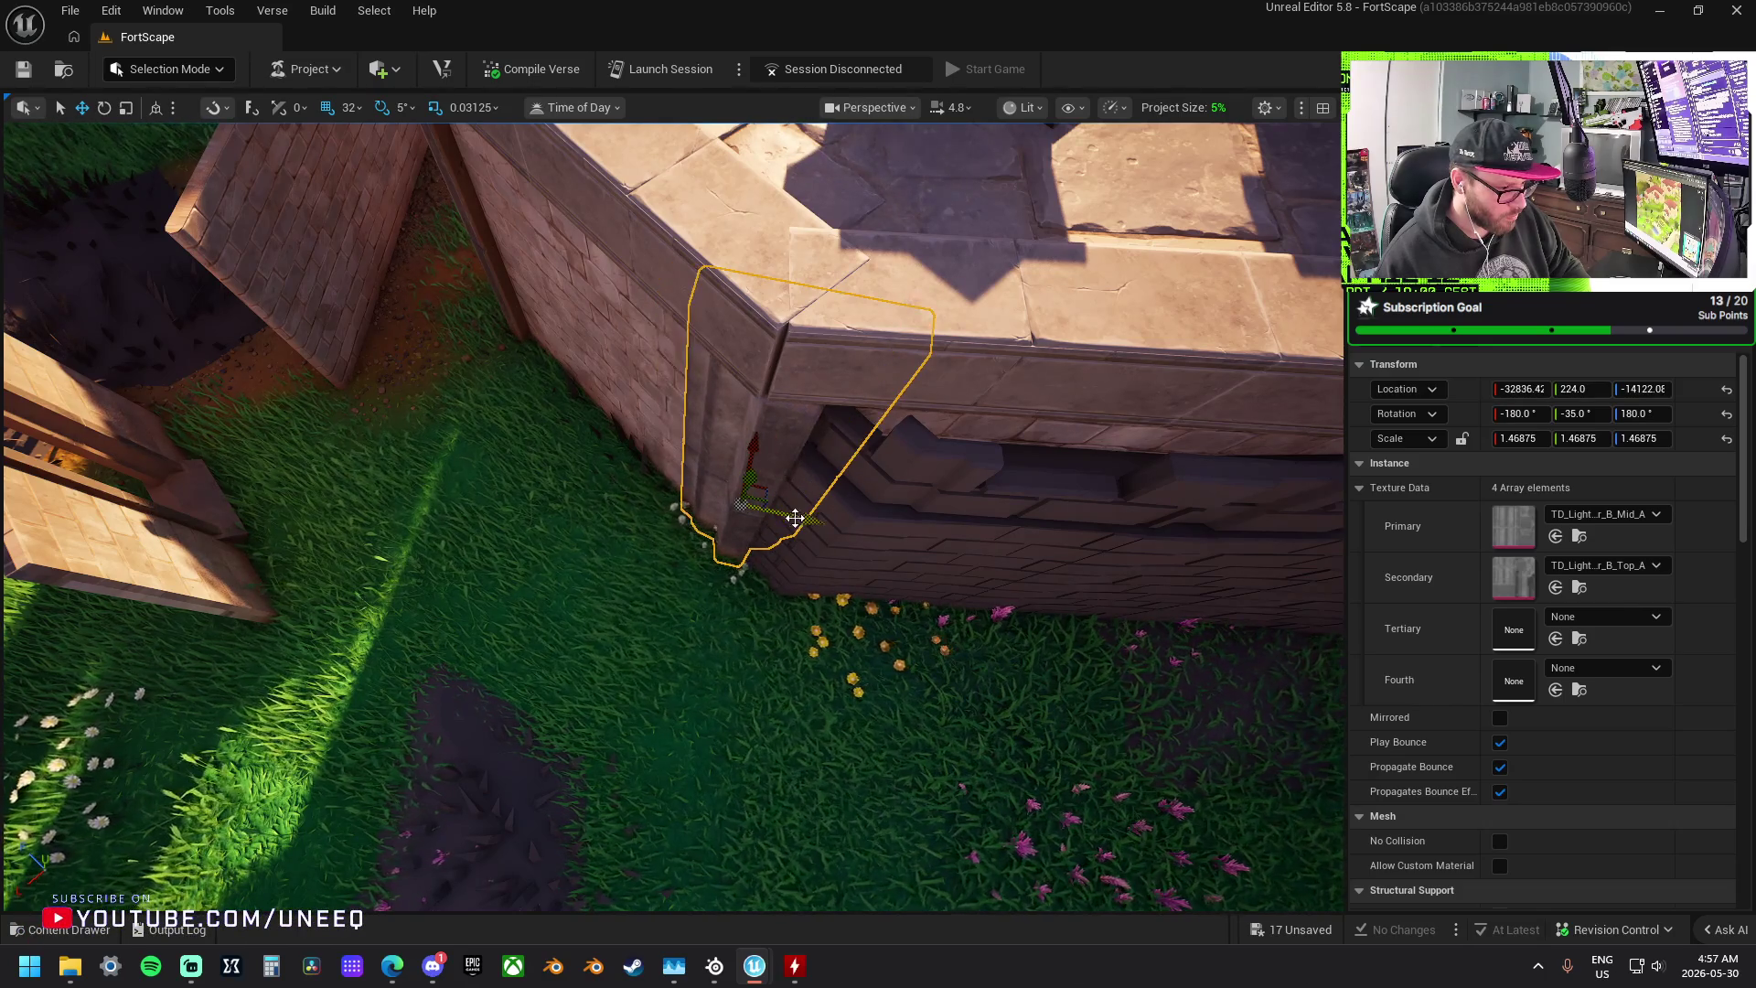
drag(697, 585, 689, 581)
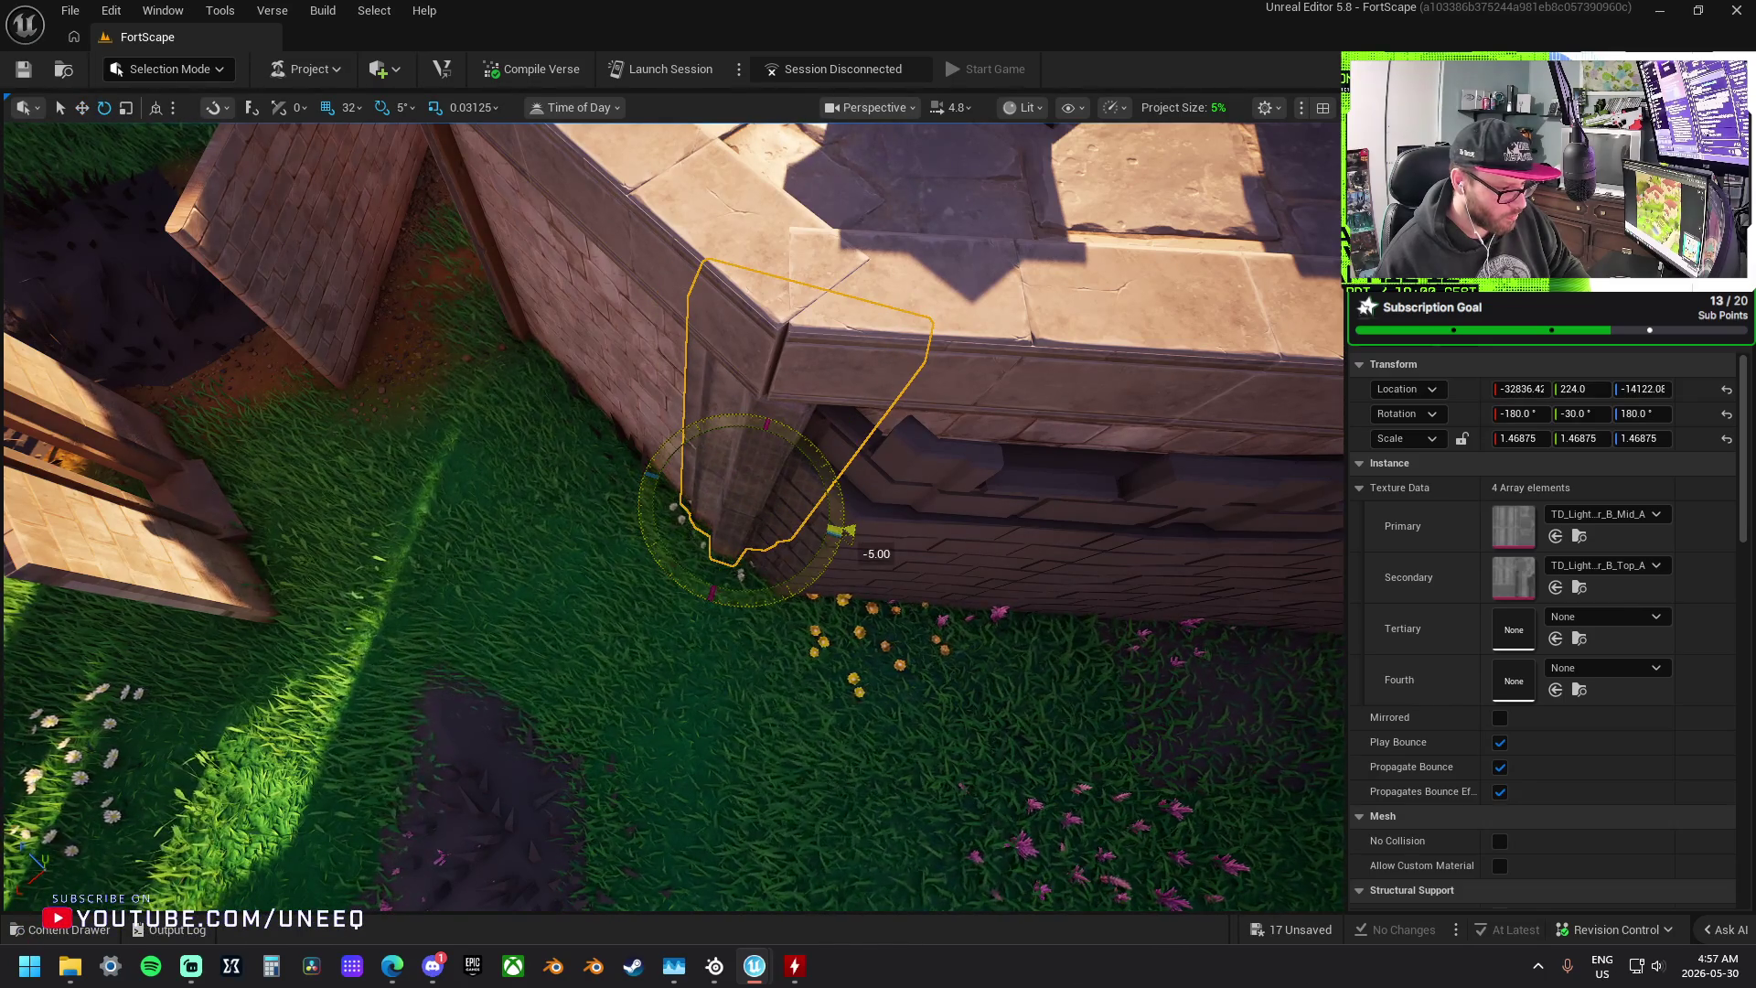
drag(813, 527, 802, 522)
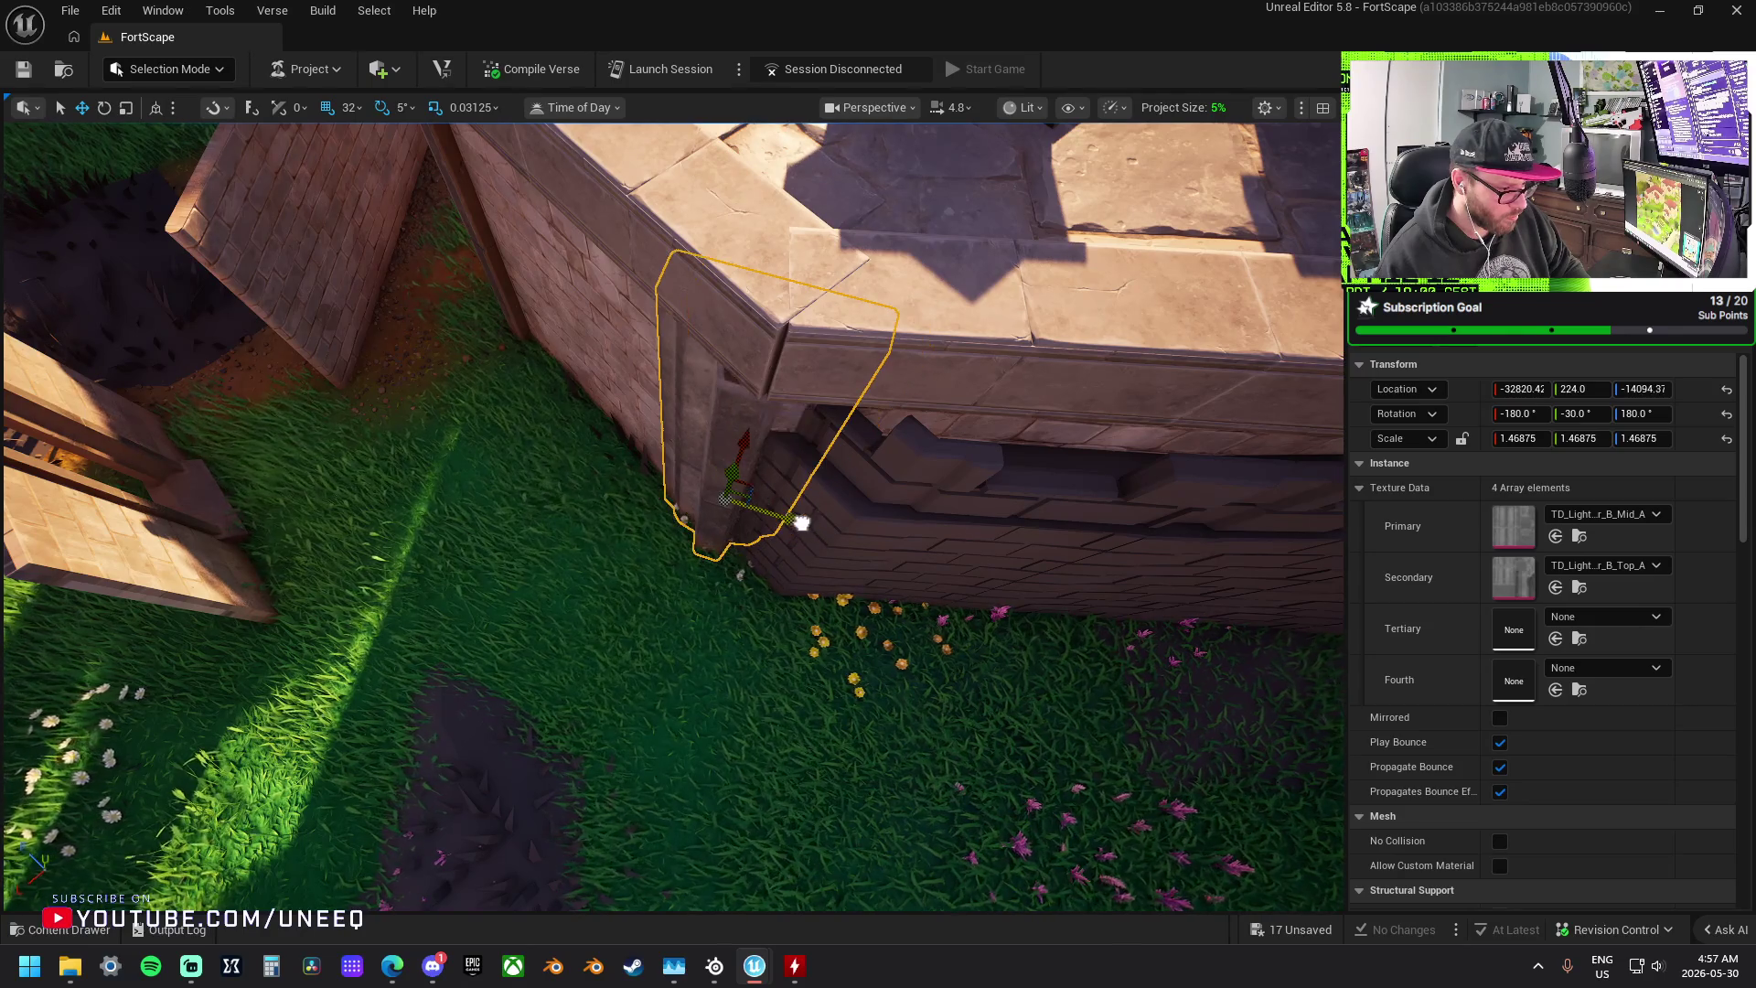
- Set grid snap to 8 and nudge the wall, rampart top and floor piece one step
click(358, 112)
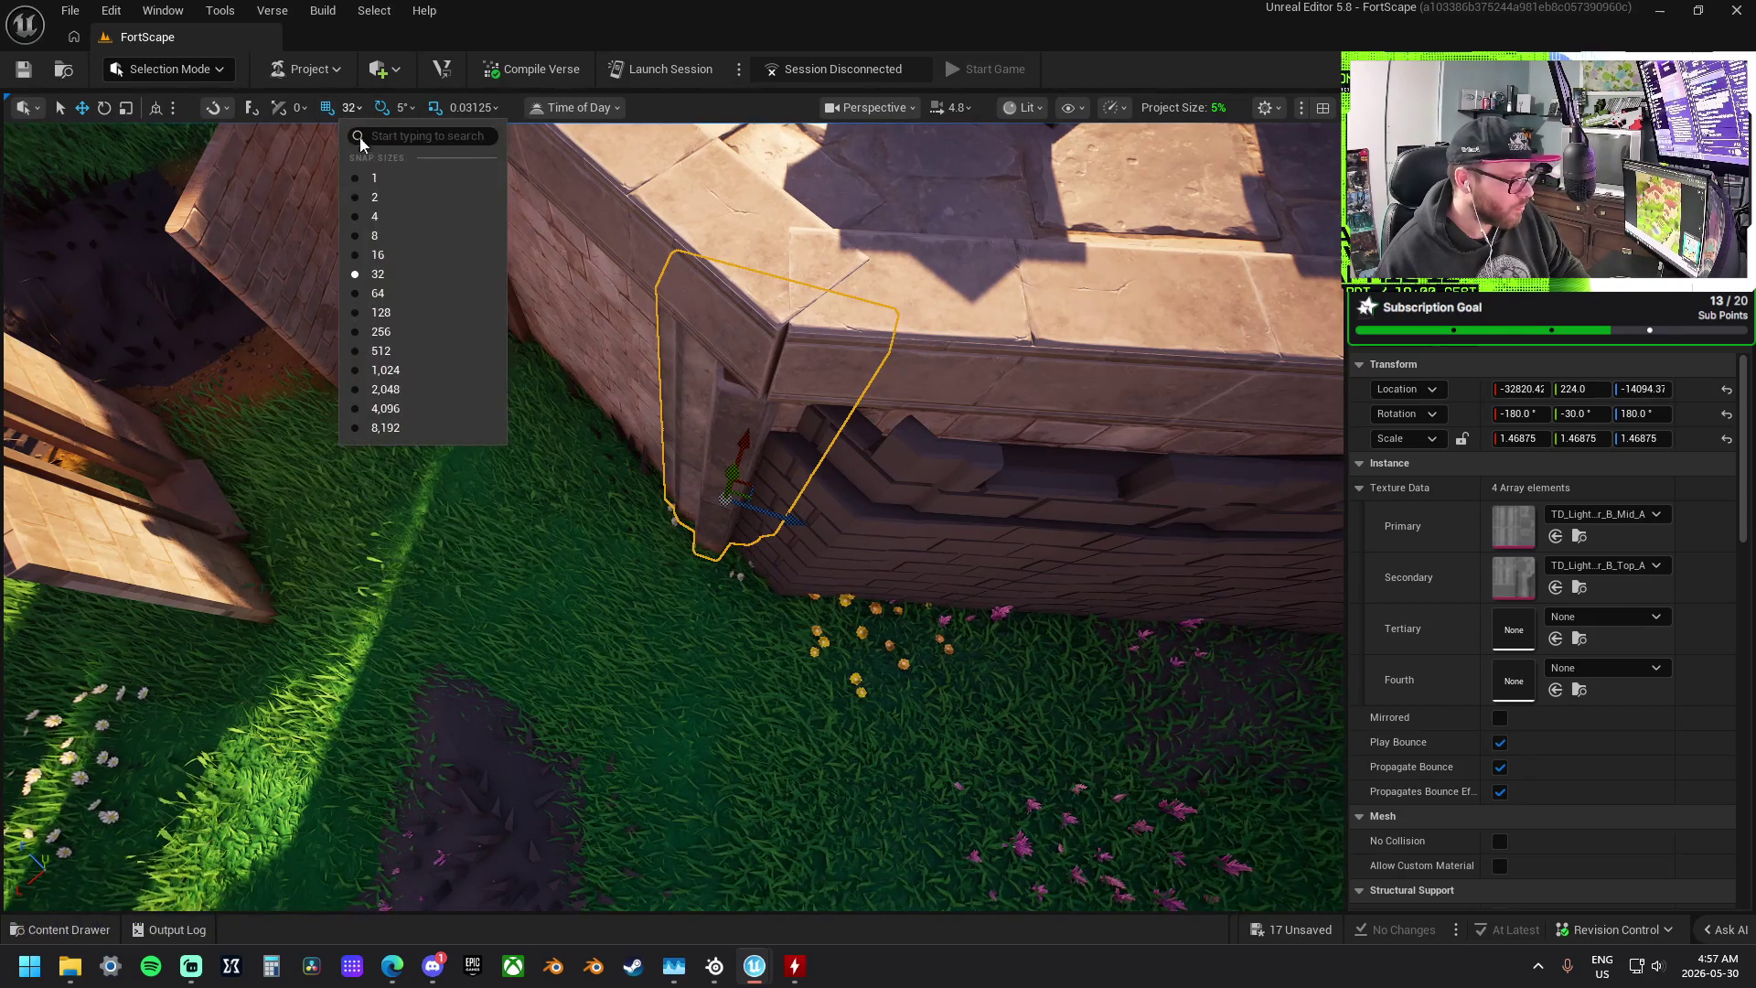
click(400, 226)
drag(787, 521, 800, 524)
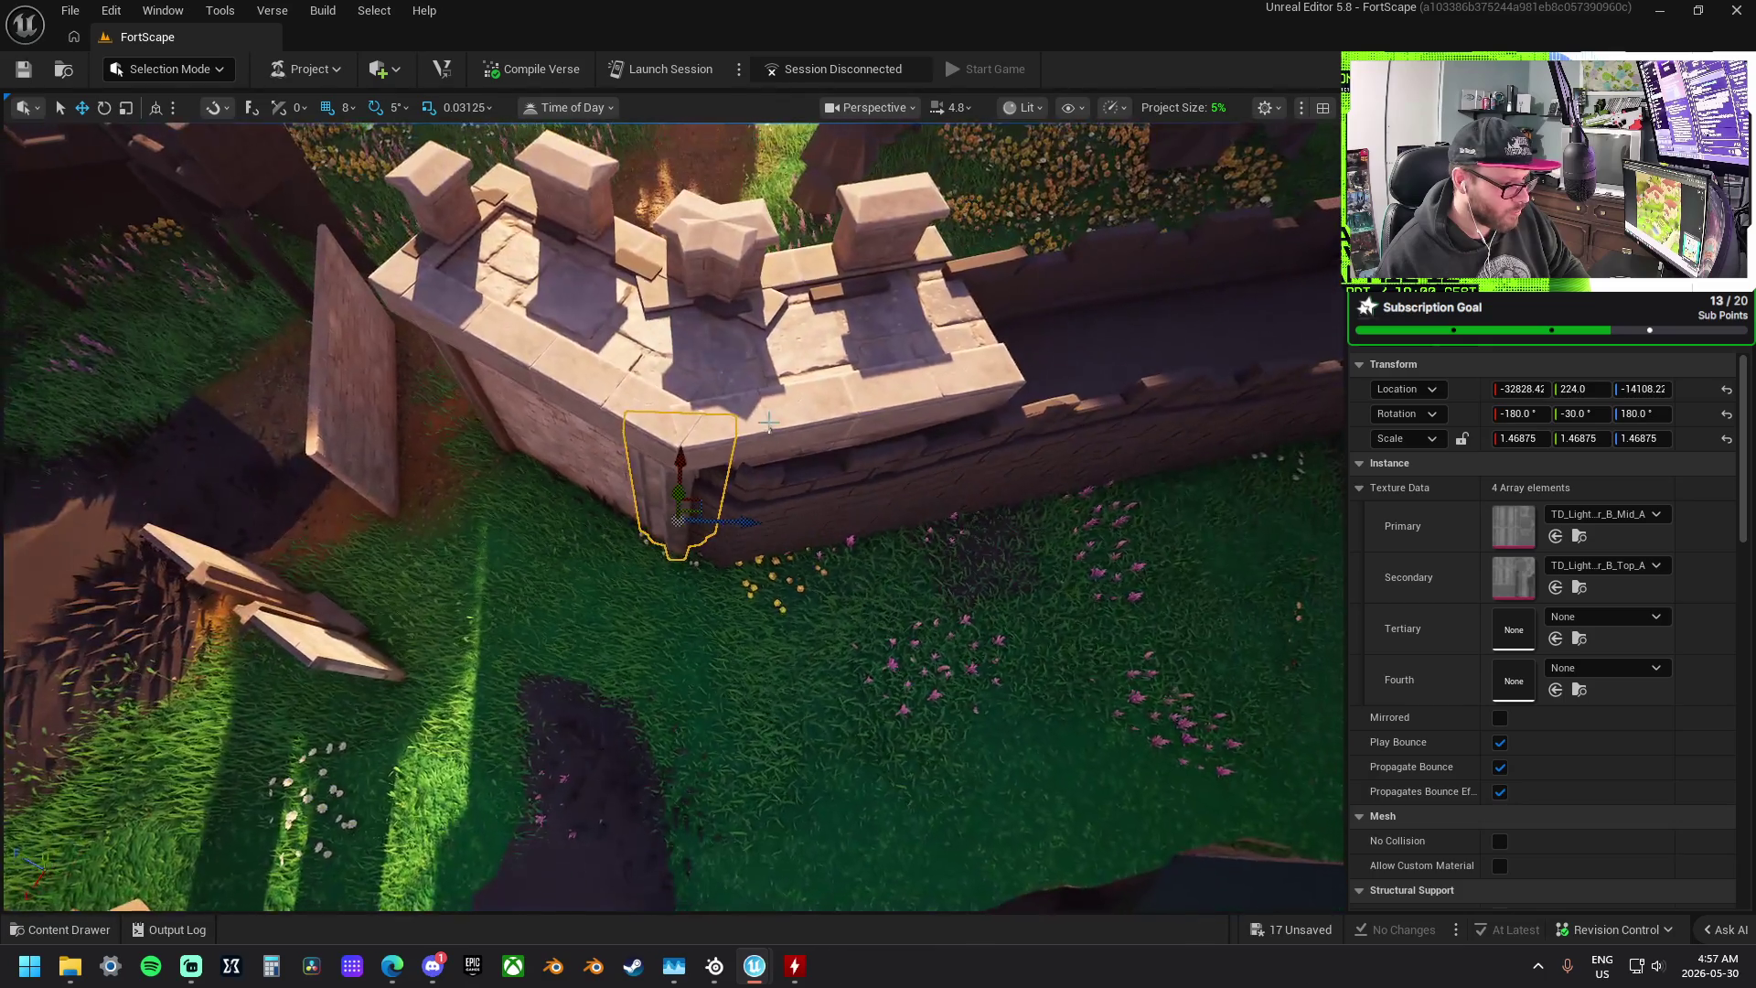
click(918, 353)
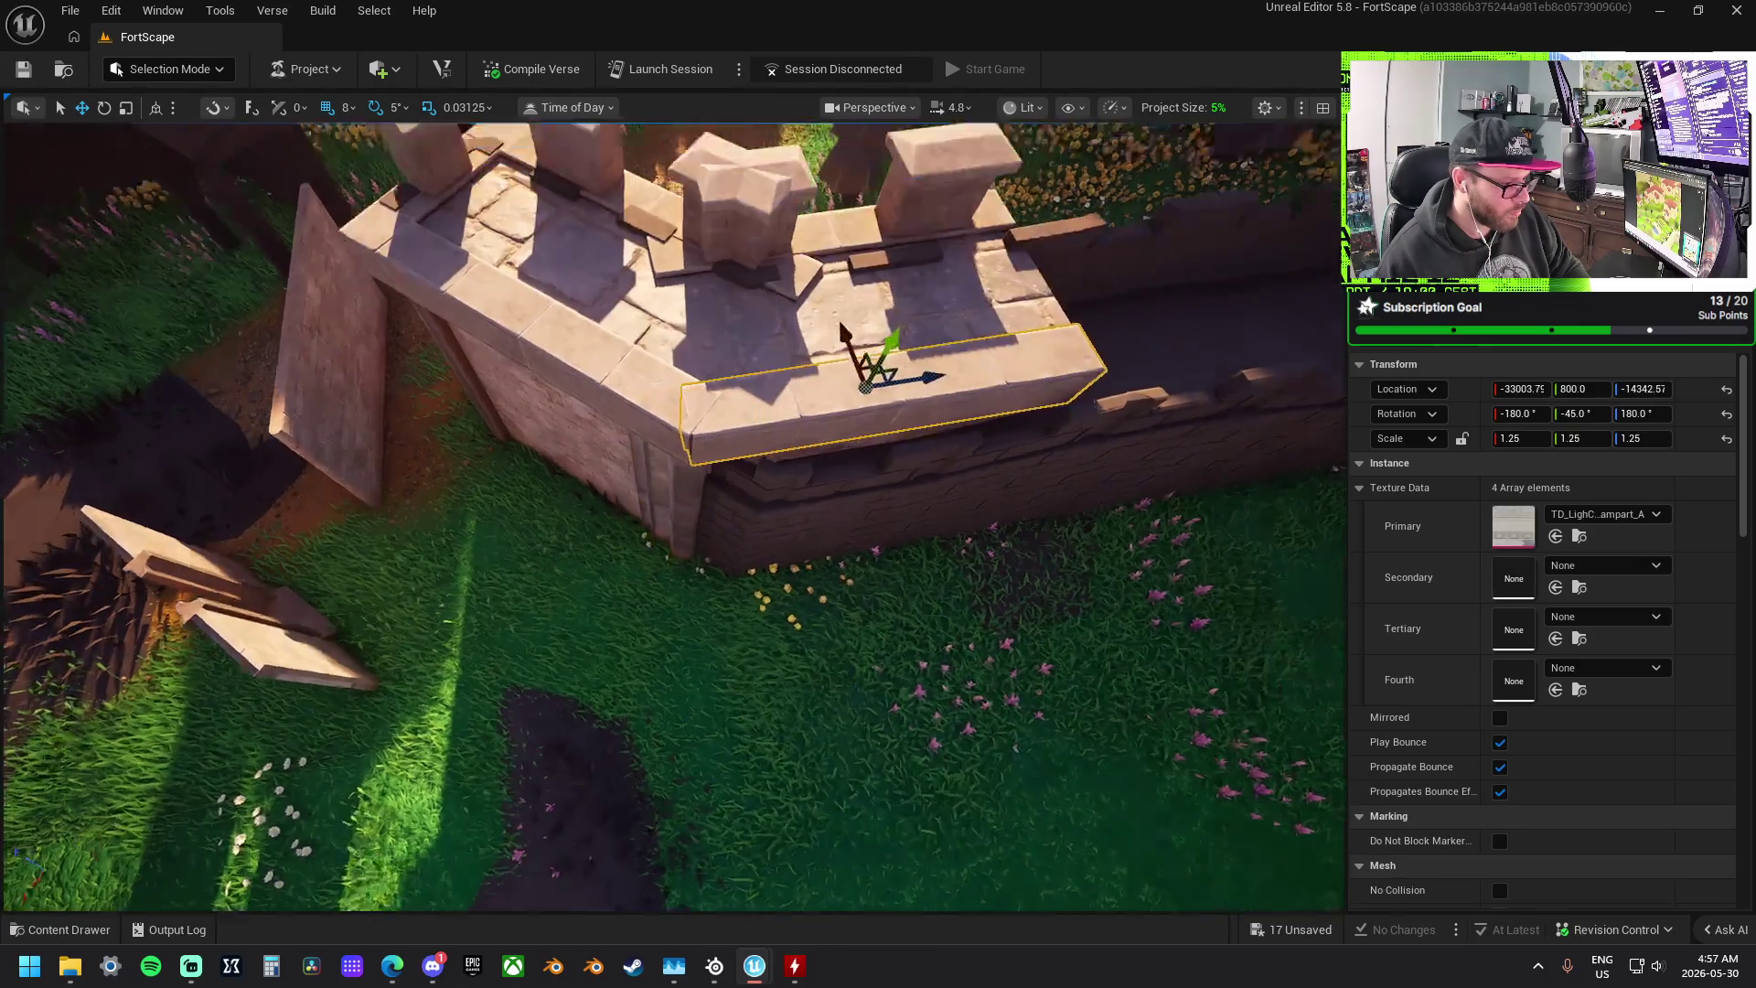
drag(919, 353, 927, 350)
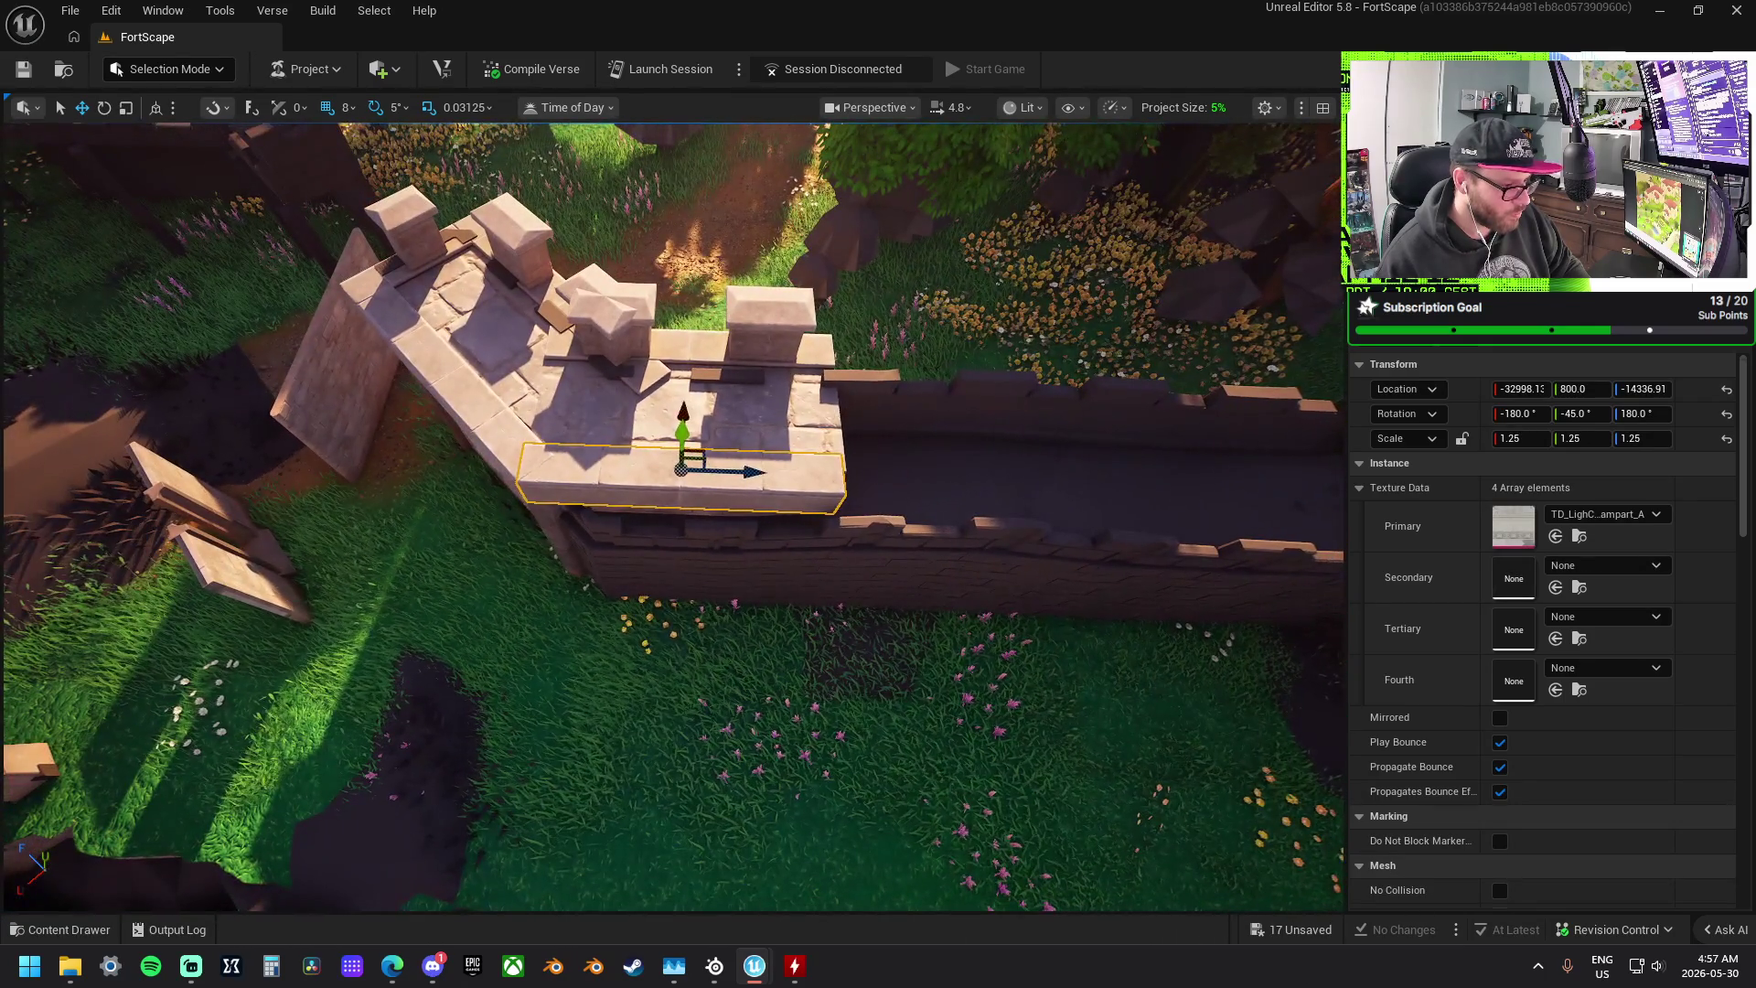
click(1083, 302)
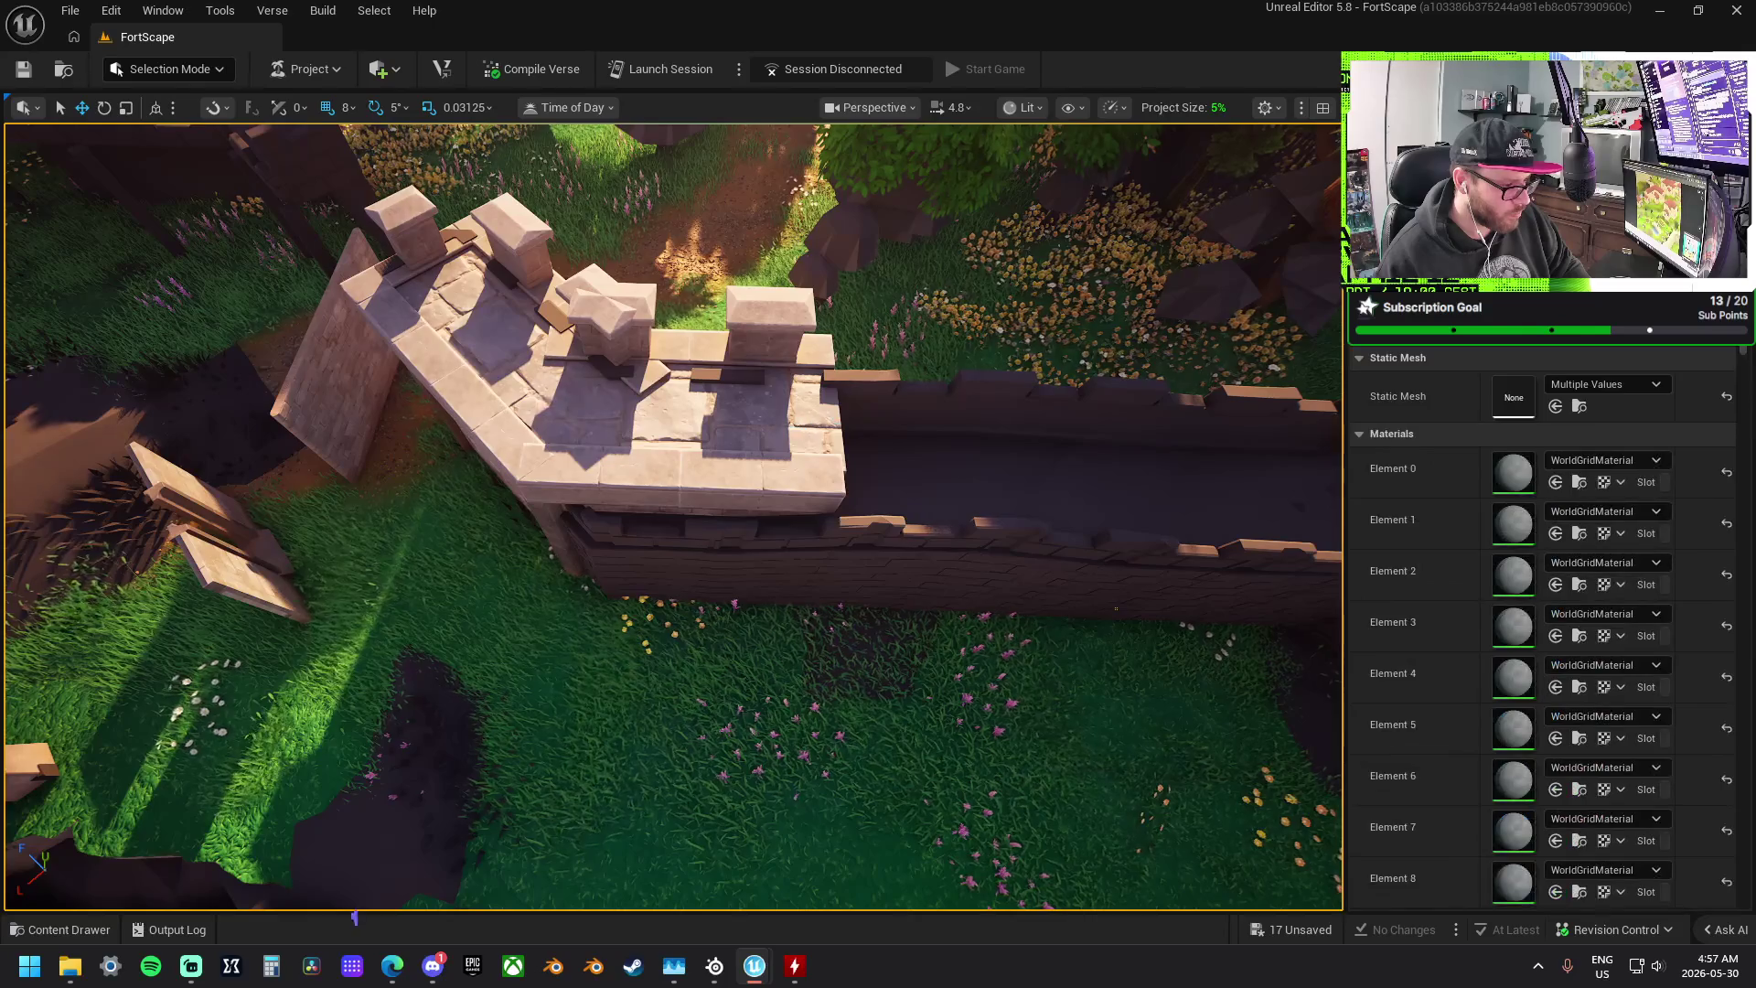
click(722, 439)
drag(625, 471, 620, 466)
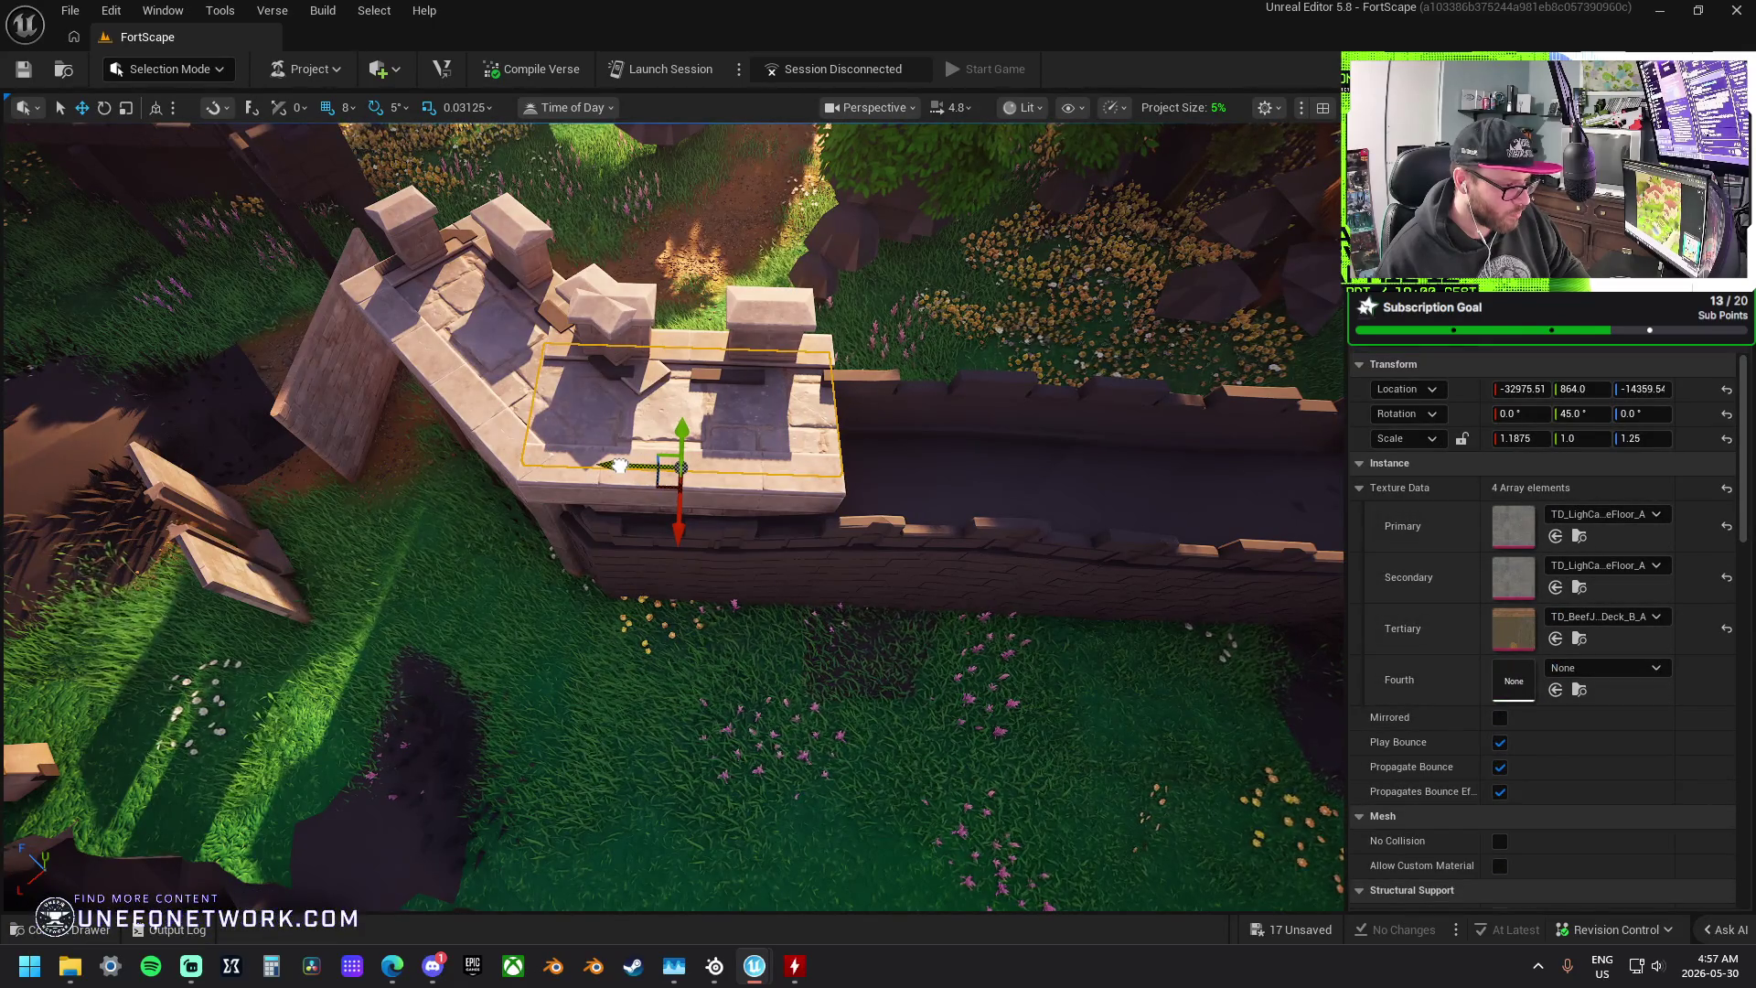
- Shift the merlon rampart section left so it lines up with the tower
click(669, 352)
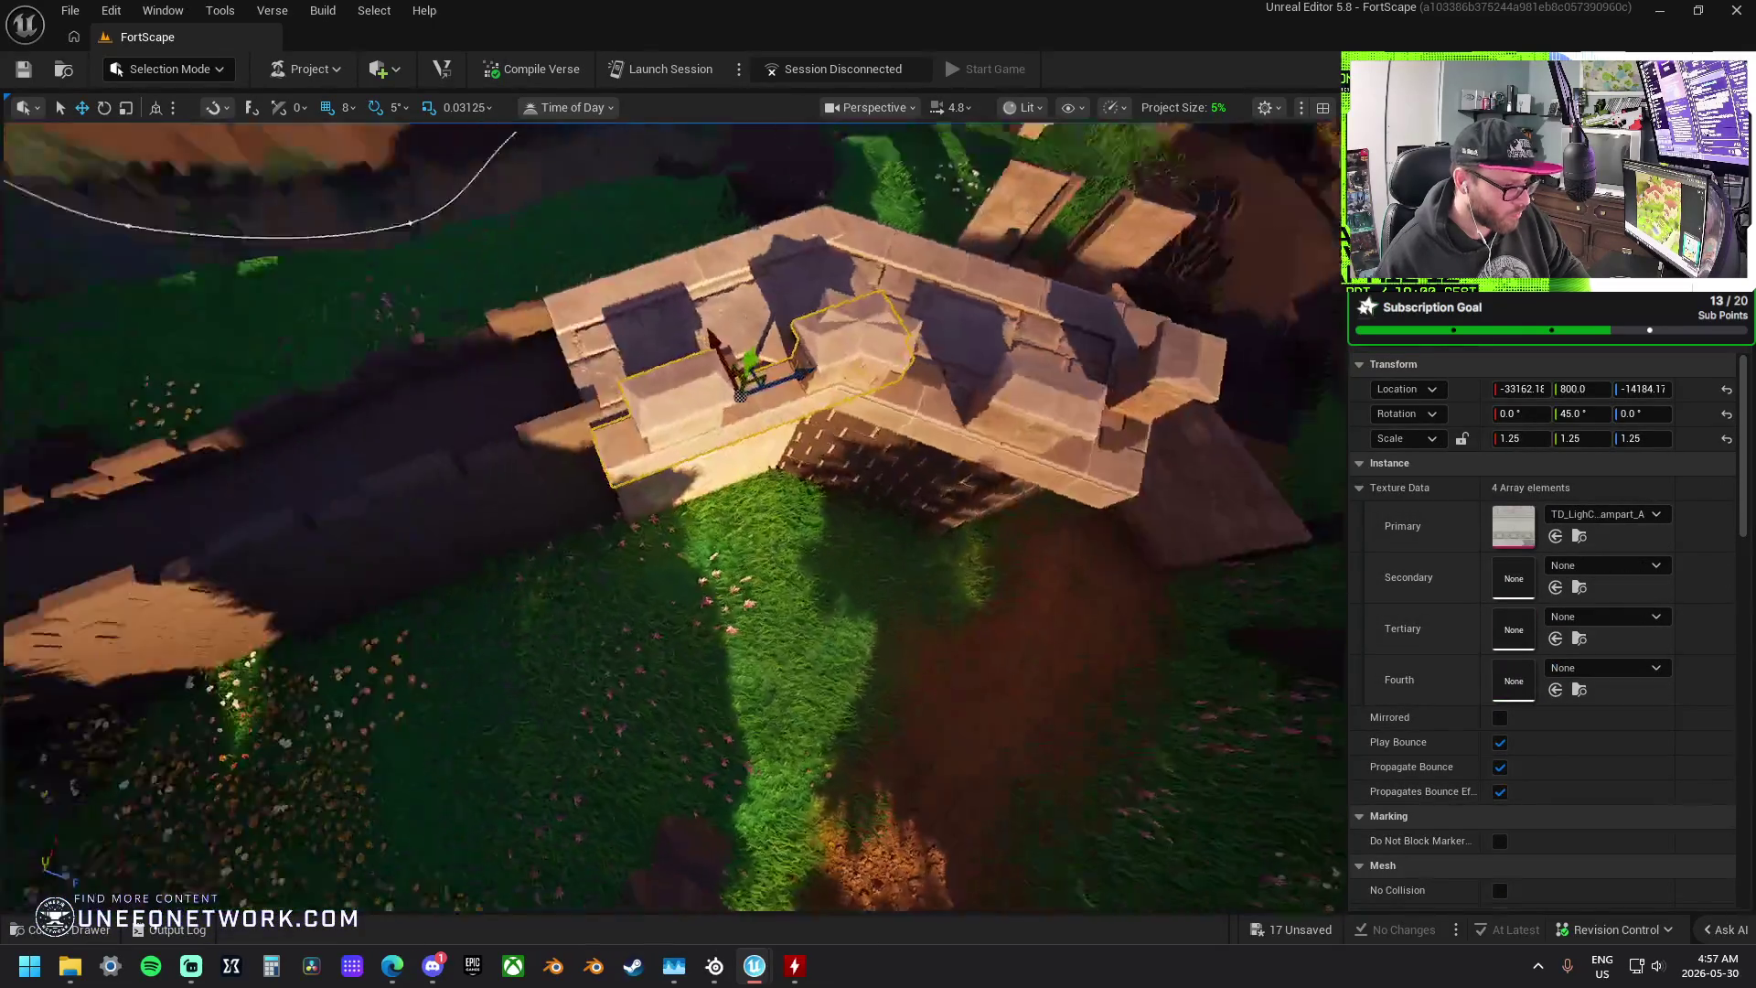
key(w)
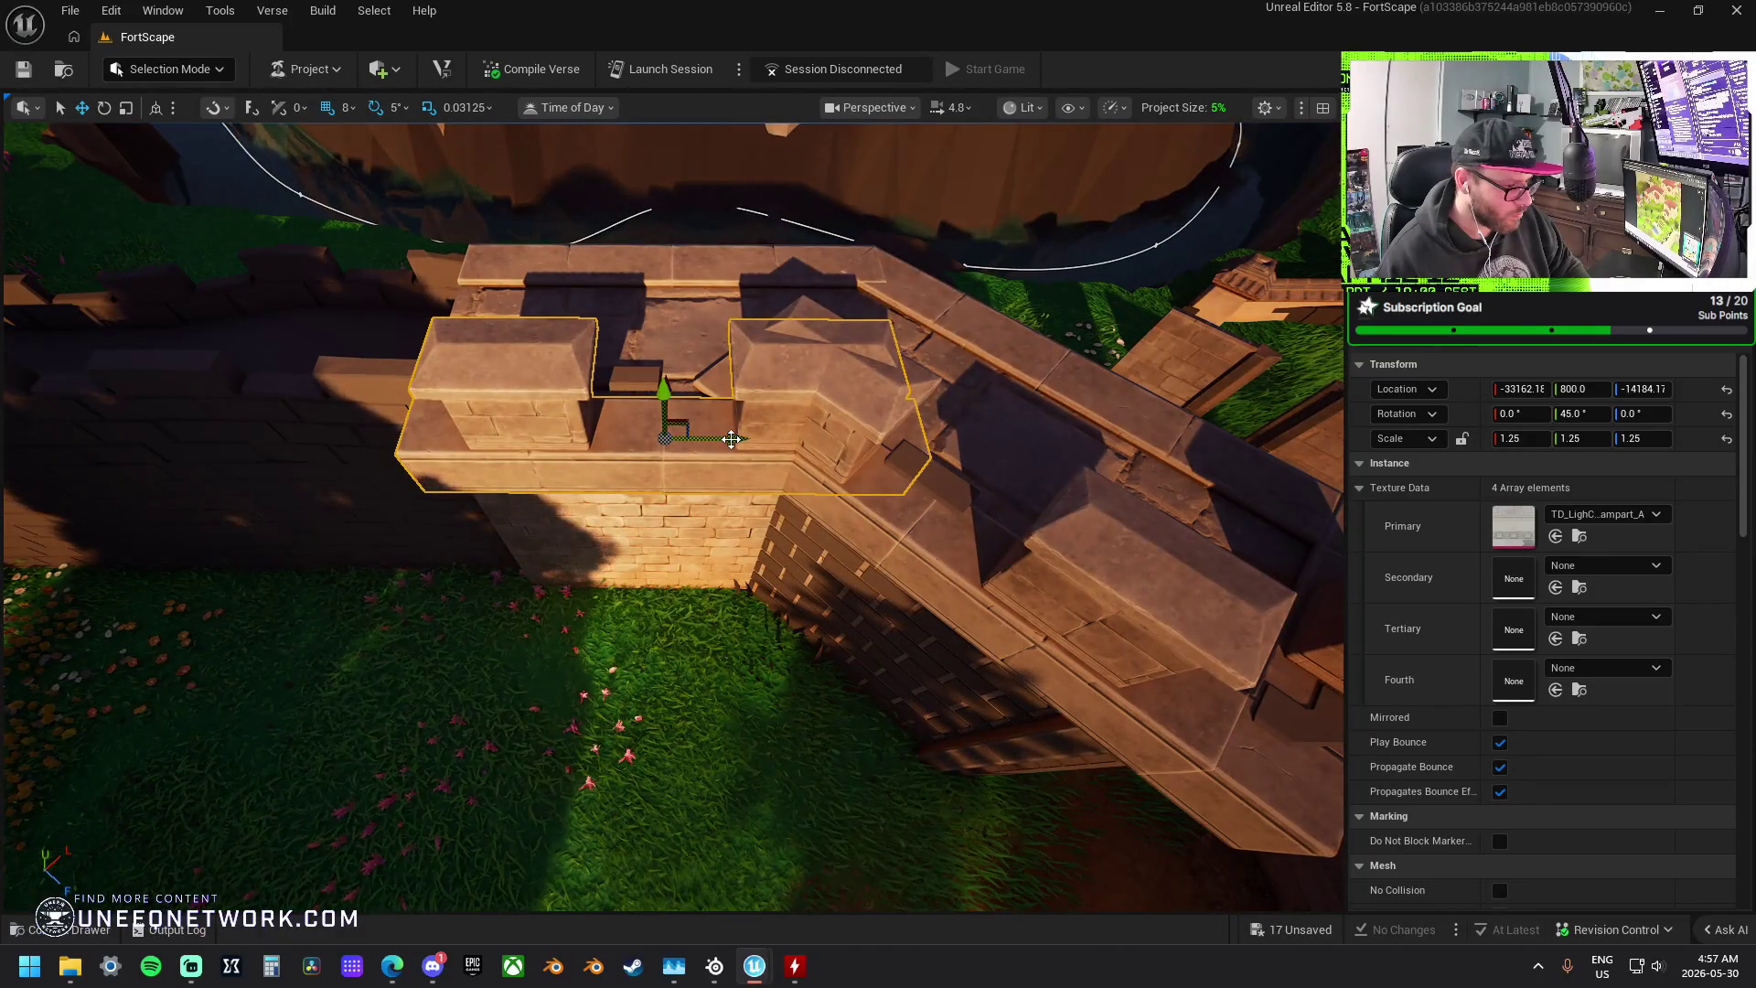
mouse_move(732, 438)
mouse_down()
mouse_move(608, 431)
mouse_move(646, 430)
mouse_up()
scroll(646, 430, down, 3)
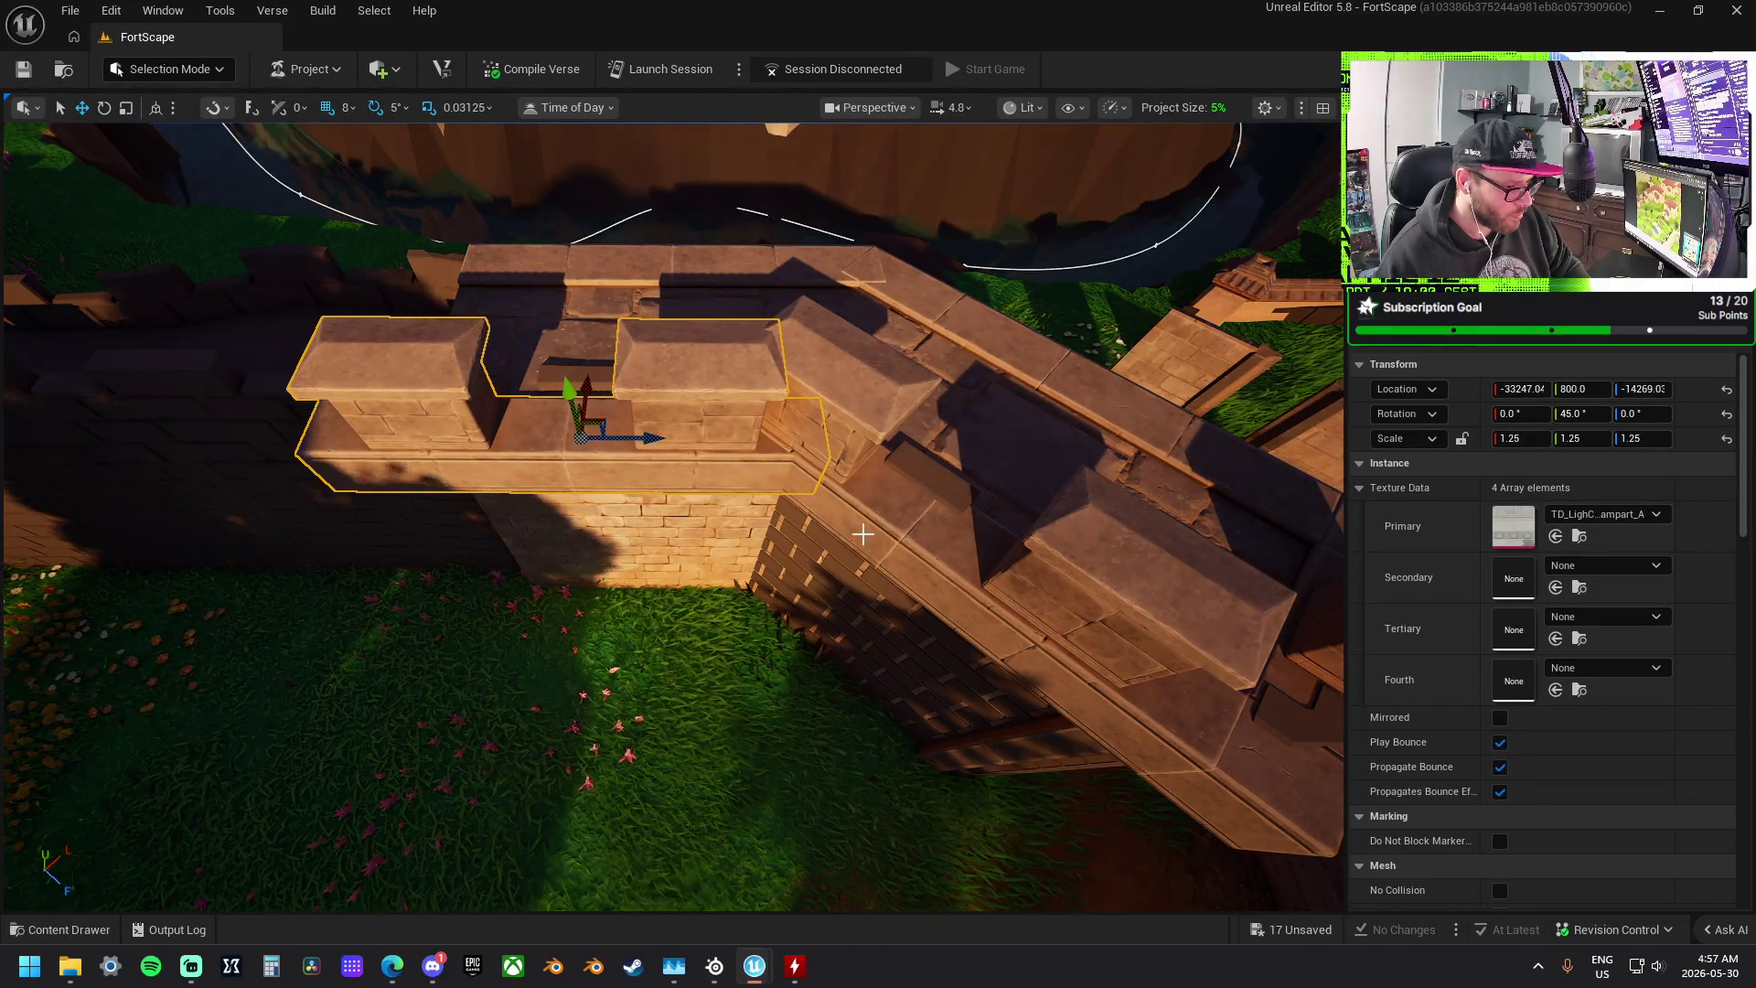
key(f)
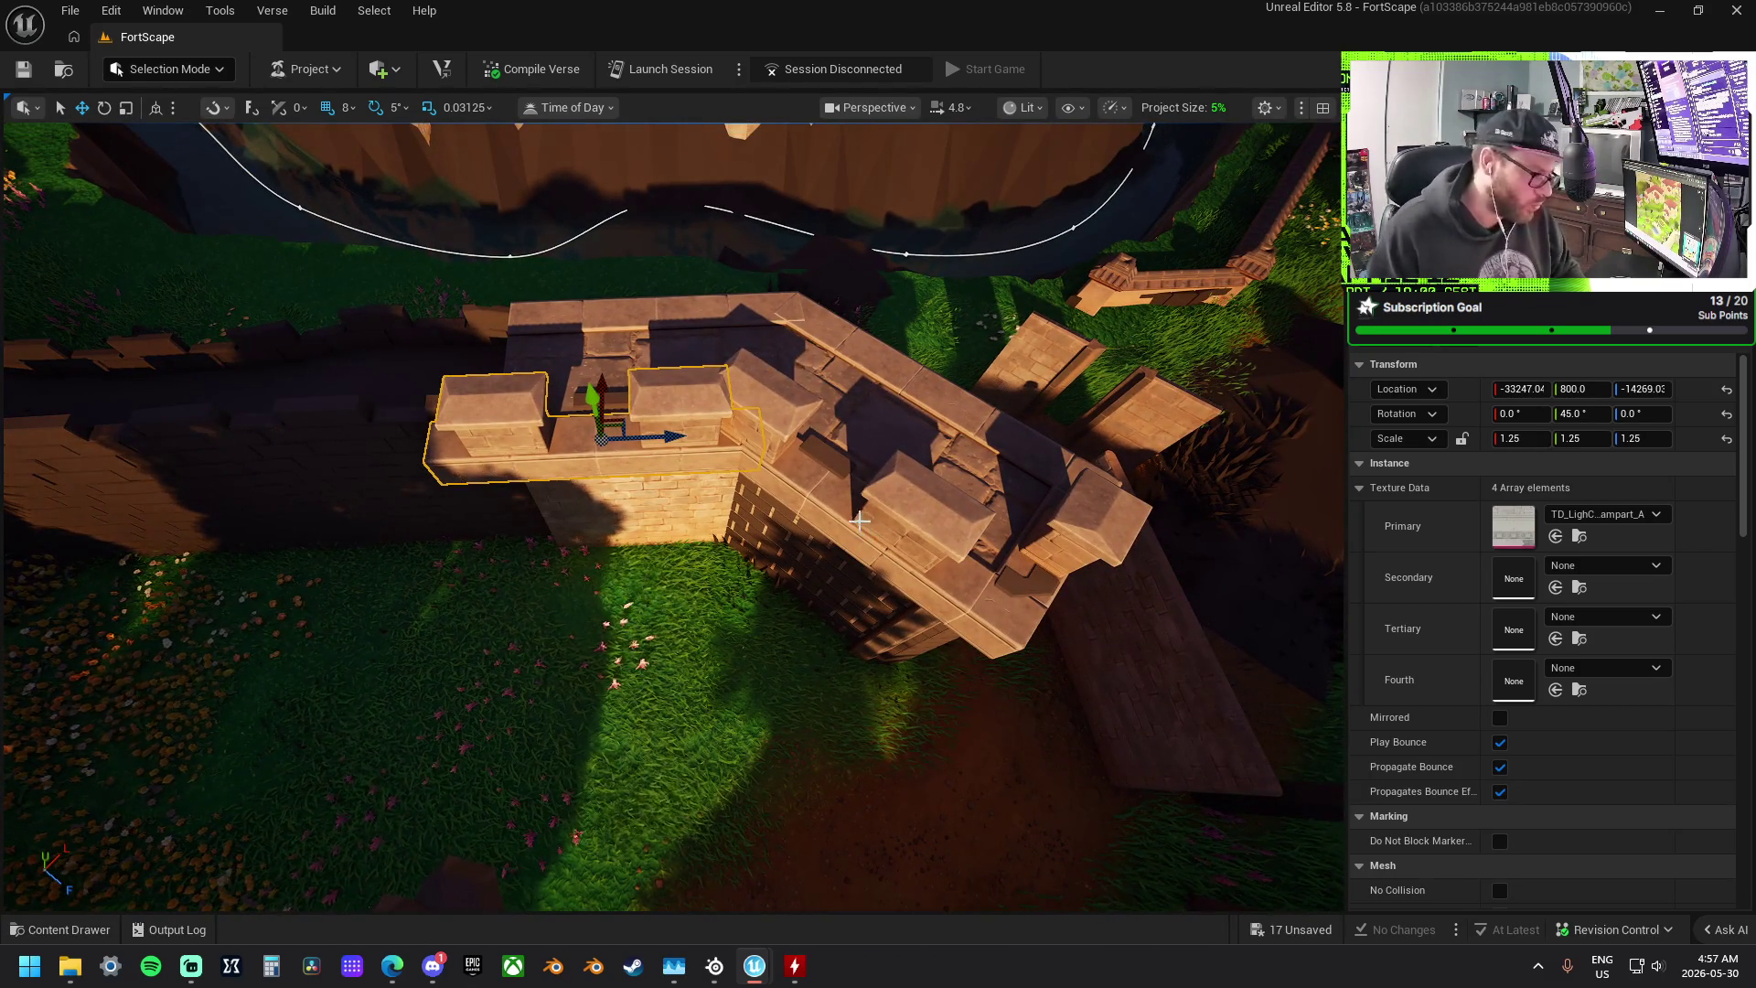
ctrl+click(814, 476)
key(f)
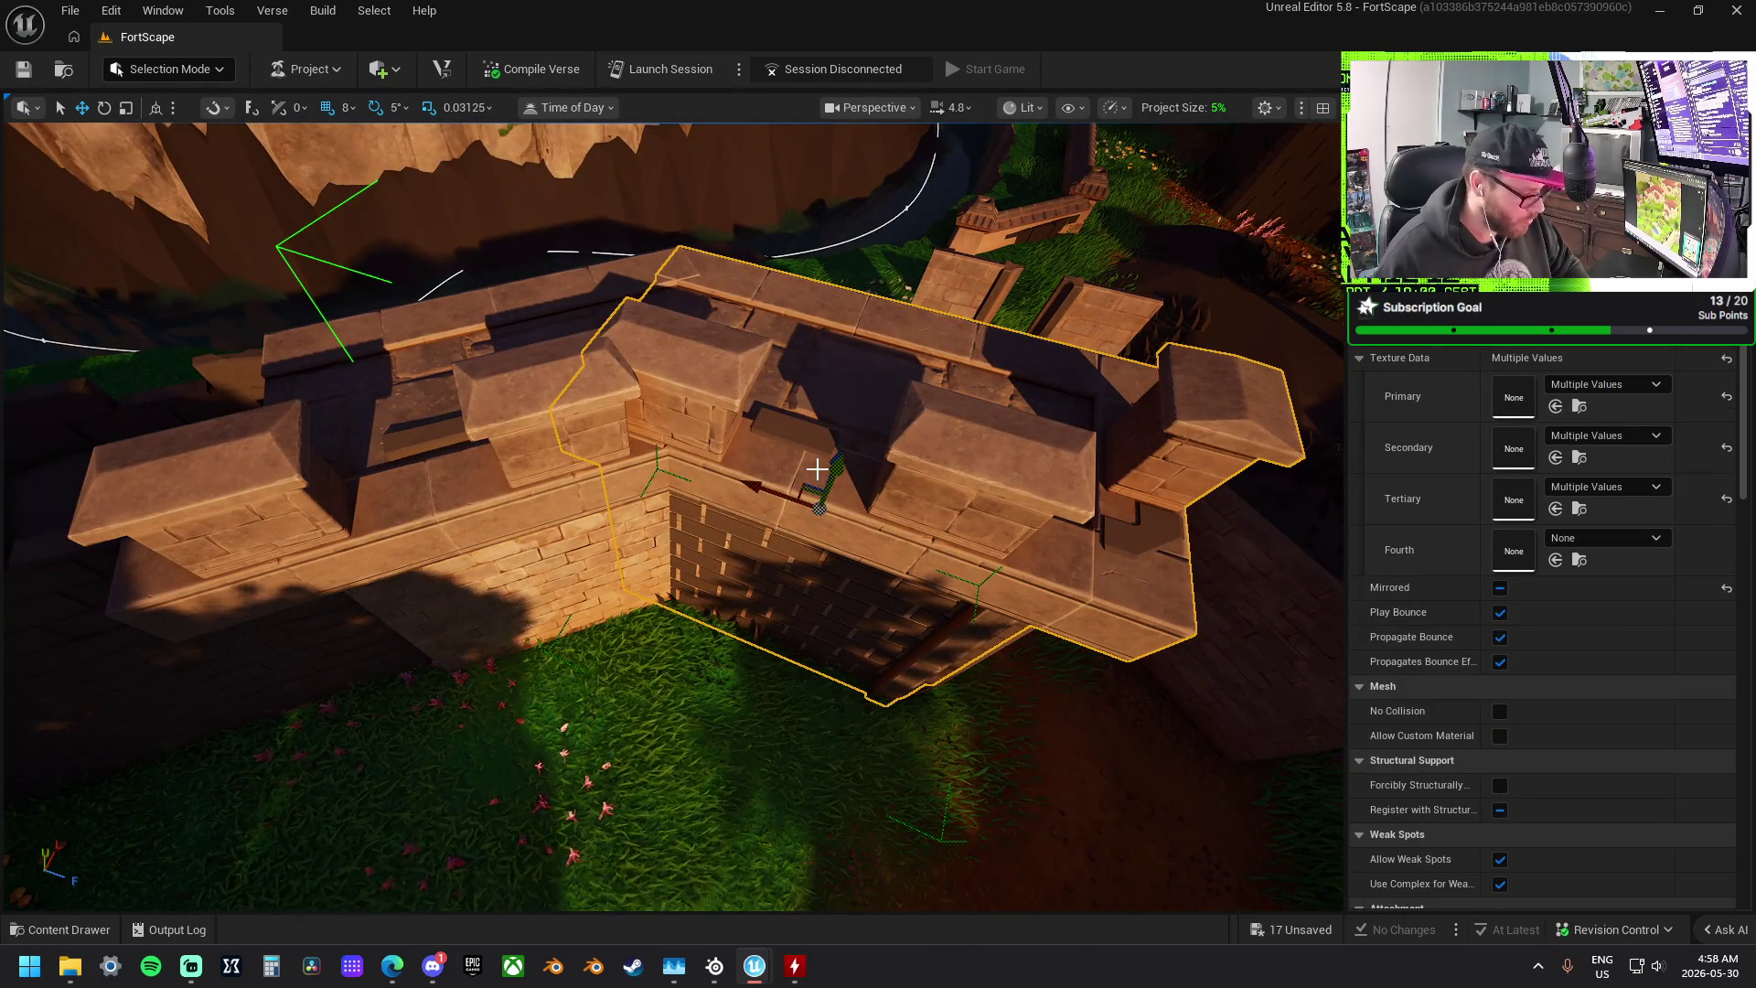
- Move the tower wall section to the right, redoing the move after an undo
scroll(817, 469, down, 4)
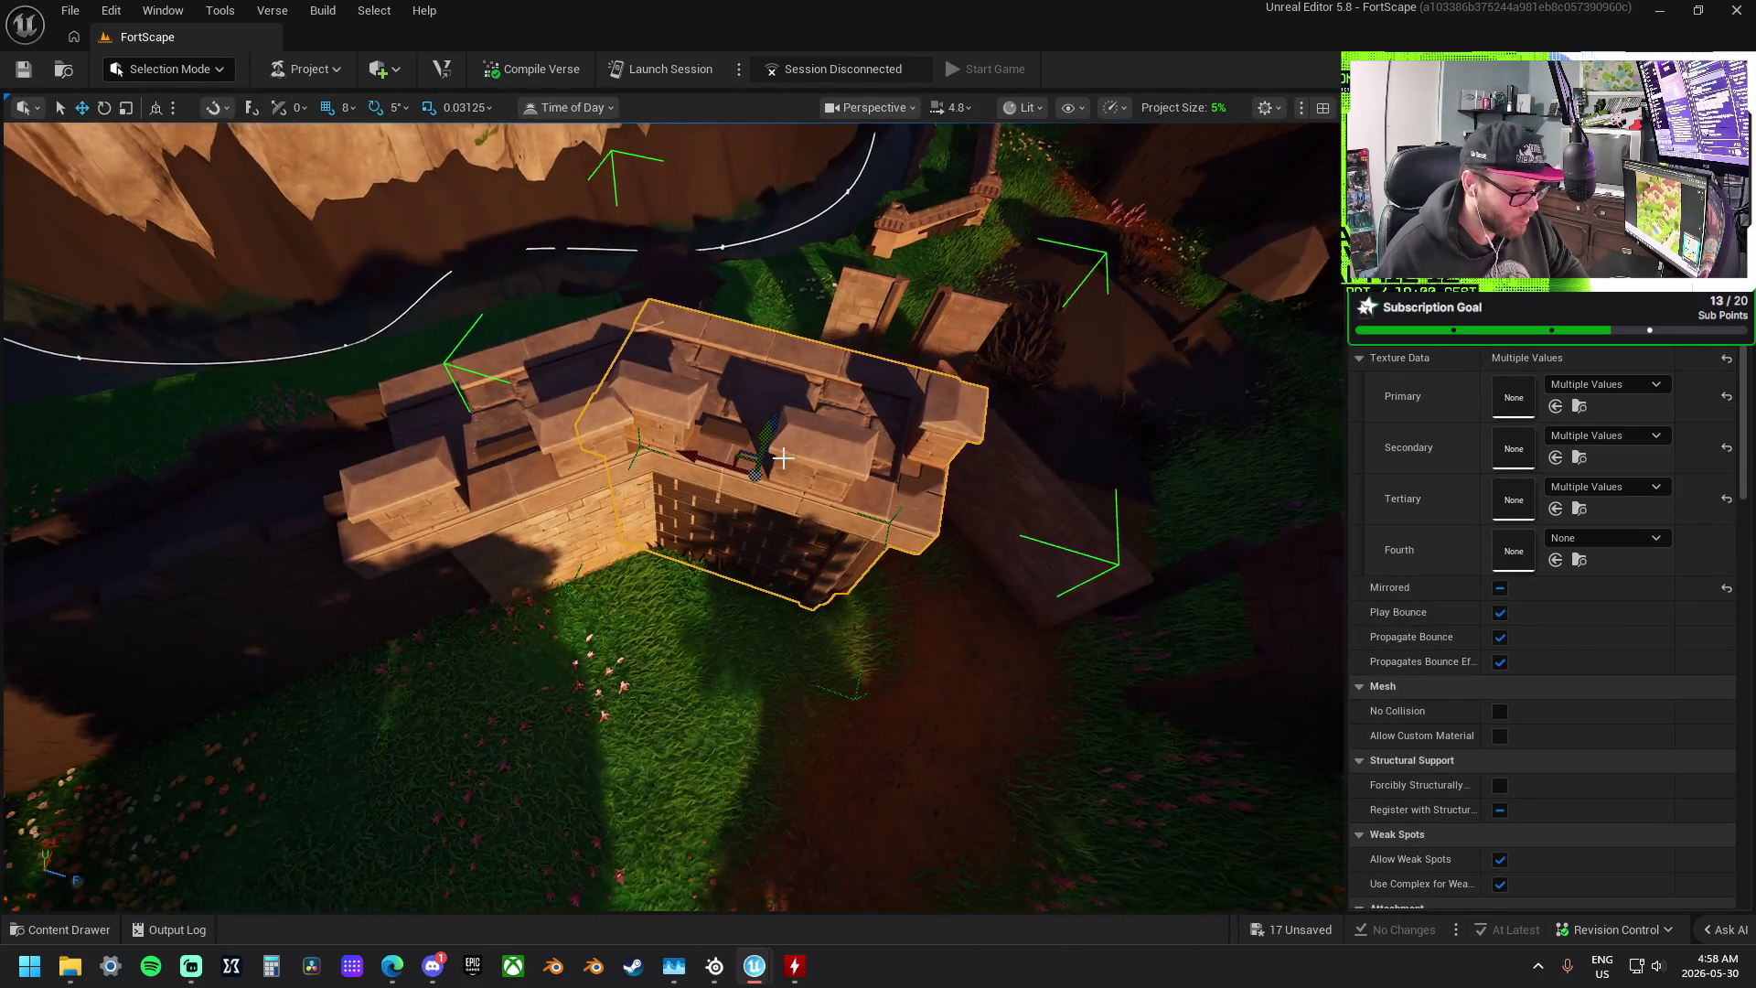
scroll(783, 458, up, 4)
scroll(783, 458, down, 6)
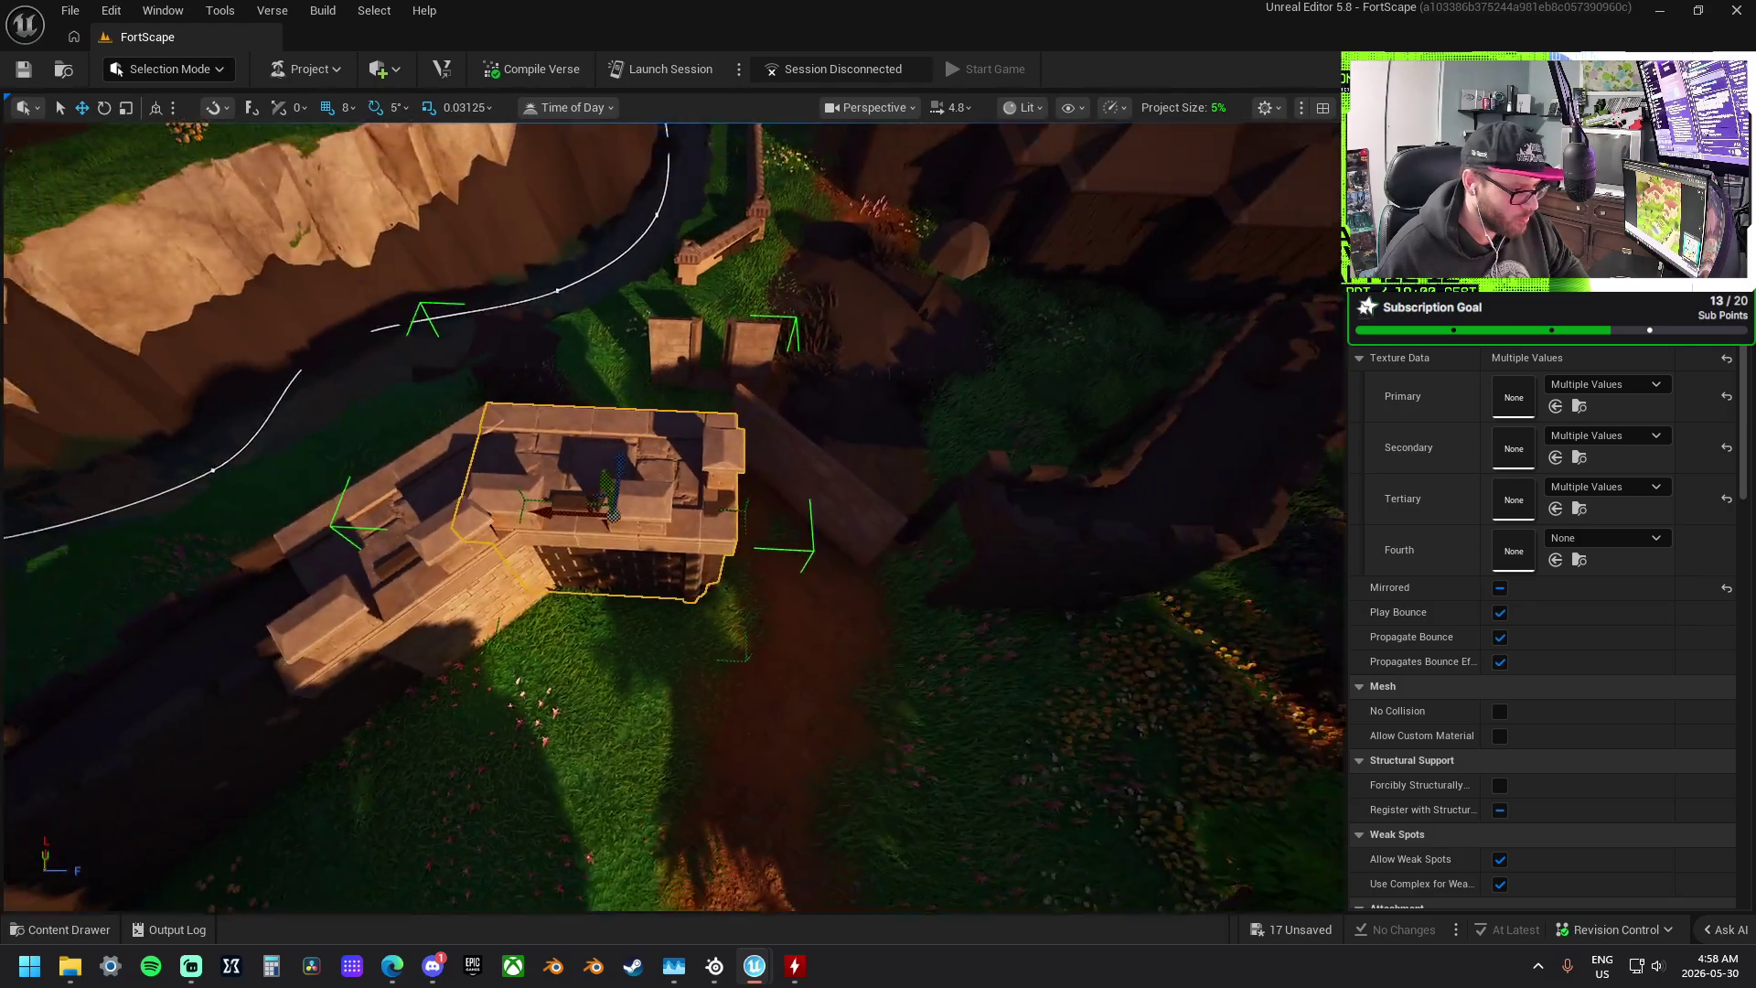
scroll(782, 458, up, 2)
drag(498, 463, 767, 487)
key(ctrl+z)
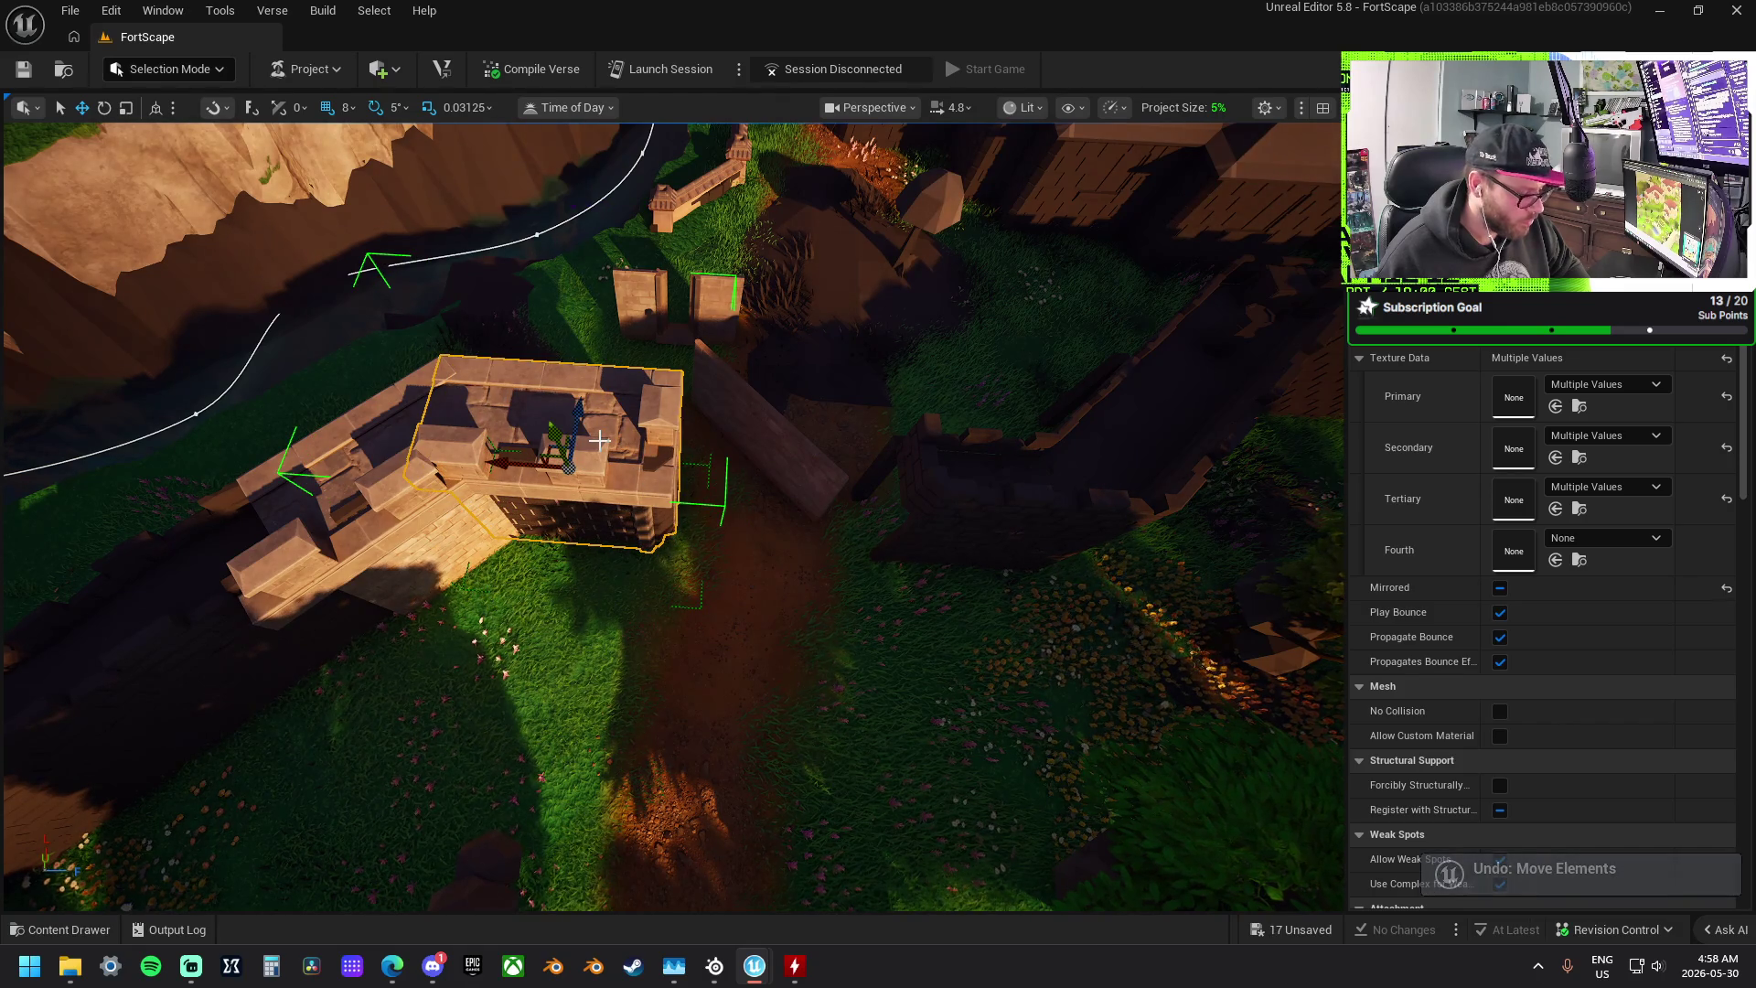
mouse_move(625, 470)
mouse_down()
mouse_move(731, 487)
mouse_move(831, 465)
mouse_up()
scroll(830, 464, up, 5)
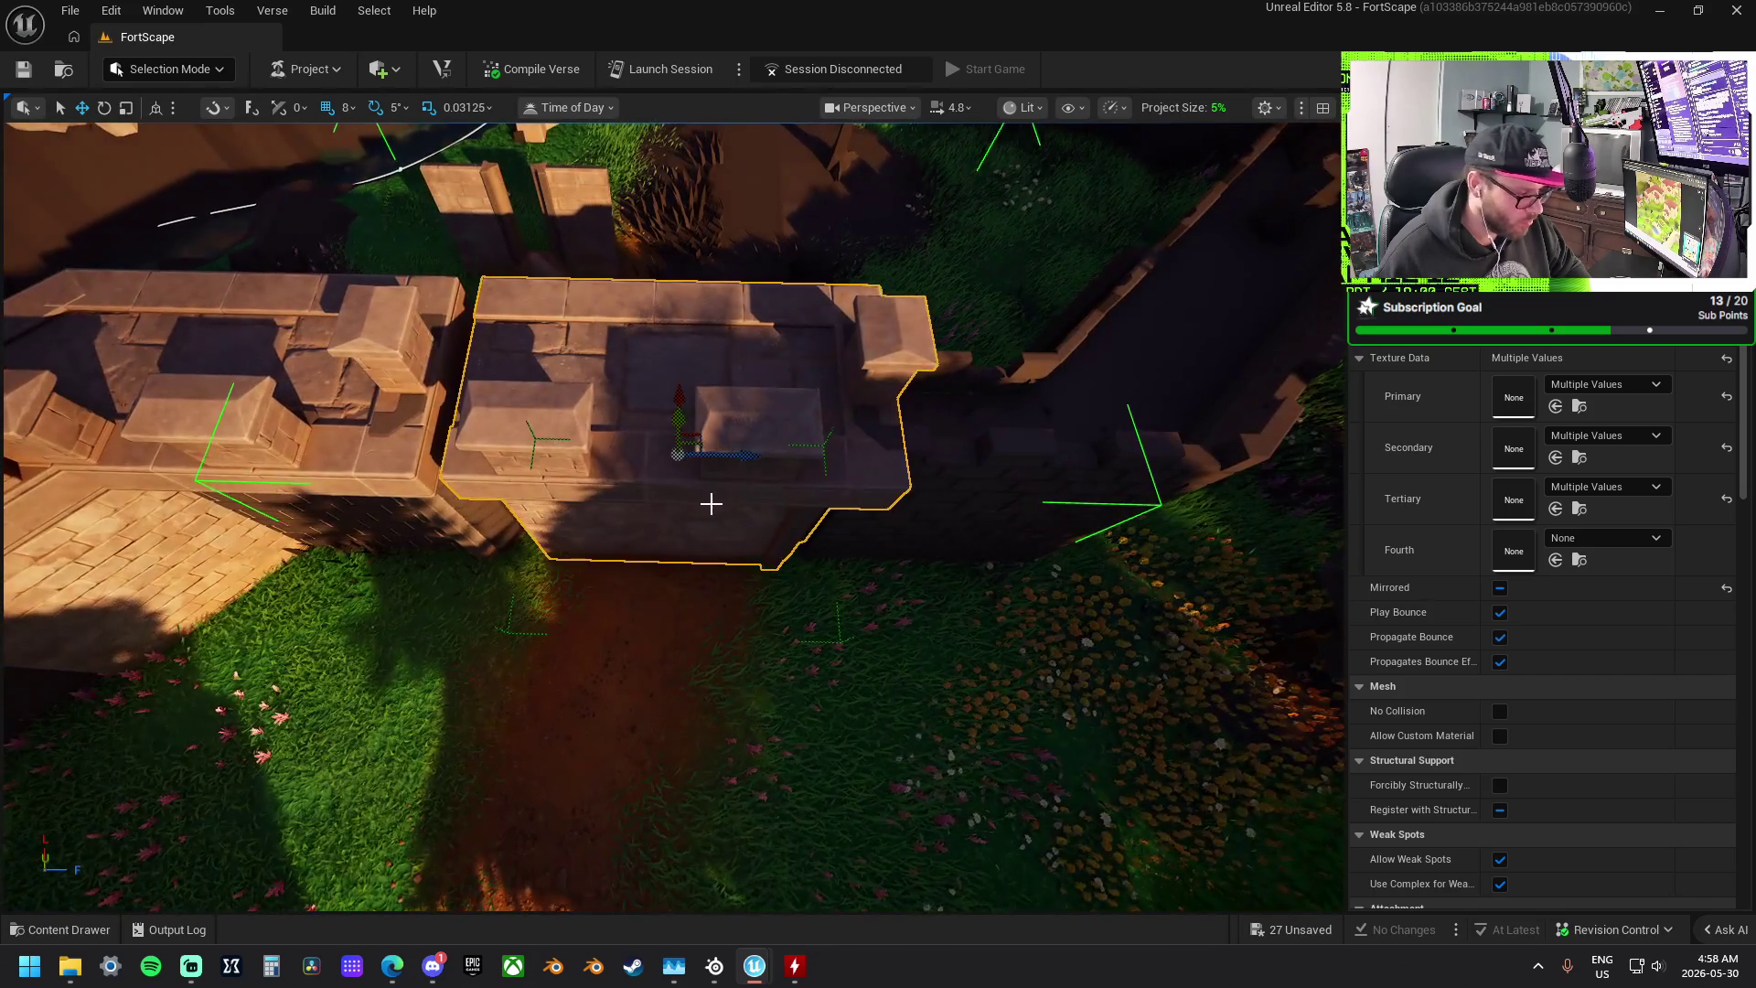
- Mirror the wall piece on its forward axis and slide it sideways into line with the tower
right_click(711, 503)
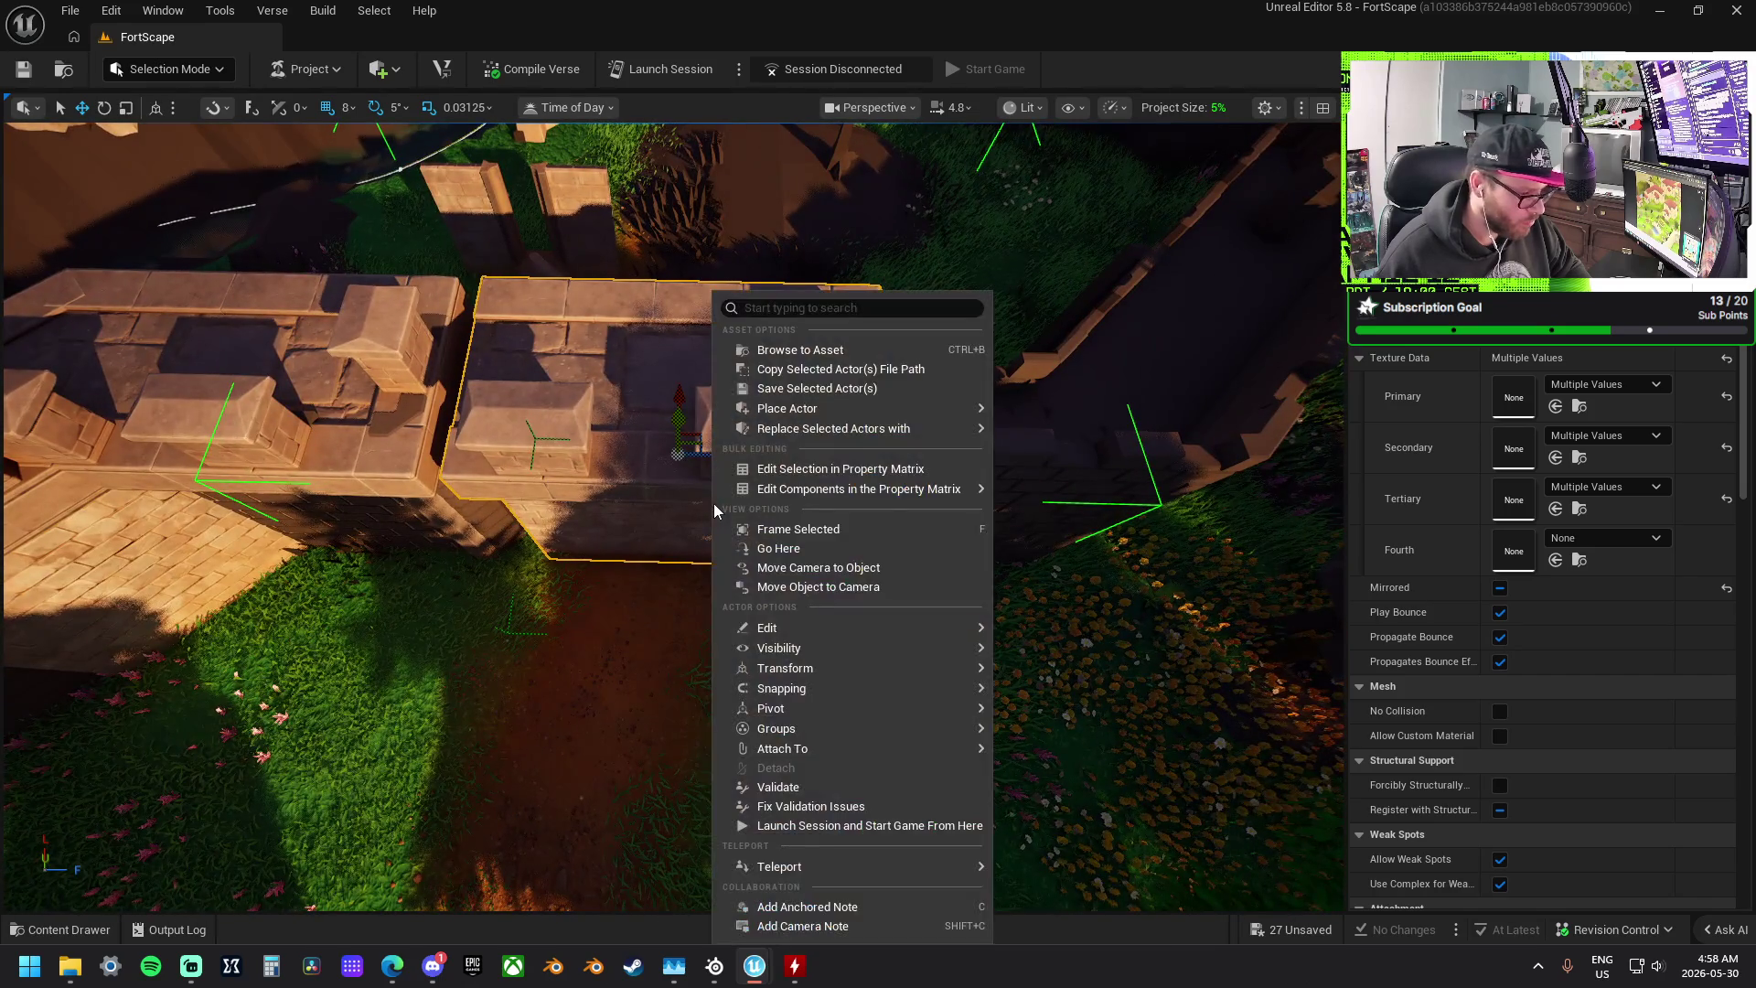
mouse_move(853, 667)
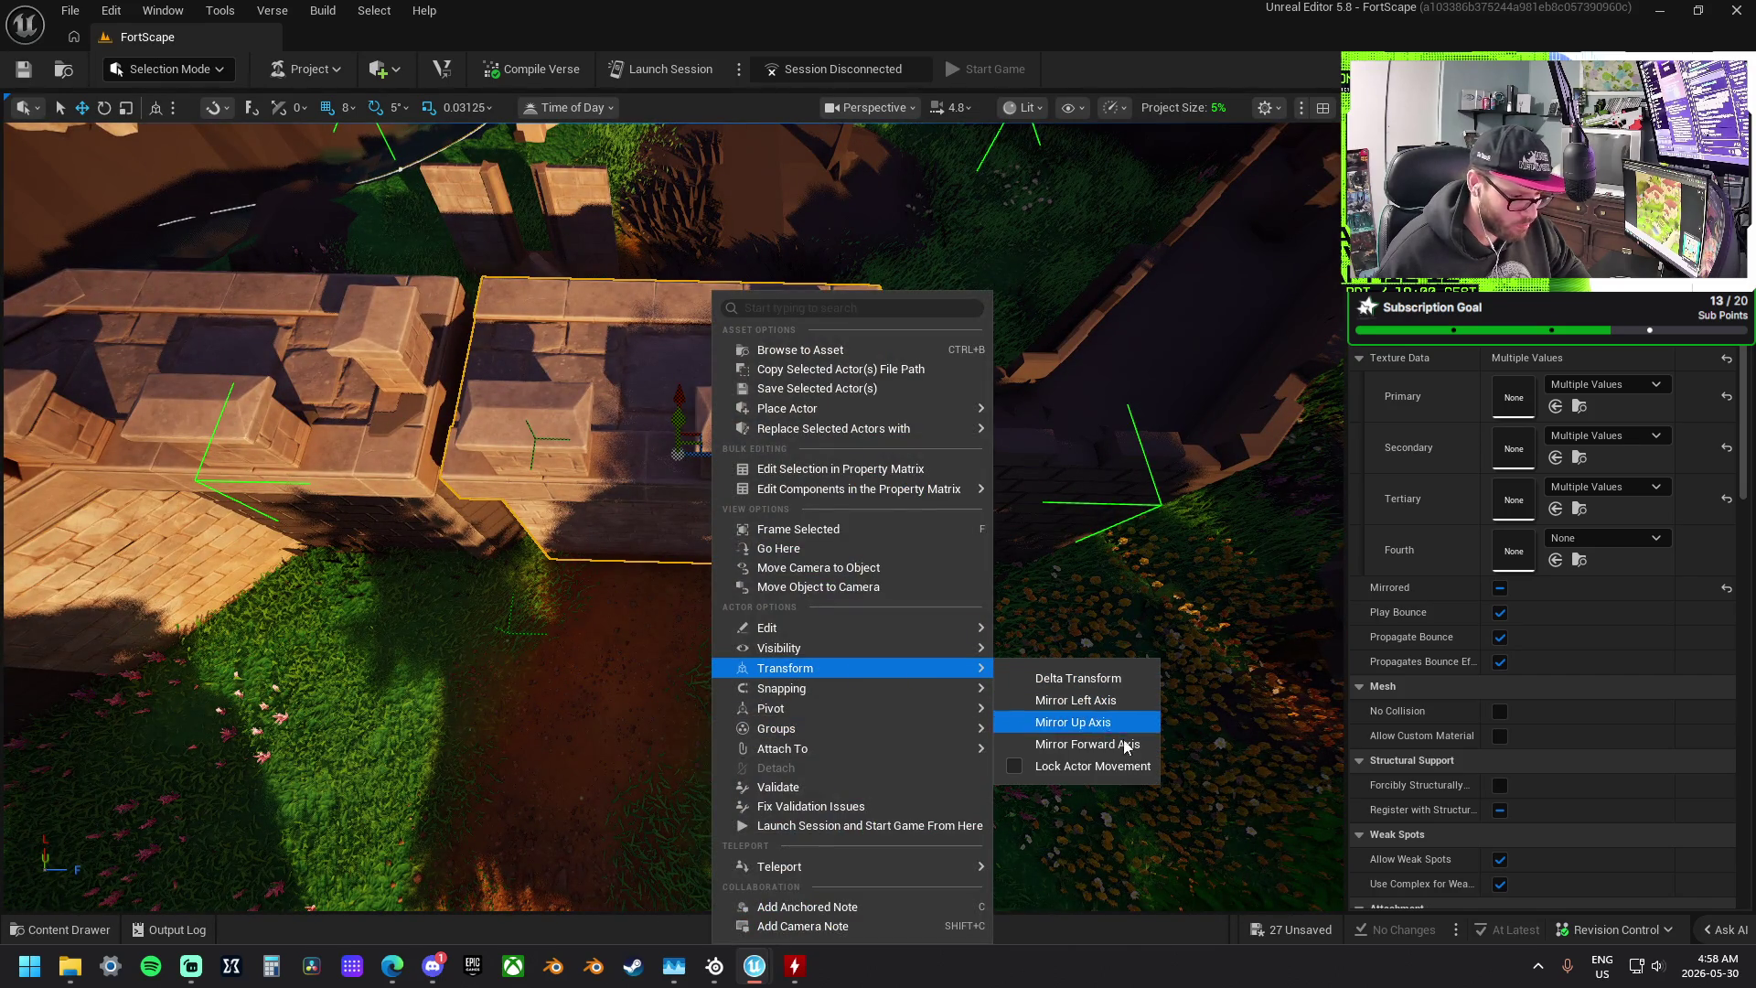
click(1125, 744)
mouse_move(758, 461)
mouse_down()
mouse_move(1080, 510)
mouse_move(1047, 498)
mouse_up()
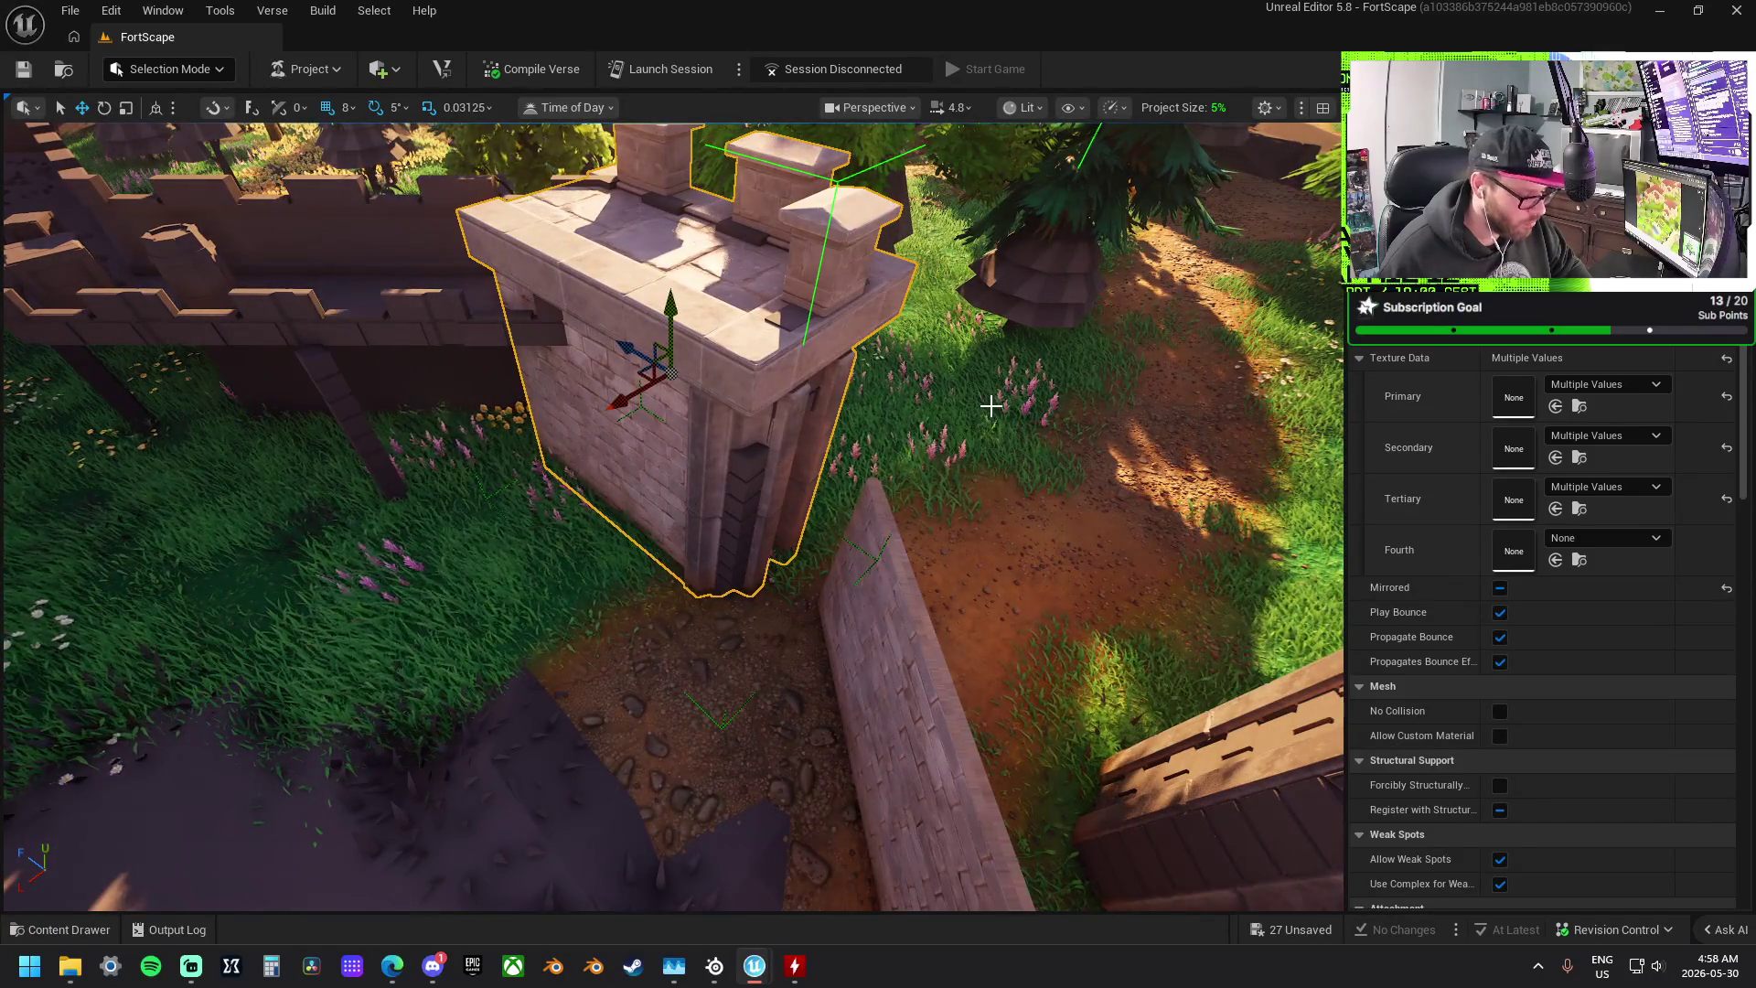
click(616, 416)
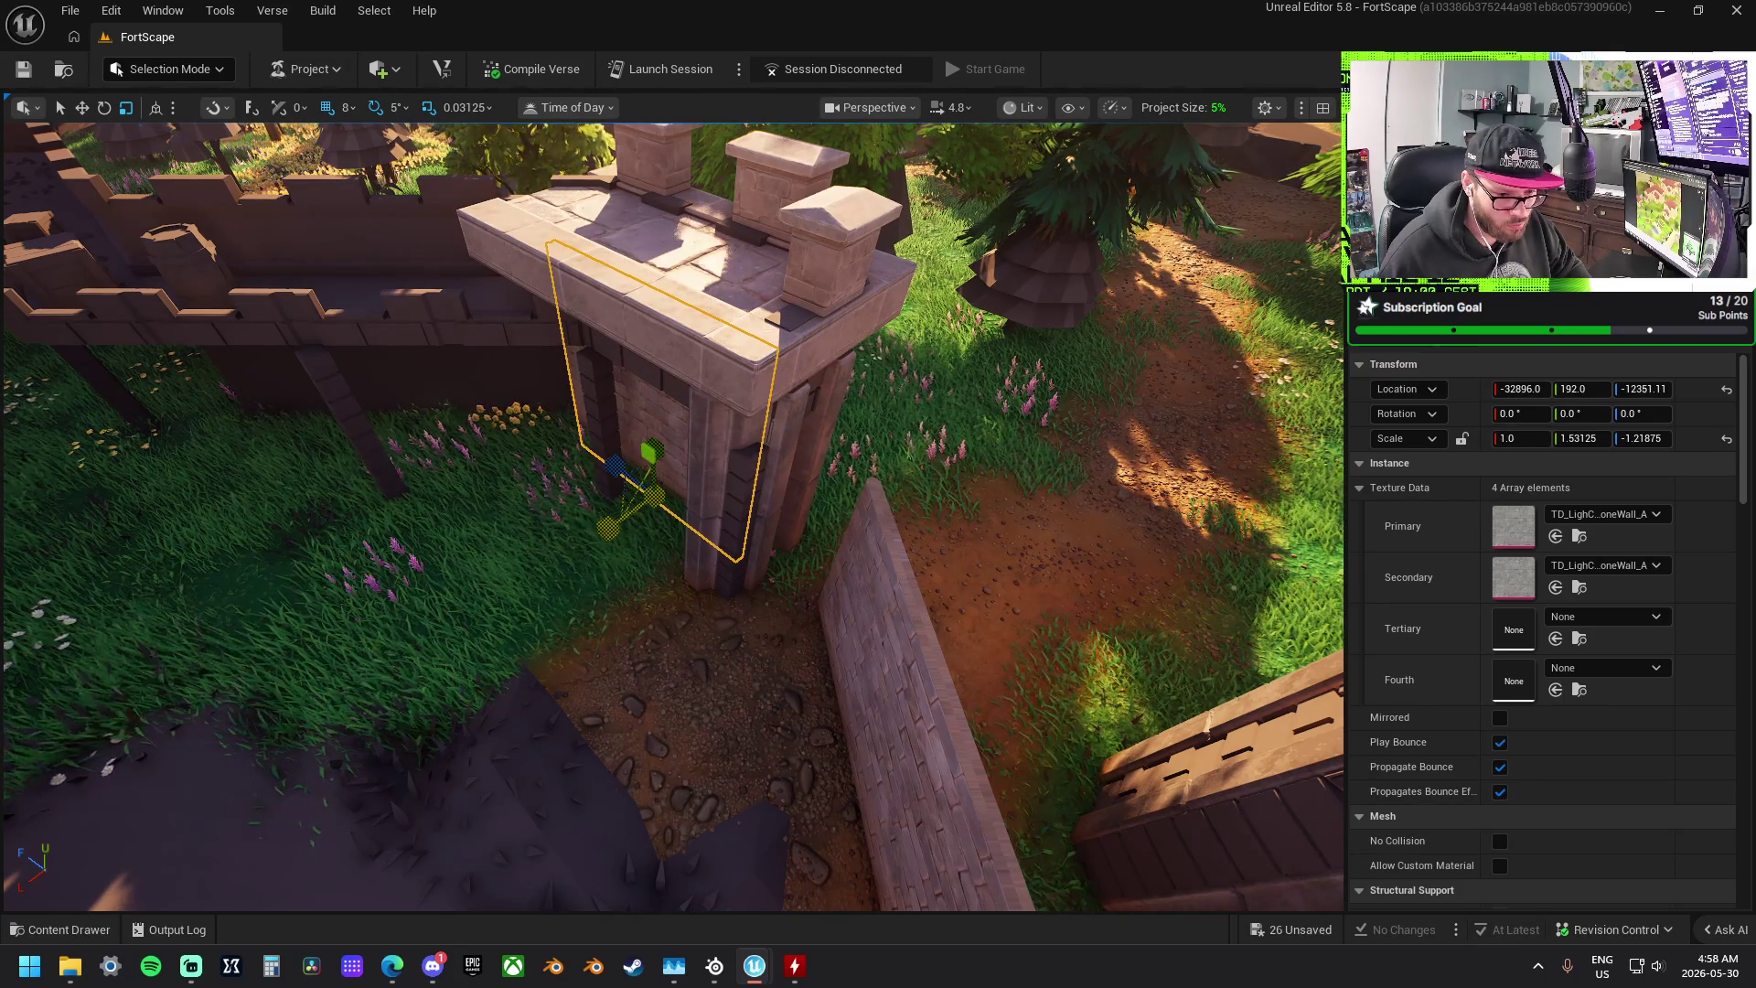
- Inspect the brick wall piece widened to 1.5 on X, then select the tower's front trim slab
mouse_move(674, 467)
mouse_down()
mouse_move(741, 475)
mouse_move(725, 470)
mouse_up()
scroll(657, 520, down, 5)
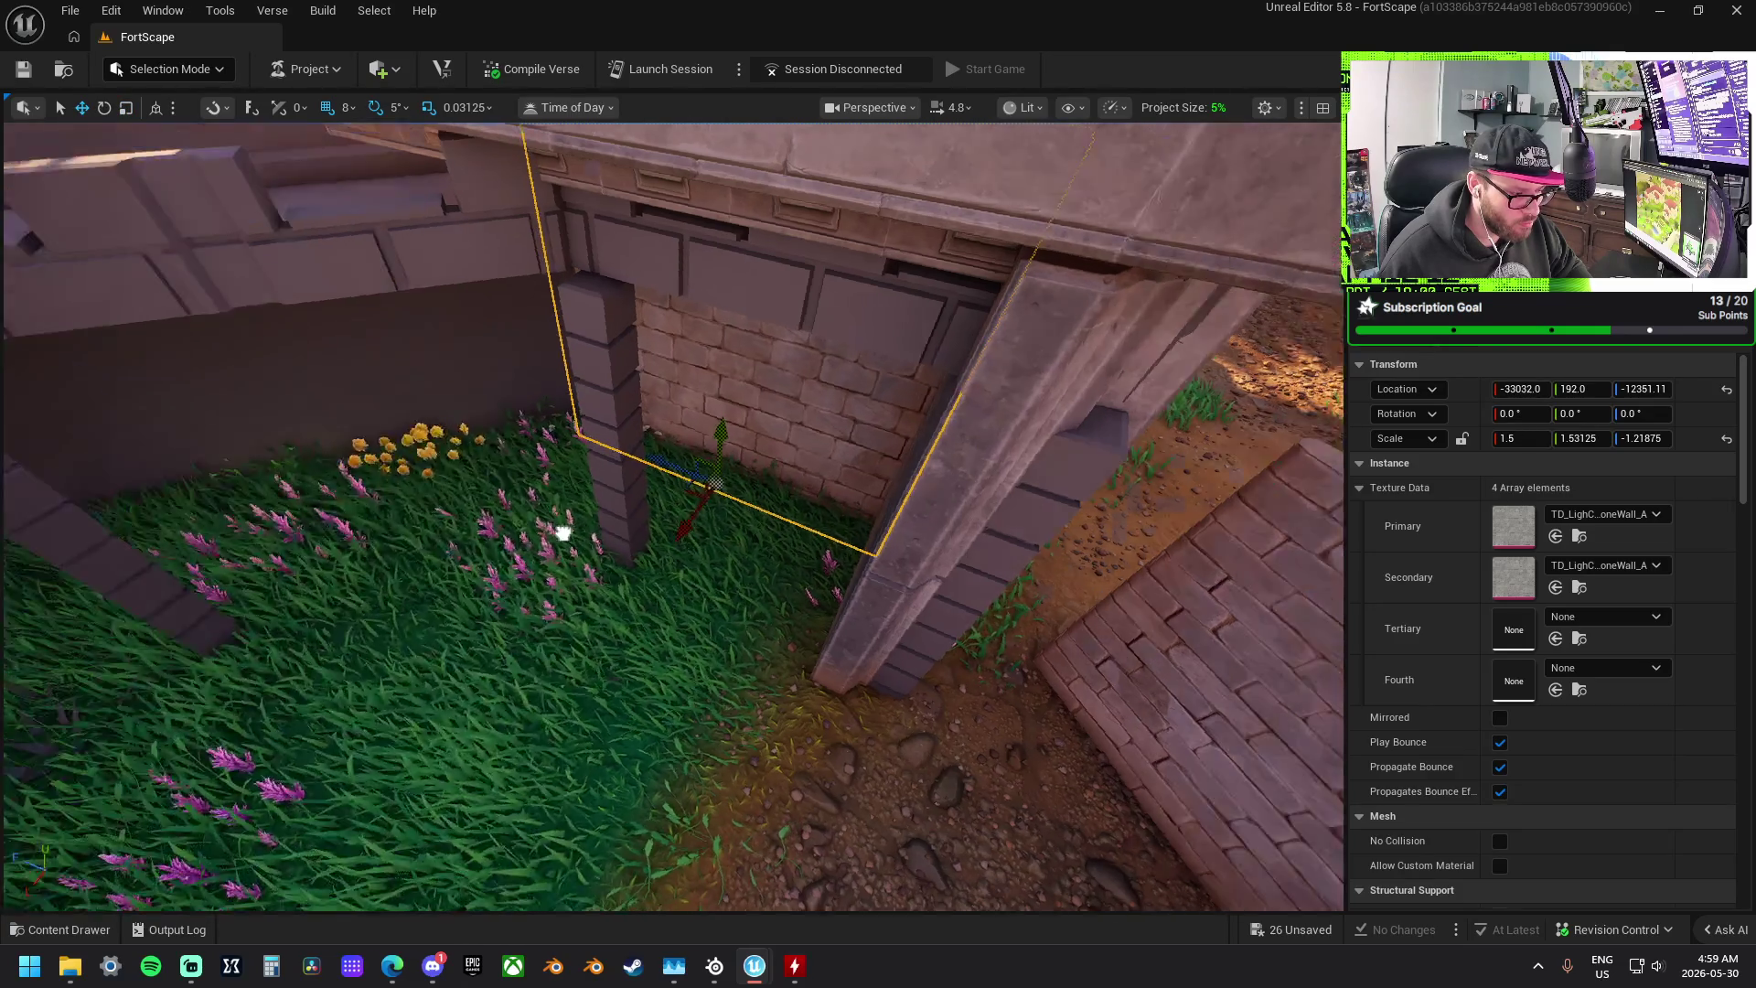
drag(562, 532, 562, 532)
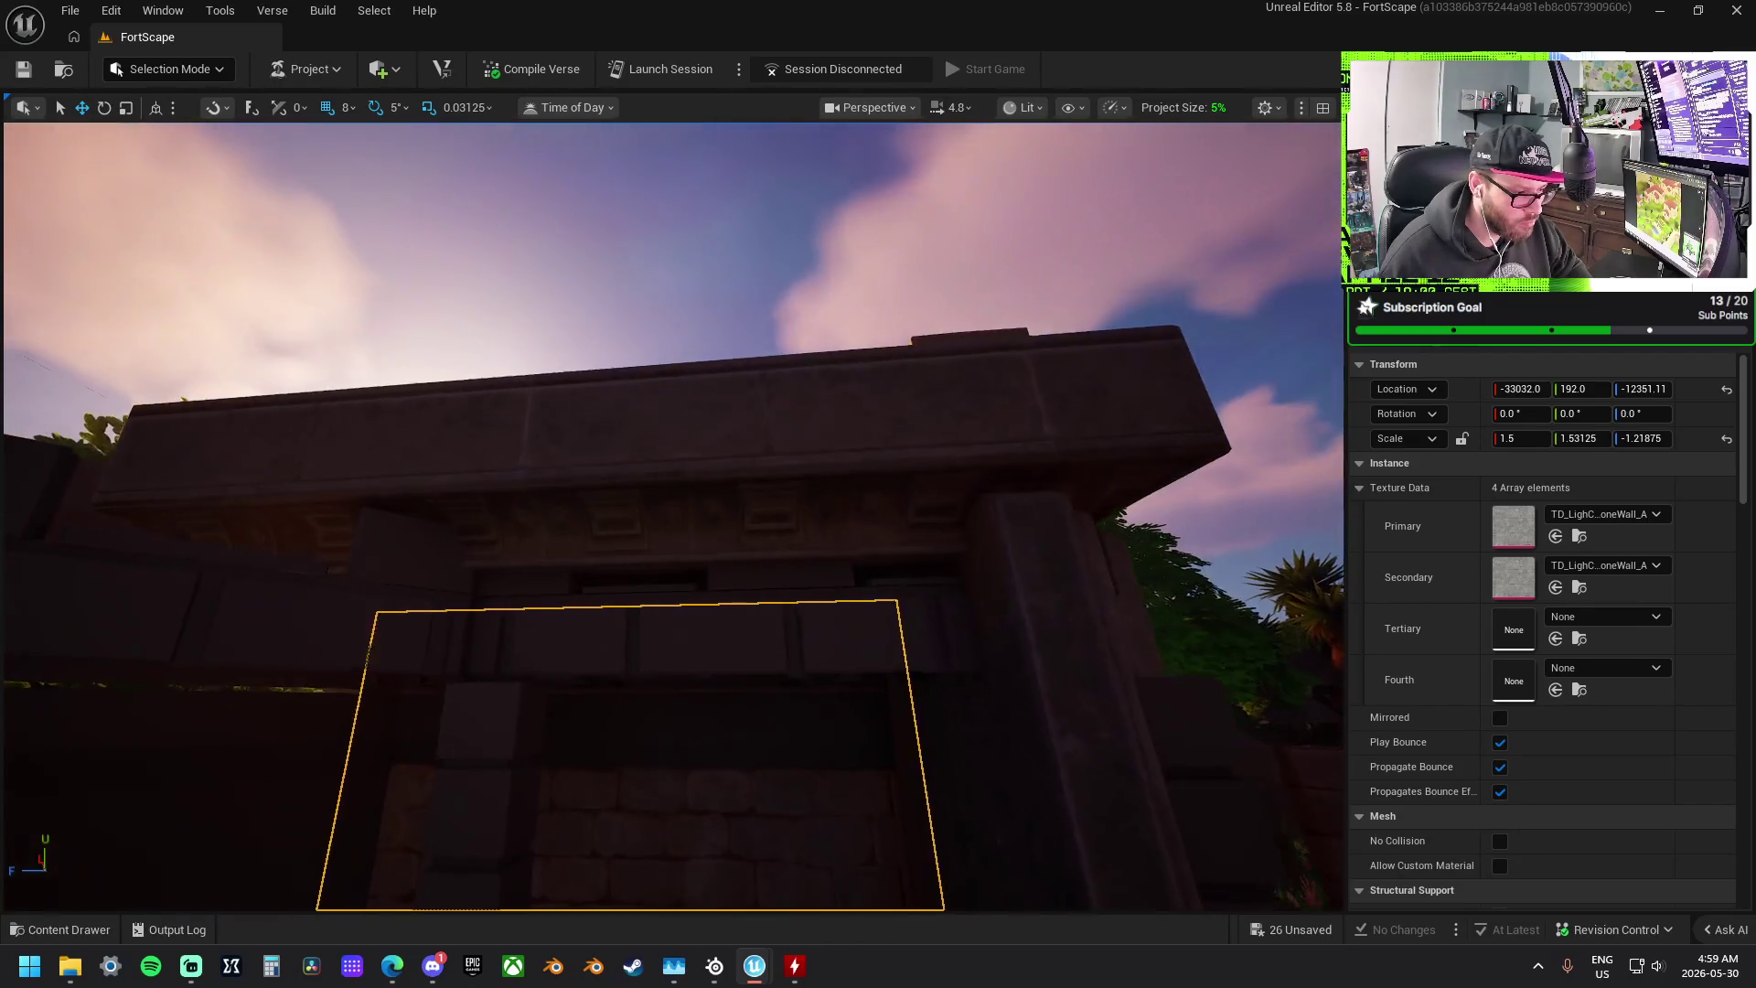
click(611, 482)
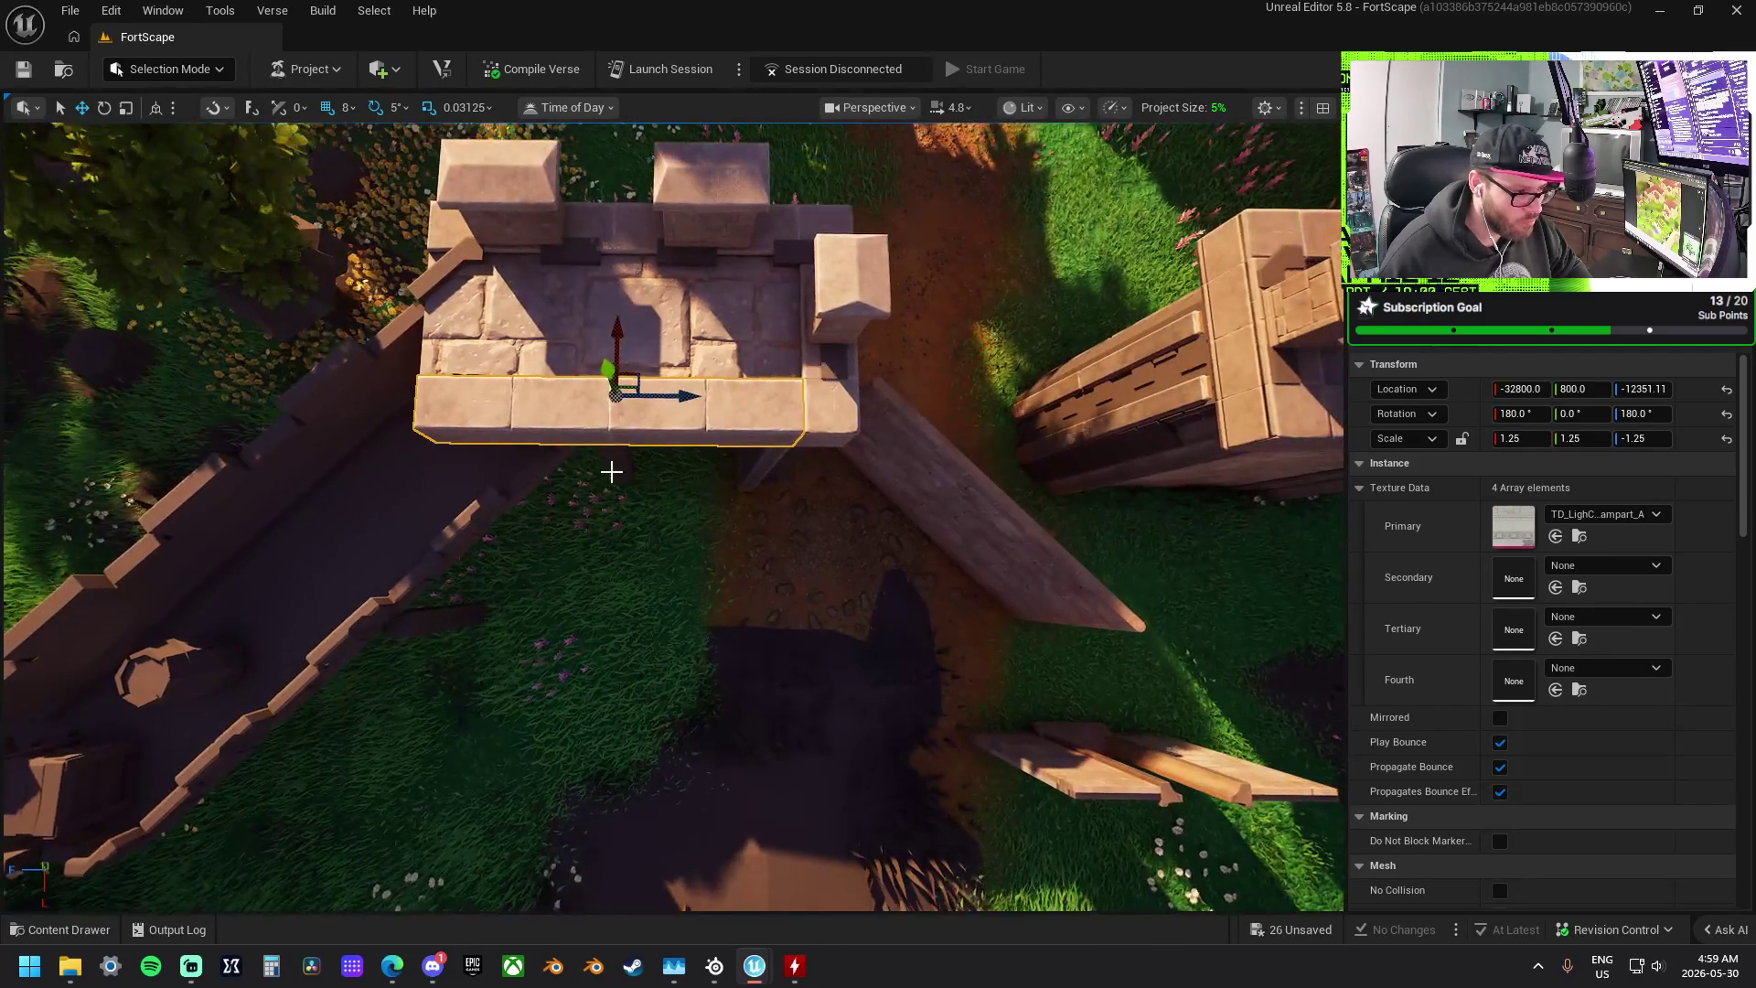
- Try adding a castle roof trim on the front wall at 1.25 scale, then remove it
right_click(684, 426)
click(1348, 533)
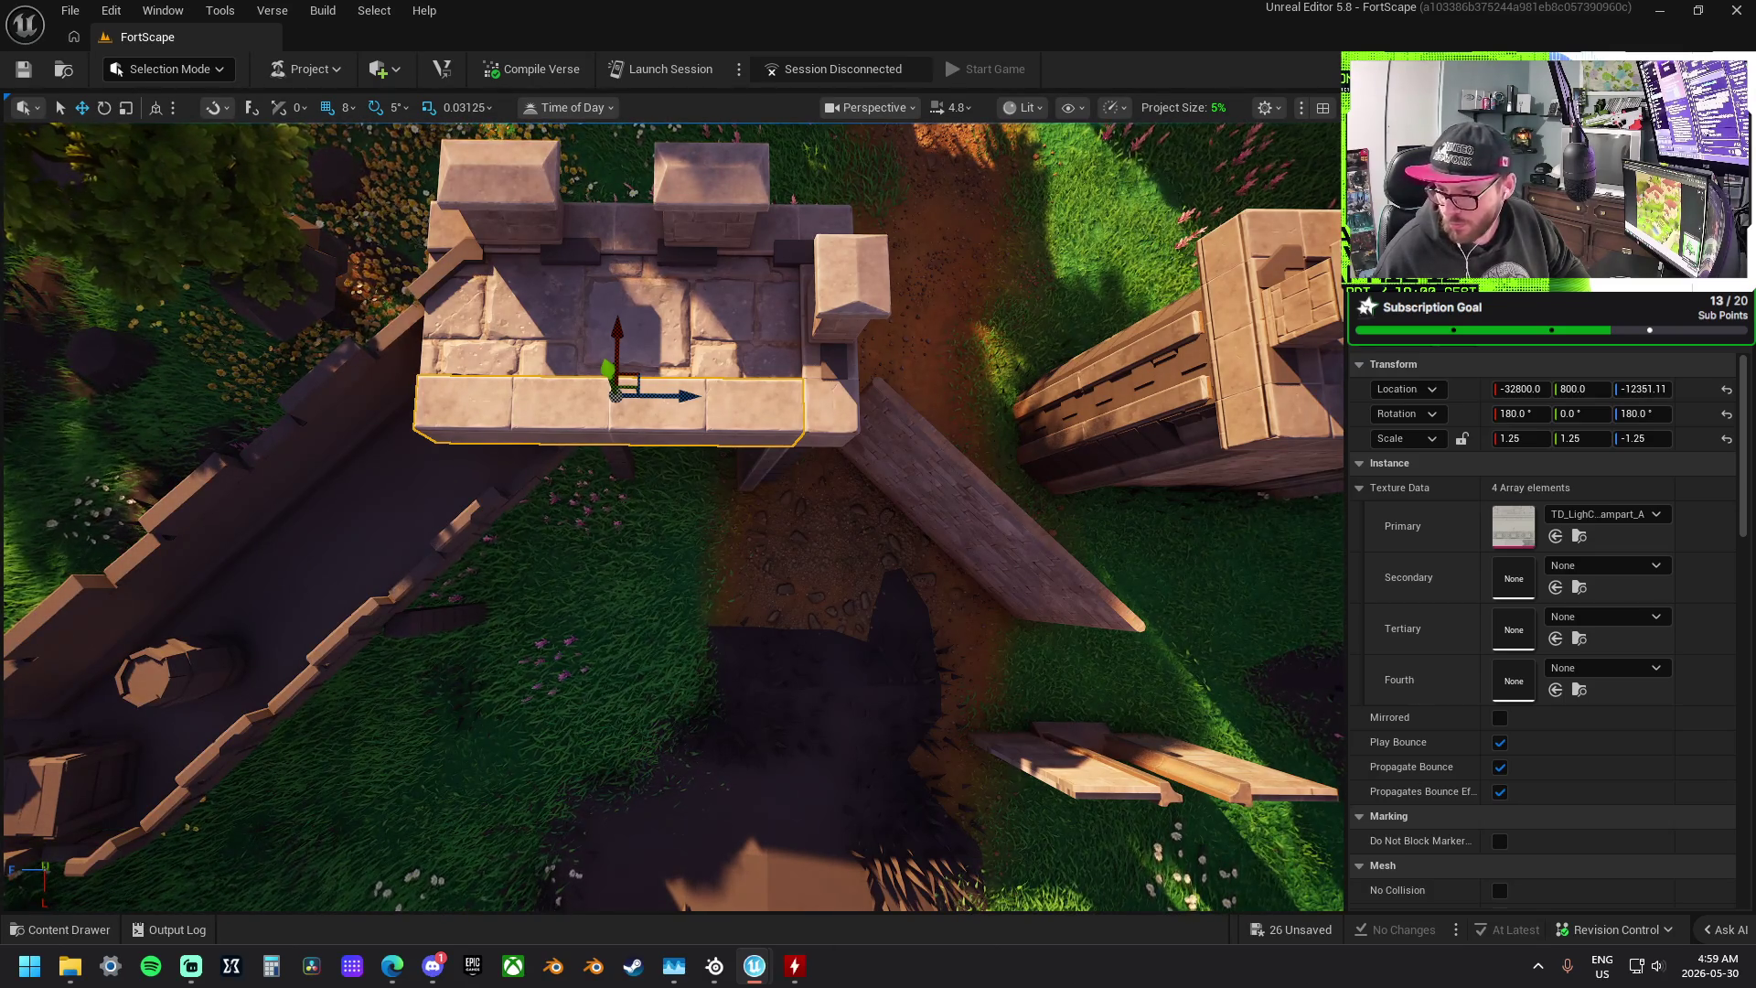
mouse_move(1335, 476)
mouse_down()
mouse_move(710, 427)
mouse_move(690, 322)
mouse_move(506, 388)
mouse_move(241, 359)
mouse_move(196, 370)
mouse_move(196, 393)
mouse_move(489, 498)
mouse_move(640, 412)
mouse_move(809, 365)
mouse_move(869, 422)
mouse_move(857, 387)
mouse_move(894, 266)
mouse_move(985, 180)
mouse_up()
mouse_move(894, 268)
mouse_down()
mouse_move(722, 336)
mouse_move(607, 432)
mouse_move(607, 457)
mouse_up()
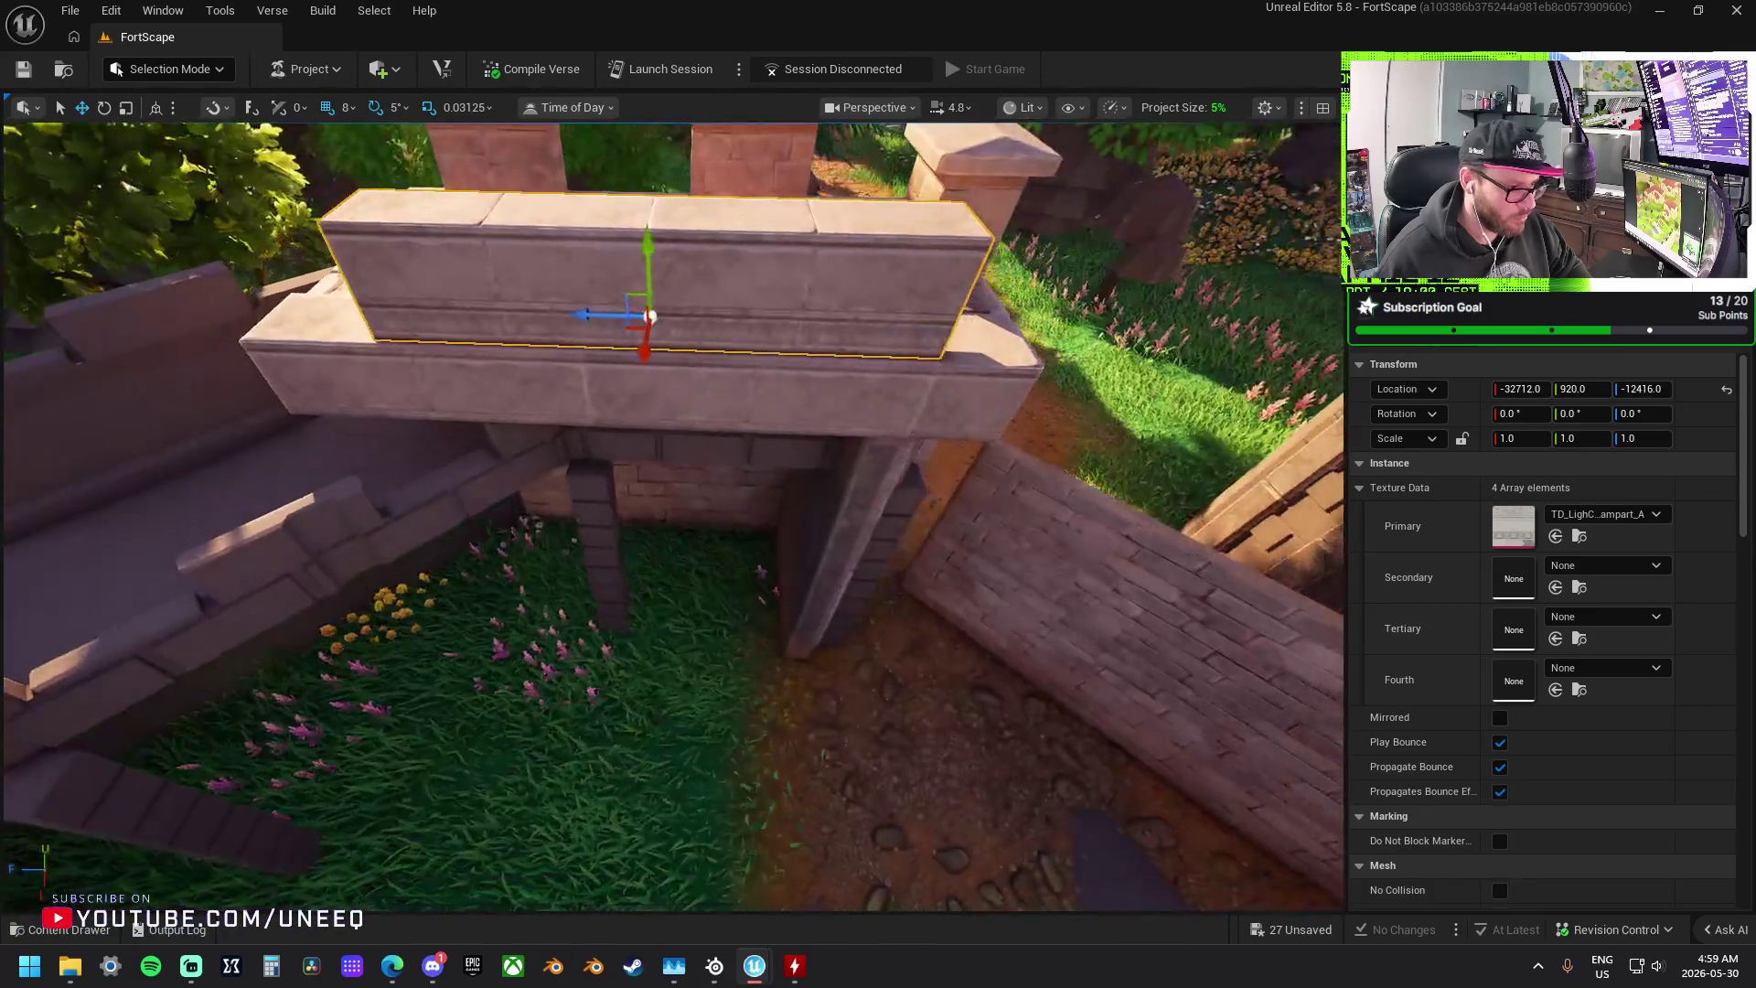
key(f)
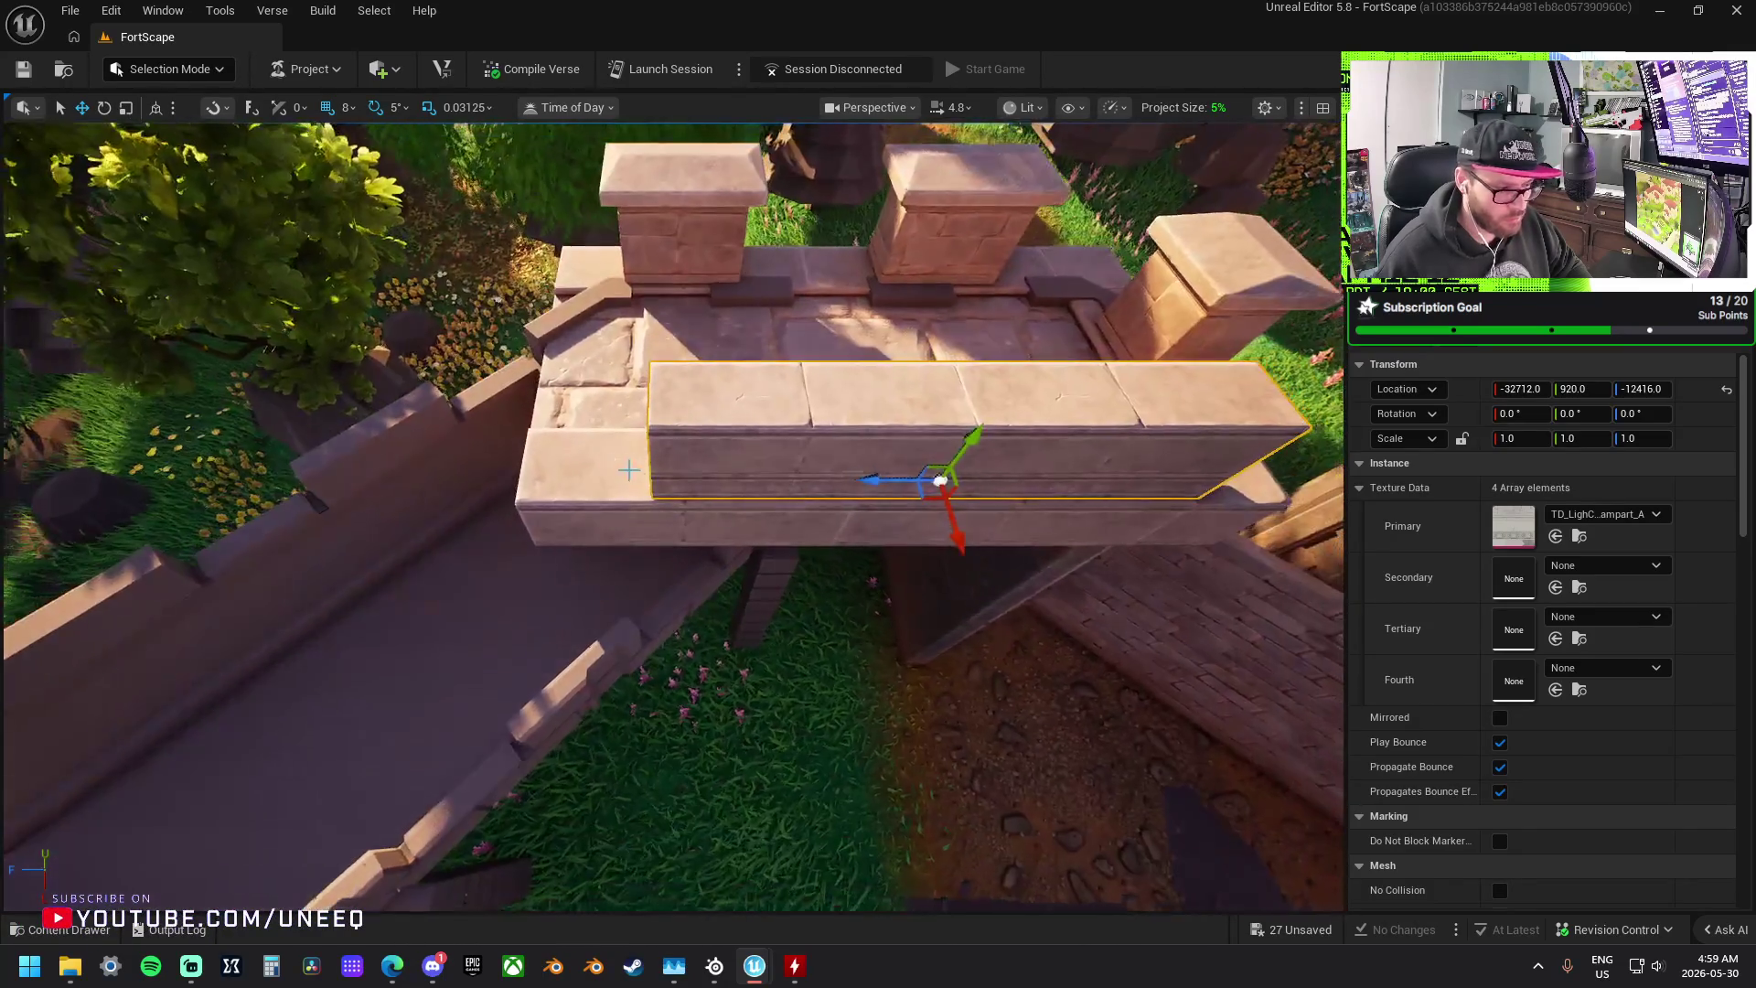
click(790, 509)
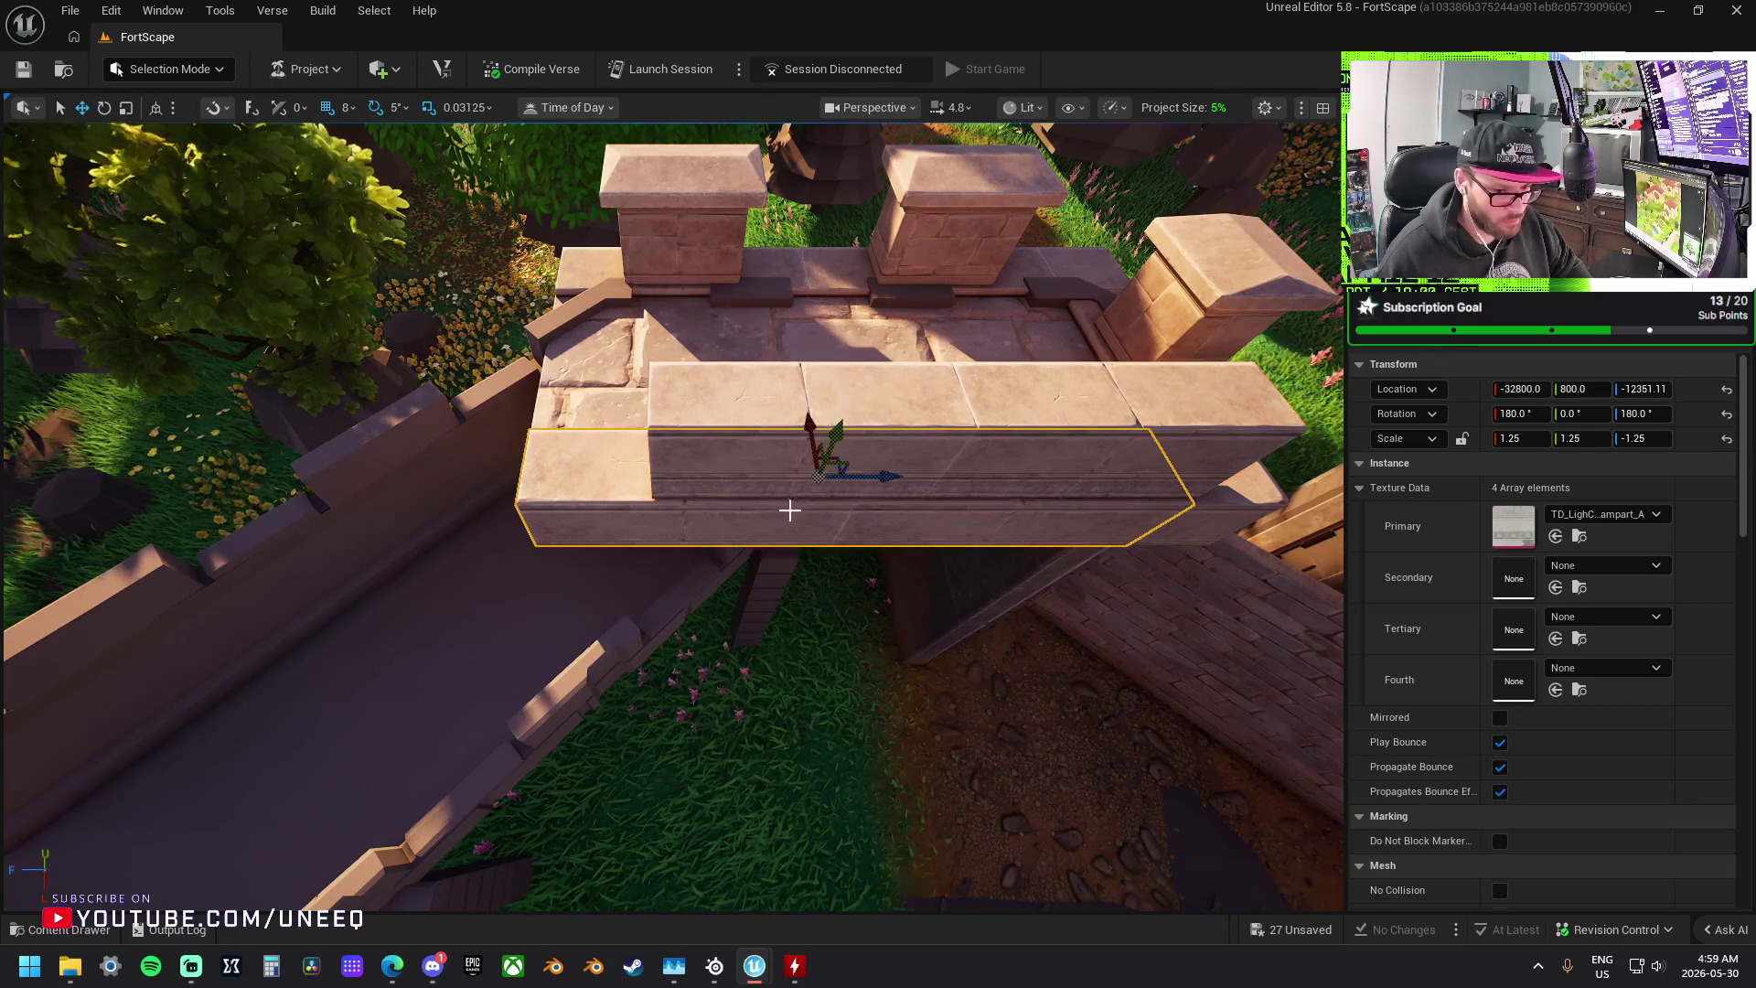
click(934, 465)
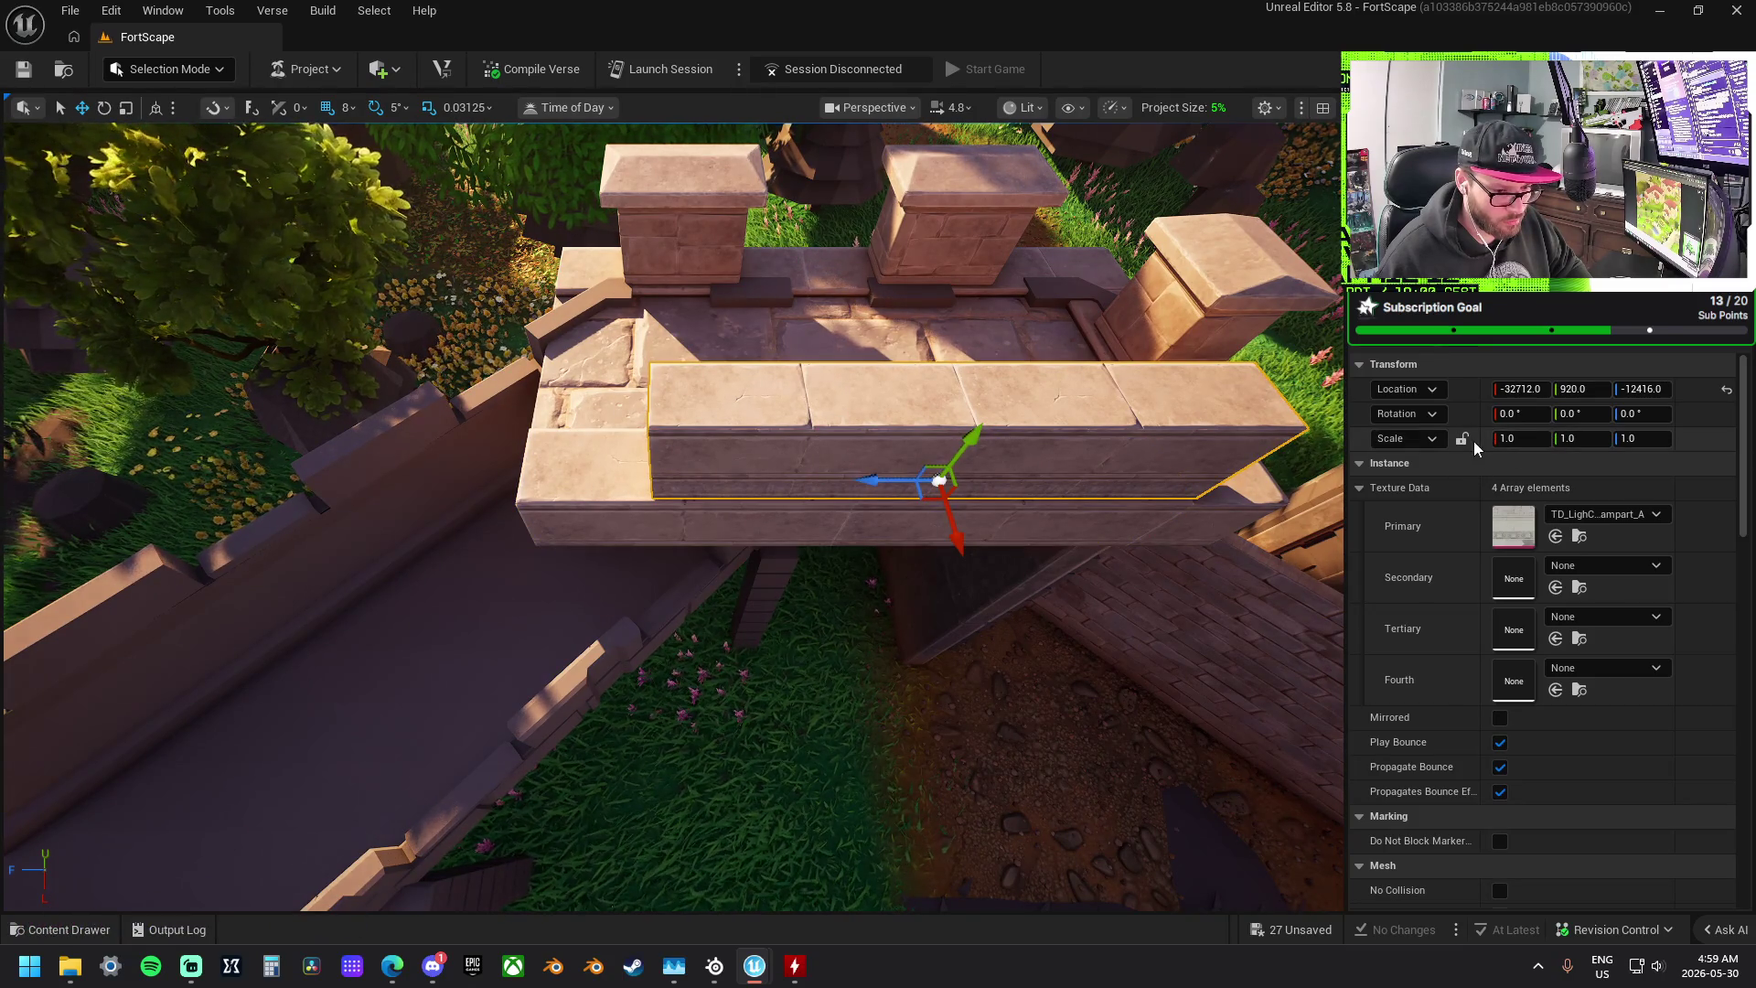
click(1516, 442)
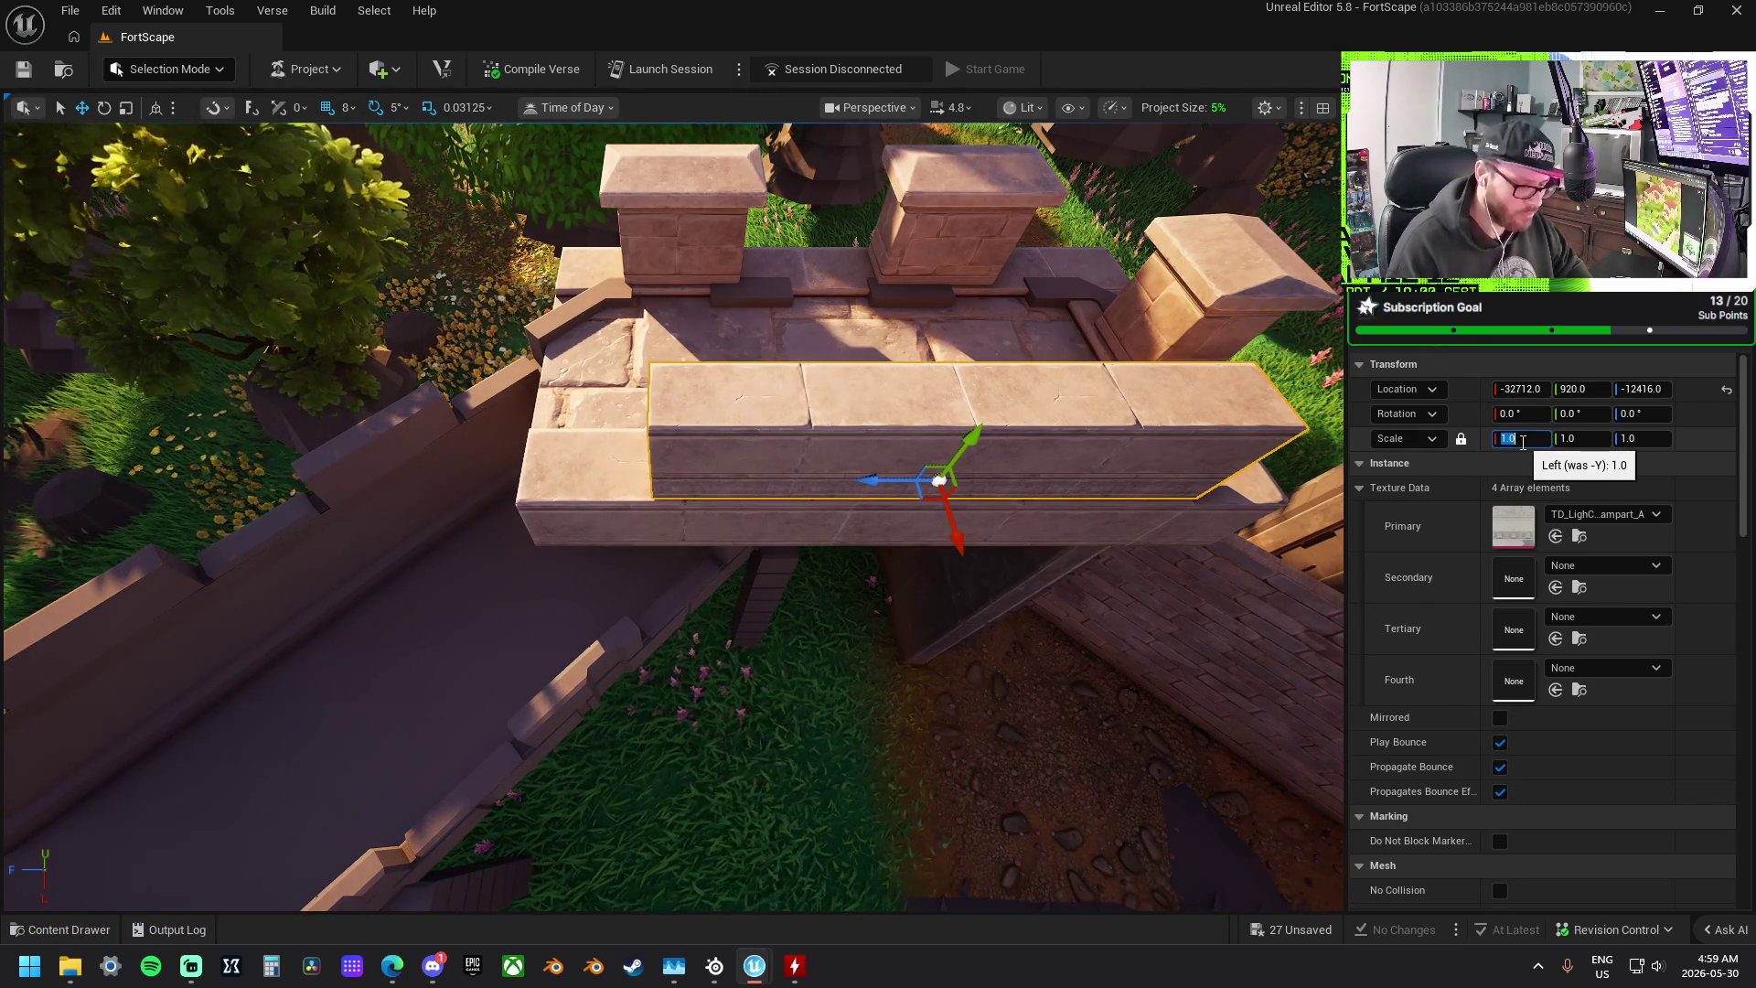
text(1.25)
key(Return)
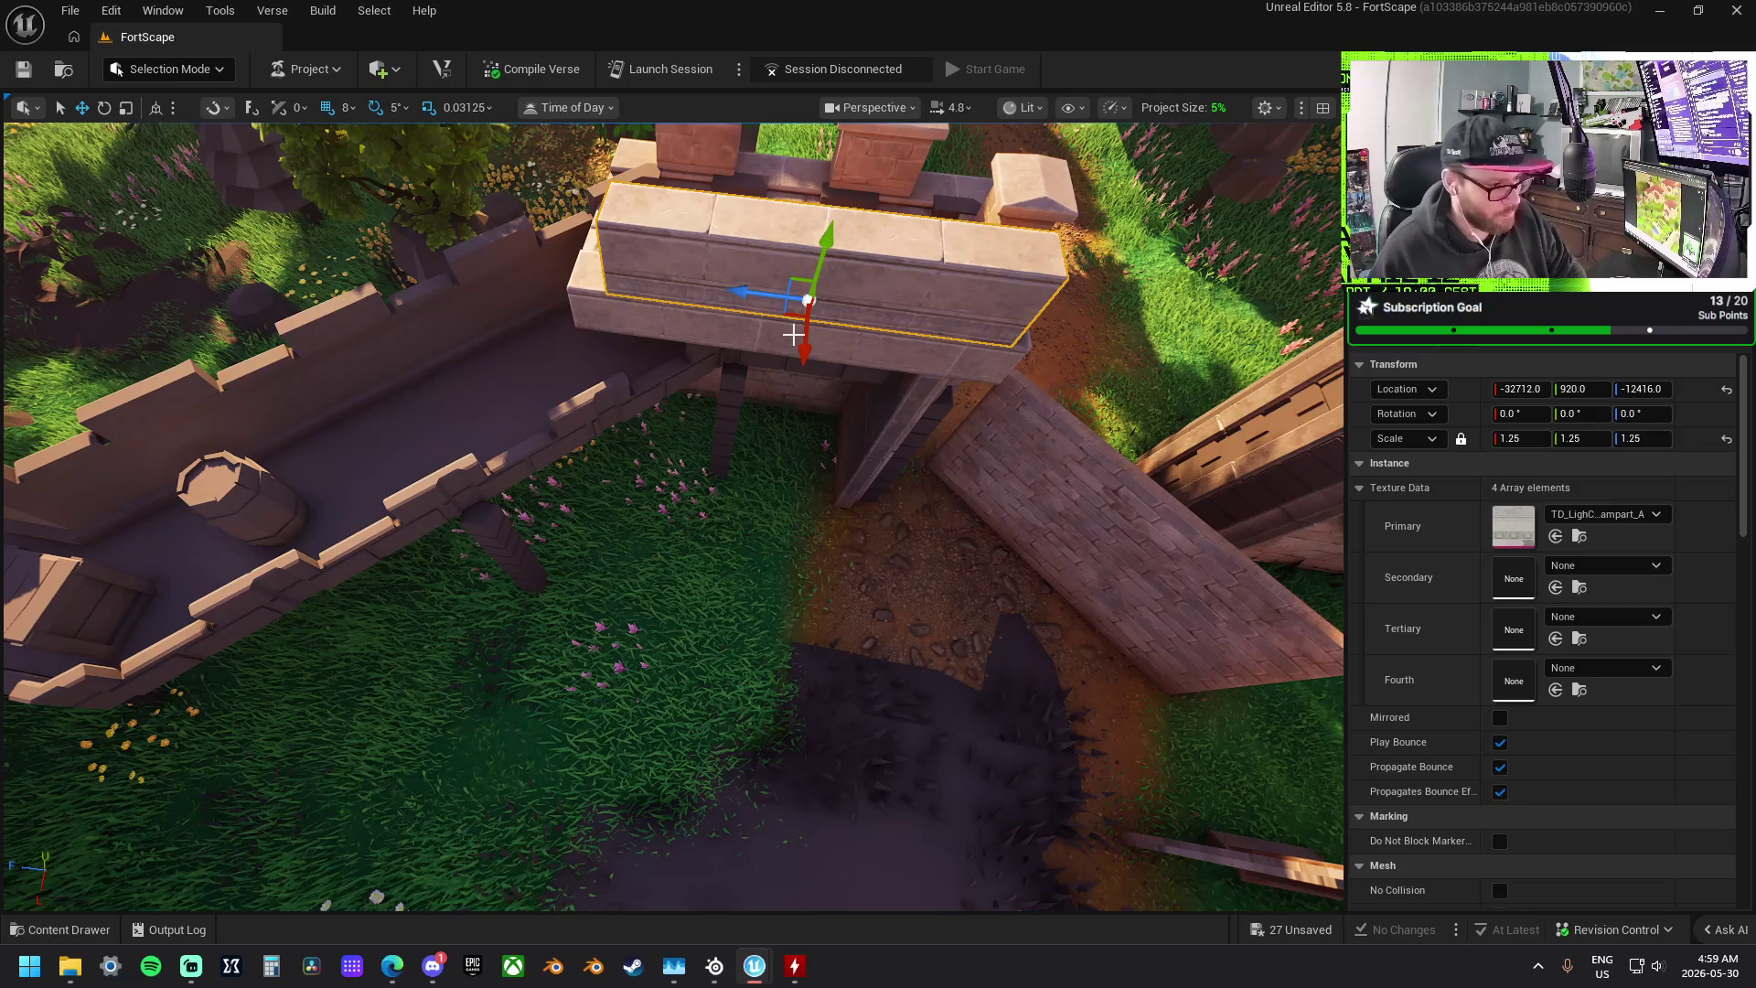
key(ctrl+z)
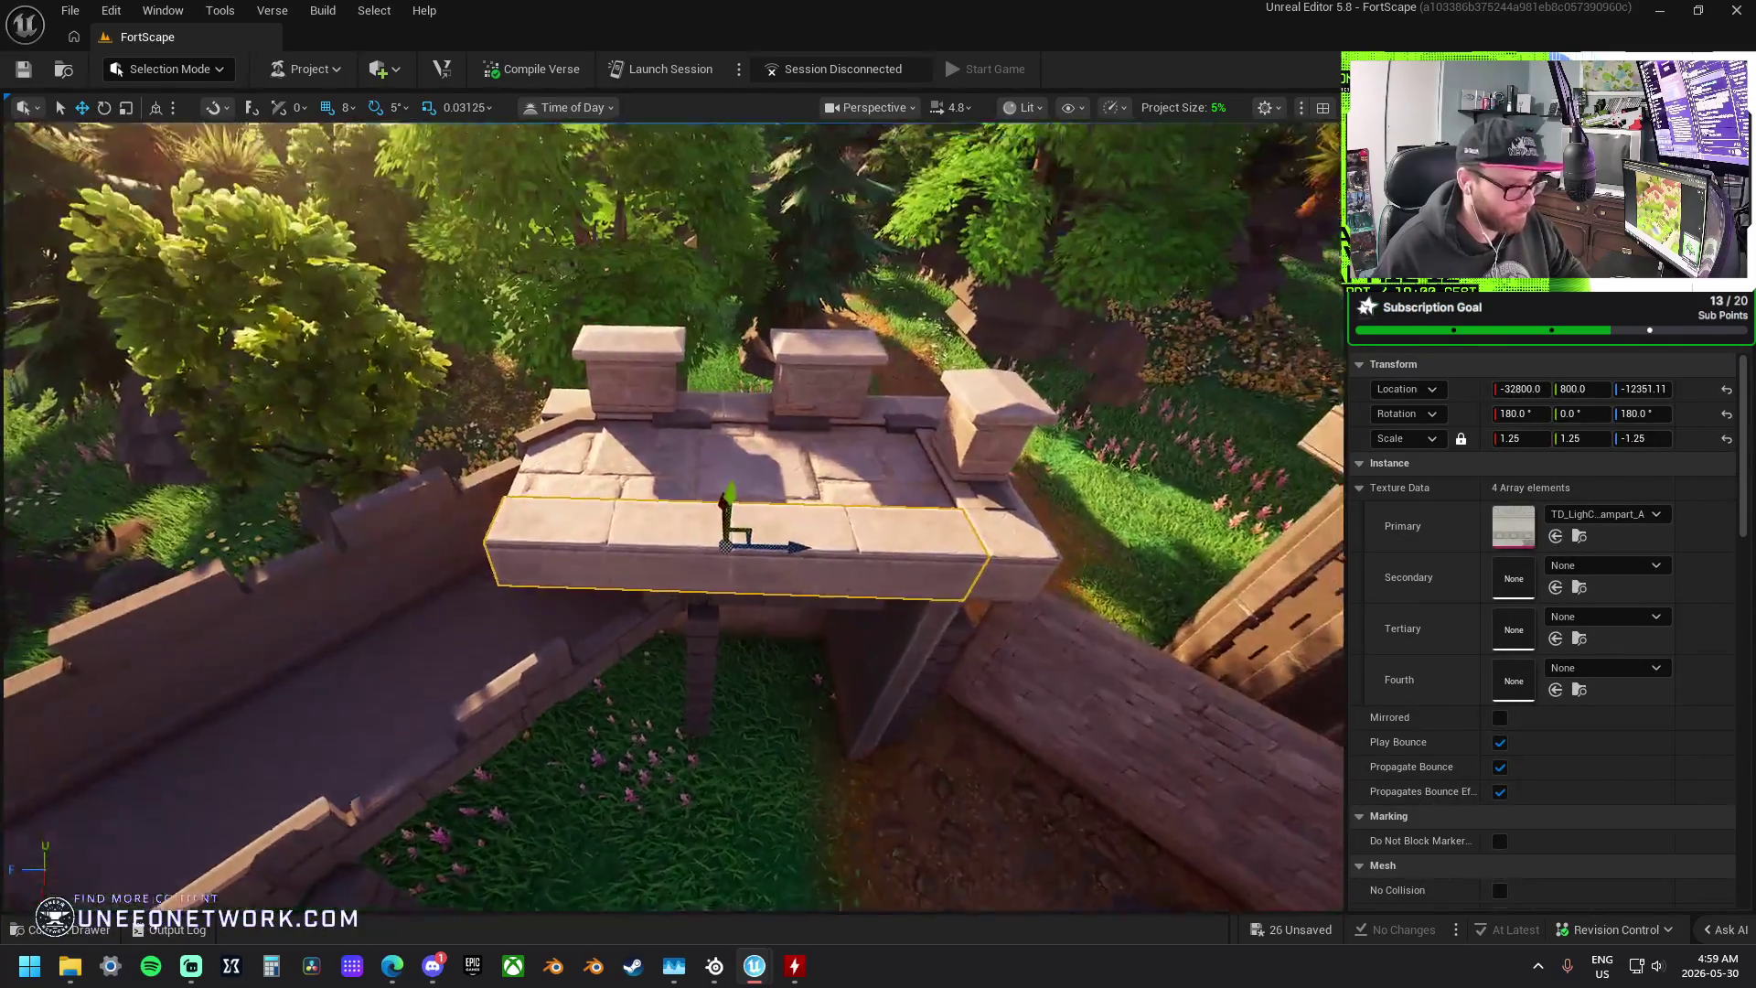
- Shorten the front trim piece lengthwise and slide it along its length
key(r)
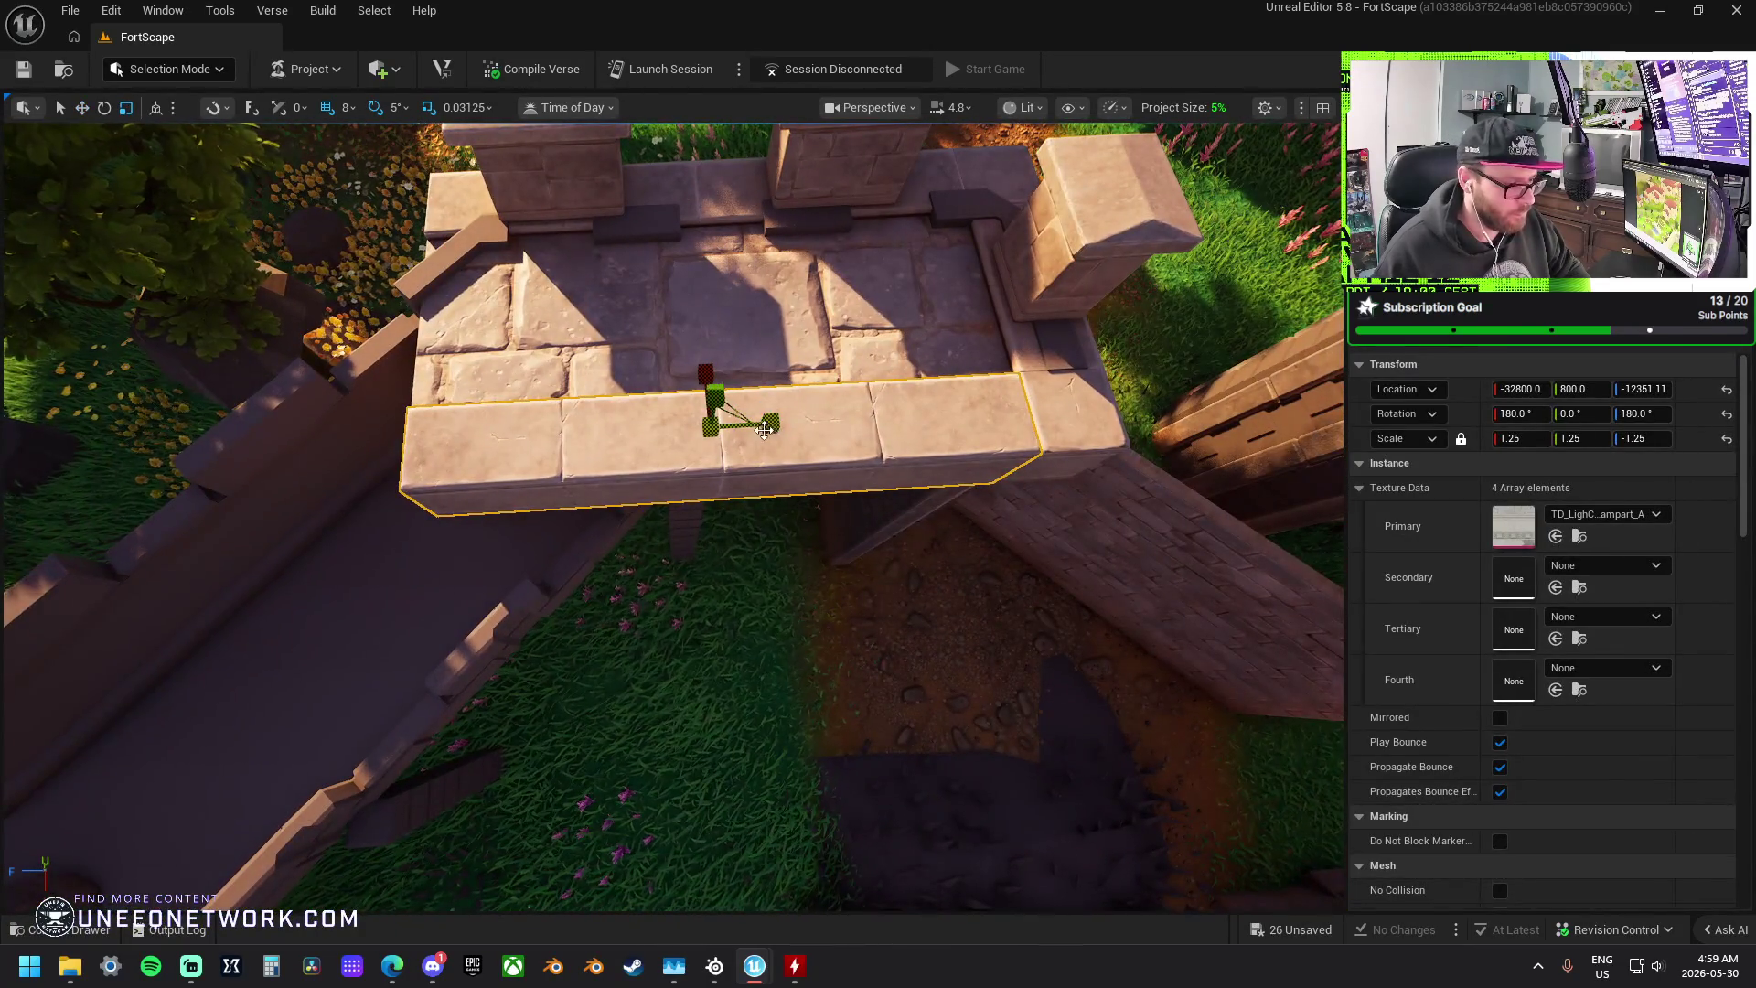
mouse_move(764, 430)
mouse_down()
mouse_move(734, 430)
mouse_move(876, 434)
mouse_up()
key(w)
scroll(878, 436, down, 5)
scroll(890, 448, up, 8)
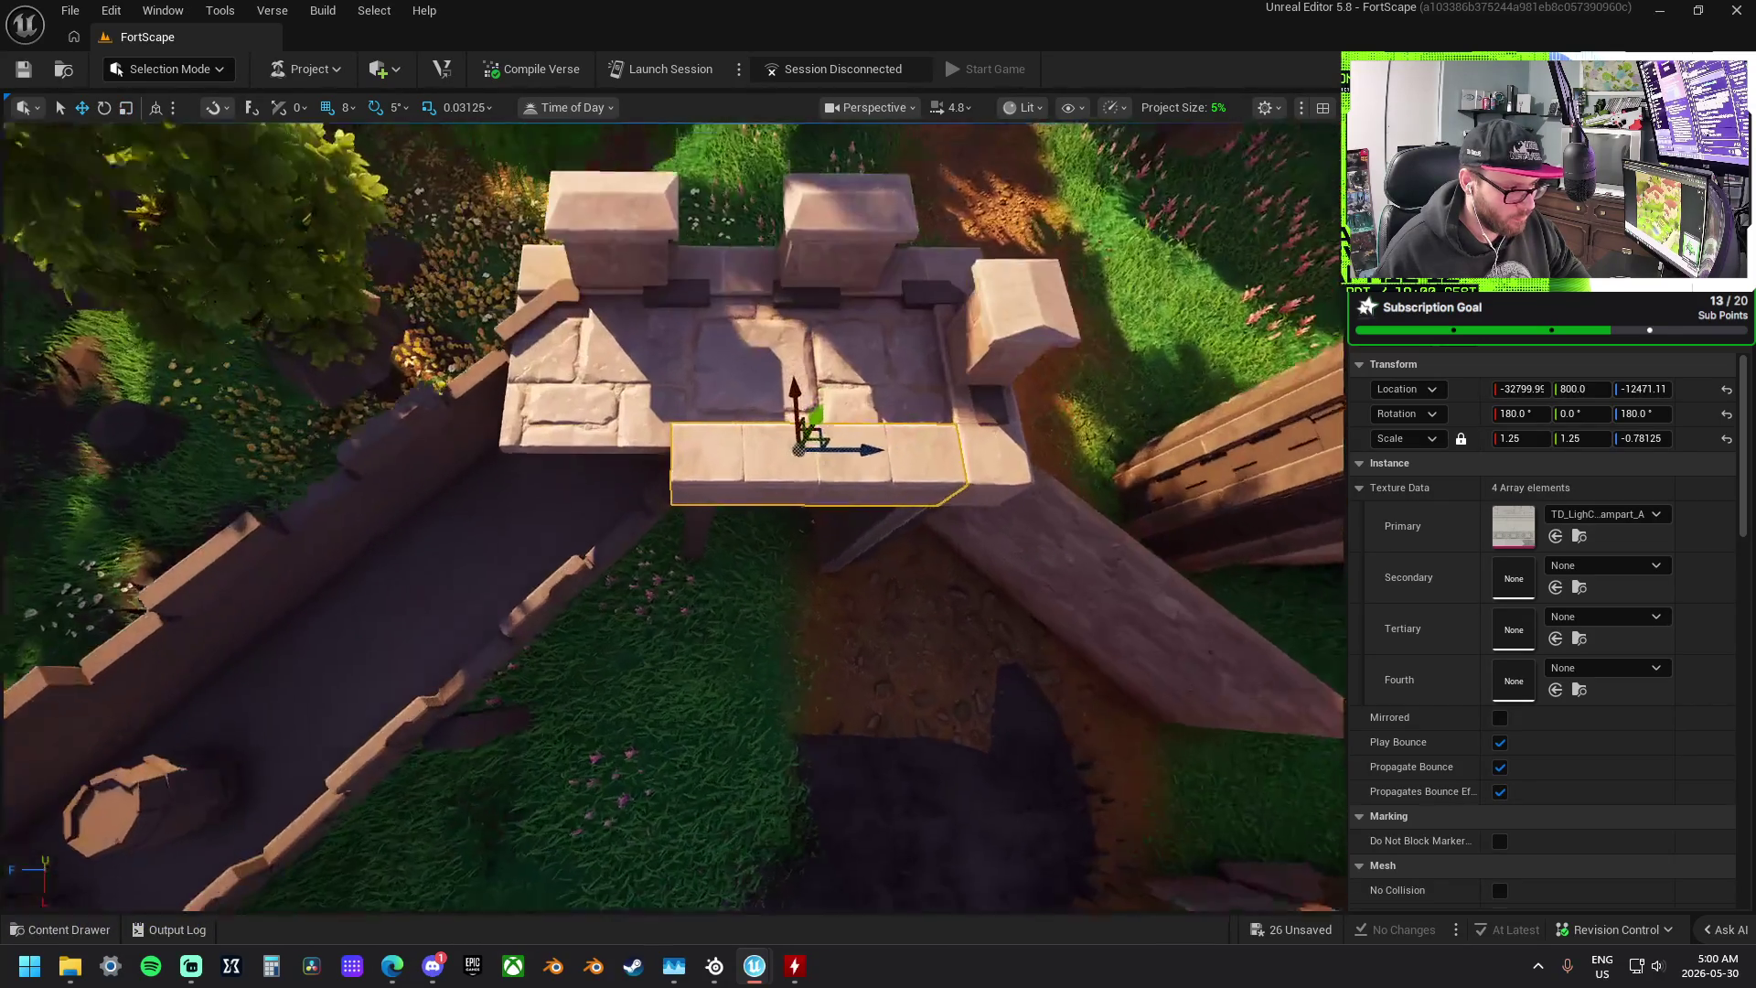
mouse_move(886, 442)
mouse_down()
mouse_move(679, 445)
mouse_move(744, 463)
mouse_move(757, 513)
mouse_move(731, 480)
mouse_up()
- Angle the trim 45°, unlock uniform scale, set its length to 1.25, and slide it along the wall
key(e)
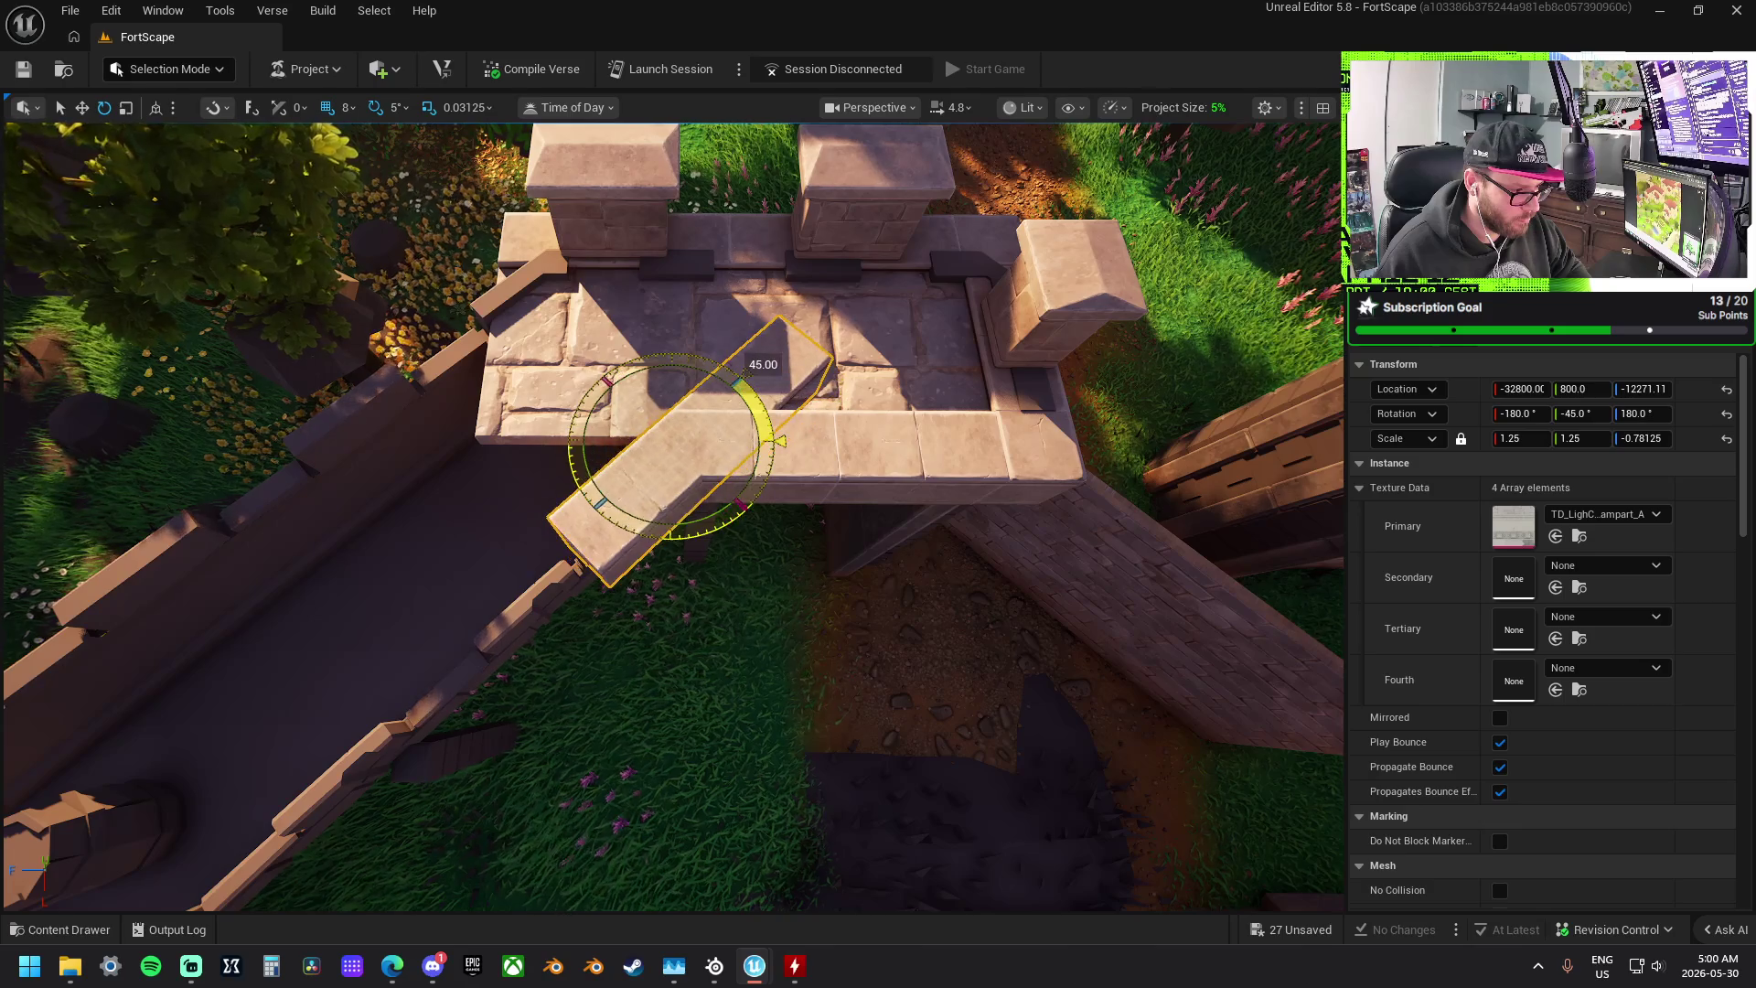
key(w)
mouse_move(724, 402)
mouse_down()
mouse_move(616, 494)
mouse_move(695, 495)
mouse_up()
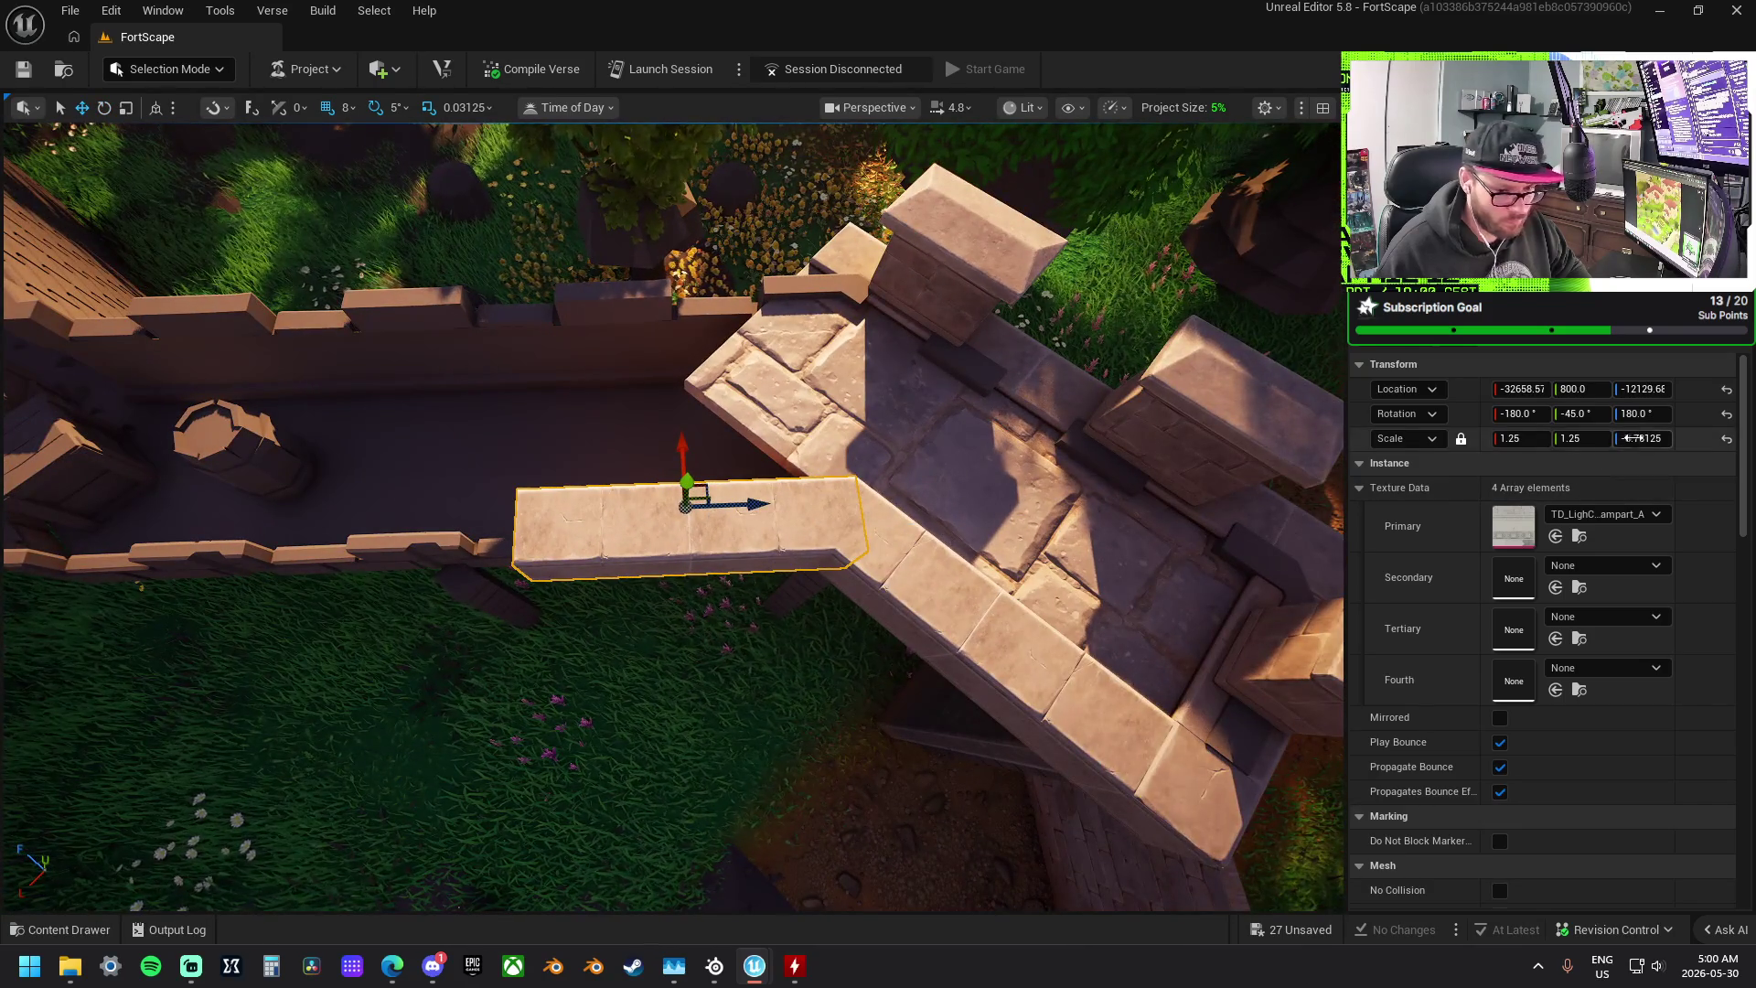
click(1636, 438)
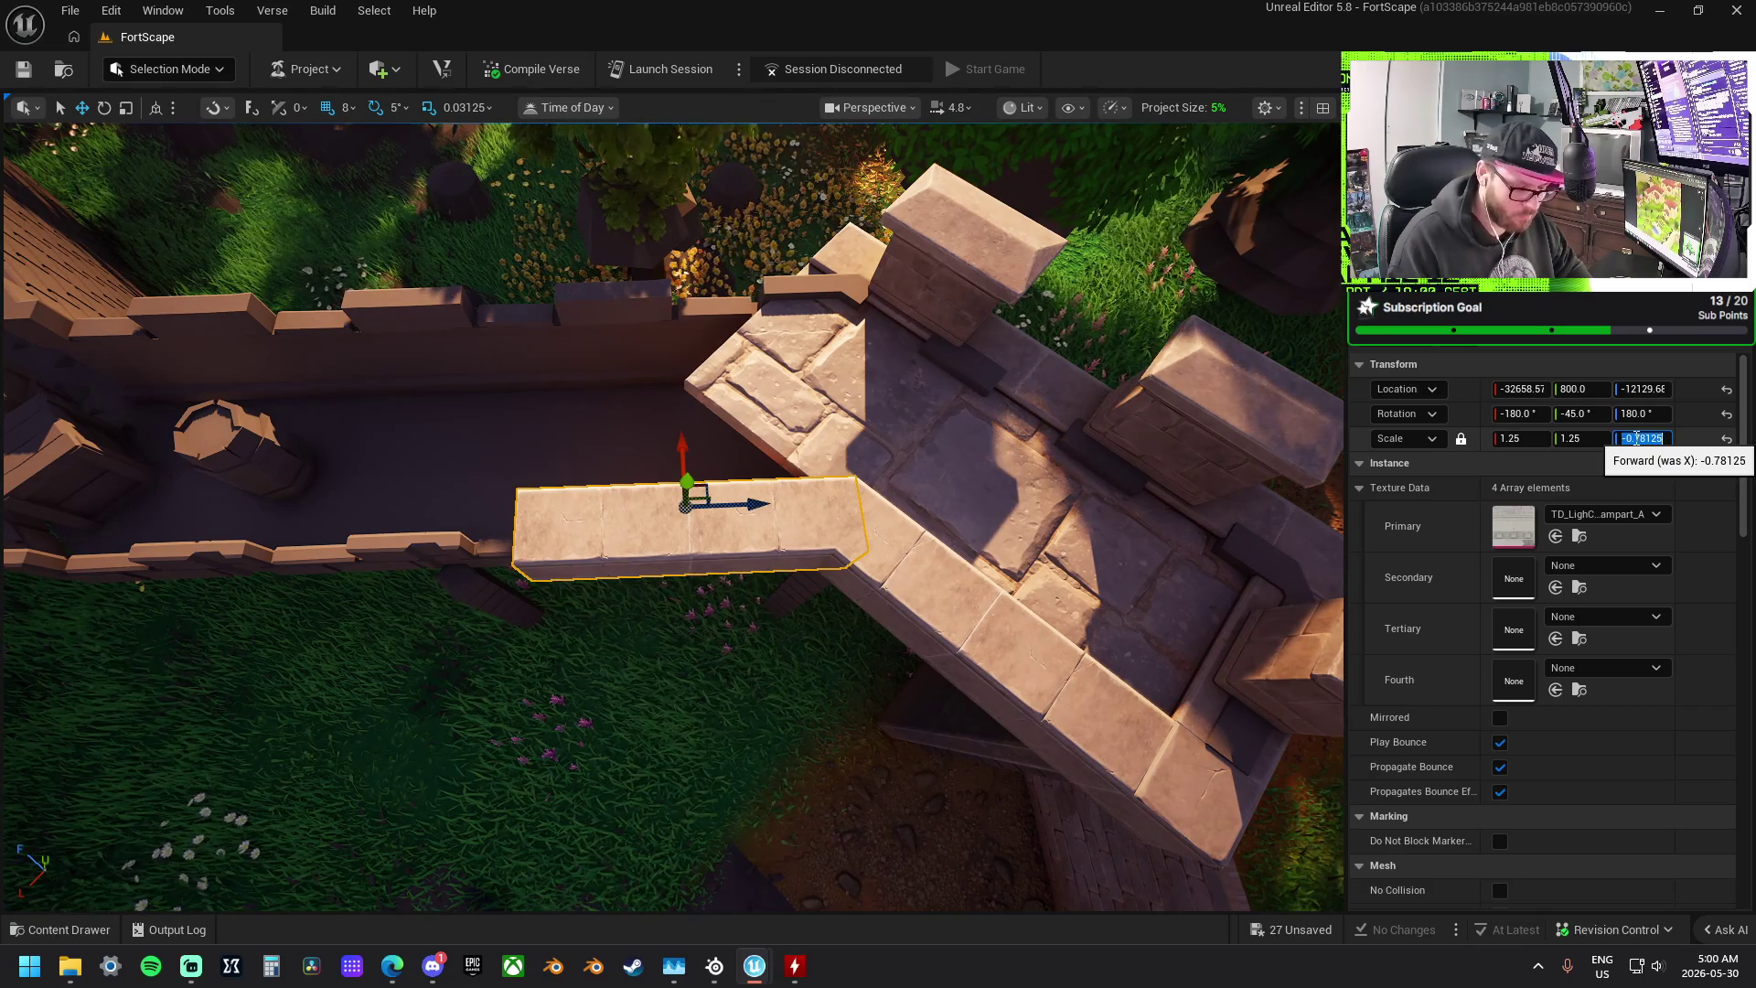
text(1.25)
key(Return)
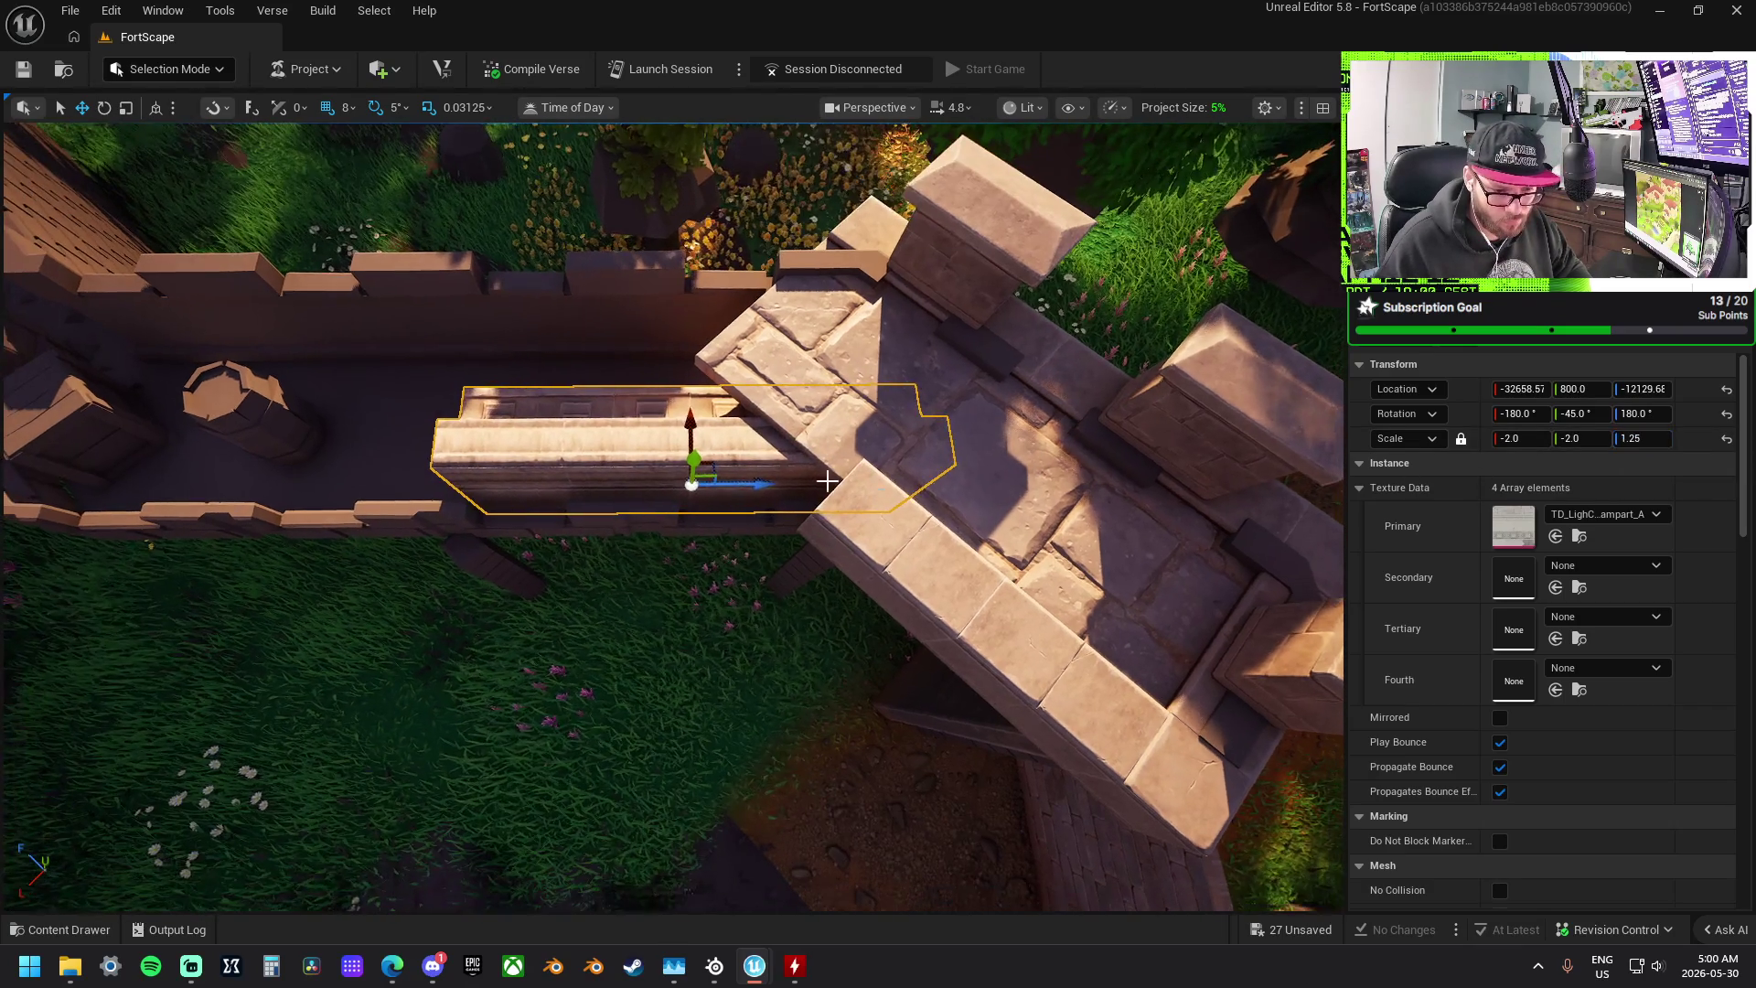
key(ctrl+z)
click(1462, 439)
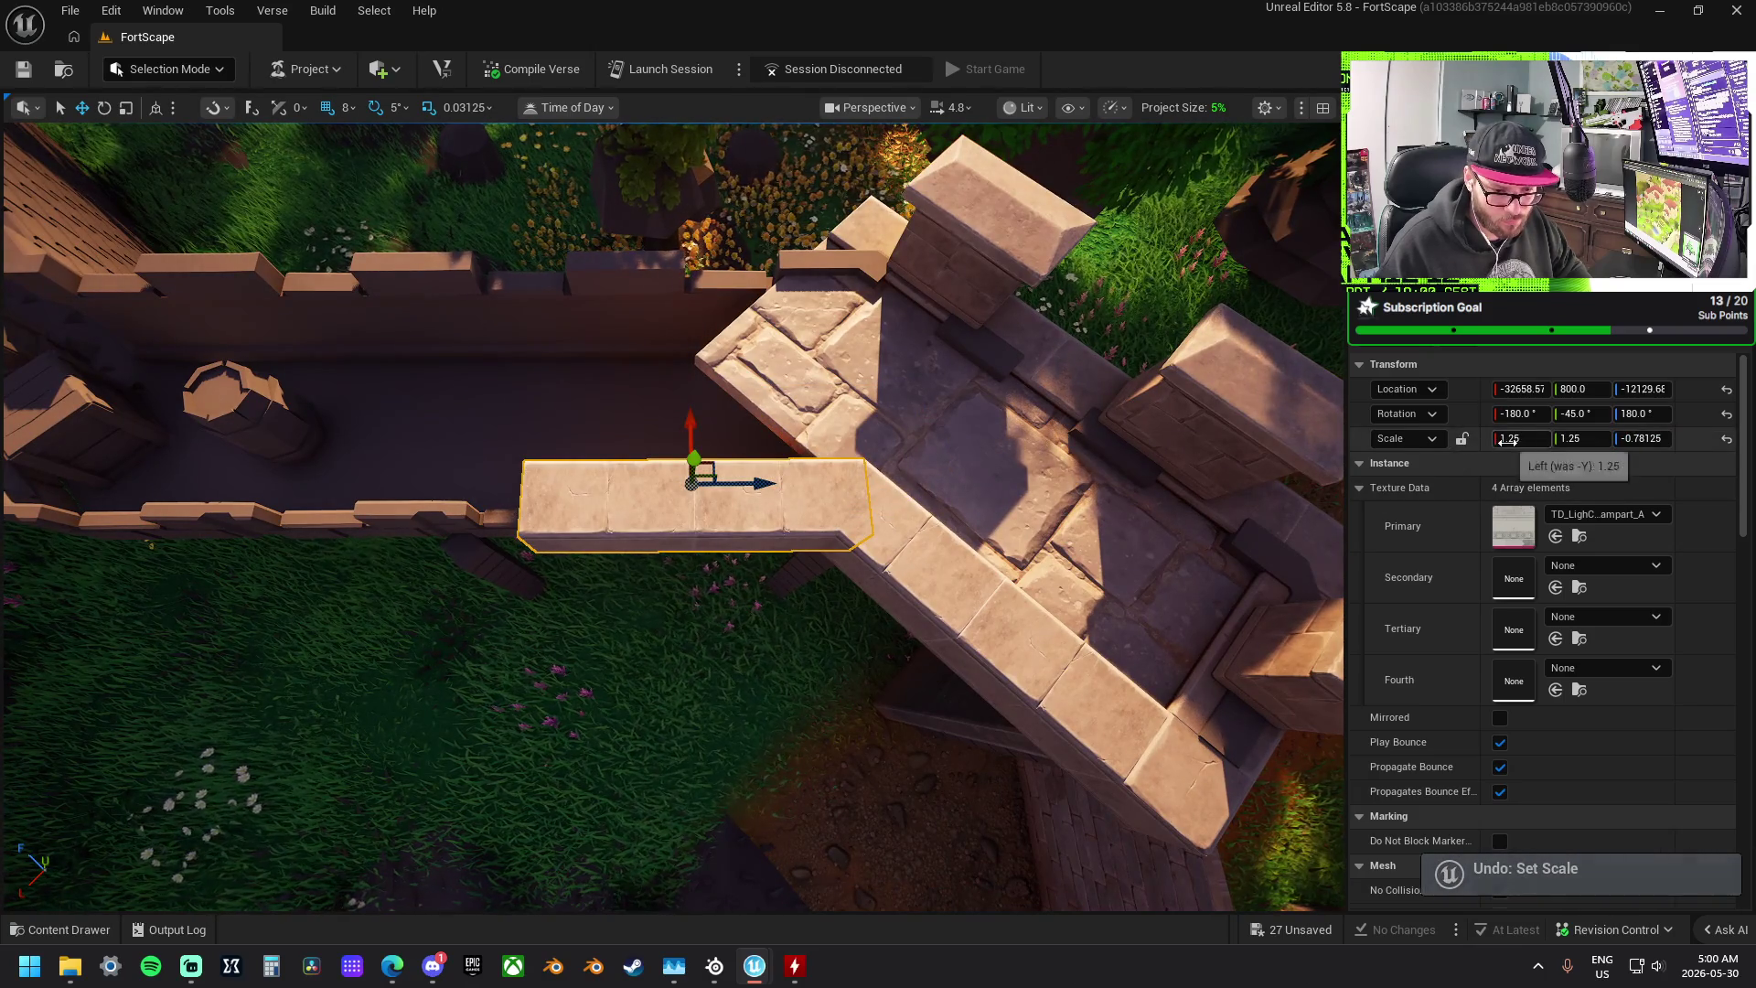
click(1656, 439)
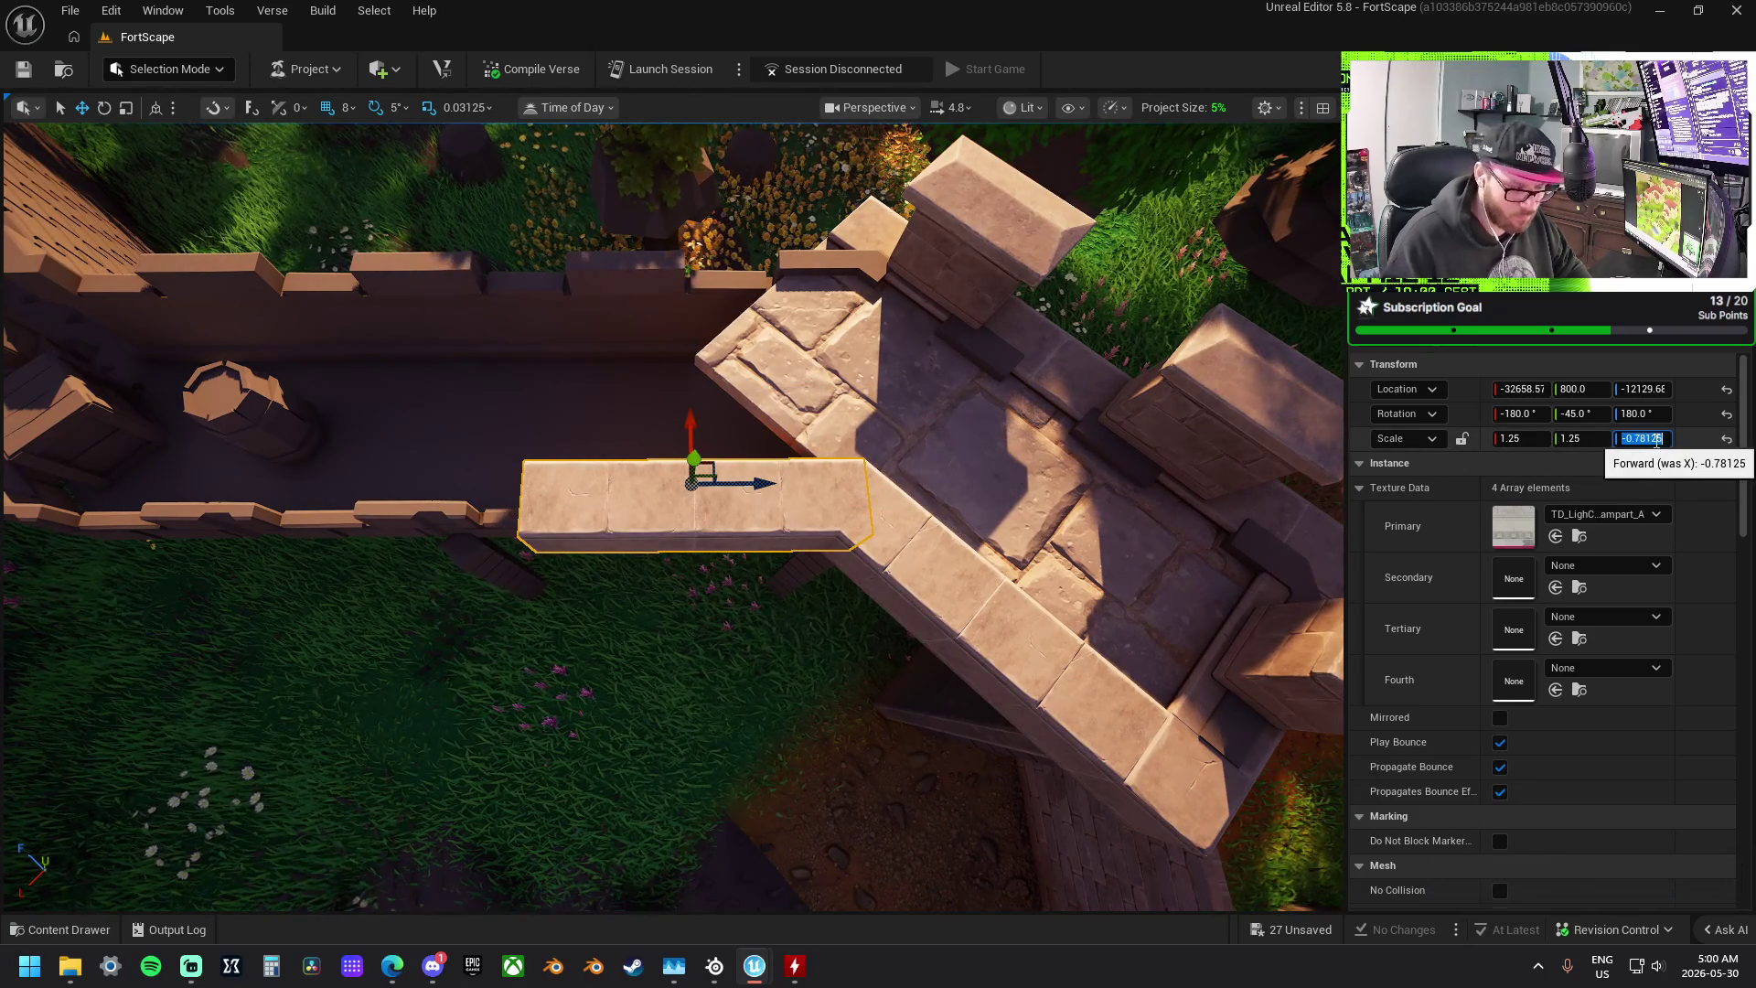
text(1.25)
key(Return)
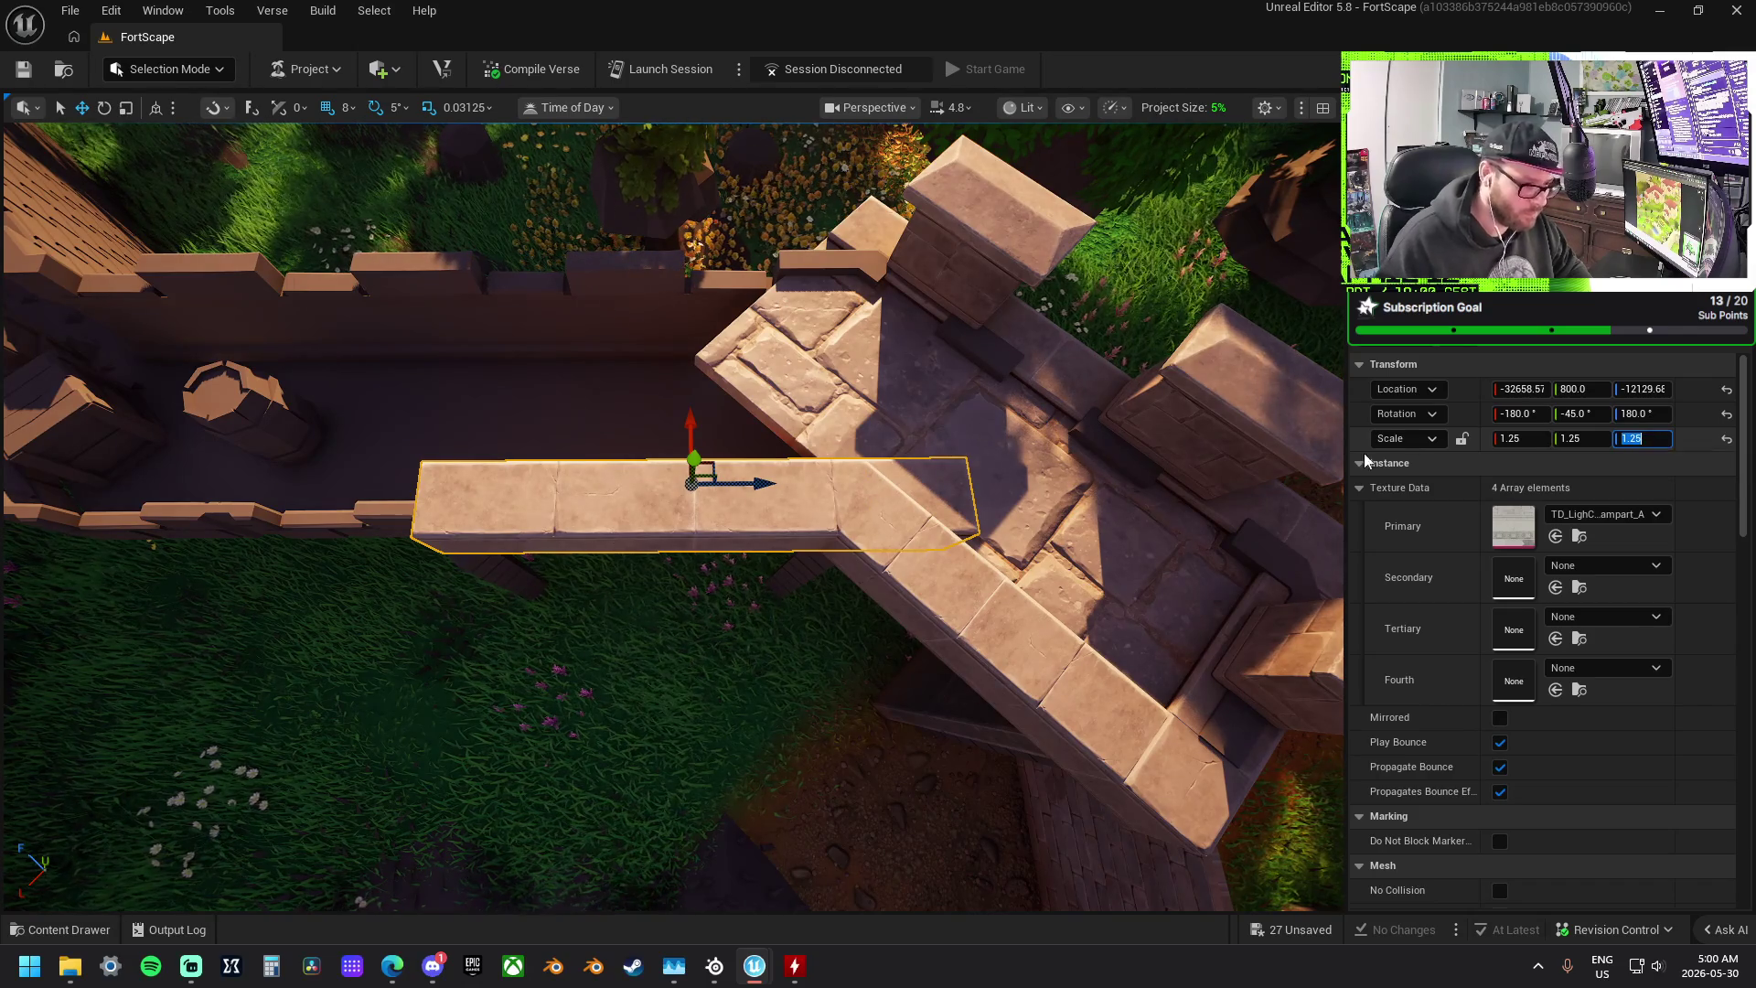
scroll(767, 510, up, 2)
drag(768, 509, 680, 498)
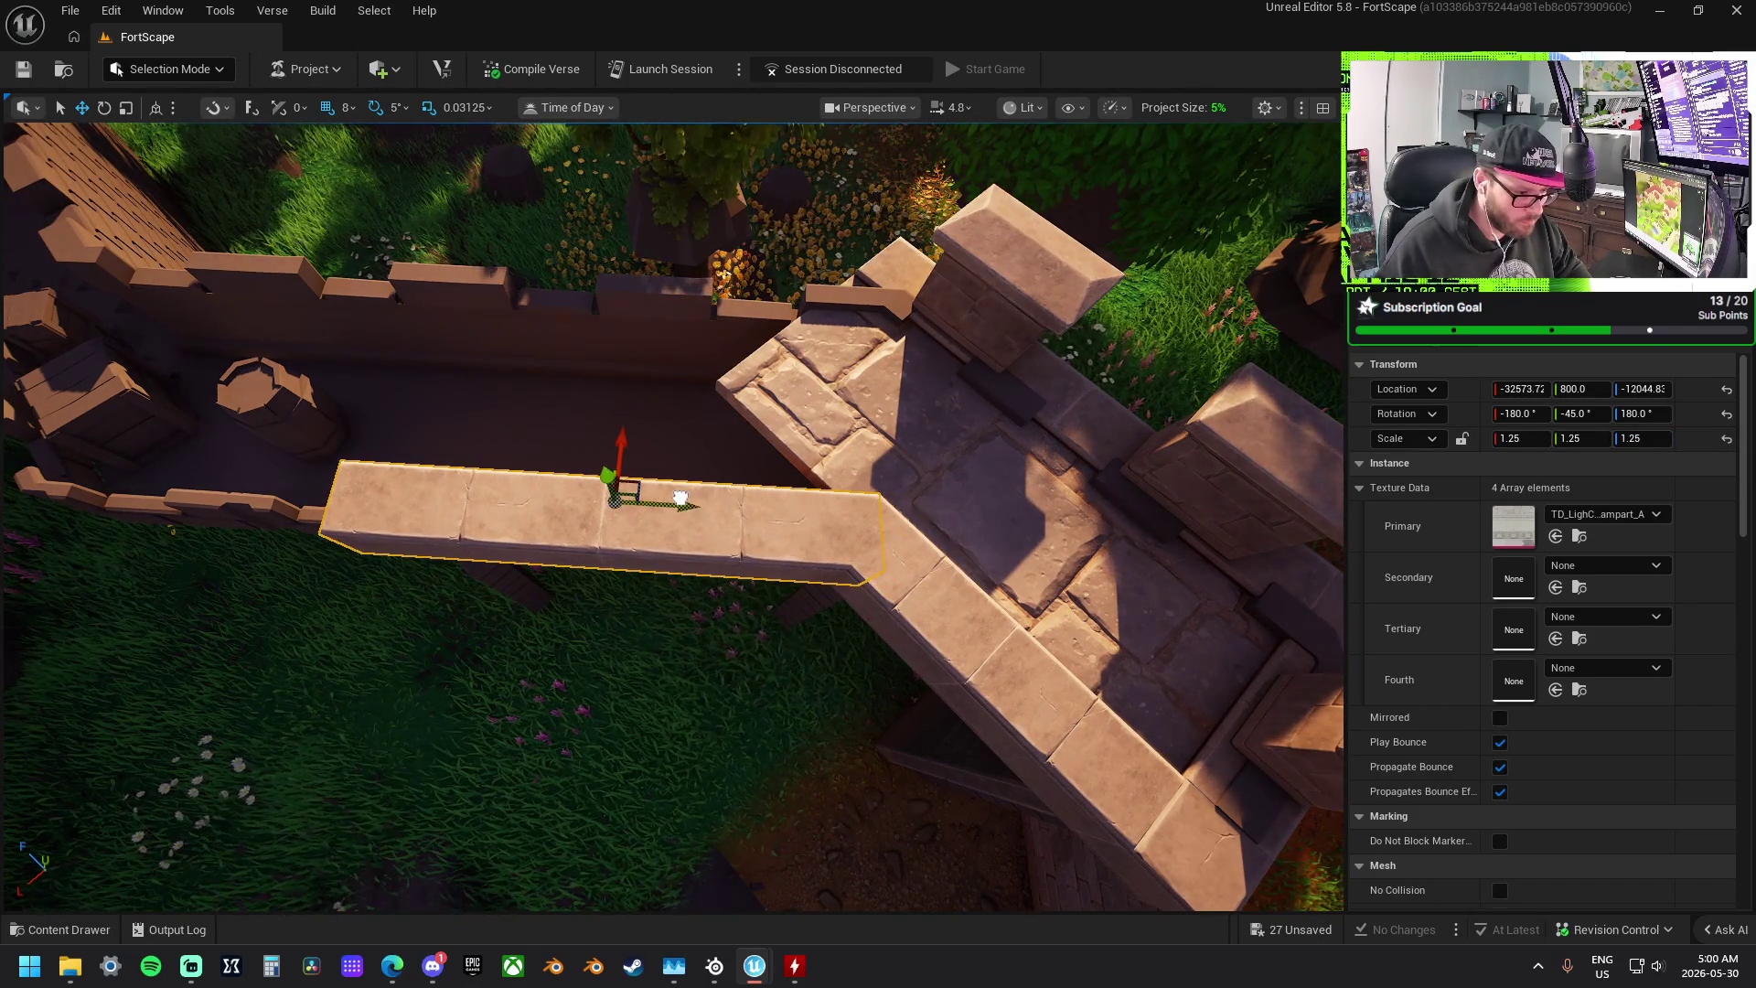
- Select the tower-top stone platform with its merlons and drag out a duplicate
click(842, 424)
key(f)
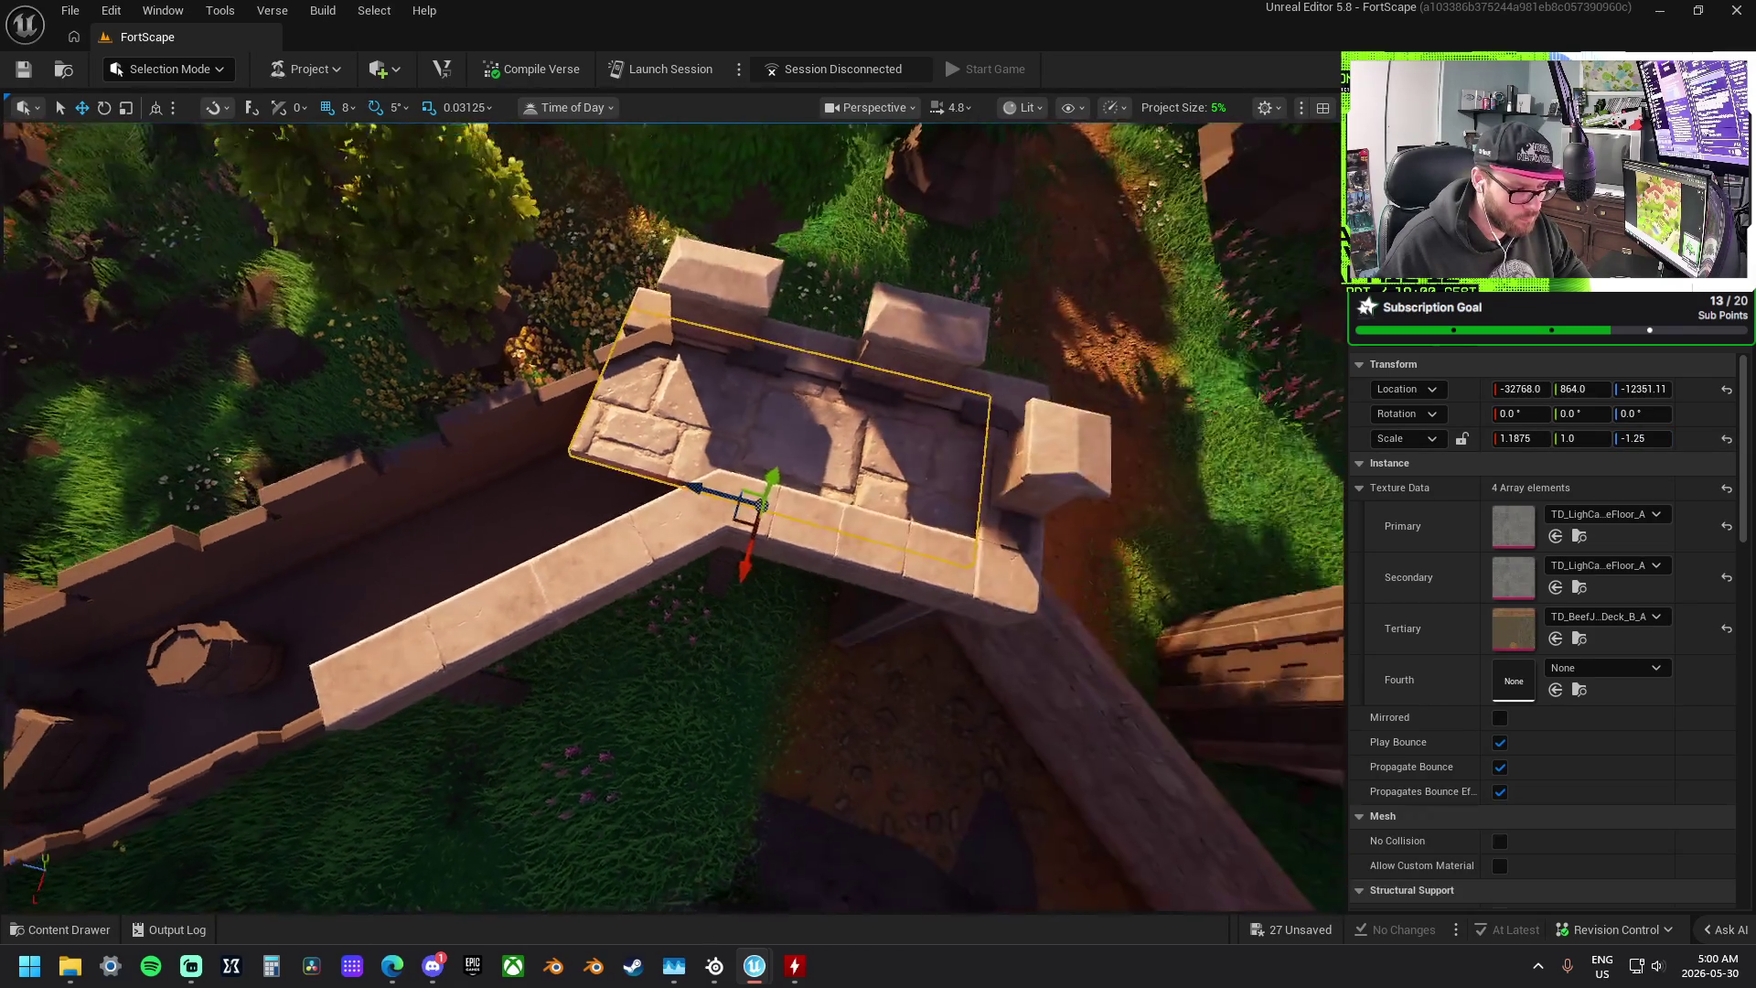
ctrl+click(828, 374)
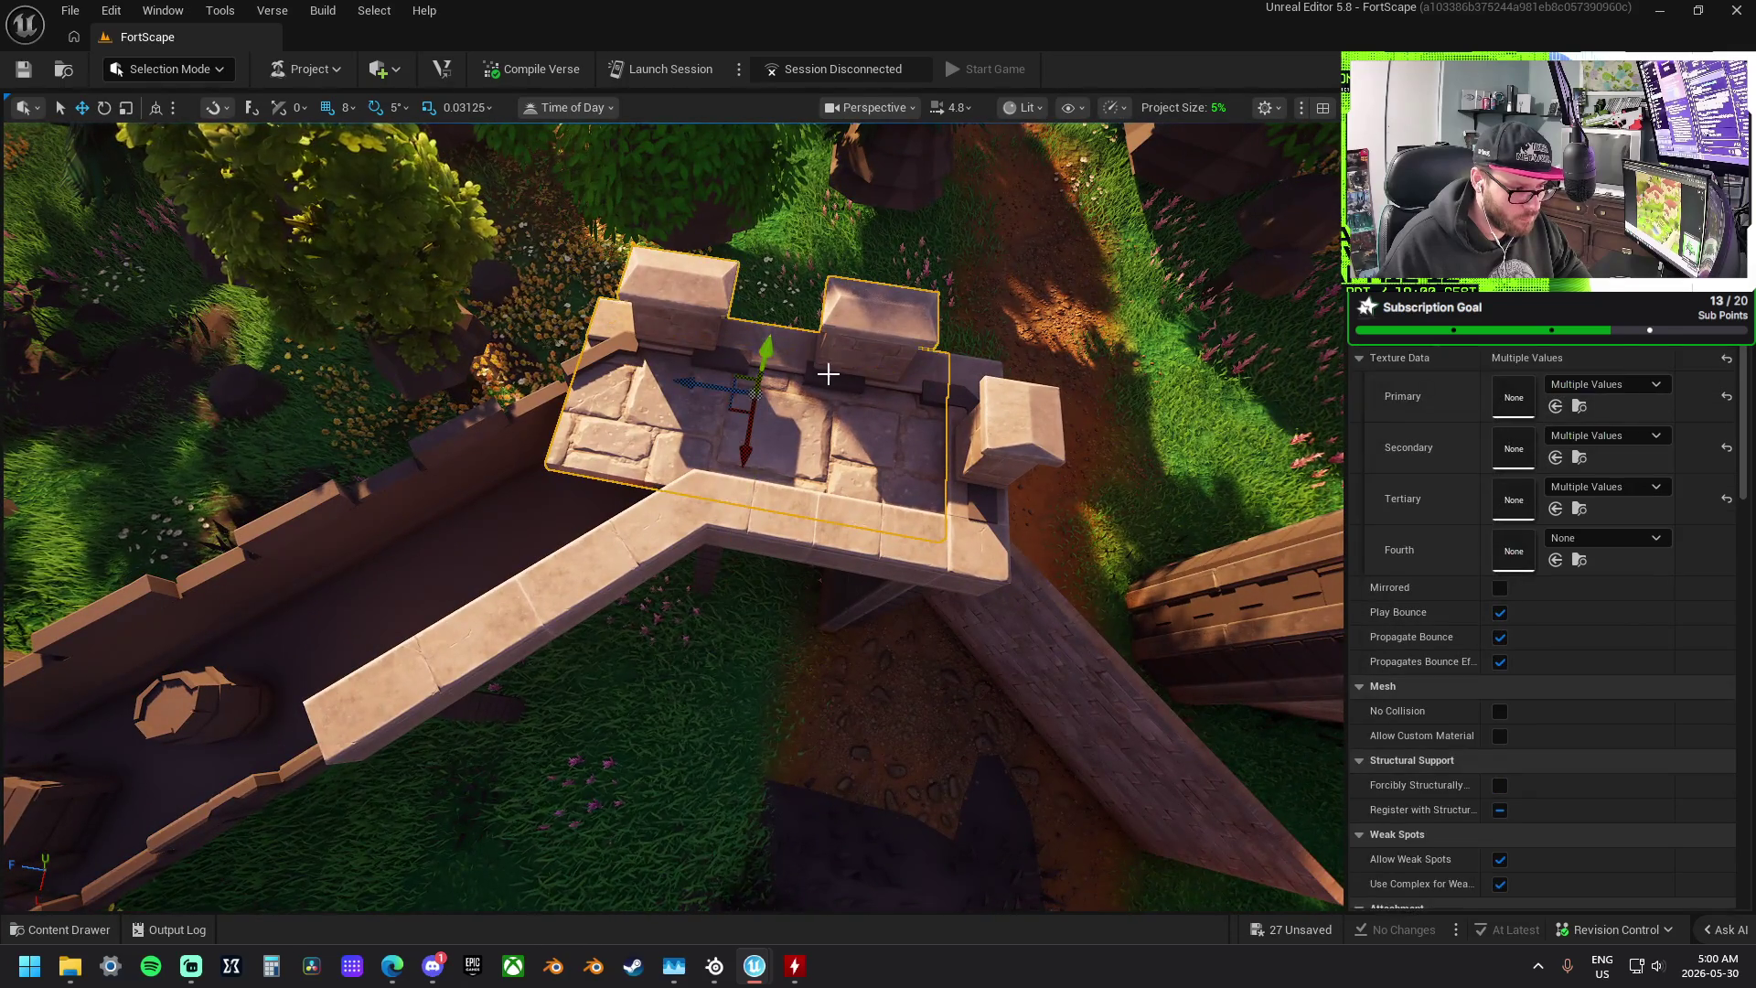
ctrl+click(774, 463)
drag(674, 491, 625, 469)
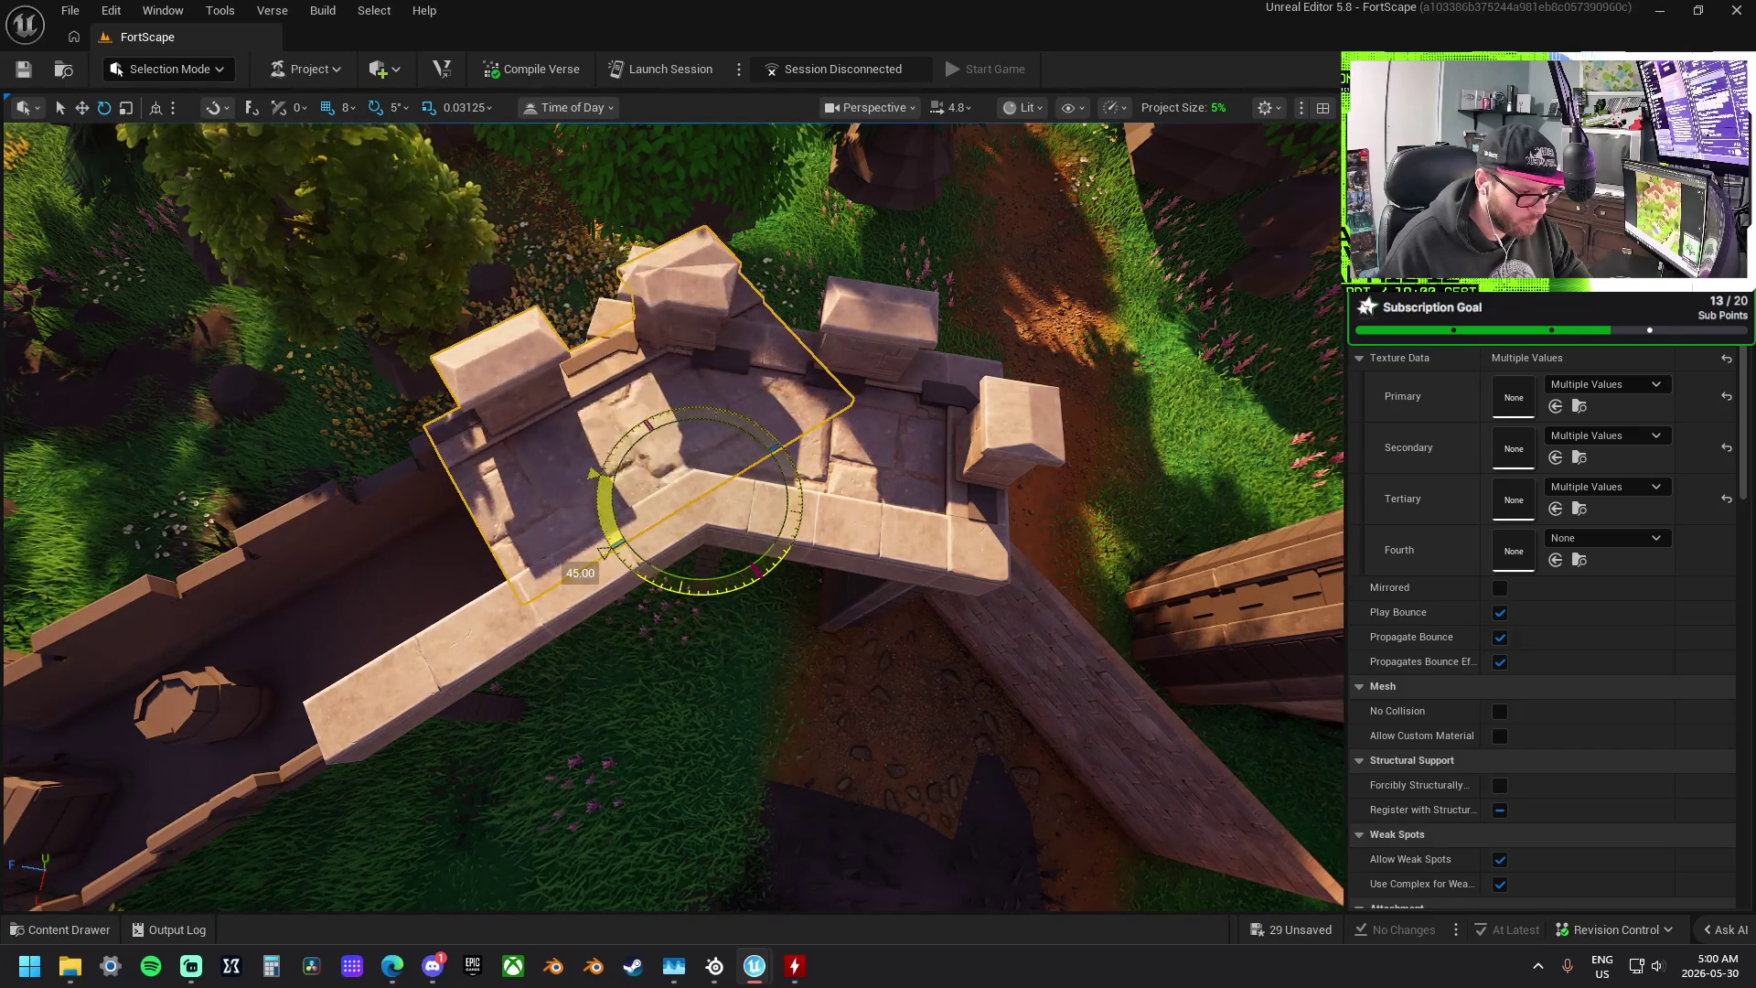
- Turn the copied platform and merlons 45° and line it up with the angled wall walkway
drag(603, 551, 722, 560)
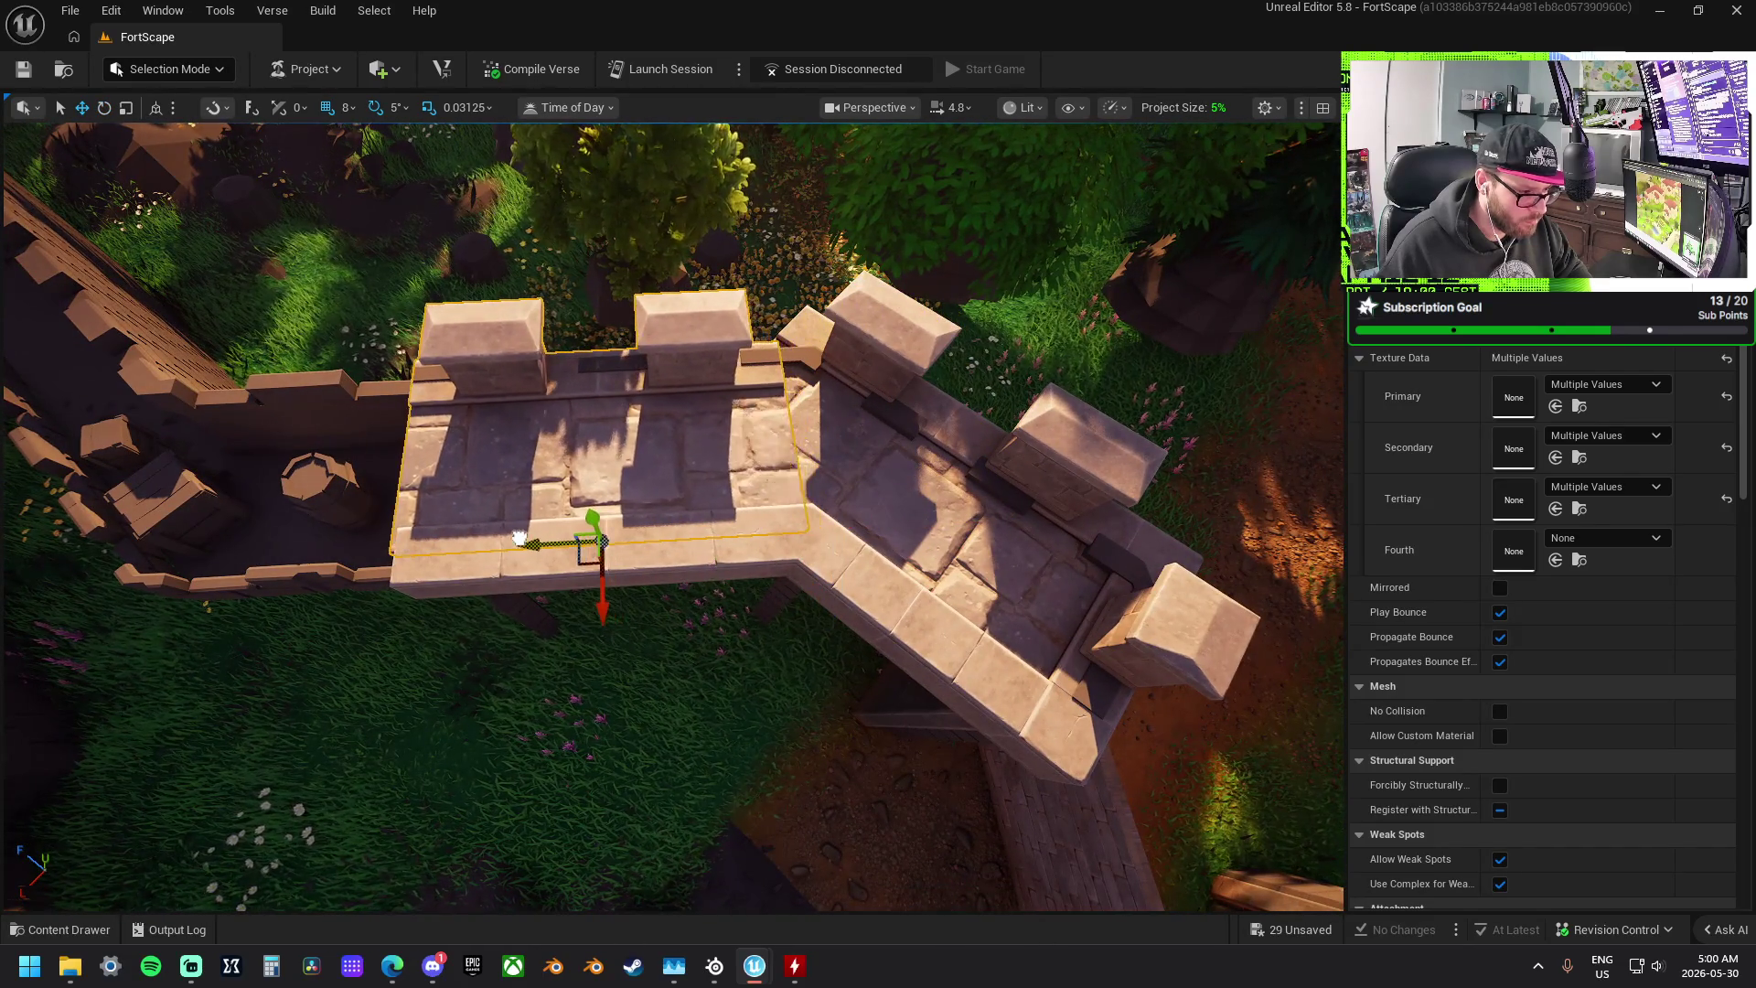
drag(485, 540, 530, 542)
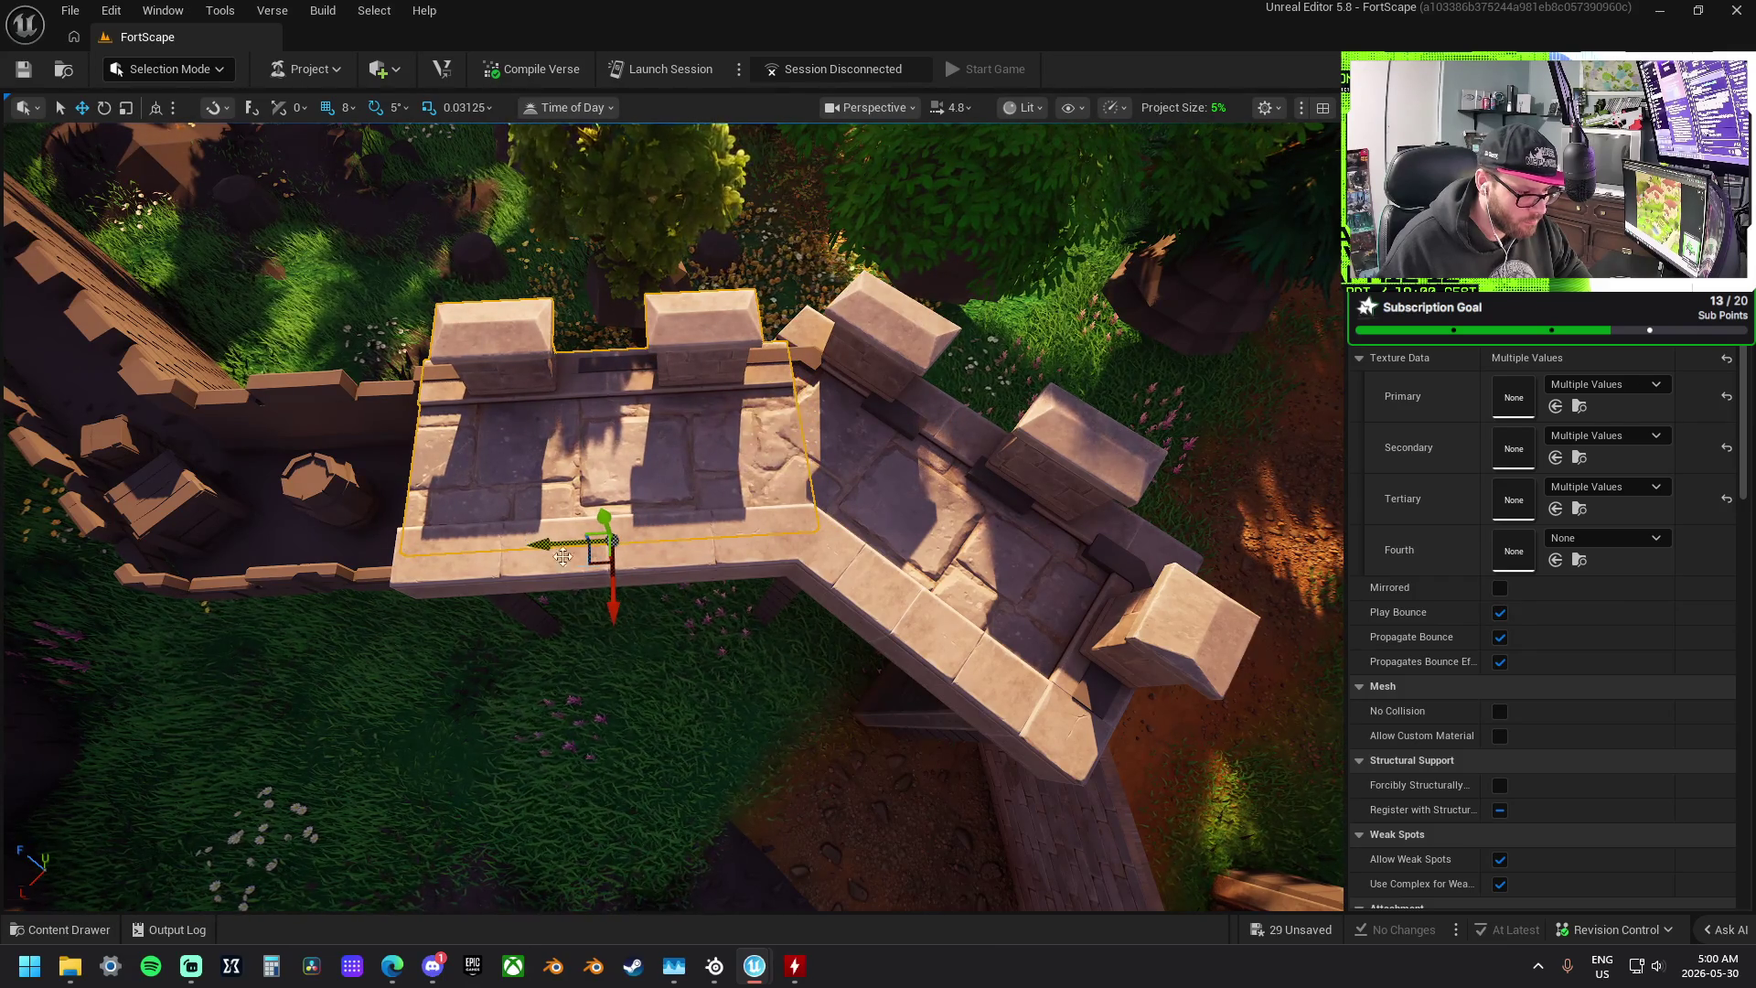
drag(740, 568, 741, 568)
drag(862, 248, 779, 222)
drag(690, 171, 722, 186)
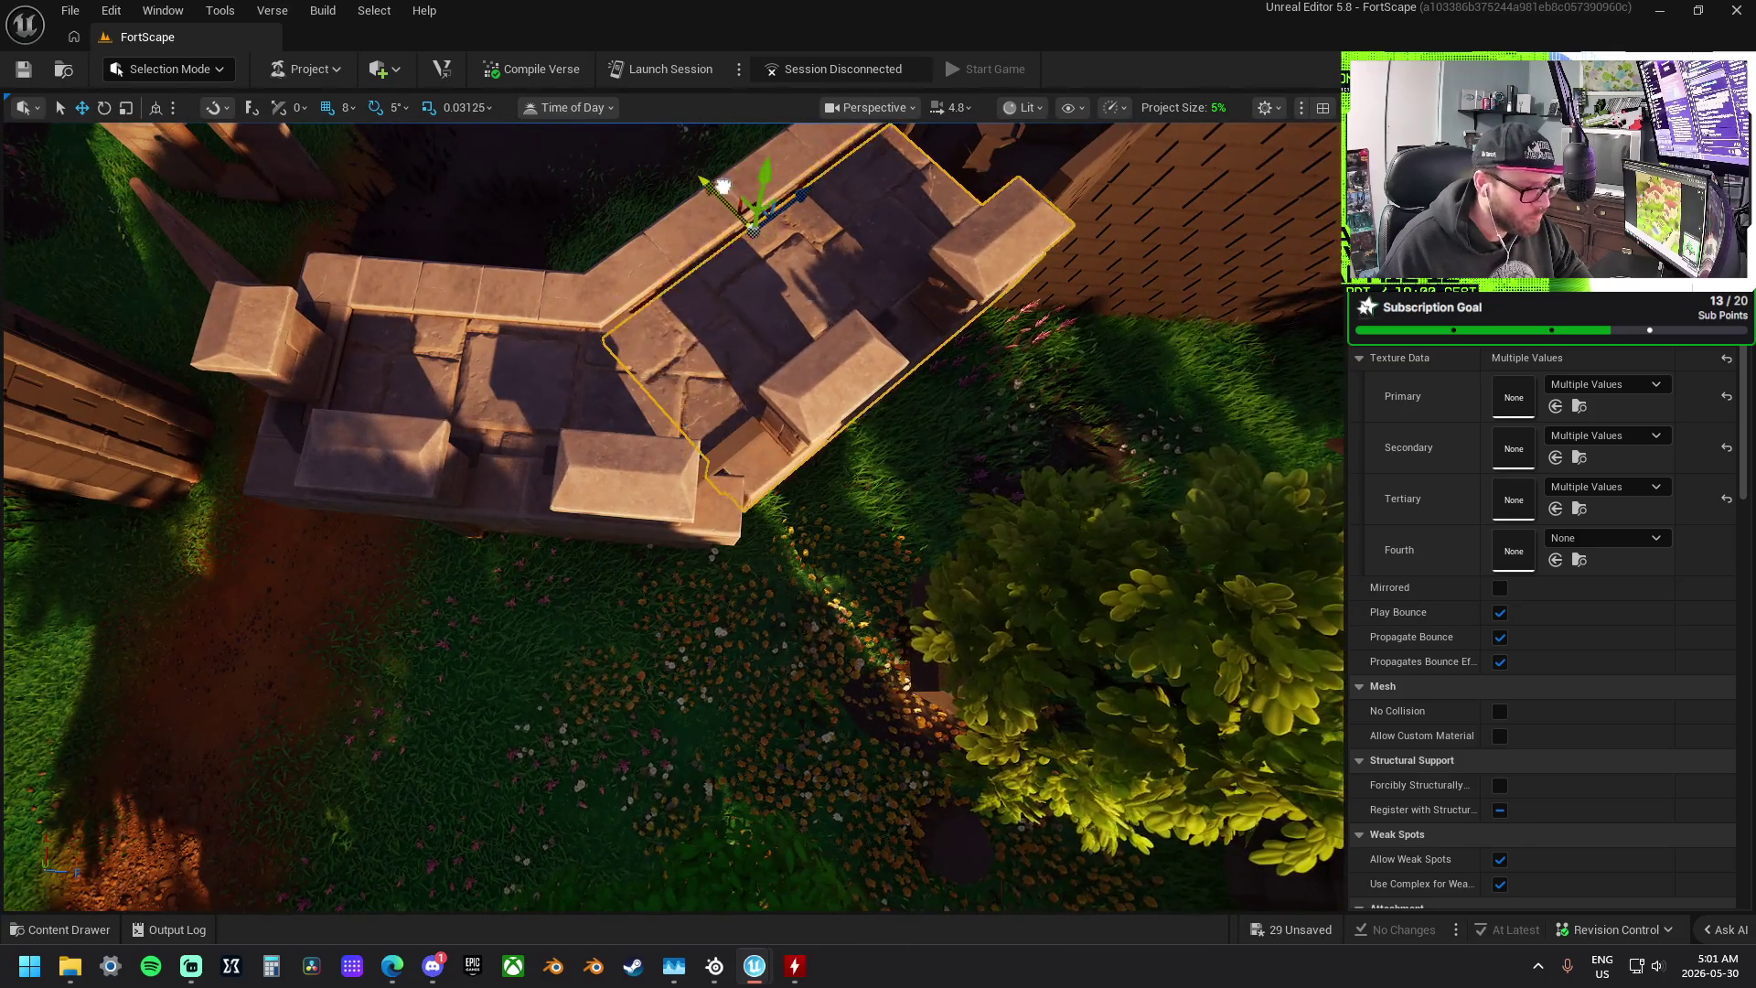